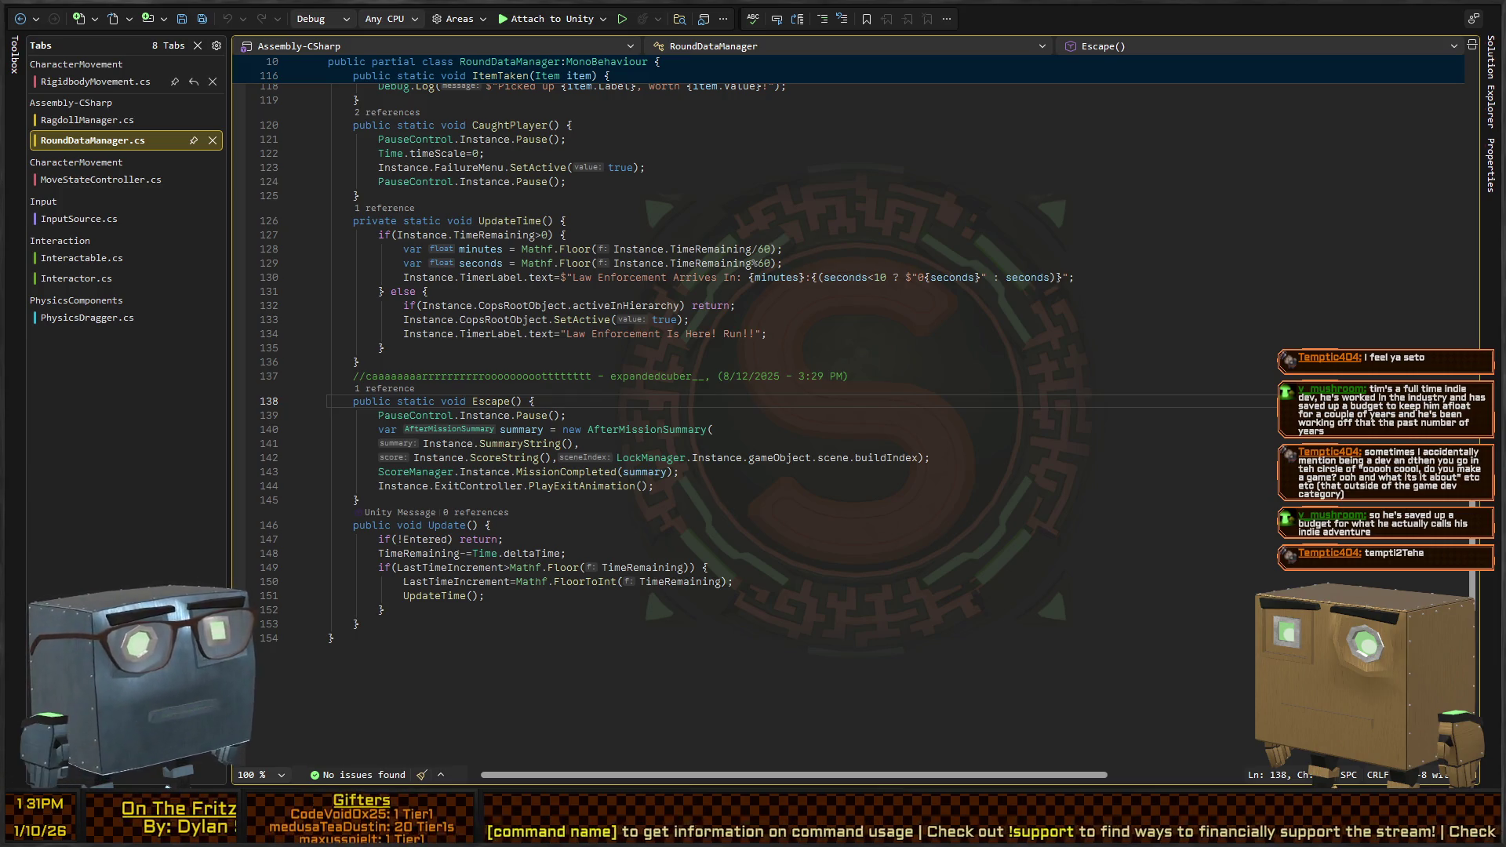
Inspect the LockManager gameObject reference in RoundDataManager's Escape method near line 142, then return to Unity
scroll(628, 353, "down", 2)
left_click(810, 372)
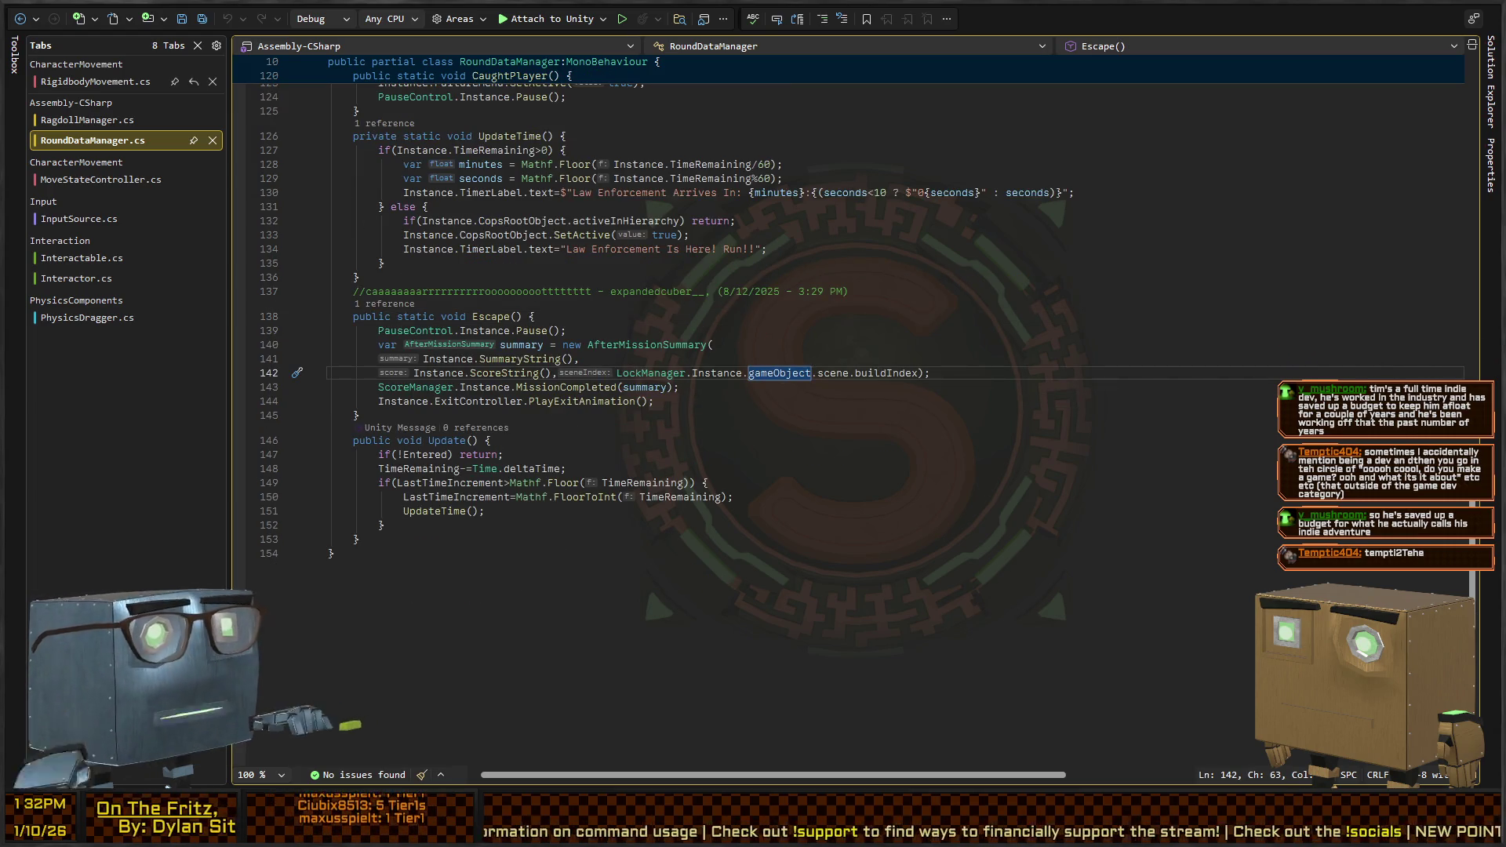
key("alt+Tab")
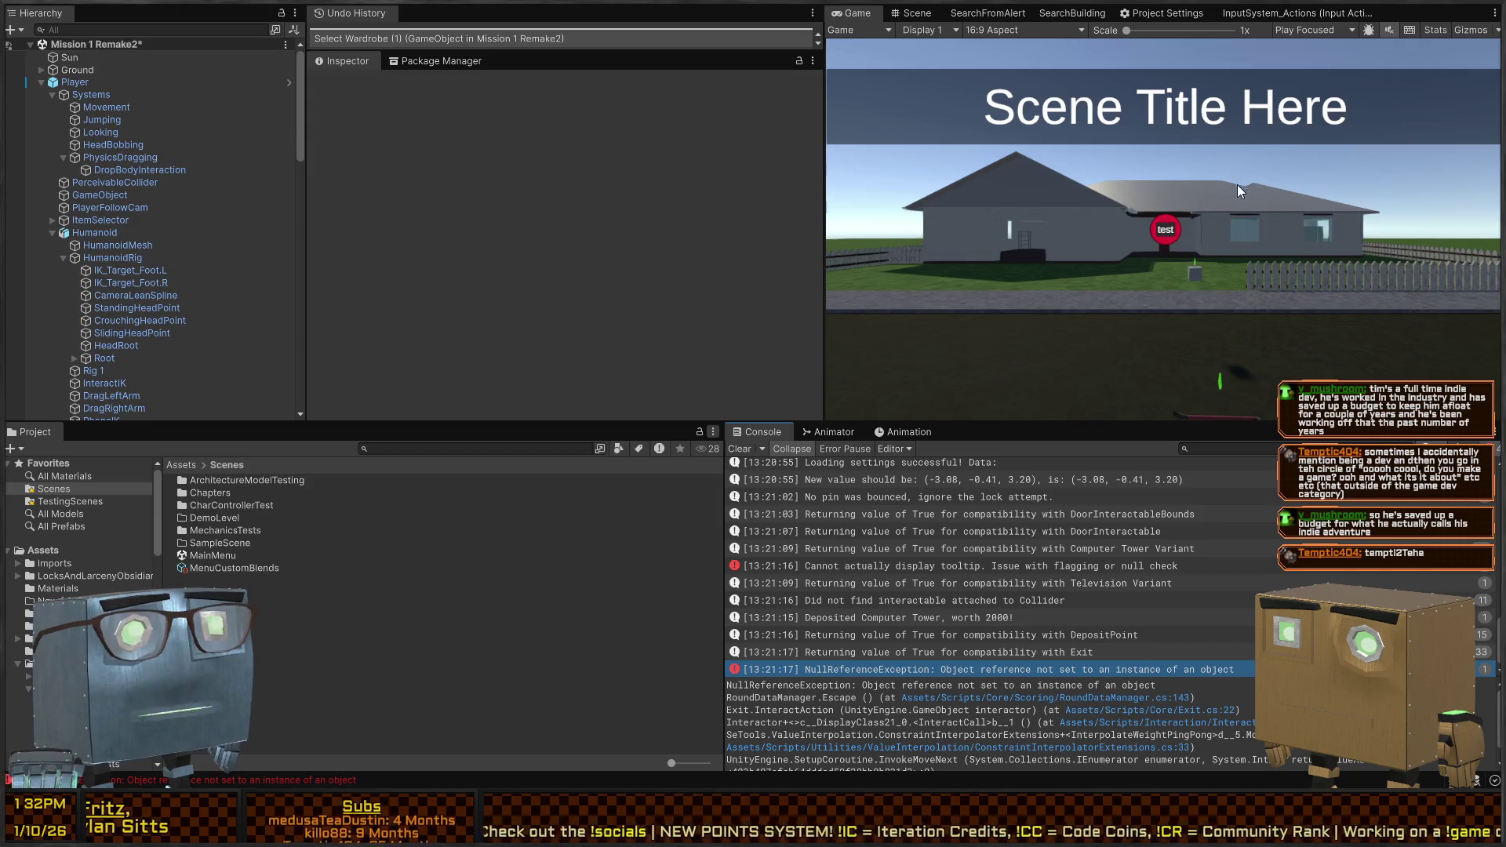
In the Scene view, fly the camera along the street past the truck to the player character
left_click(913, 14)
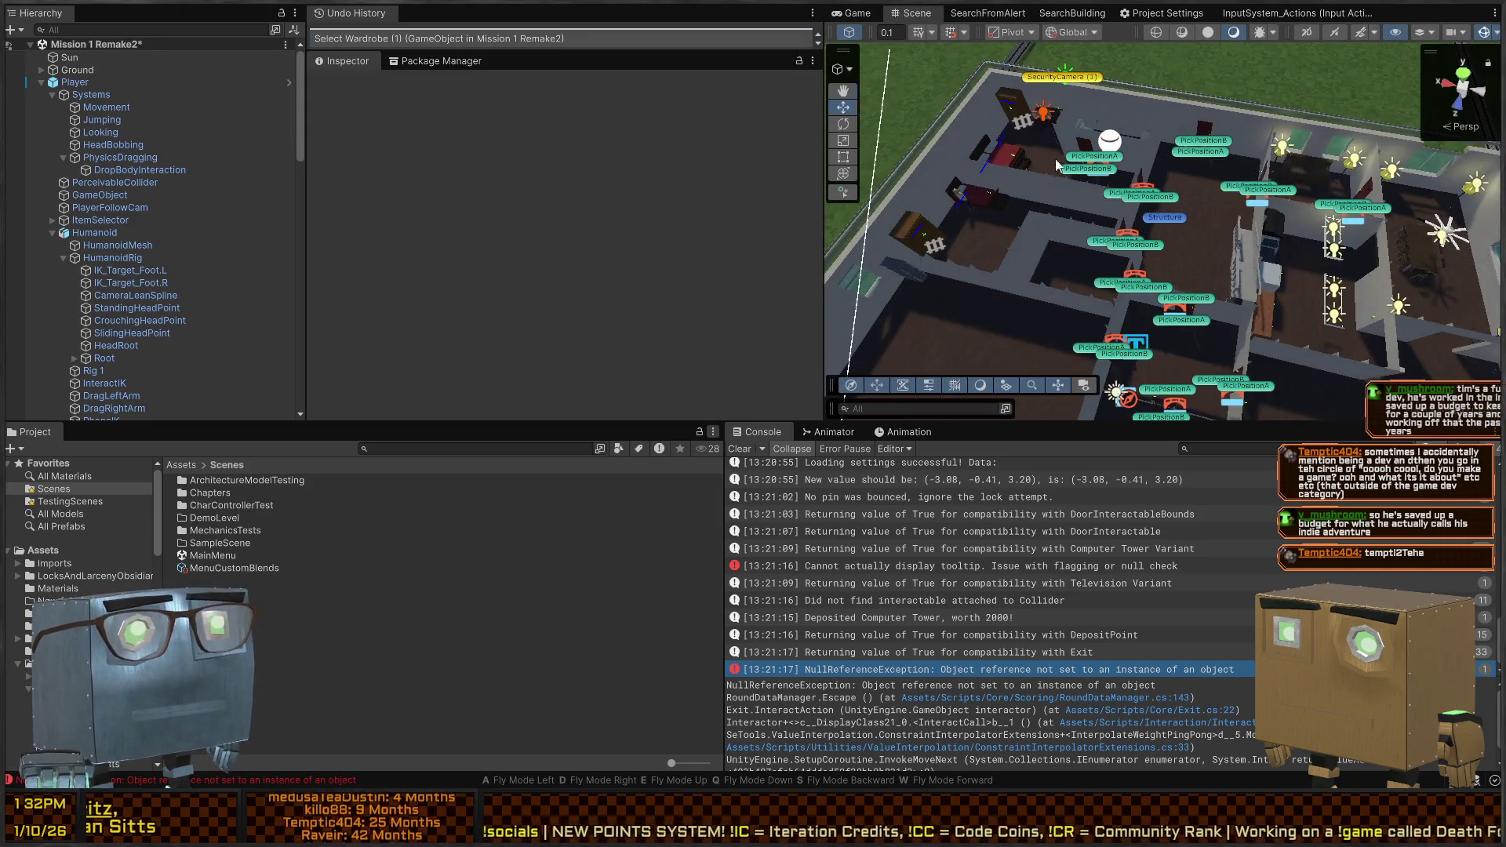
key("w")
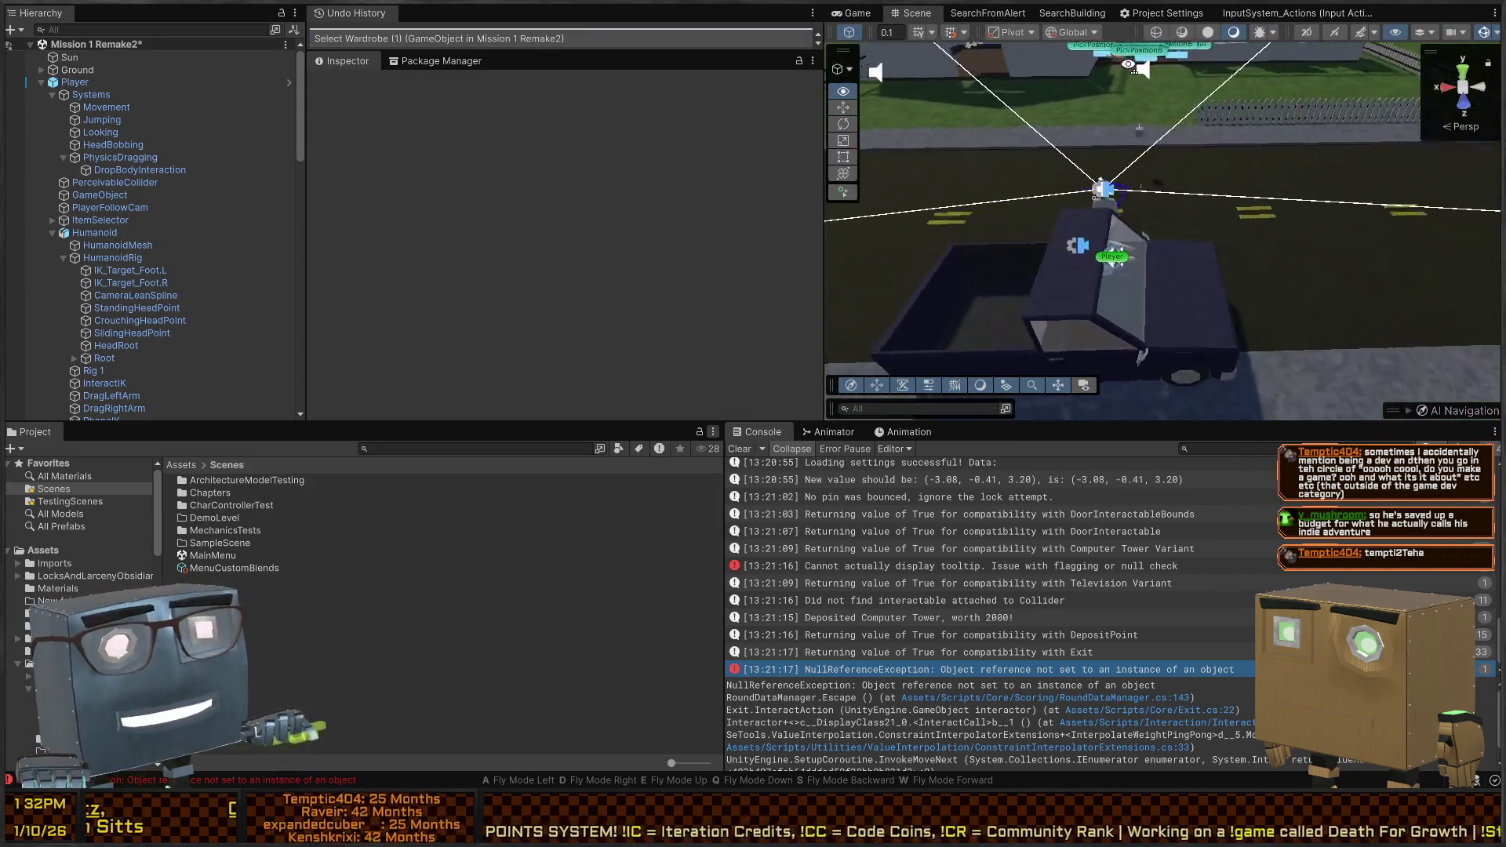
key("w")
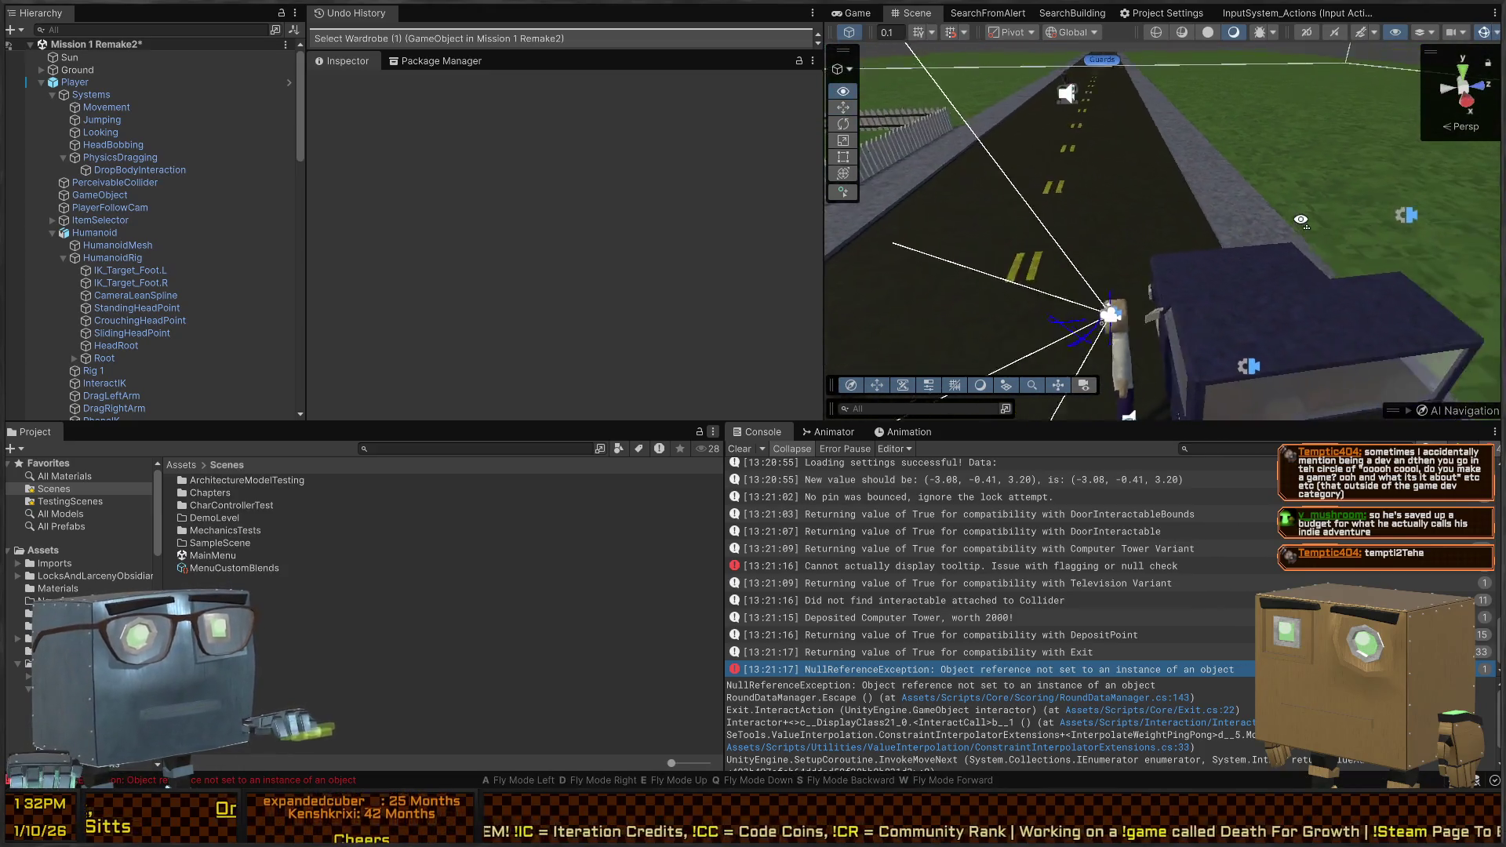
key("w")
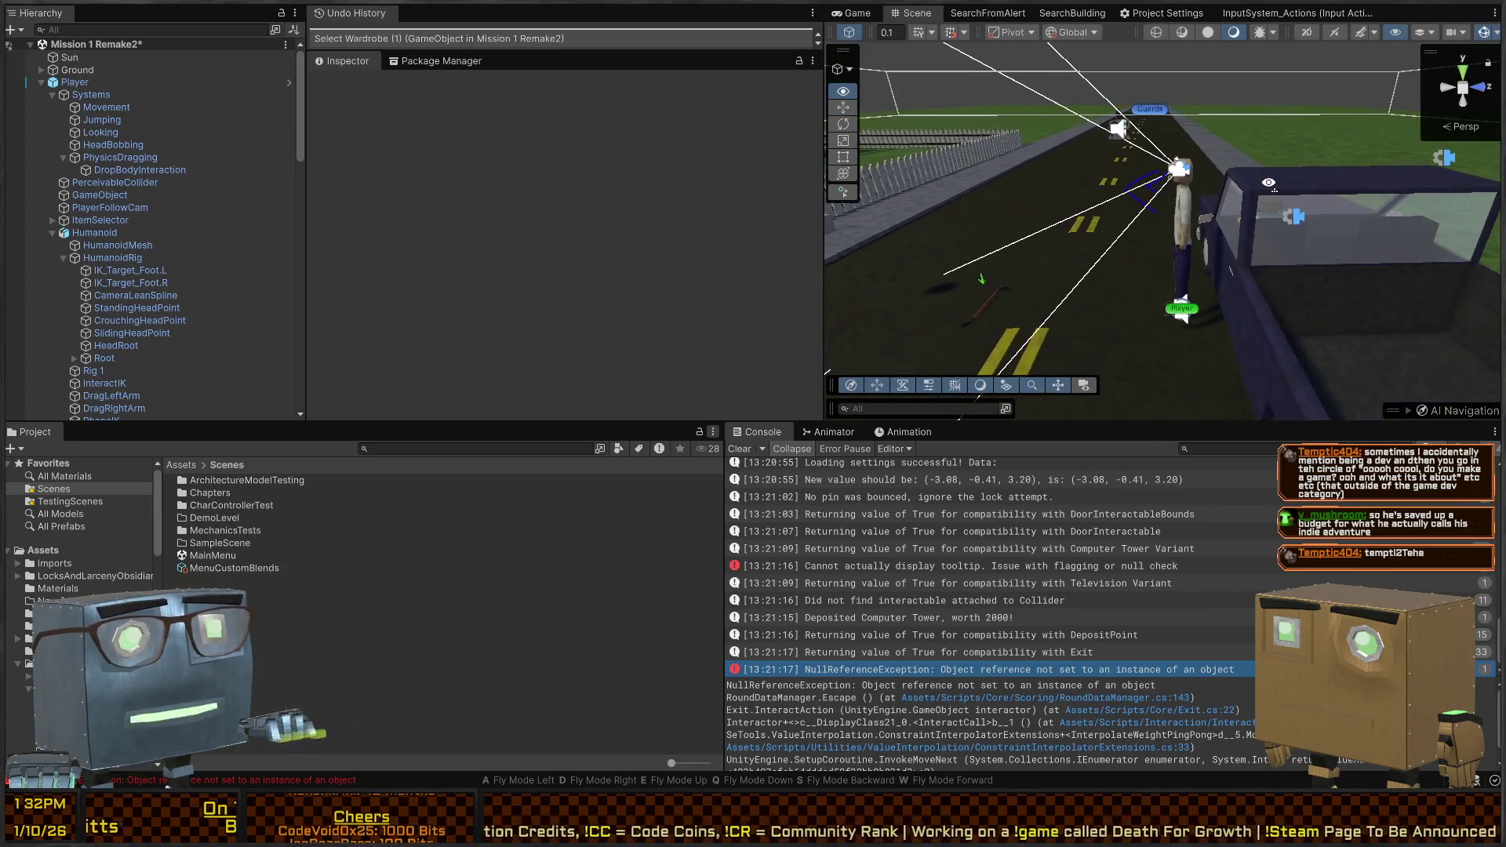
key("w")
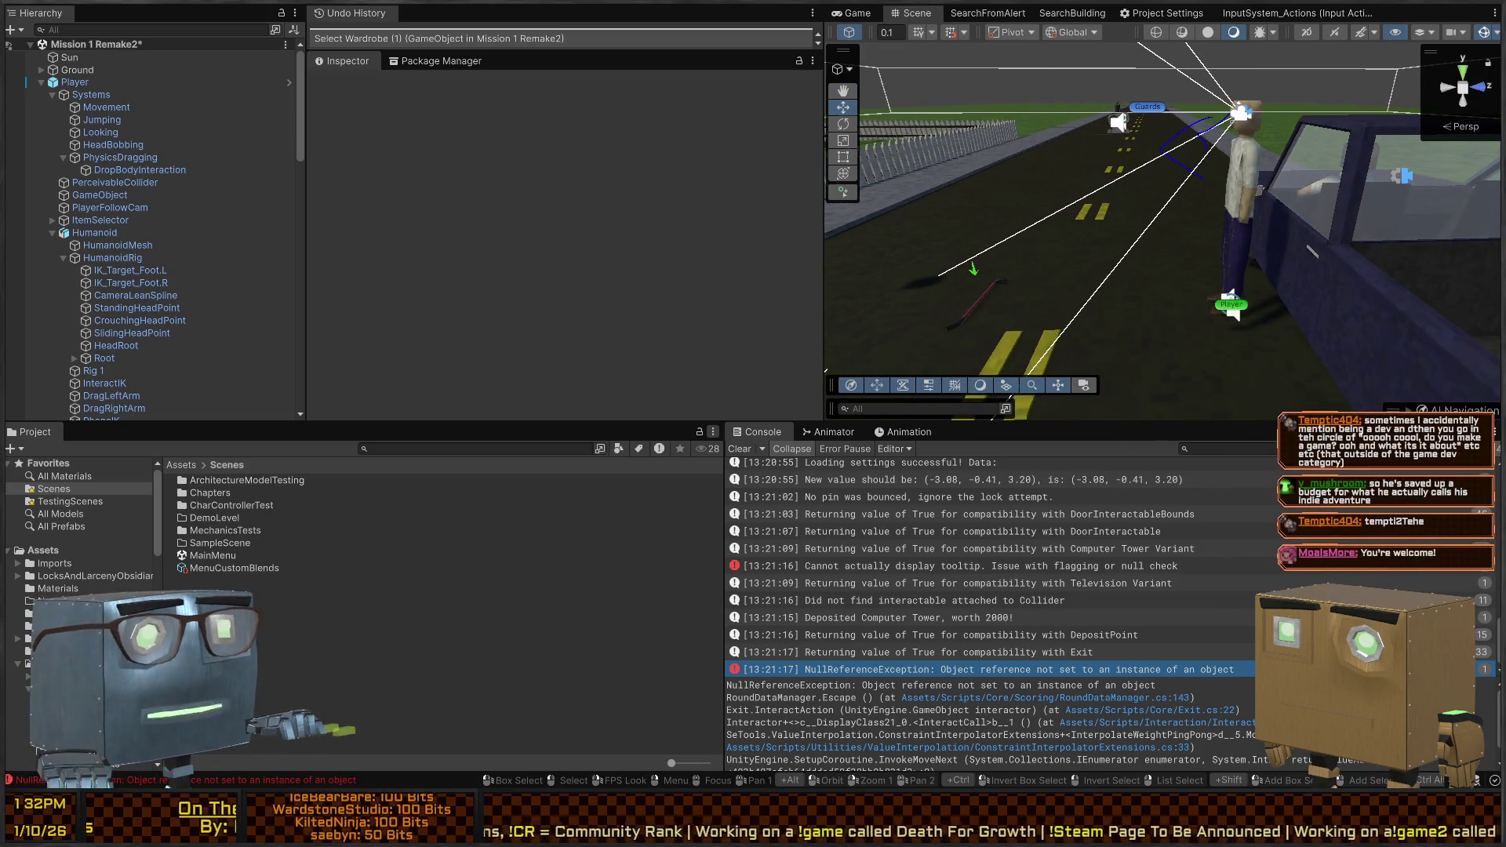
Switch to the Game view, enter Play mode and look down at the crowbar
left_click(854, 14)
key("ctrl+p")
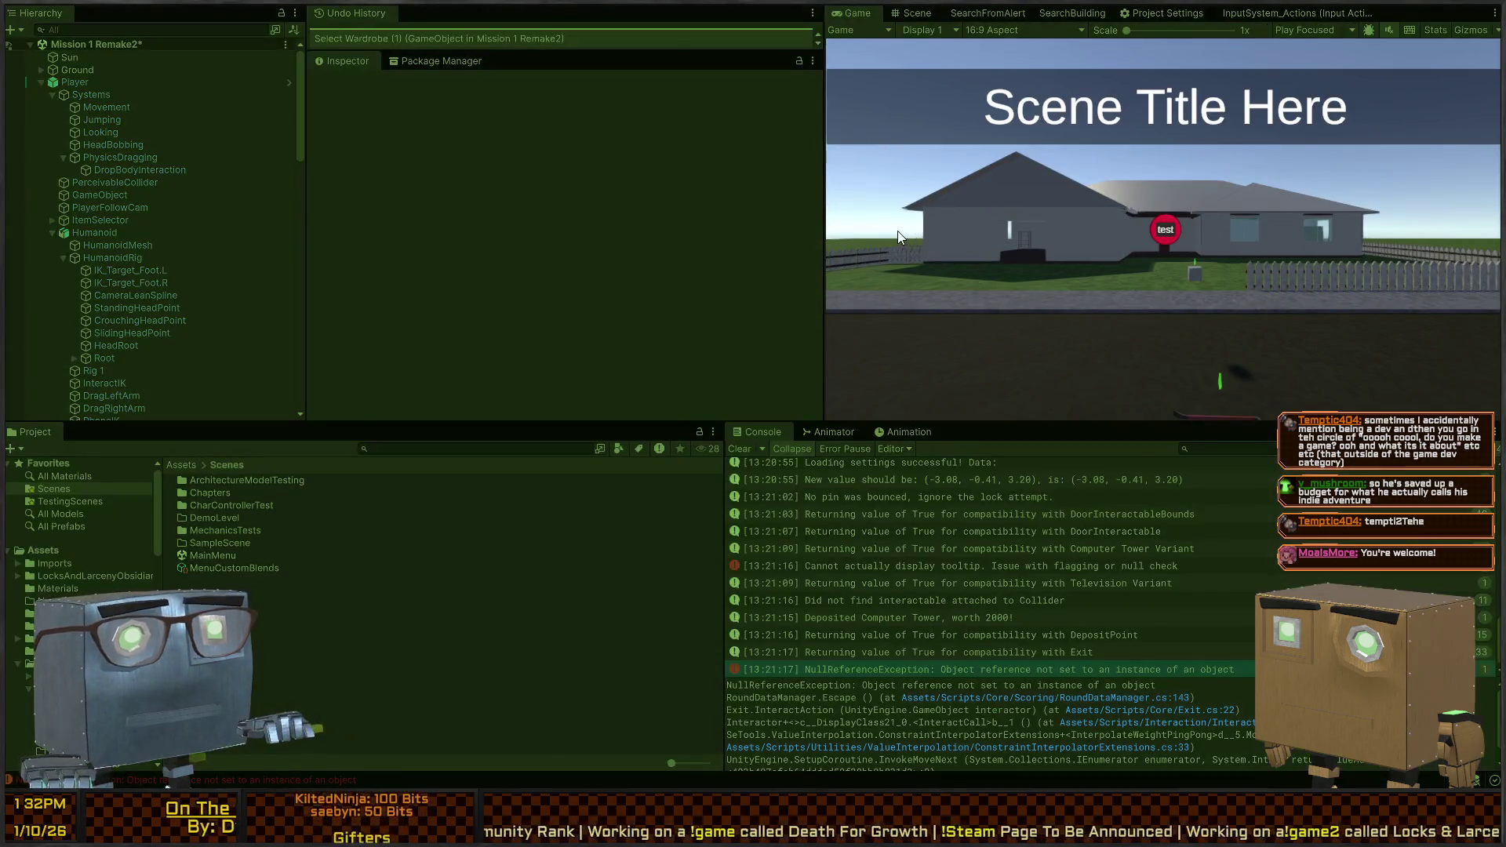
key("w")
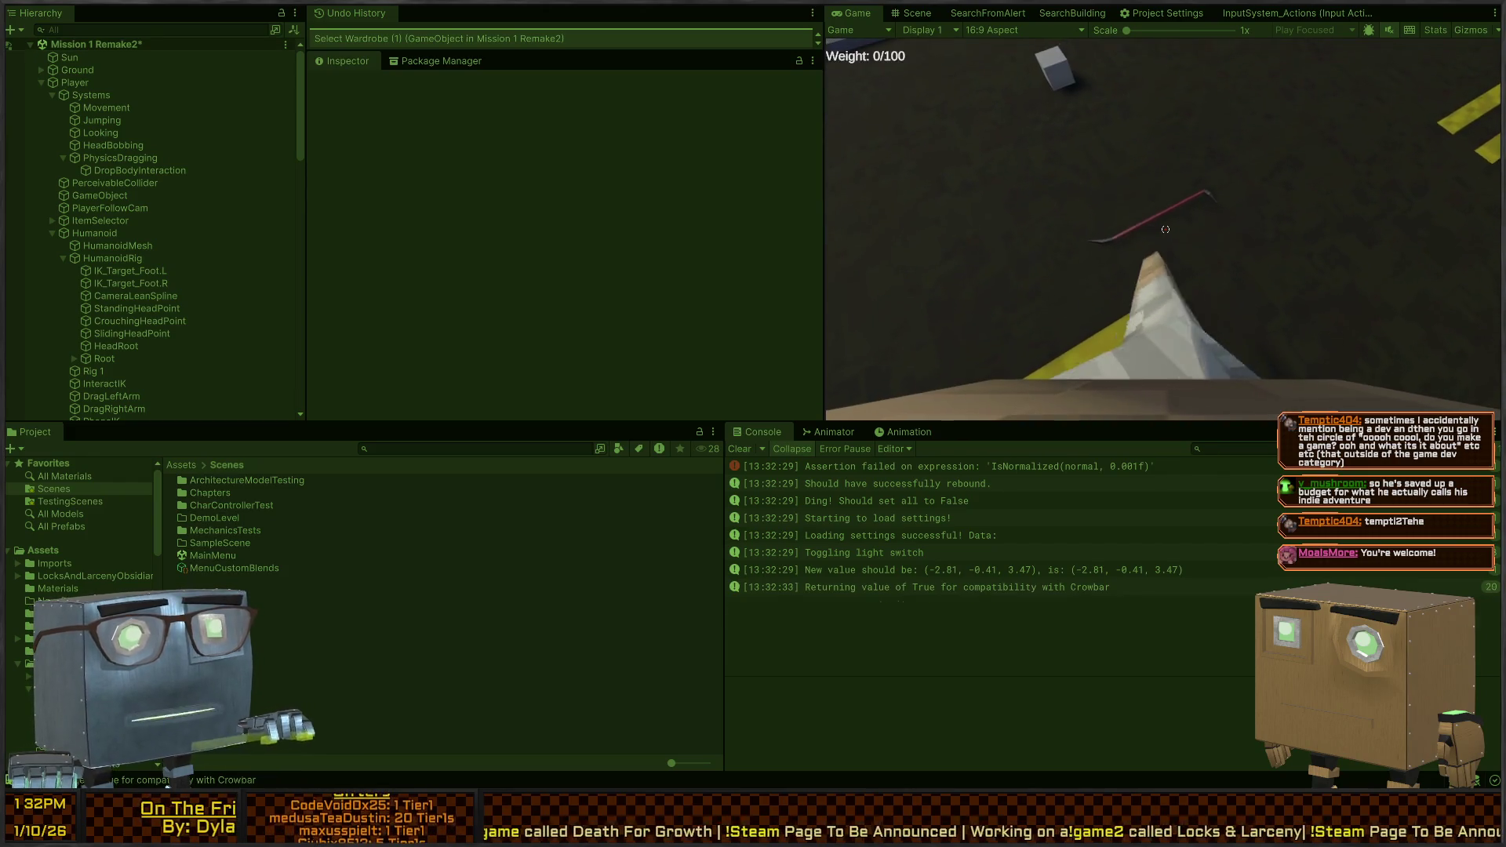
Equip the crowbar, walk down the road and knock out the guard
key("e")
scroll(1166, 229, "down", 1)
key("w")
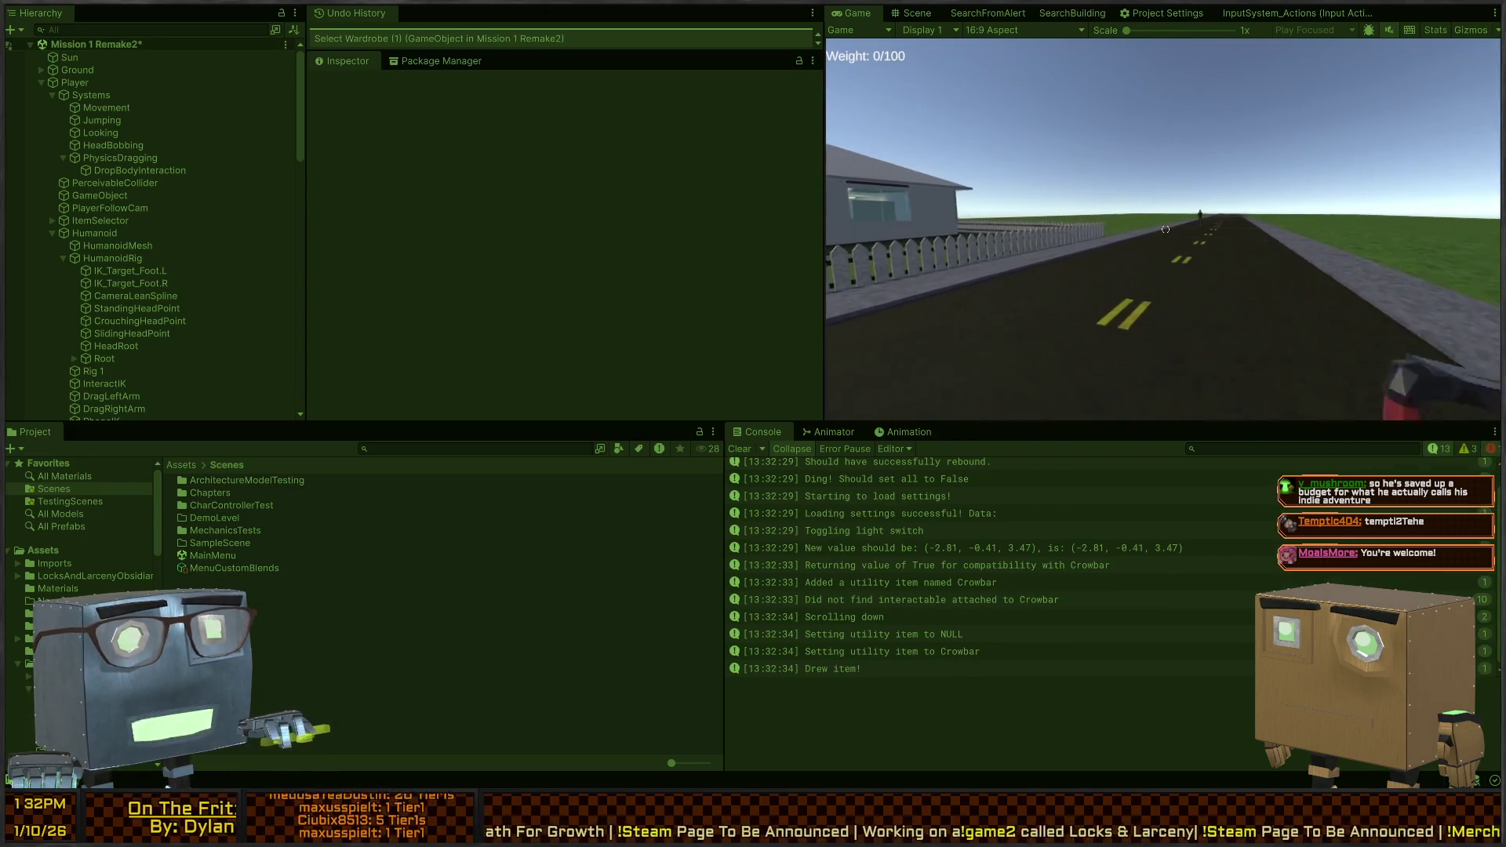
key("w")
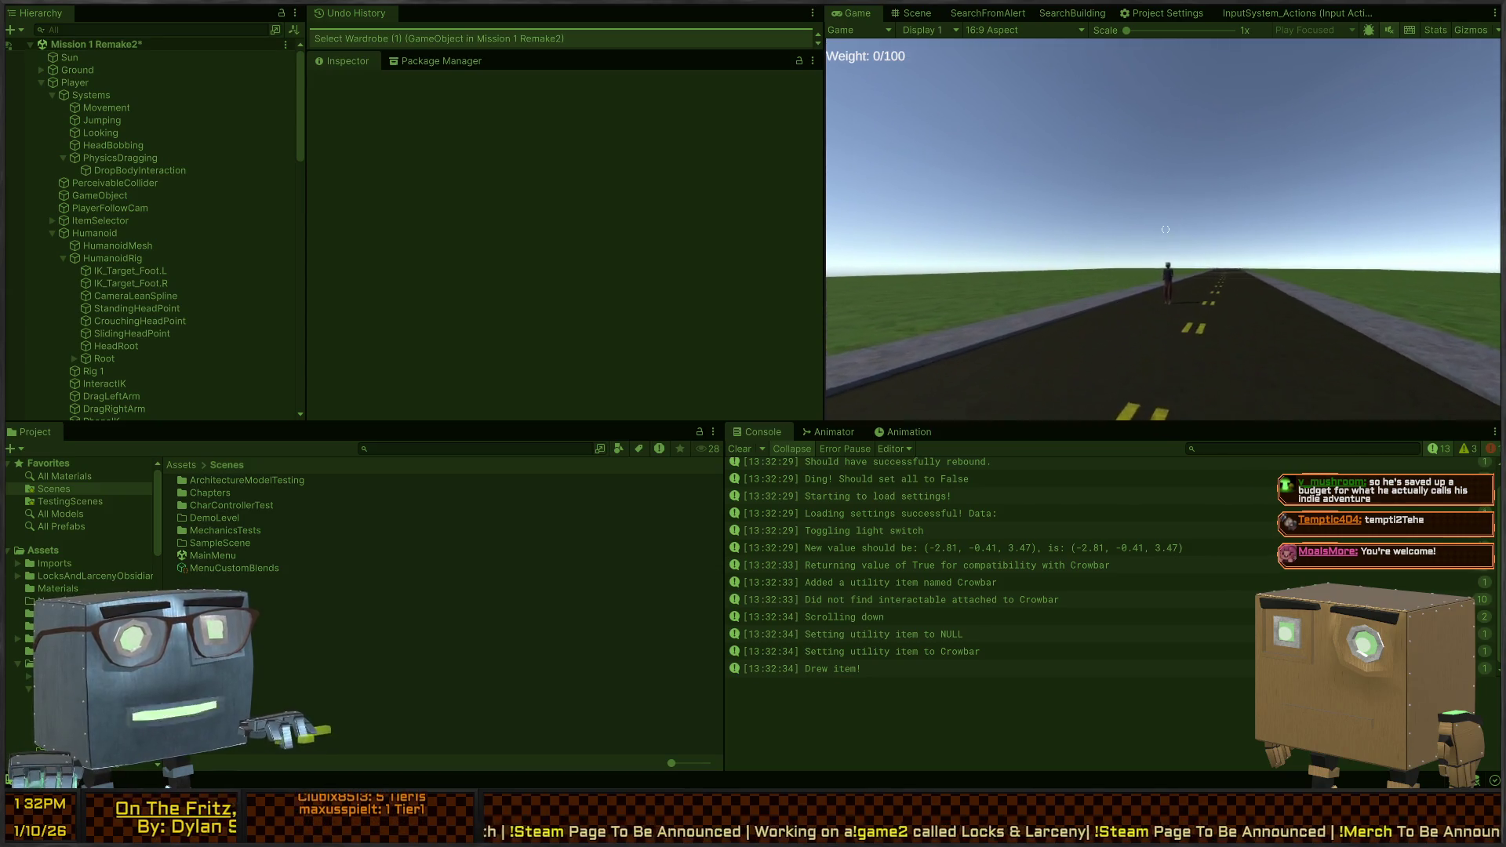
left_click(1166, 229)
Grab the fallen guard's ragdoll, drag it, and drop it onto the road
key("w")
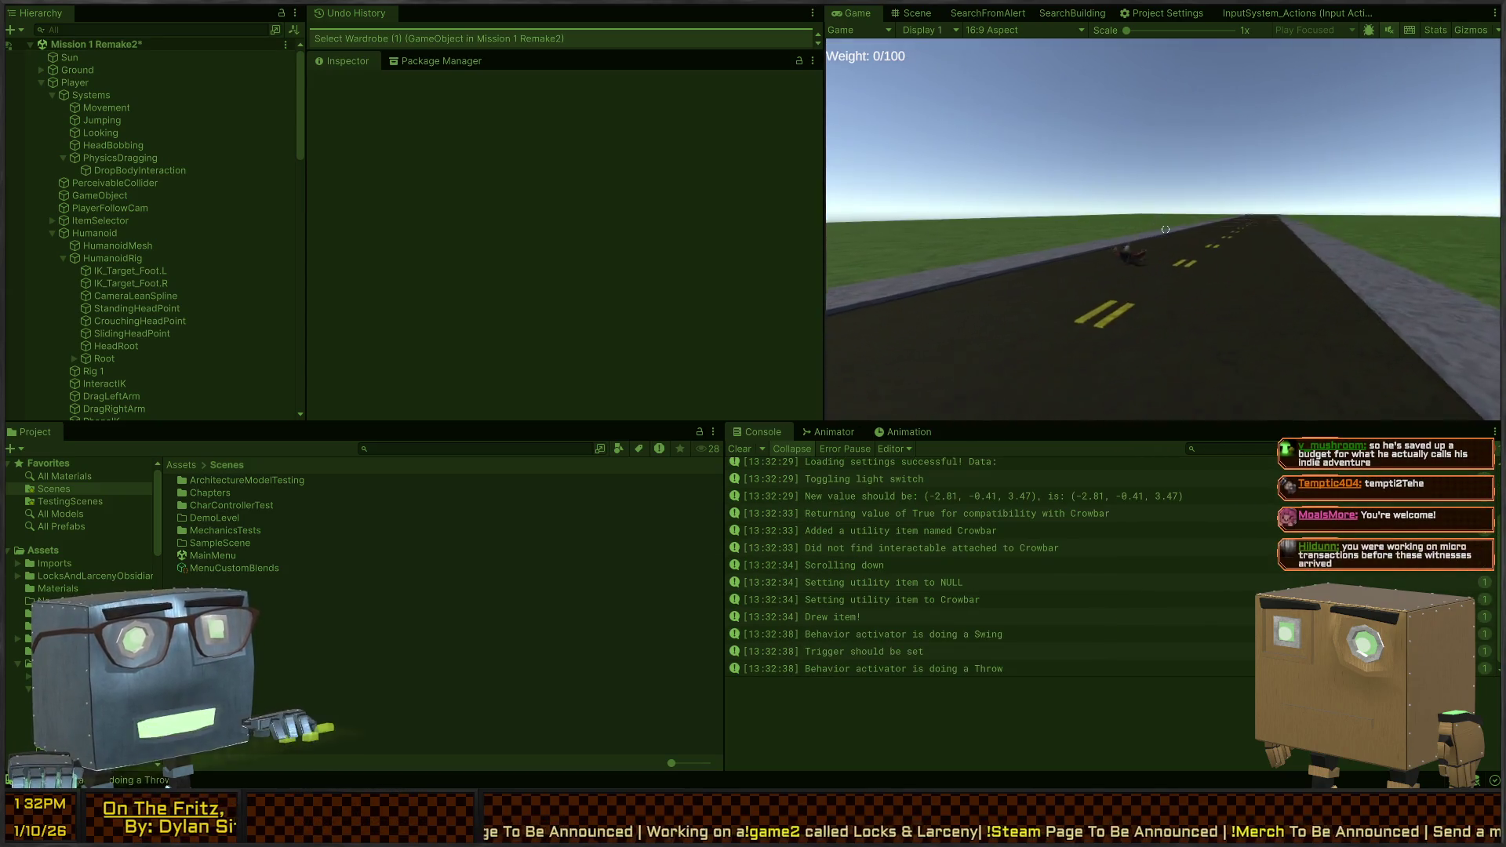
key("w")
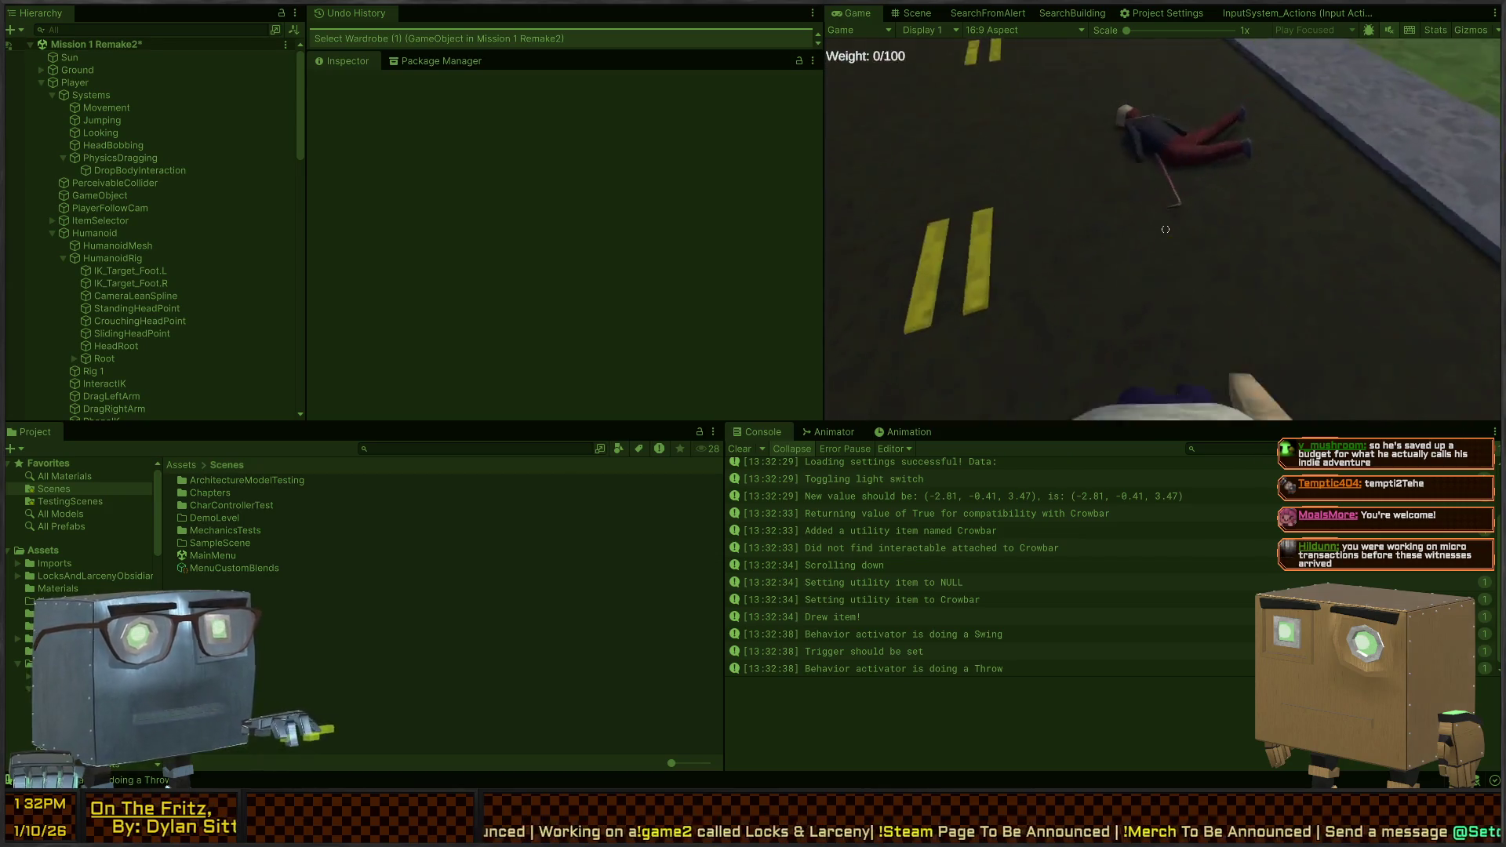
left_click(1165, 230)
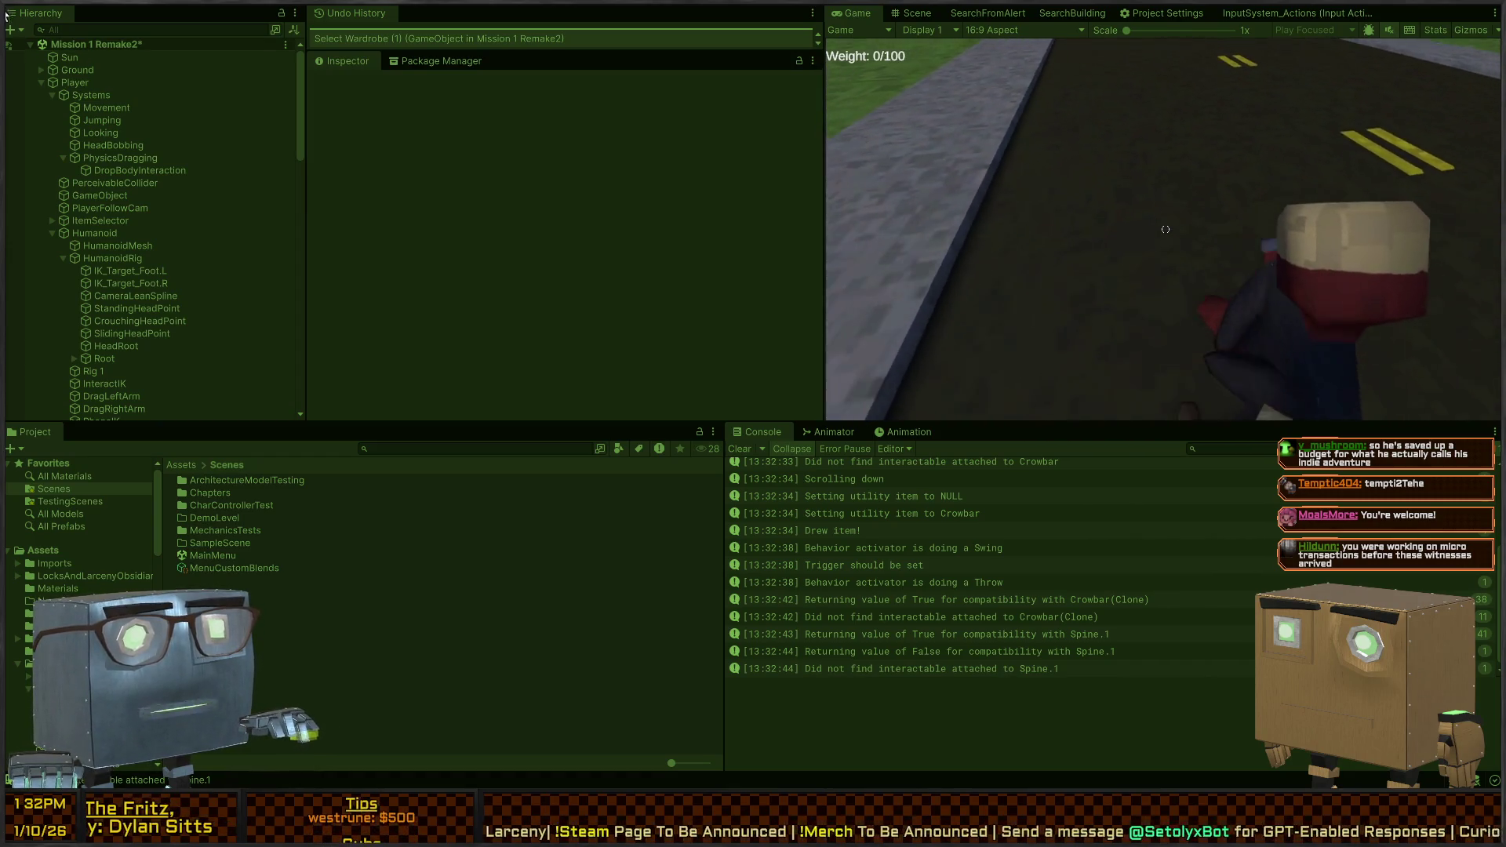
left_click(1166, 229)
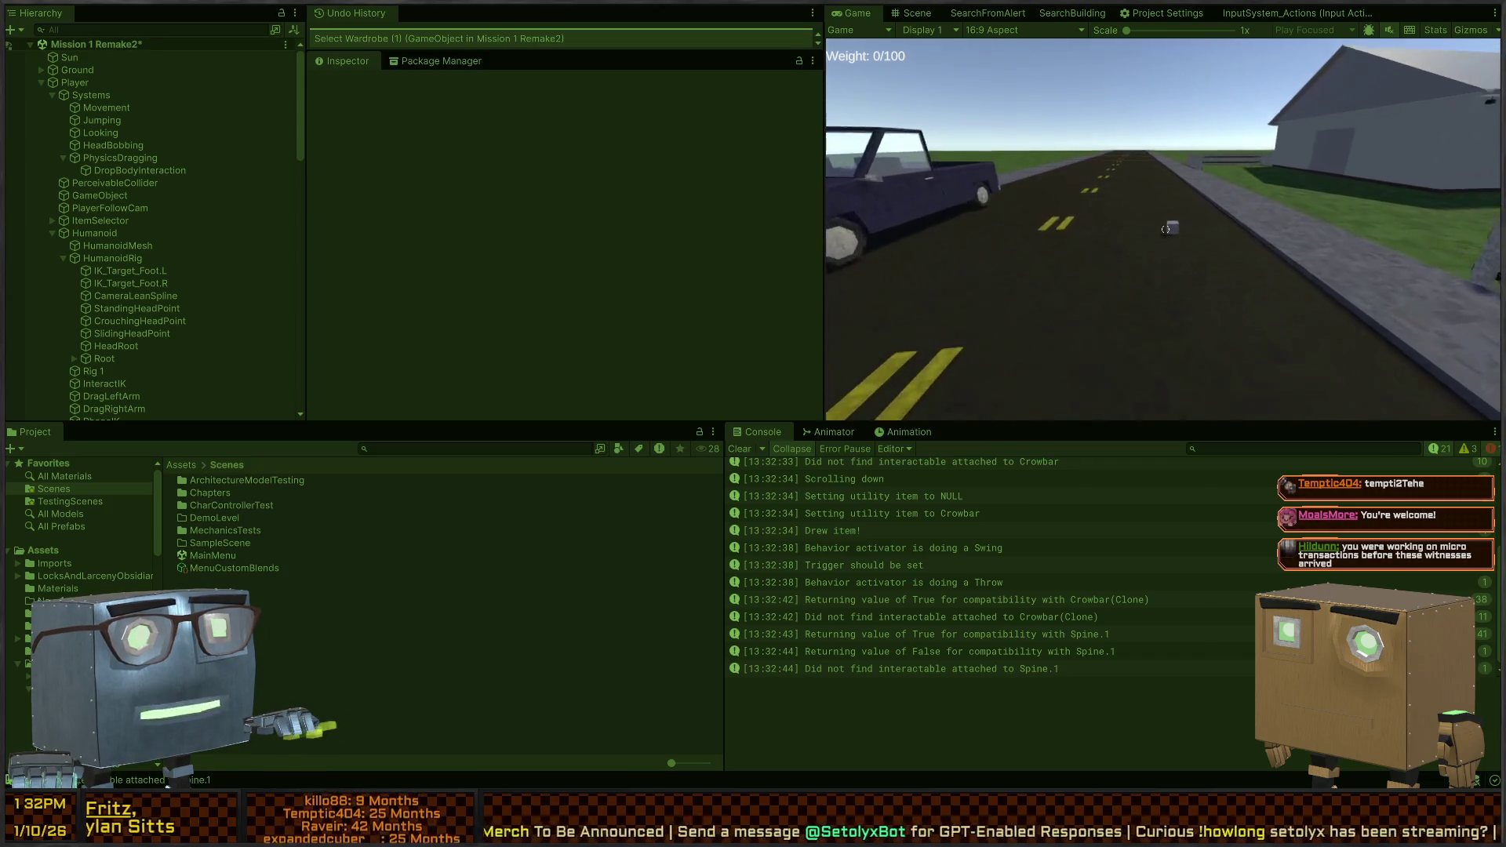
Walk across the grass to the house and open its red door
key("w")
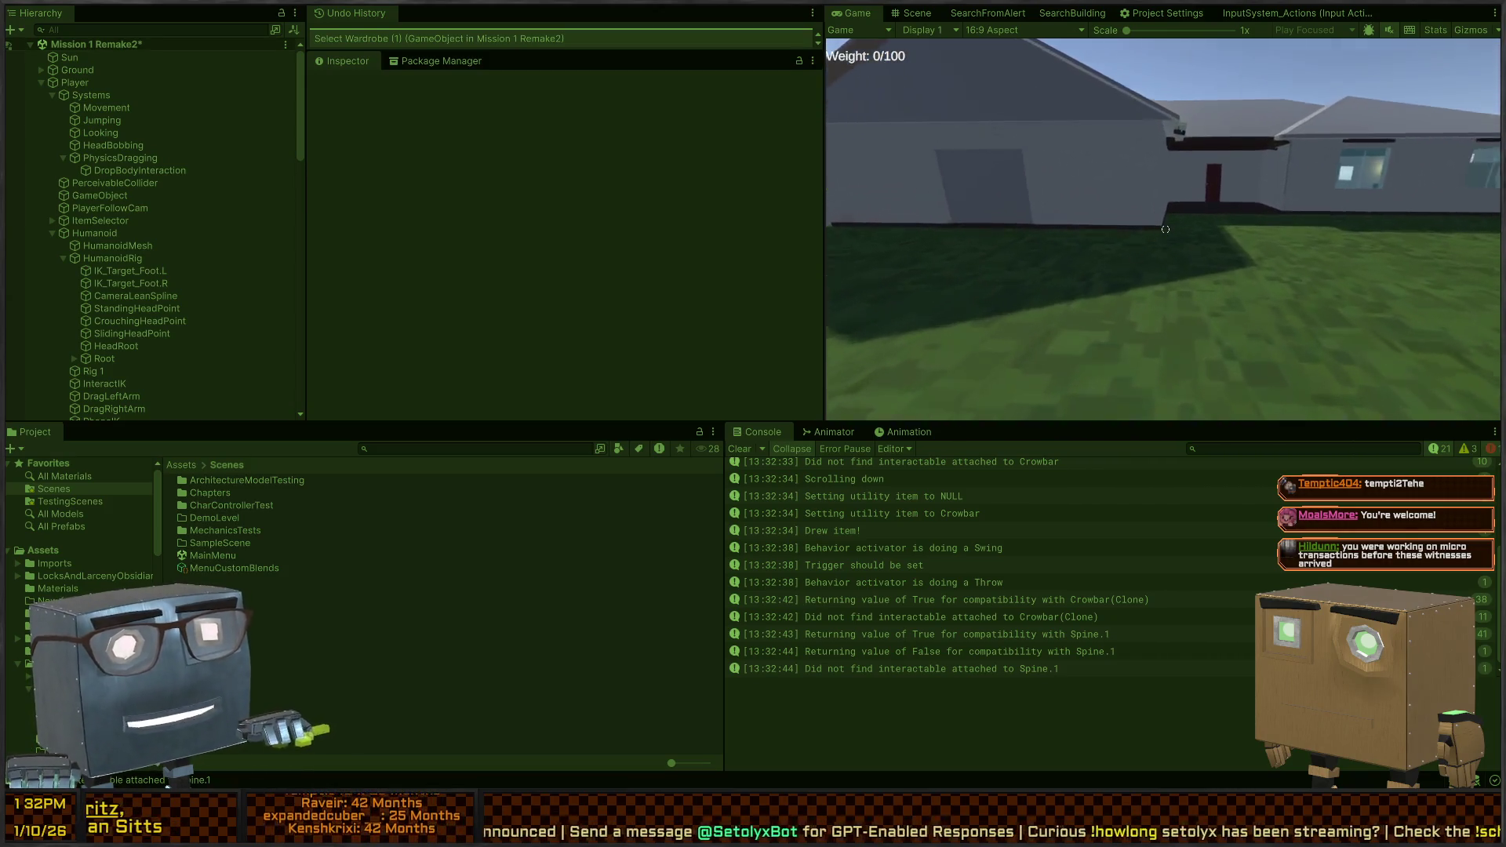
key("w")
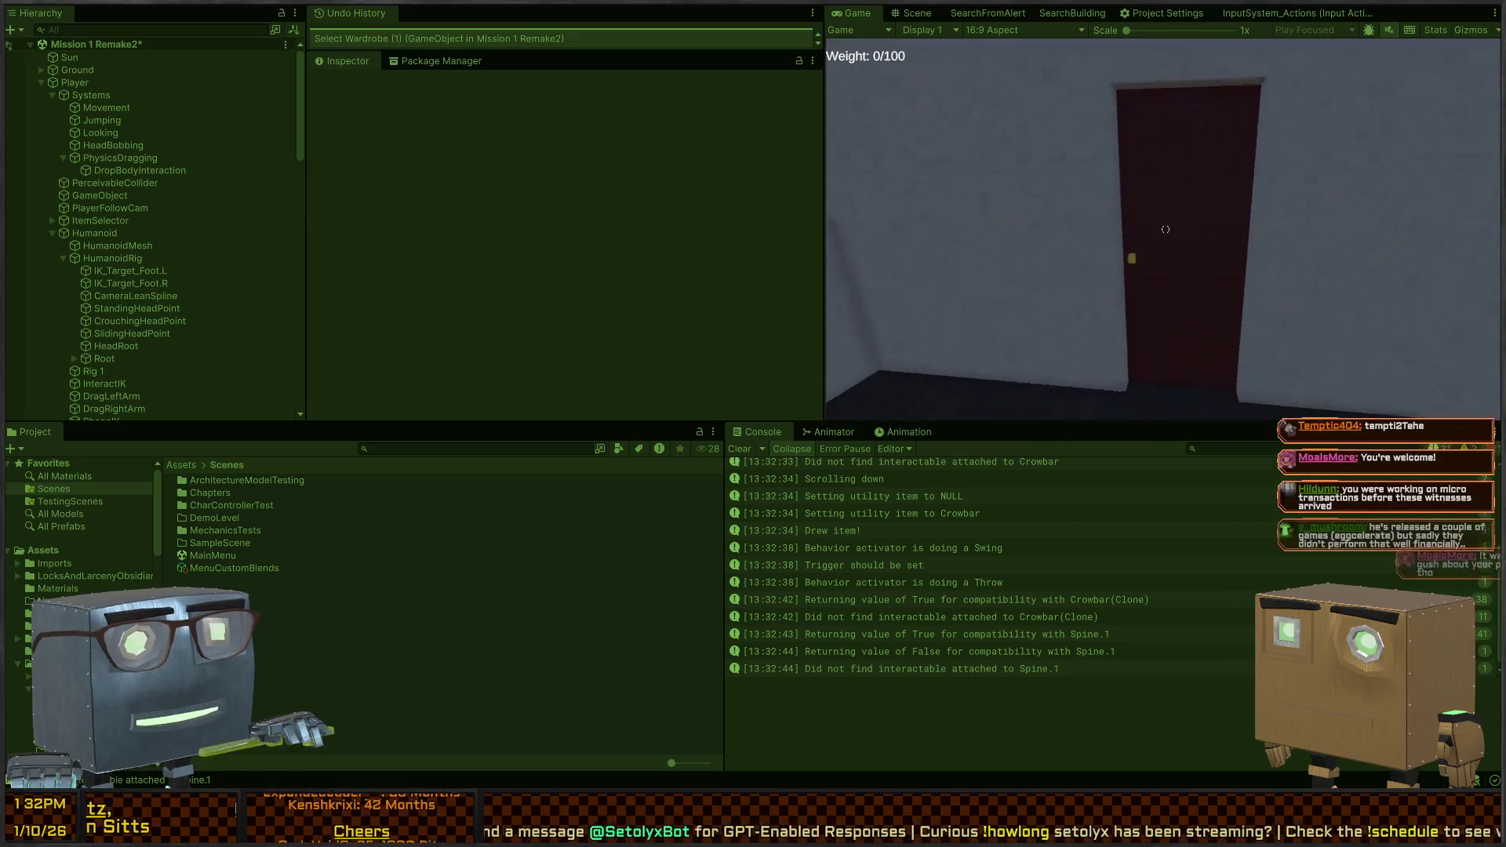
key("f")
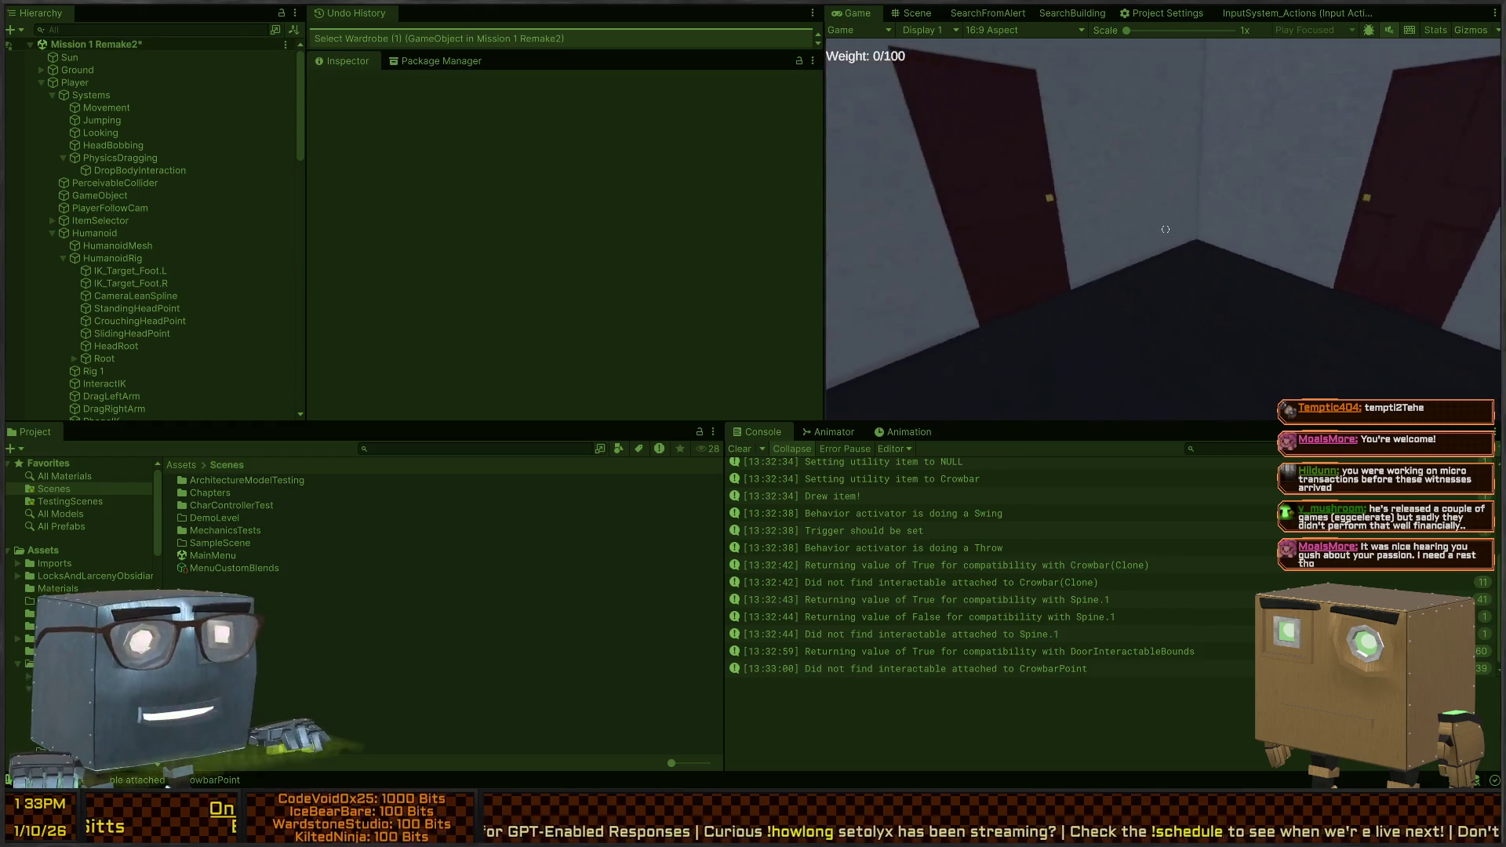
Walk through the red doorway, across the yard and along the road to the guard's body
key("w")
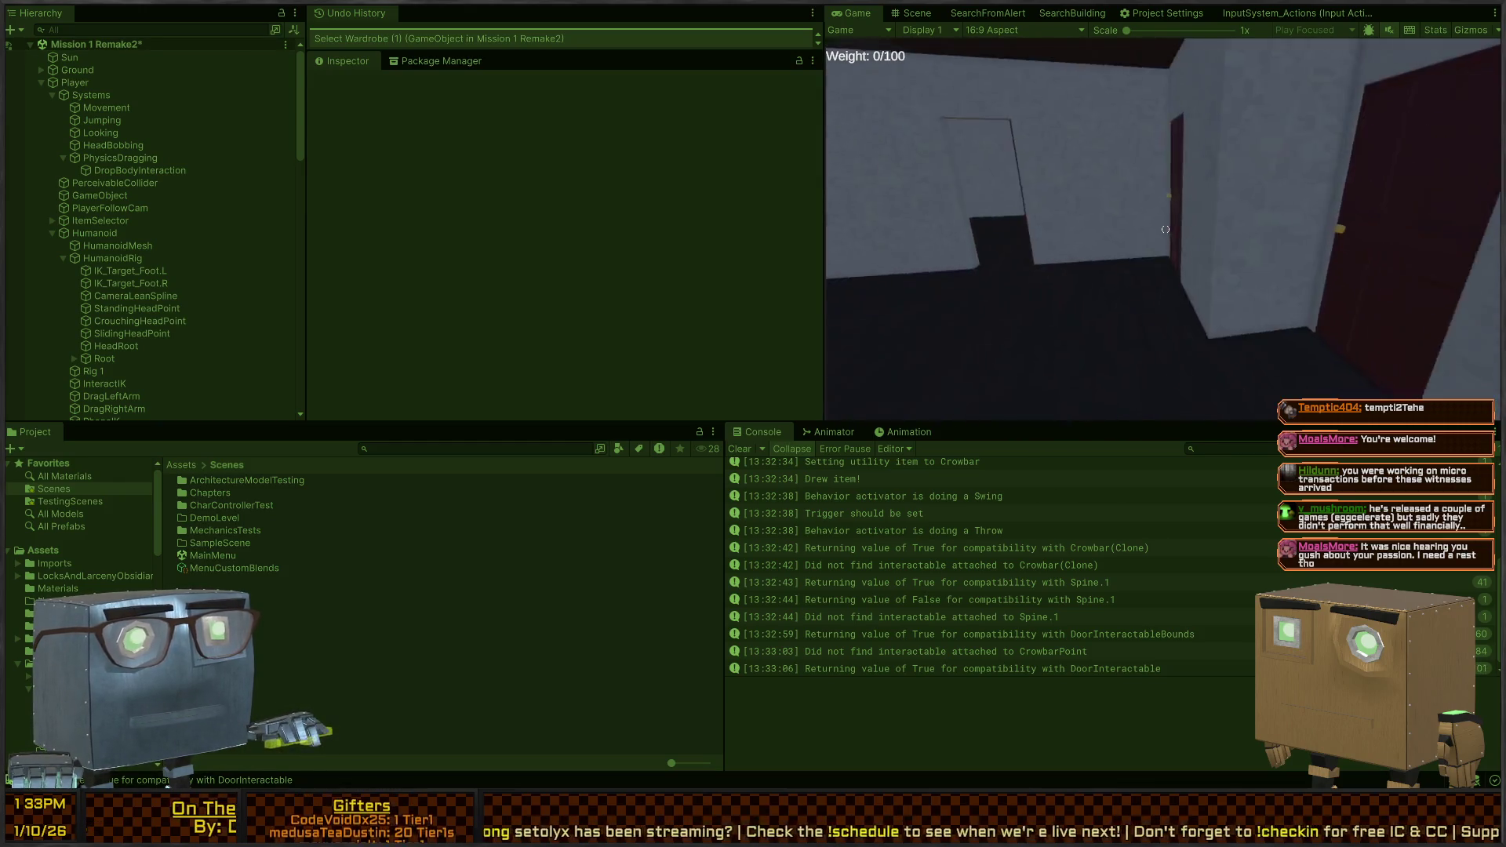
key("w")
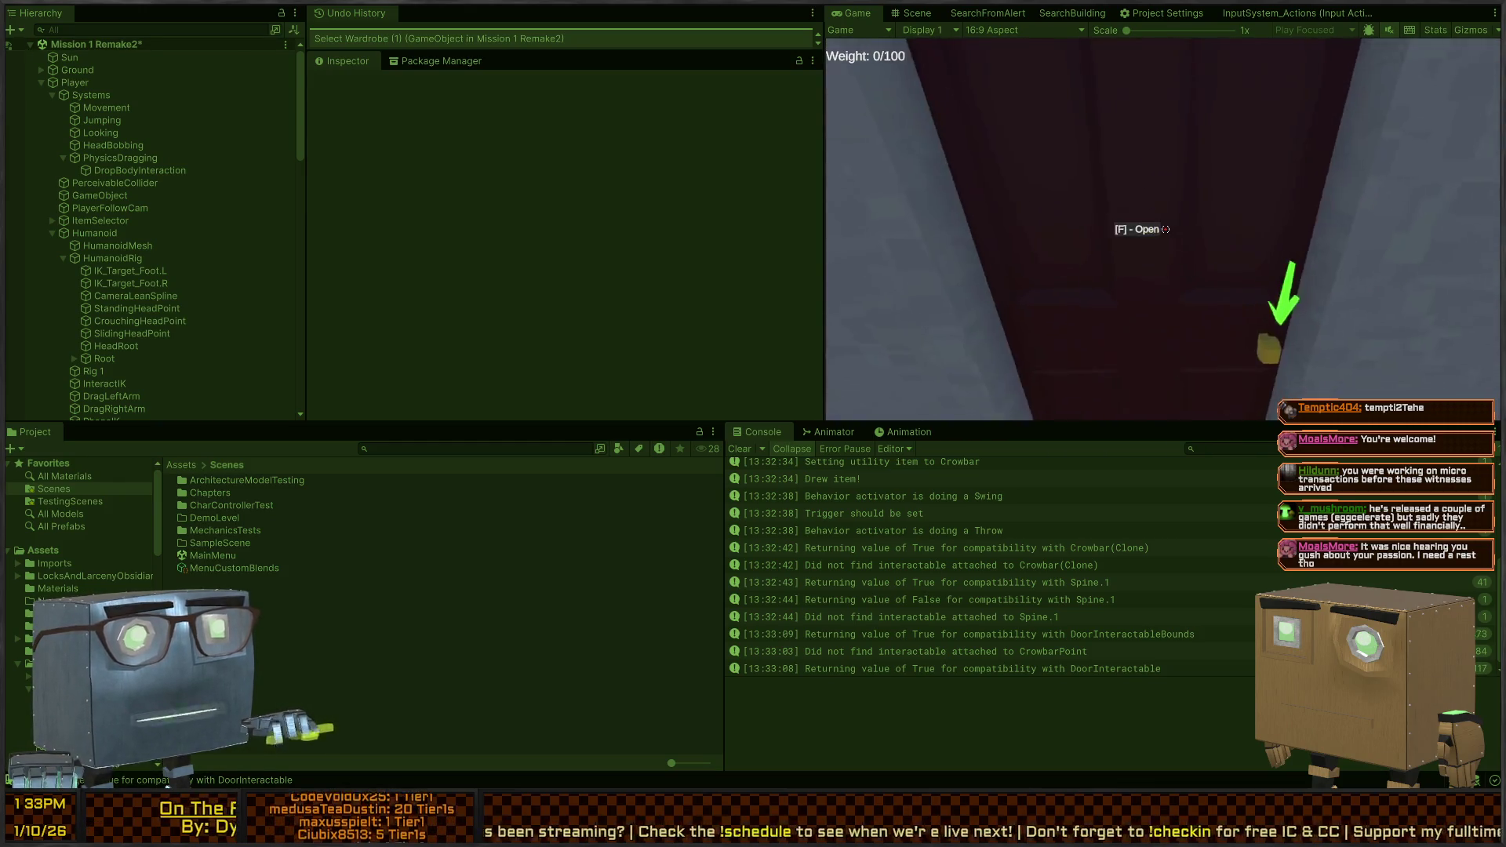
key("w")
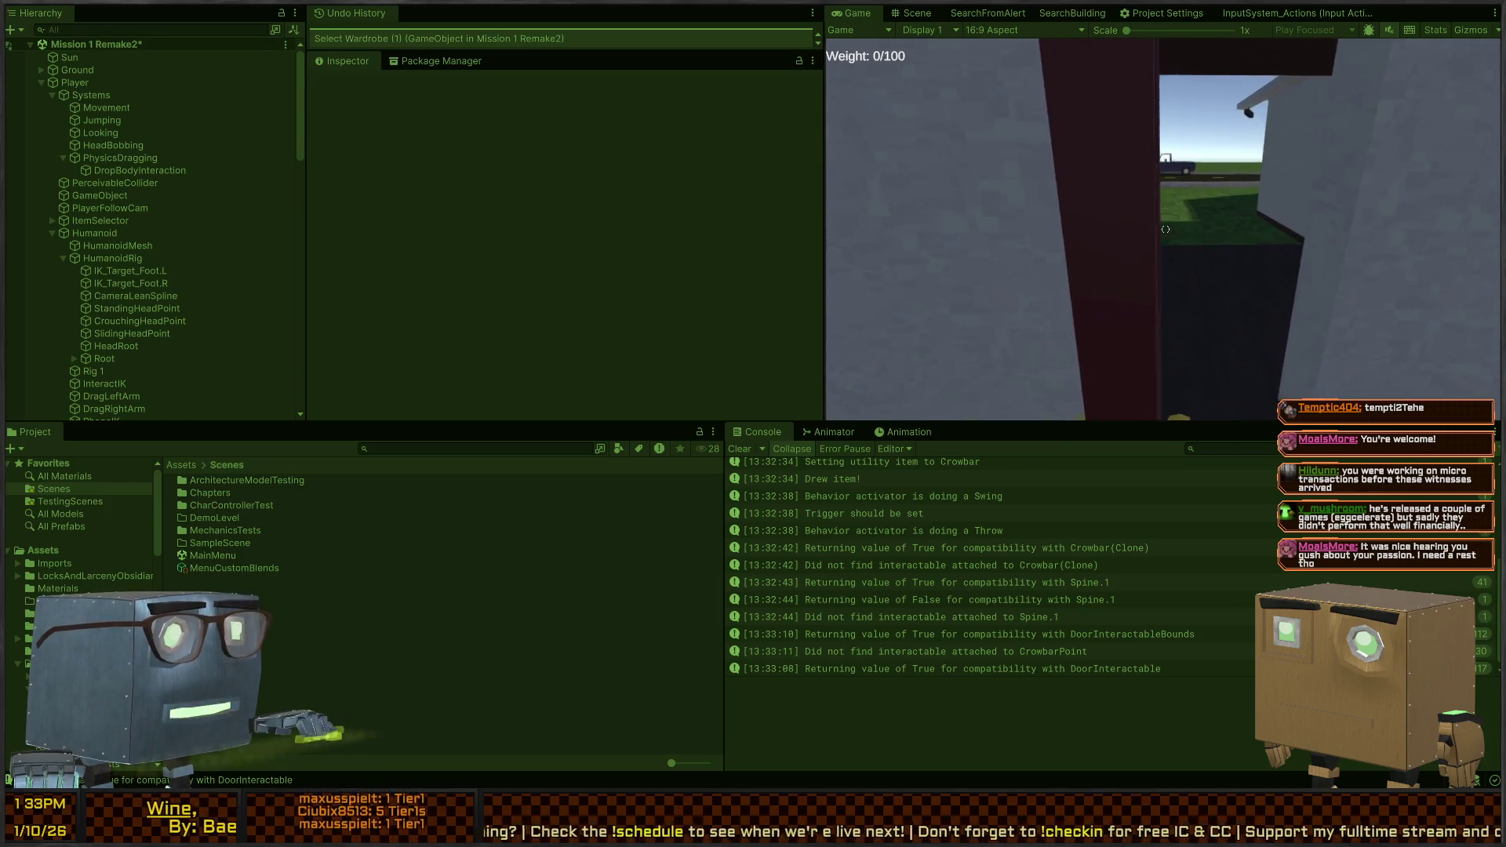
key("w")
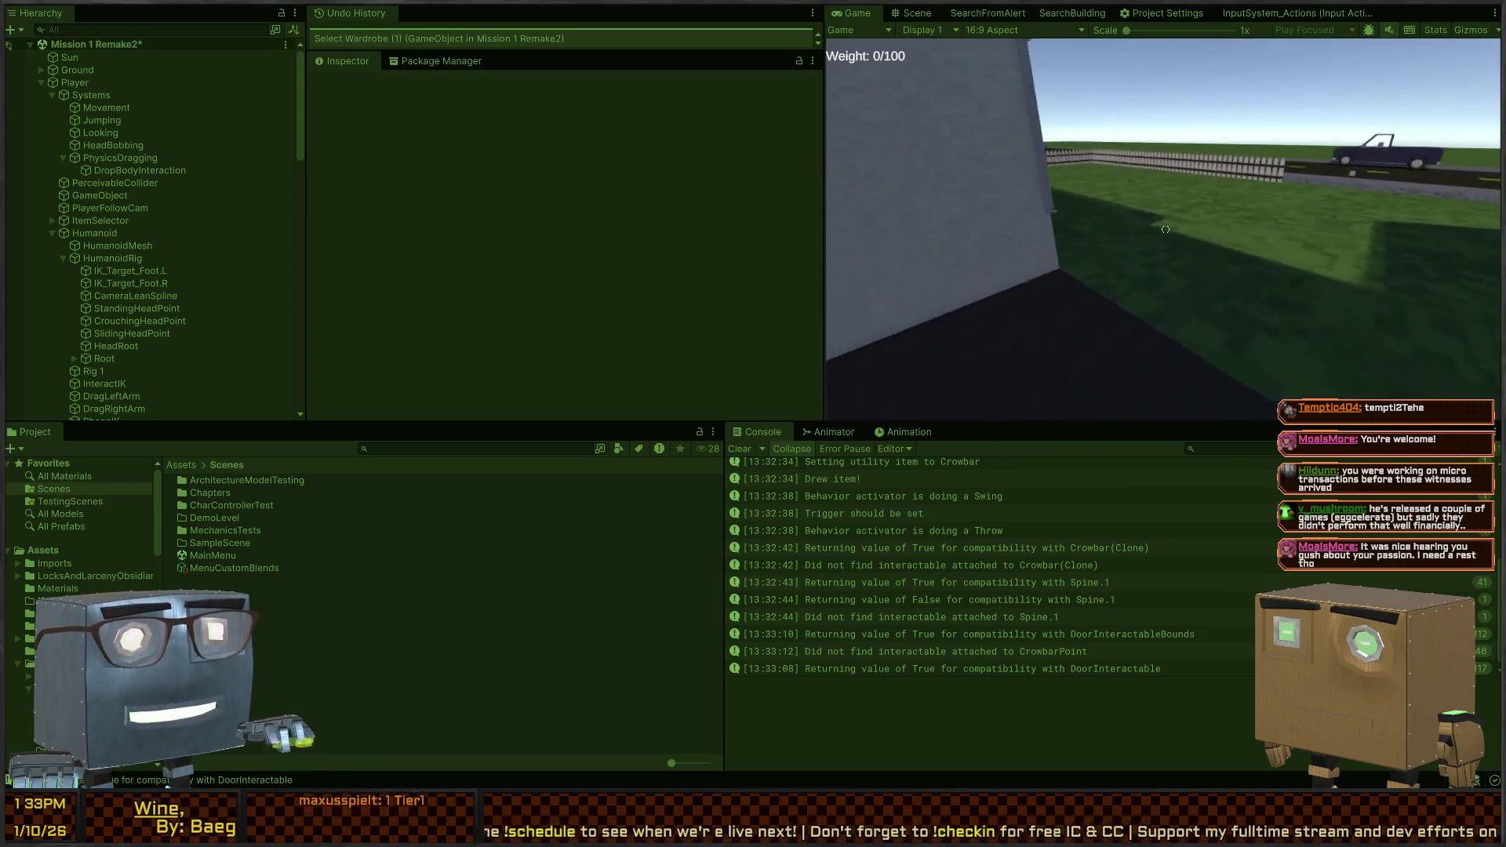
key("w")
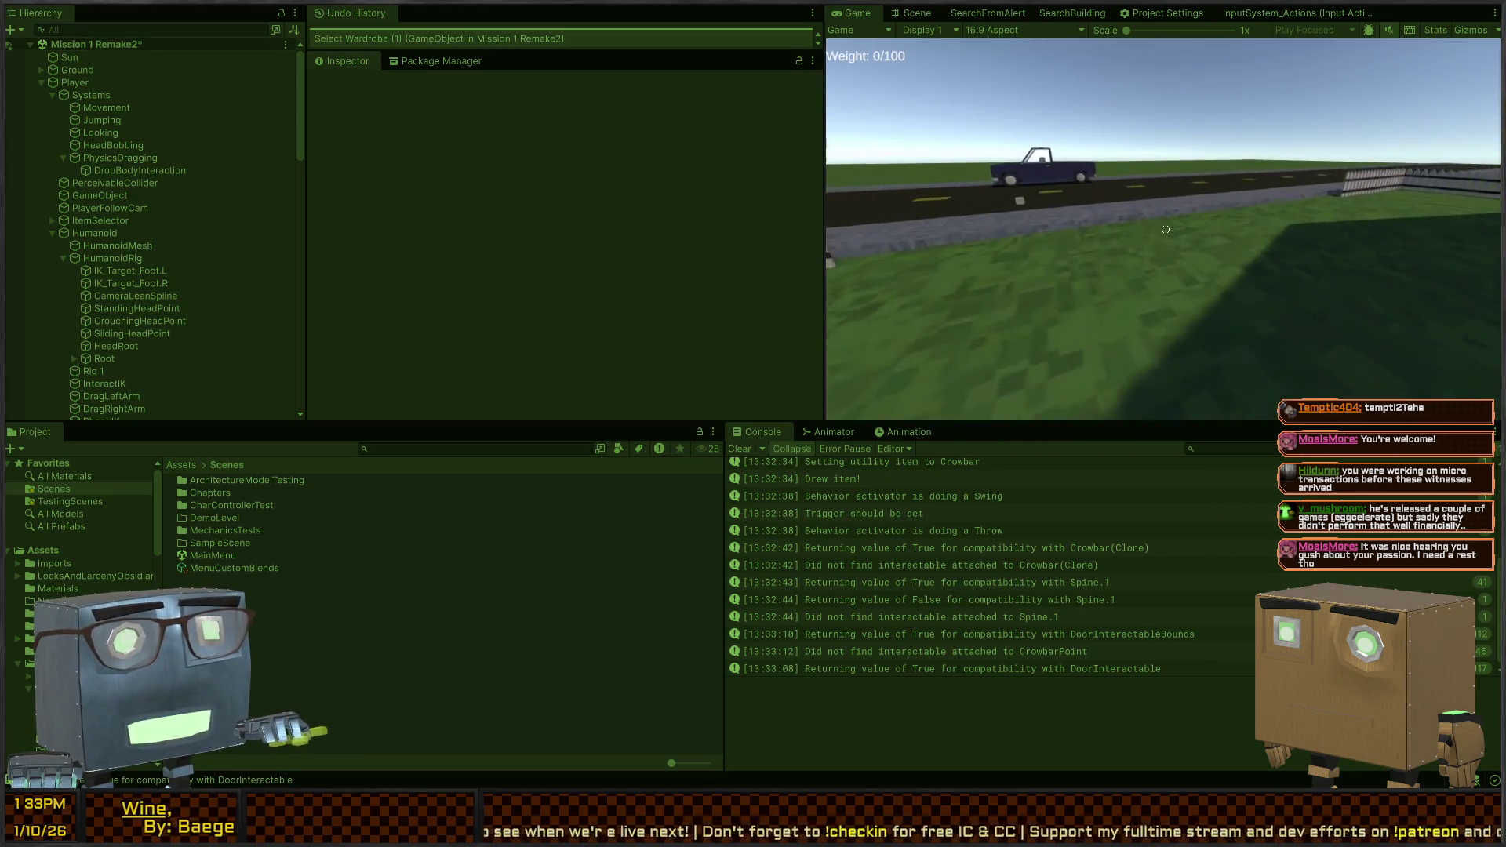
mouse_move(1165, 229)
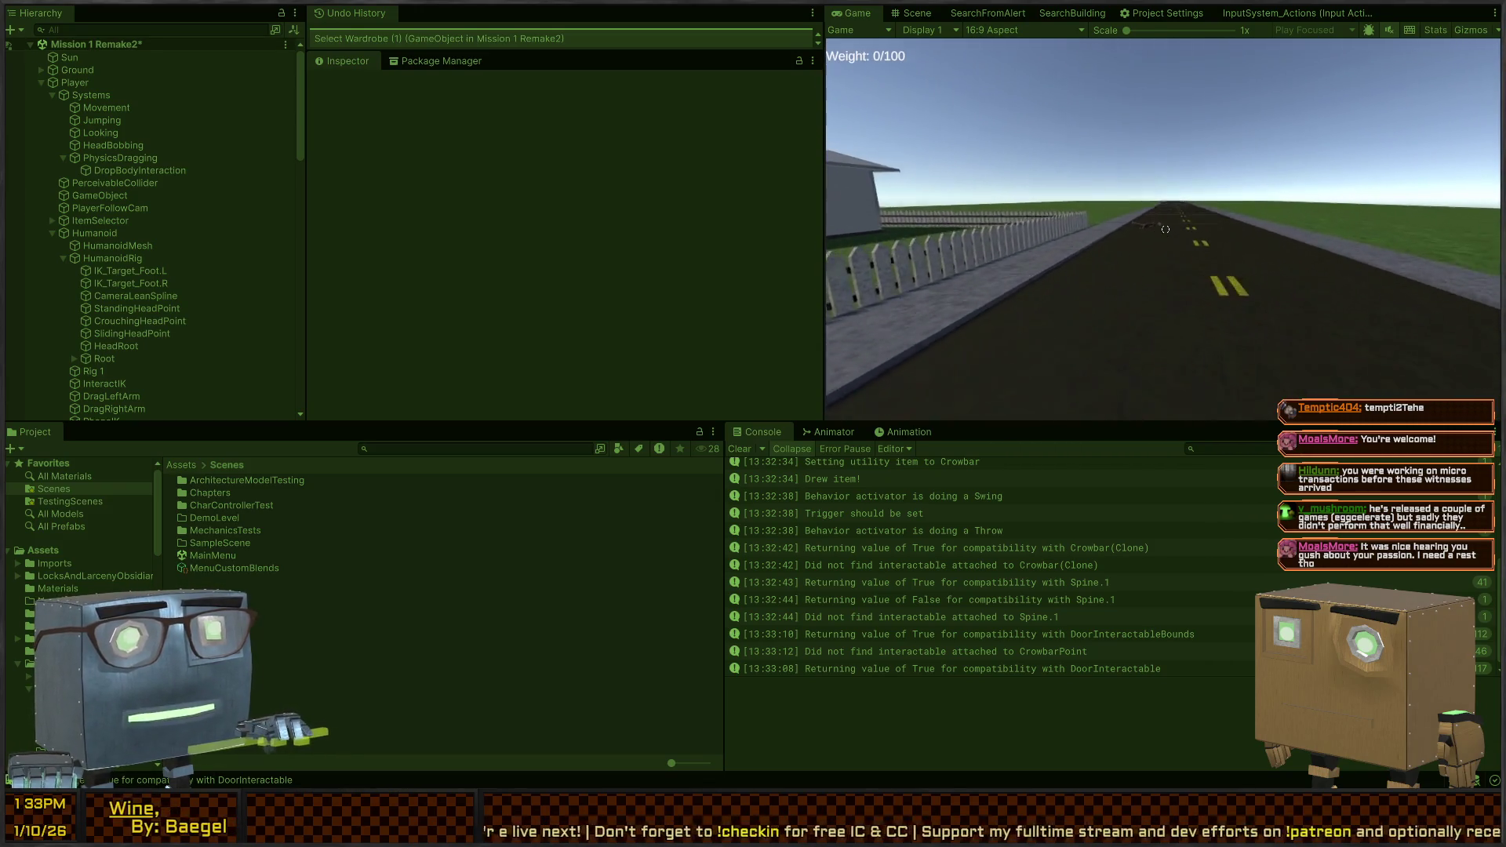
key("w")
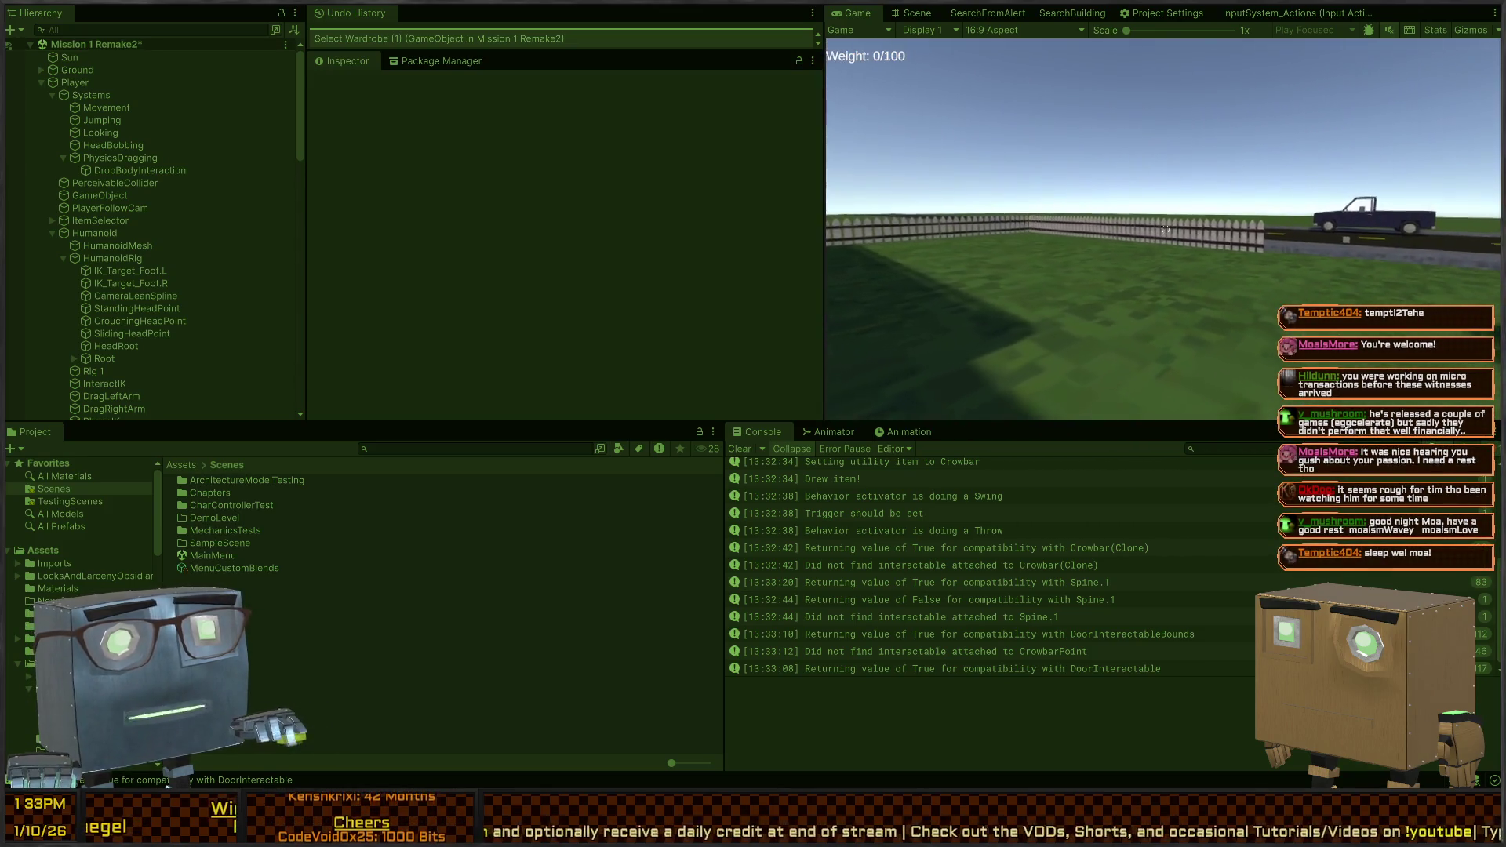
Carry the guard through the red door and down the hallway into the wardrobe room
key("w")
key("s")
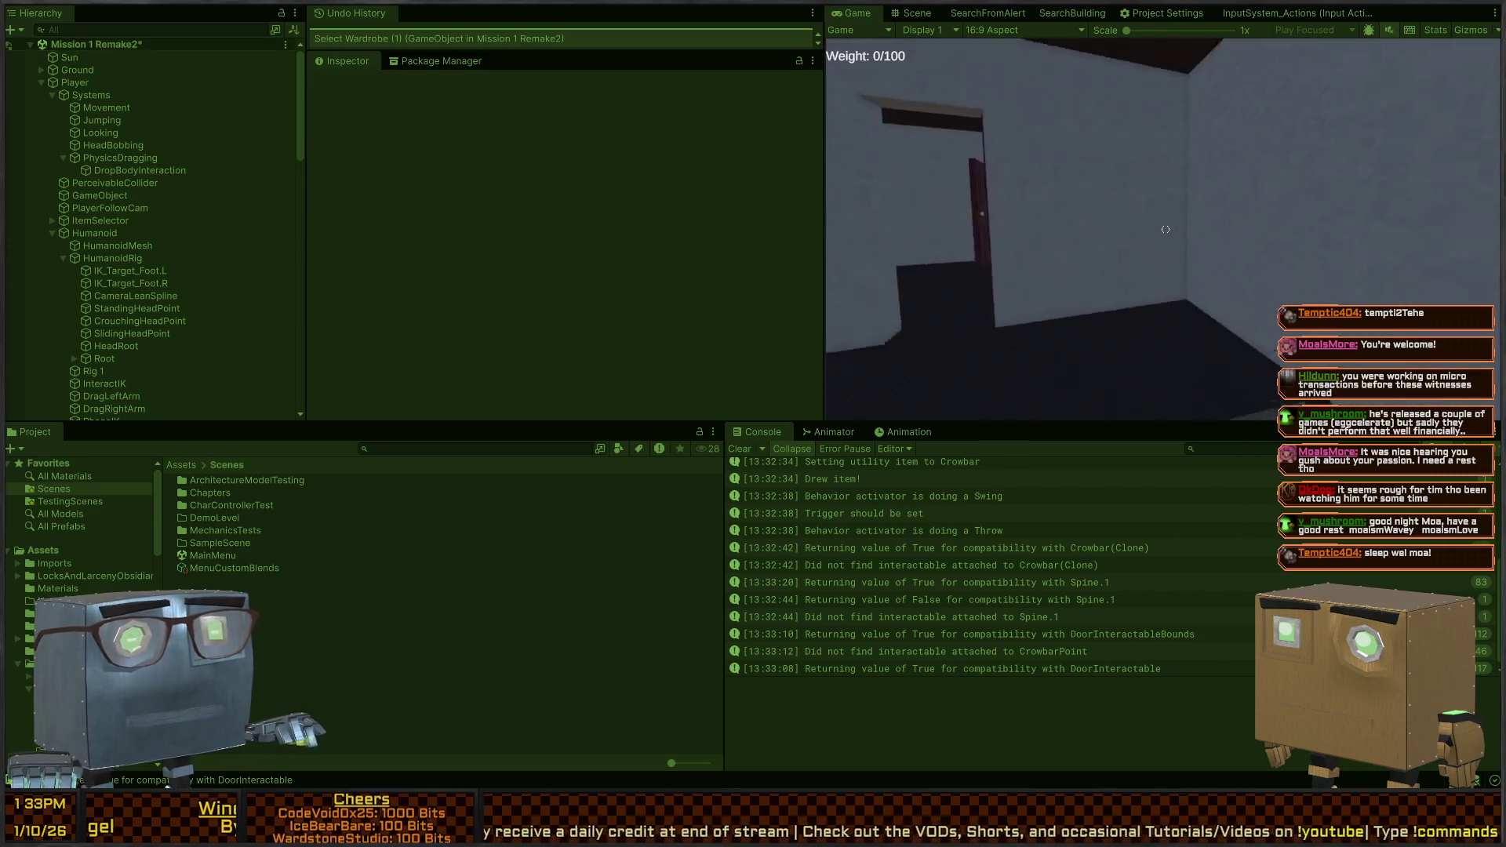
key("w")
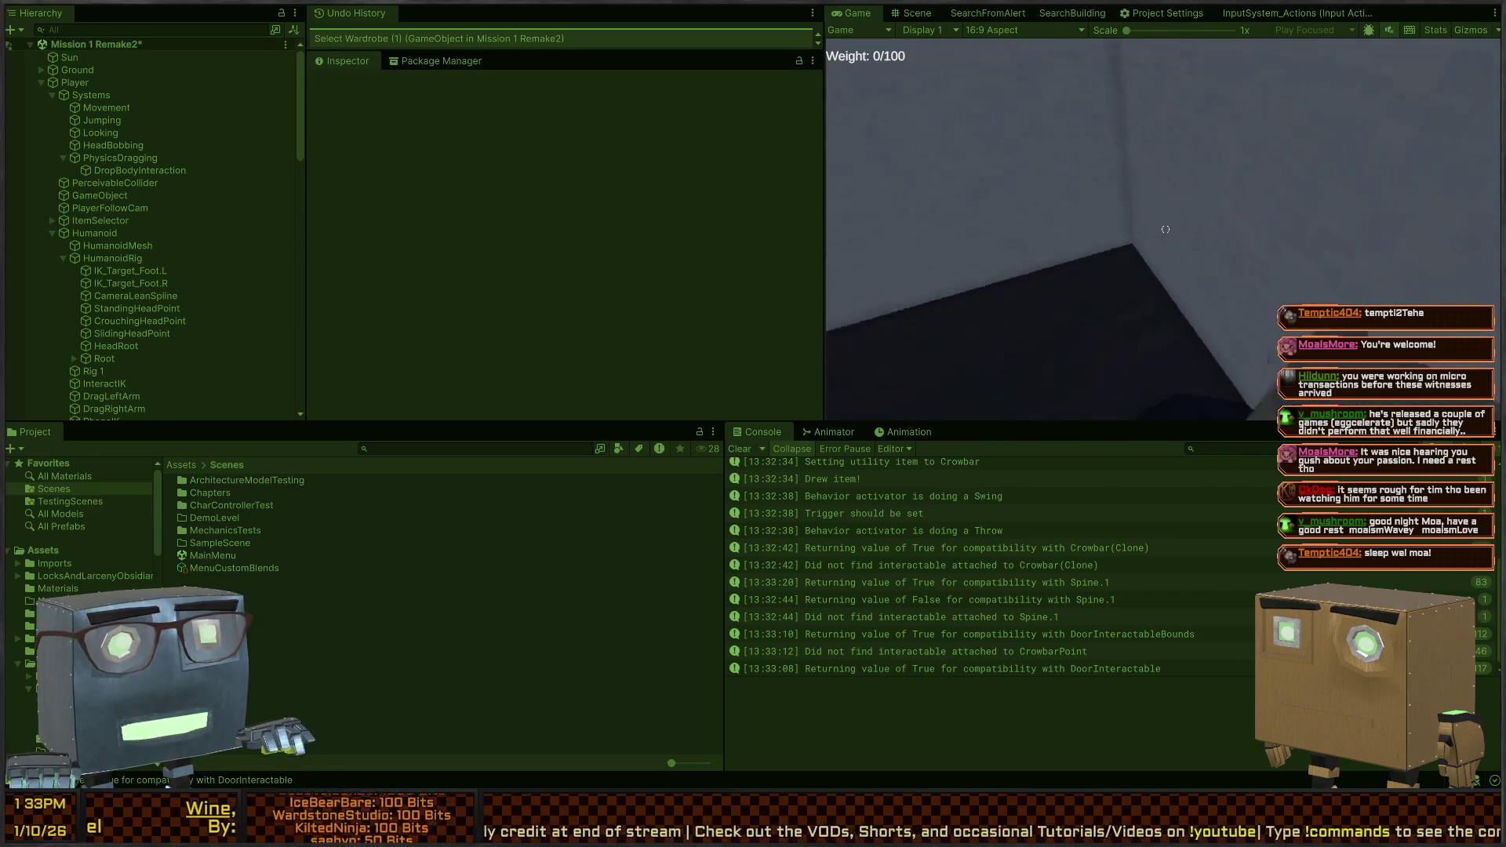
key("w")
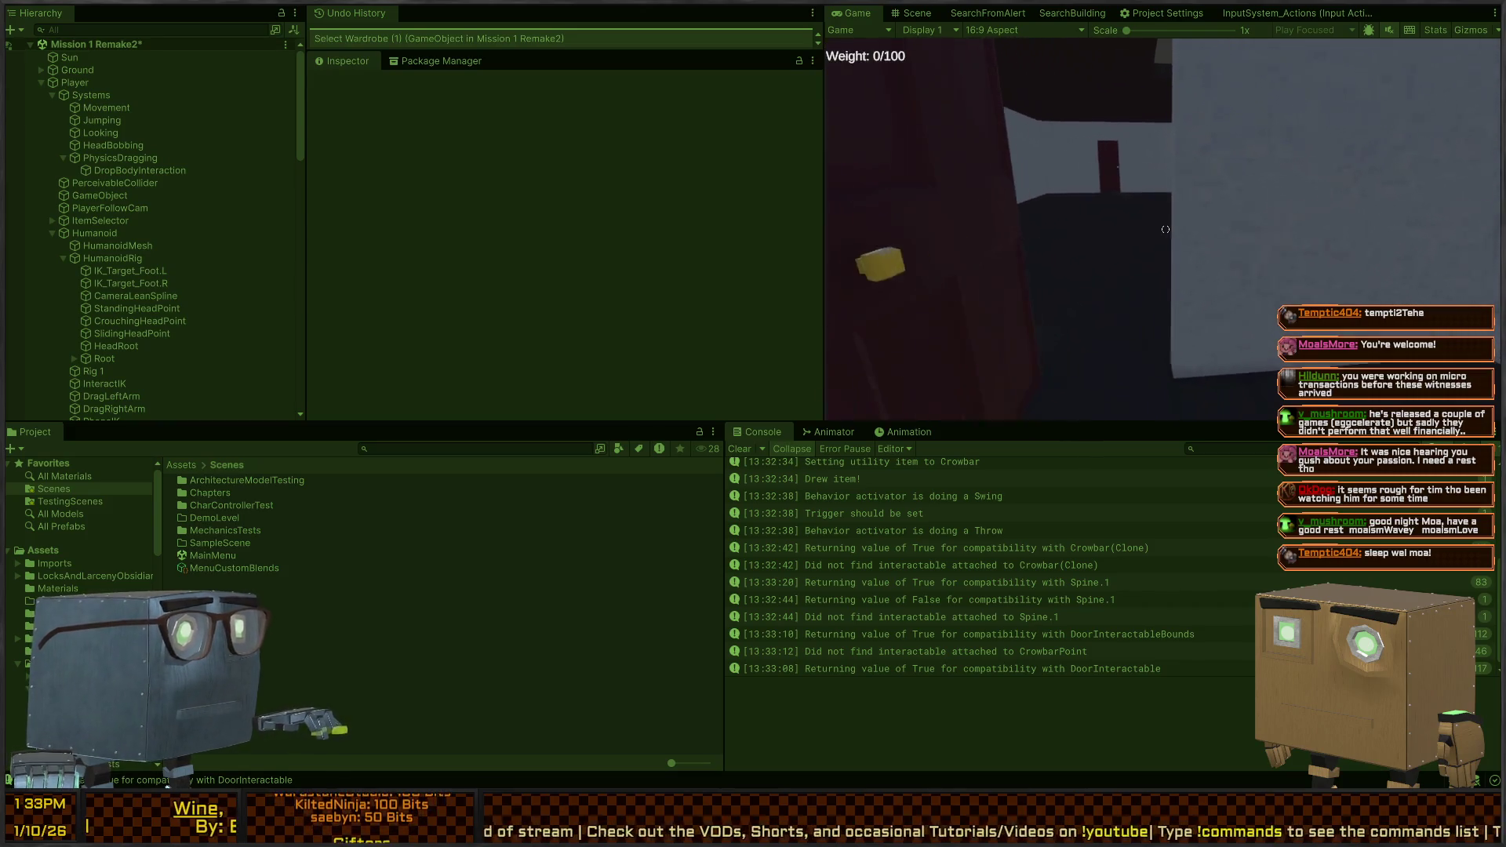
key("w")
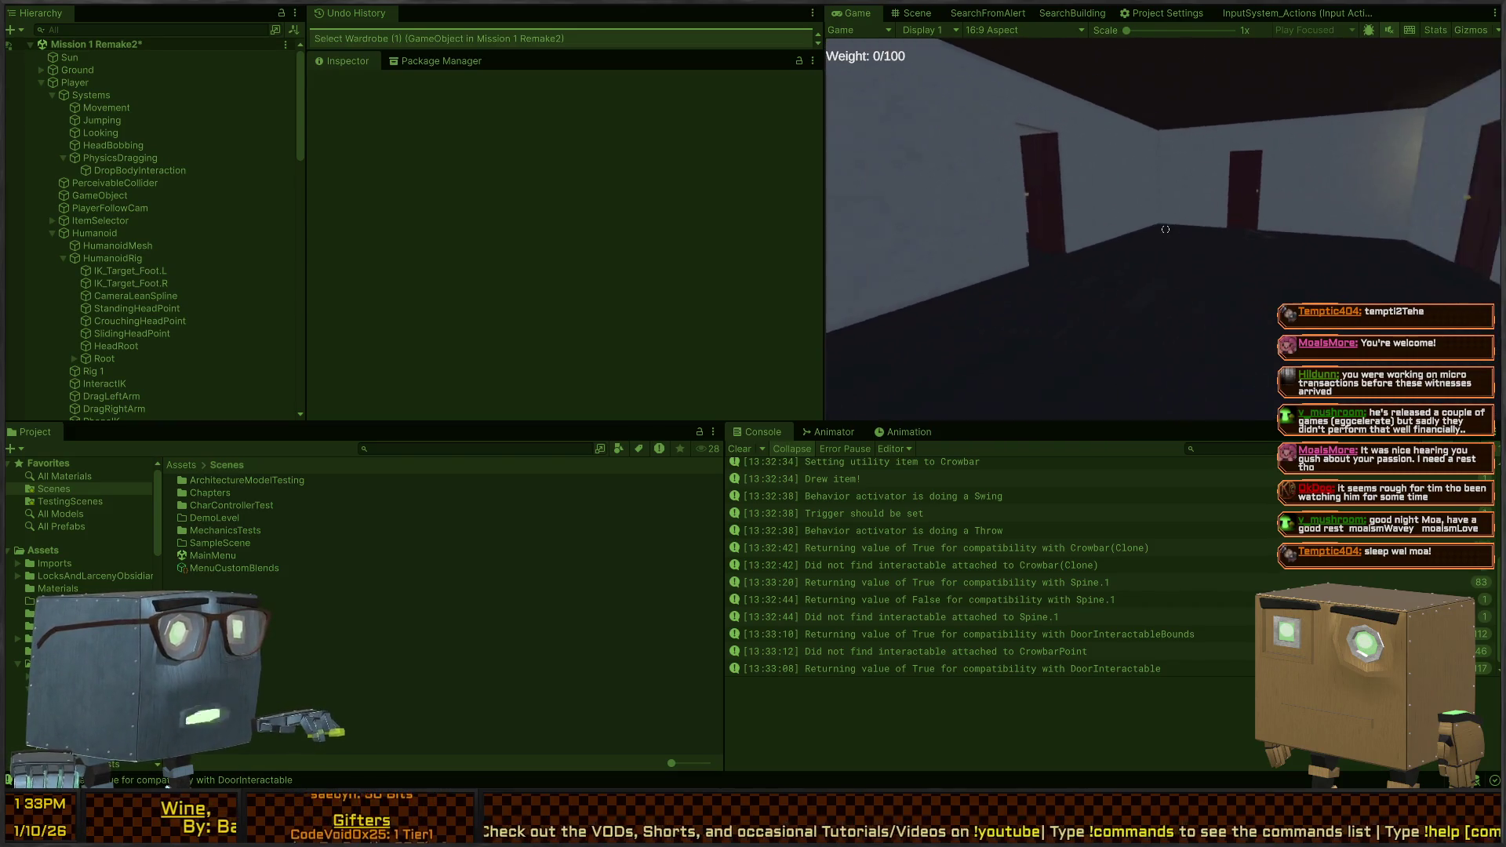
key("w")
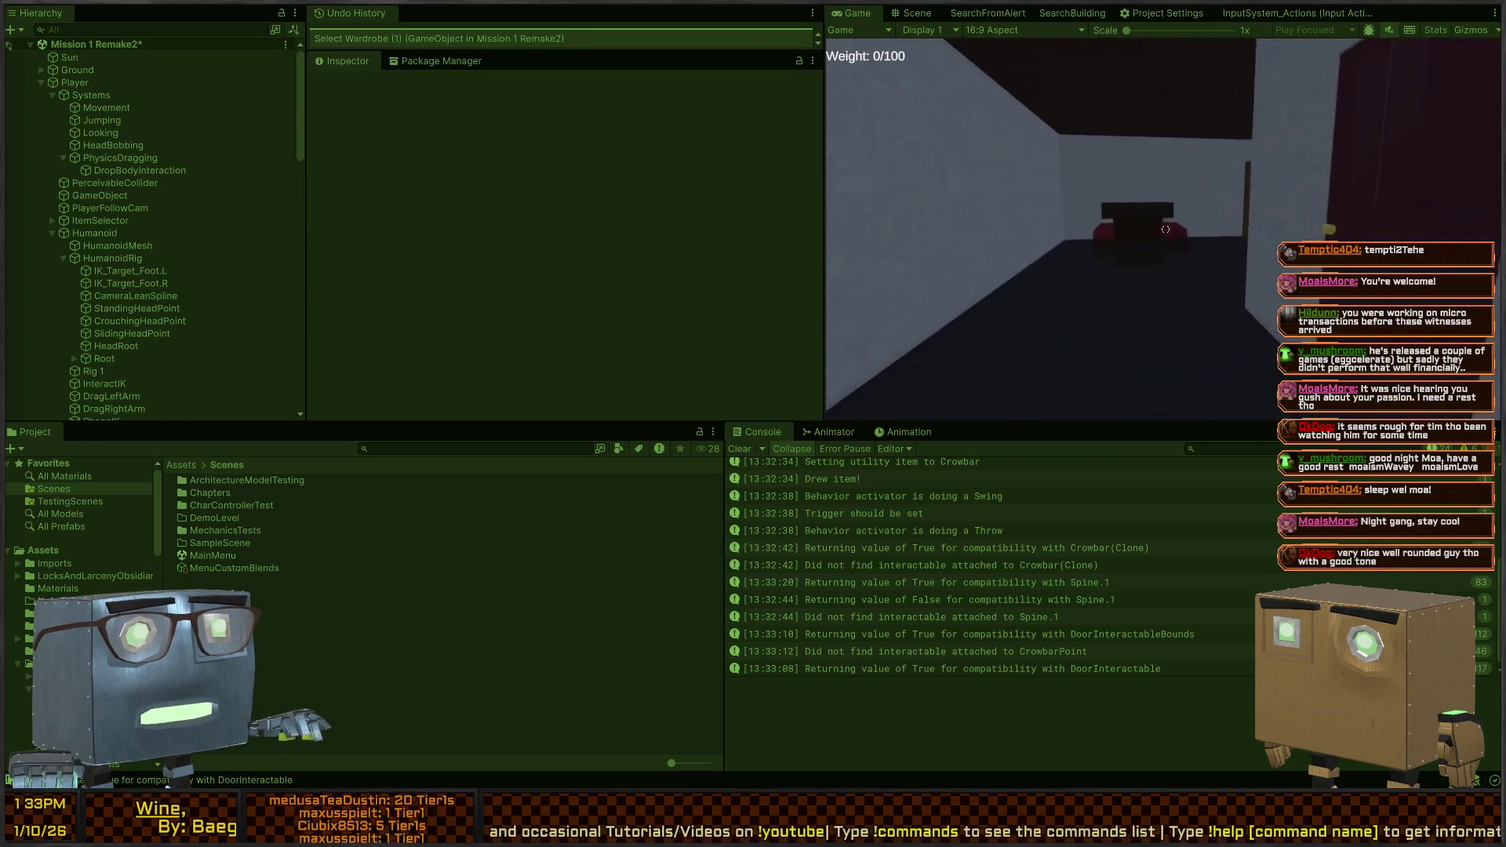
Dump the guard into the wardrobe, confirm 'Yay! It worked!' logs, and exit Play mode
key("w")
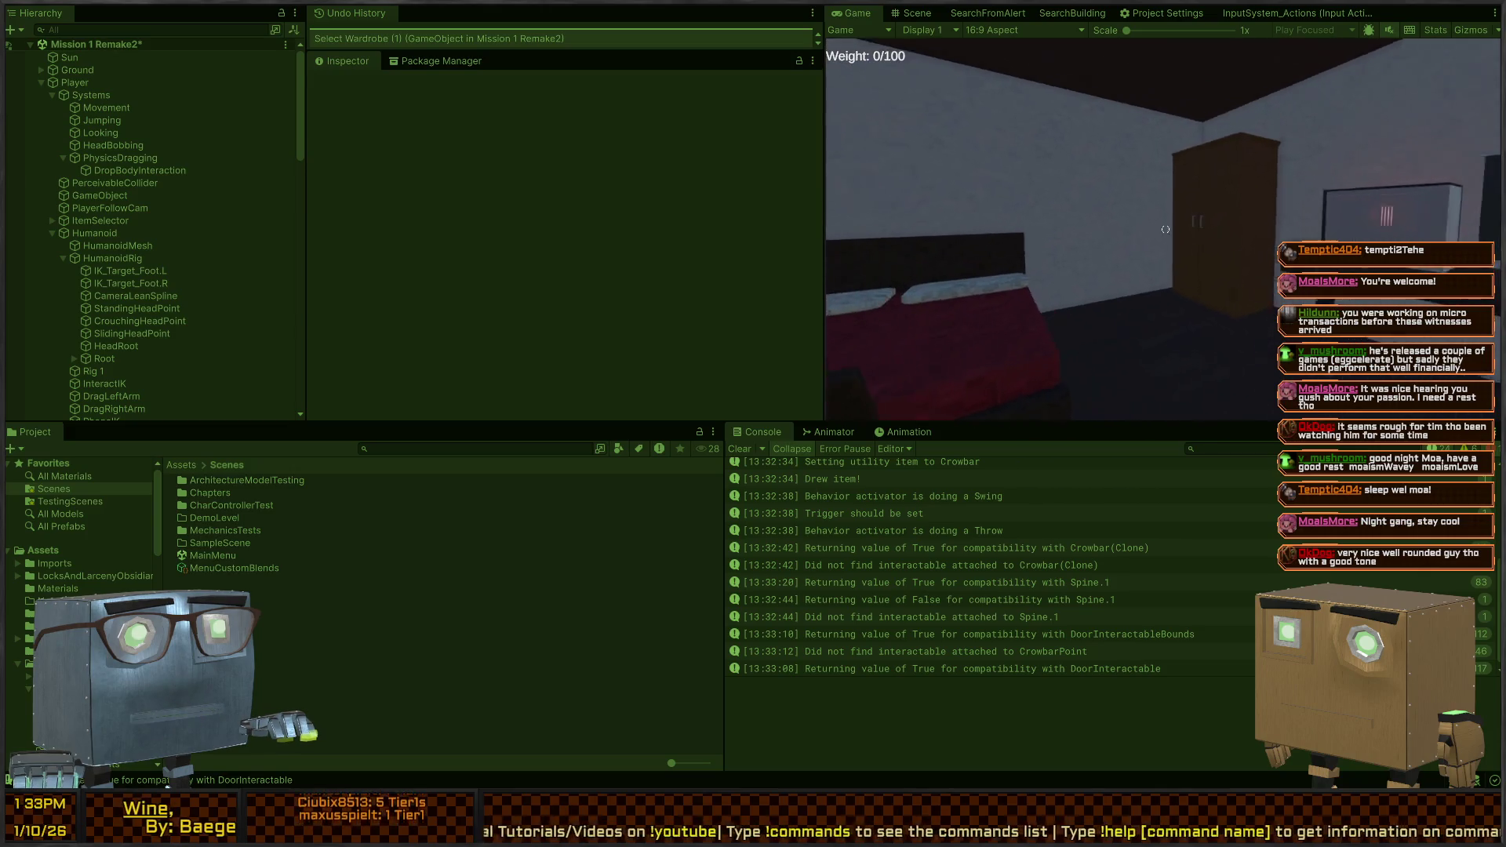
left_click(1166, 229)
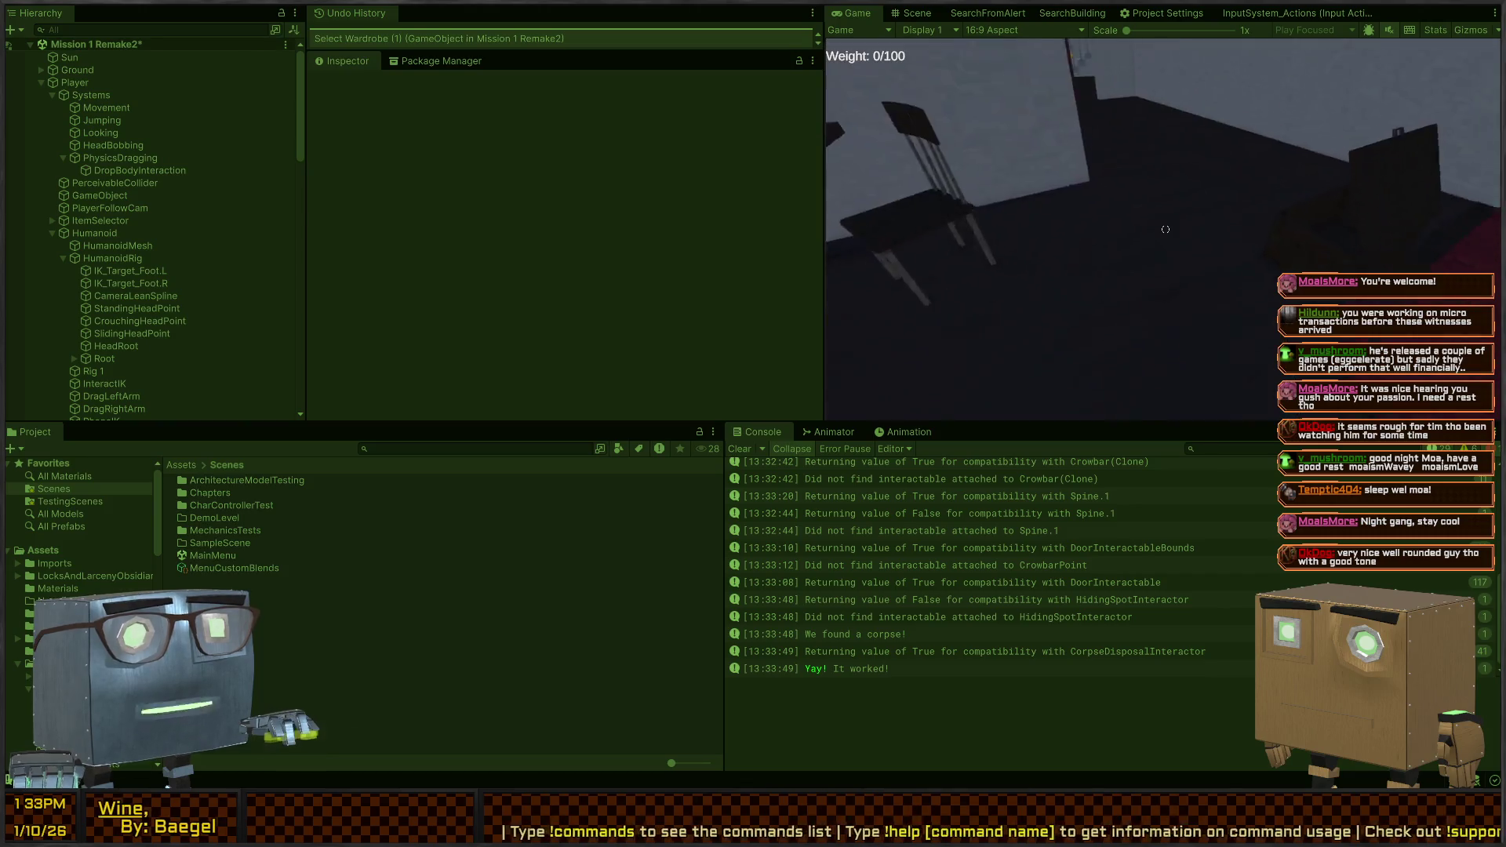
key("ctrl+p")
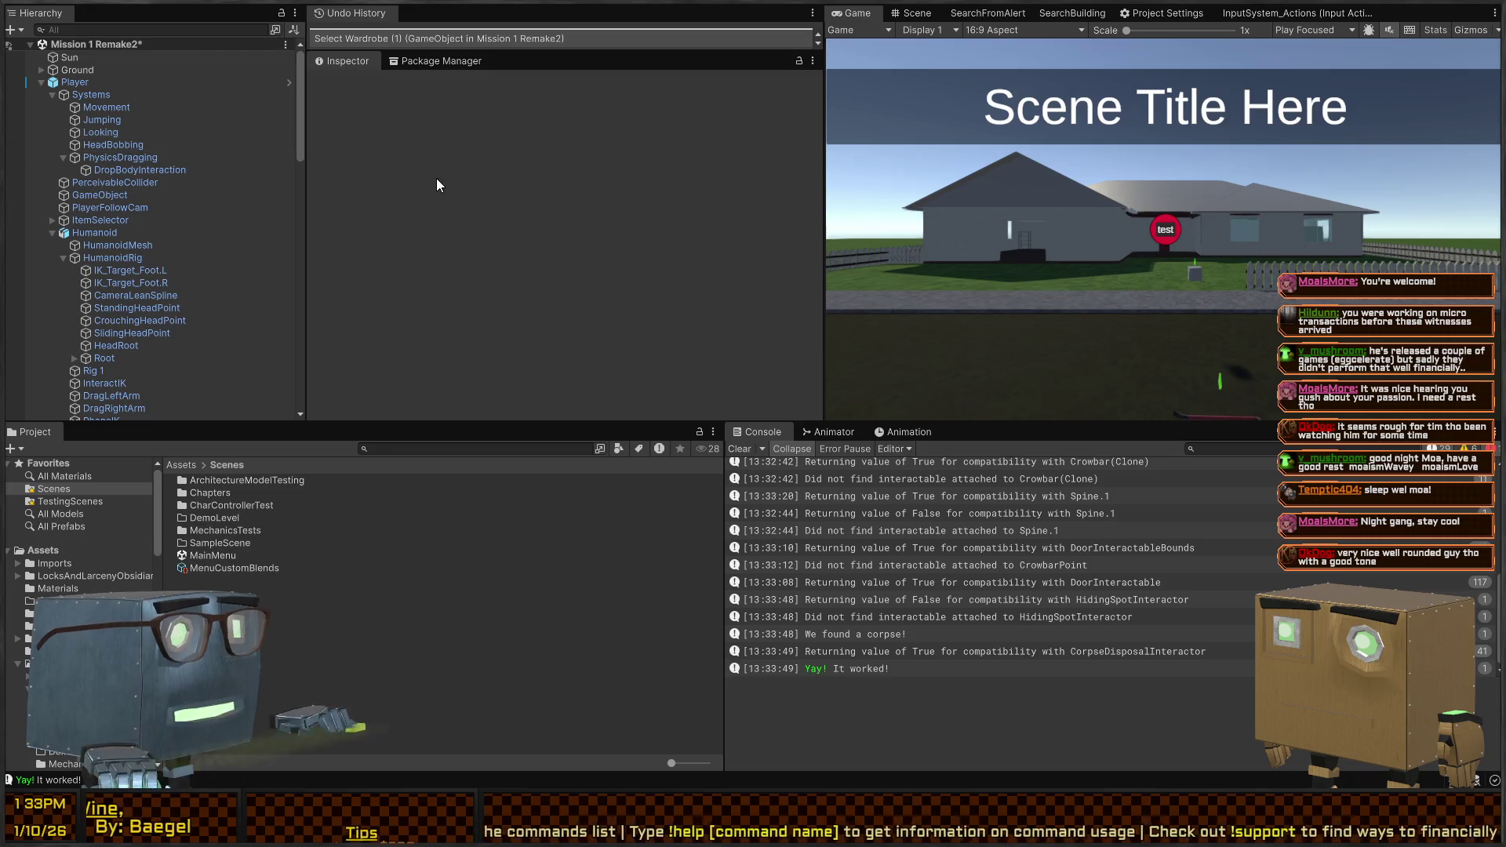
Switch to Visual Studio showing RoundDataManager.cs at the Escape() method
key("alt+Tab")
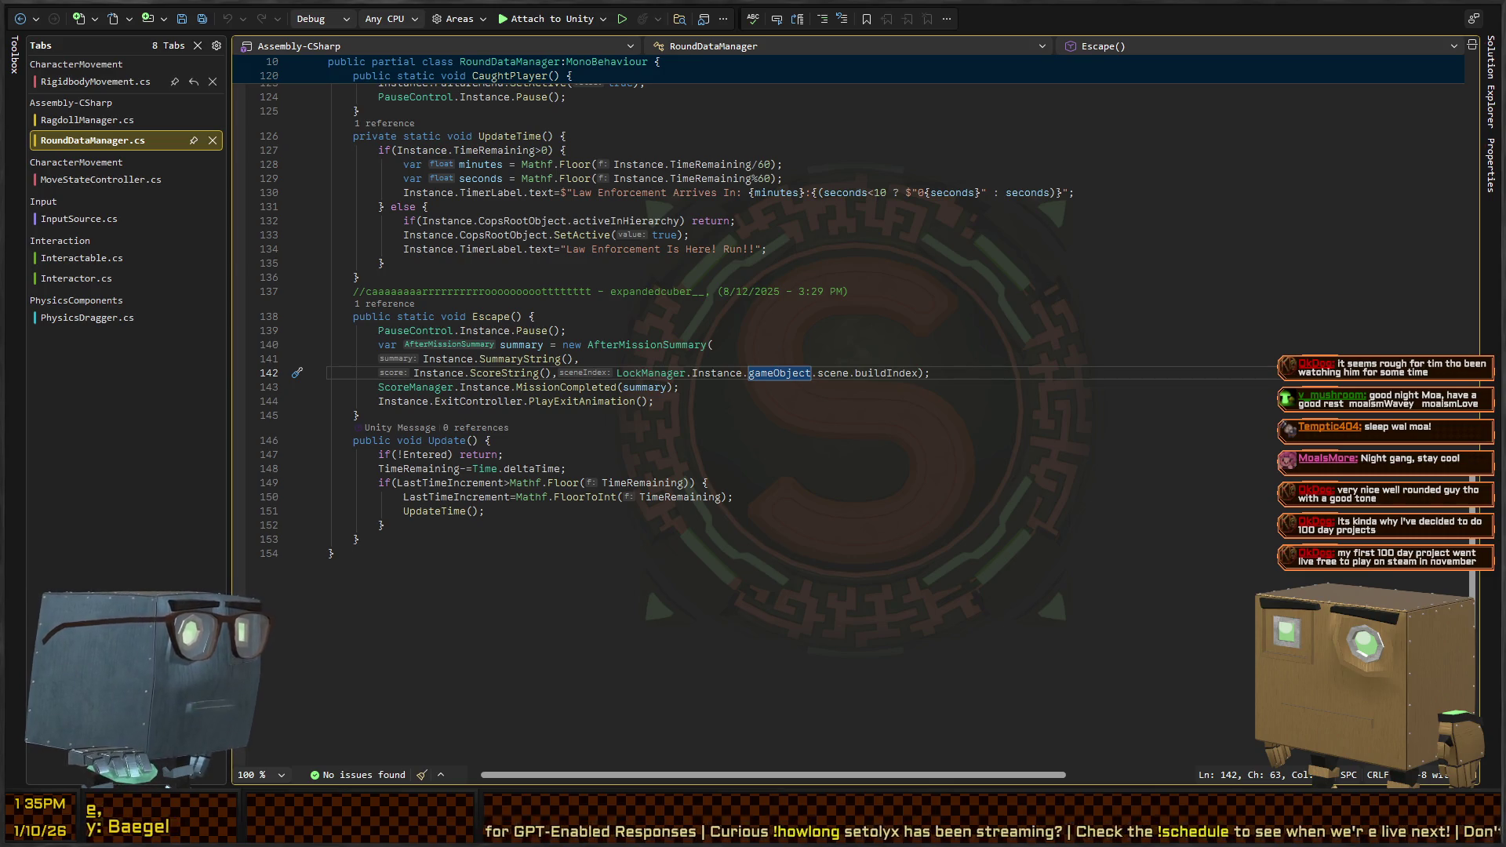
Browse the Escape method and the comment above it in RoundDataManager.cs without edits, then return to Unity
left_click(636, 316)
scroll(636, 313, "up", 4)
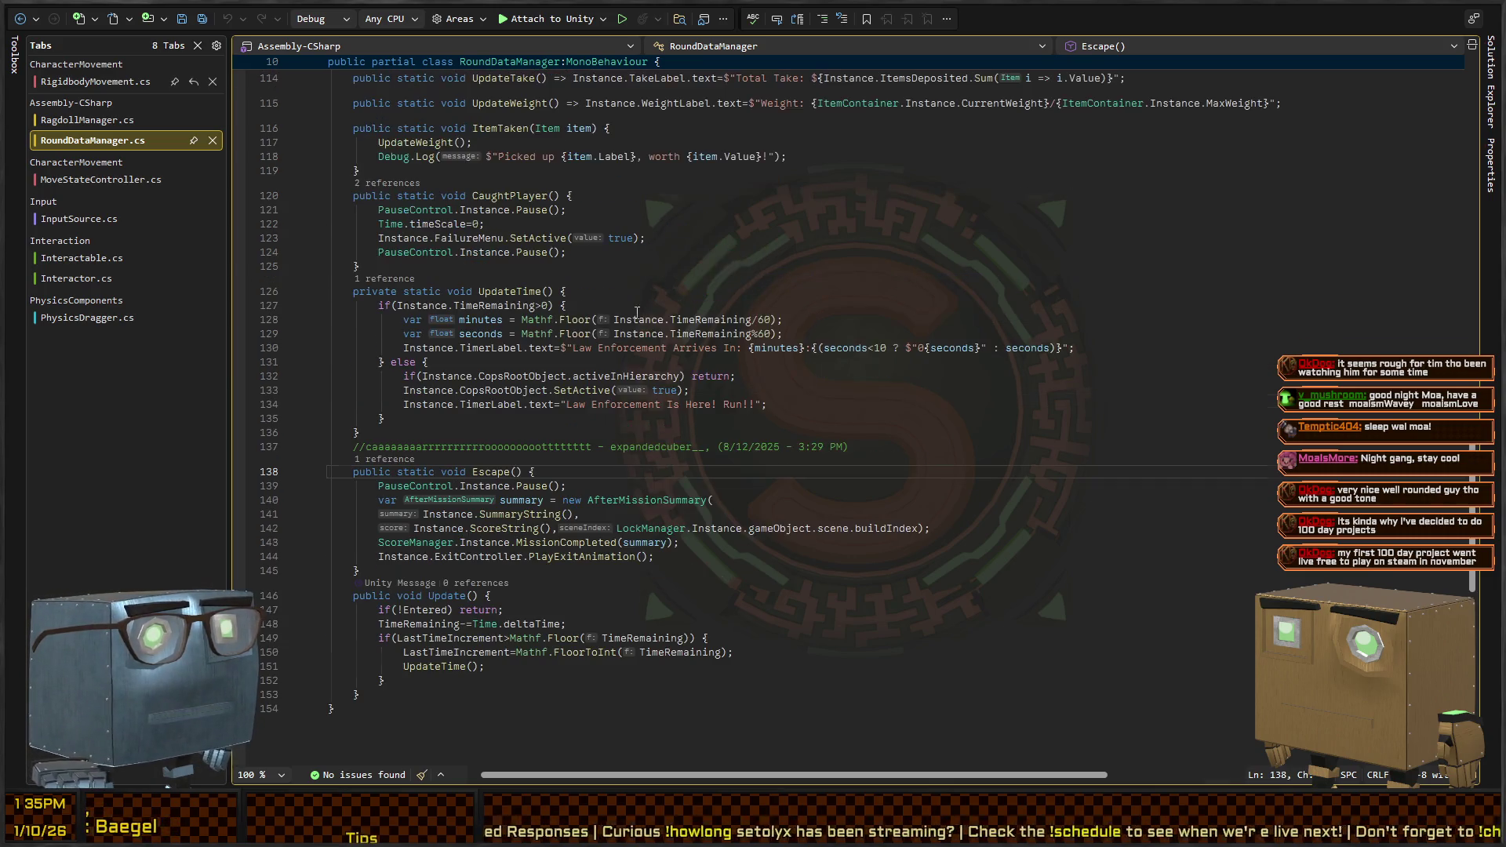
left_click(892, 450)
scroll(531, 360, "up", 4)
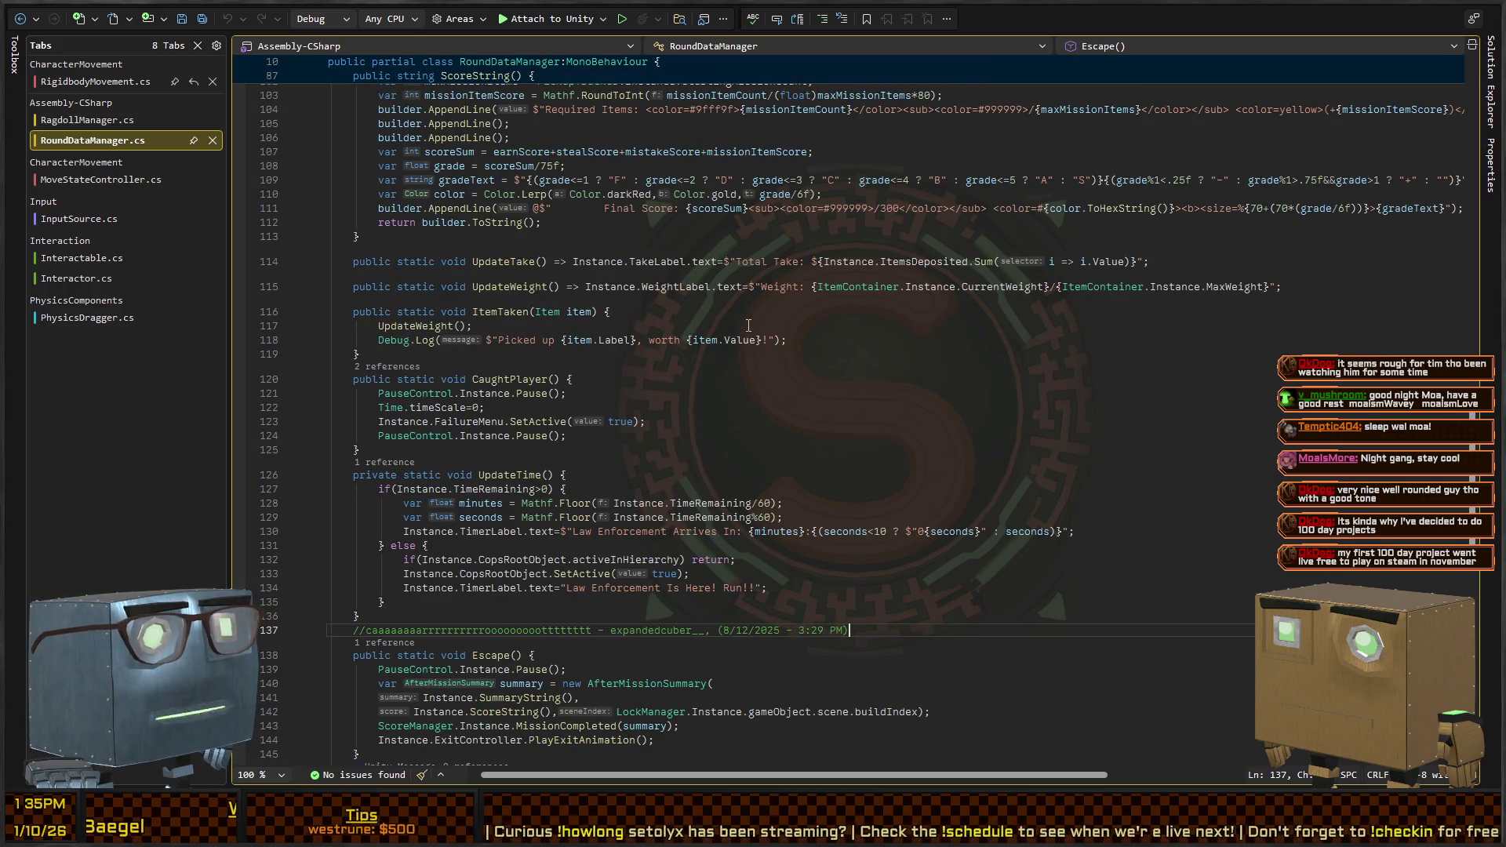
scroll(749, 325, "up", 4)
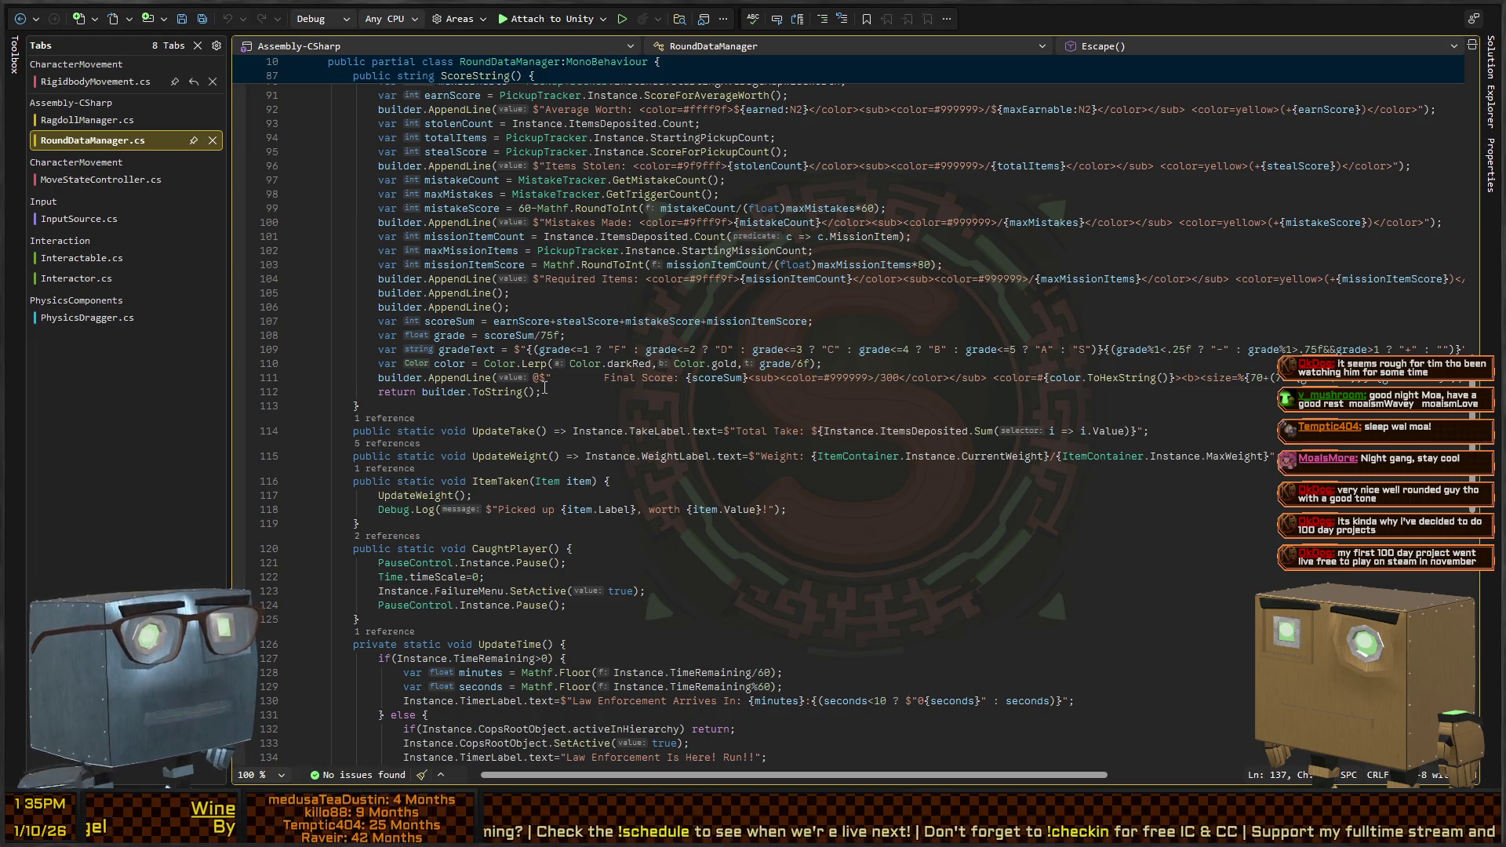
scroll(661, 363, "down", 6)
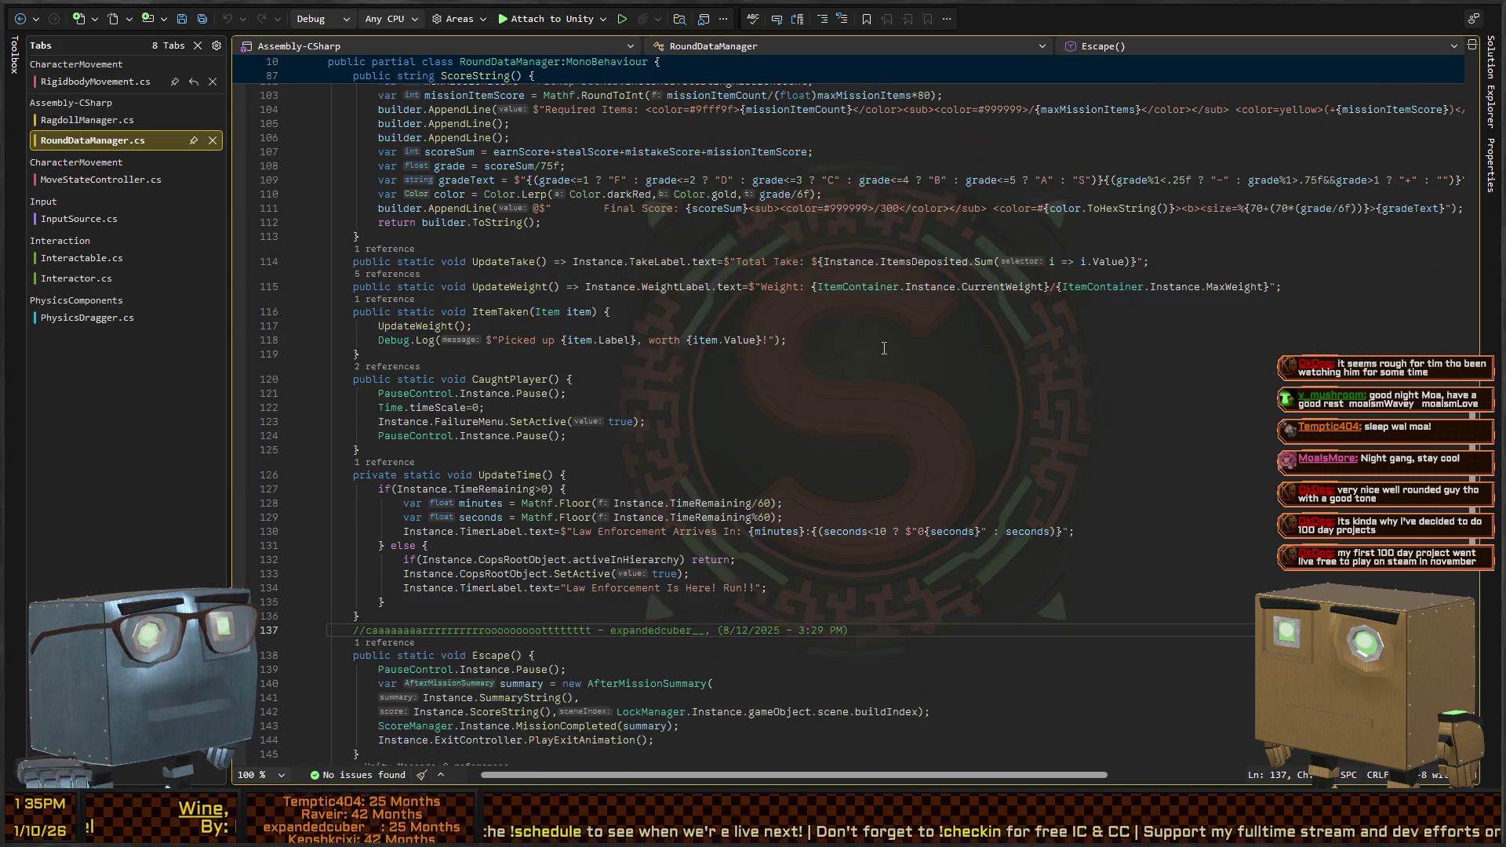
scroll(586, 367, "down", 4)
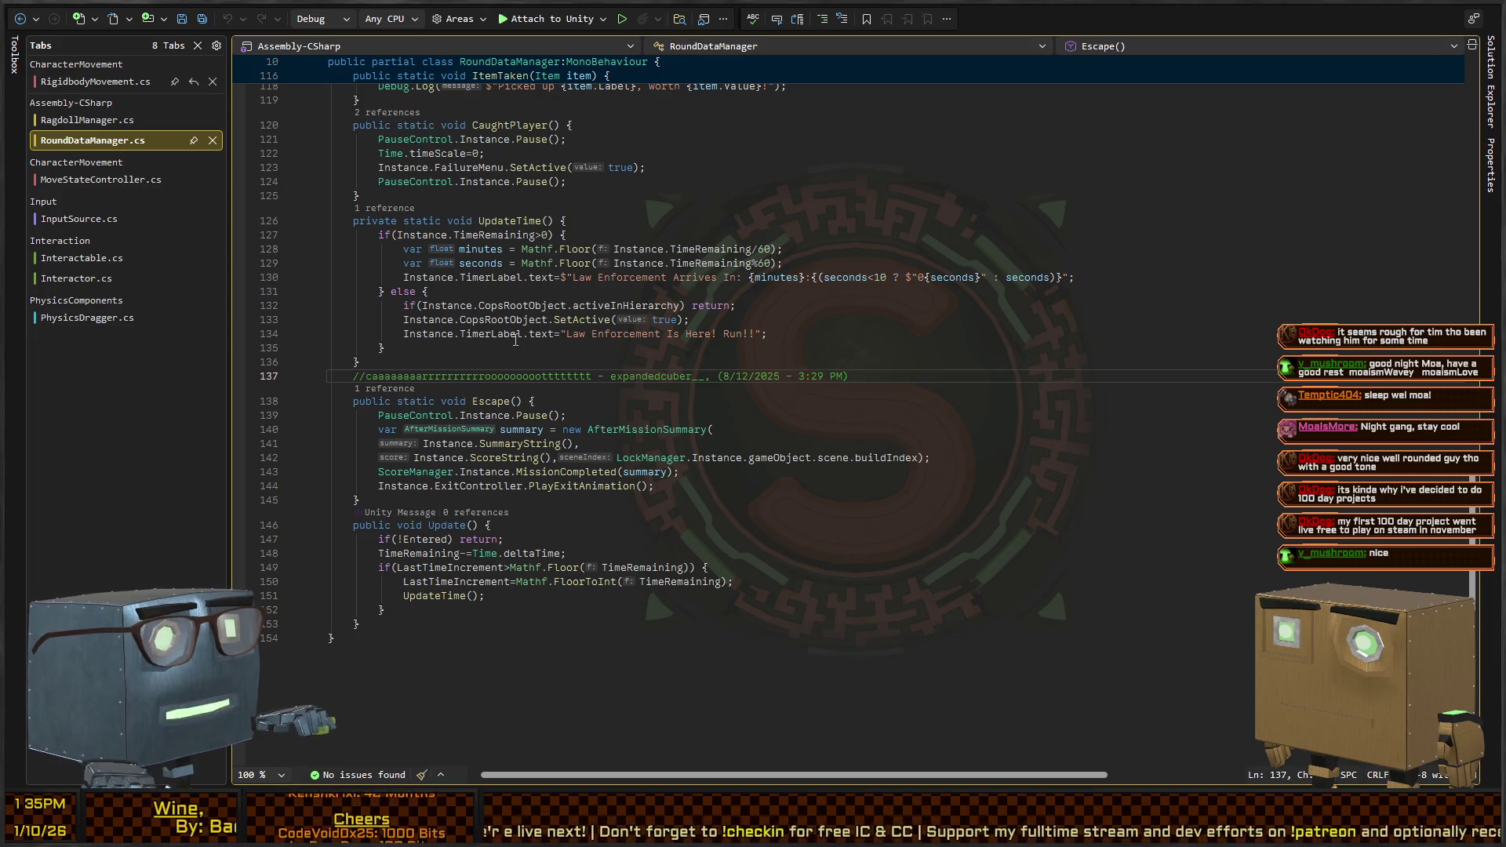
key("alt+Tab")
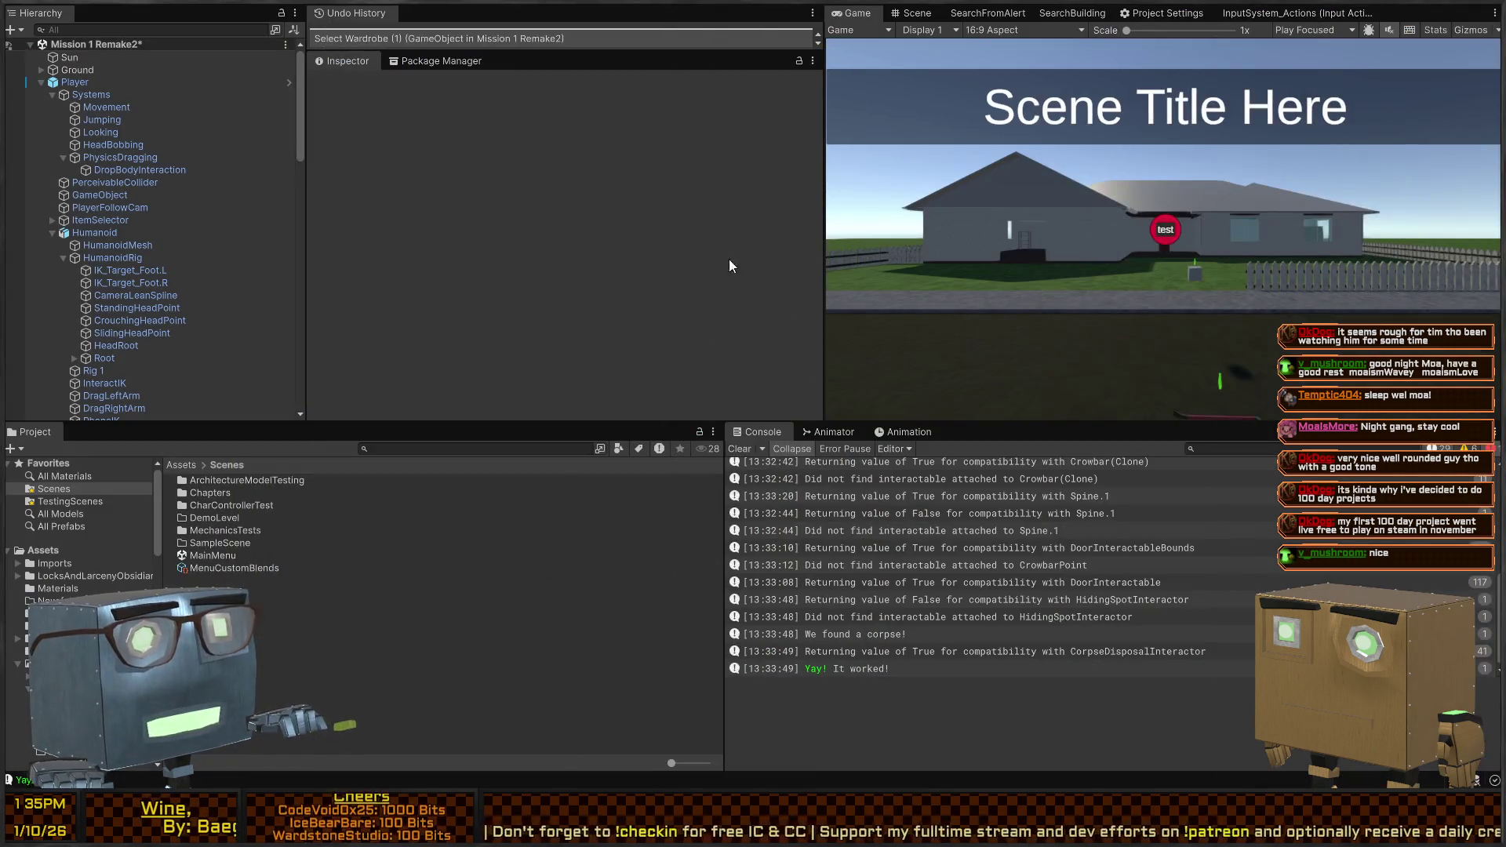
In the Scene view, fly down to the curb and select the Guard (3) character
left_click(912, 13)
mouse_move(964, 215)
left_mouse_down()
mouse_move(661, 313)
mouse_move(312, 312)
mouse_move(1023, 254)
mouse_move(1317, 200)
mouse_move(1150, 191)
left_mouse_up()
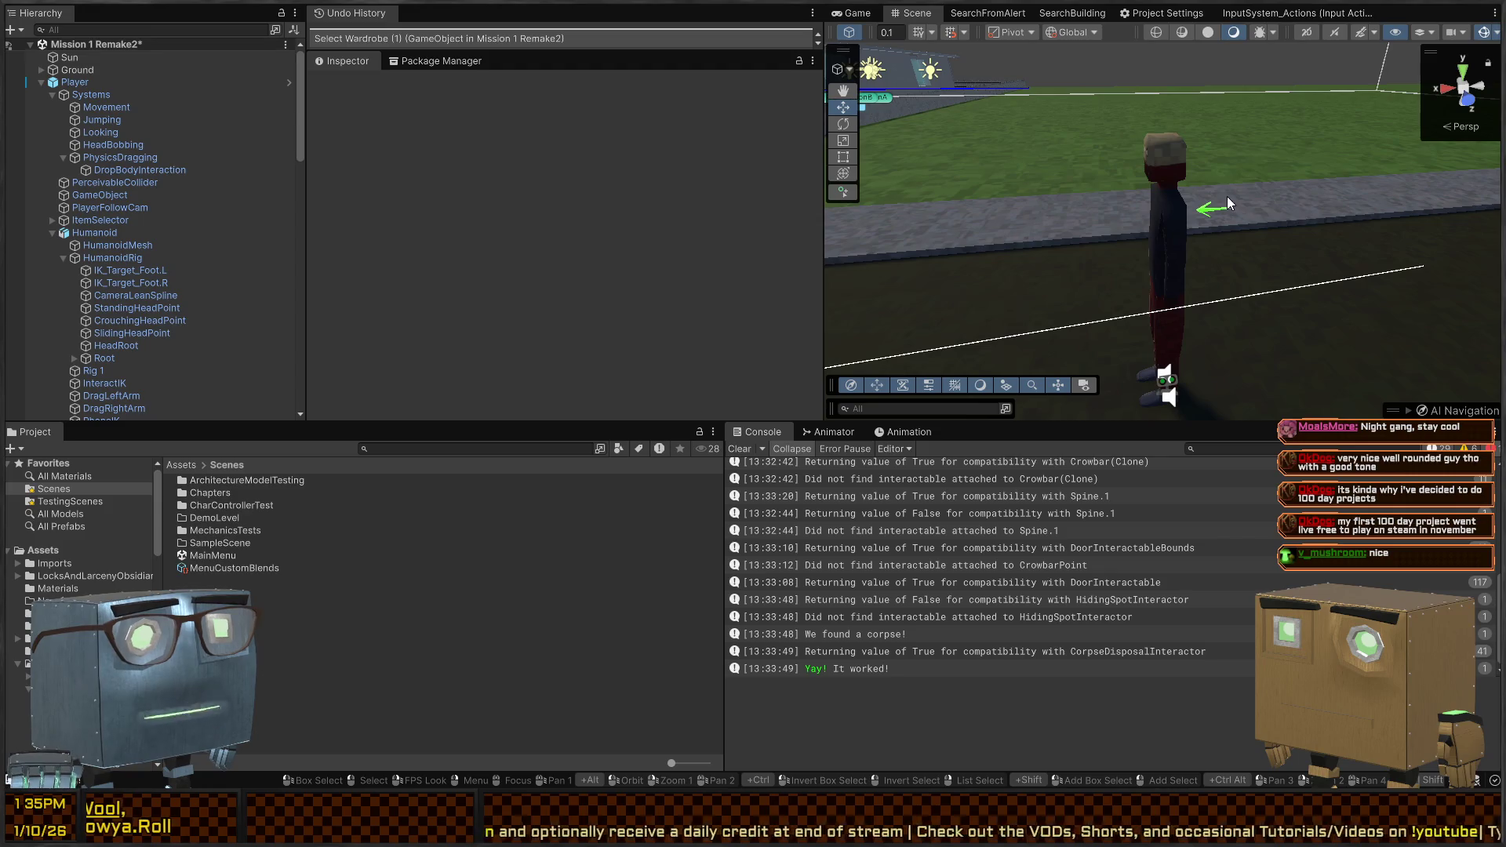
left_click(1183, 315)
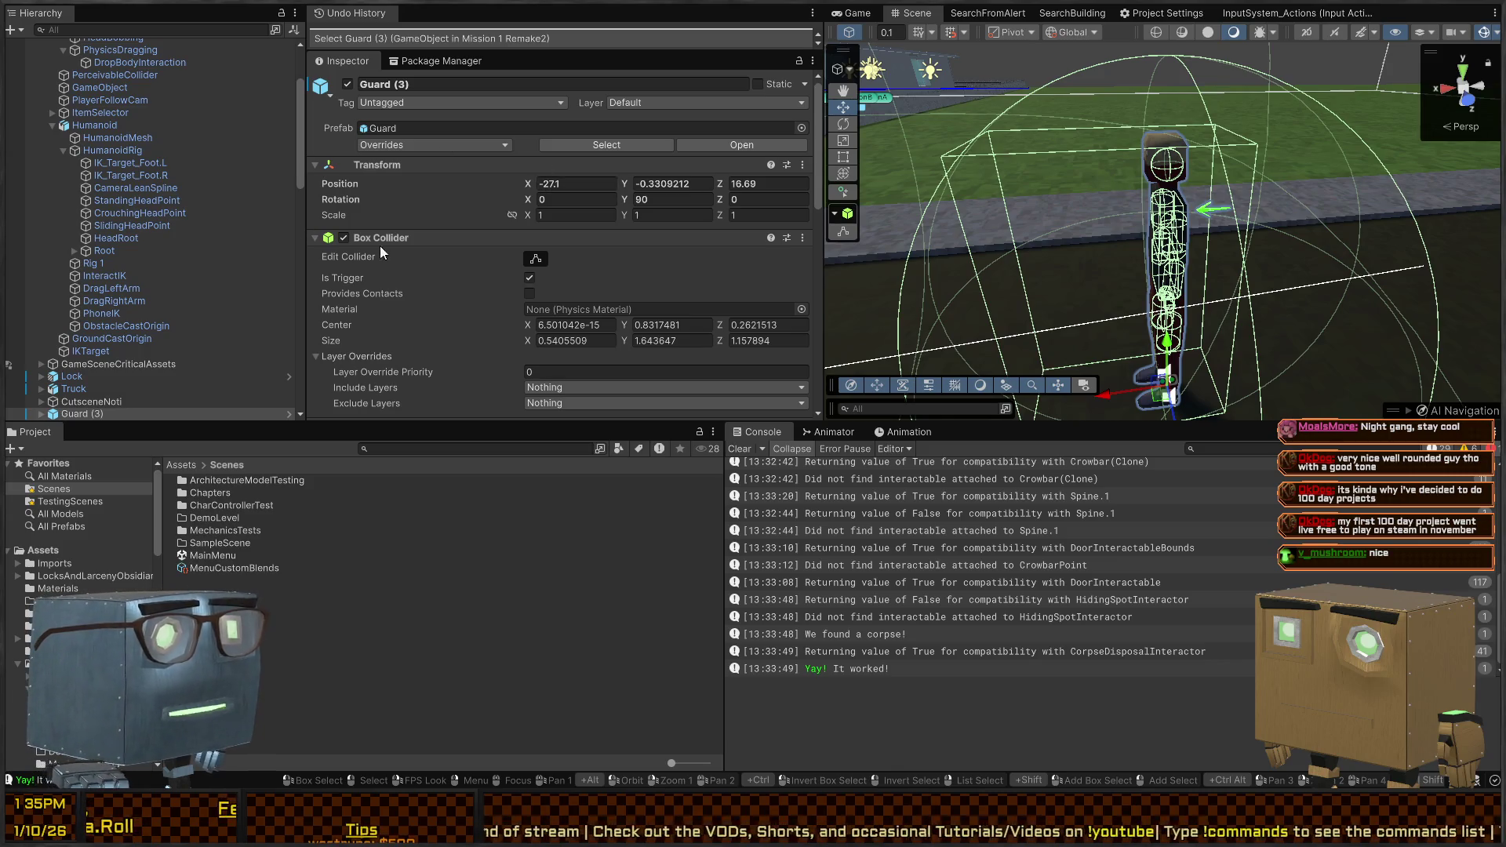
scroll(118, 317, "down", 4)
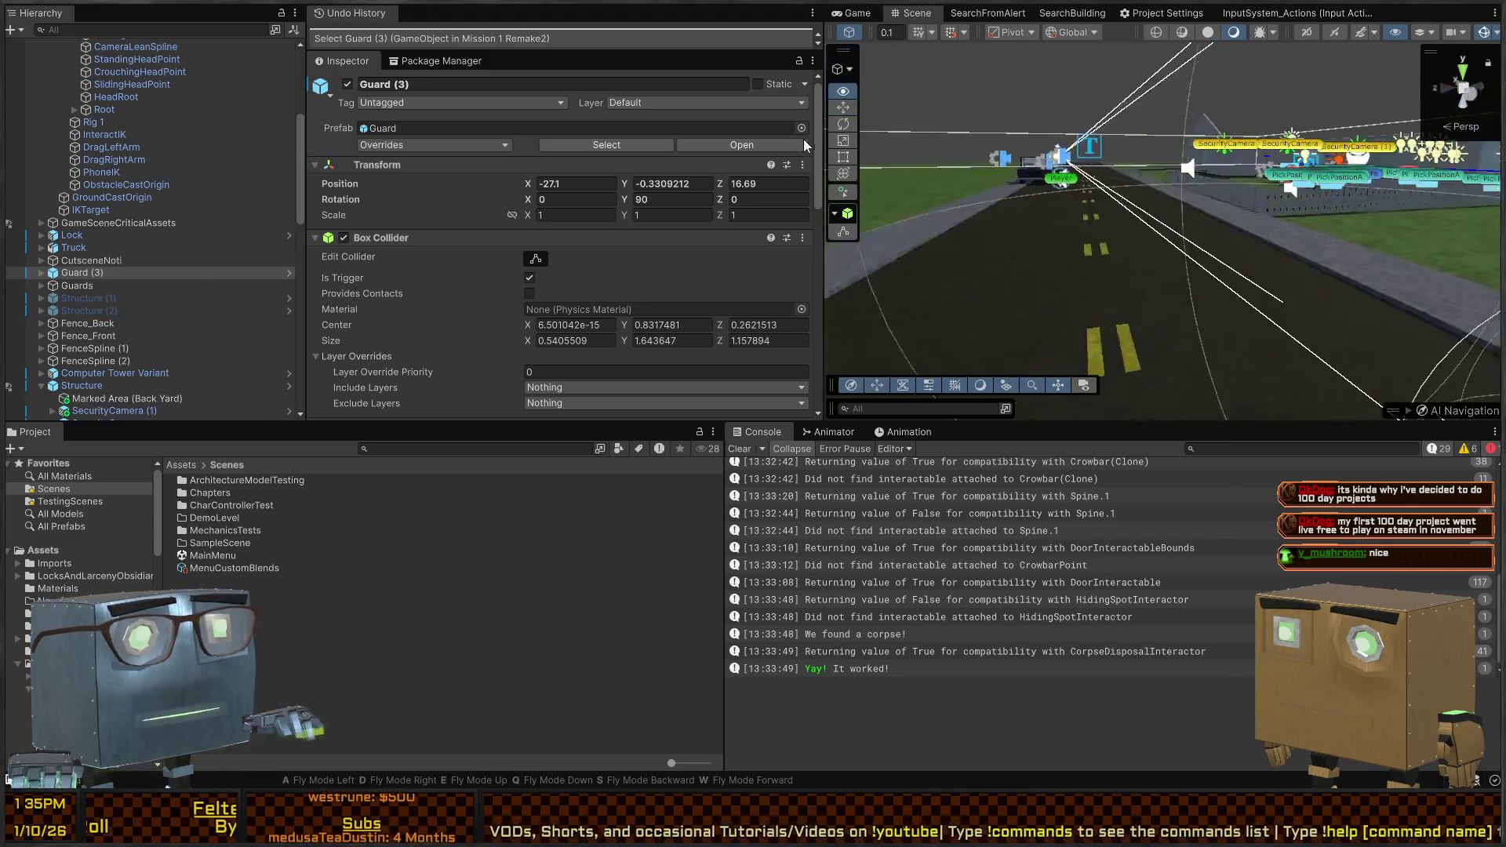
Swing the scene camera across the road to look at the wardrobe
mouse_move(826, 280)
left_mouse_down()
mouse_move(1001, 146)
mouse_move(1269, 249)
mouse_move(1263, 235)
left_mouse_up()
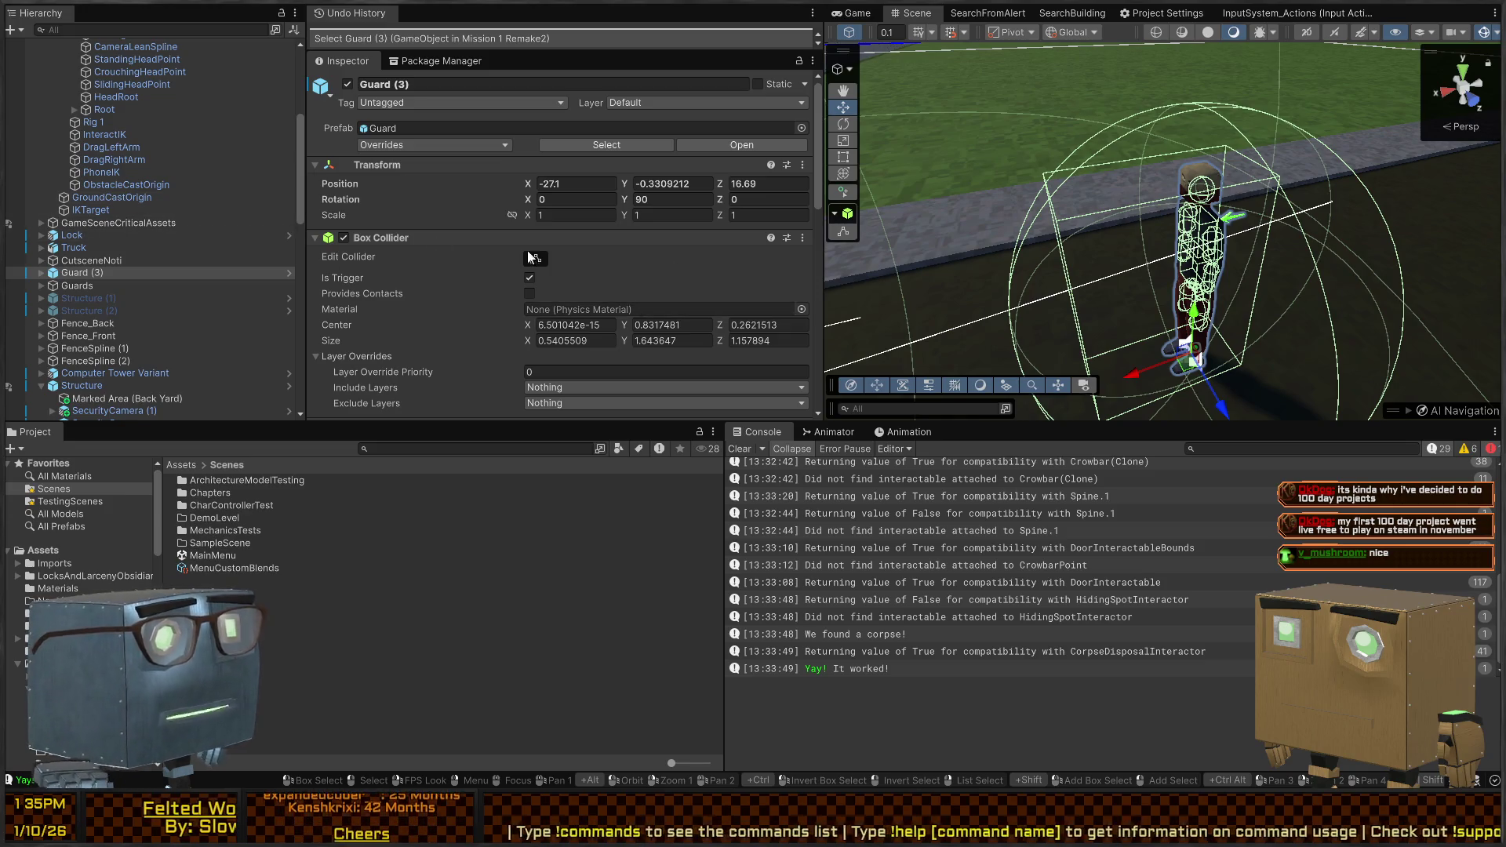
mouse_move(1098, 295)
left_mouse_down()
mouse_move(727, 201)
mouse_move(820, 225)
mouse_move(783, 268)
mouse_move(870, 305)
mouse_move(549, 279)
mouse_move(572, 251)
left_mouse_up()
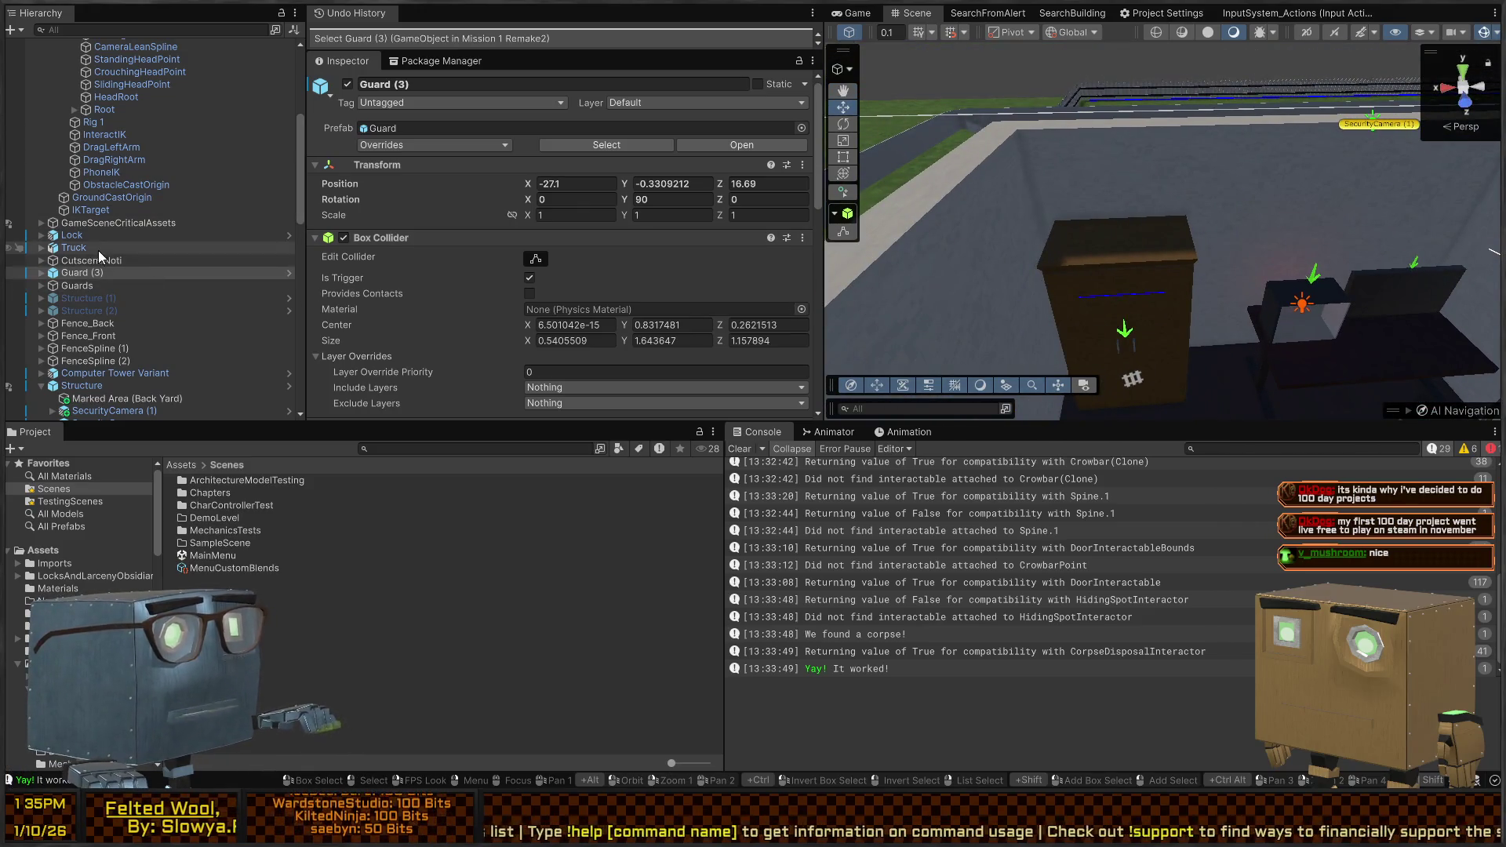
scroll(89, 267, "down", 2)
scroll(79, 235, "up", 10)
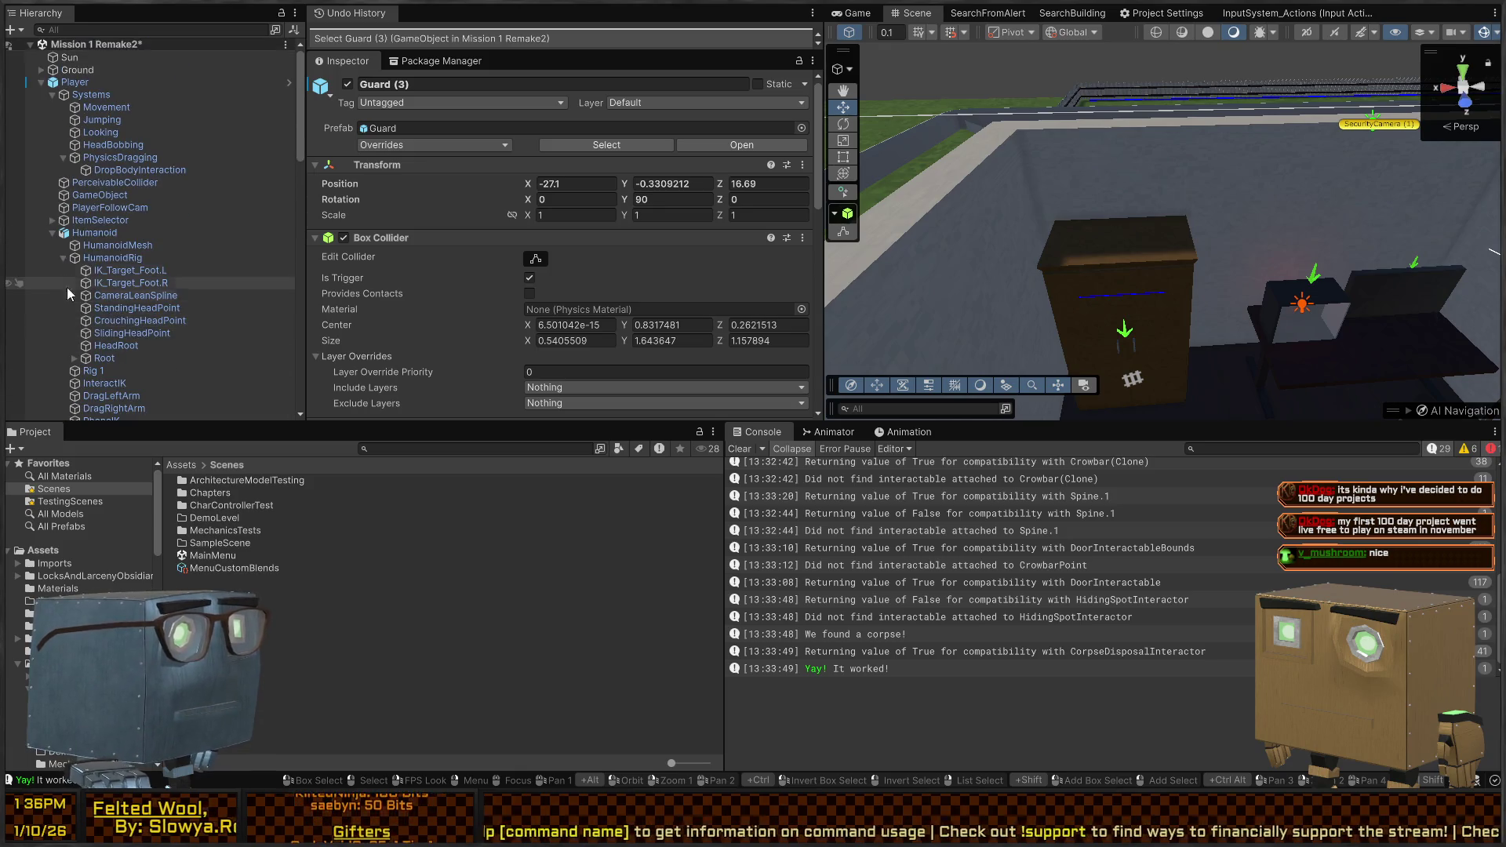
scroll(59, 117, "down", 2)
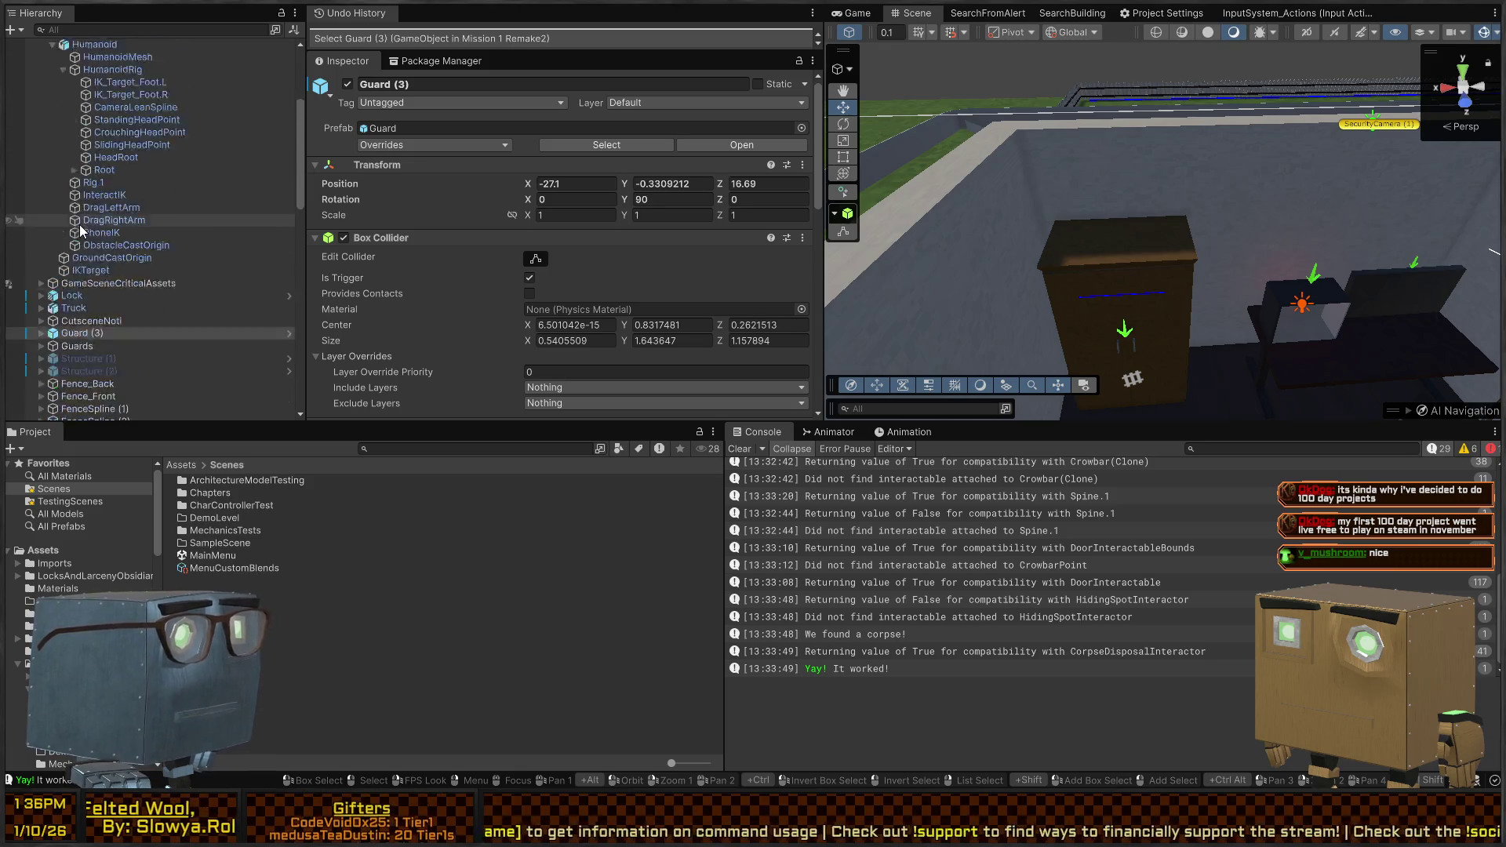
Check PhysicsDragging's drag events and DropBodyInteraction's Player/DropCarried binding, then open CorpseConsumer.cs in the IDE
left_click(113, 123)
left_click(117, 110)
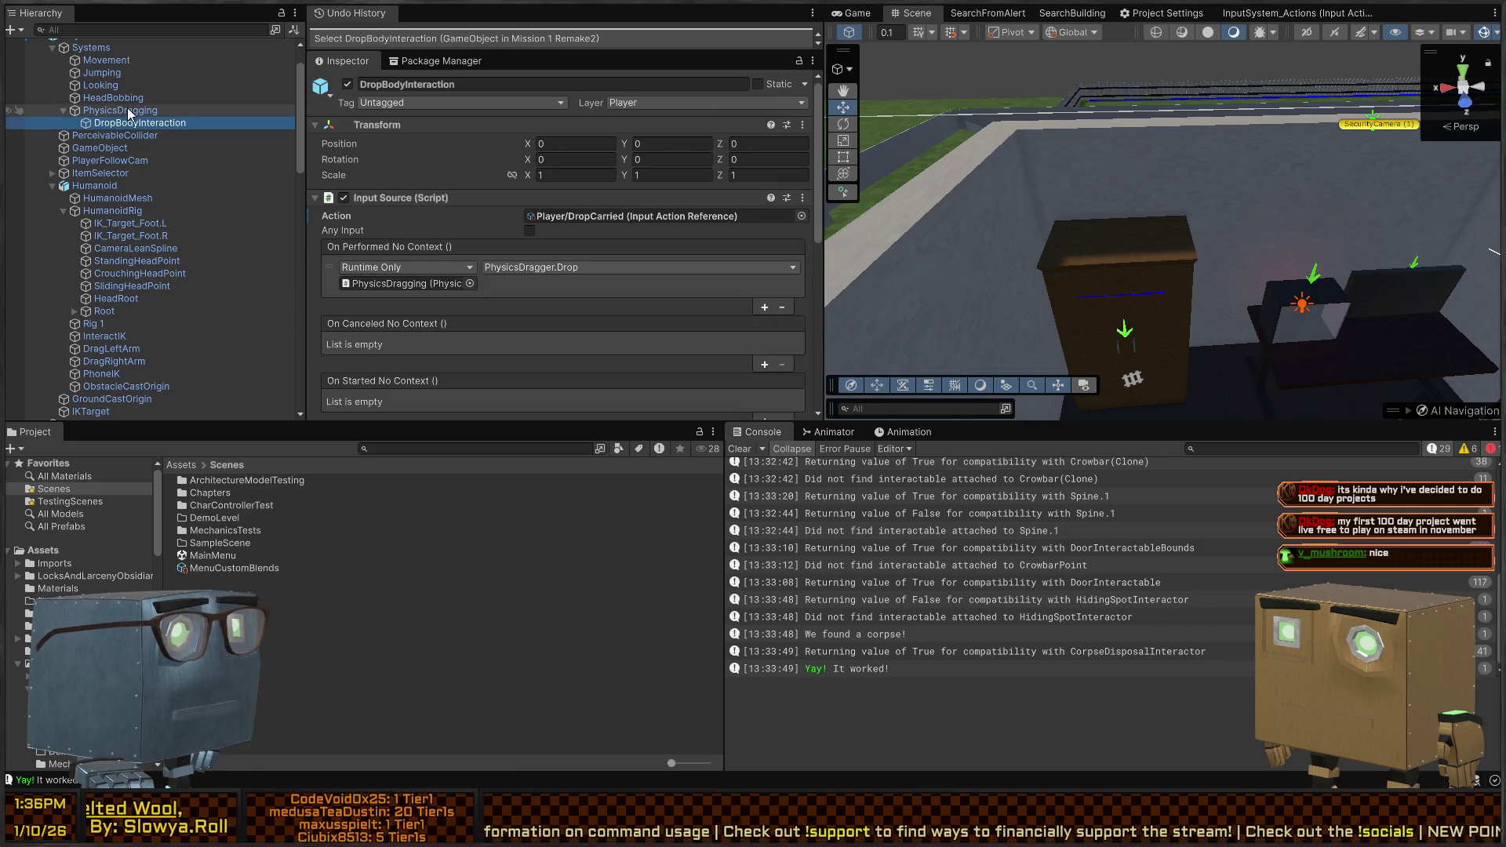
scroll(581, 283, "down", 2)
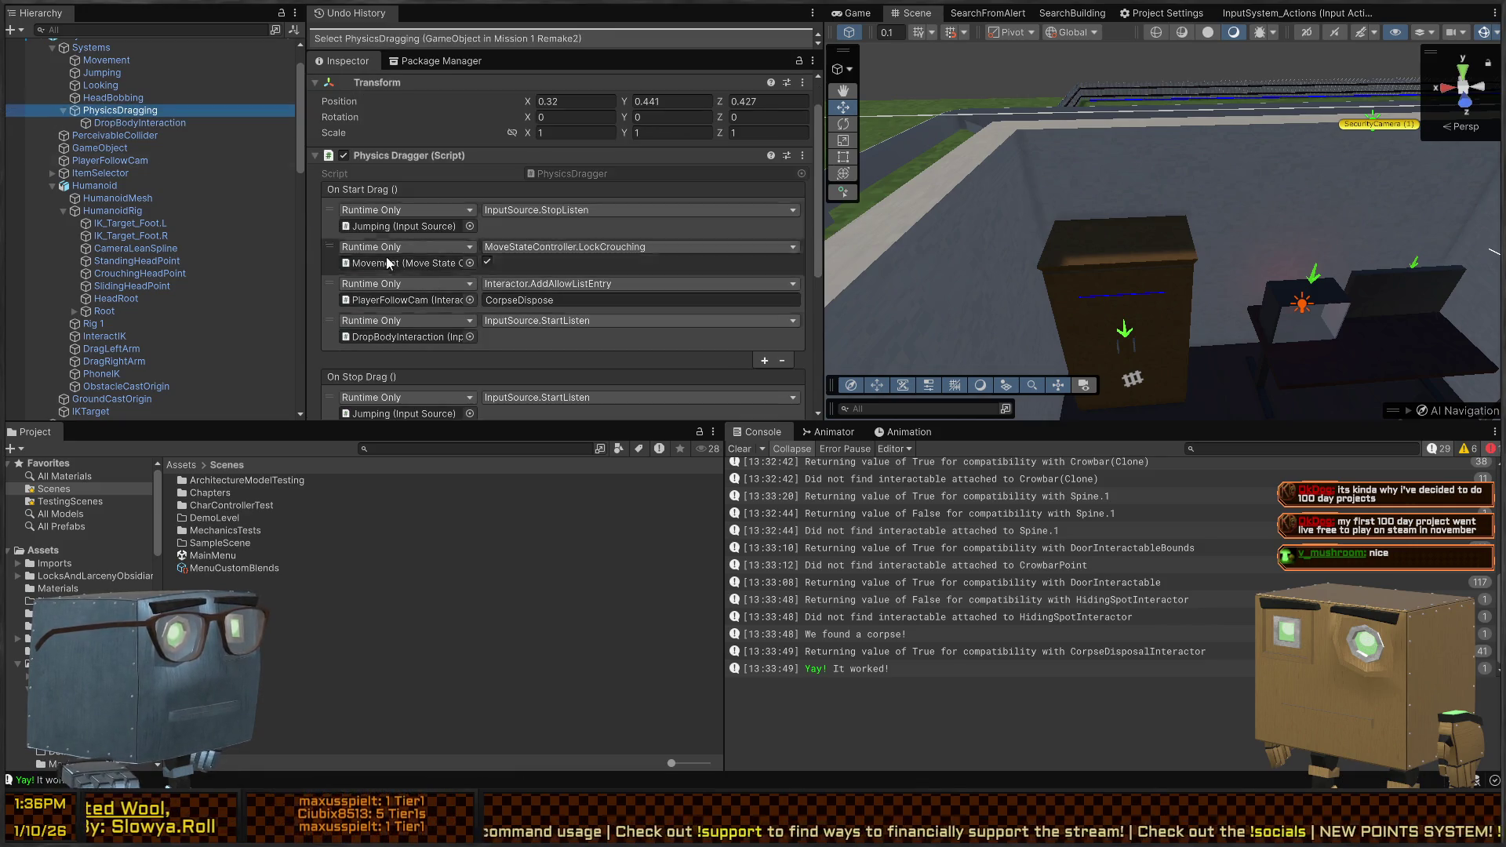
left_click(138, 123)
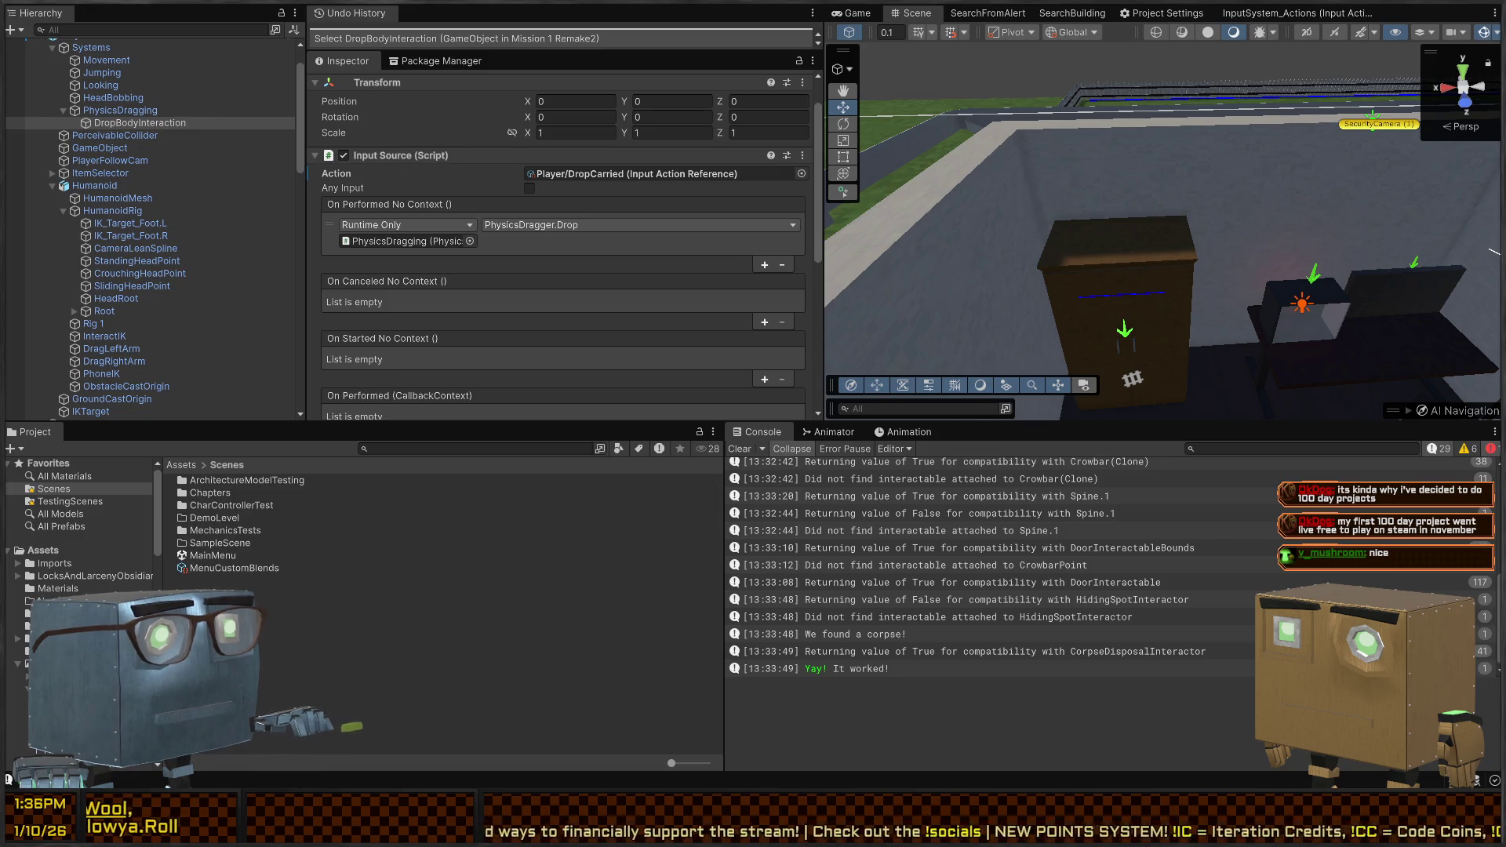
key("alt+Tab")
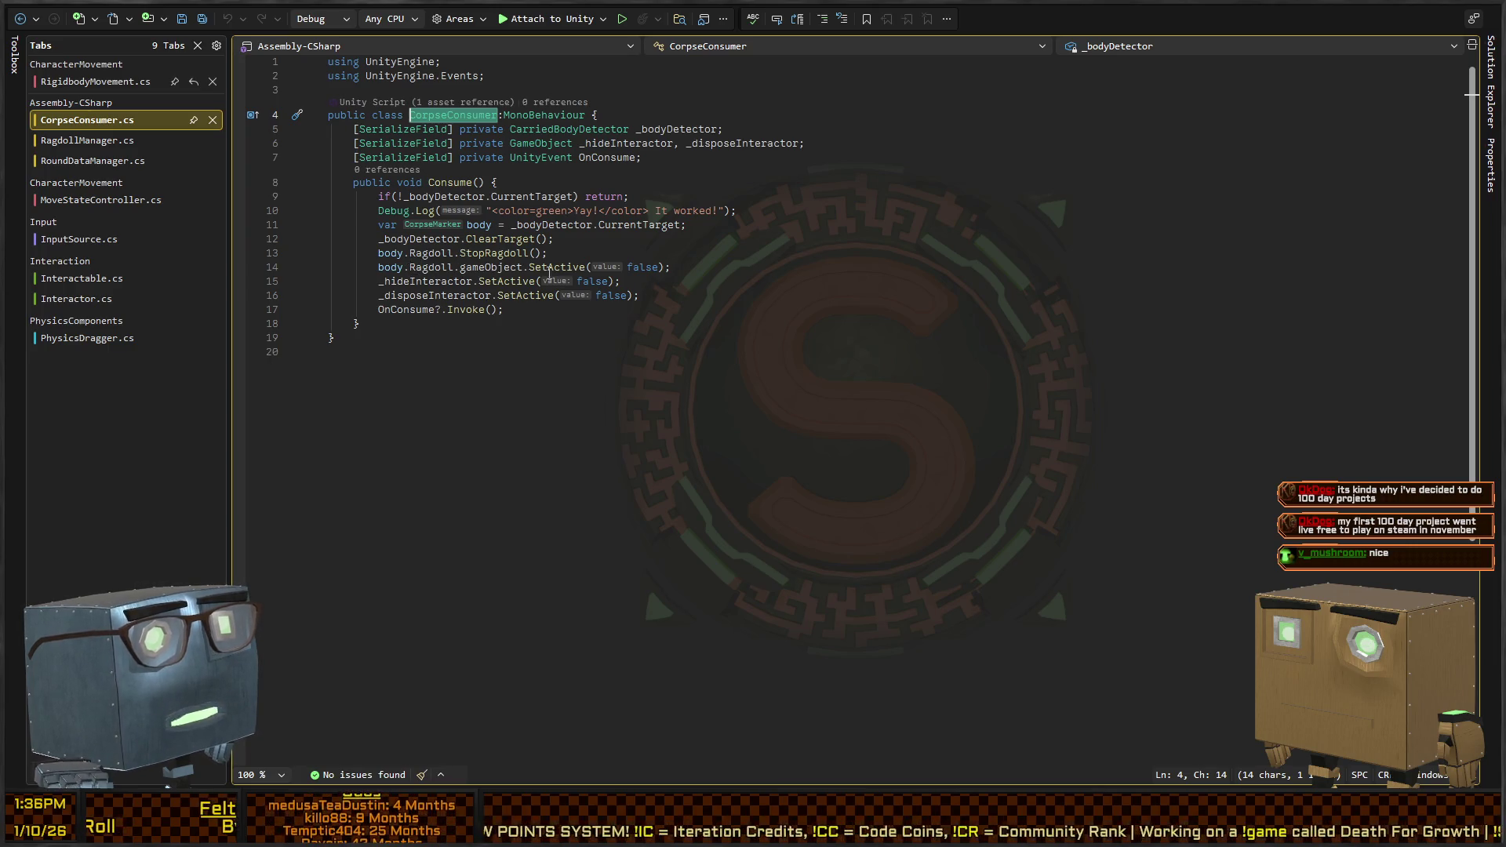
Review the OnConsume invoke on line 17 of CorpseConsumer.cs's Consume method, then return to Unity
left_click(403, 310)
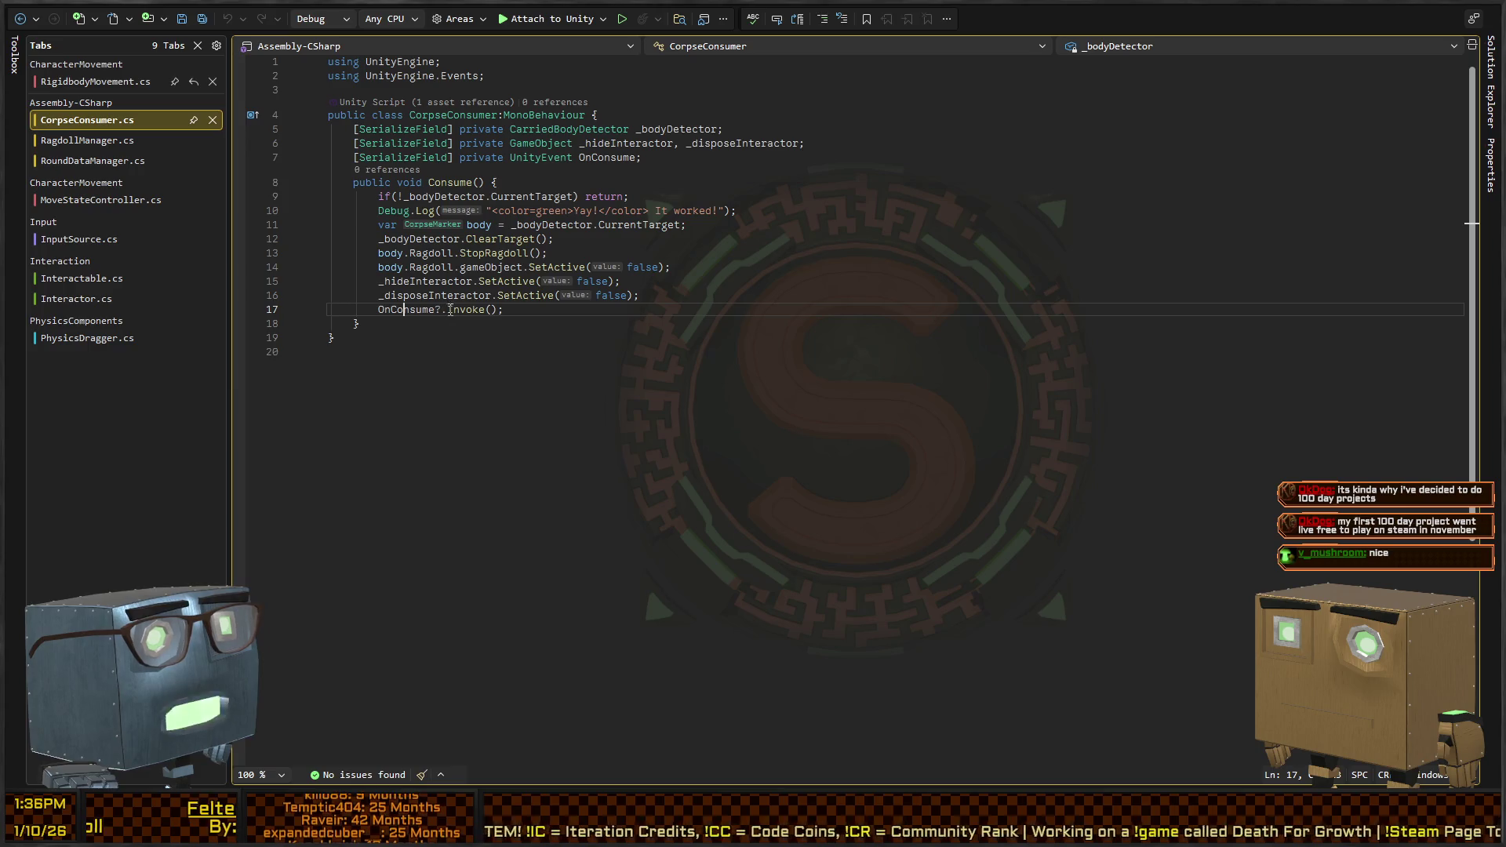
key("End")
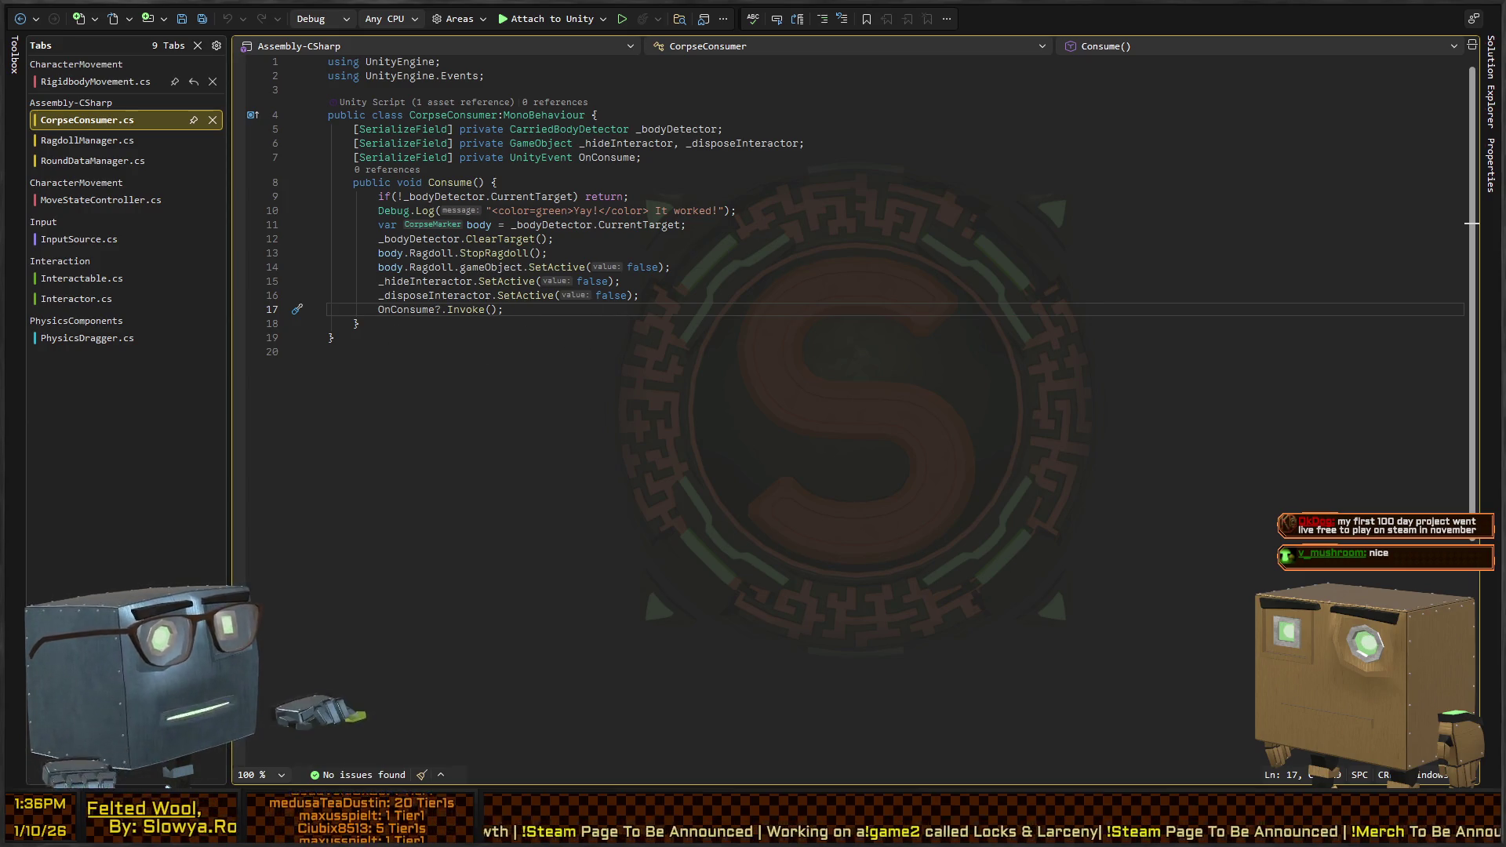
key("alt+Tab")
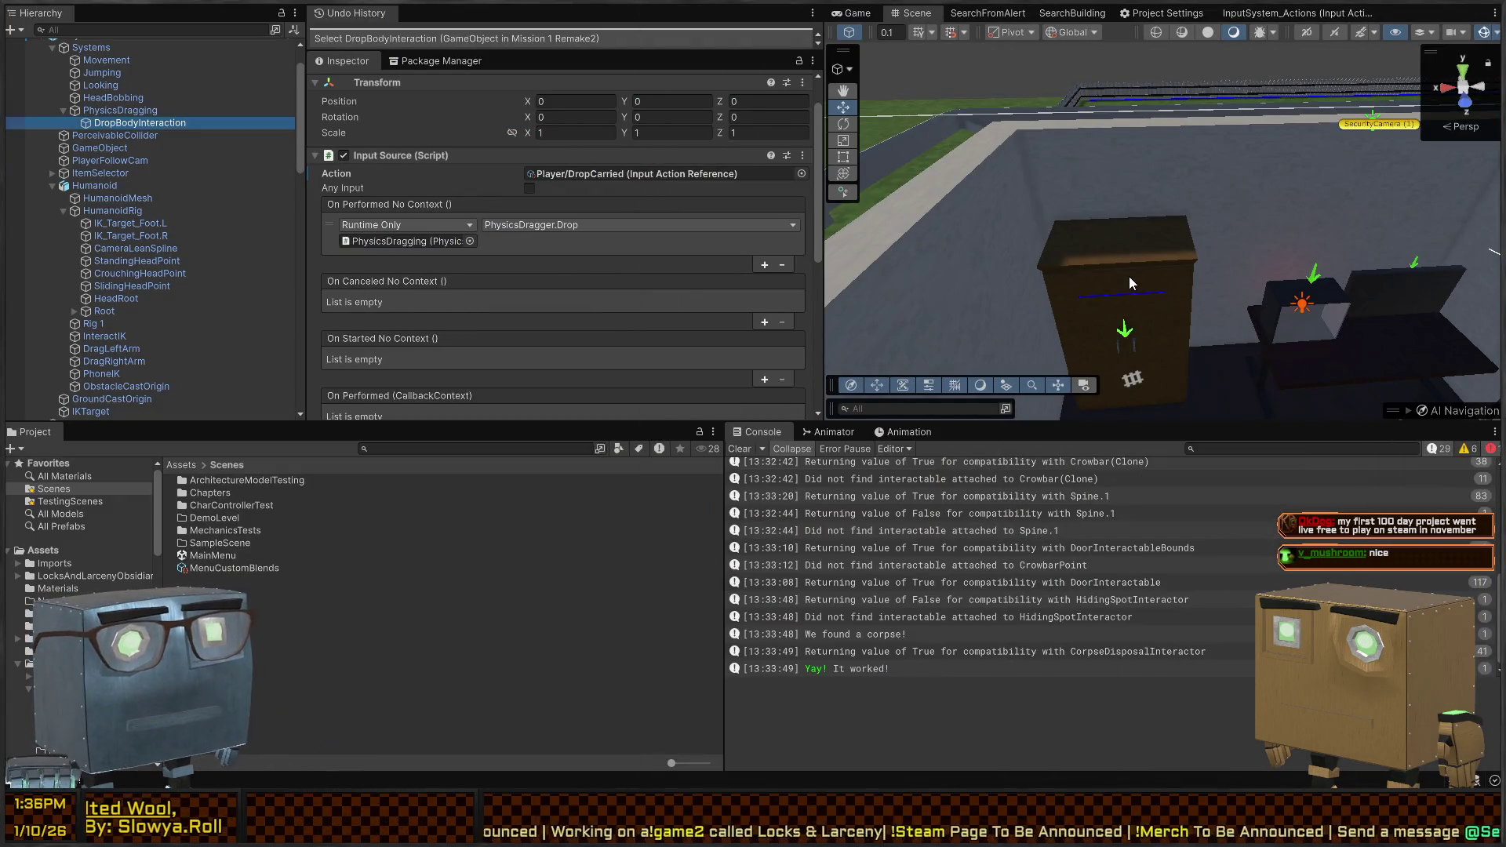
Enter Play mode, switch to the Scene view, and select Guard (3) on the road
key("ctrl+p")
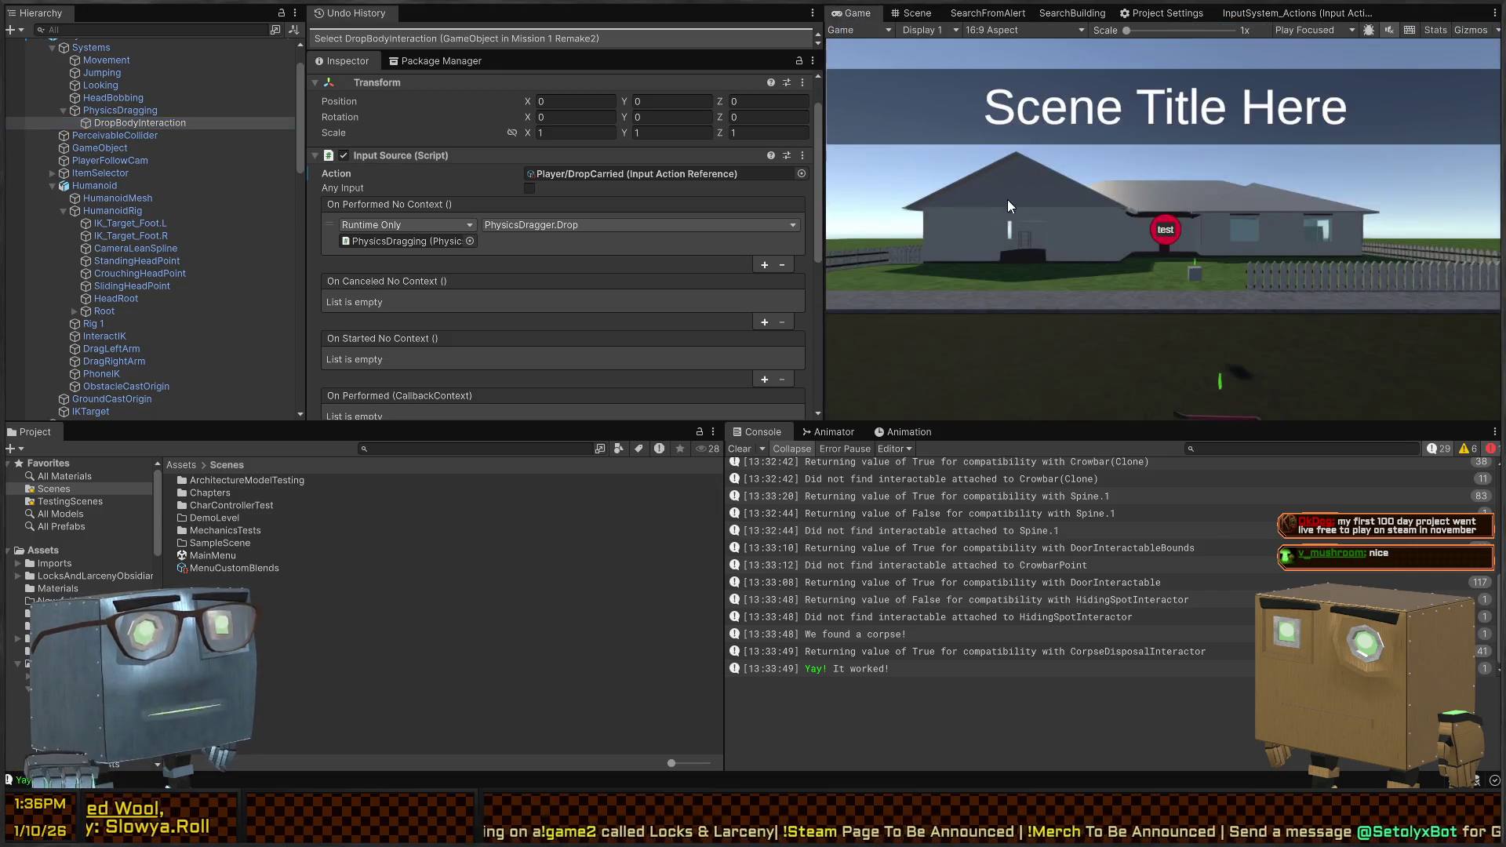
left_click(910, 13)
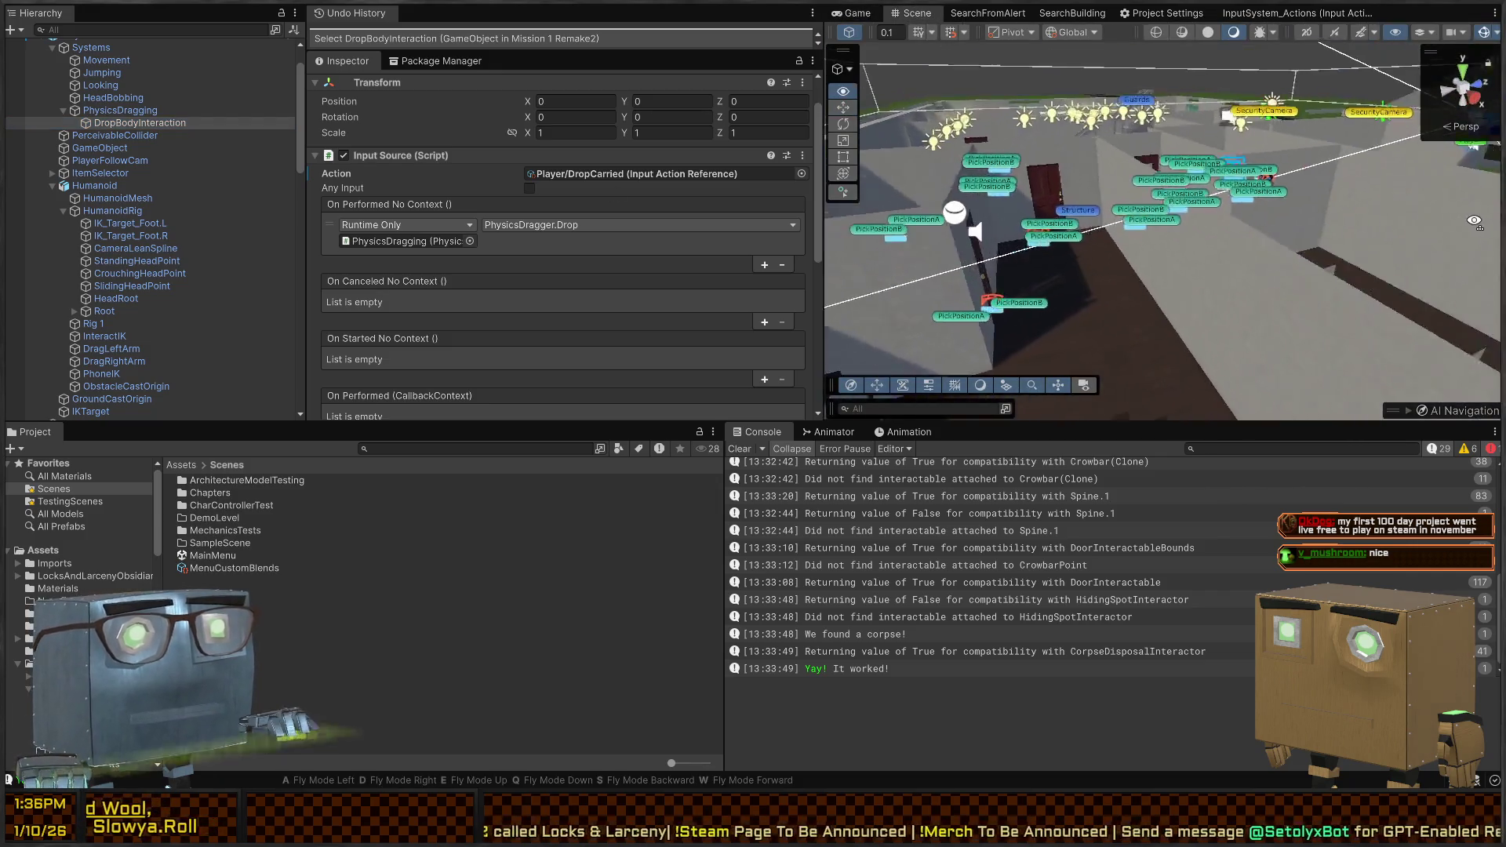
key("w")
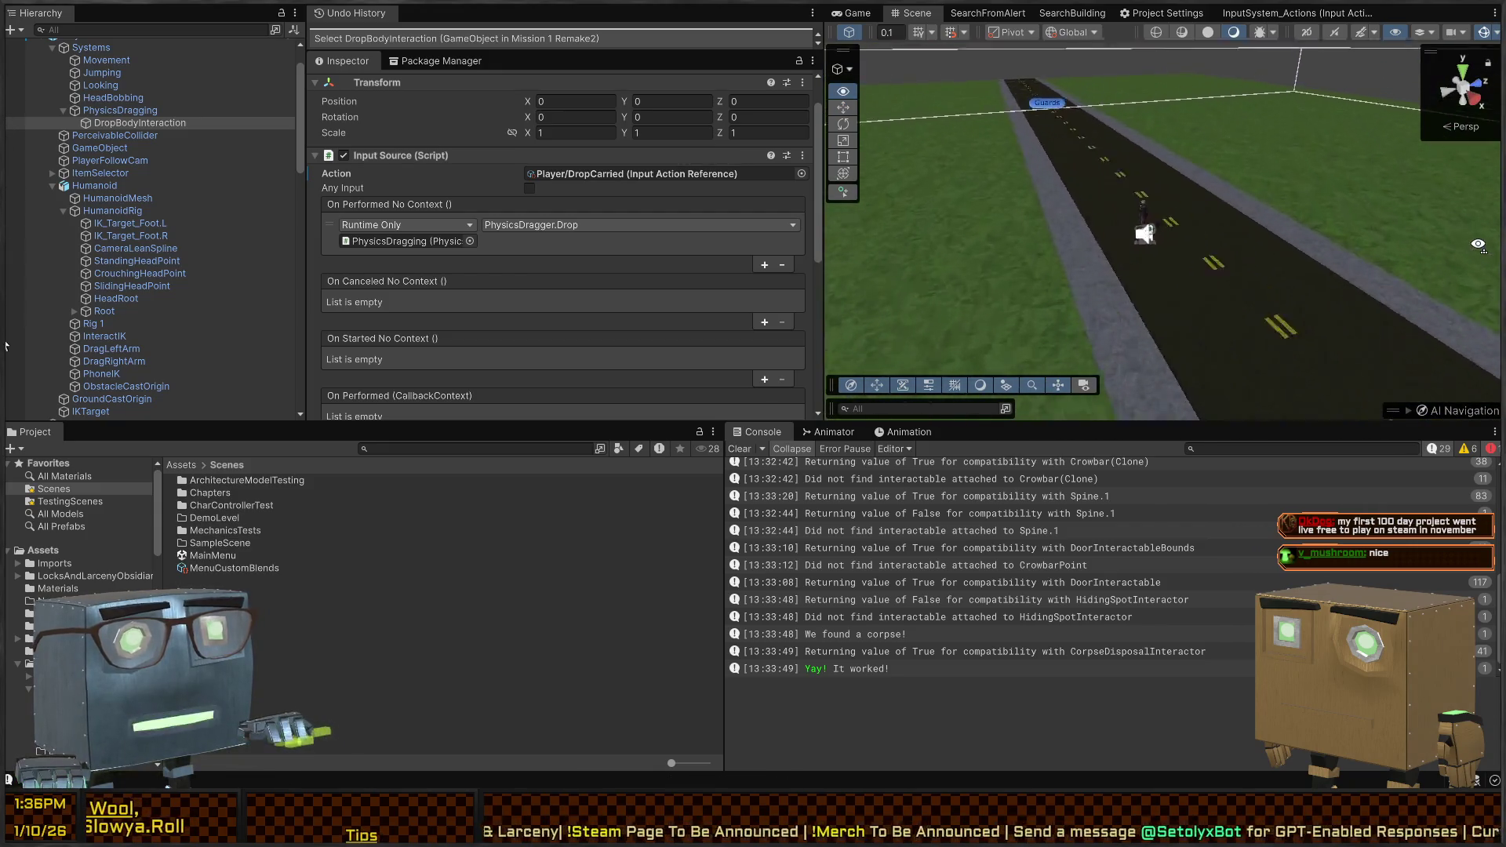
left_click(1192, 337)
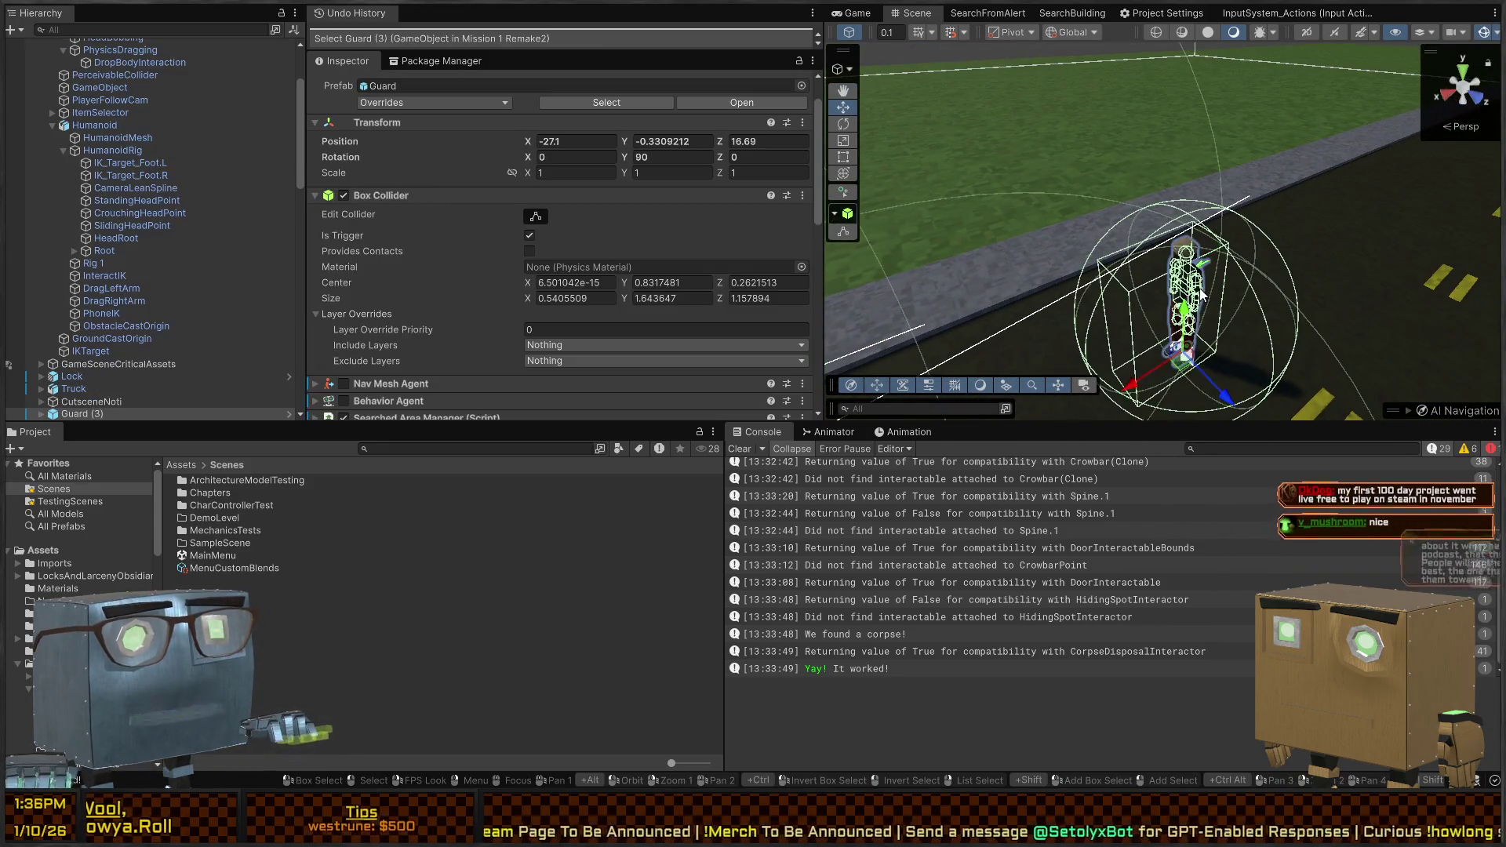
scroll(384, 202, "down", 5)
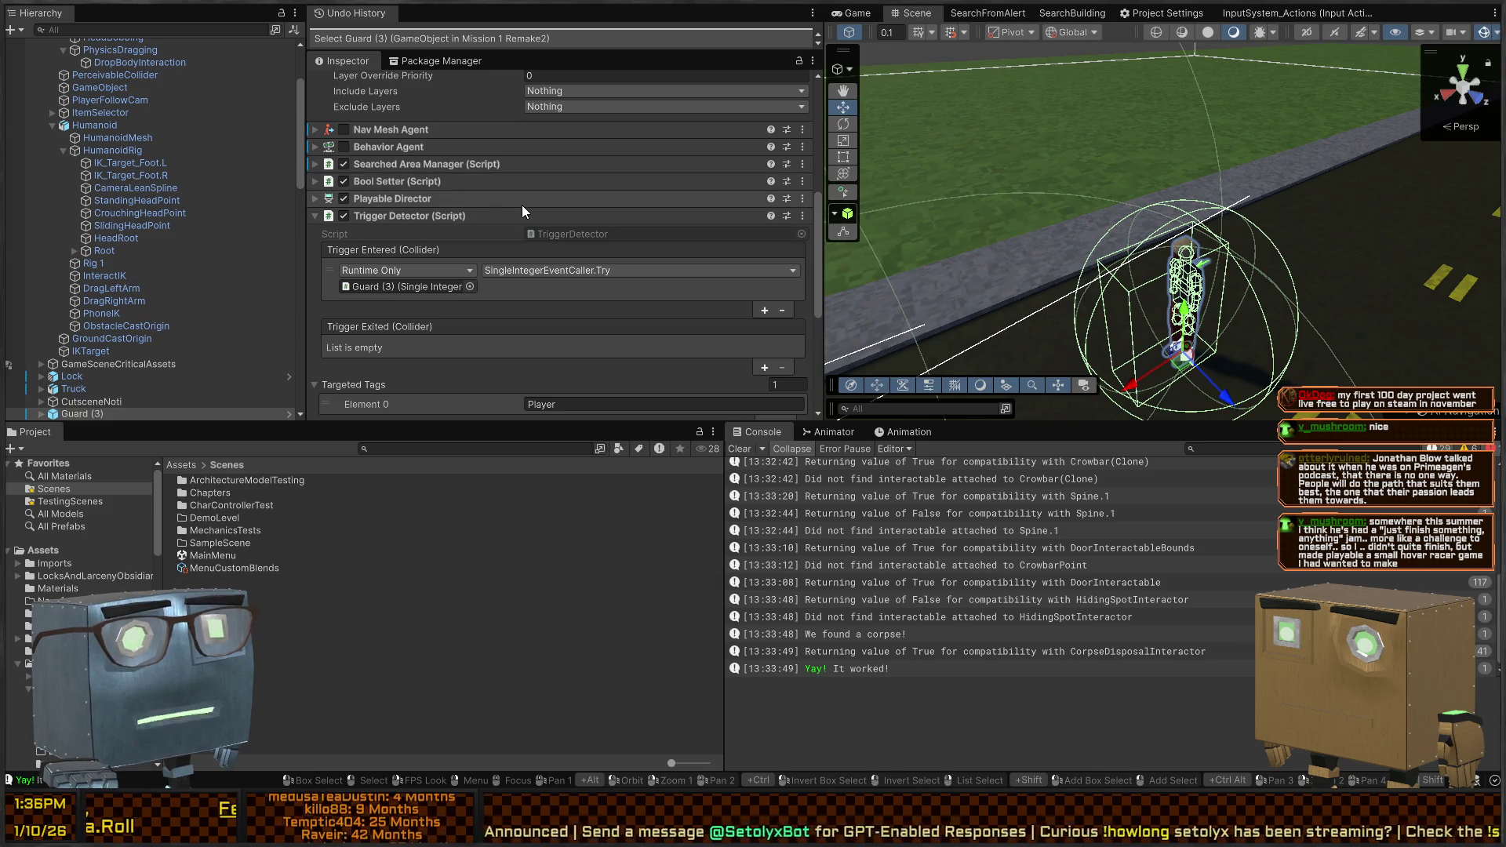
scroll(407, 210, "down", 5)
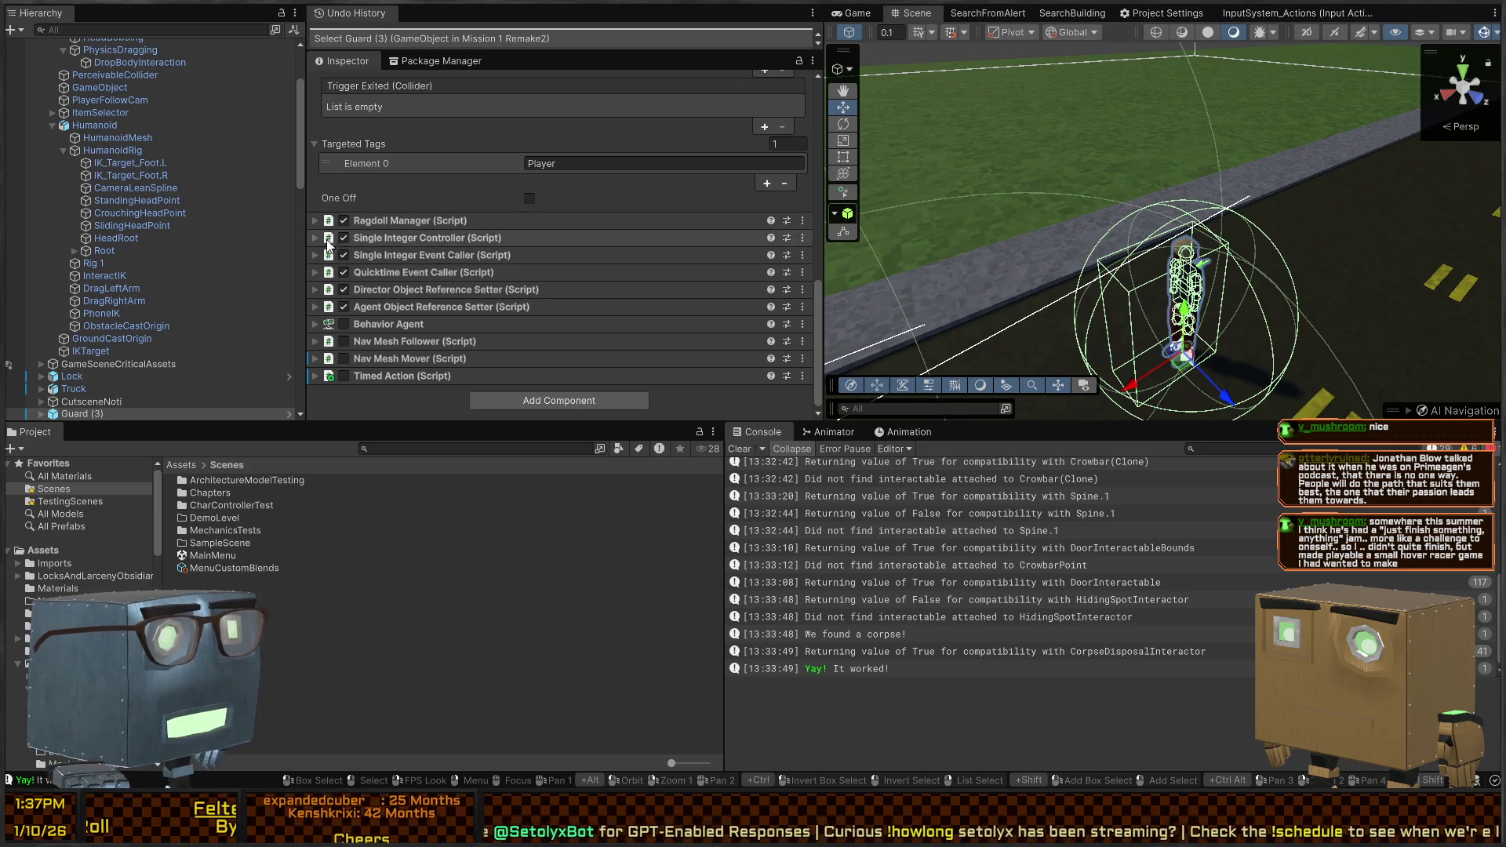
scroll(314, 298, "up", 10)
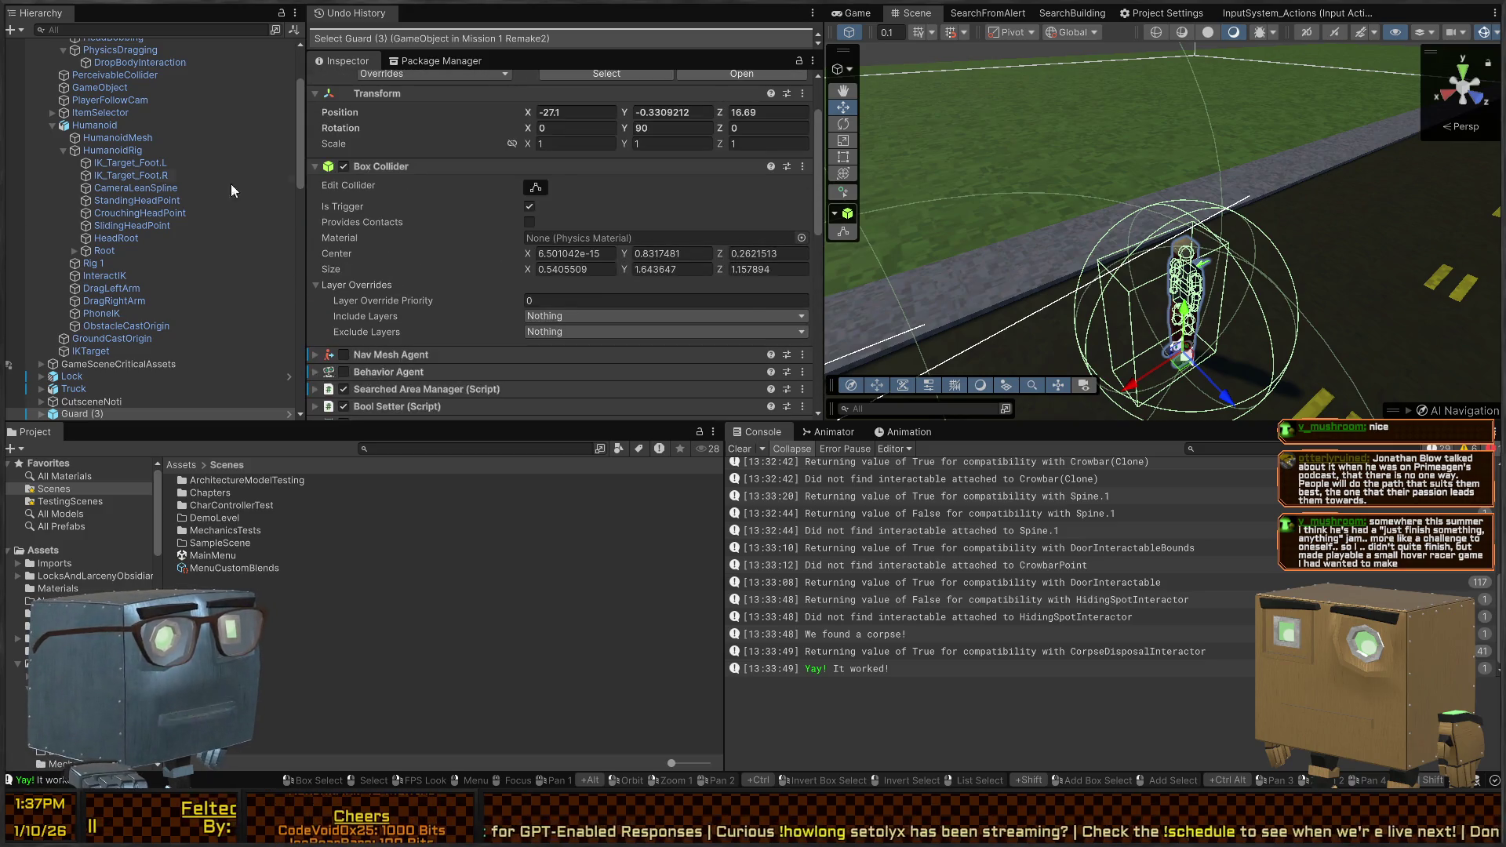
scroll(441, 276, "down", 7)
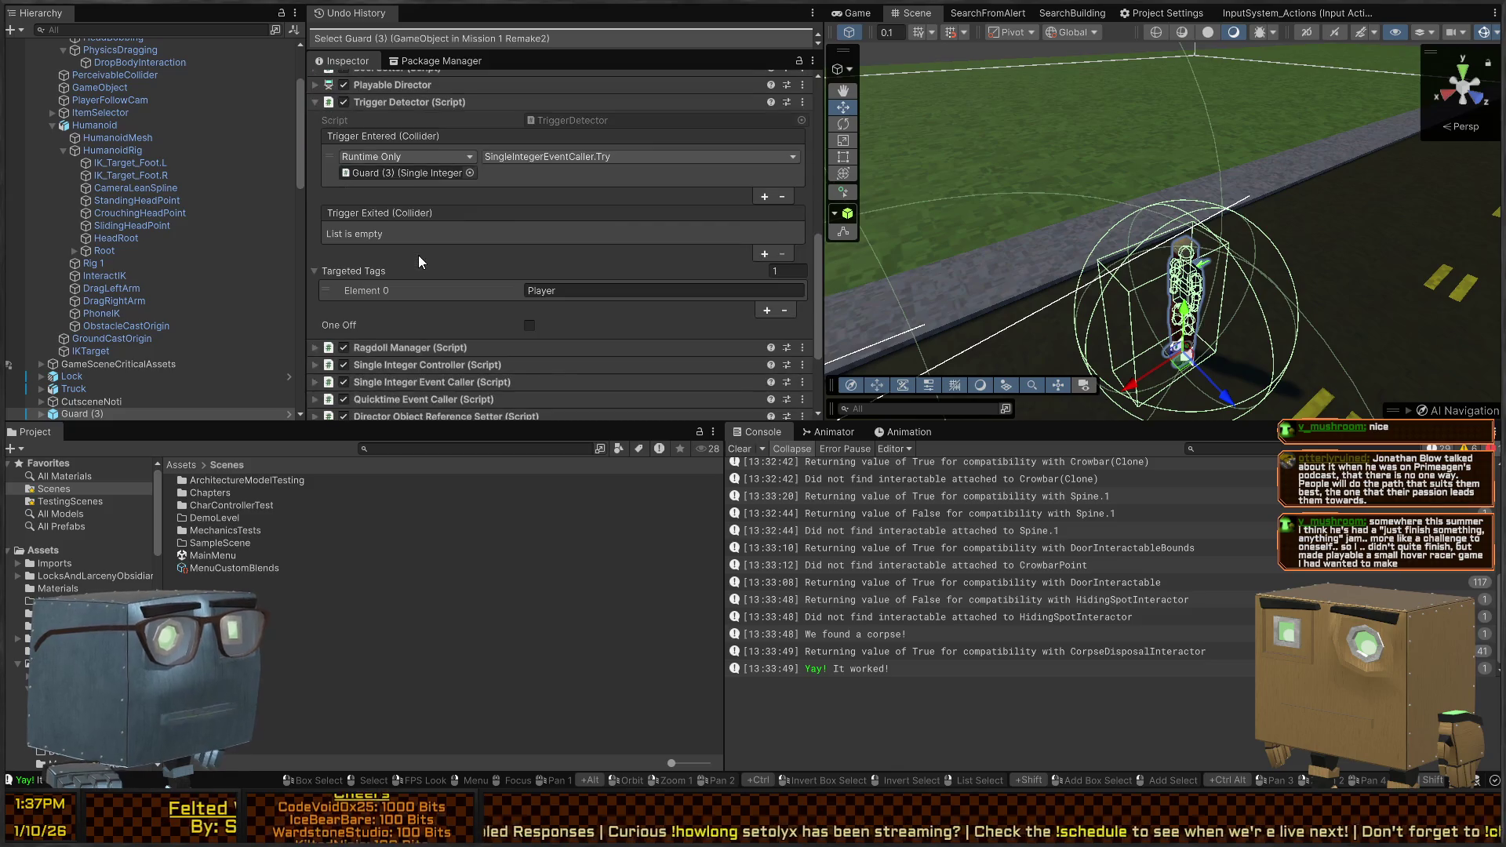
scroll(419, 261, "down", 3)
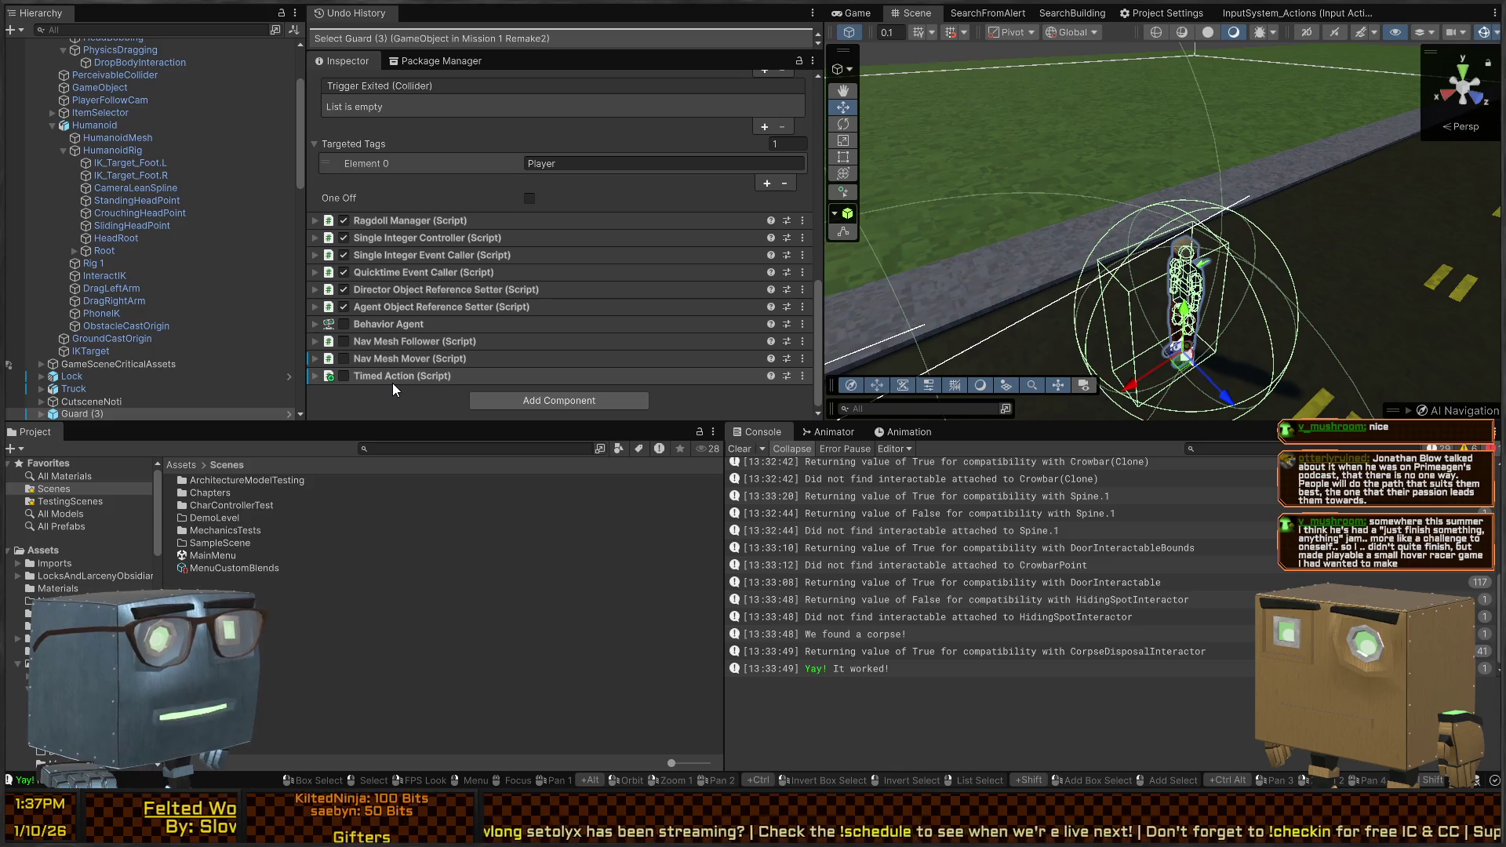
scroll(400, 329, "up", 2)
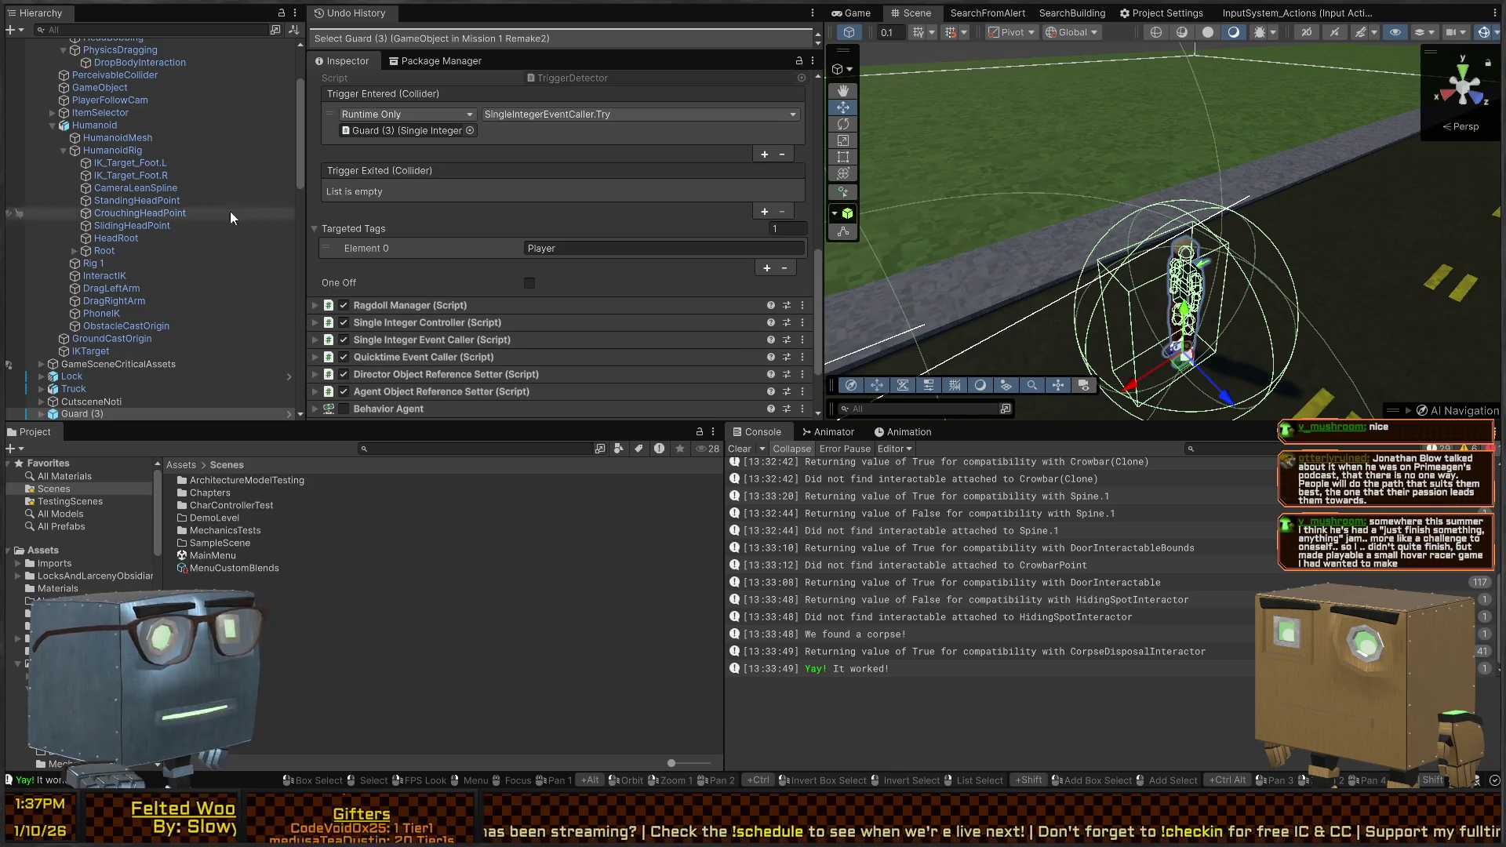
scroll(233, 217, "up", 3)
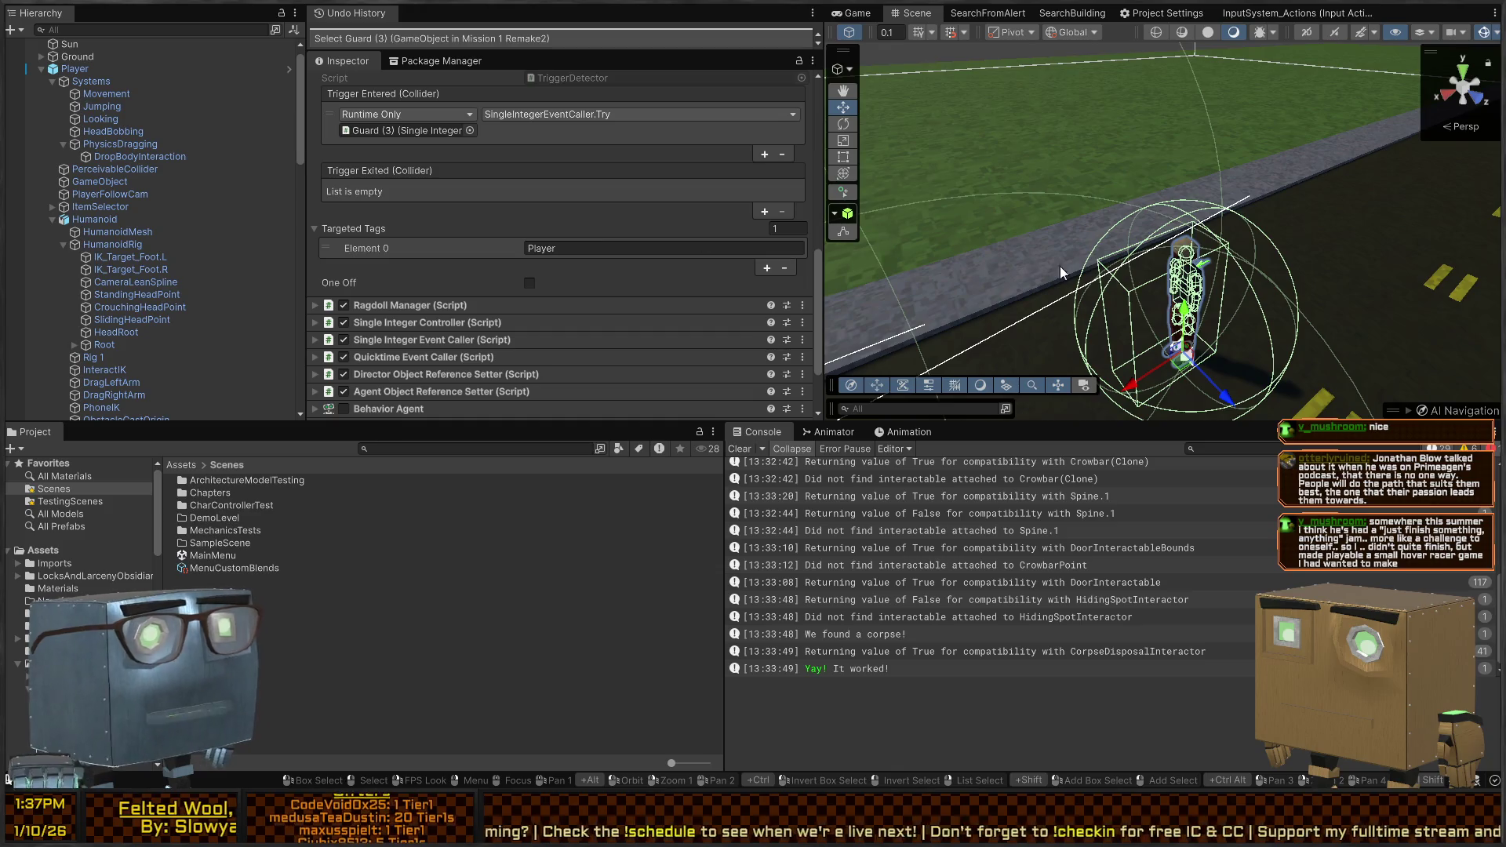
scroll(1000, 370, "down", 8)
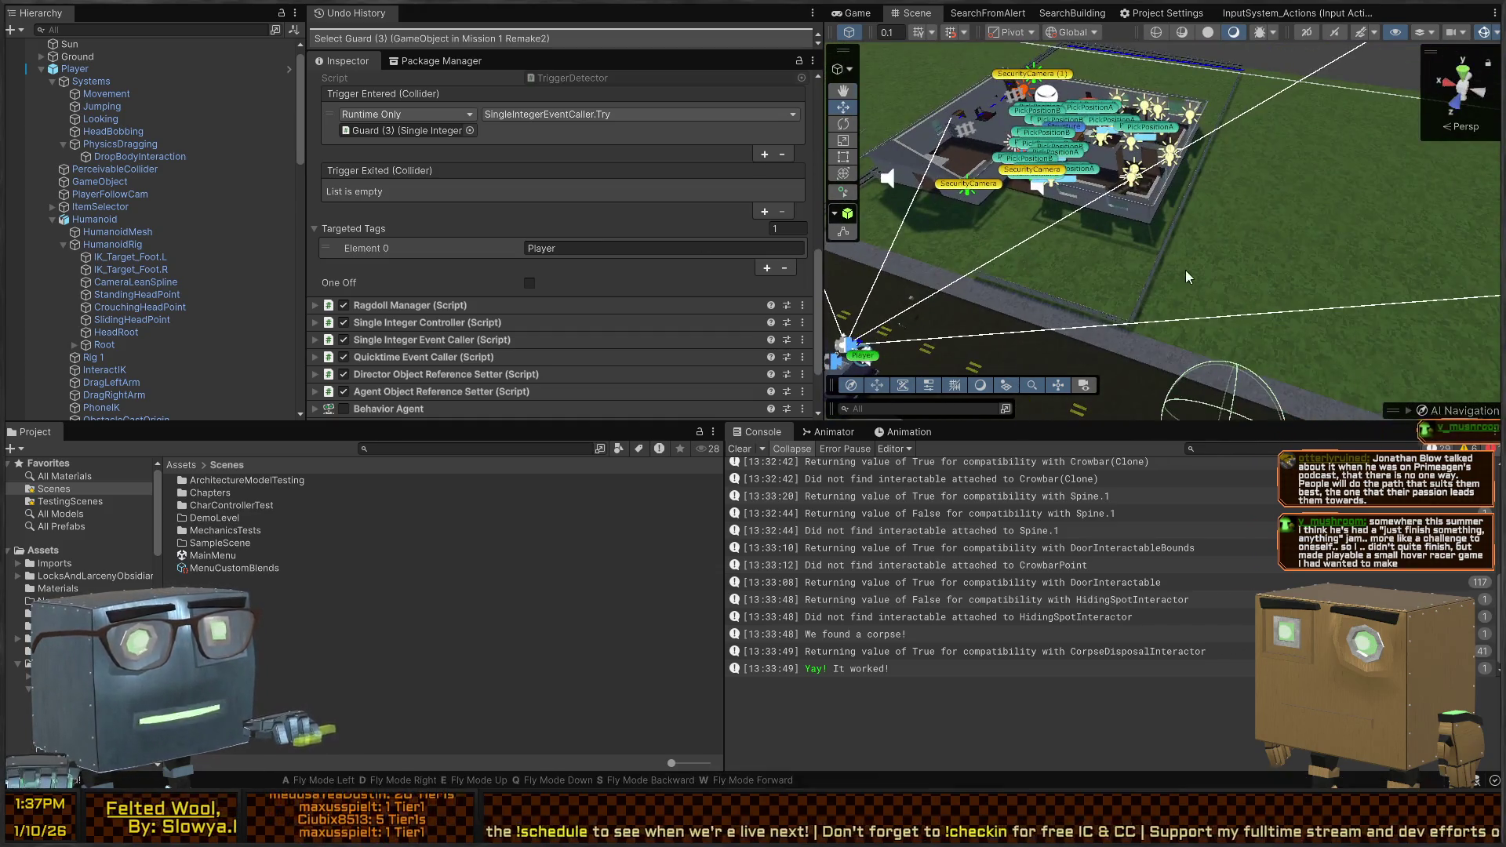
scroll(1237, 334, "up", 4)
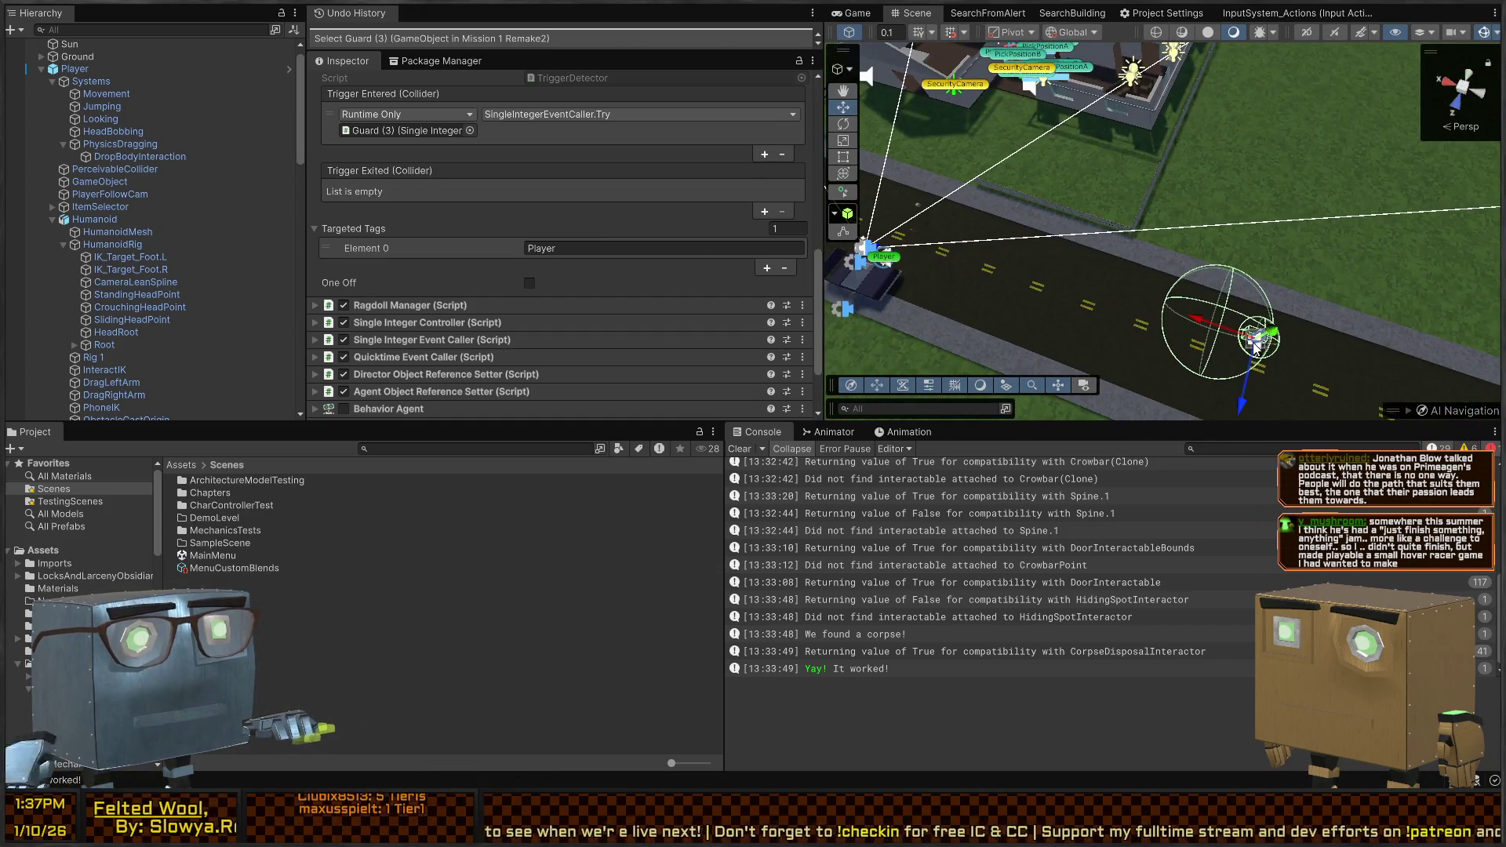
Drag Guard (3) from the road into the house
mouse_move(1256, 348)
left_mouse_down()
mouse_move(1009, 151)
mouse_move(968, 74)
left_mouse_up()
scroll(968, 74, "down", 4)
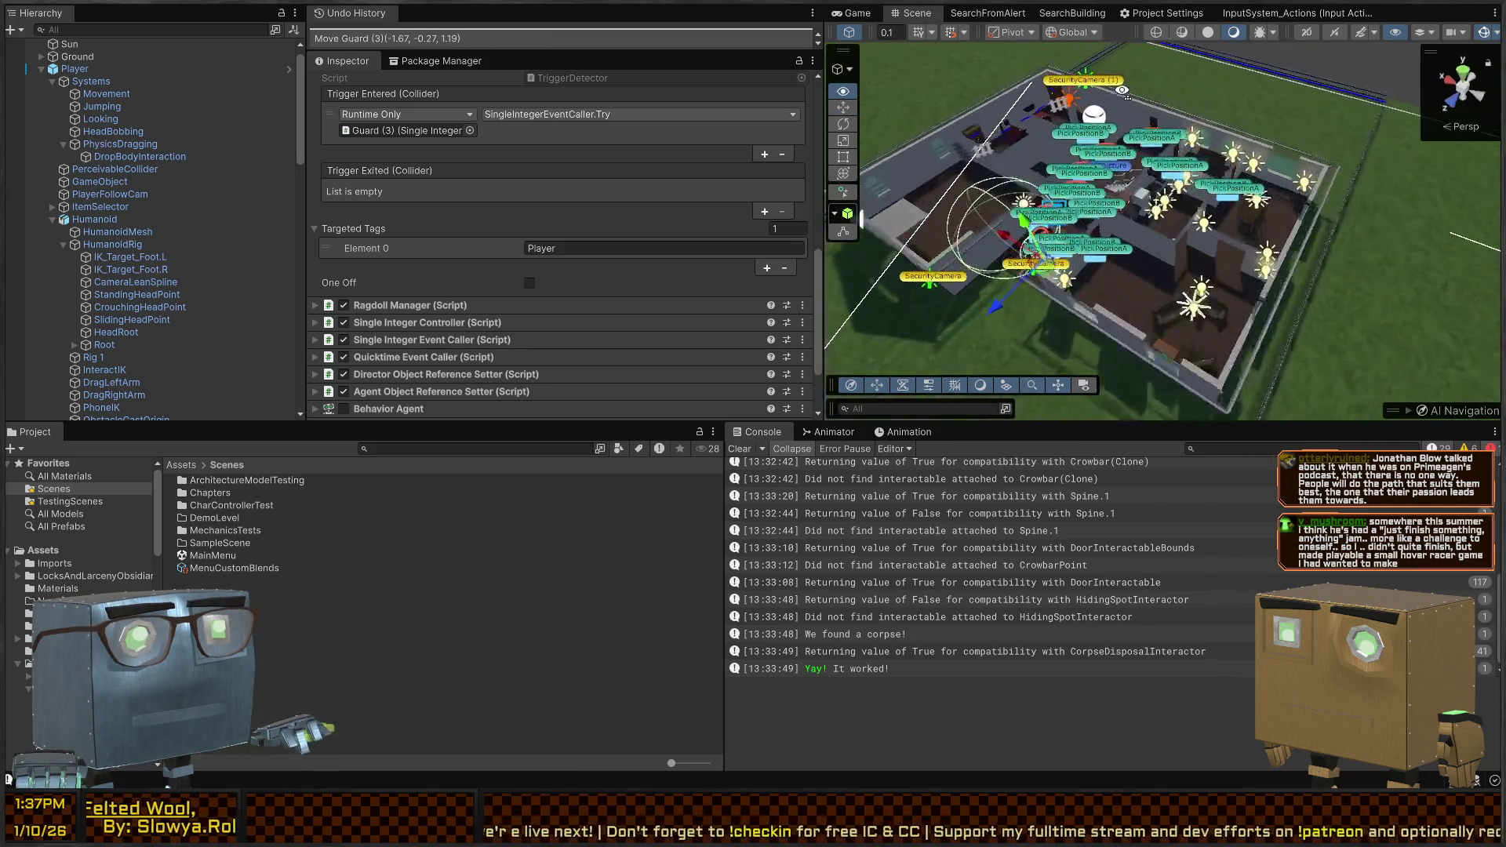
scroll(1068, 231, "up", 5)
left_click_drag(1048, 264, 1188, 137)
scroll(417, 224, "down", 3)
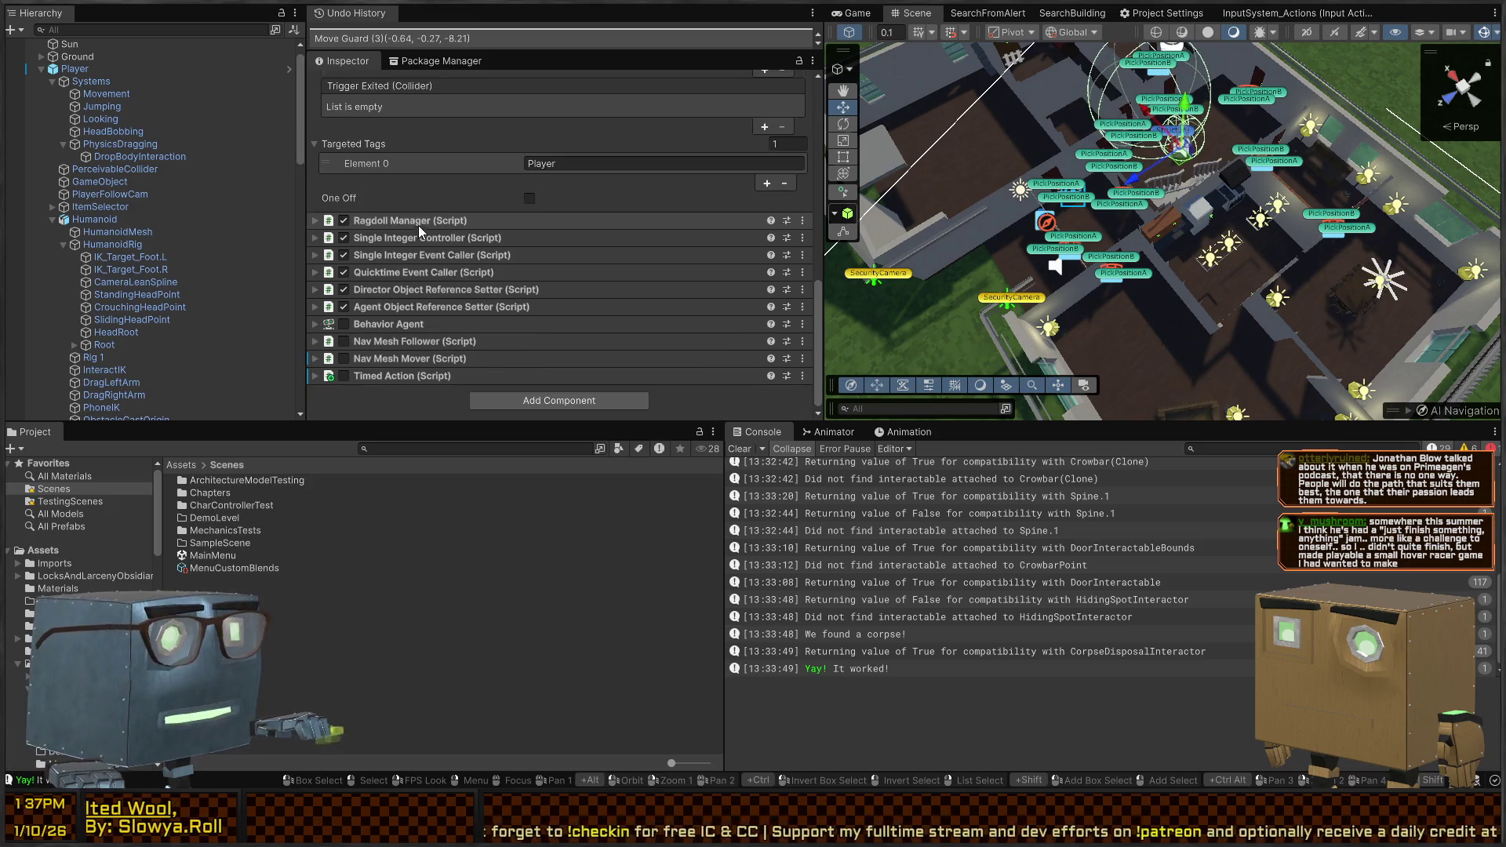
Enable Guard (3)'s Timed Action component and move him to a spot inside the house
left_click(345, 375)
left_click(415, 377)
scroll(510, 295, "down", 3)
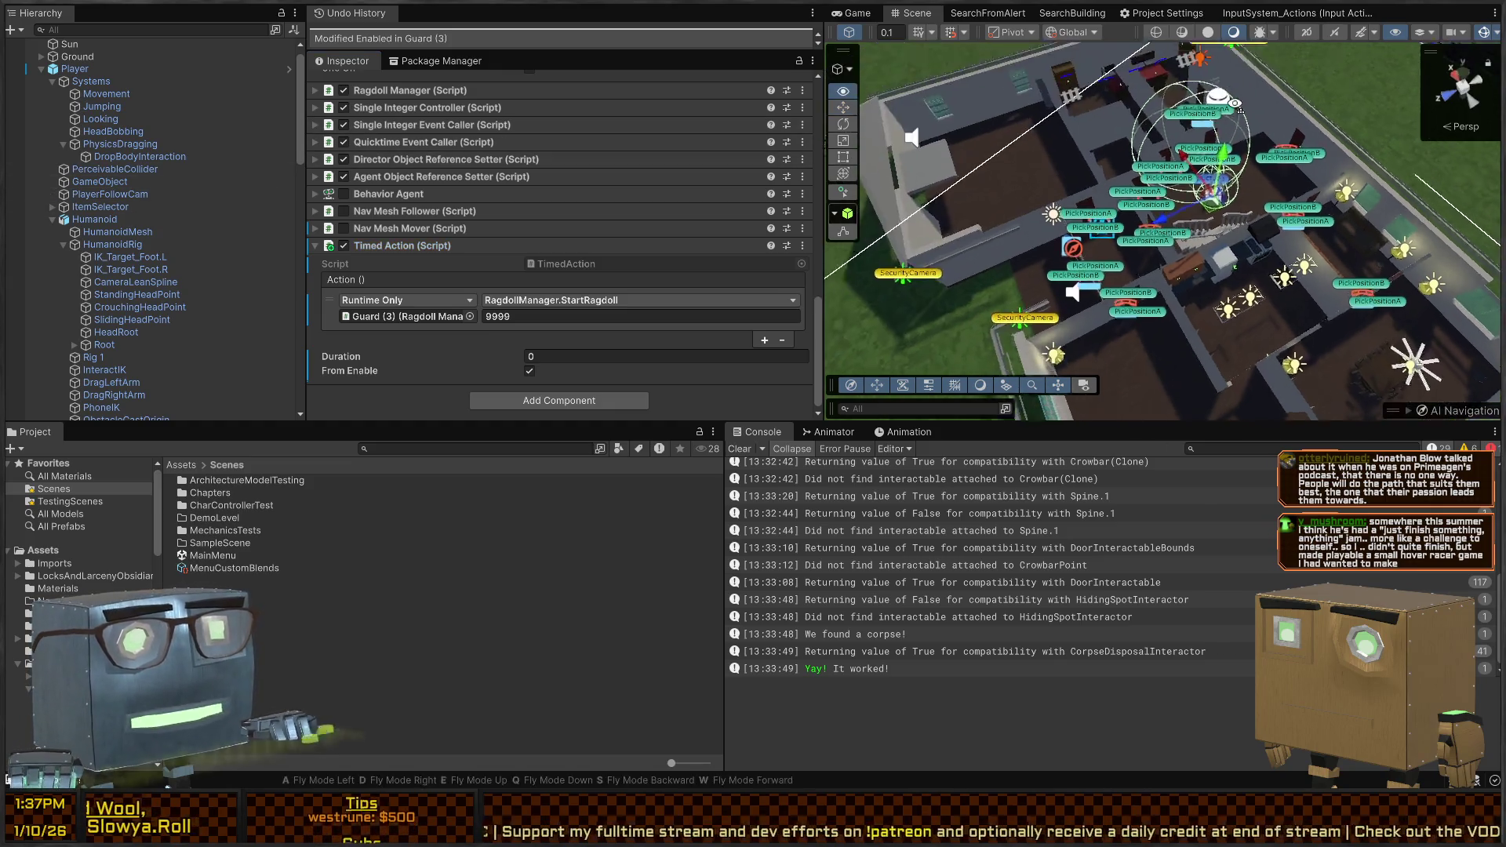
scroll(1298, 269, "up", 5)
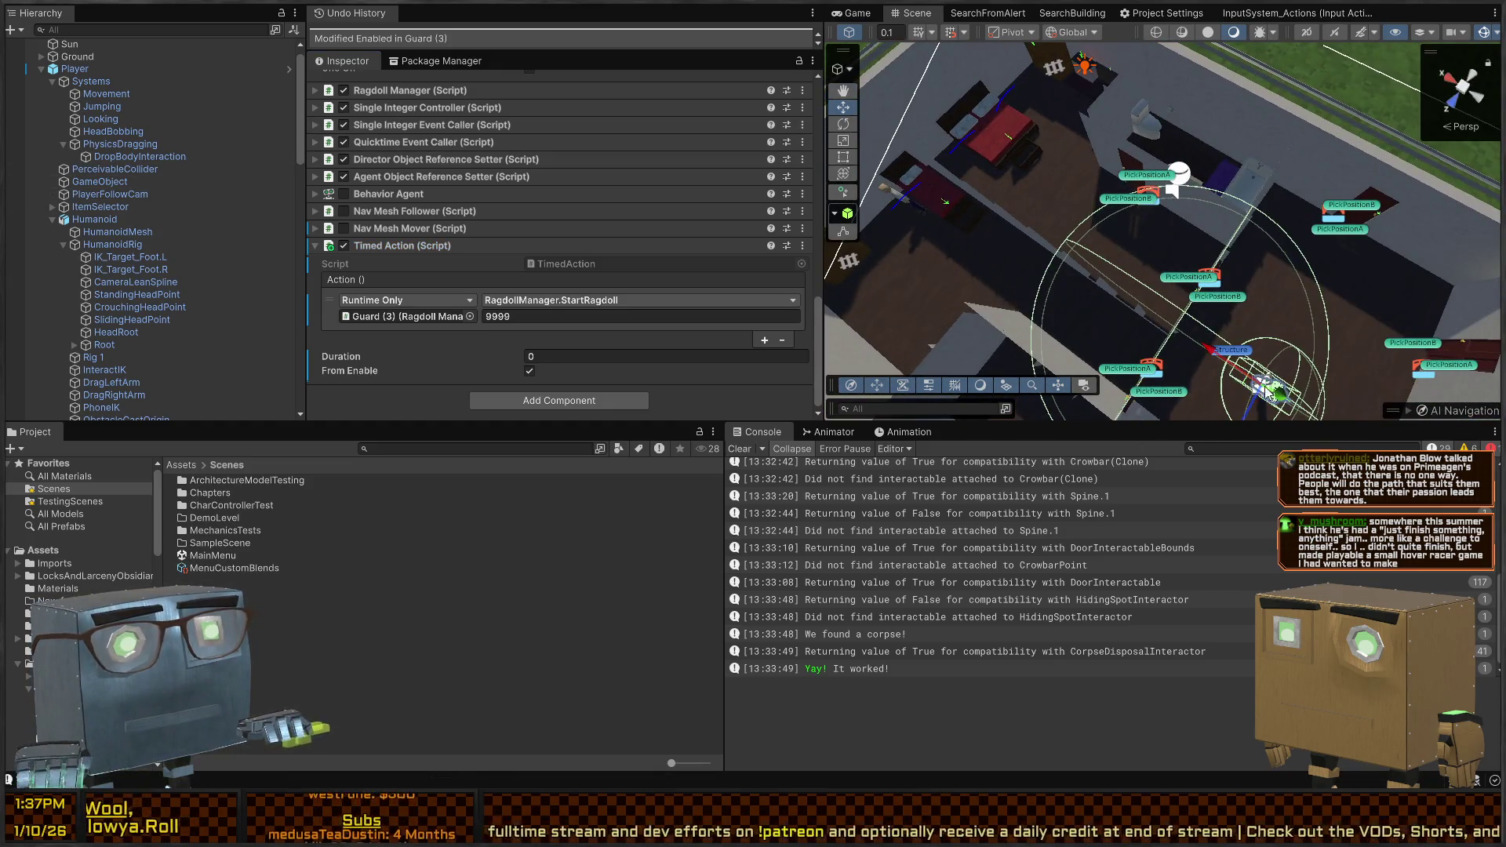
left_click_drag(1265, 389, 1011, 98)
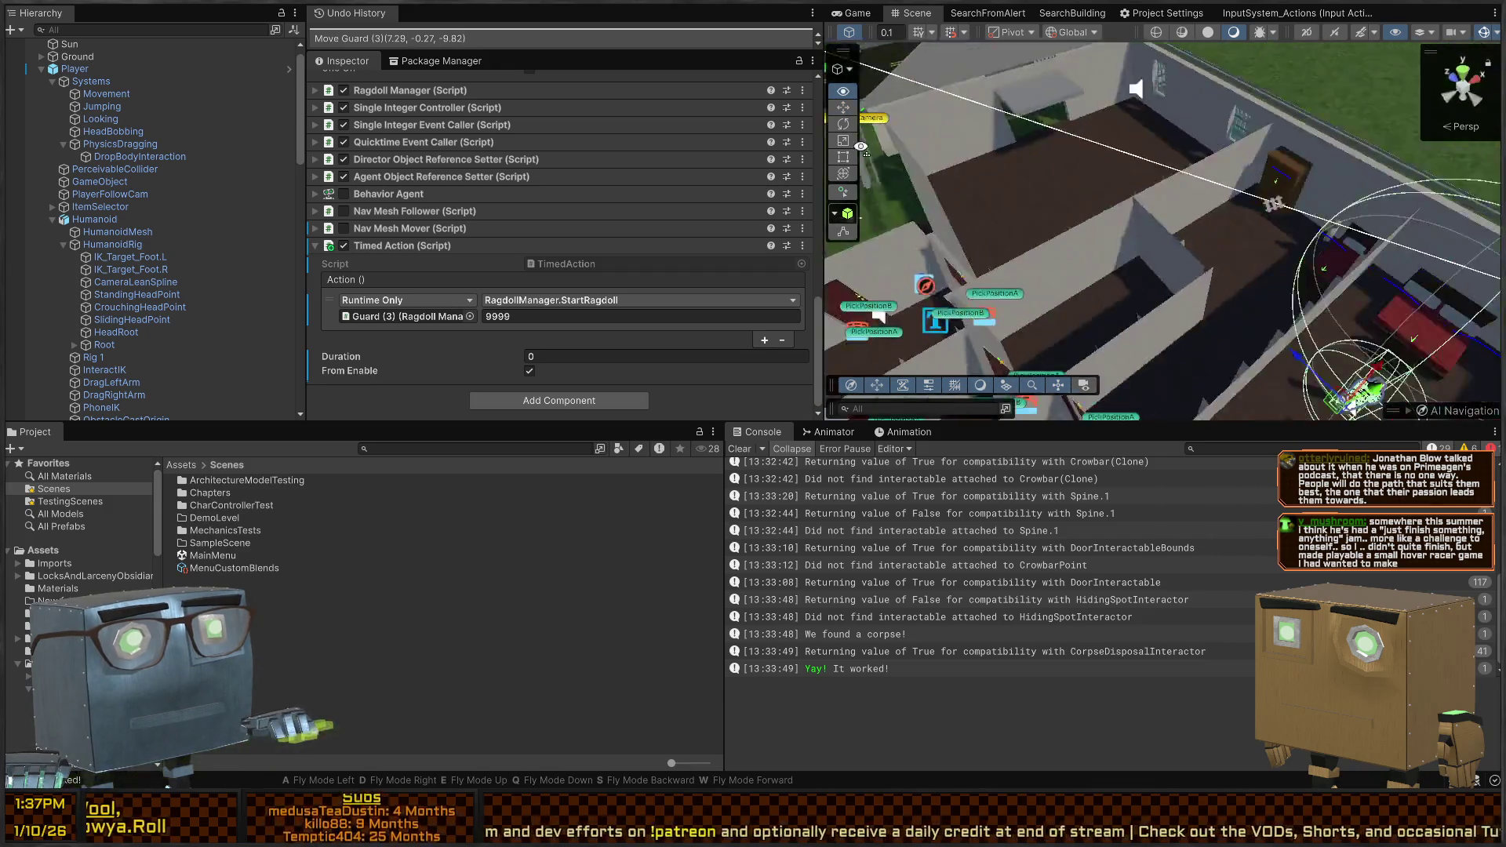
Frame and select the Player standing by the road
key("f")
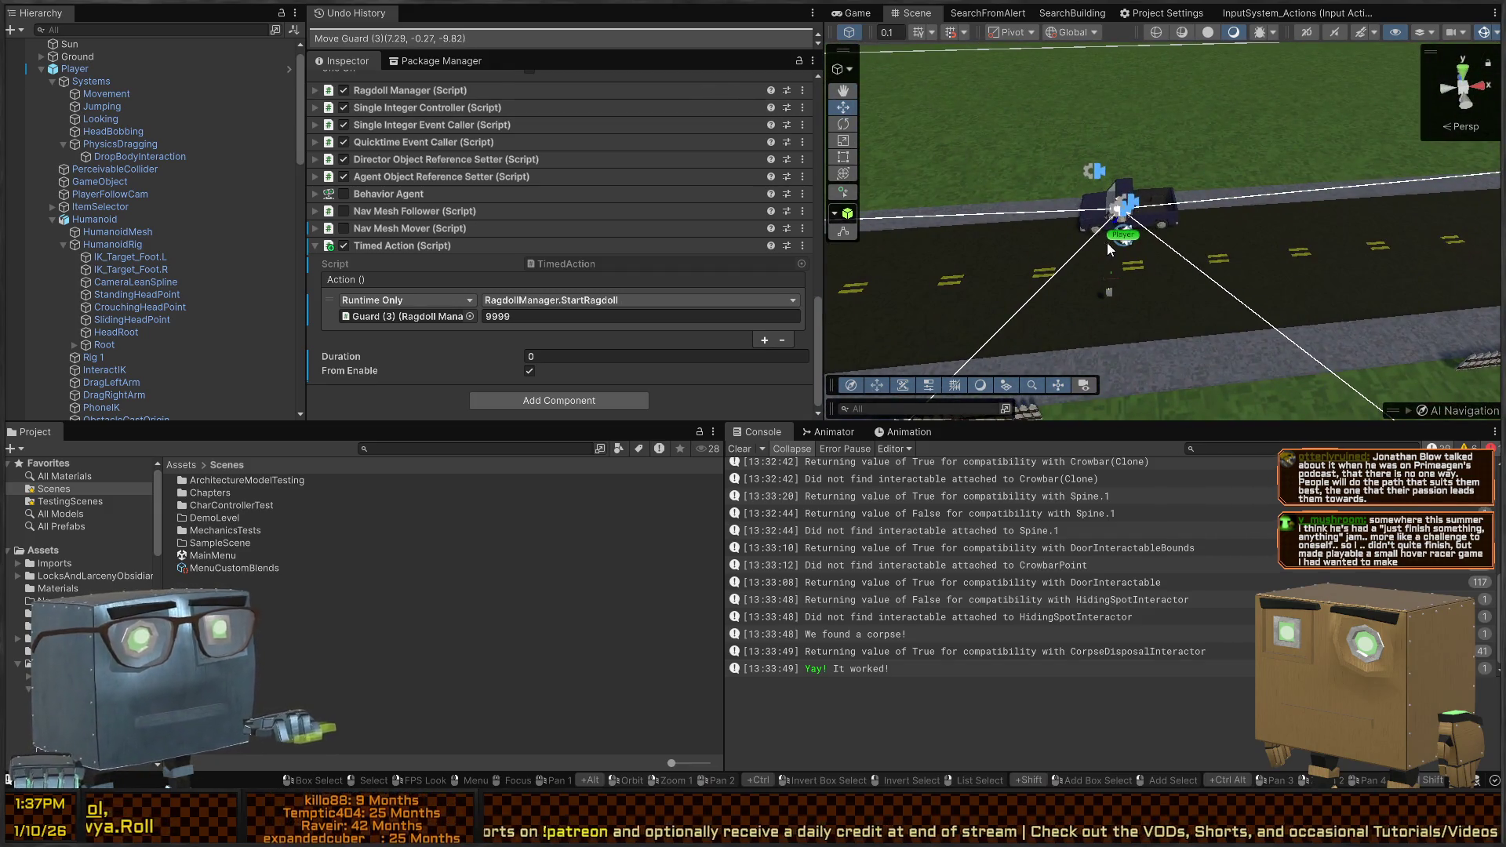
left_click(1120, 235)
scroll(907, 233, "down", 5)
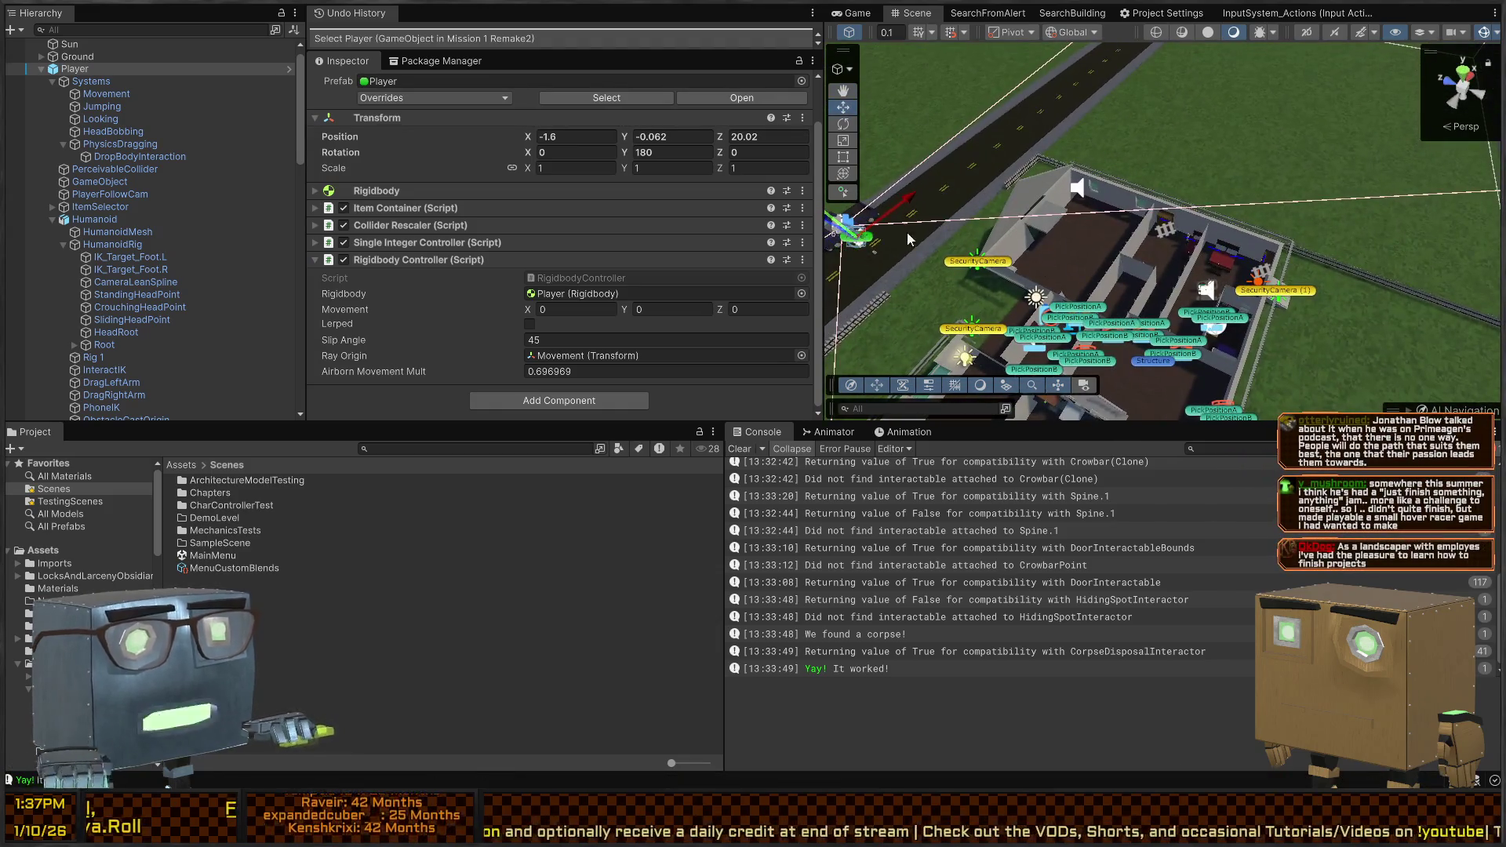
Move the Player into the house to 7.92, -0.27, -8.52, beside Guard (3) and the bed
mouse_move(859, 243)
left_mouse_down()
mouse_move(1127, 261)
mouse_move(1244, 231)
mouse_move(1136, 211)
left_mouse_up()
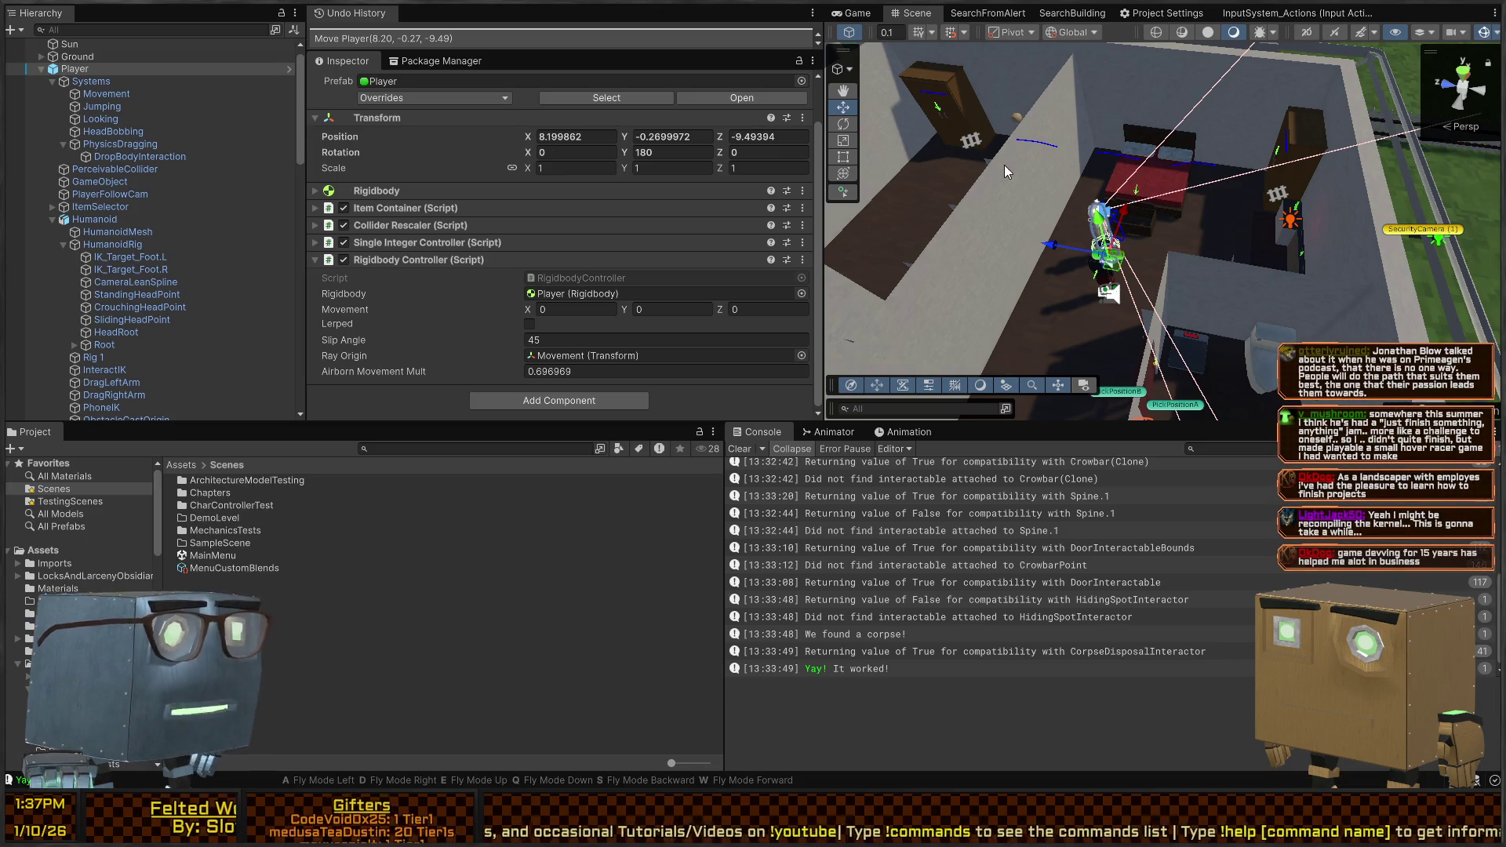
mouse_move(1004, 165)
left_mouse_down()
mouse_move(1039, 177)
mouse_move(1097, 261)
left_mouse_up()
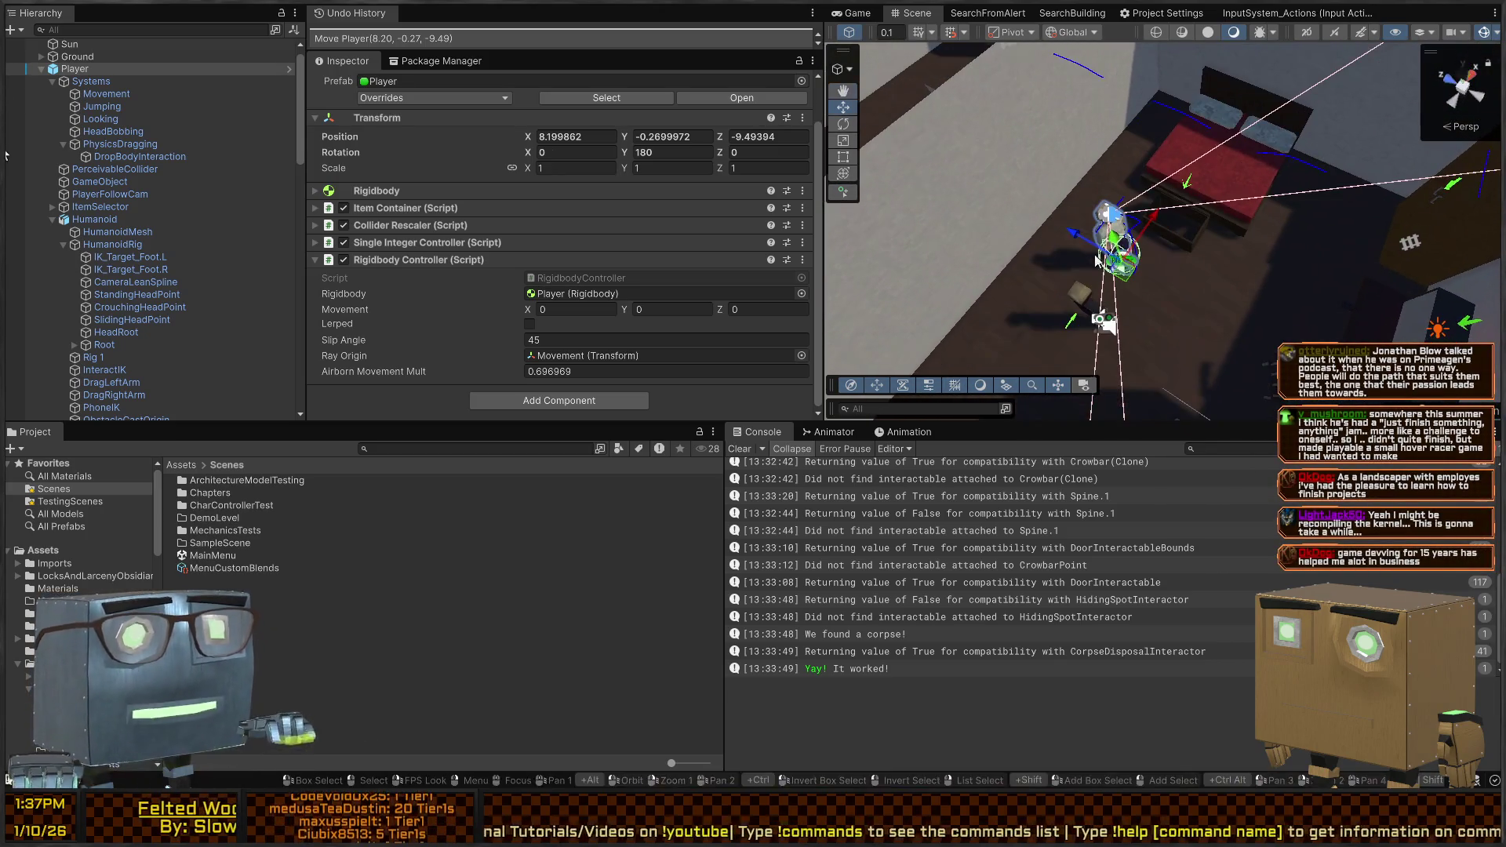
mouse_move(1185, 227)
left_mouse_down()
mouse_move(1020, 290)
mouse_move(1105, 251)
mouse_move(1110, 222)
left_mouse_up()
mouse_move(1185, 224)
left_mouse_down()
mouse_move(754, 216)
mouse_move(768, 256)
mouse_move(1021, 271)
left_mouse_up()
left_click(1166, 225)
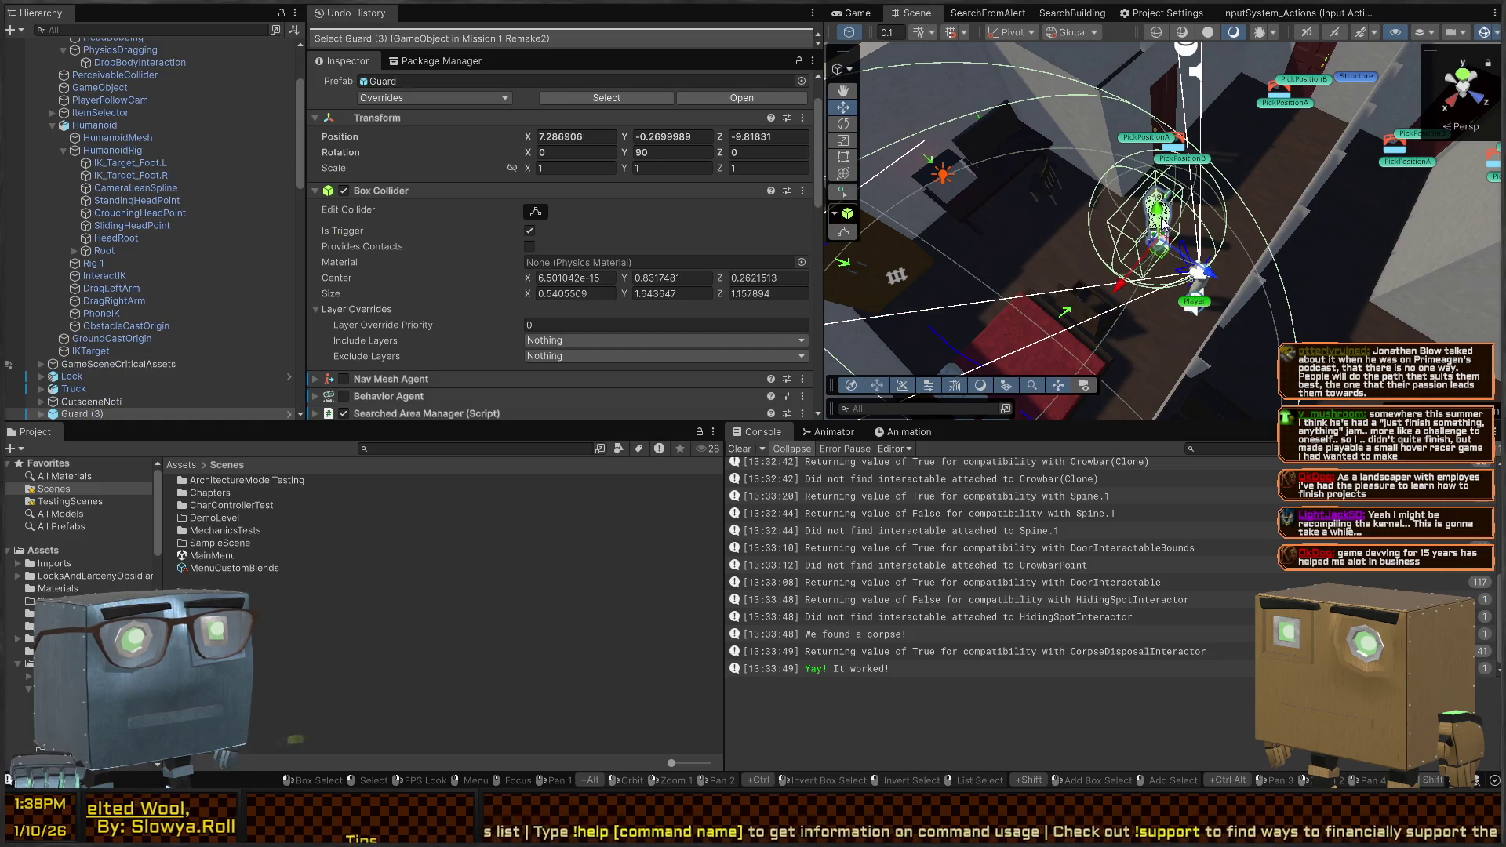
Toggle Guard (3) off and on, then shift him to 7.50, -0.27, -10.91
key("alt+shift+a")
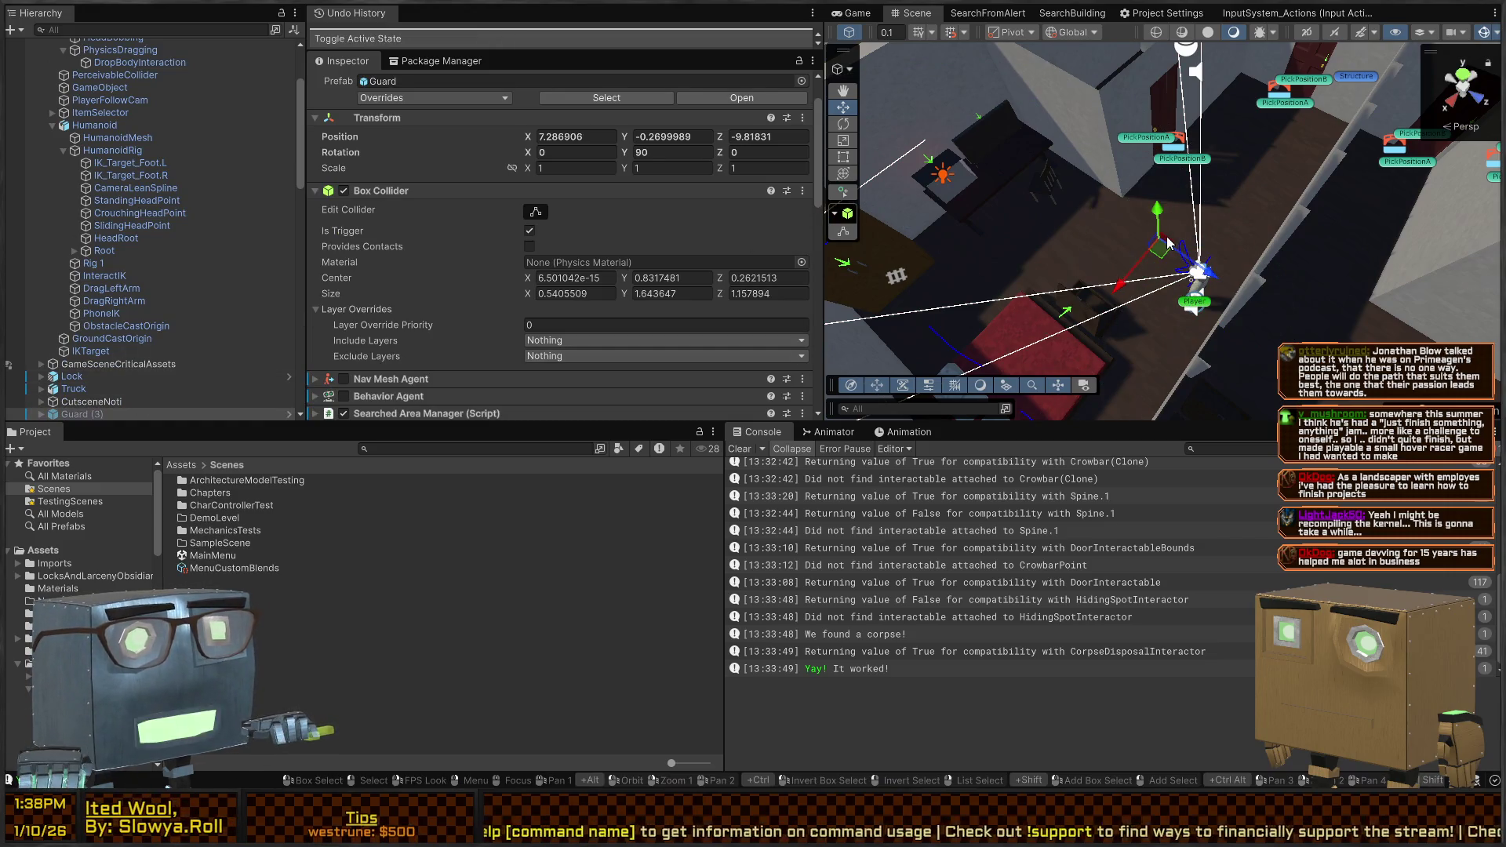
key("alt+shift+a")
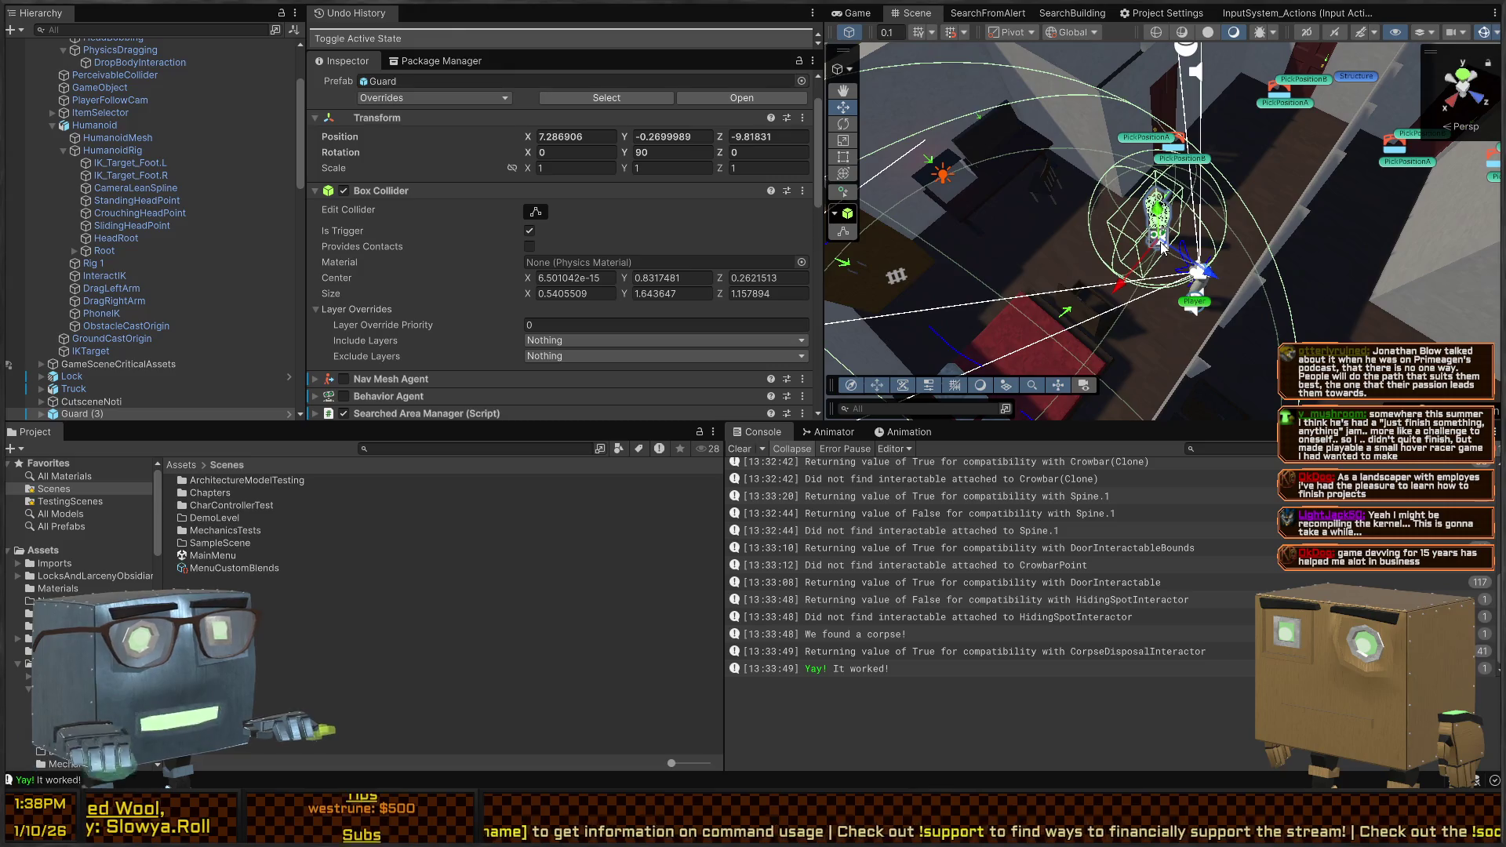
mouse_move(1164, 248)
left_mouse_down()
mouse_move(1138, 235)
mouse_move(1118, 249)
mouse_move(1013, 185)
mouse_move(1013, 210)
left_mouse_up()
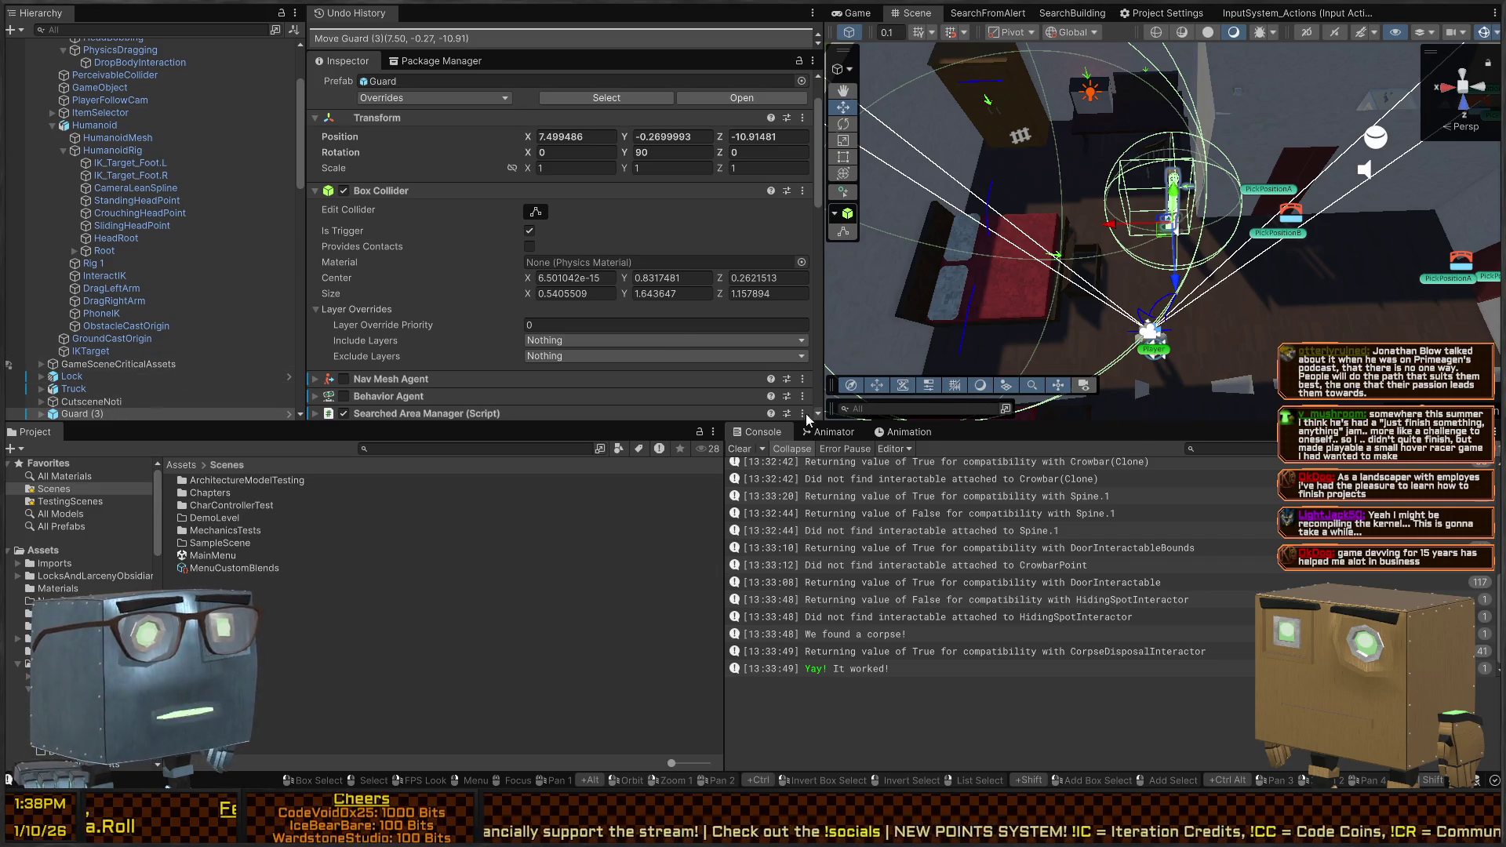
Clear the Console and show the Game view of the guard beside the desk
left_click(739, 448)
left_click_drag(1121, 237, 831, 35)
left_click(853, 13)
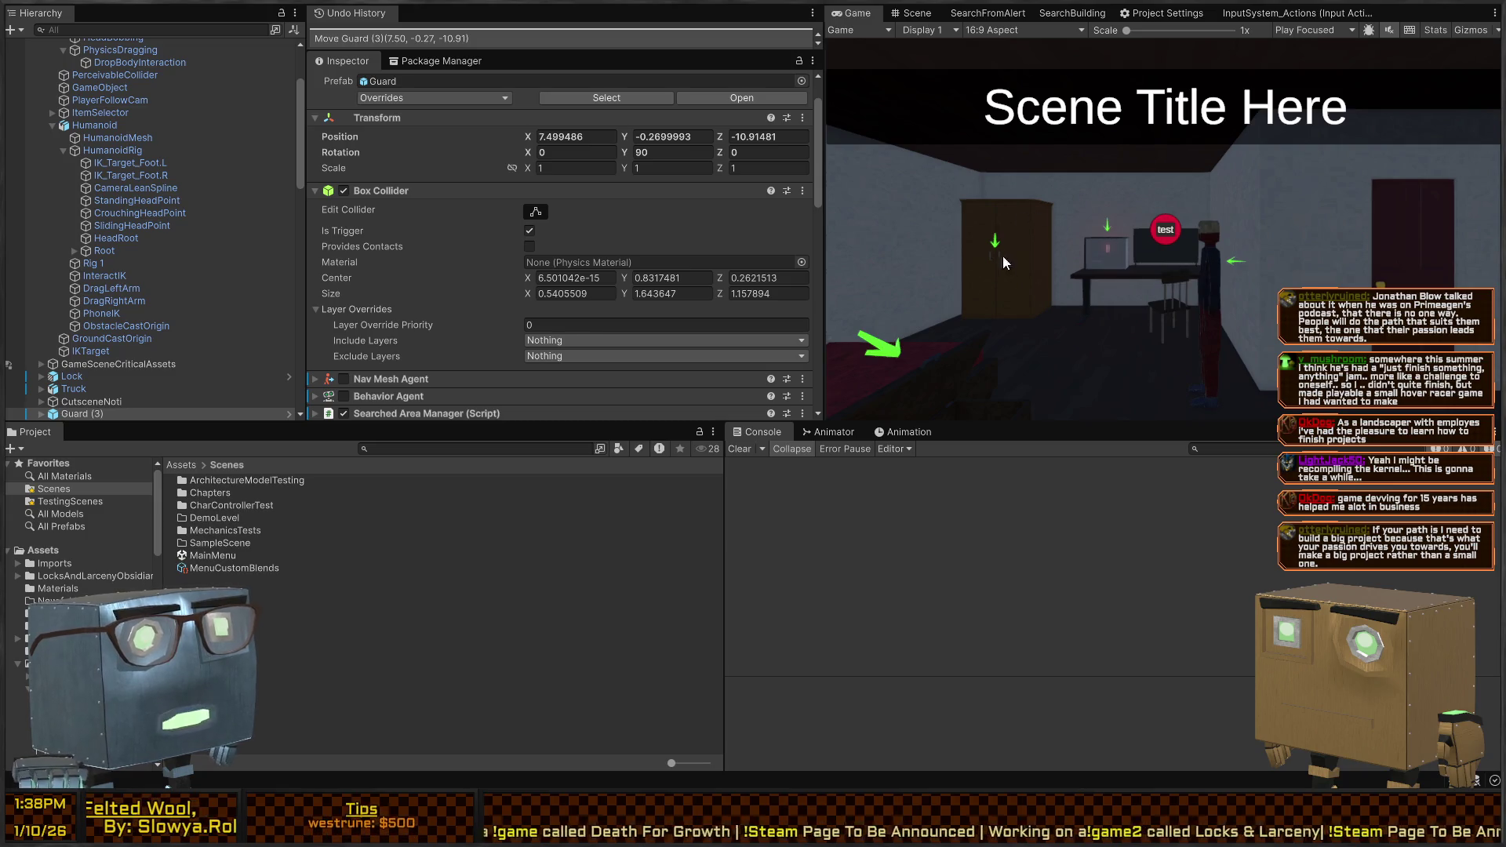
Play the game, drag the ragdoll to the wardrobe, and check for 'Yay! It worked!' in the Console
key("ctrl+p")
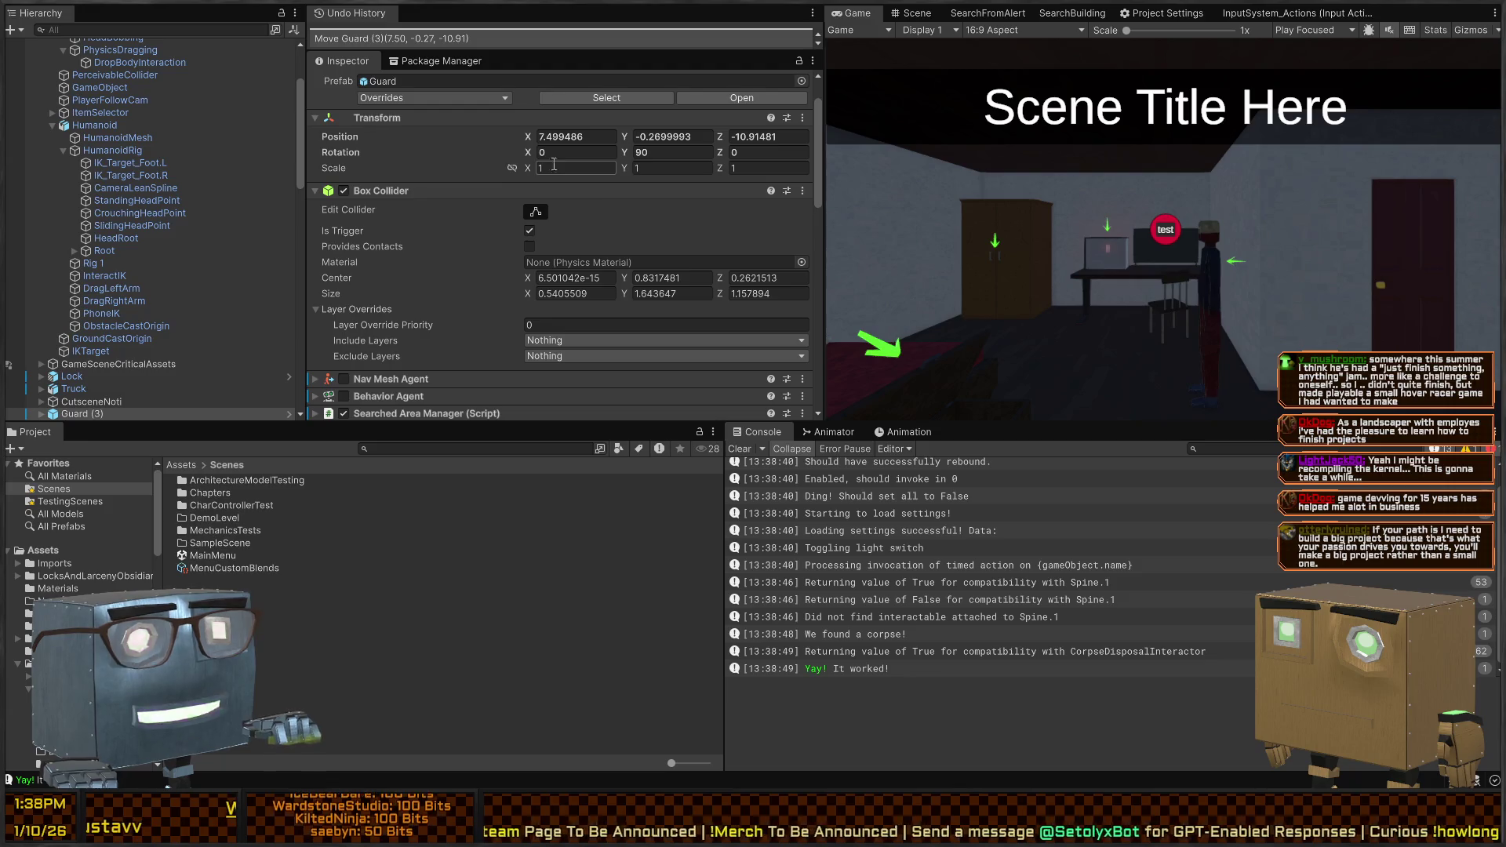
scroll(111, 189, "up", 3)
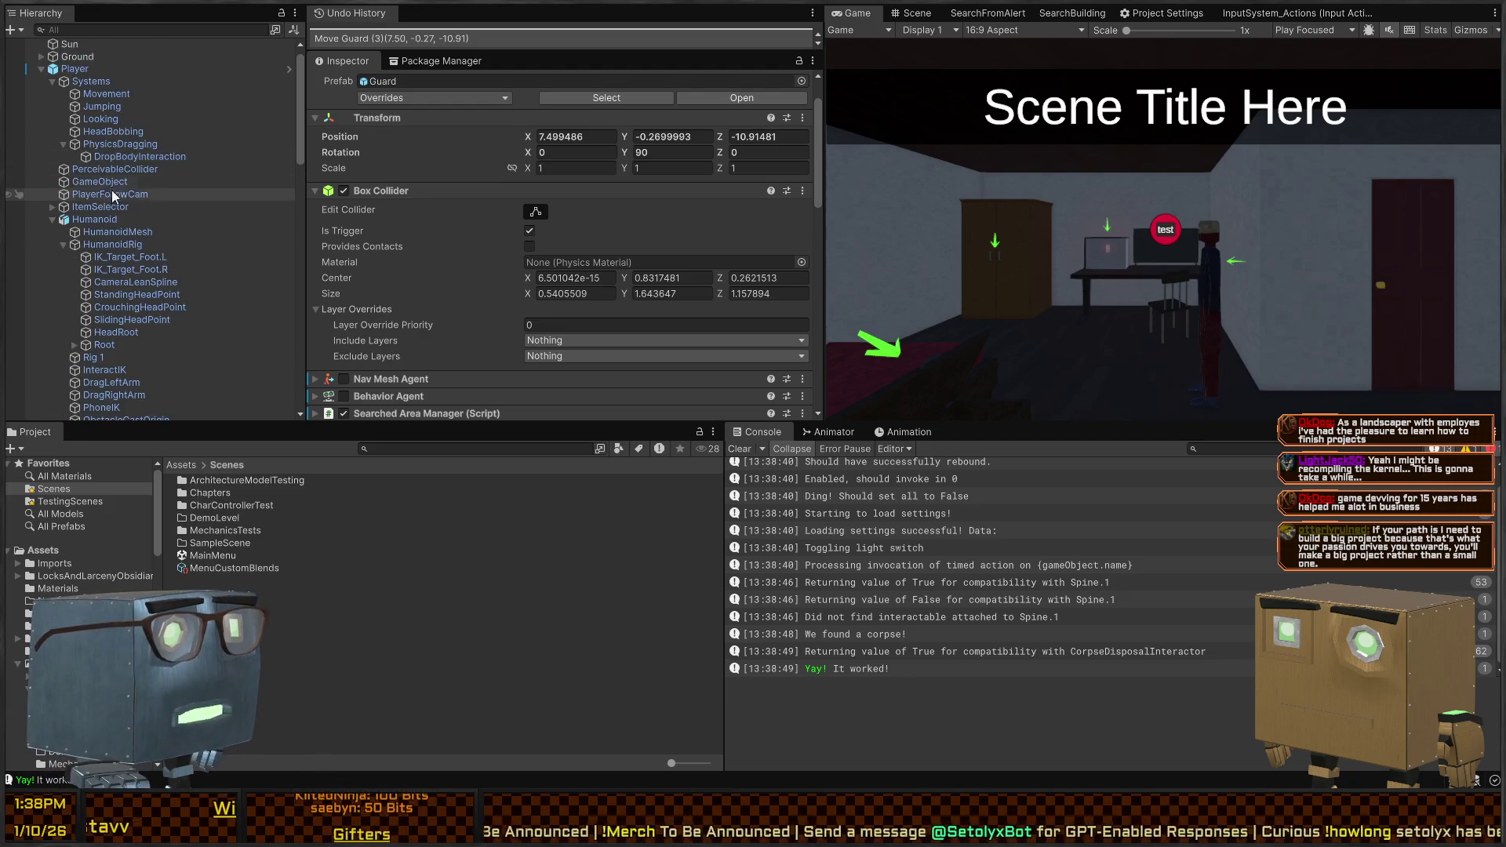
scroll(133, 180, "down", 8)
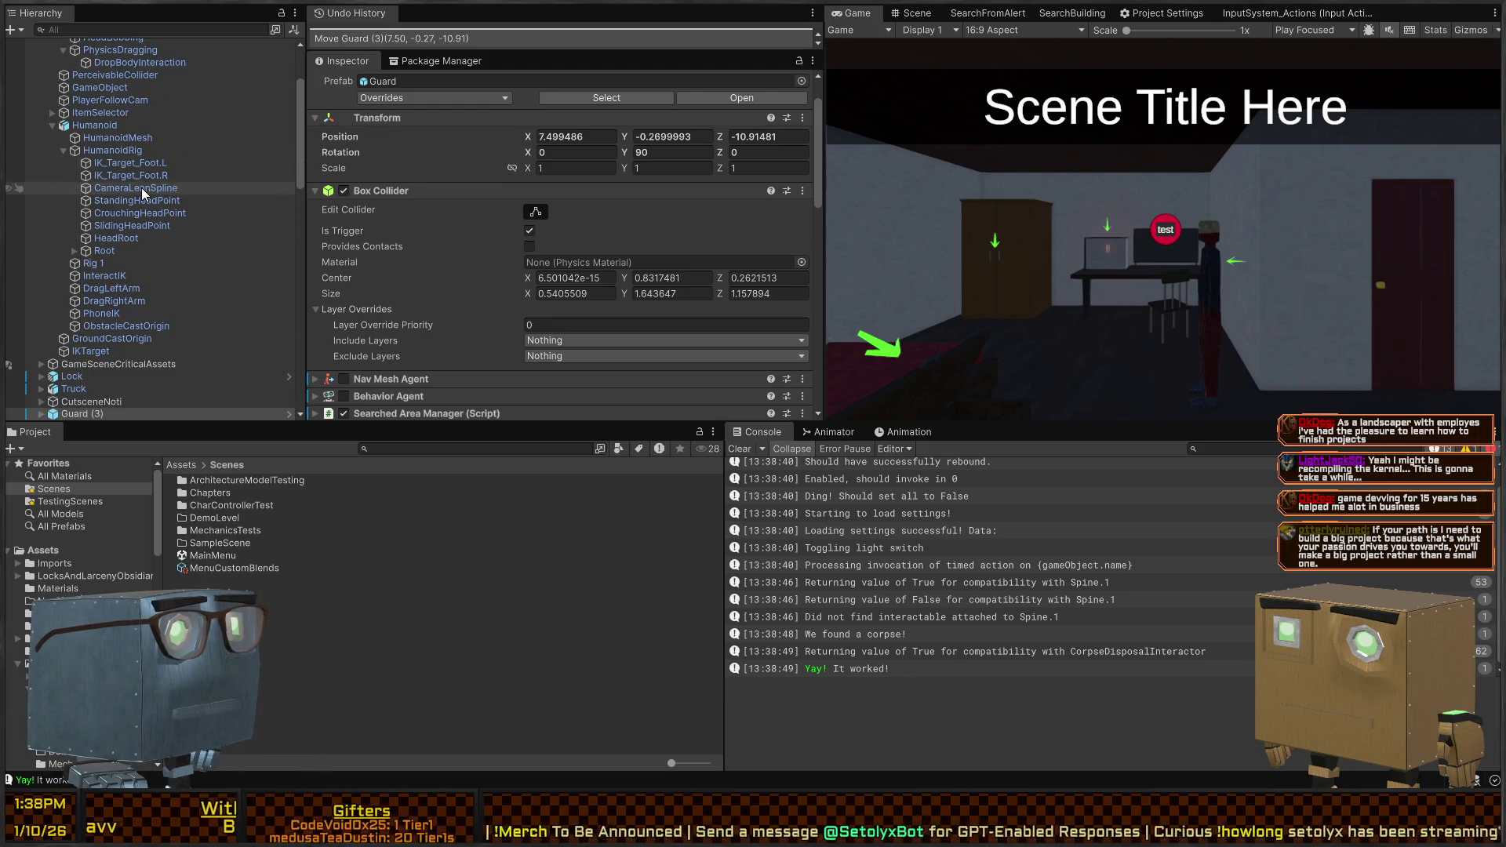
scroll(120, 257, "up", 3)
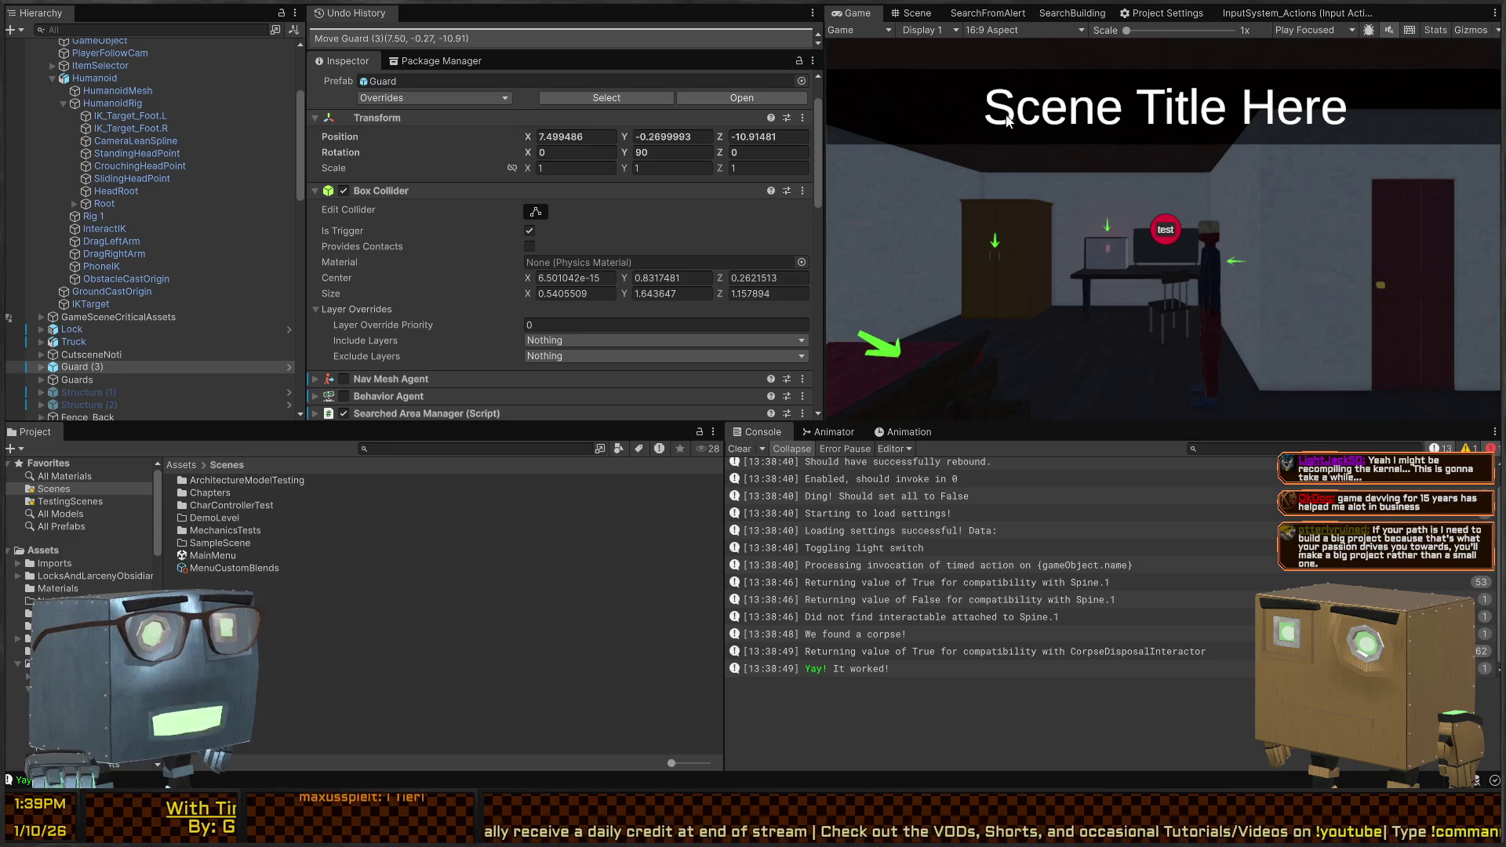
left_click(912, 13)
mouse_move(1211, 239)
left_mouse_down()
mouse_move(820, 292)
mouse_move(746, 252)
mouse_move(1135, 149)
left_mouse_up()
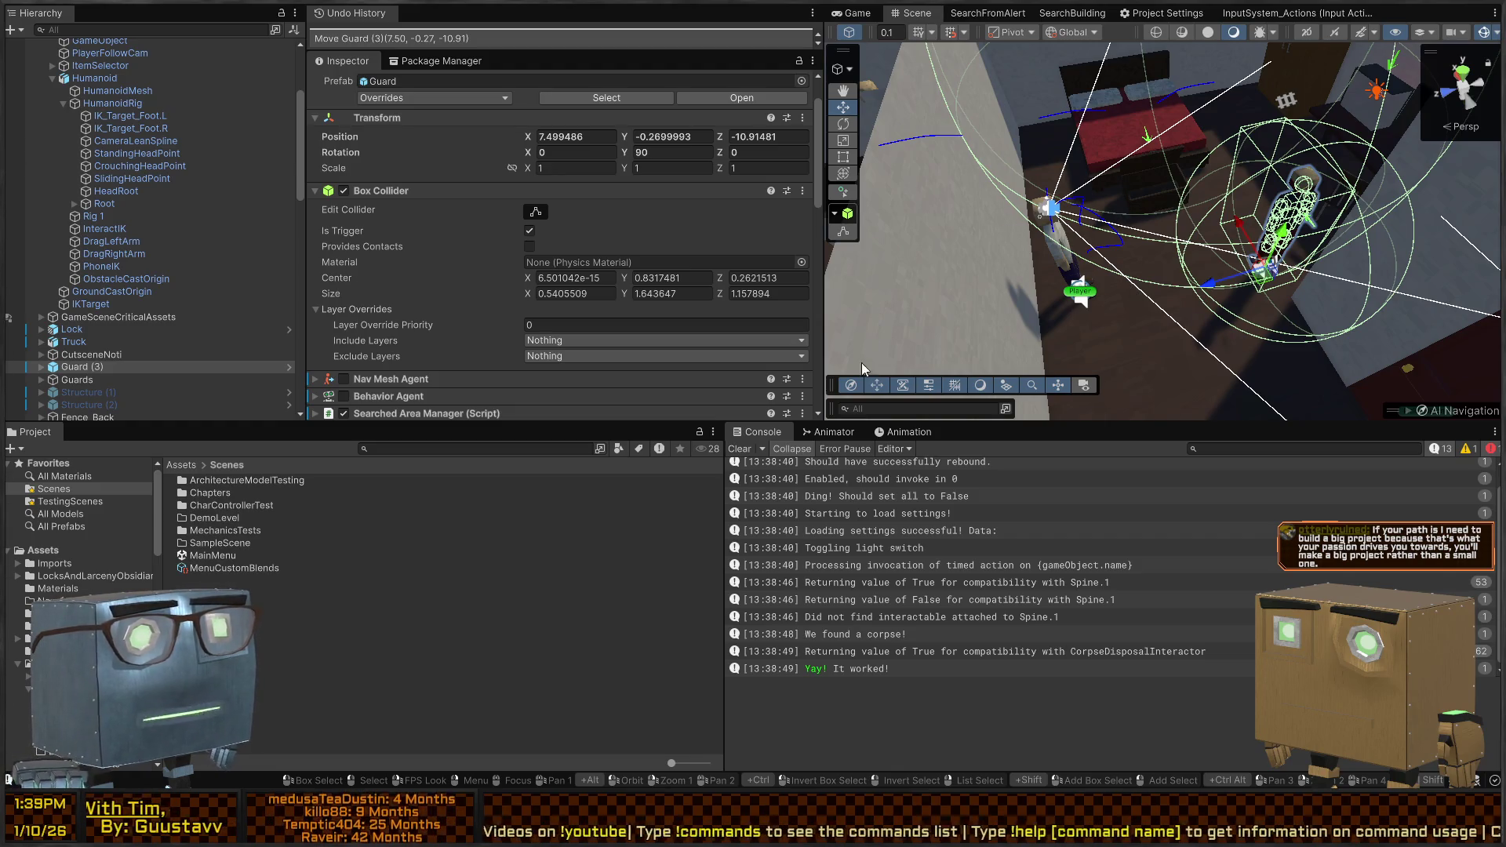
left_click_drag(1043, 225, 833, 155)
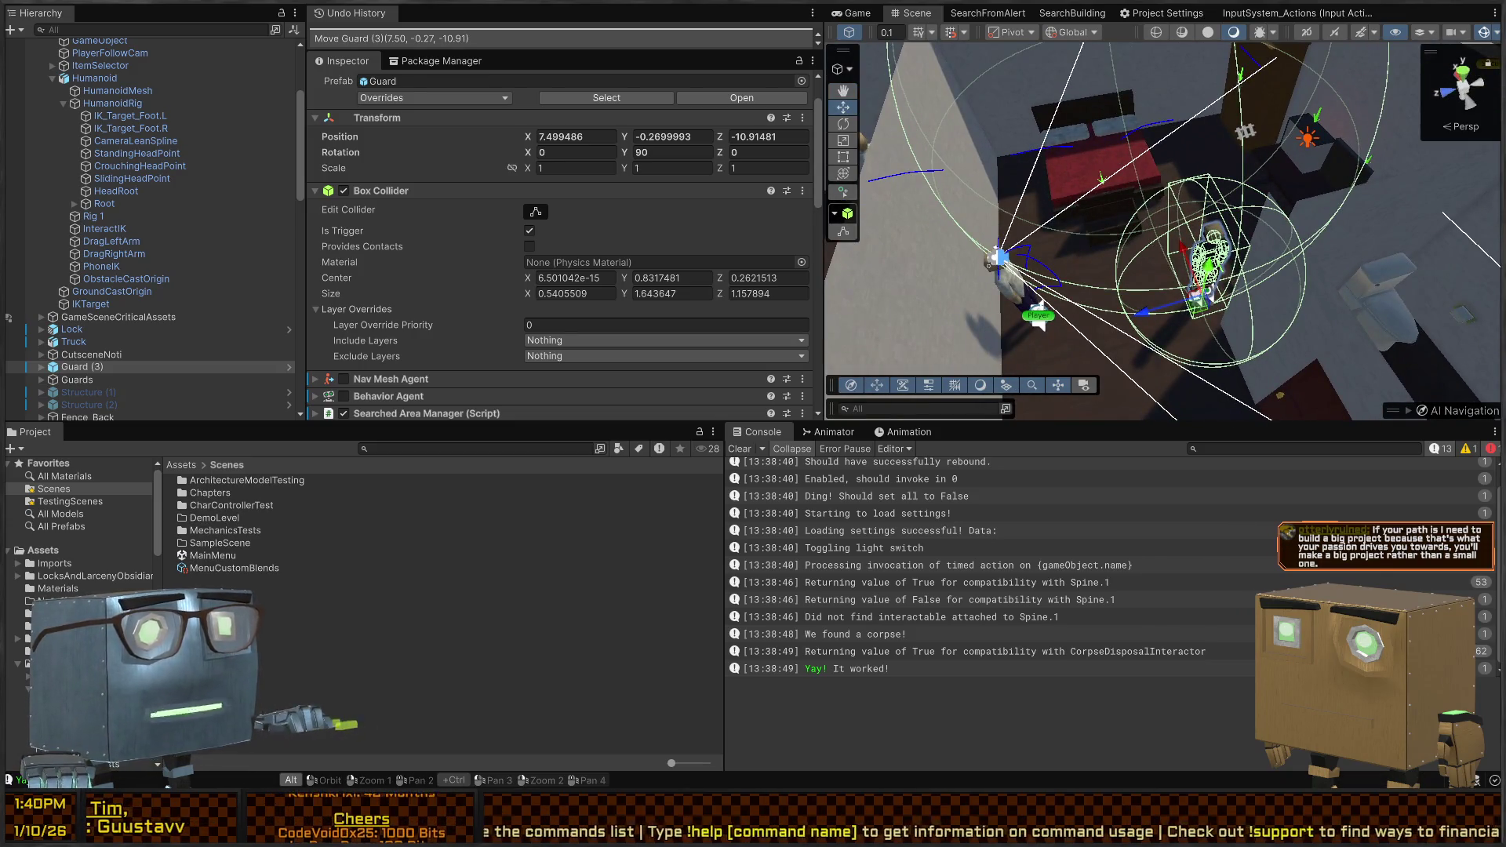
key("alt+Tab")
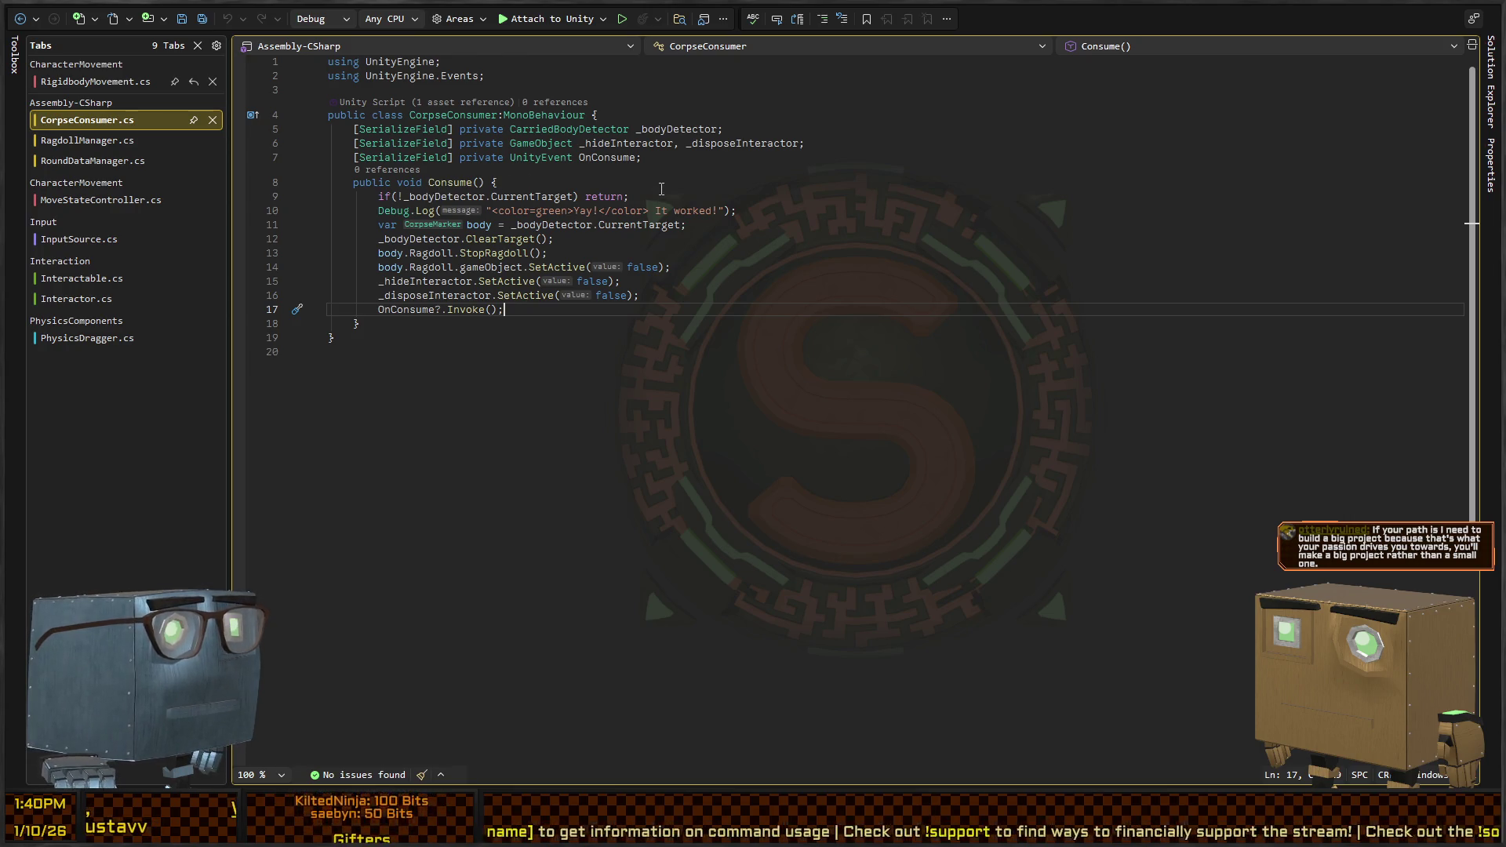
left_click(107, 143)
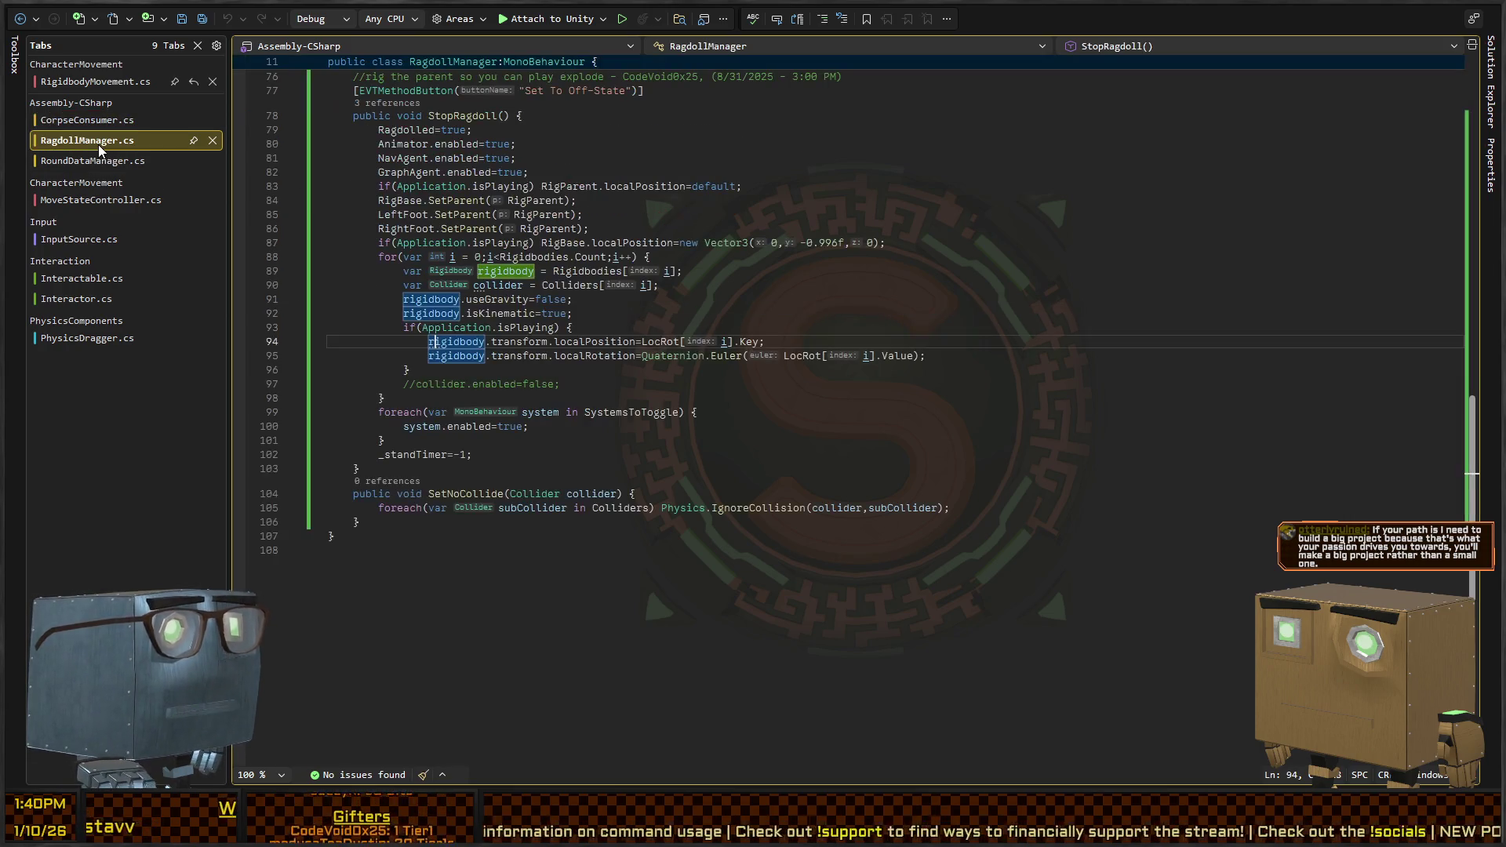
left_click(105, 121)
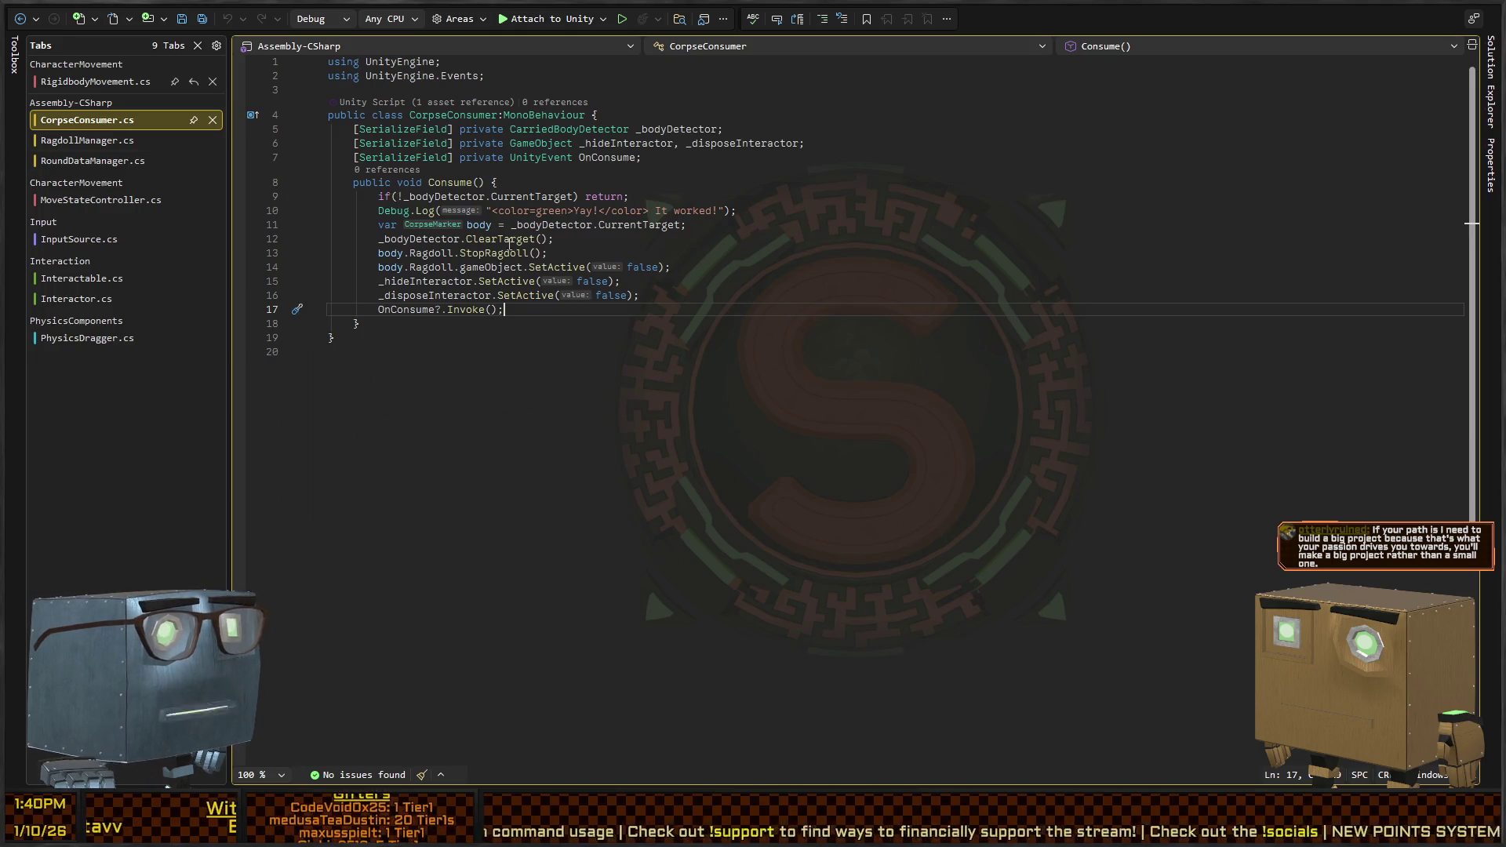
key("alt+Tab")
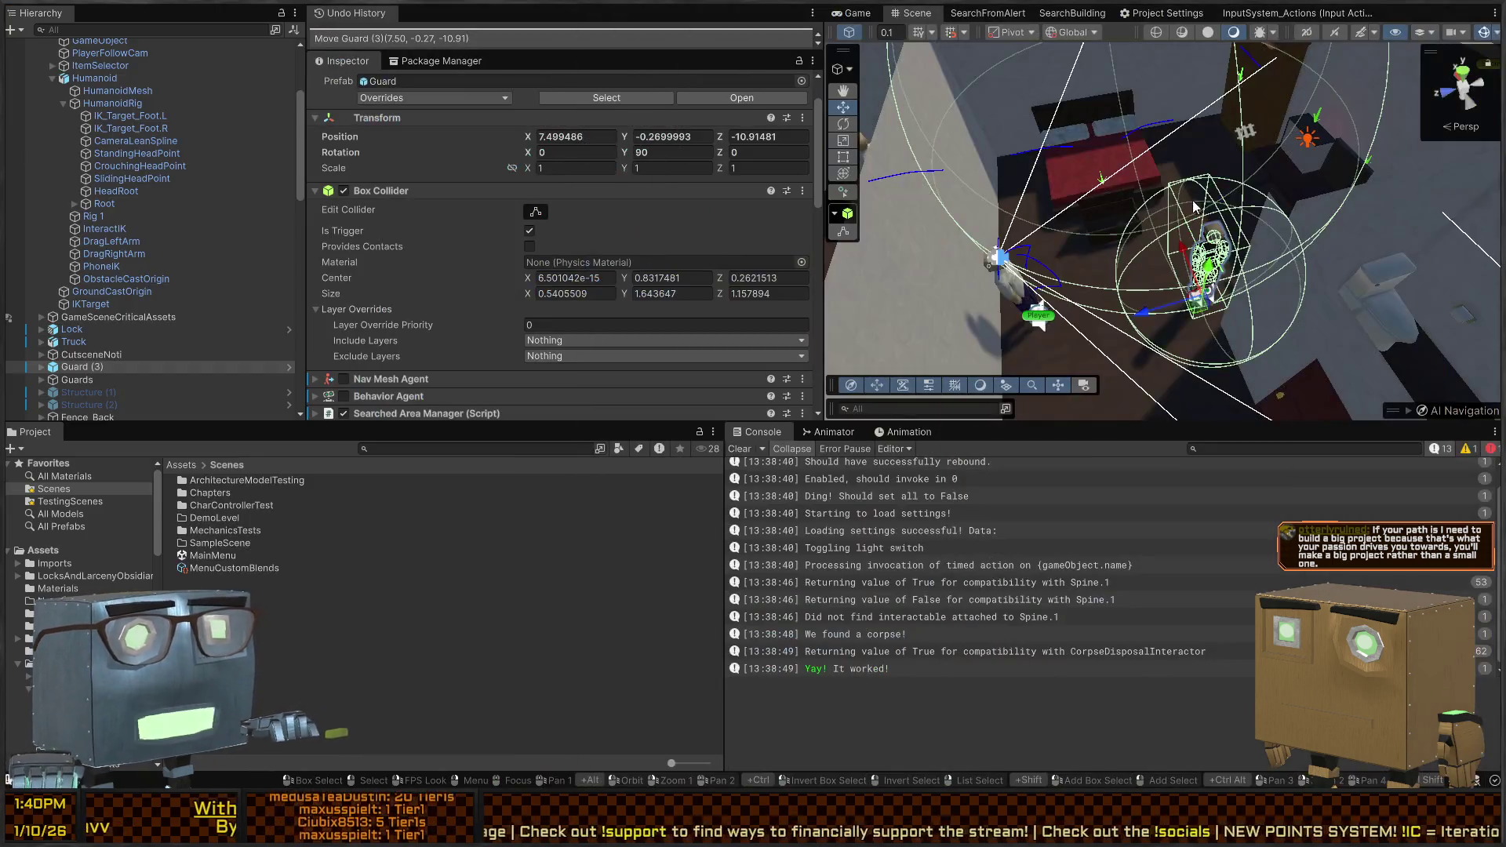
key("s")
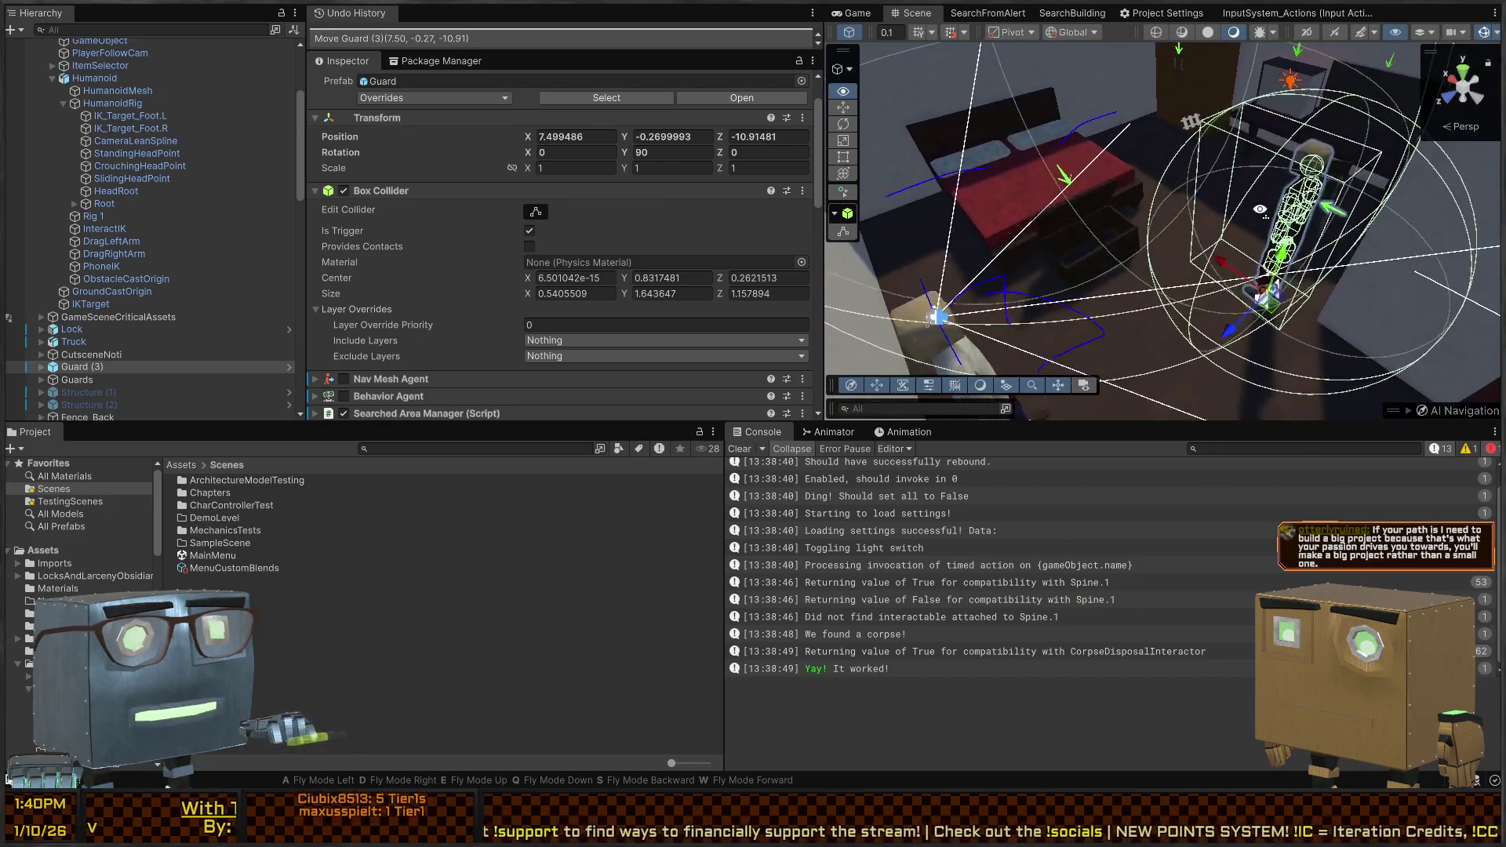
key("s")
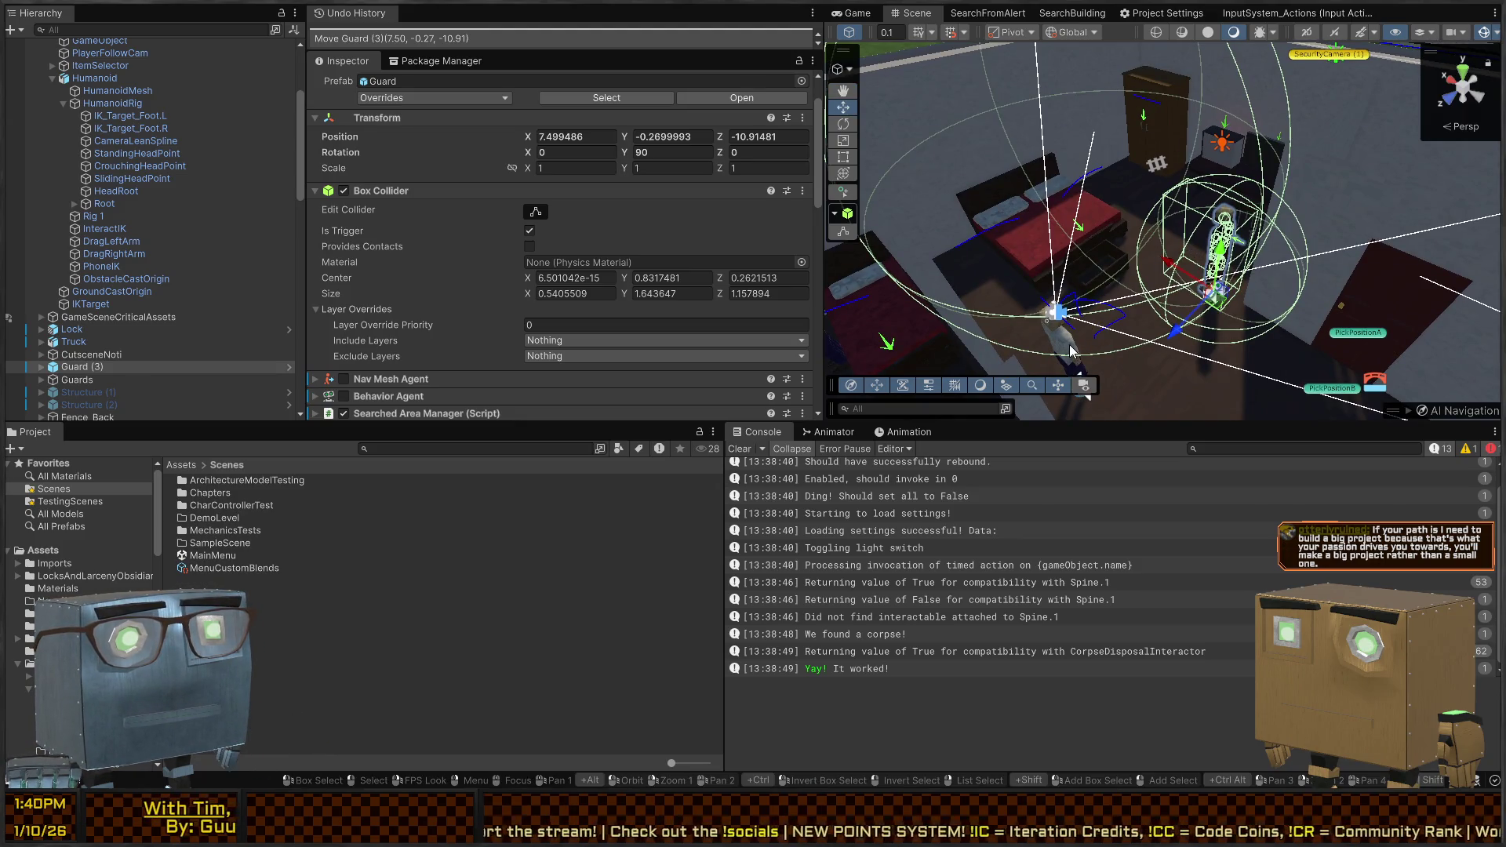
left_click(1072, 351)
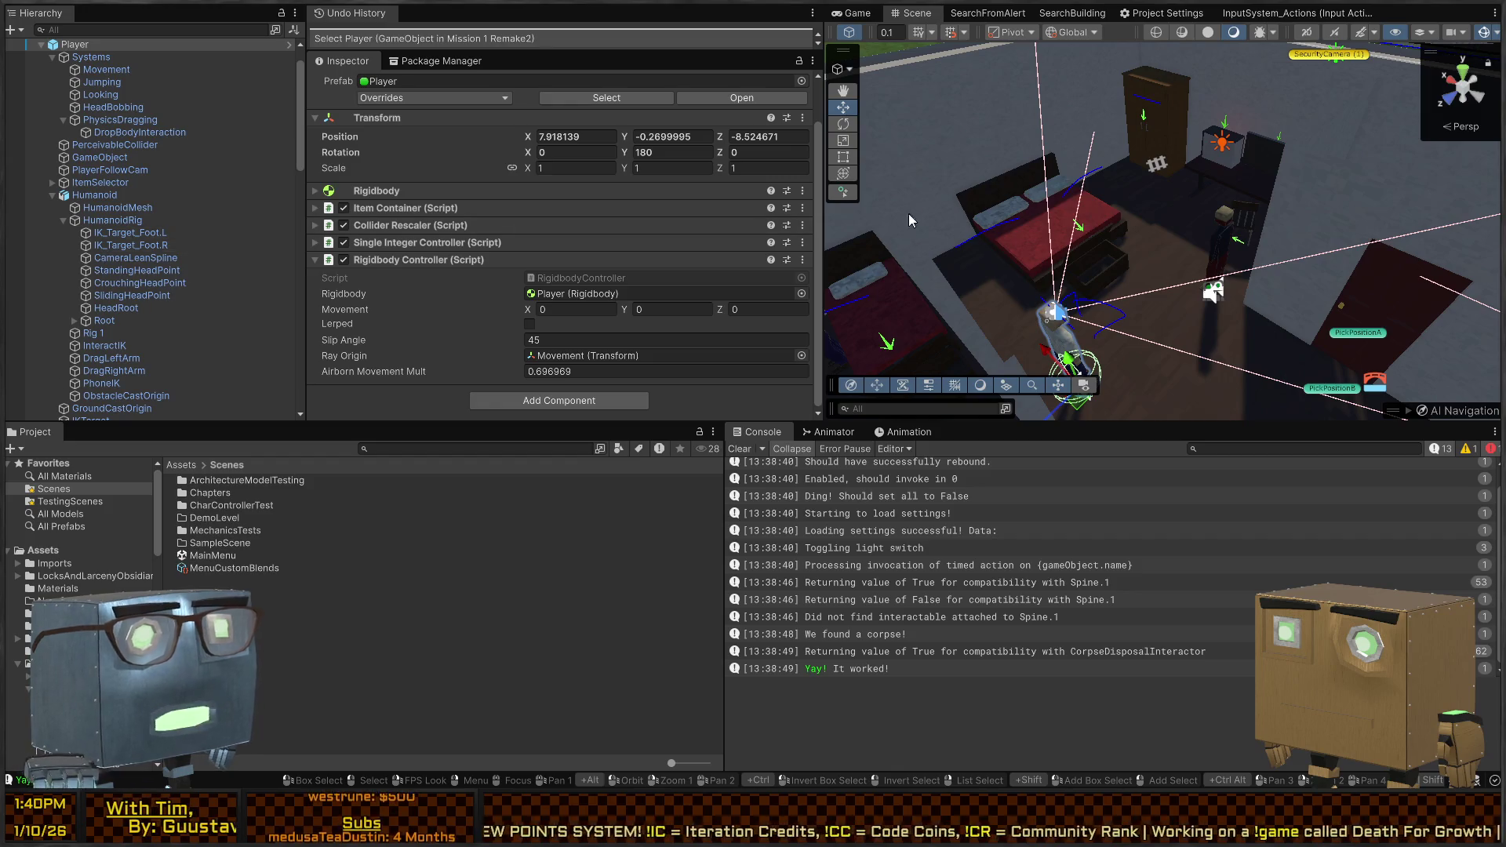
left_click(853, 13)
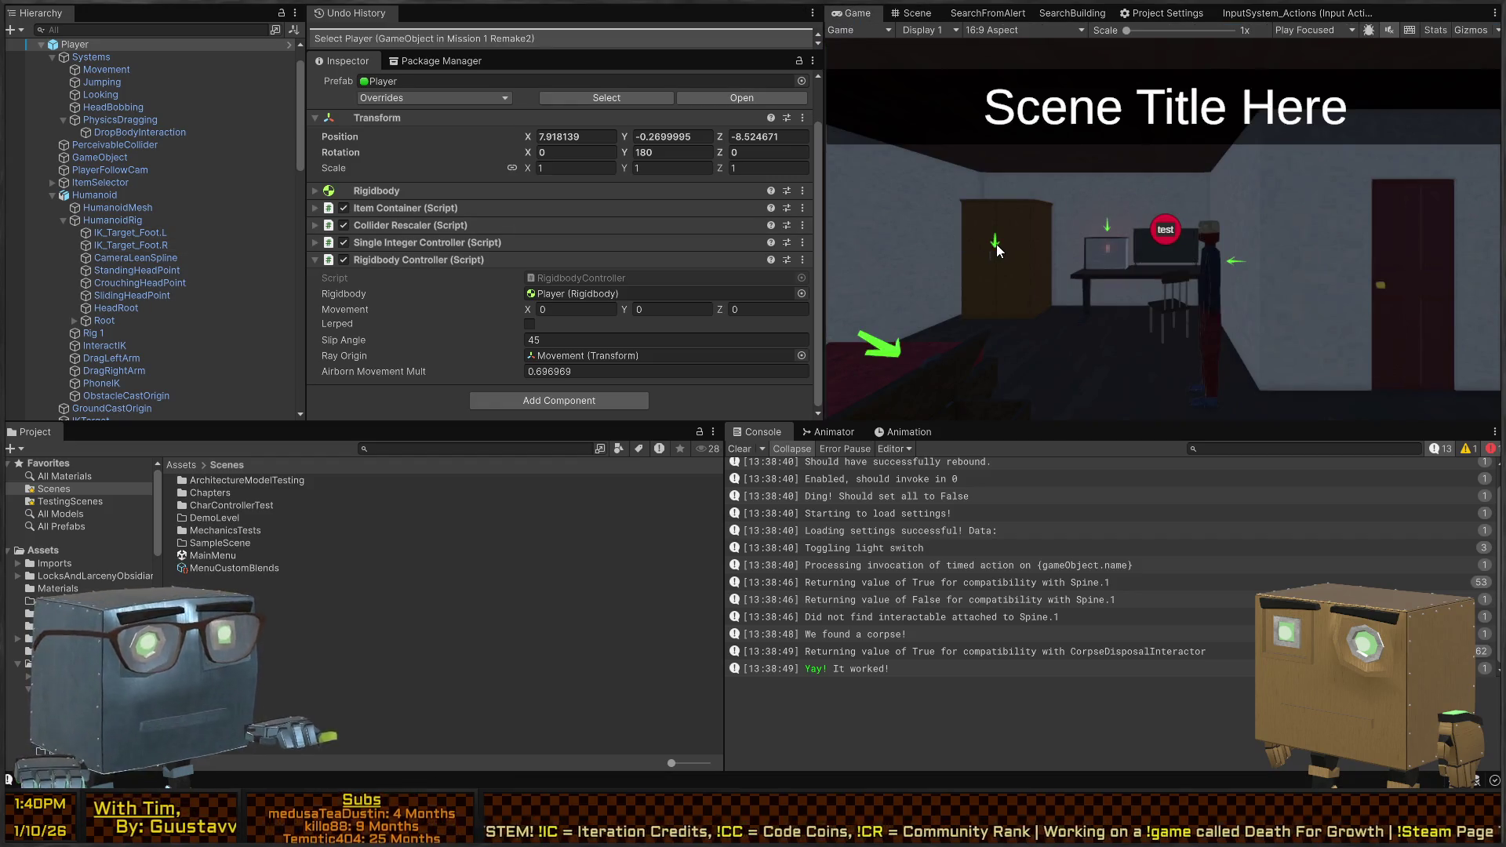
Play the game, open the front door, skip the cutscene, and open the red door
key("ctrl+p")
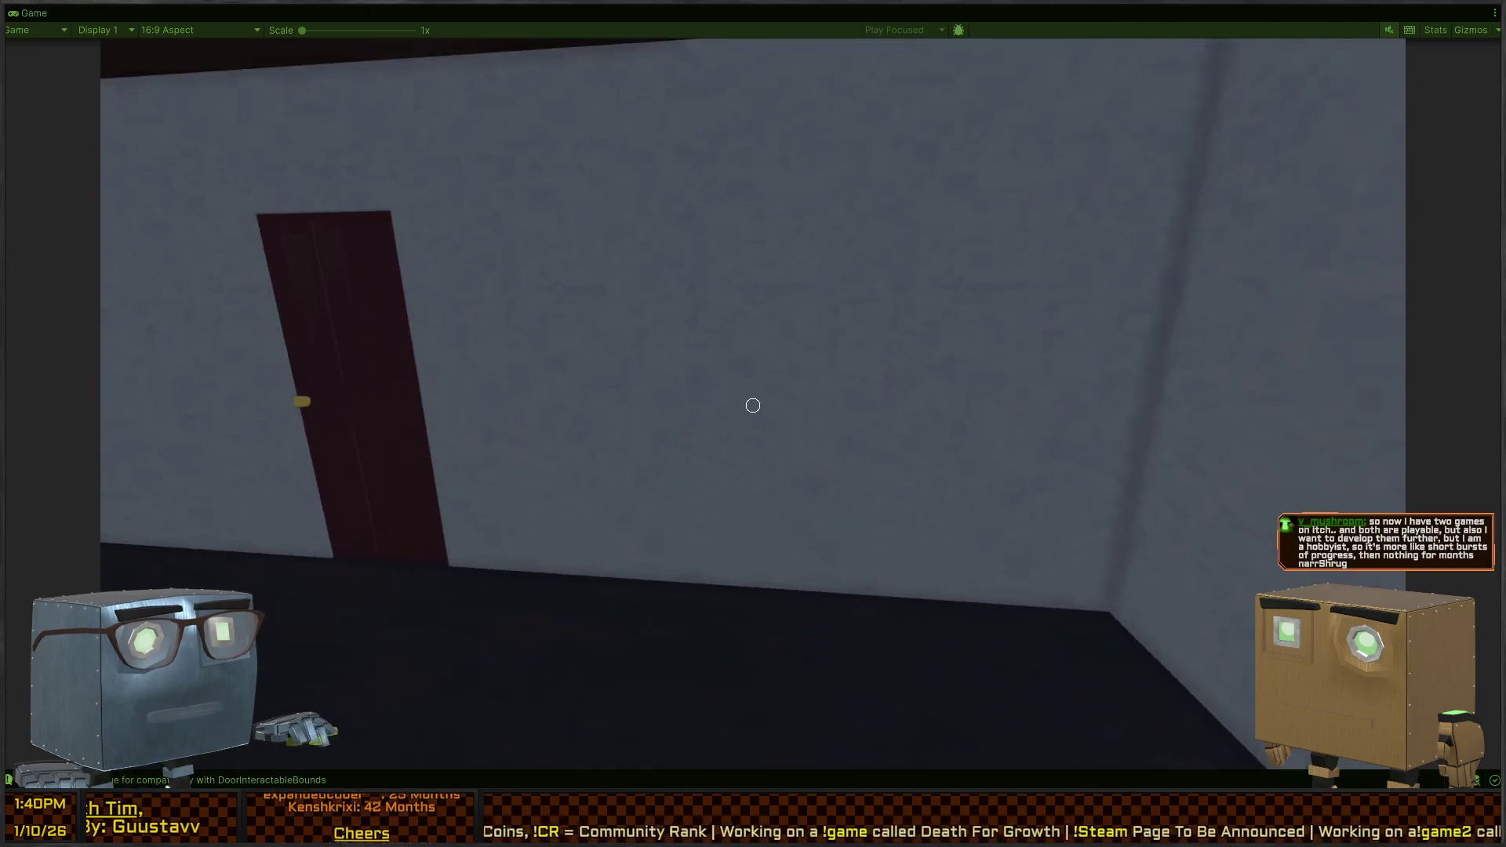
key("f")
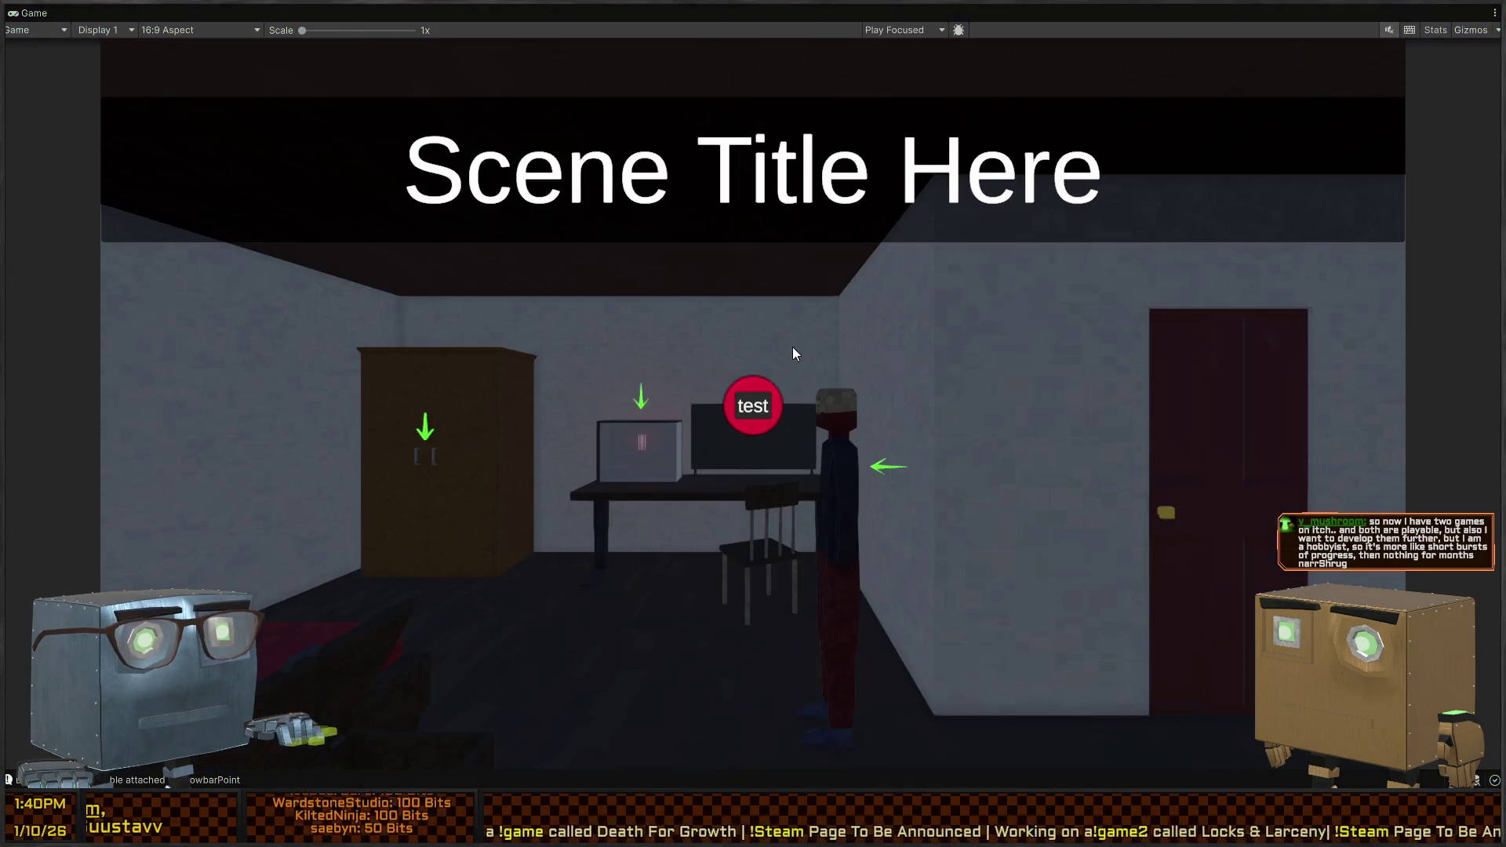
key("space")
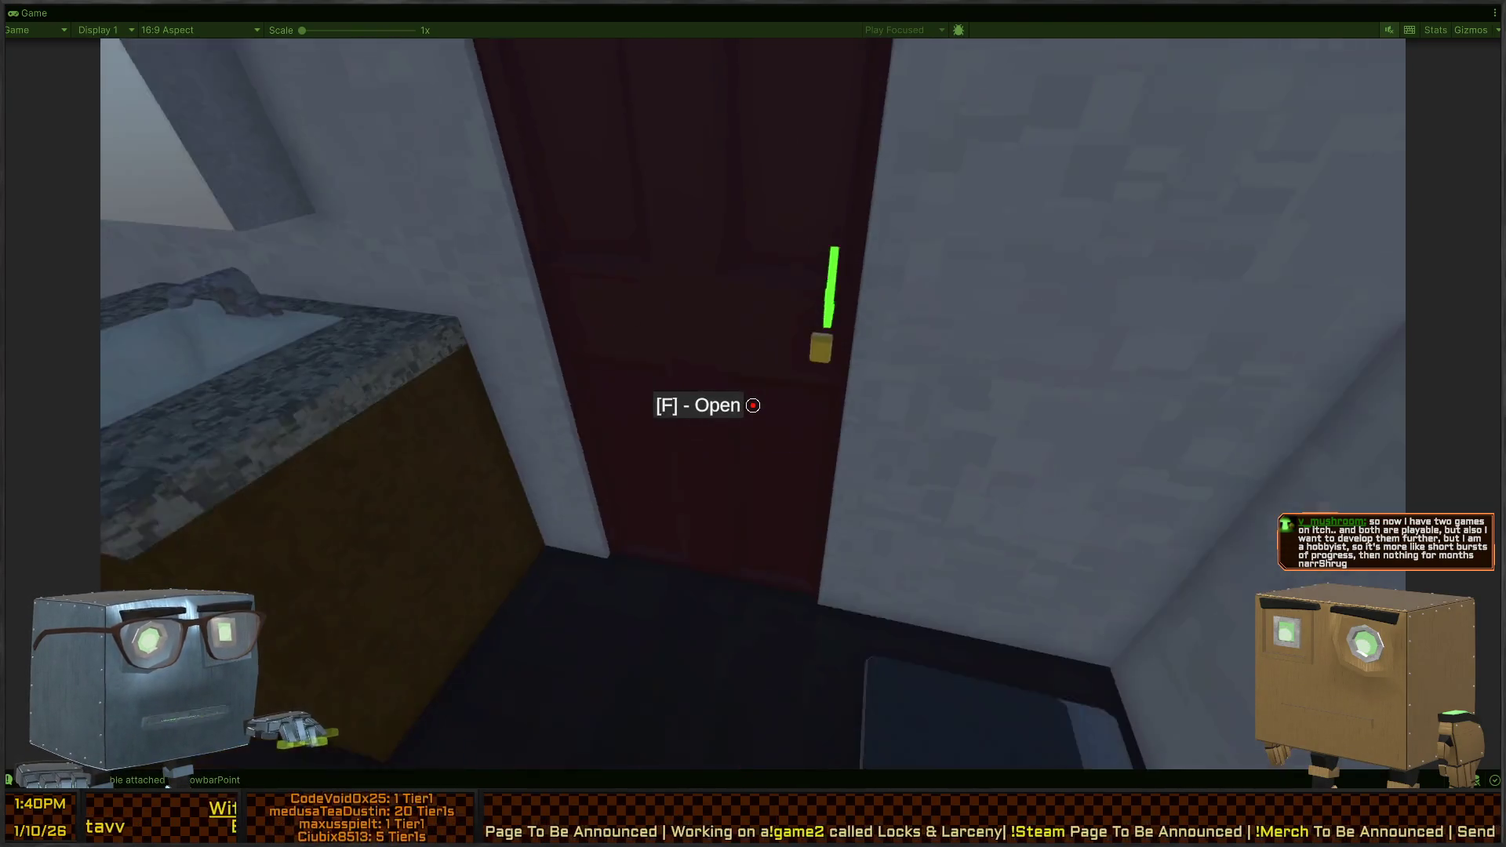
key("f")
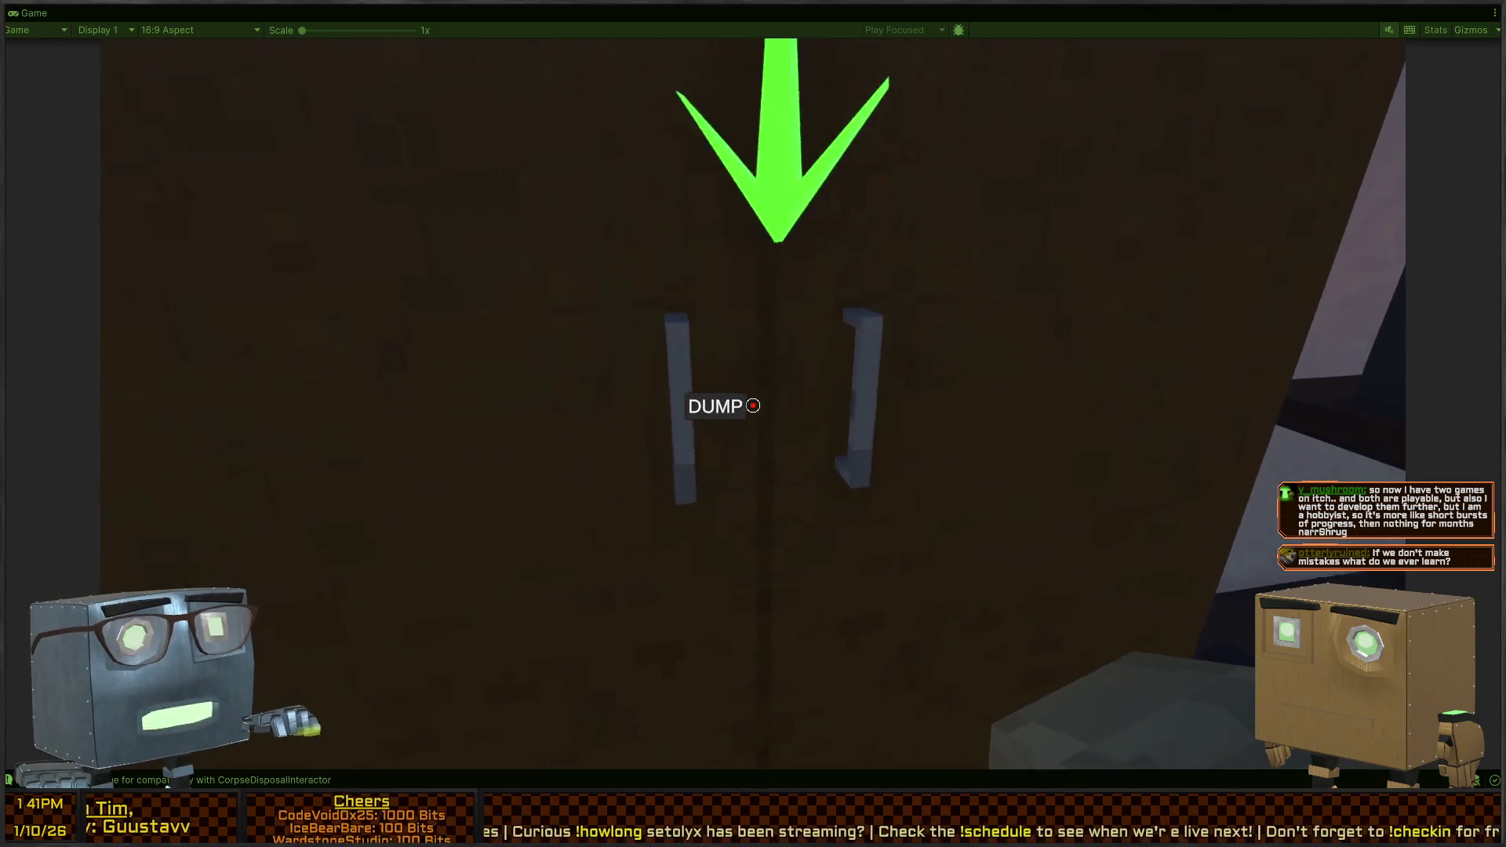
Dump the carried body into the wardrobe and walk around the bedroom
left_click(753, 405)
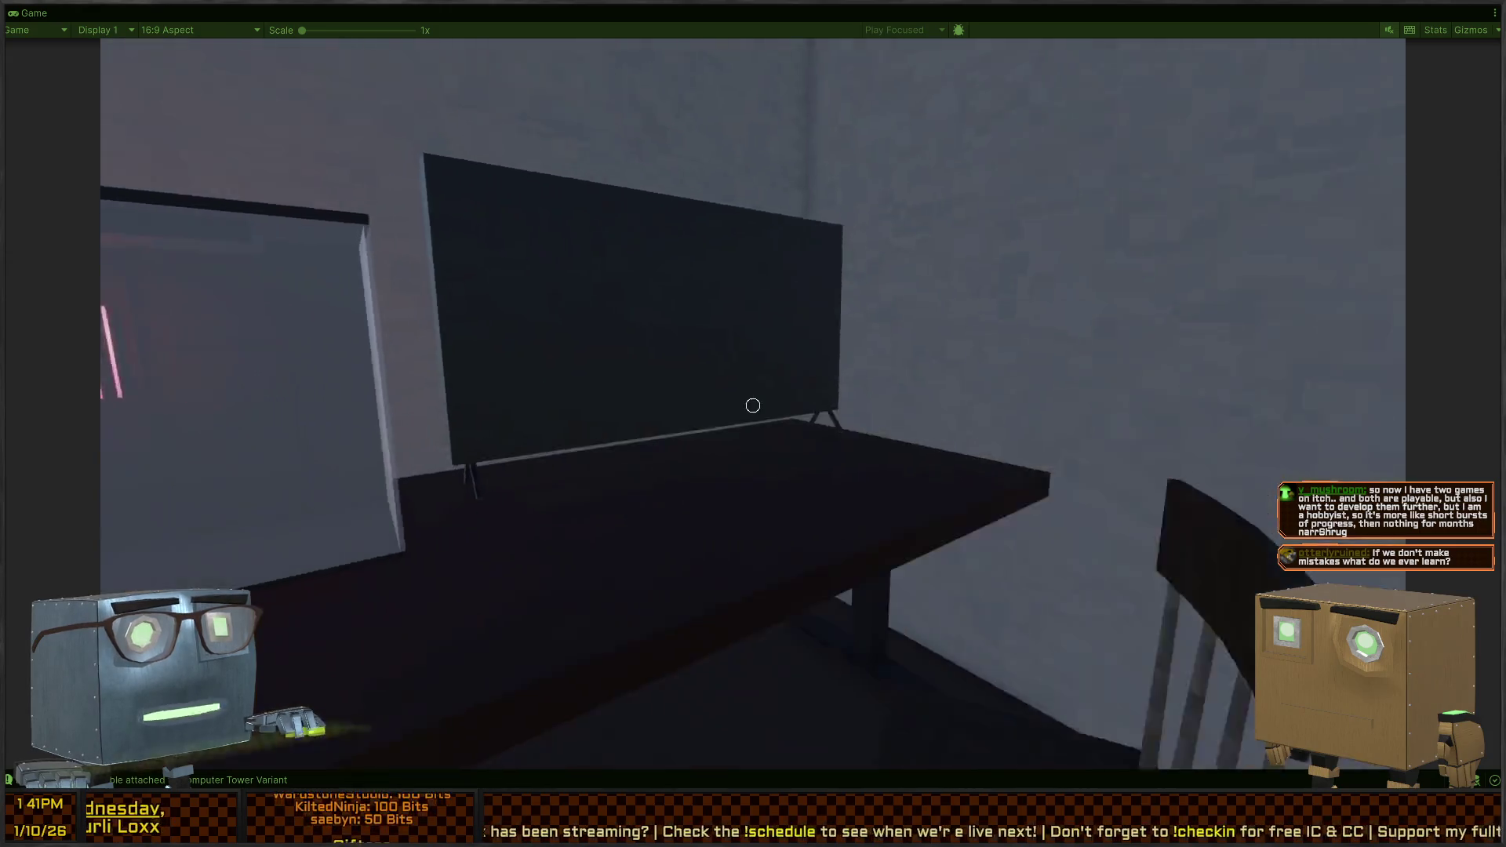
key("w")
key("w")
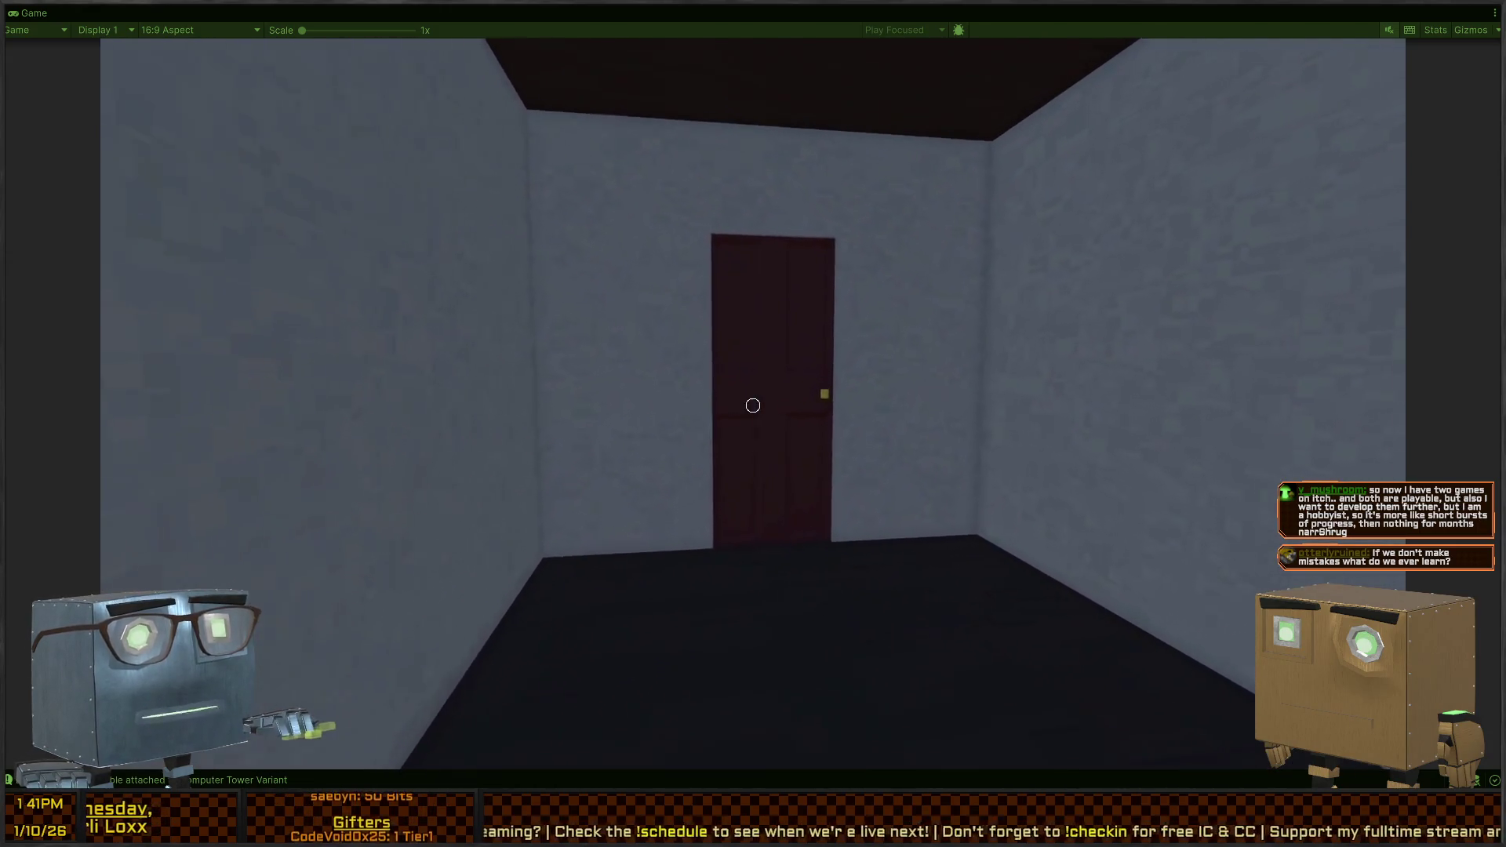
mouse_move(753, 405)
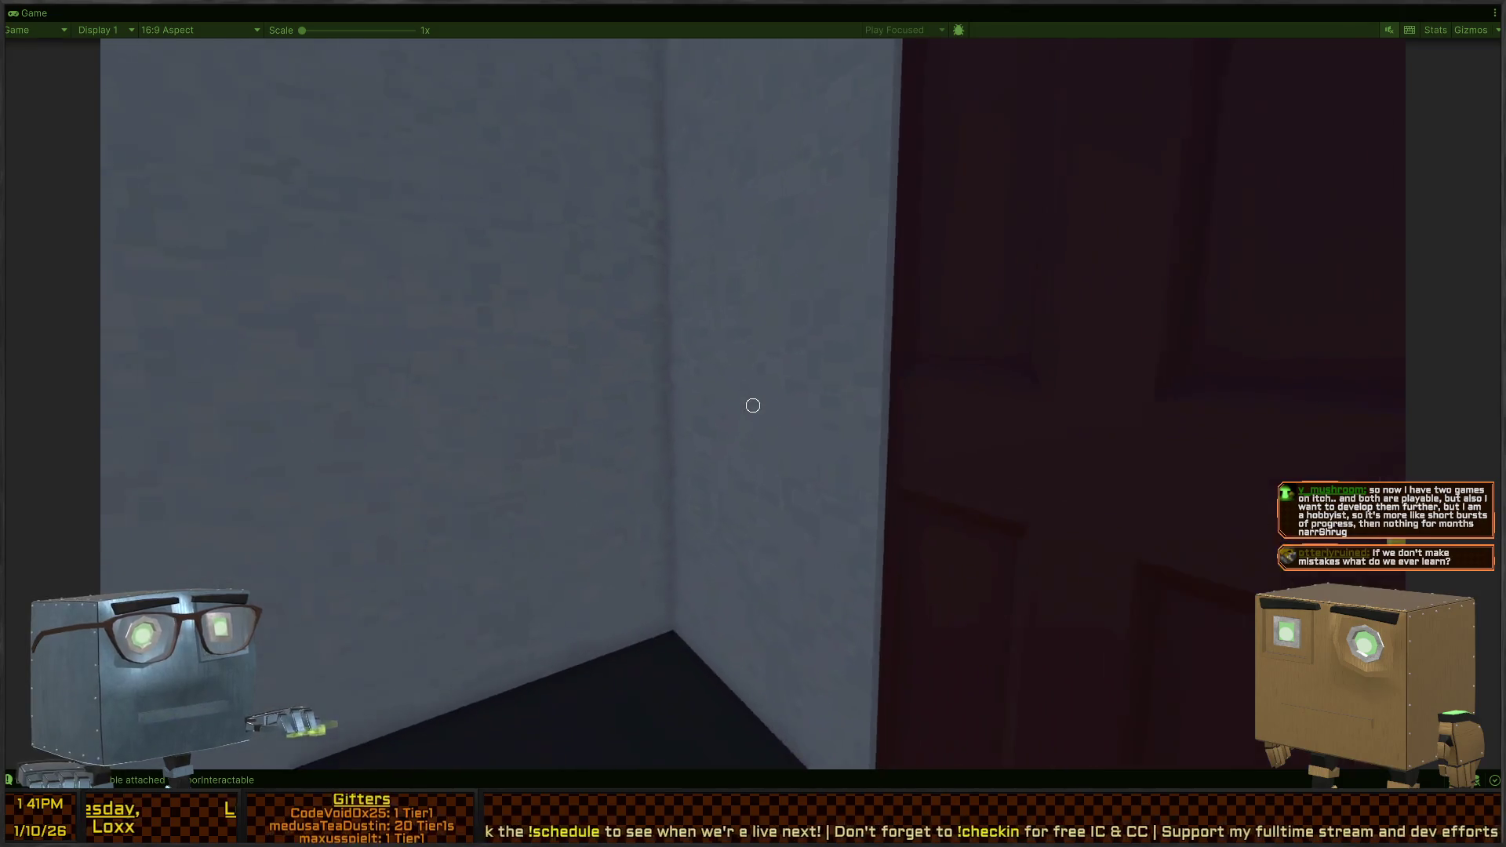
key("w")
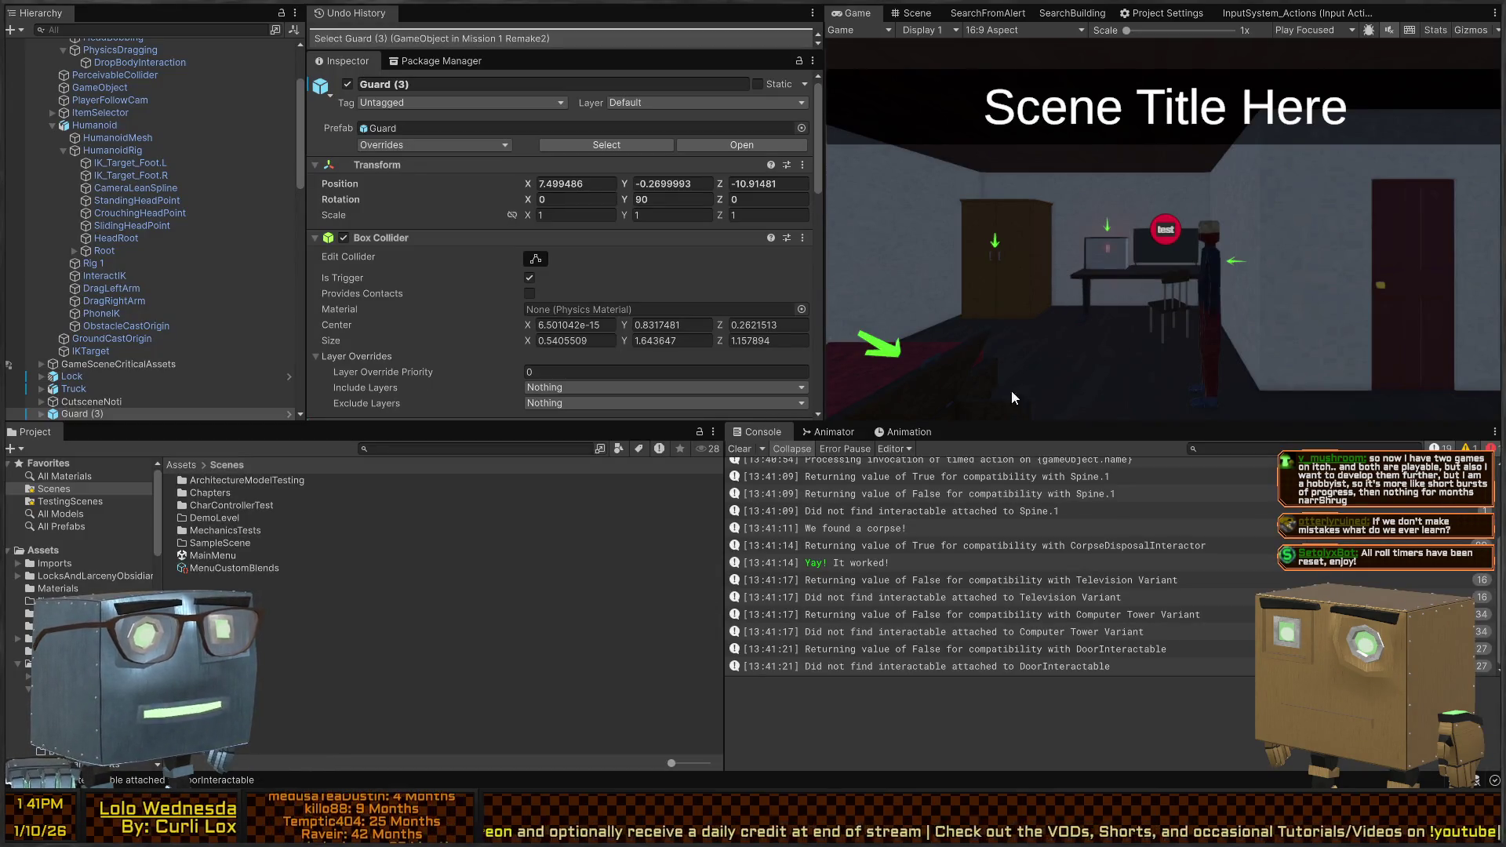
View the bedroom in the Scene view and open the 'IsNormalized(normal, 0.001f)' assertion failure details
scroll(966, 567, "up", 3)
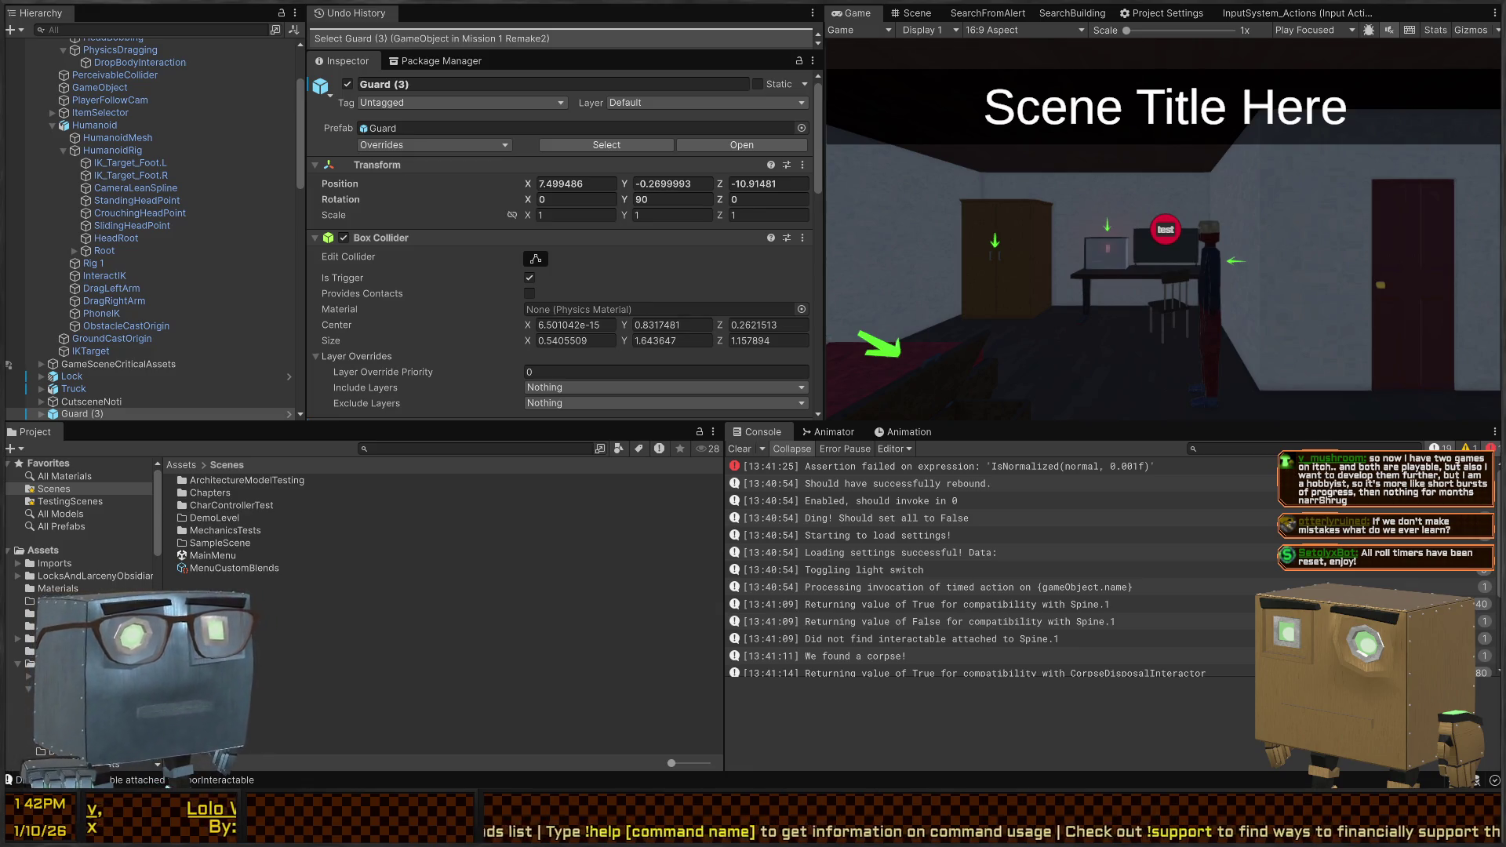
left_click(912, 14)
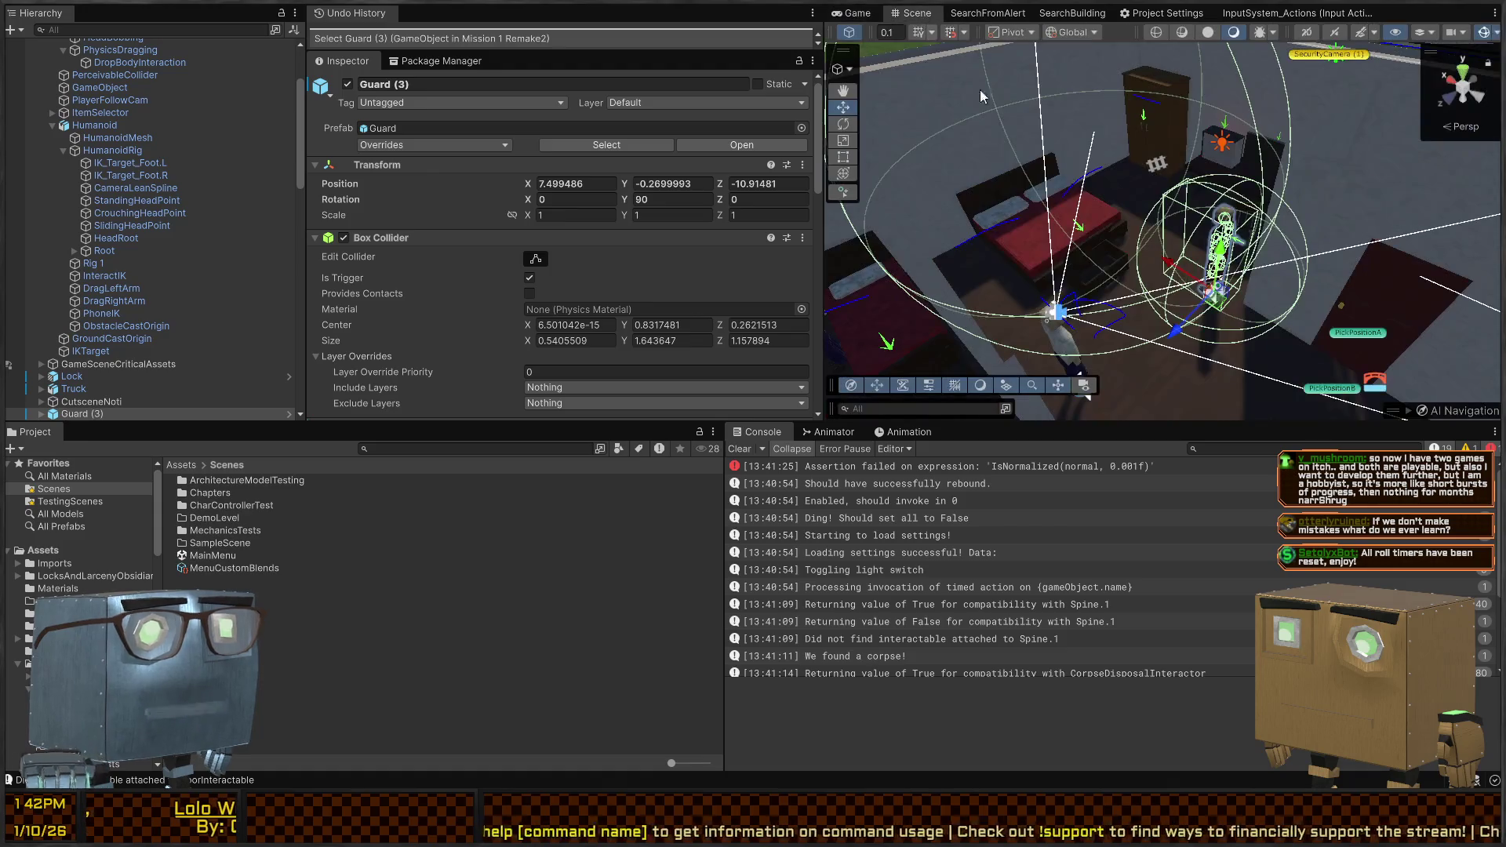
left_click_drag(1093, 228, 1015, 267)
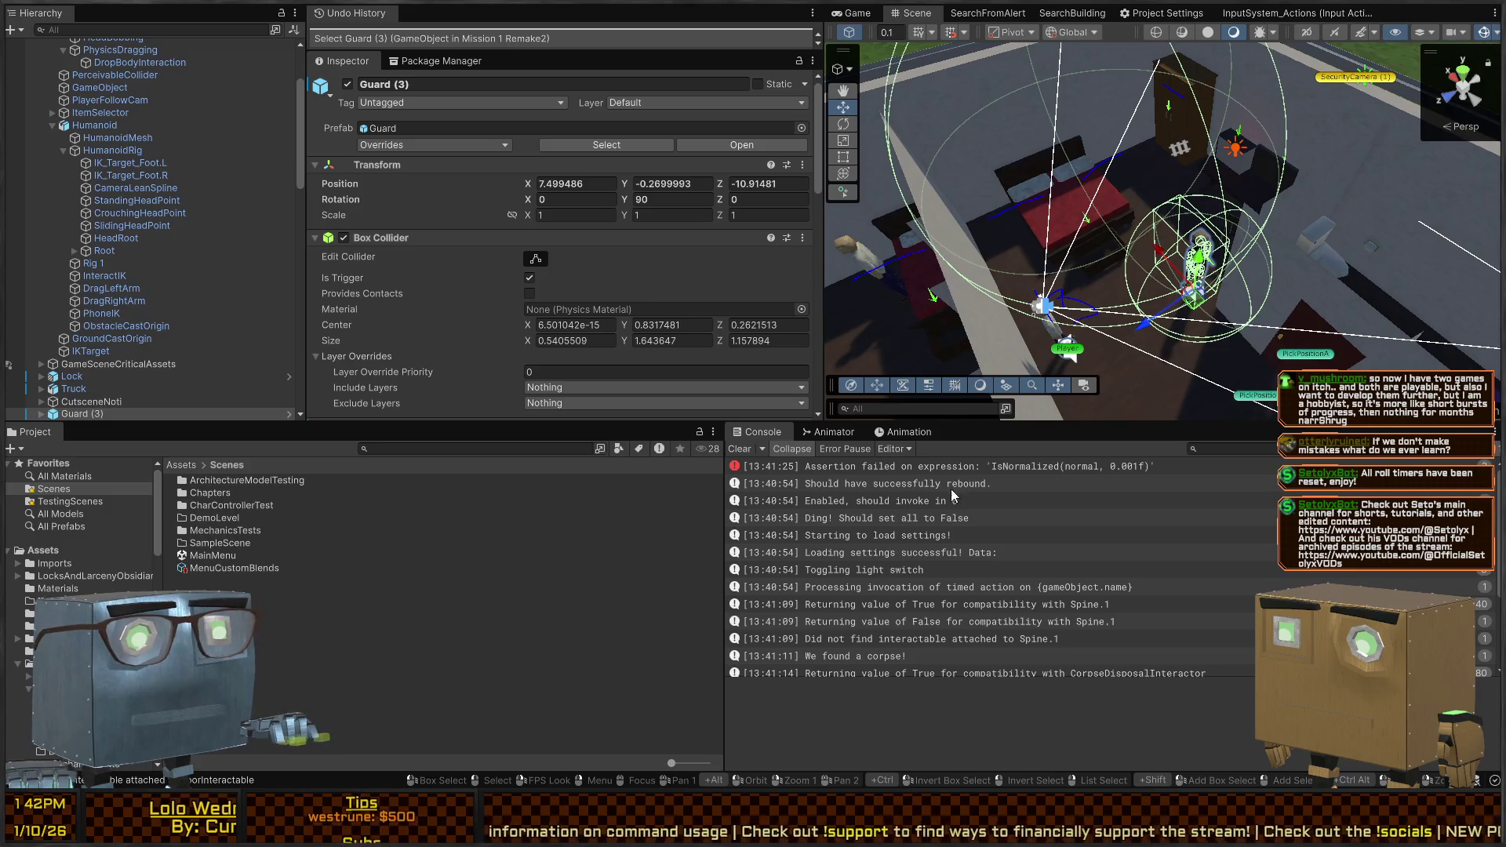
left_click(990, 467)
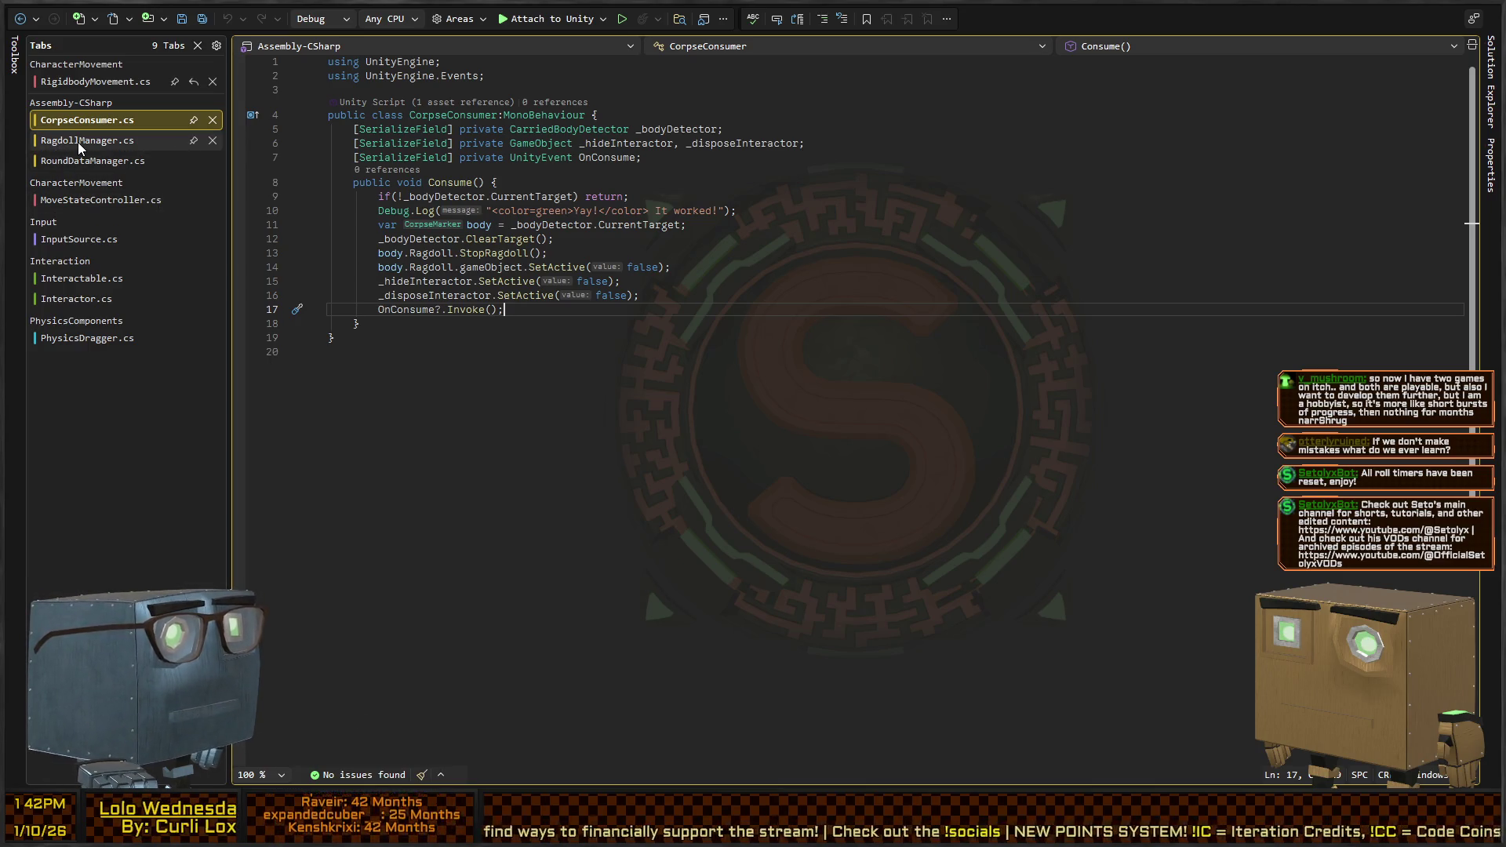
key("Down")
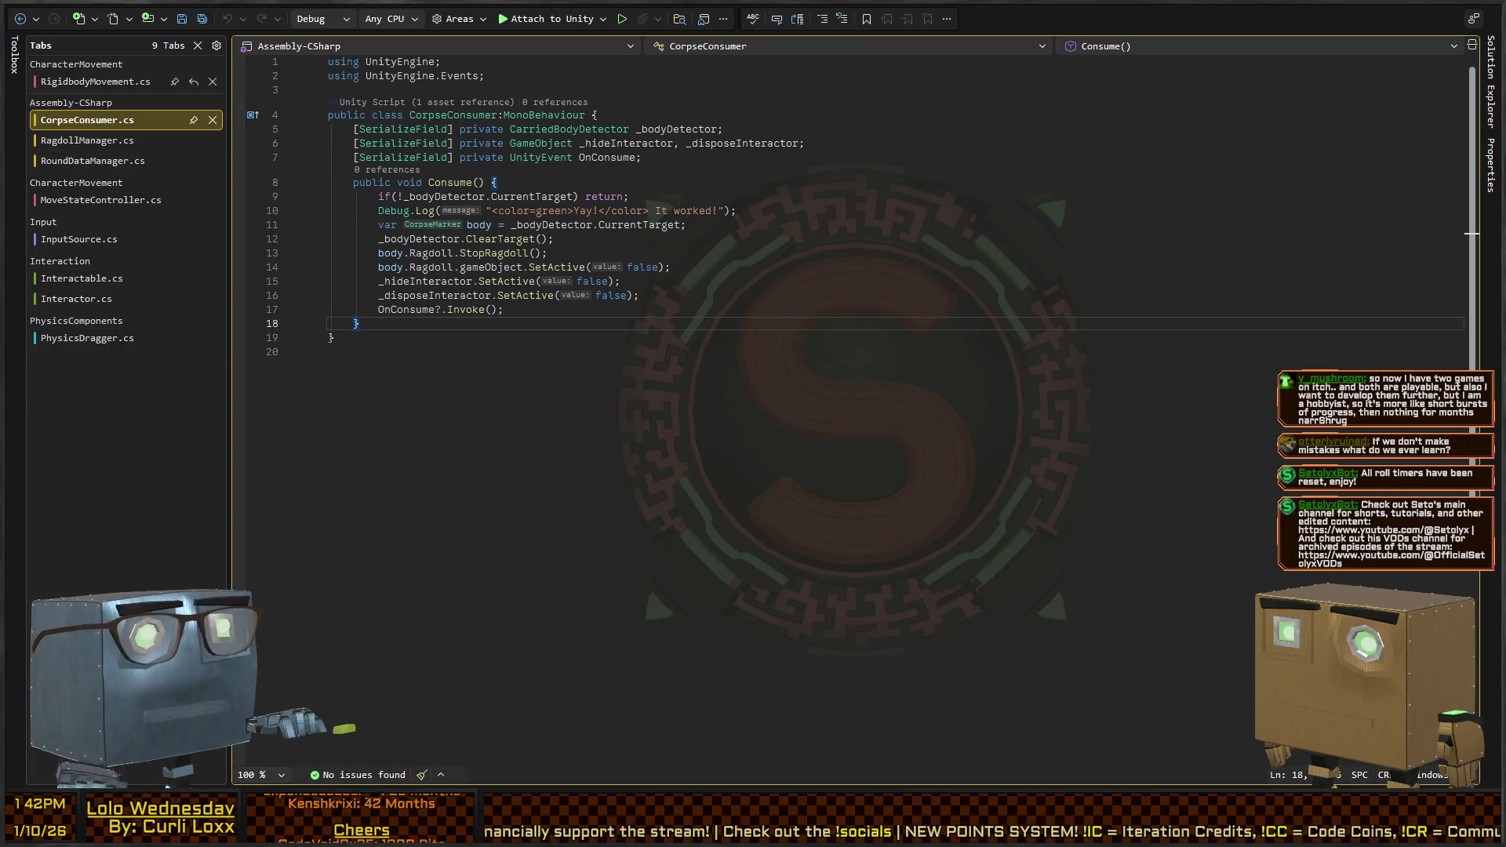
key("alt+Tab")
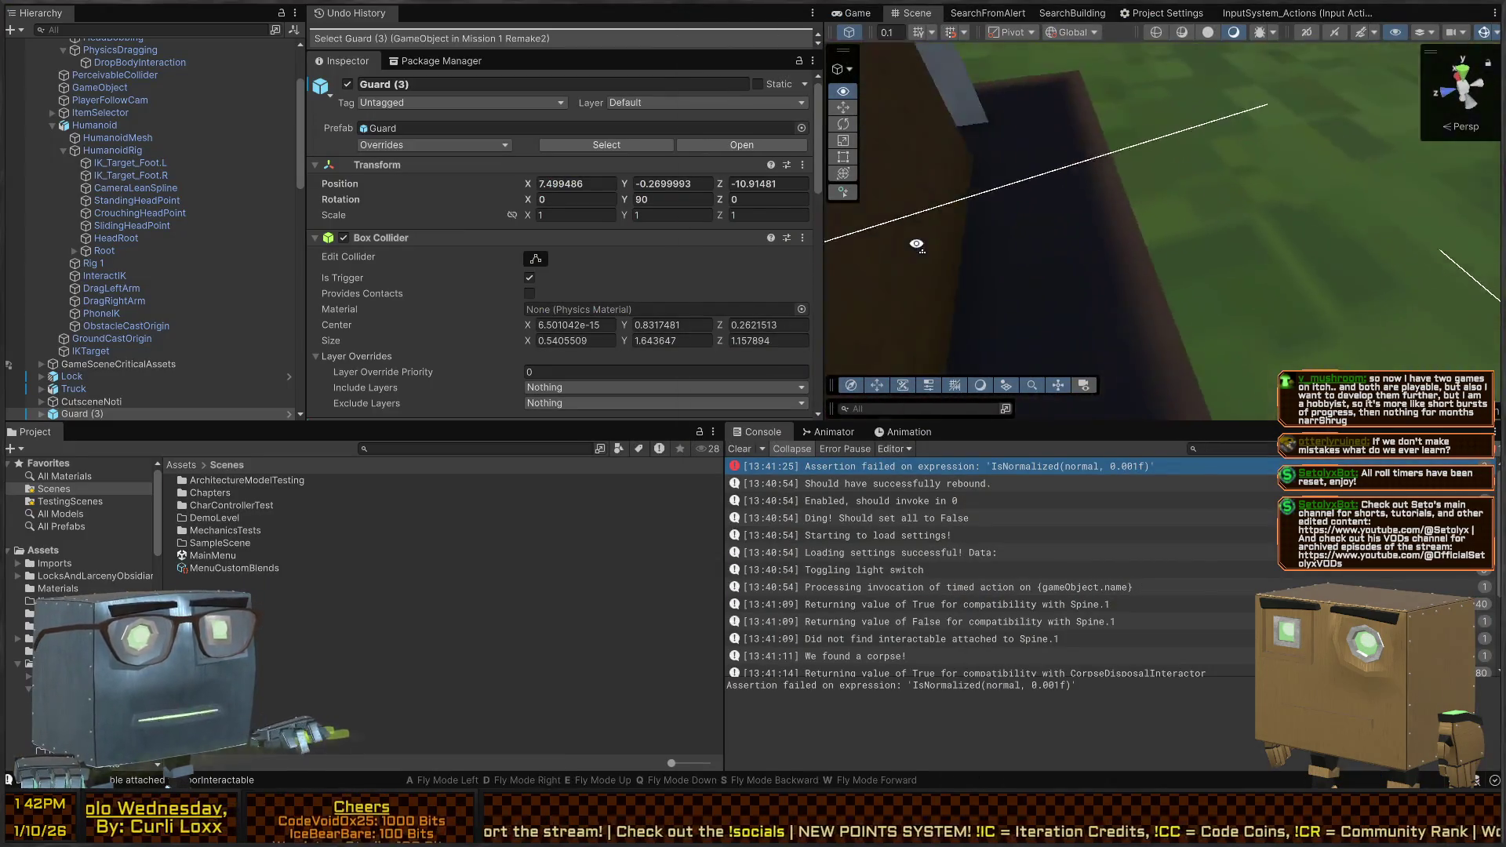
Confirm the wardrobe's CorpseDisposalInteractor On Interact event calls CorpseConsumer.Consume
left_click(1259, 204)
key("f")
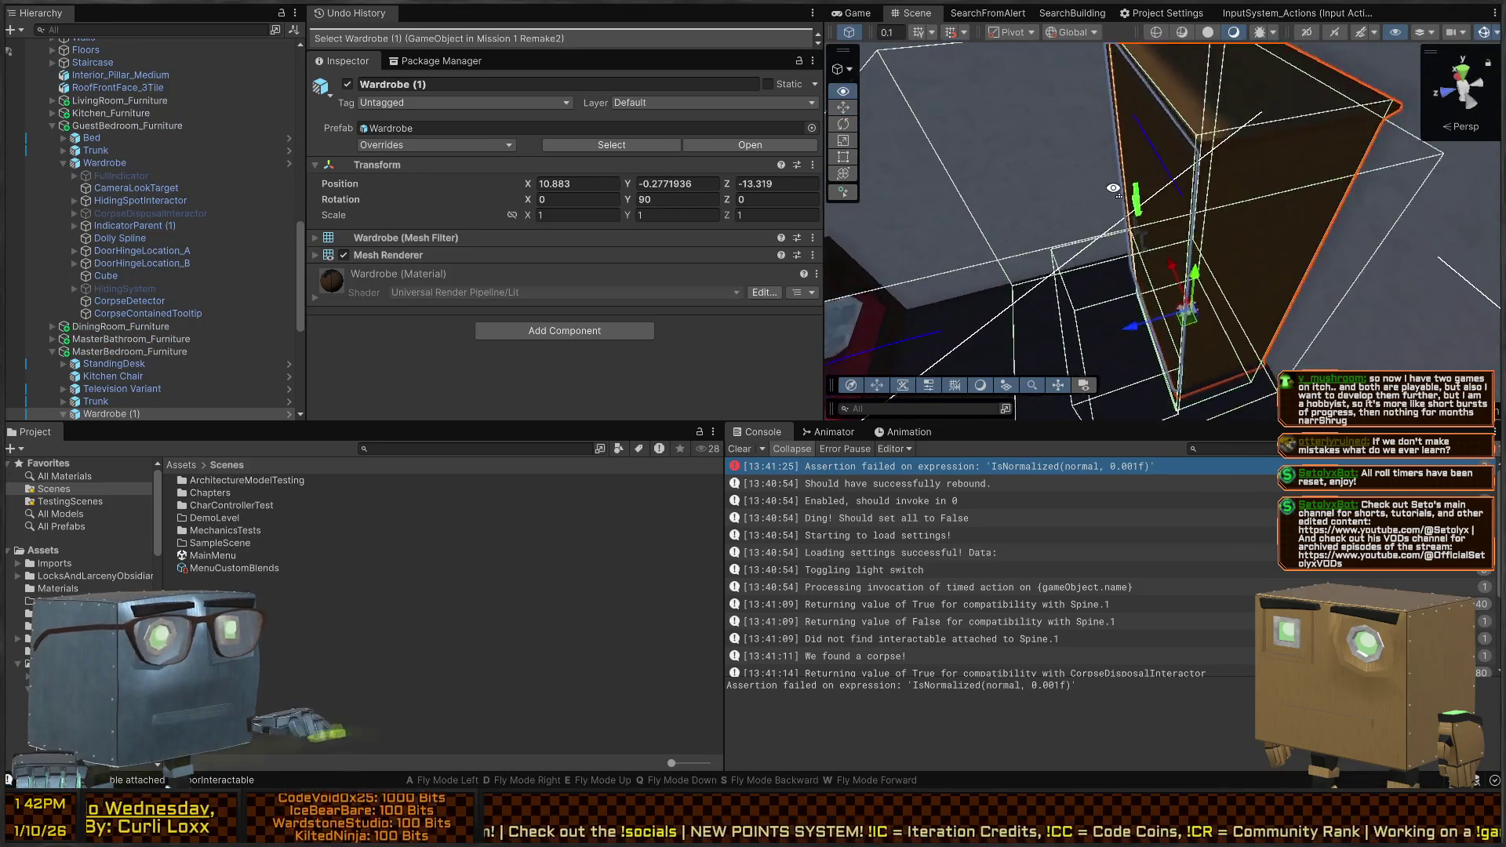
scroll(64, 328, "down", 3)
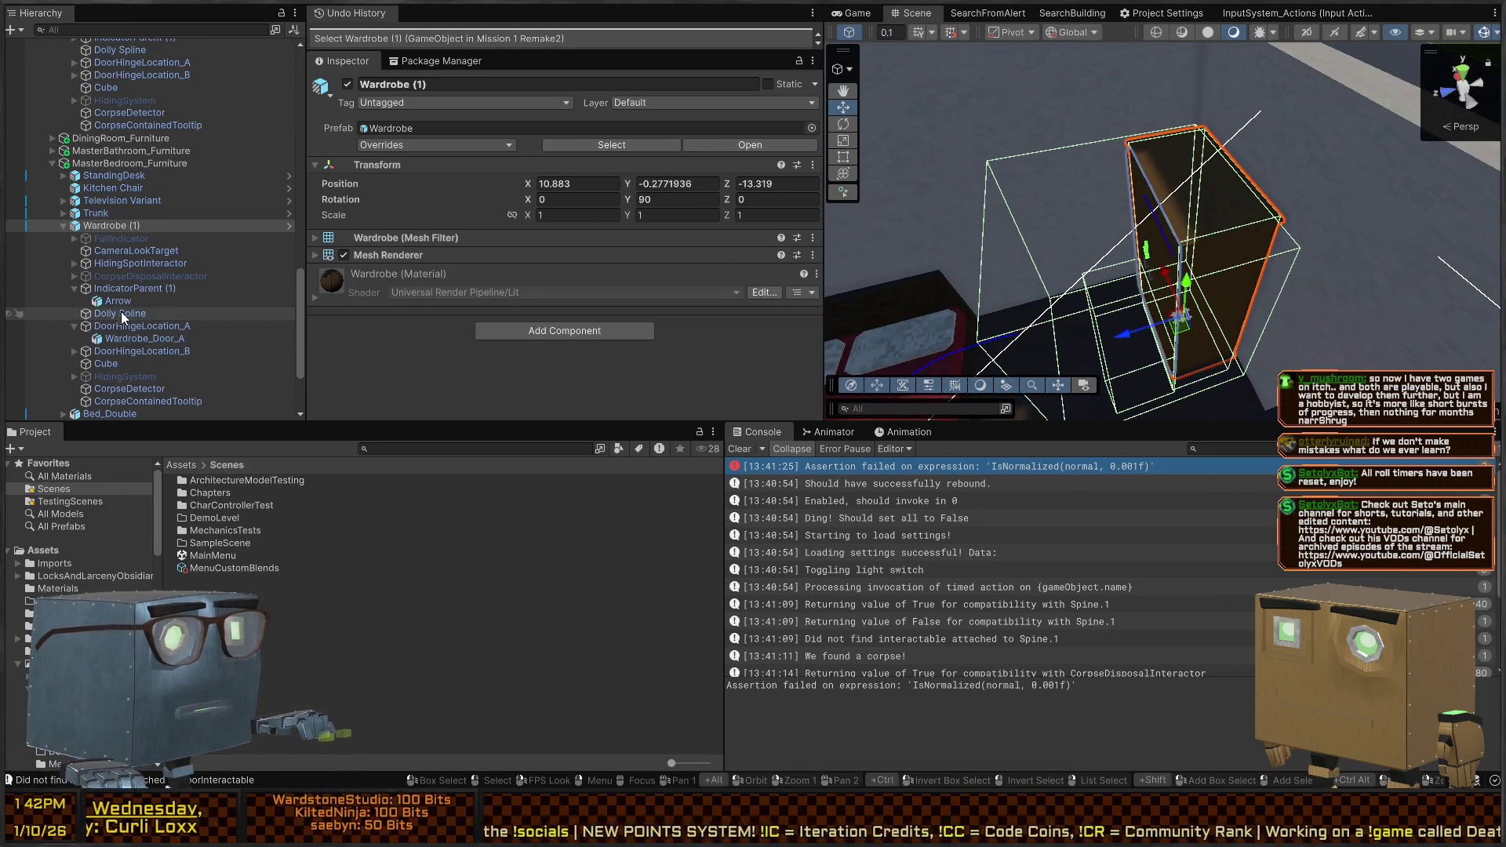
left_click(120, 262)
left_click(138, 251)
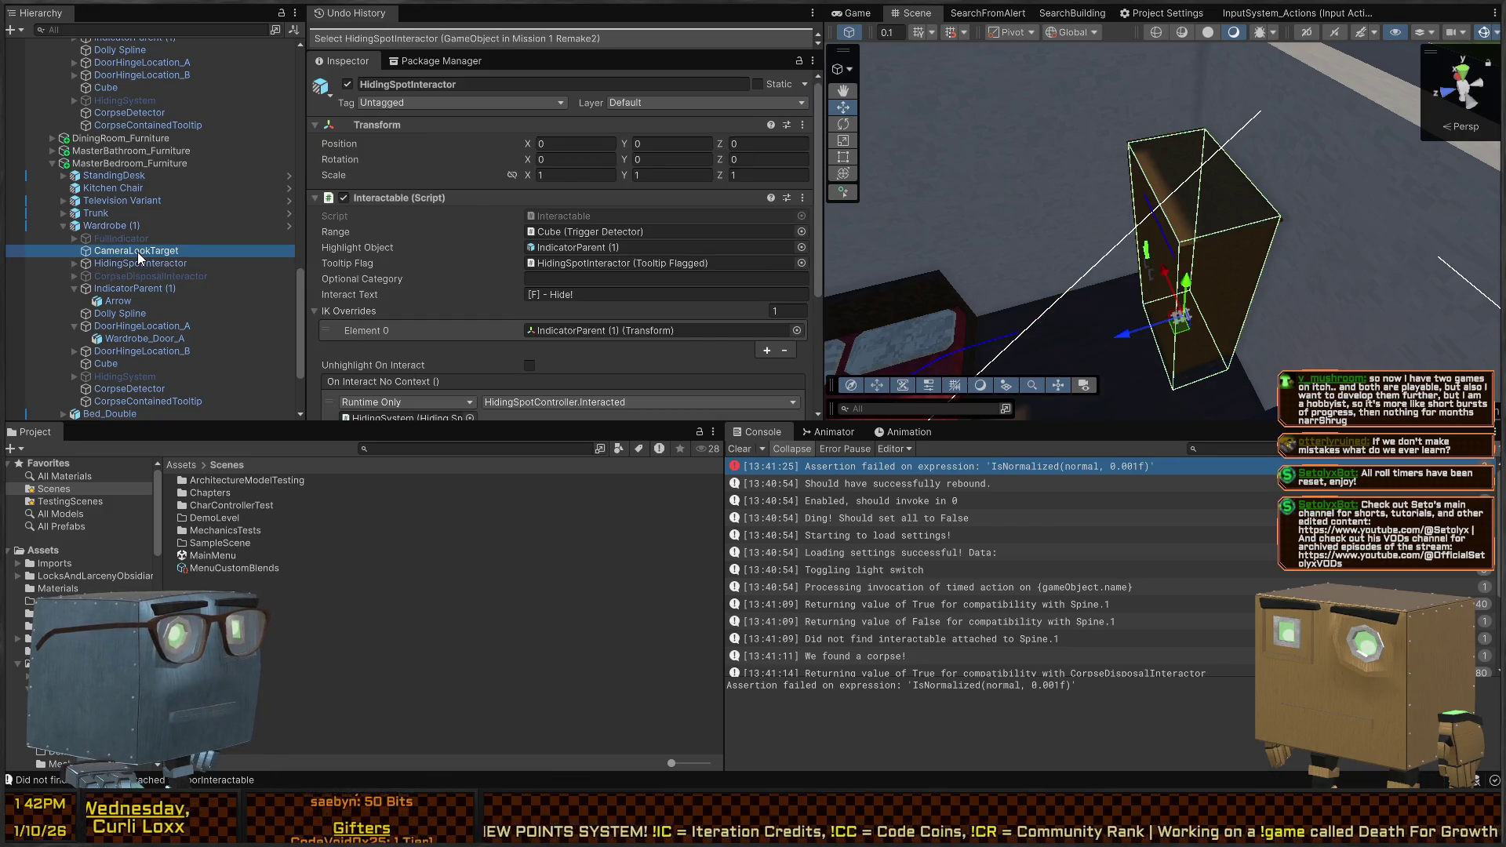
left_click(111, 262)
left_click(111, 276)
scroll(513, 254, "down", 3)
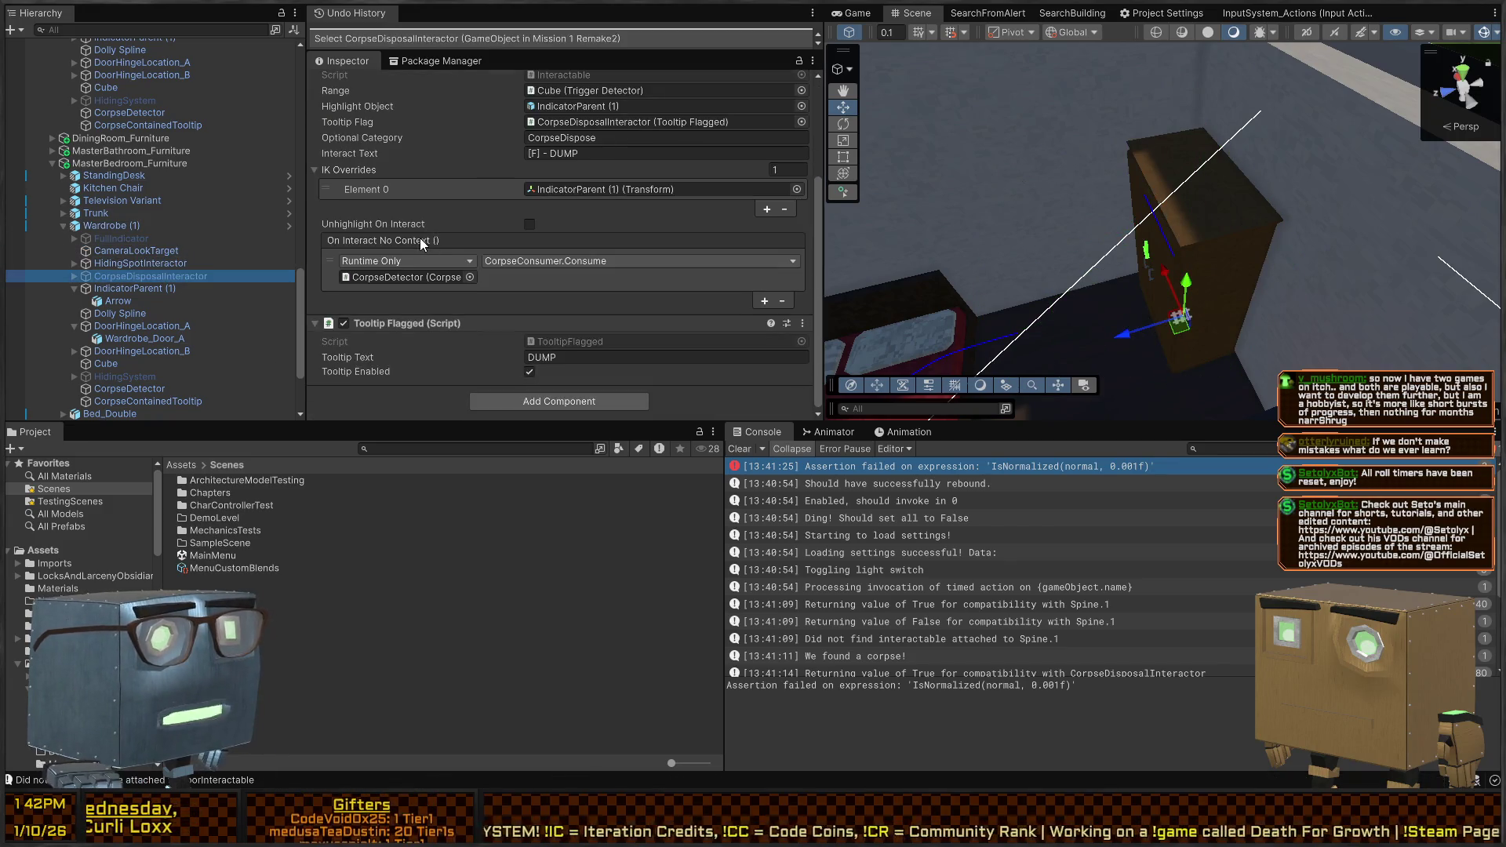
left_click(559, 262)
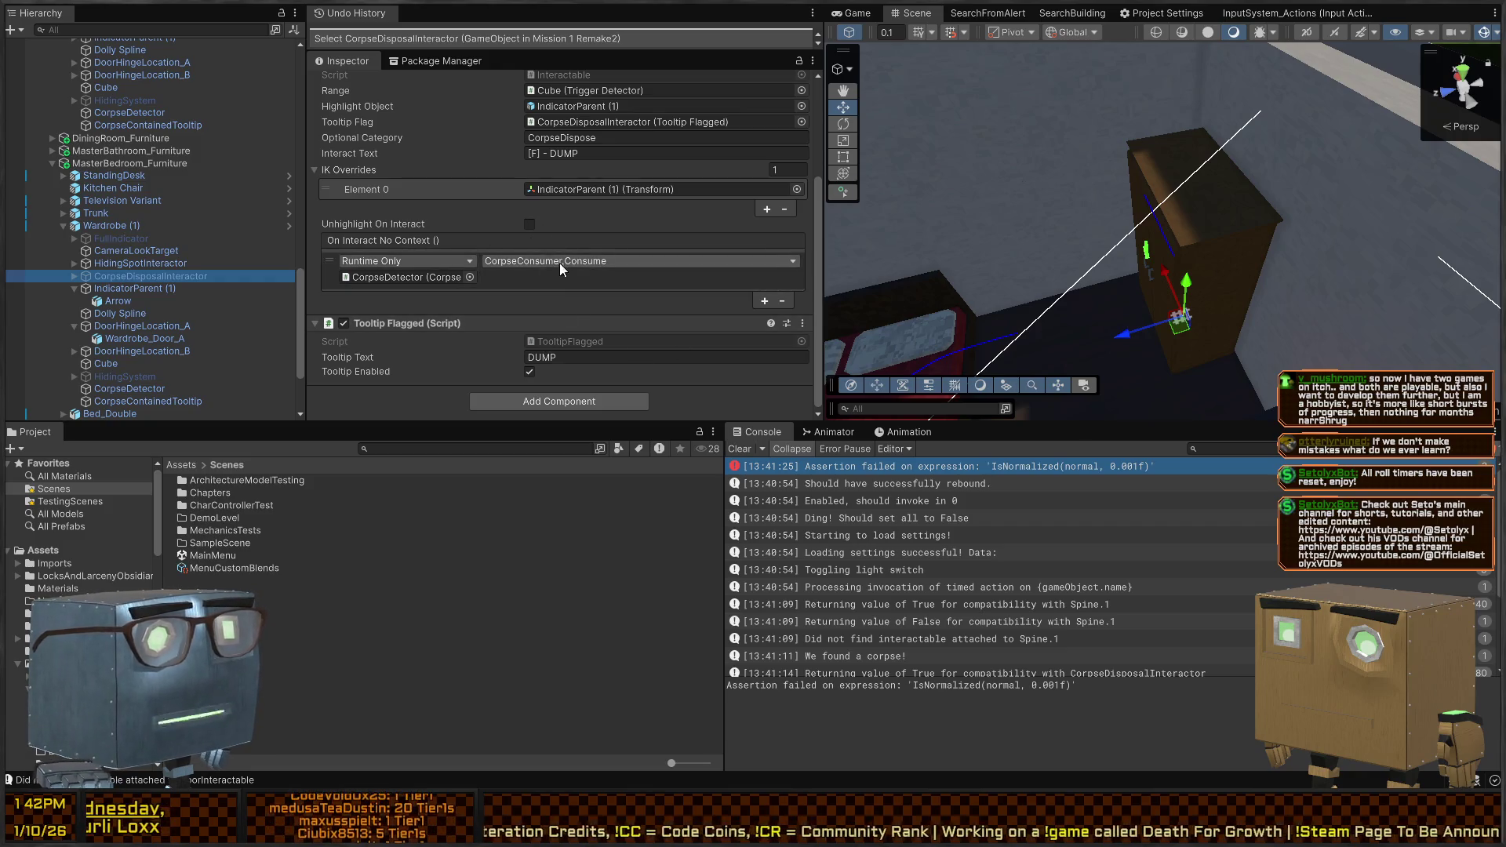
key("alt+Tab")
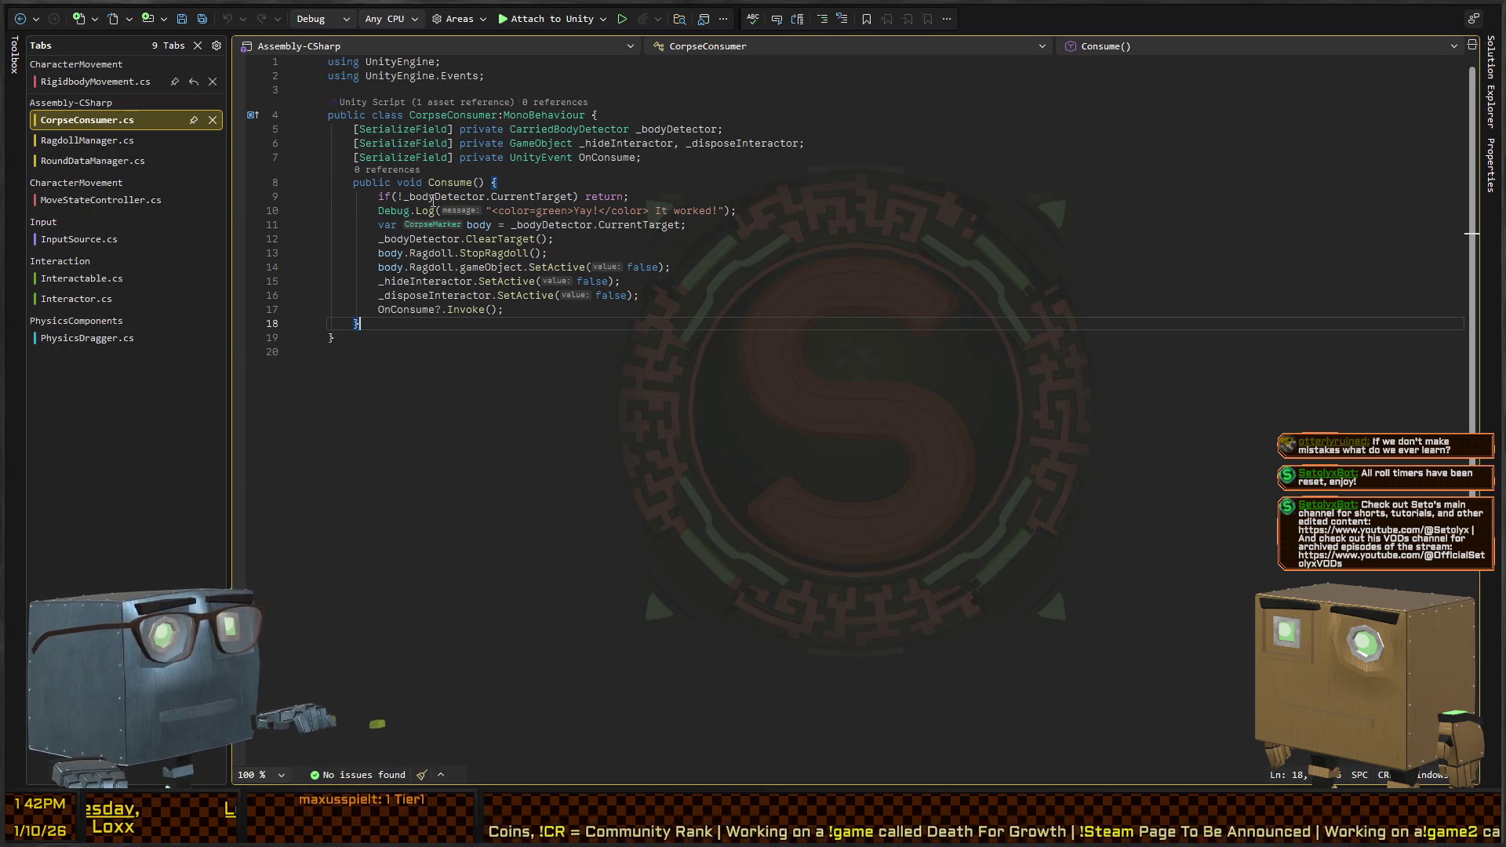
Inspect CarriedBodyDetector's CurrentTarget via its definition, then open PhysicsDragger.cs at FixedUpdate
left_click(436, 196)
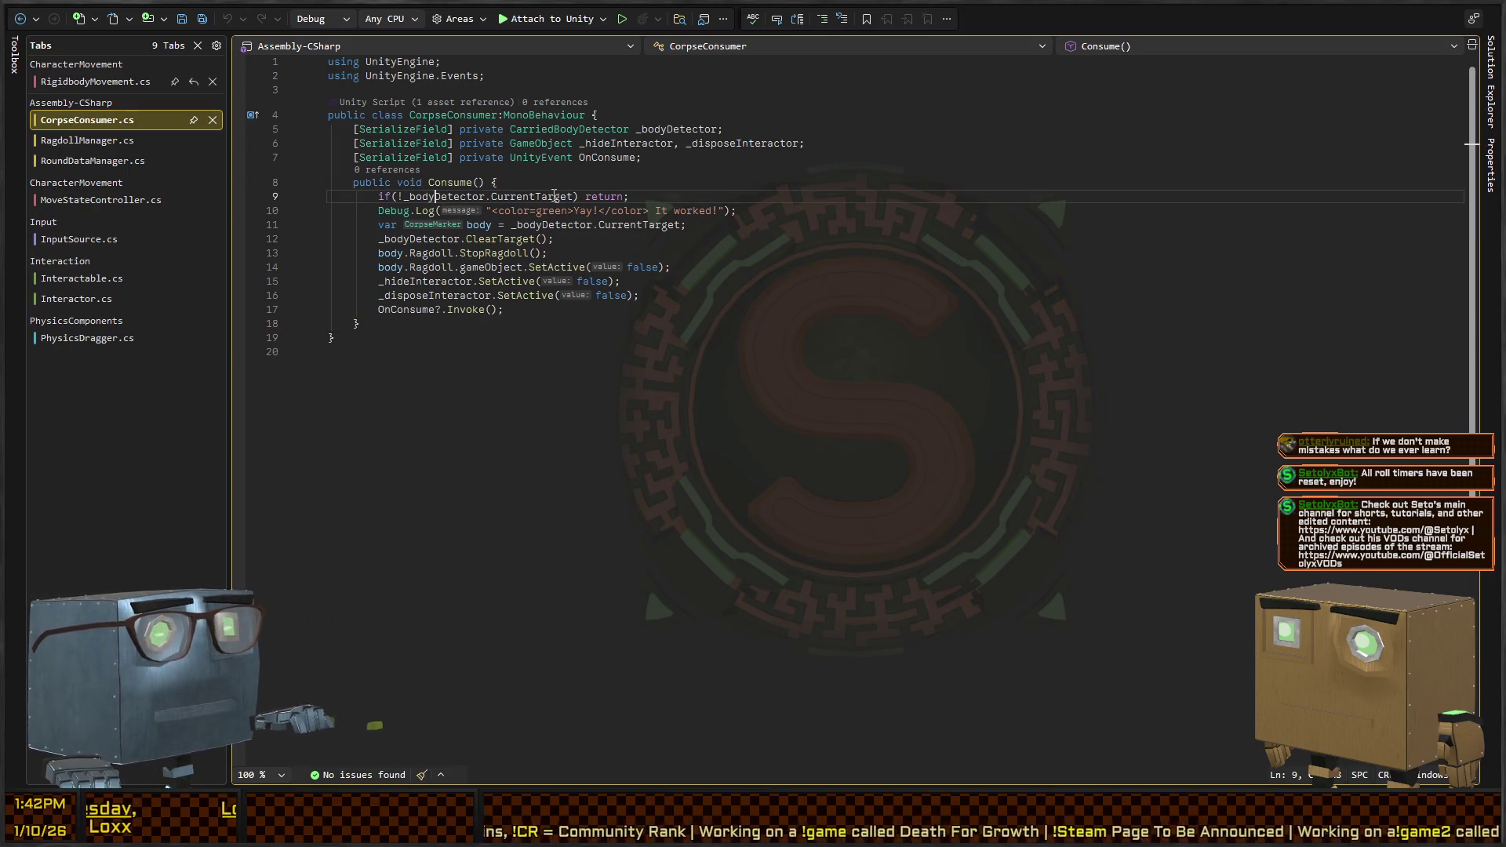
left_click(578, 129)
key("F12")
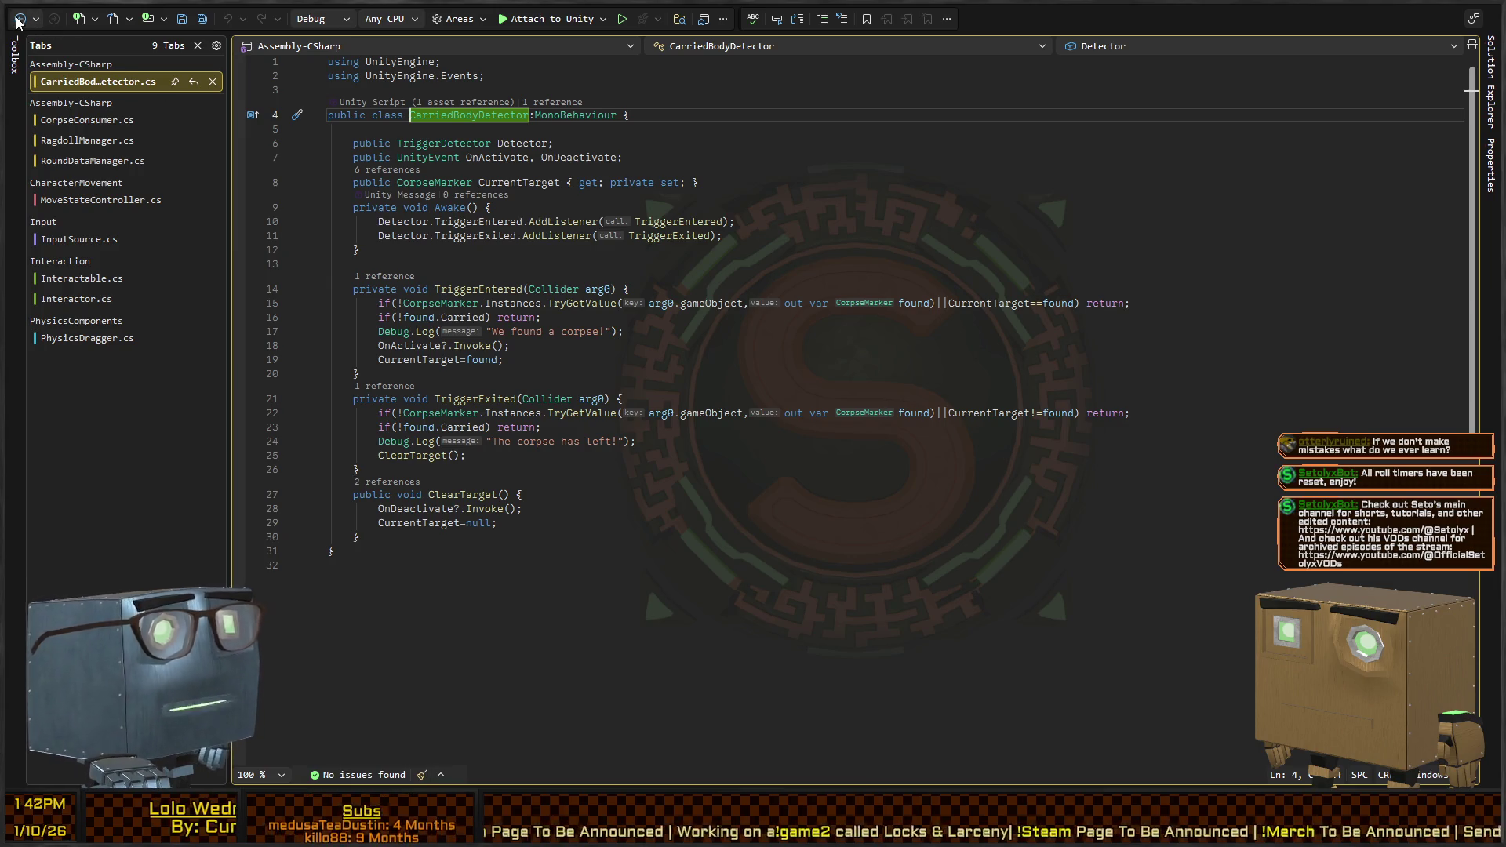
double_click(426, 180)
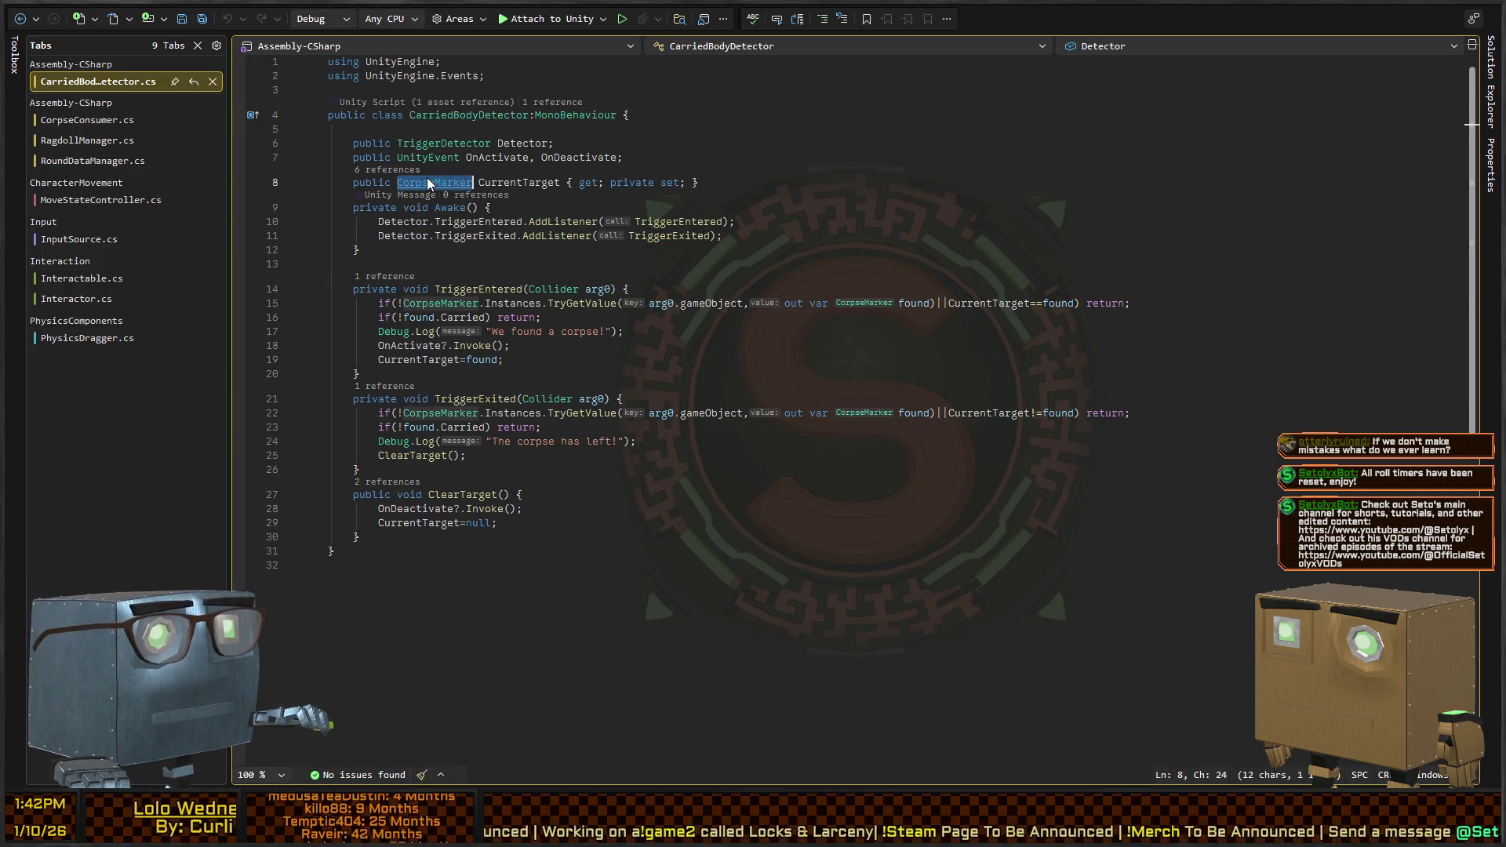
left_click(19, 20)
left_click(19, 21)
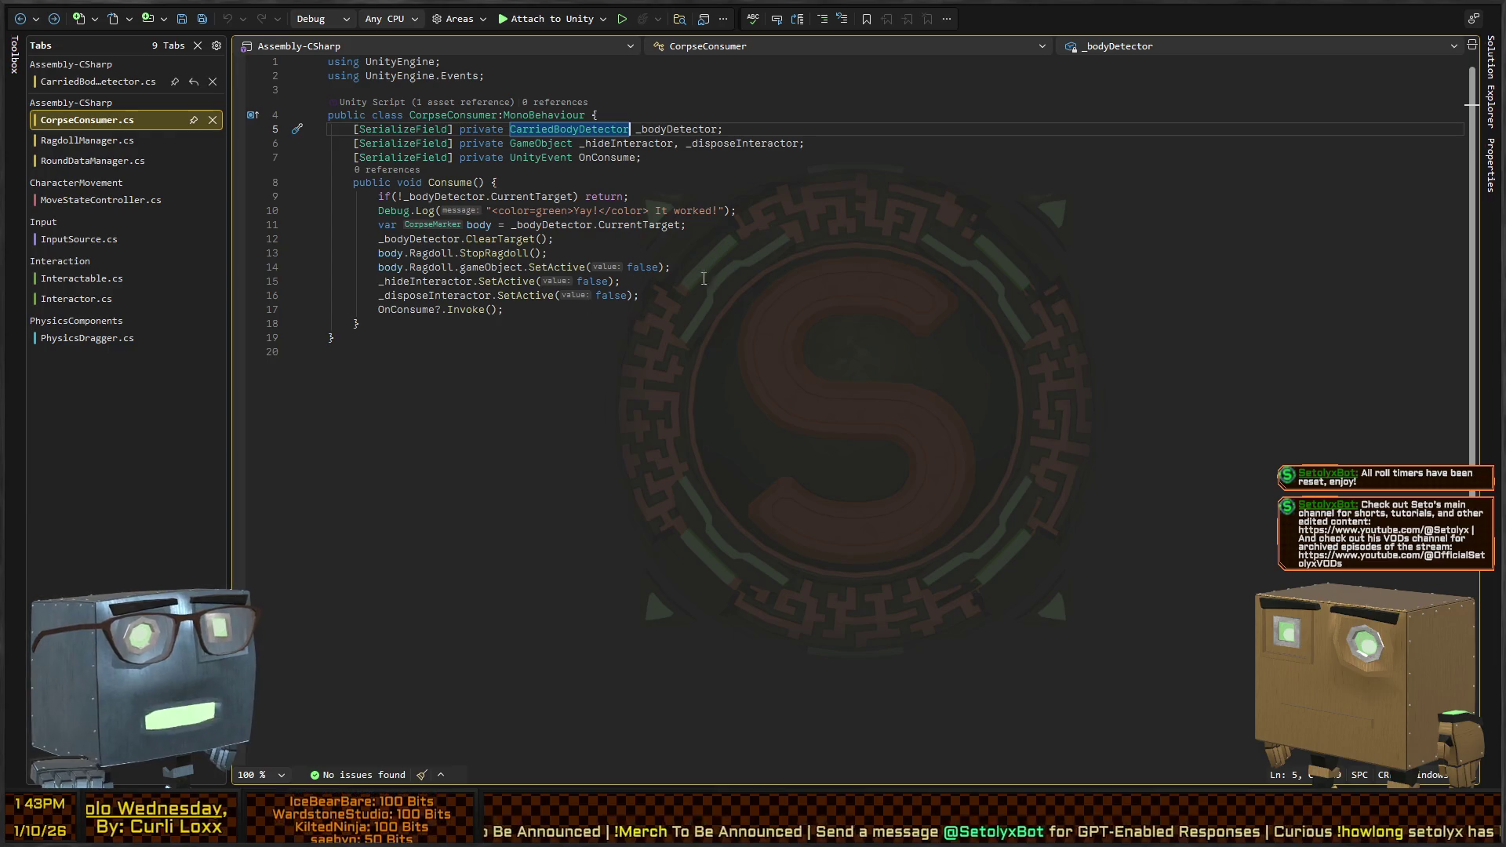
left_click(91, 342)
left_click(531, 294)
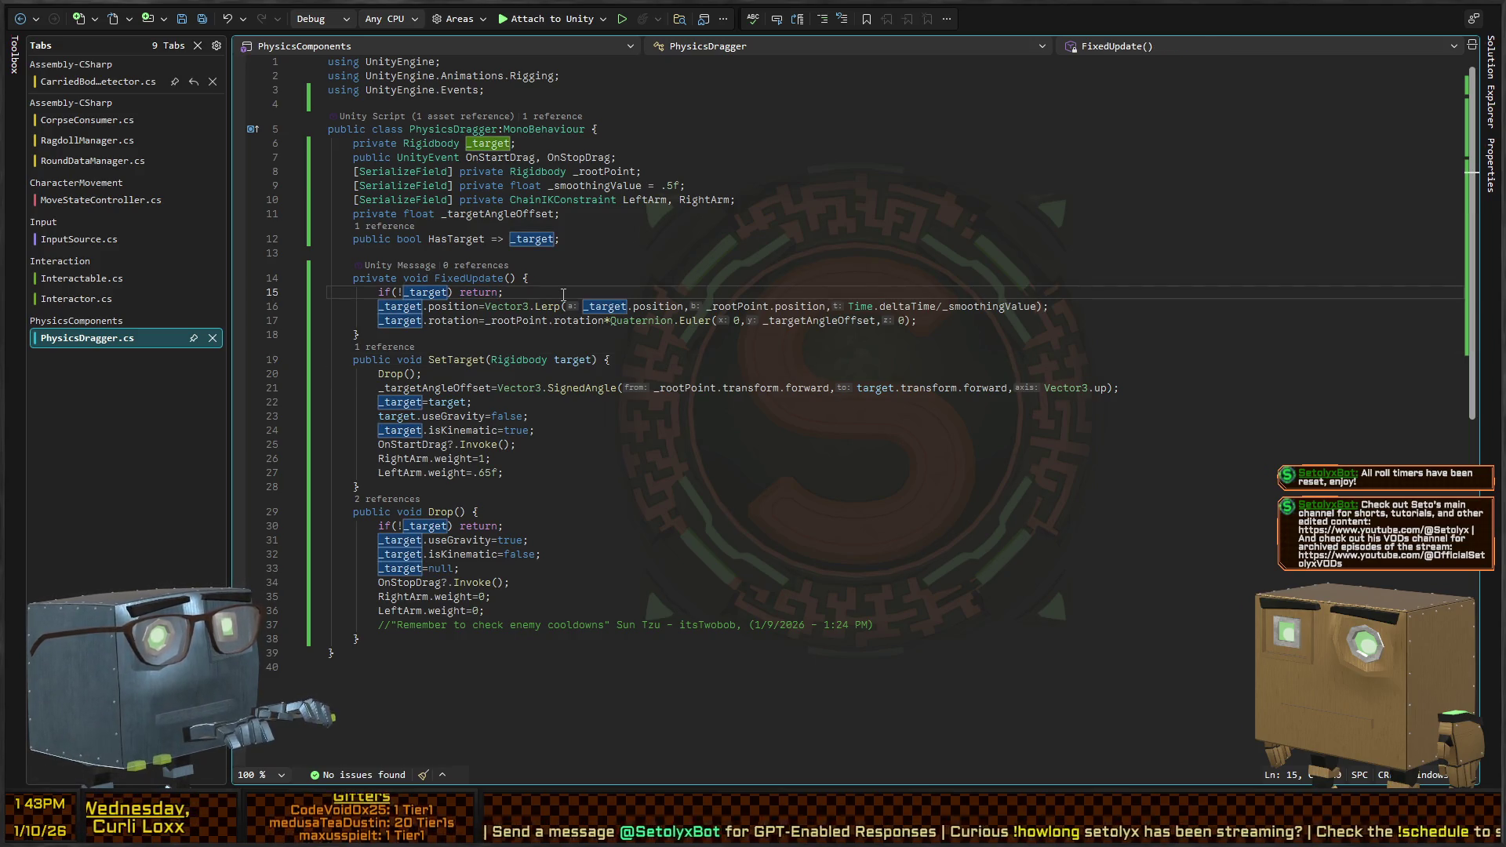
Rewrite line 15's condition to _target.gameObject&&_target.gameObject.activeInHierarchy
key("ctrl+BackSpace")
key("ctrl+BackSpace")
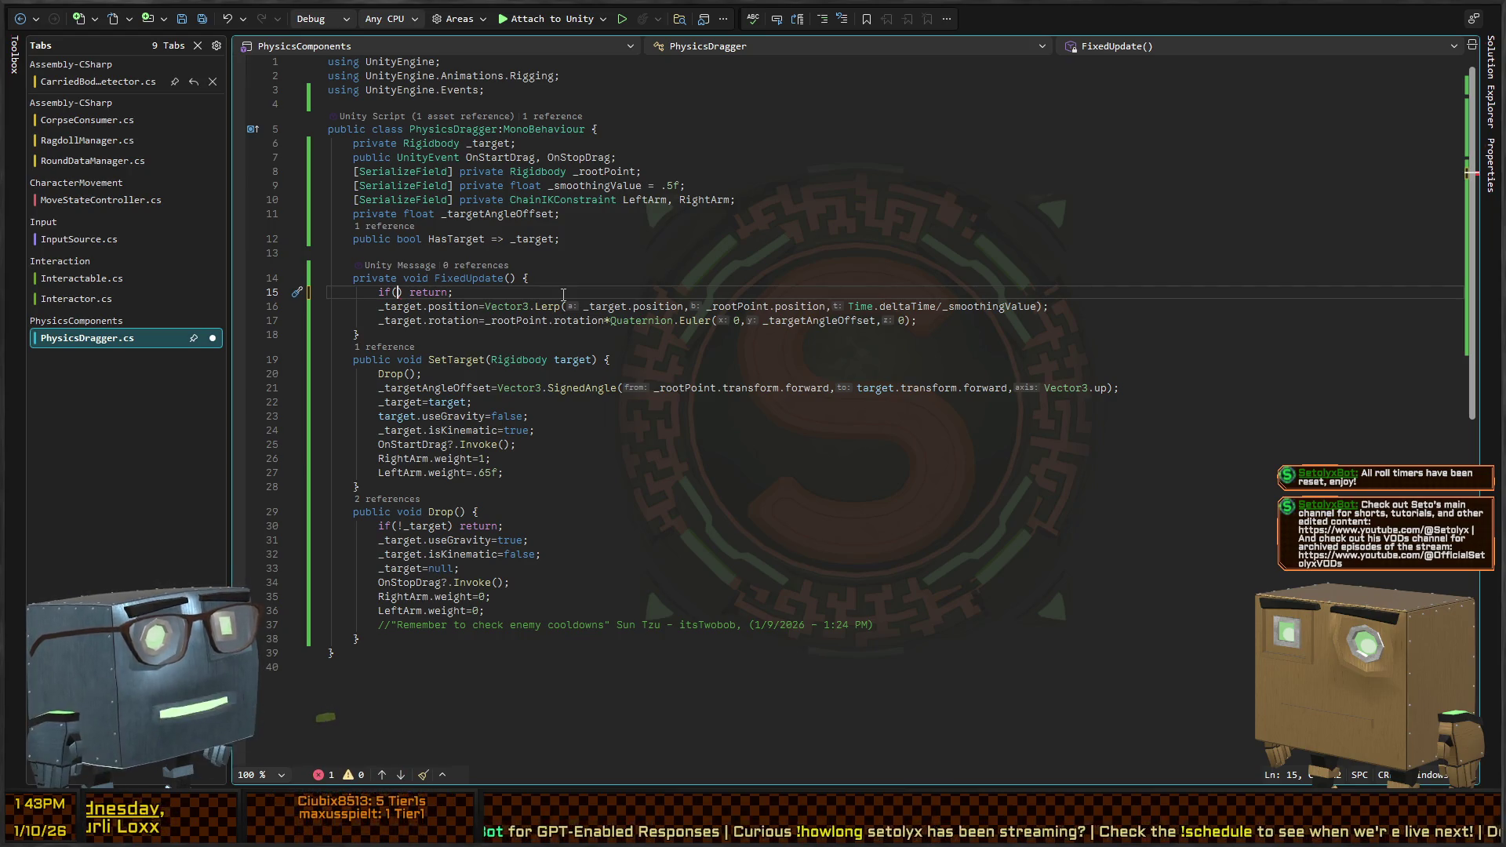
type("_target&&")
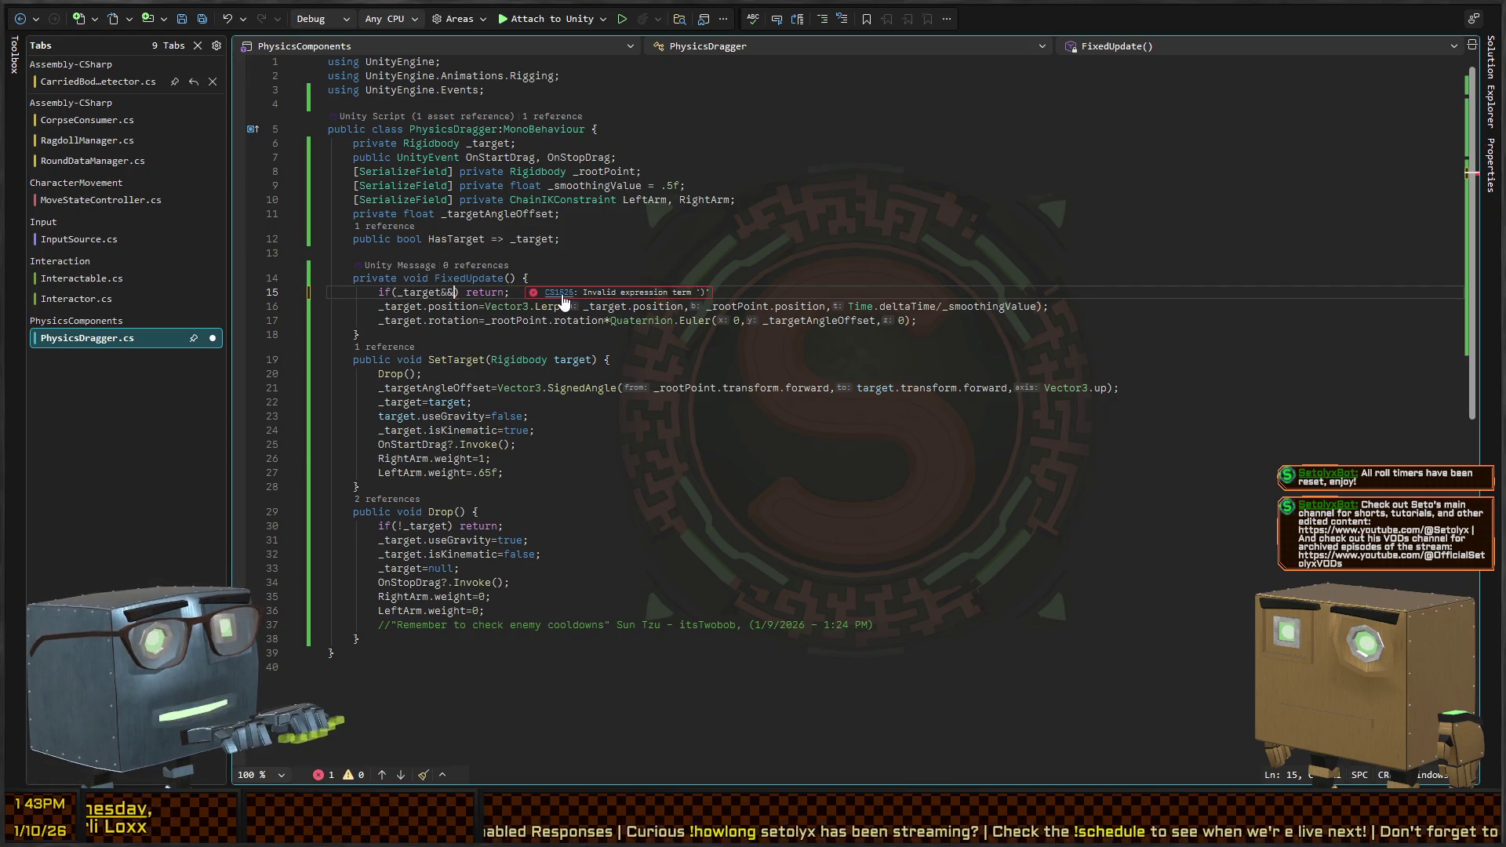
type("_target.en")
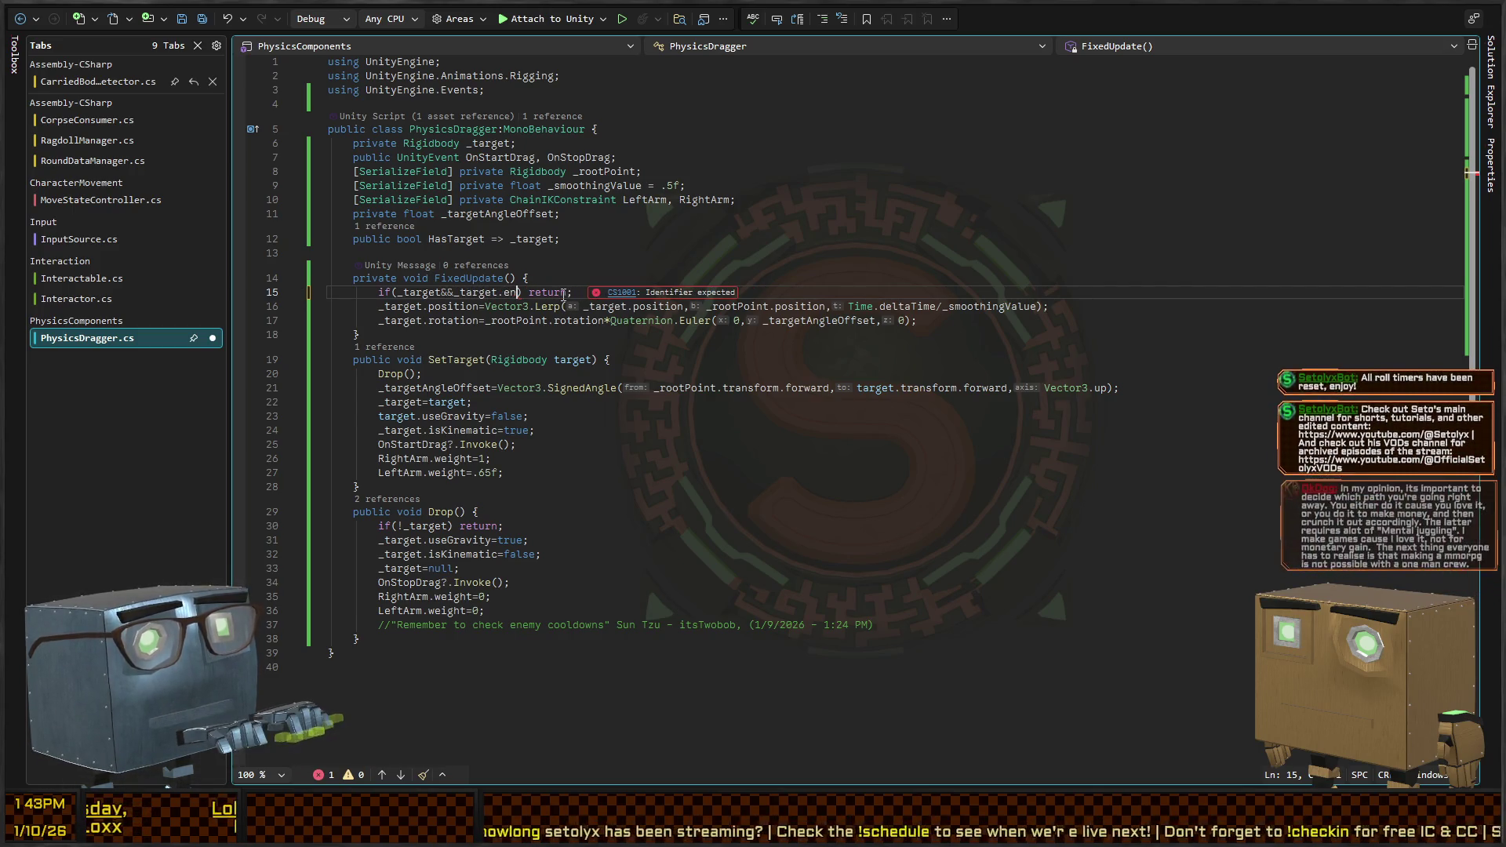
type("activ")
key("BackSpace")
key("BackSpace")
key("BackSpace")
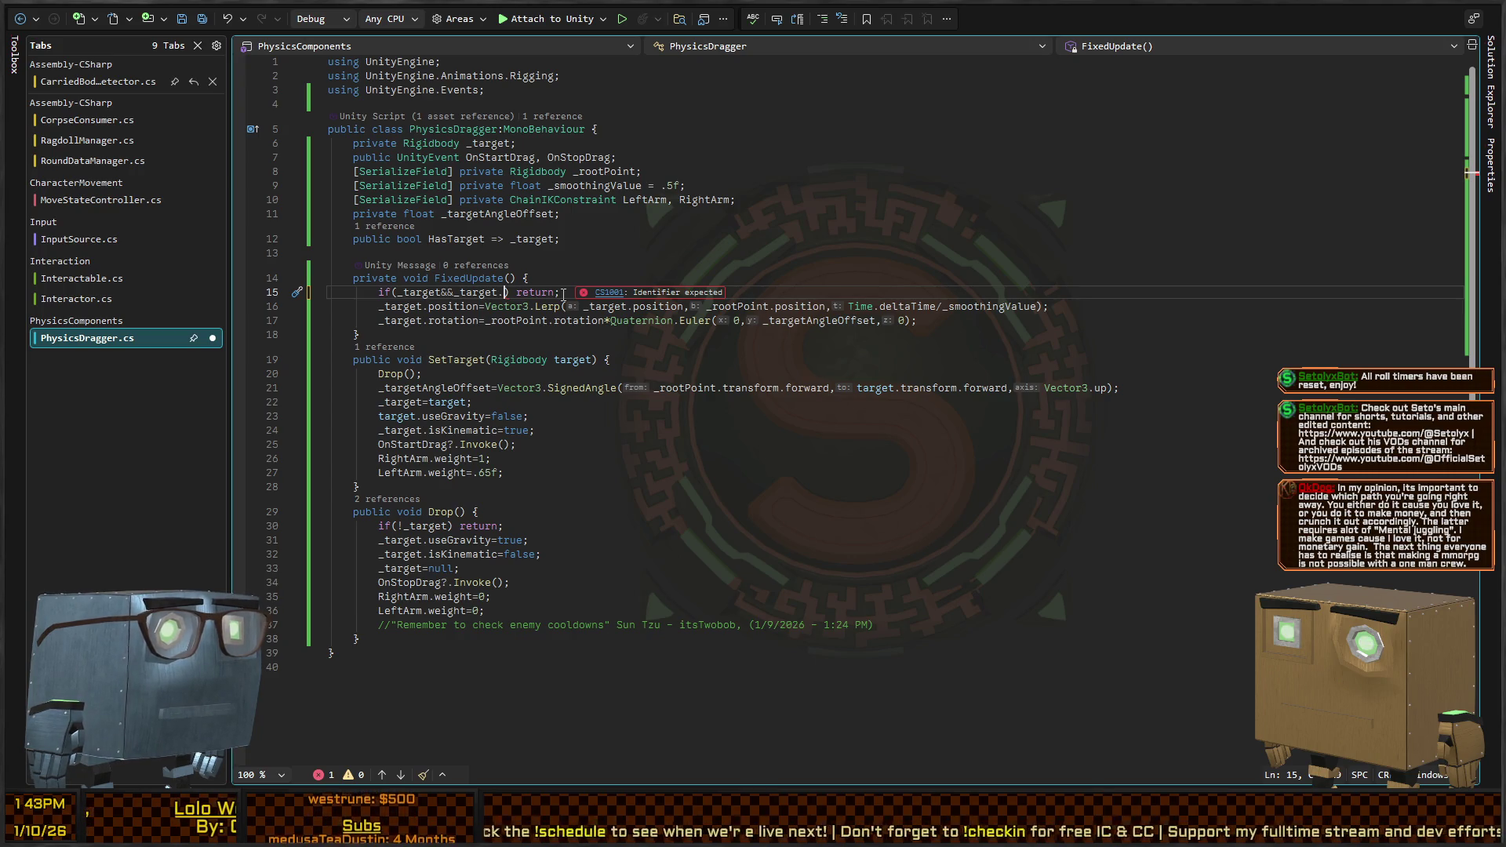
key("BackSpace")
key("BackSpace")
key("BackSpace")
key("BackSpace")
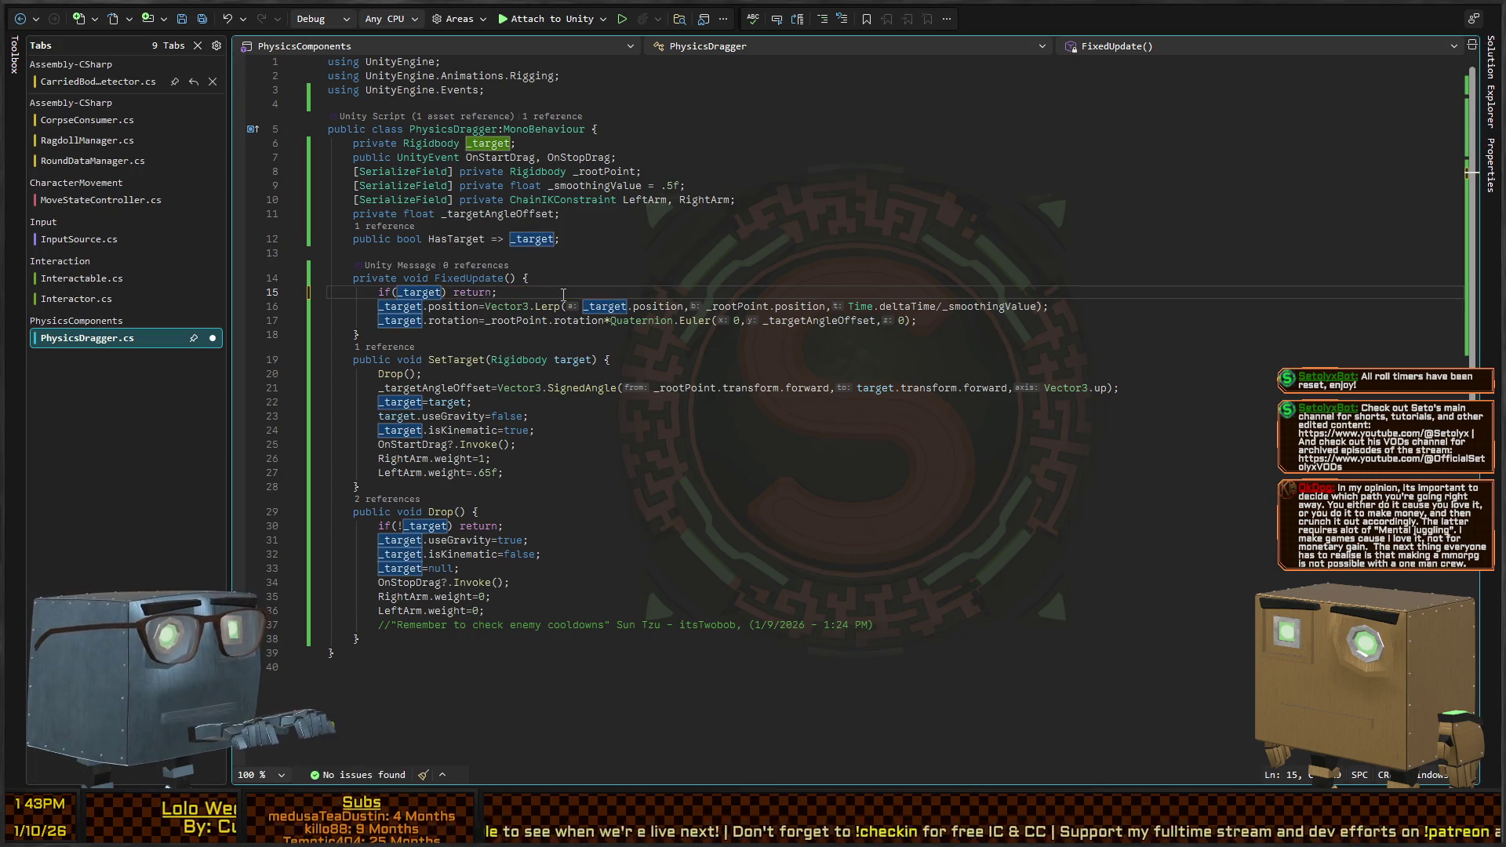
type(".gameObject")
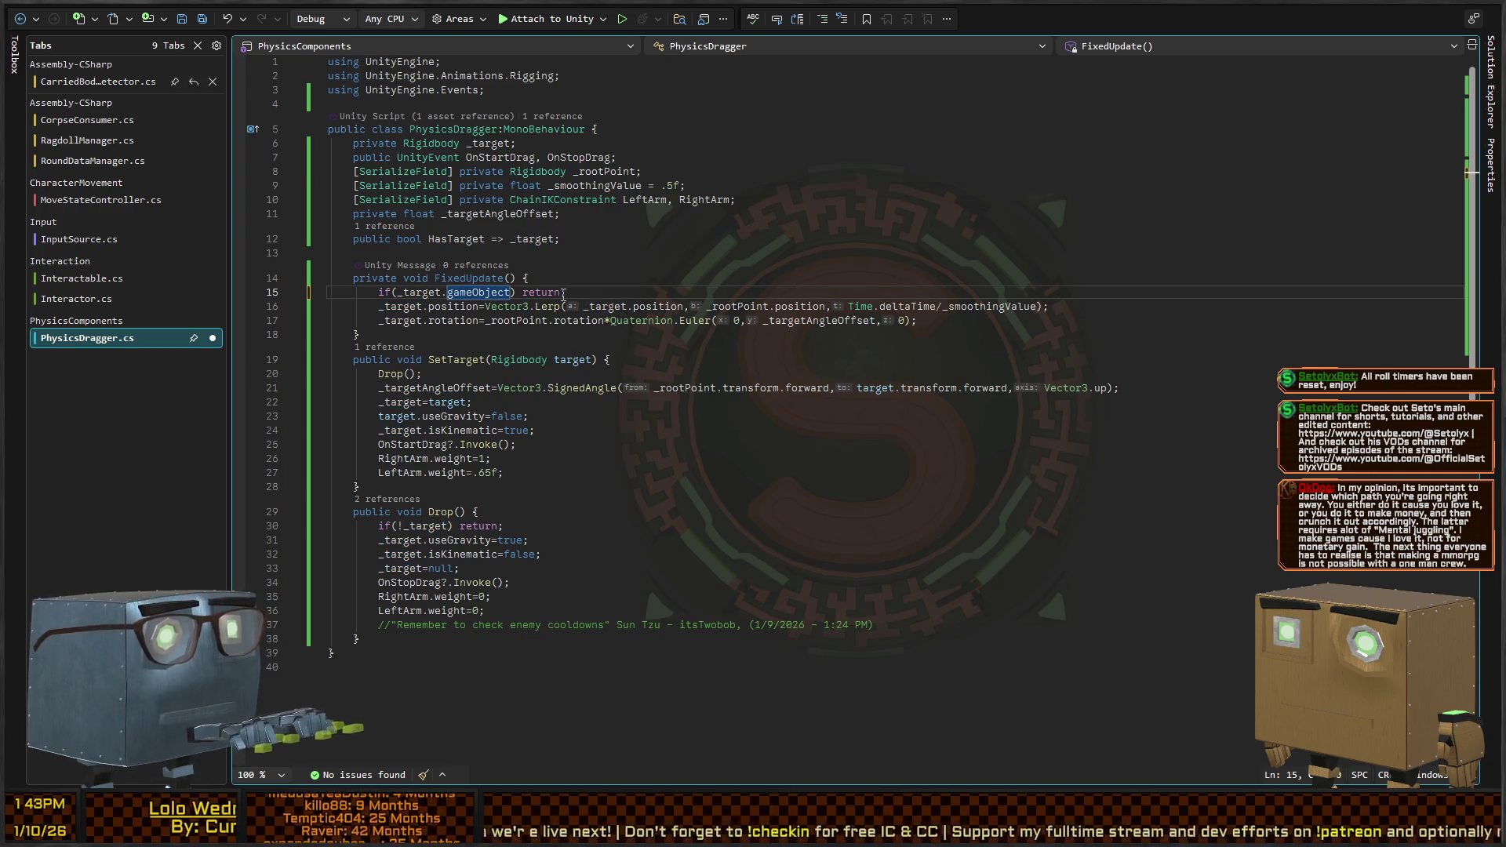
type("&&_tar")
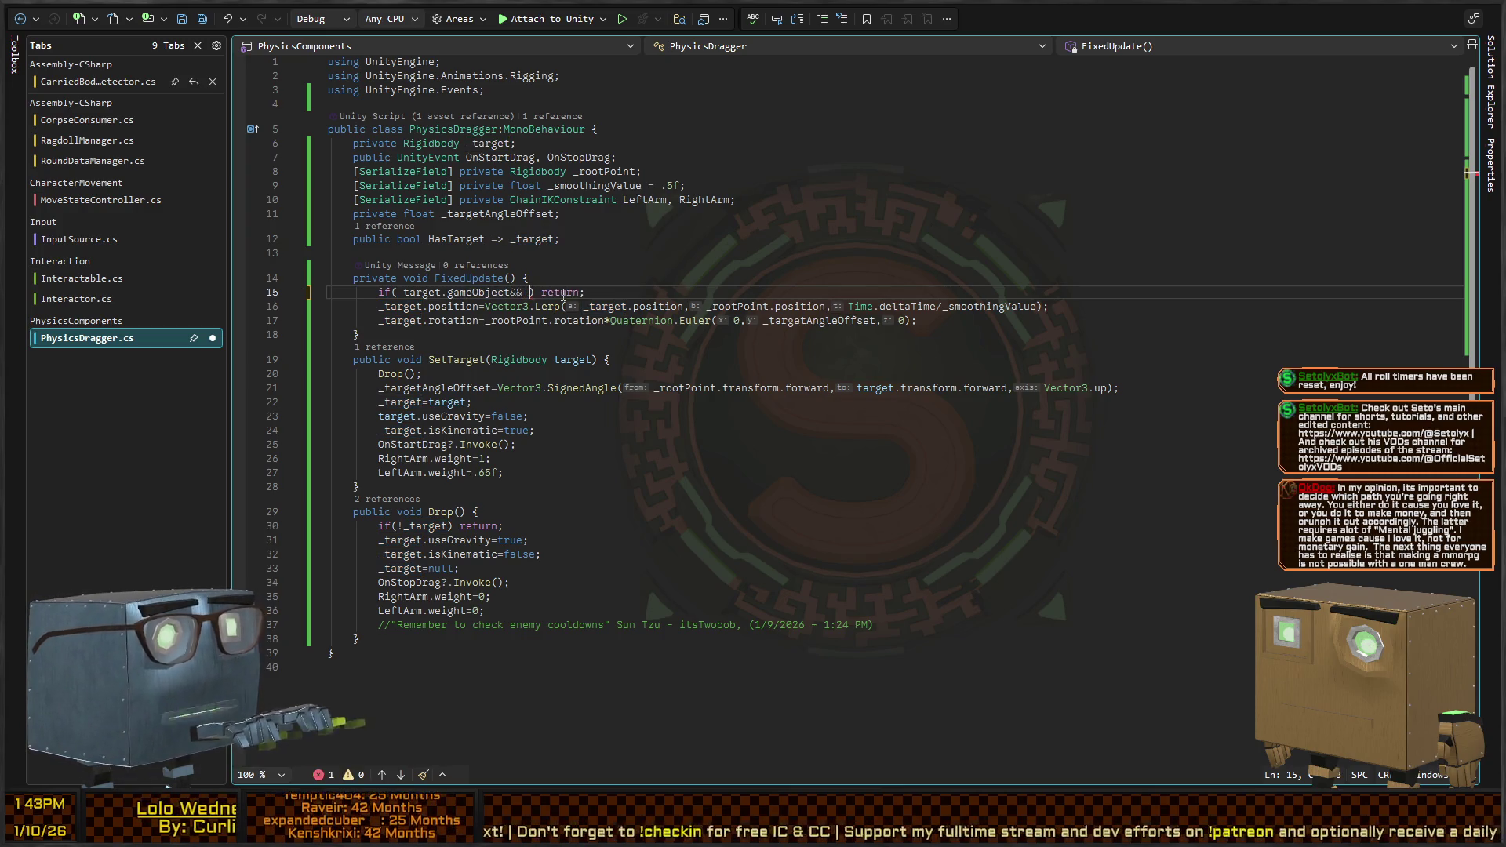
type("get.gameObject.ac")
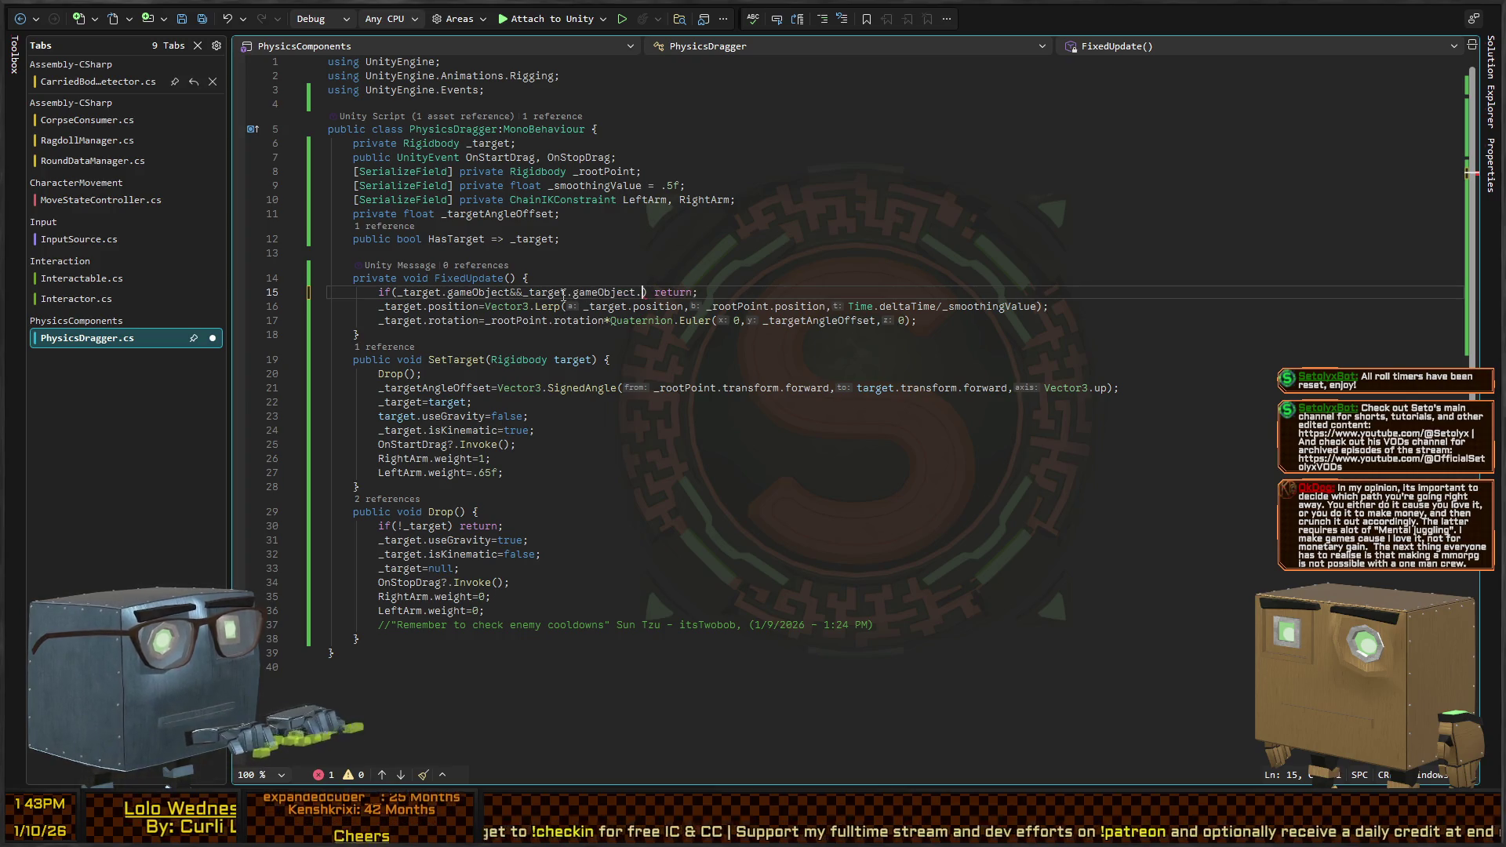
type("tiveInHierarchy")
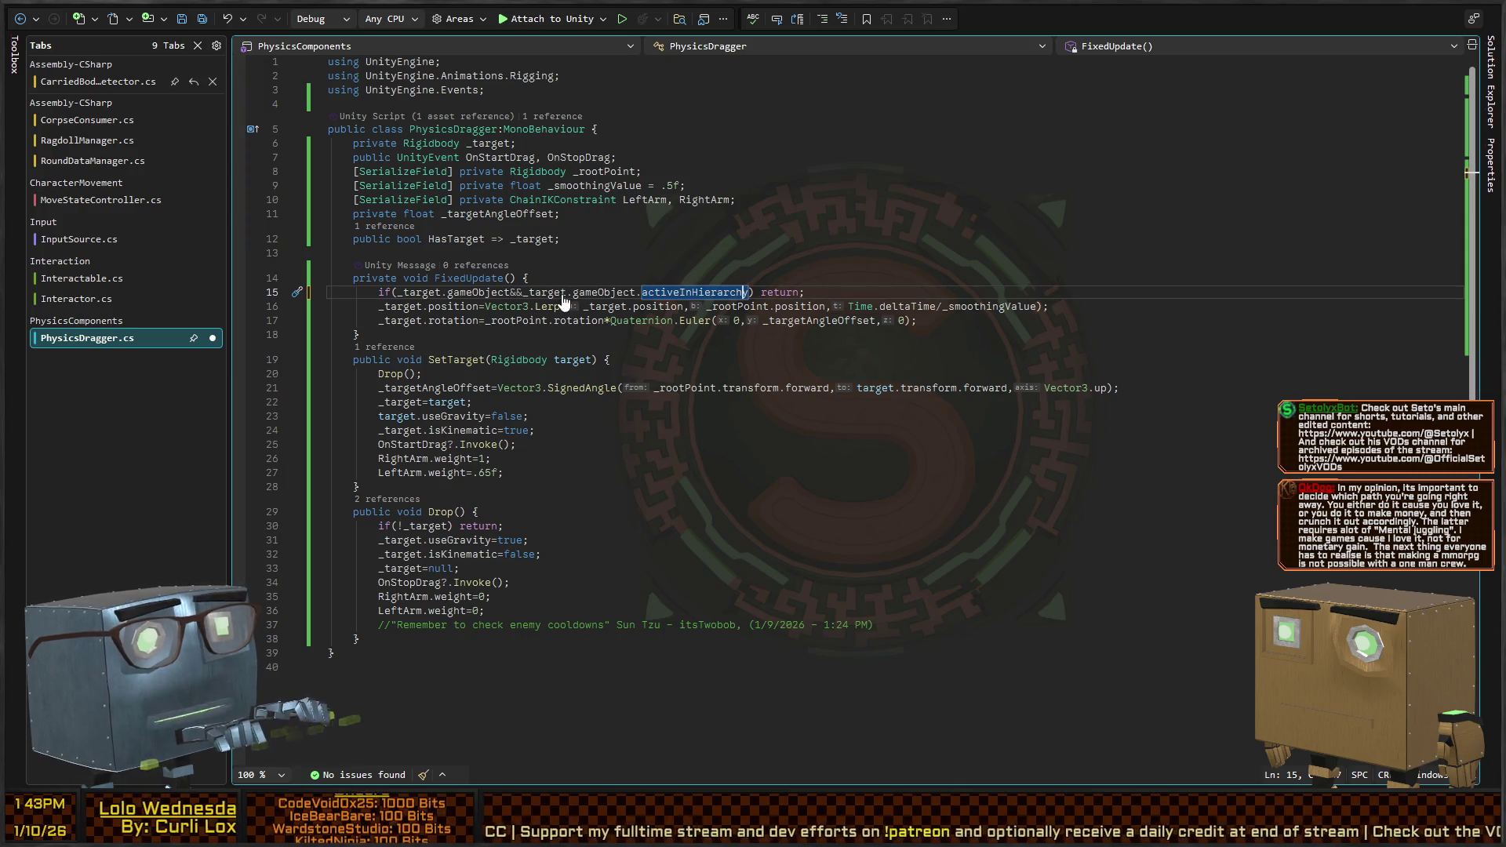
scroll(562, 300, "down", 1)
Negate the activeInHierarchy check and remove the early return after the condition
key("ctrl+Left")
key("ctrl+Left")
key("ctrl+Left")
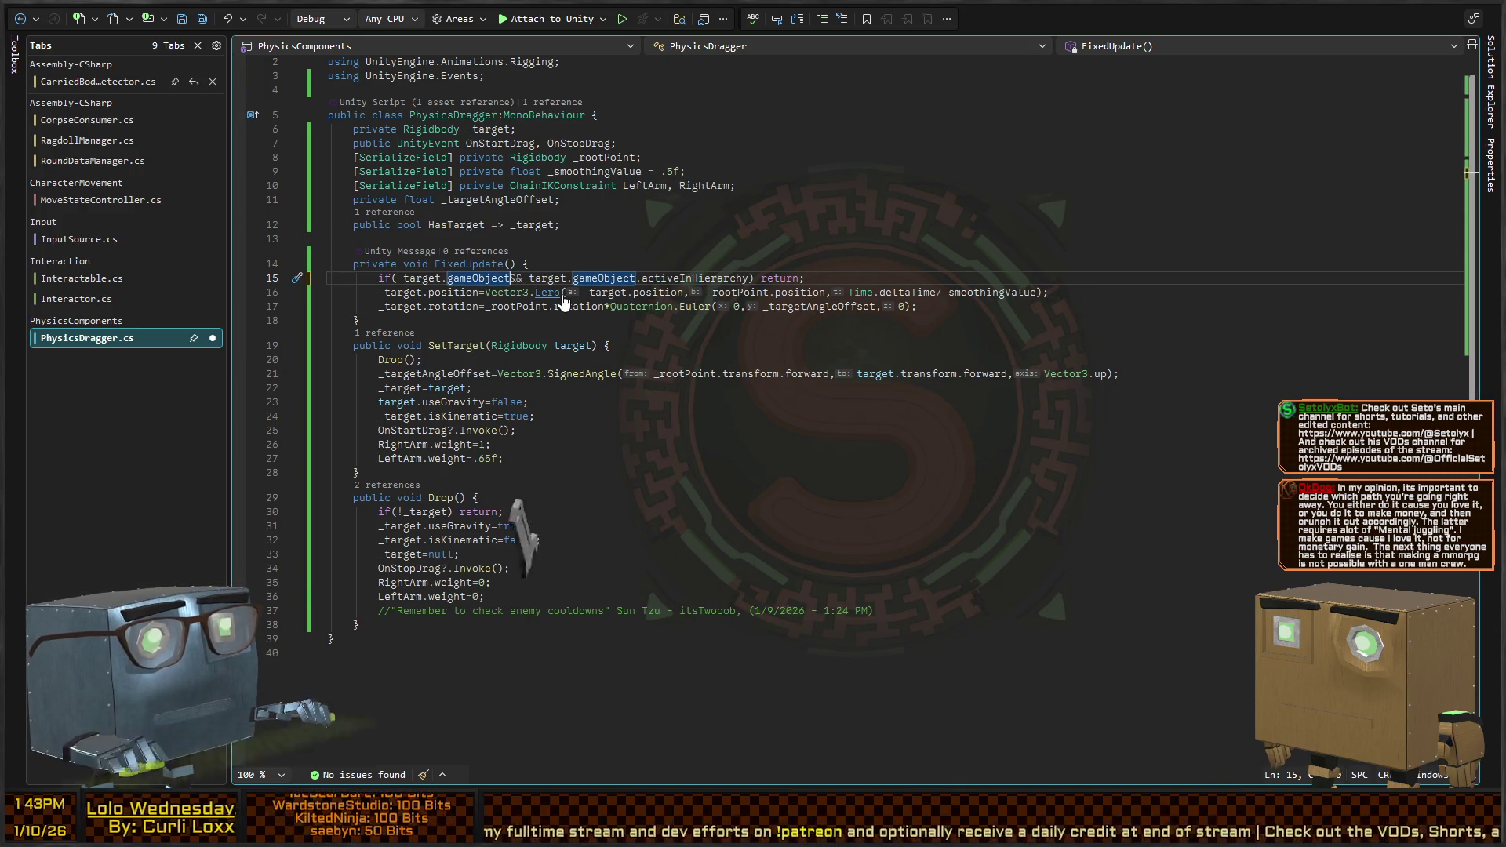
key("Right")
key("Right")
type("!")
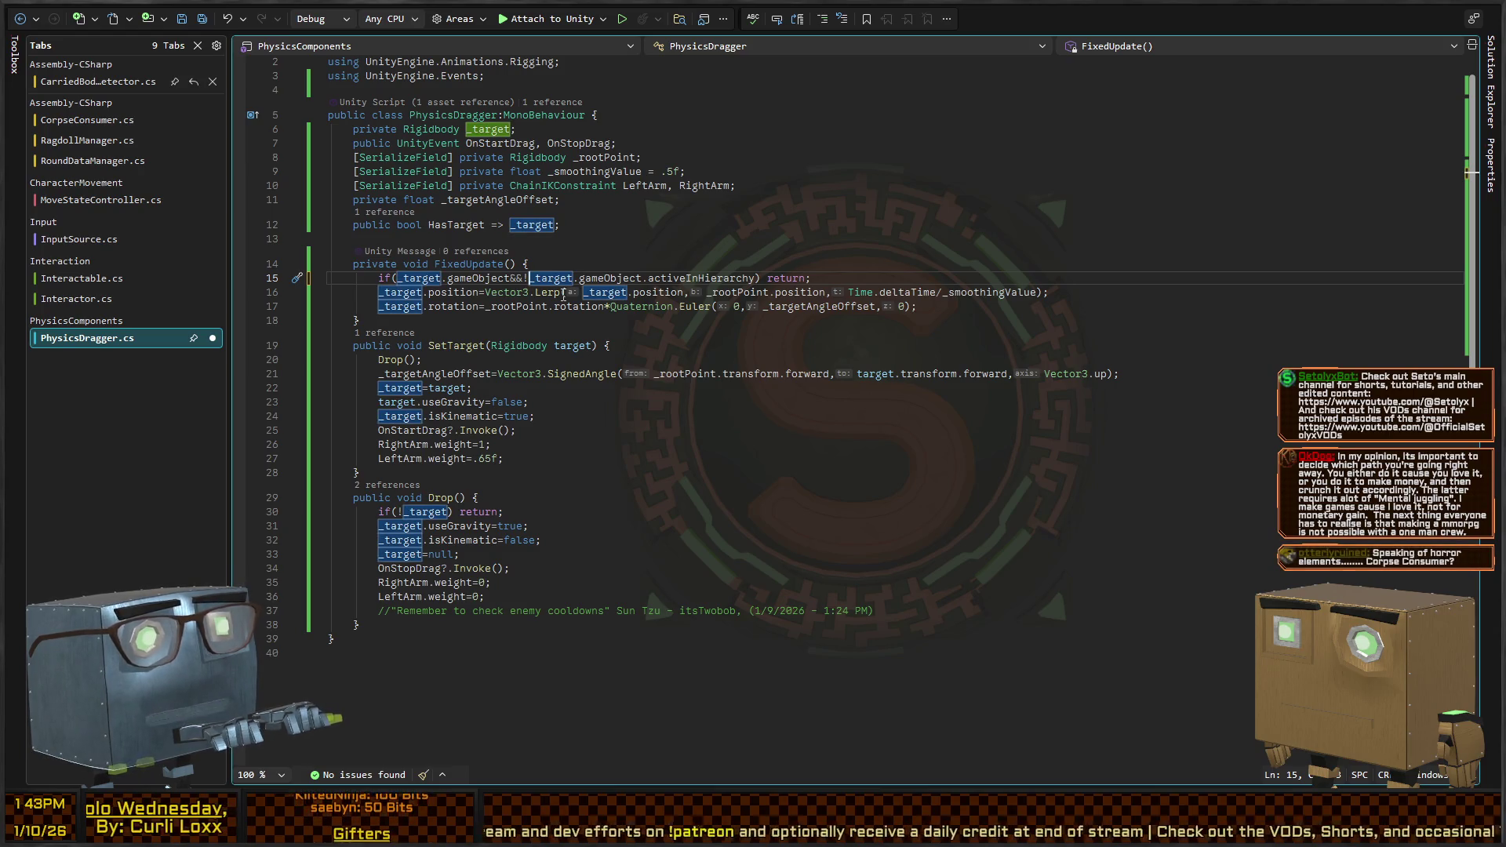
key("ctrl+Right")
key("ctrl+Right")
key("ctrl+Right")
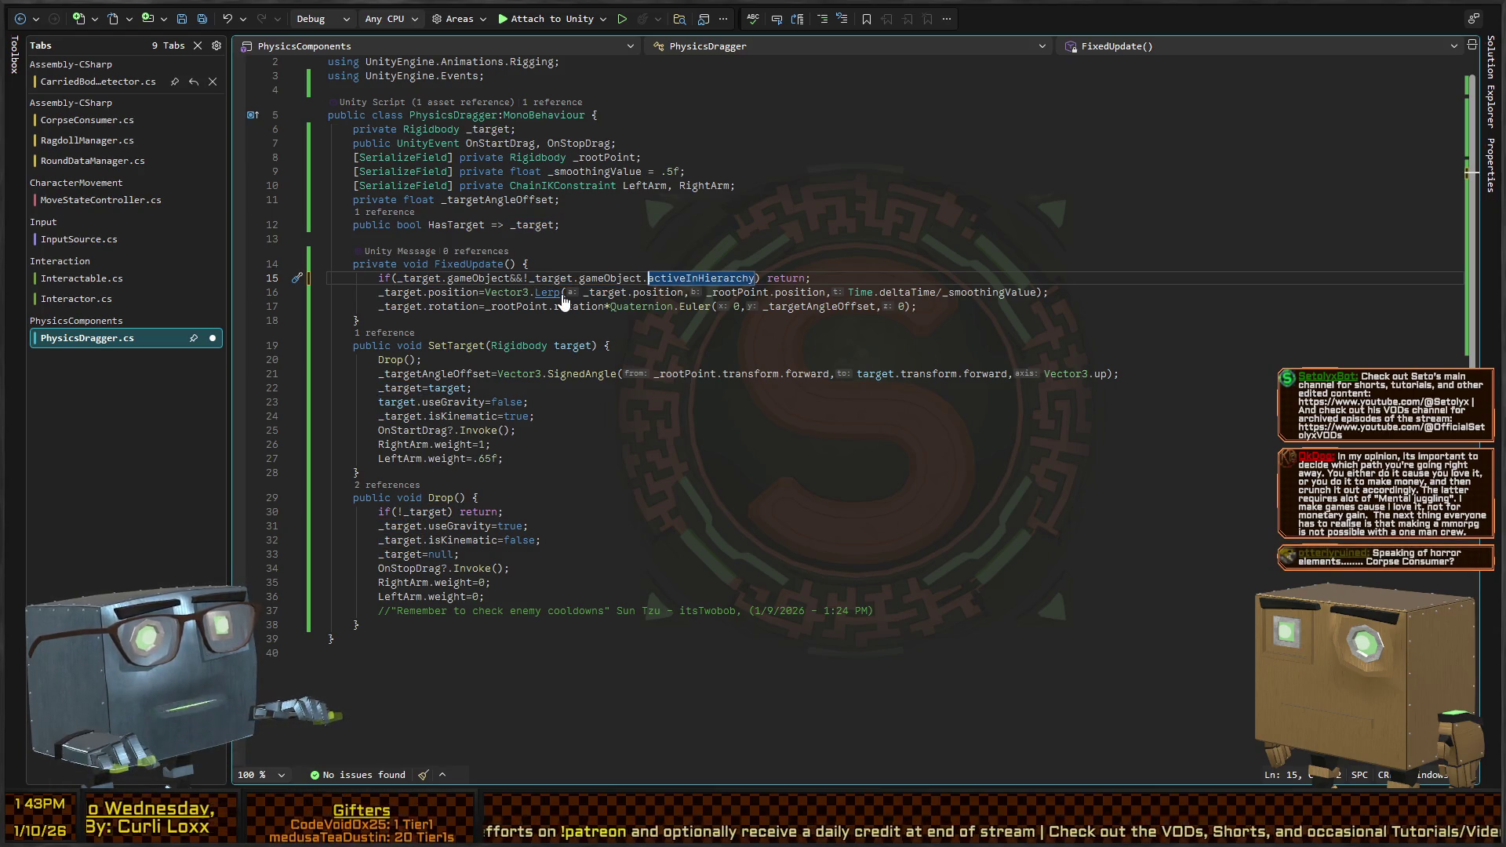
key("ctrl+Left")
key("ctrl+Left")
key("ctrl+Left")
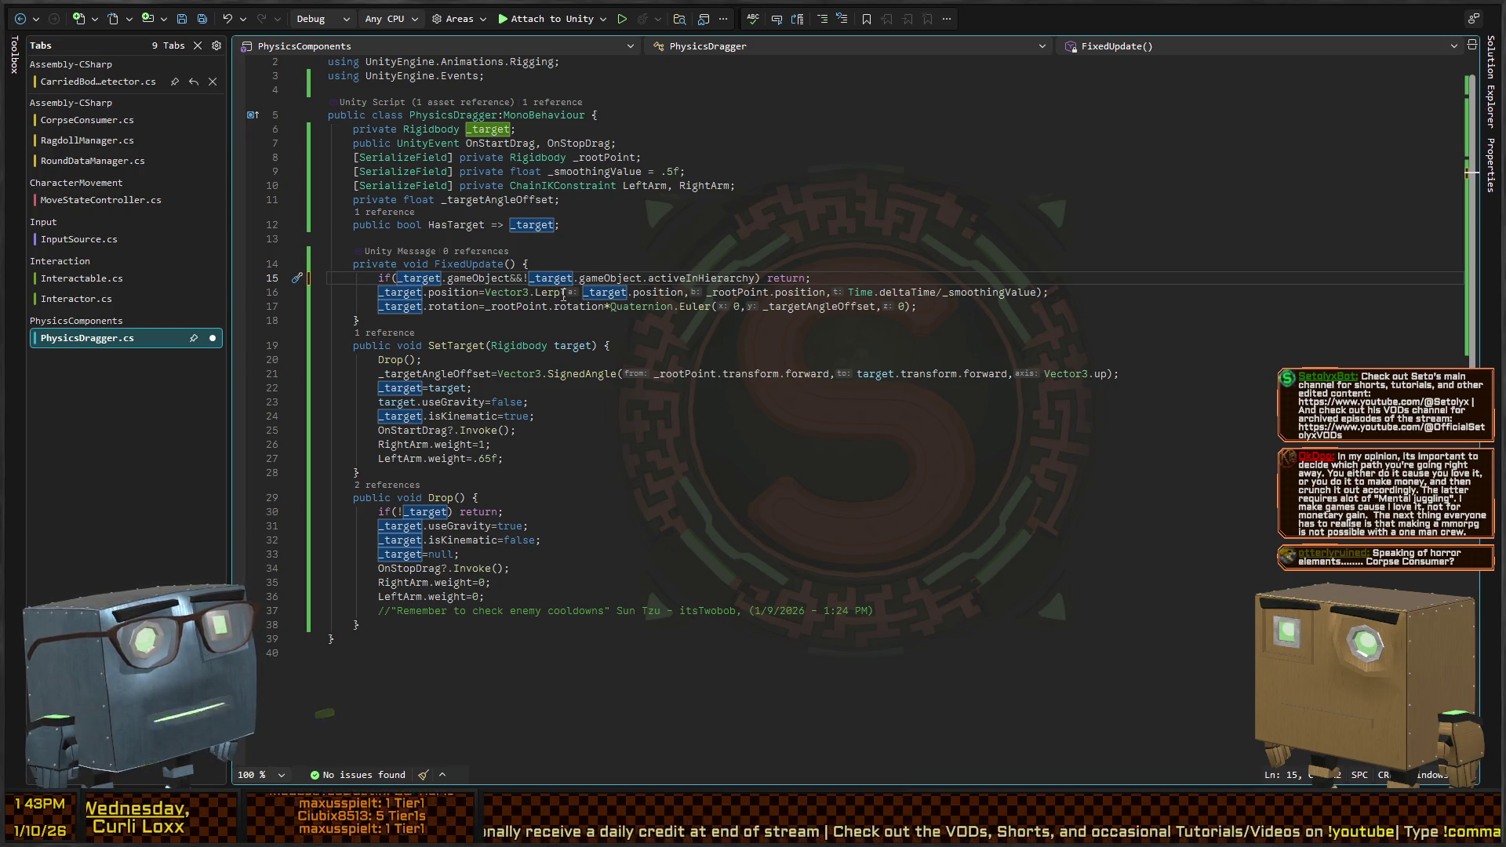
key("ctrl+shift+Right")
key("ctrl+shift+Right")
key("ctrl+shift+Right")
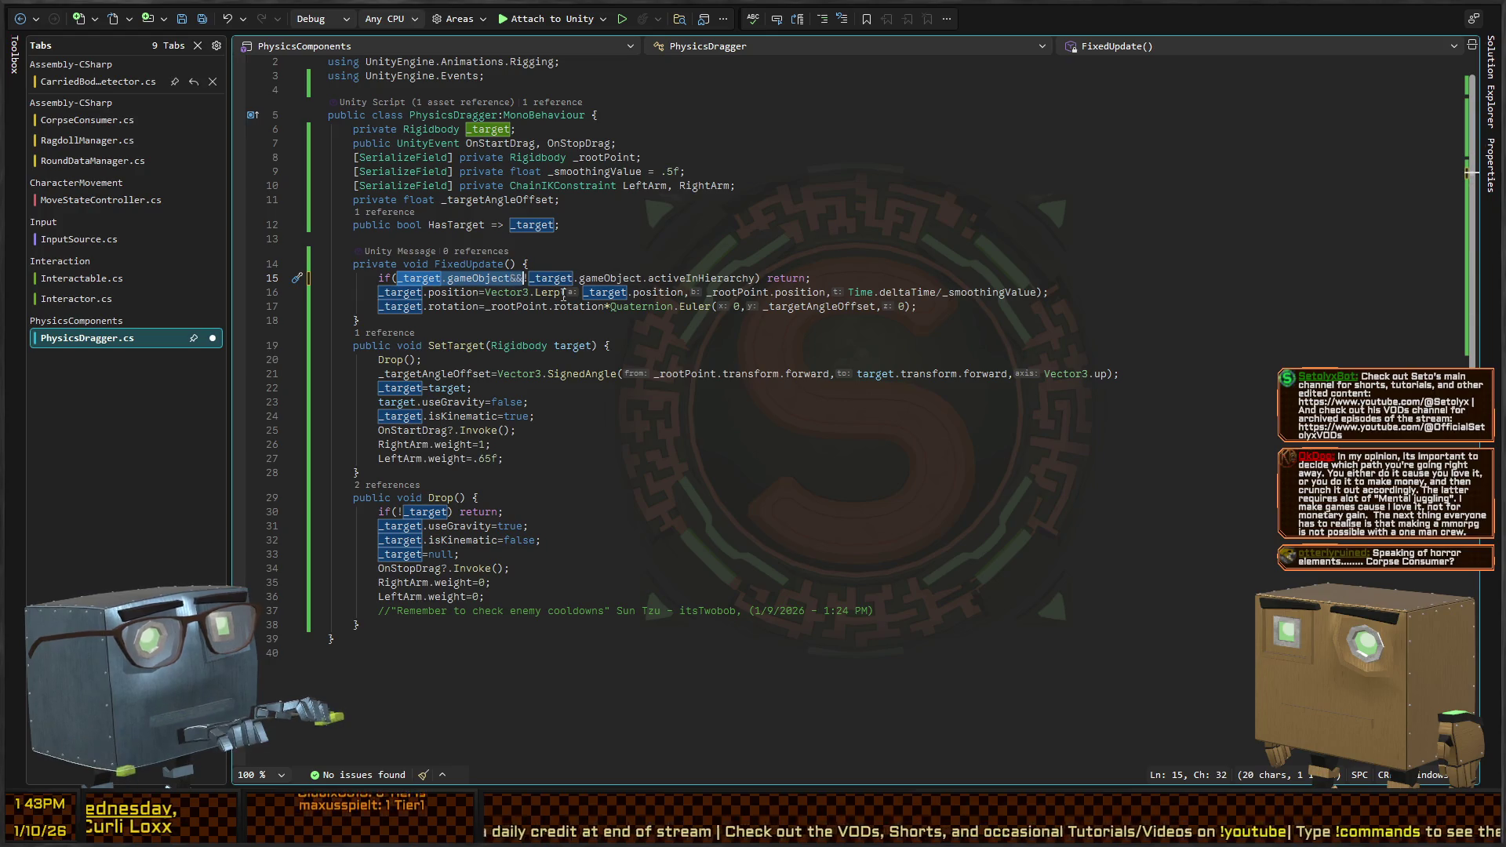
key("shift+Right")
key("shift+Right")
key("shift+Right")
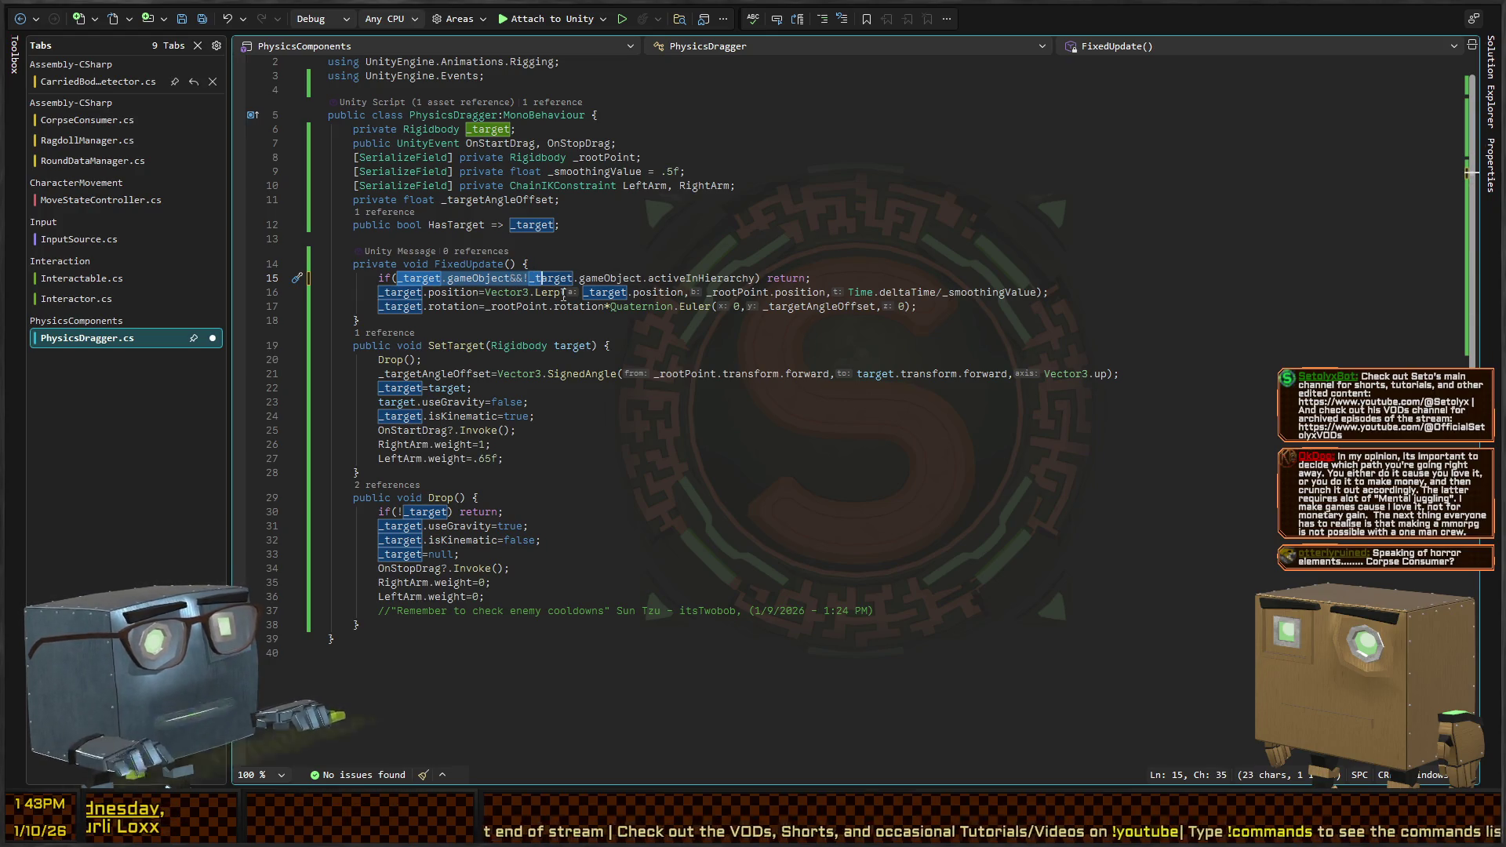
key("ctrl+shift+Right")
key("Right")
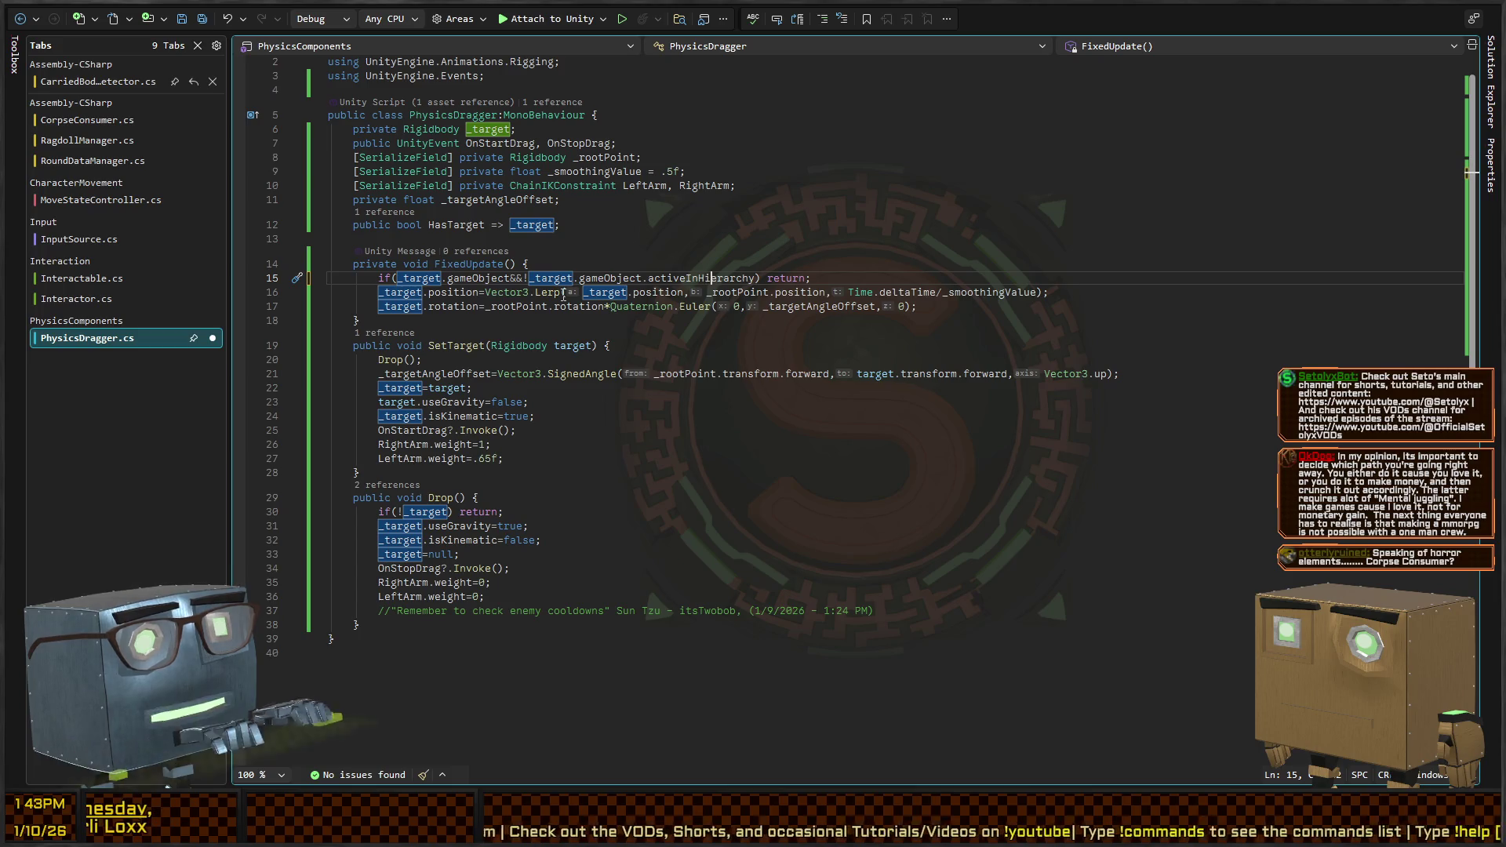
key("Right")
key("shift+End")
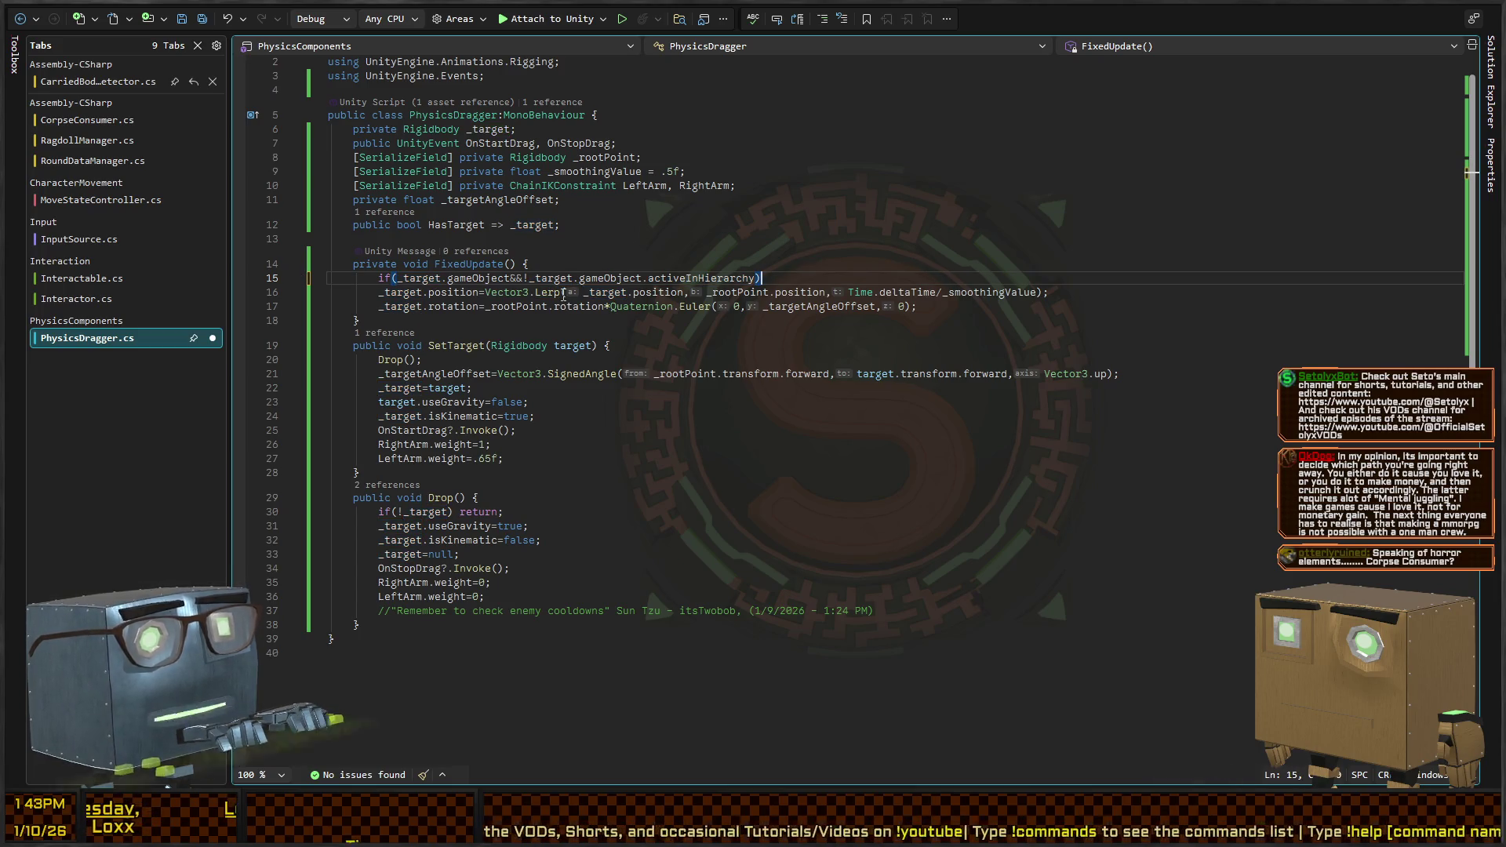
Make the inactive check a block that calls Drop(); and then return;
type("{")
key("Return")
type("D")
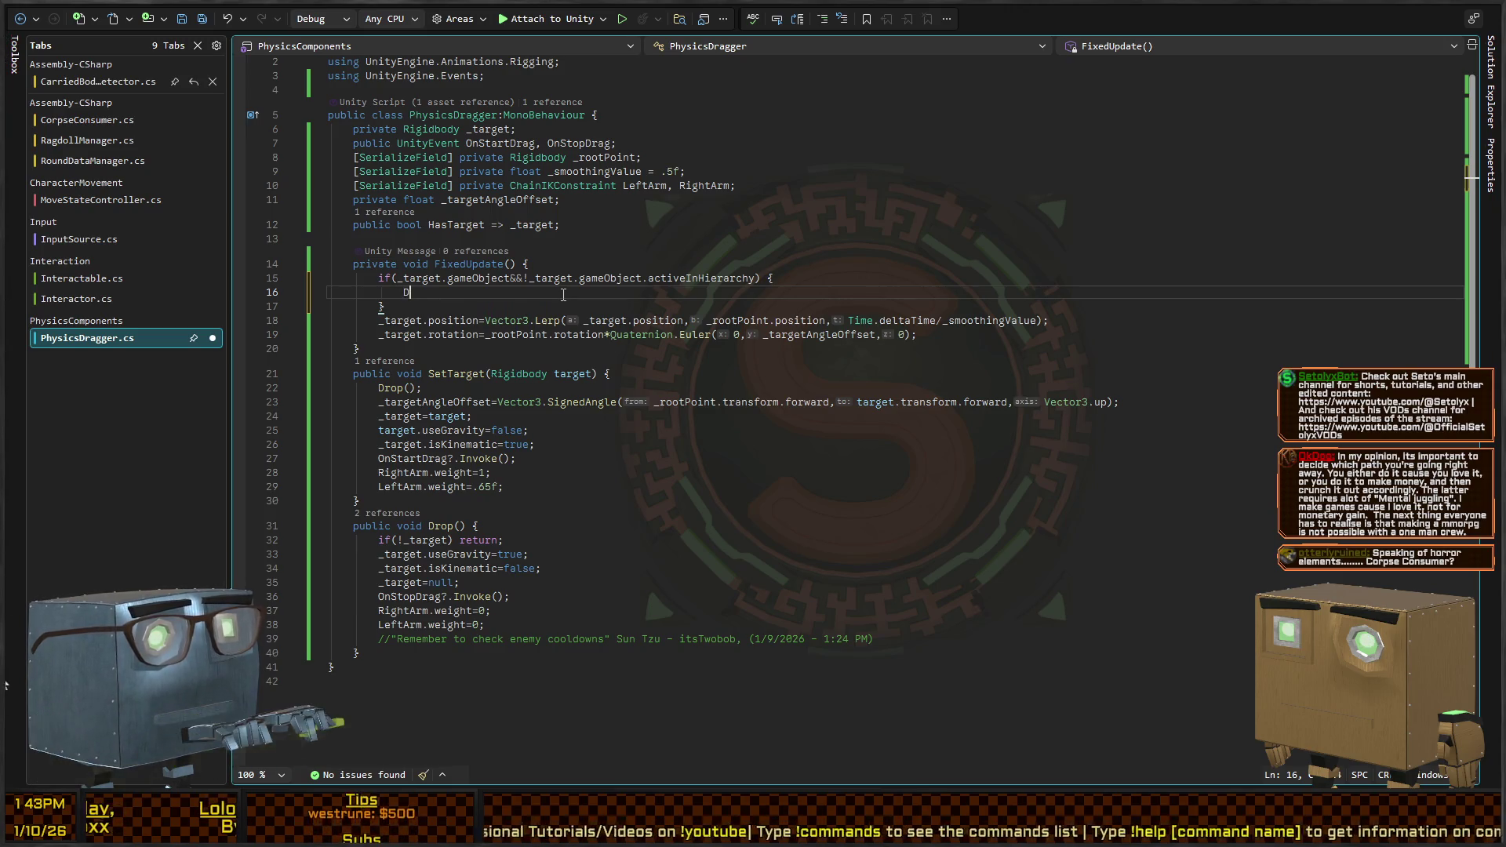
type("rop();")
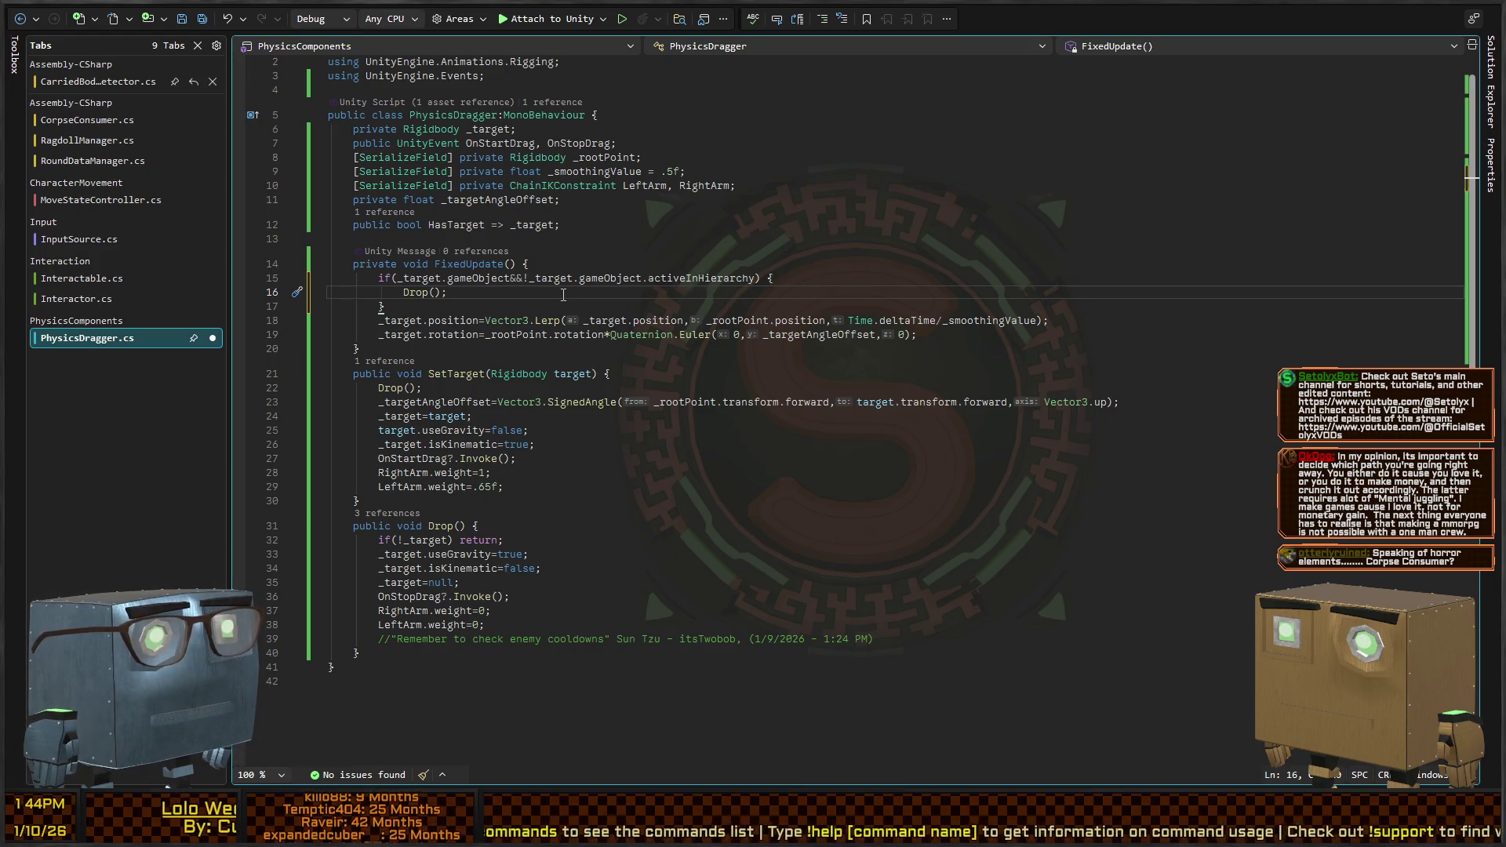
key("Return")
type("r")
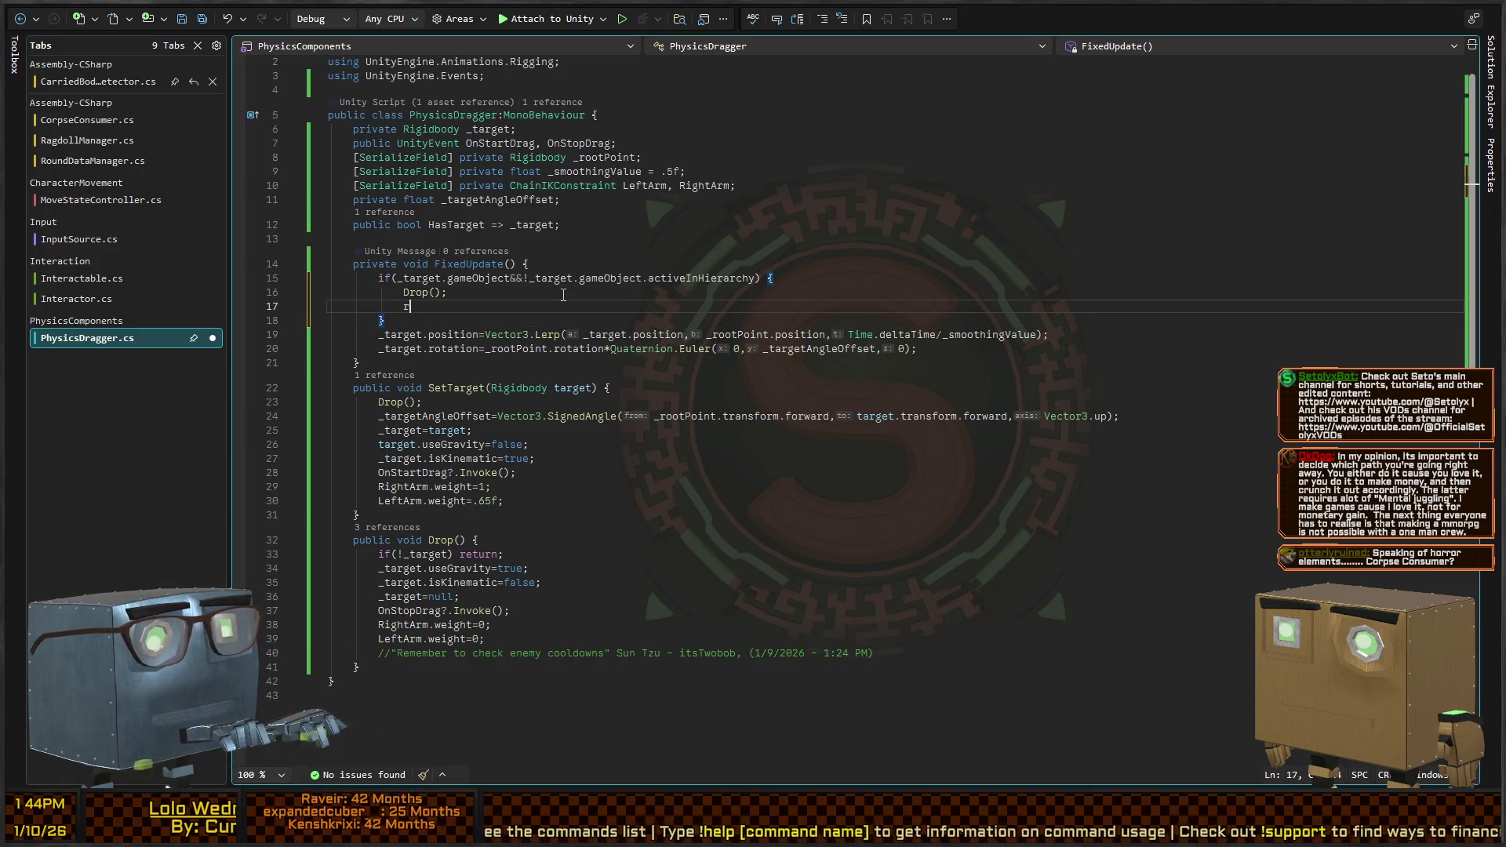
type("eturn;")
key("Down")
key("Return")
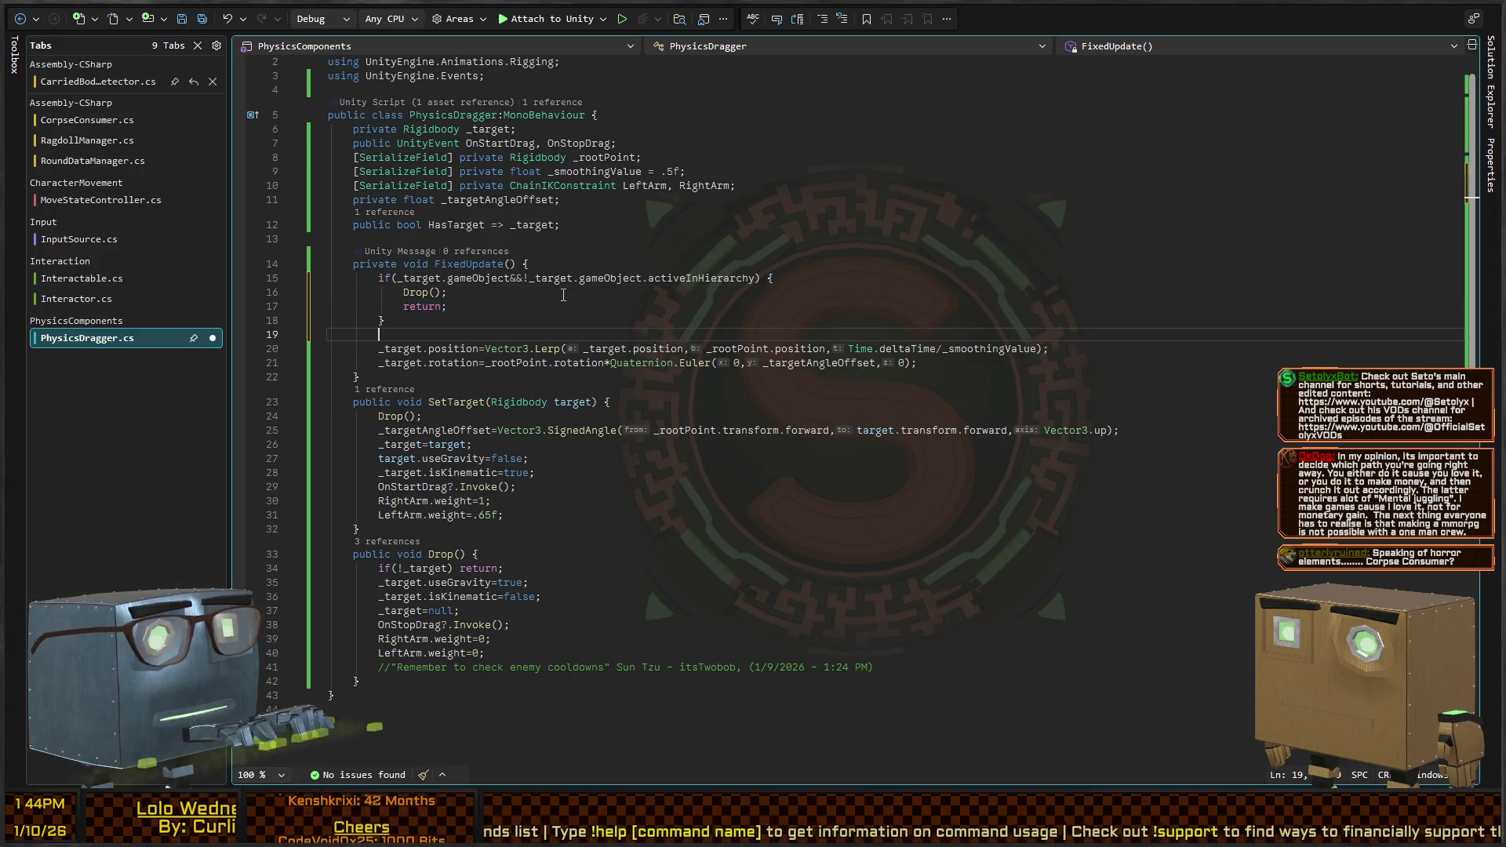
Add if(!_target.gameObject) return; as FixedUpdate's first line, drop the redundant check, and save
type("if(!_target.g")
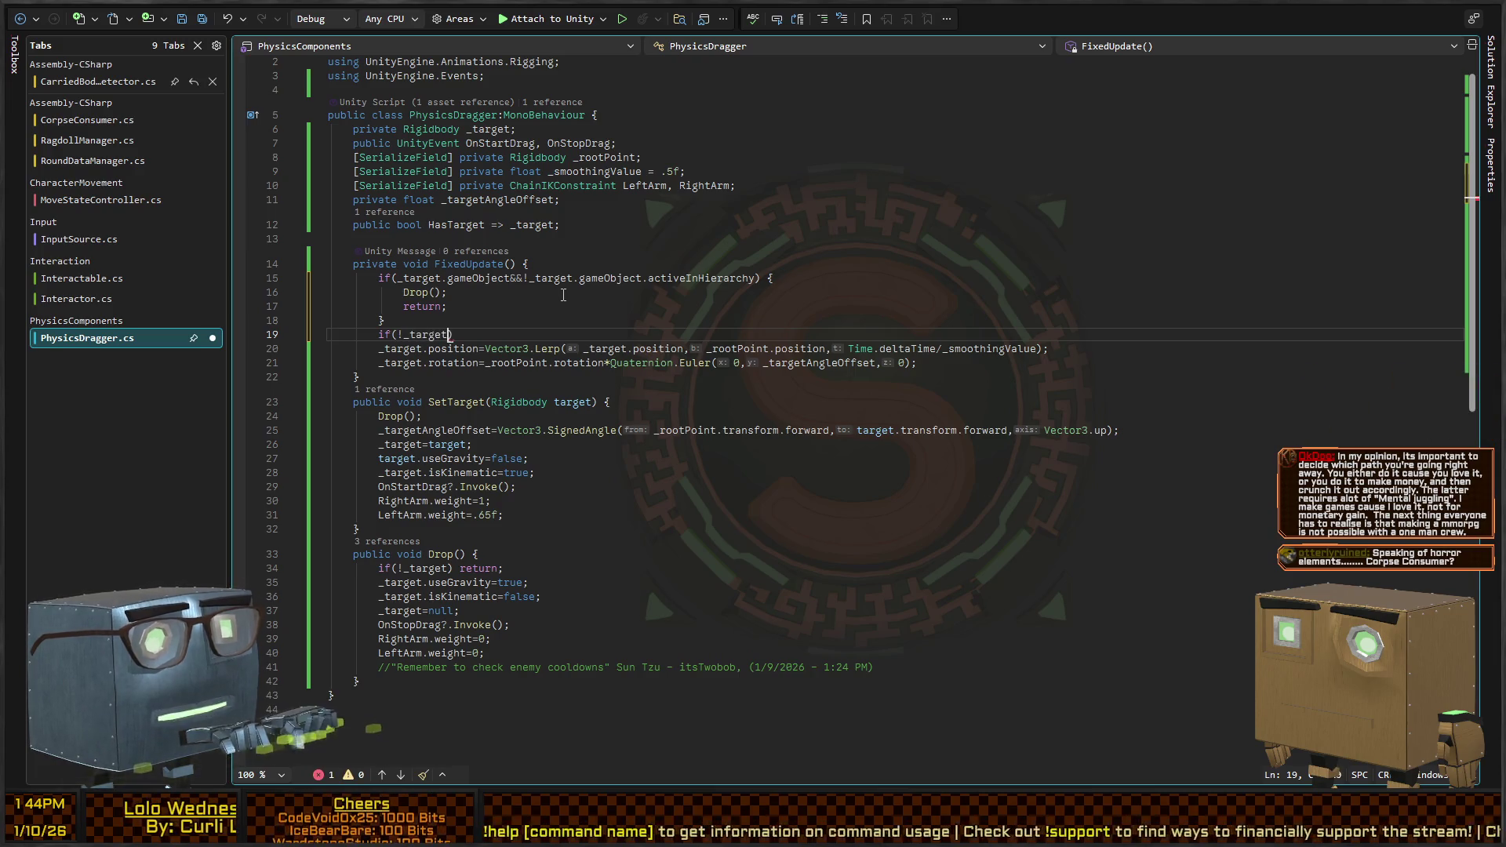
type("ameObject) return;")
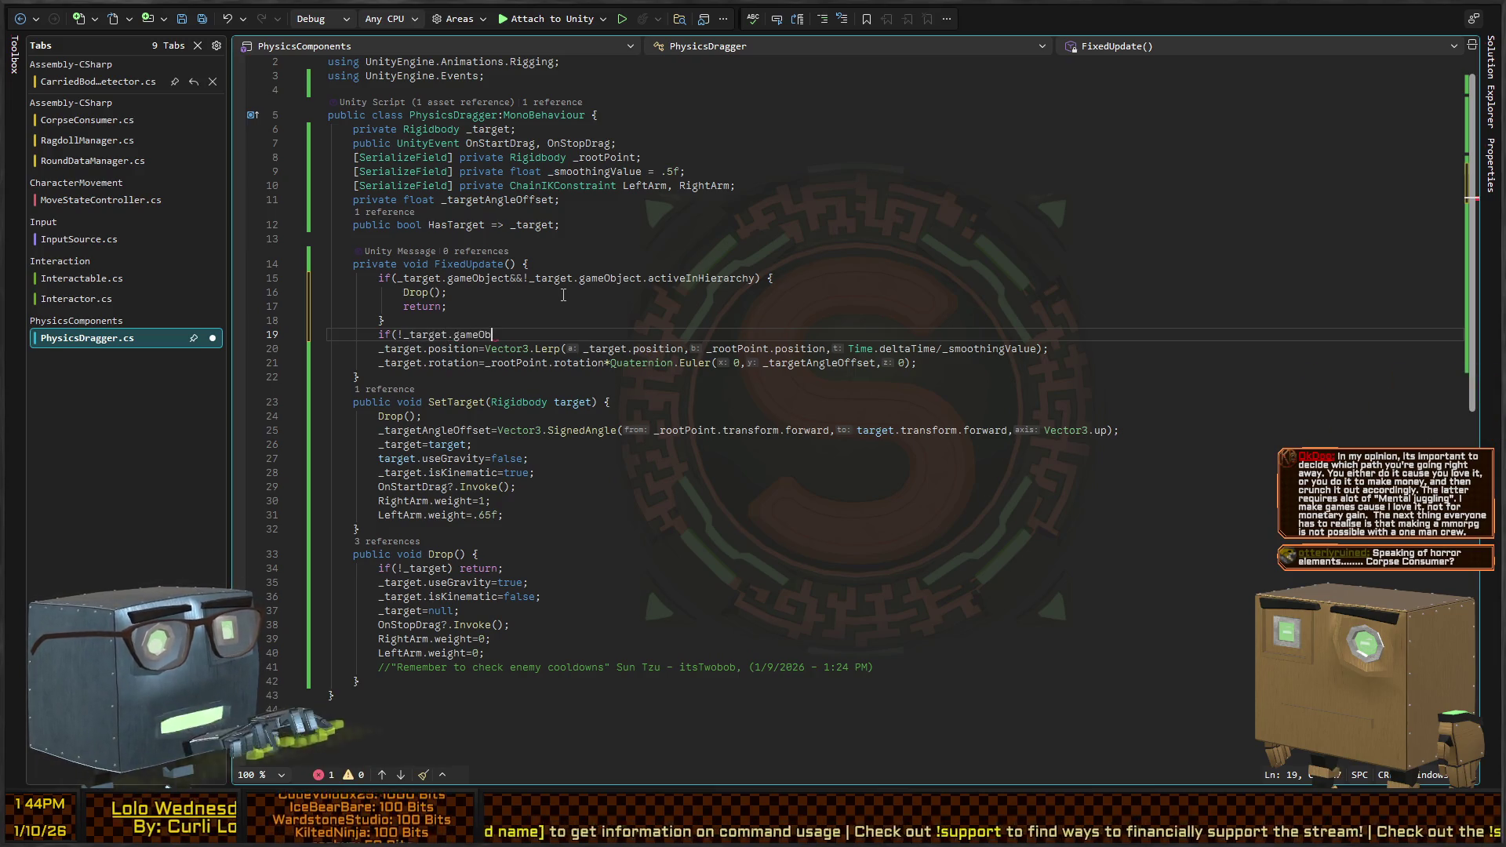
key("alt+Up")
key("alt+Up")
key("alt+Up")
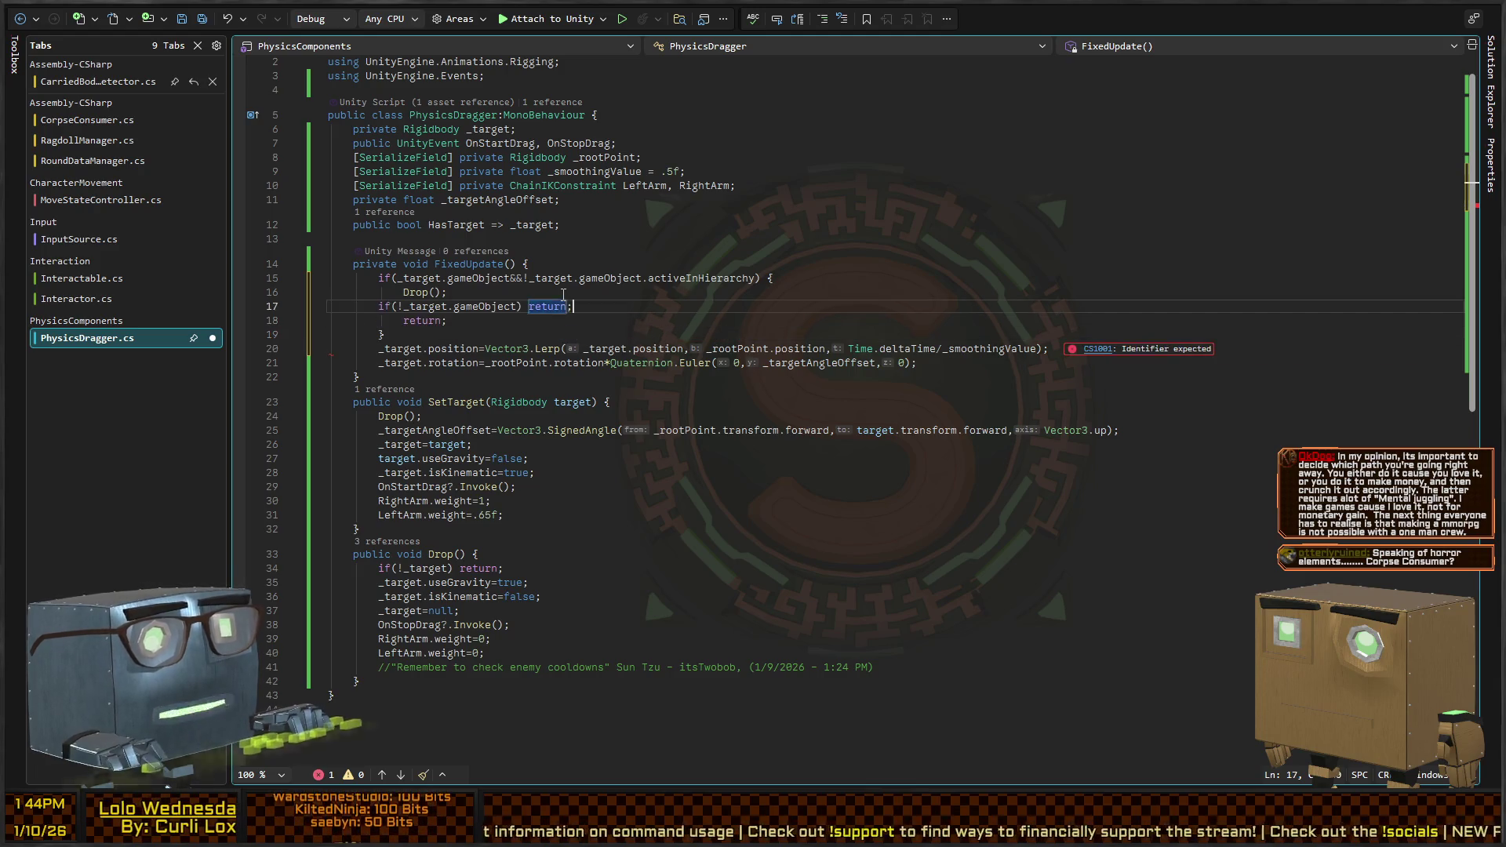
key("Down")
key("ctrl+Left")
key("ctrl+Down")
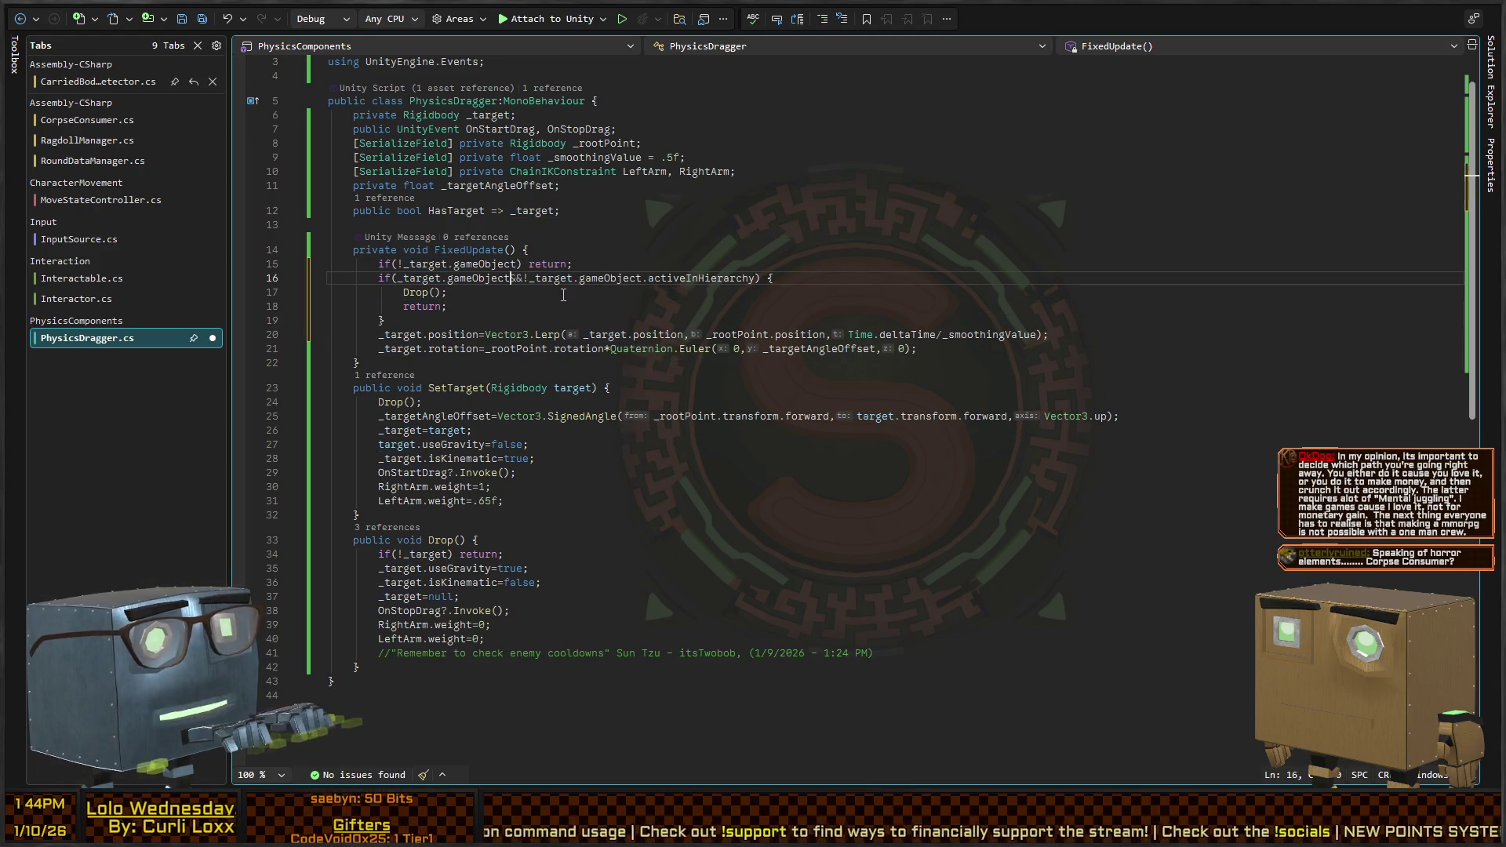
type("!")
key("Left")
key("ctrl+shift+Left")
key("ctrl+shift+Left")
key("ctrl+shift+Left")
key("Delete")
key("Delete")
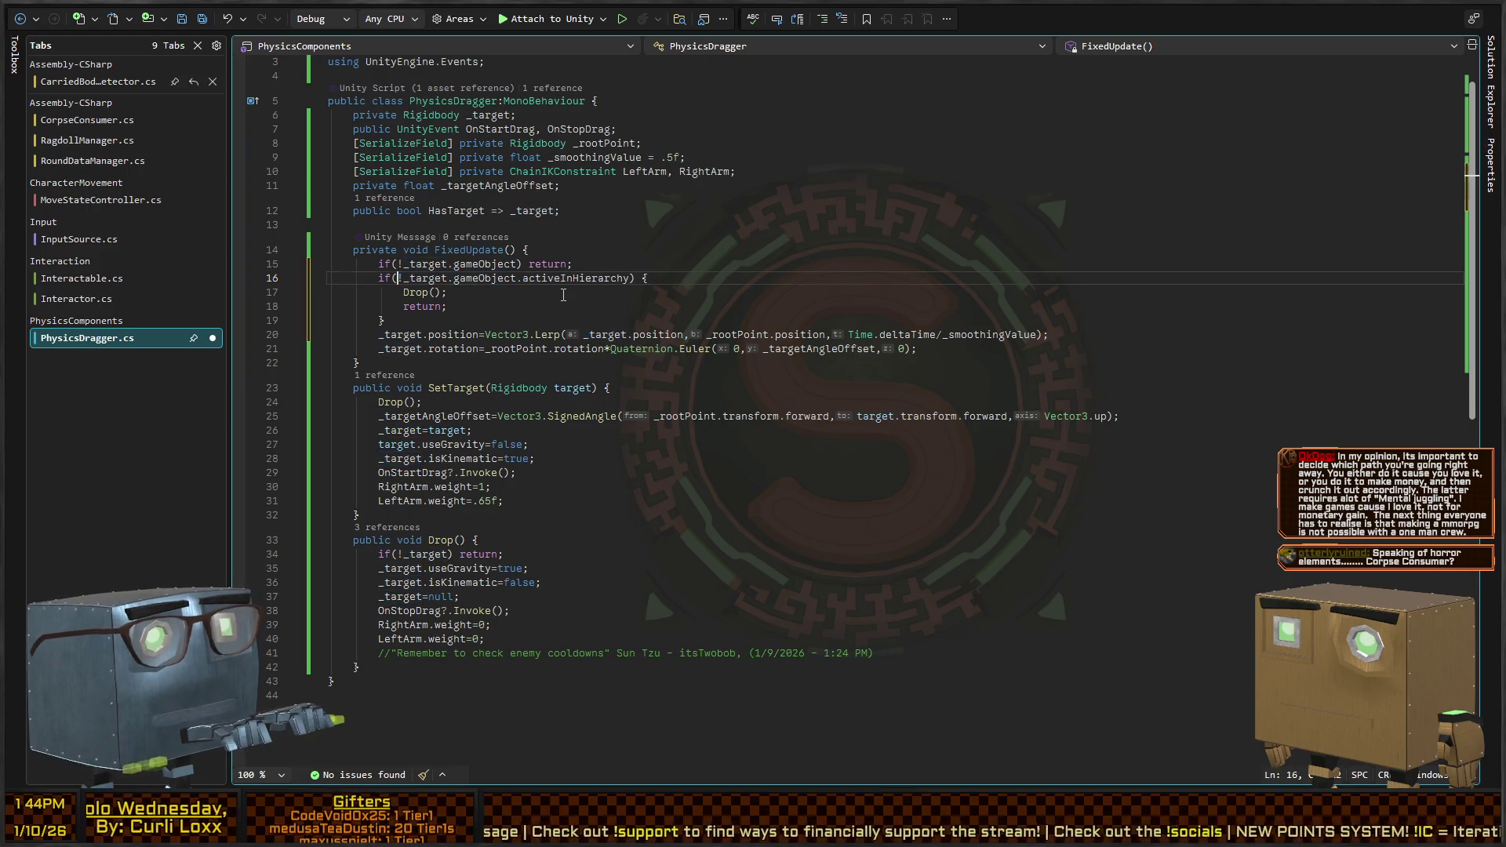
key("ctrl+Right")
key("ctrl+Right")
key("ctrl+Right")
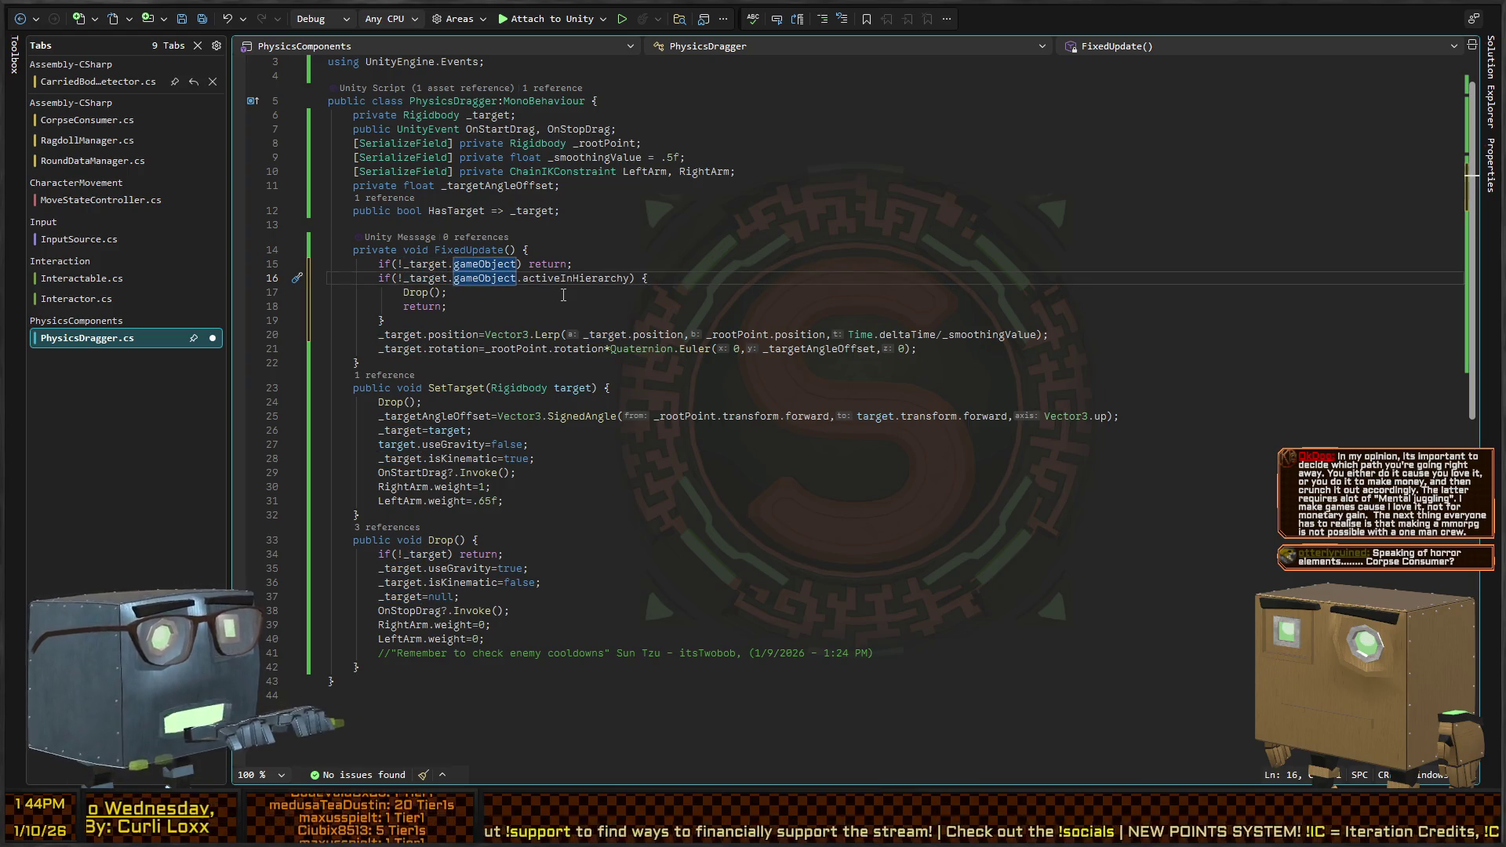
key("ctrl+s")
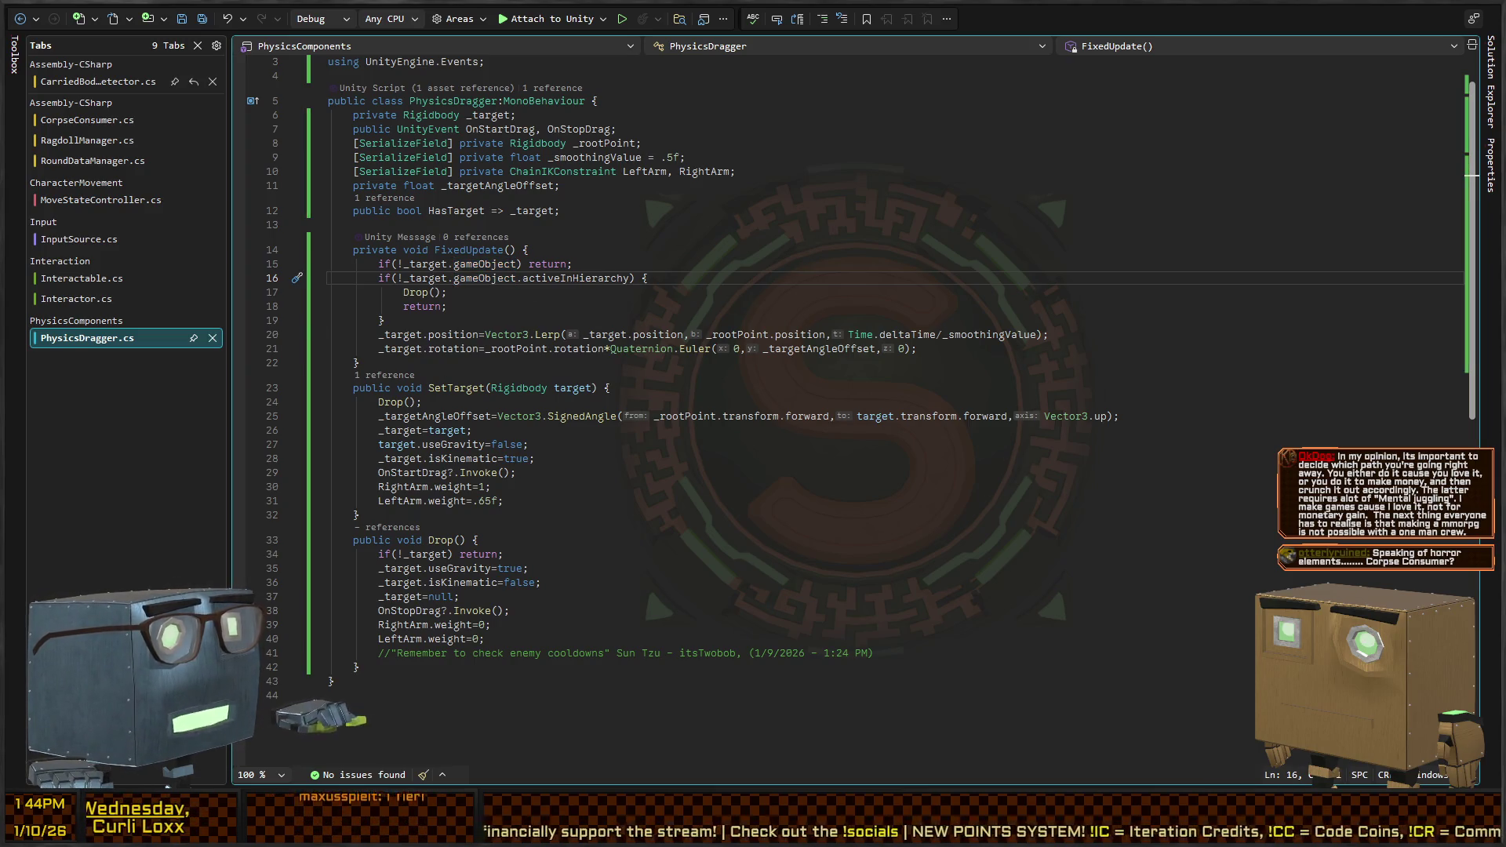
key("alt+Tab")
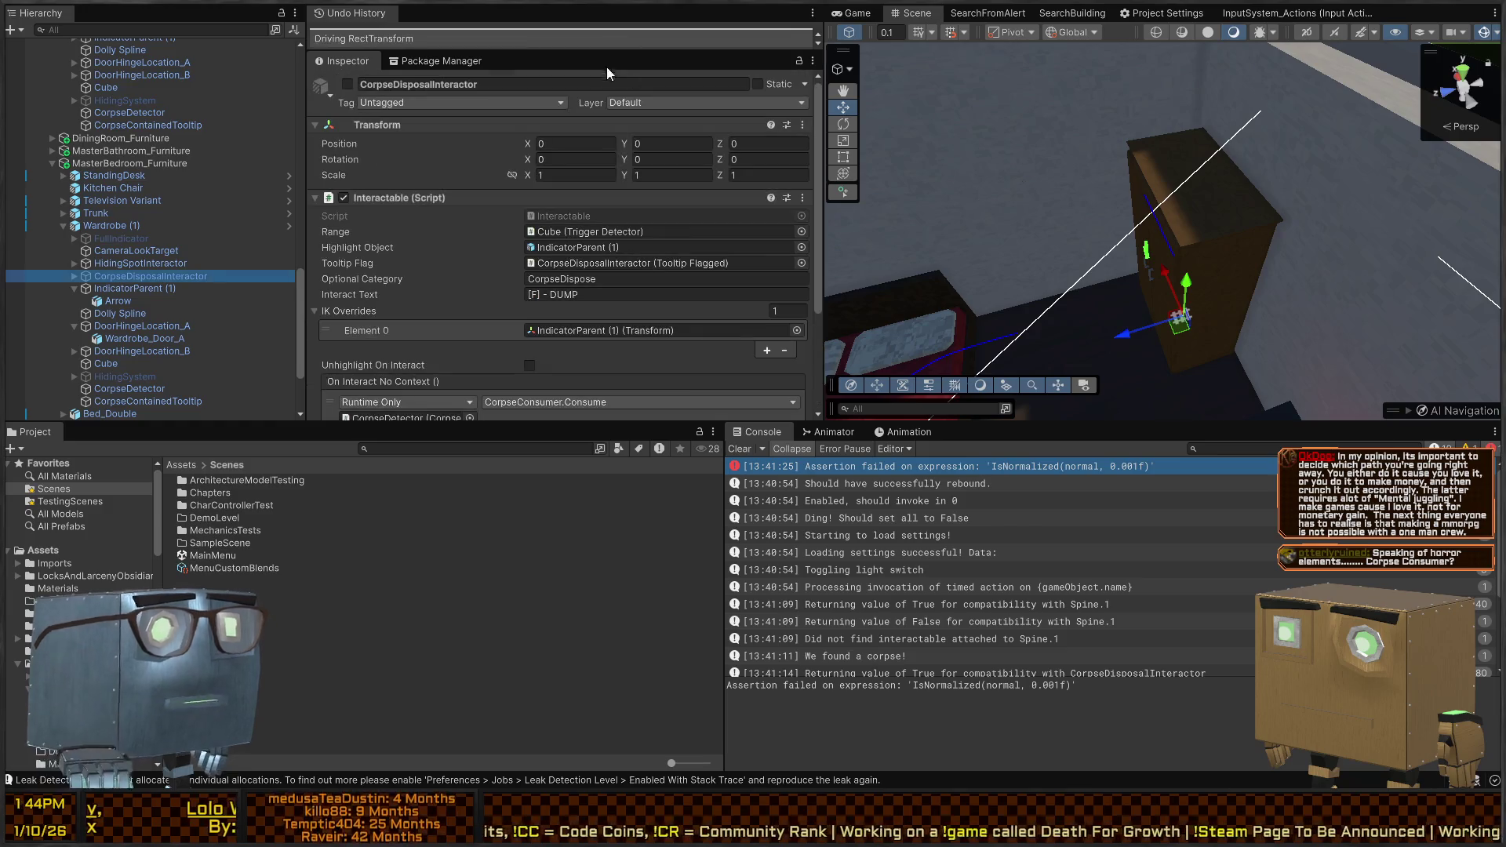
Show the Game view maximized to fill the whole editor
left_click(855, 13)
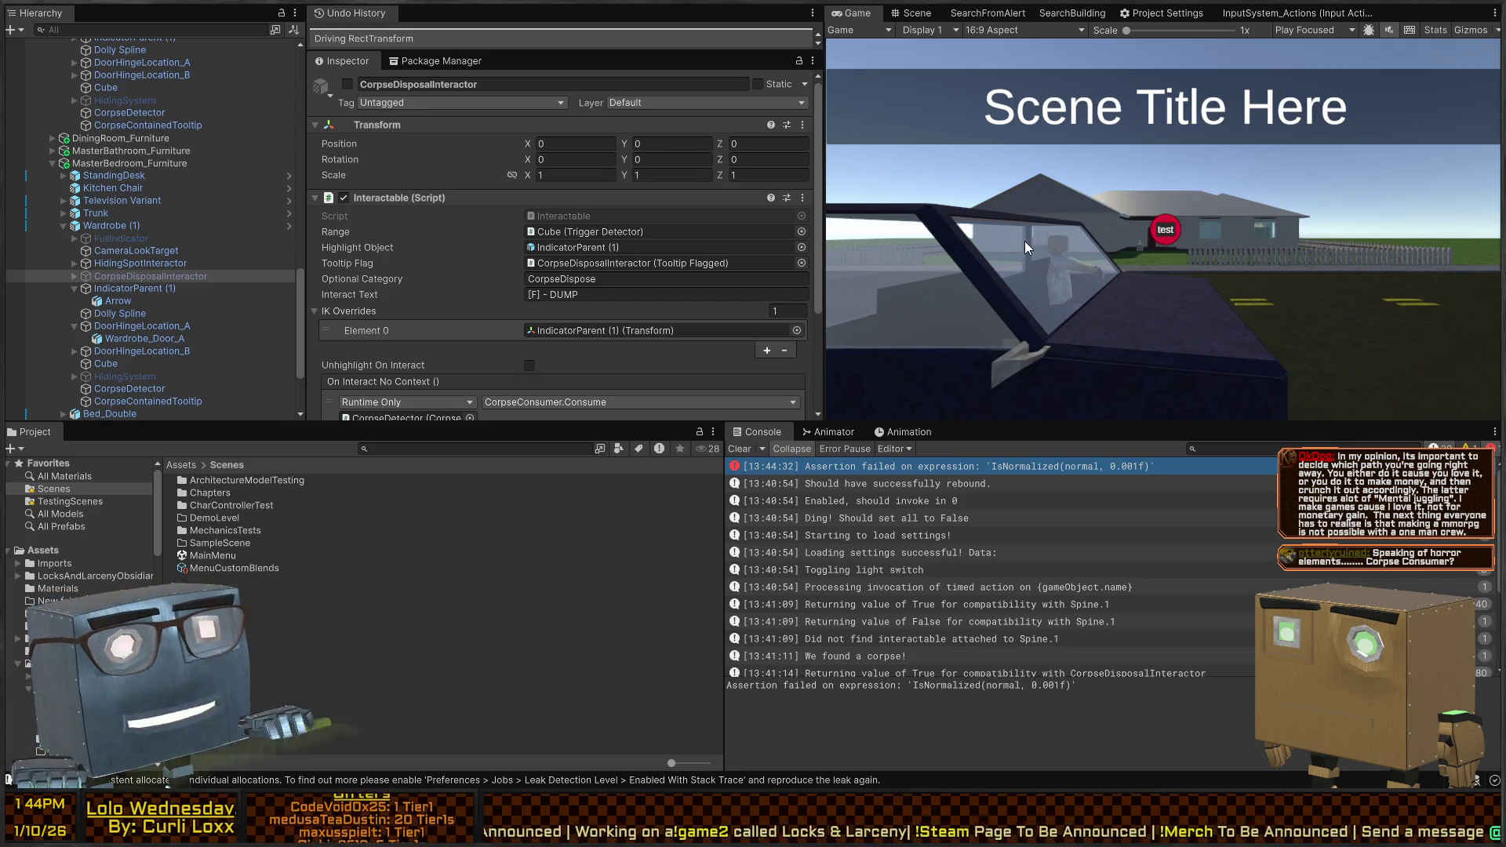
key("shift+space")
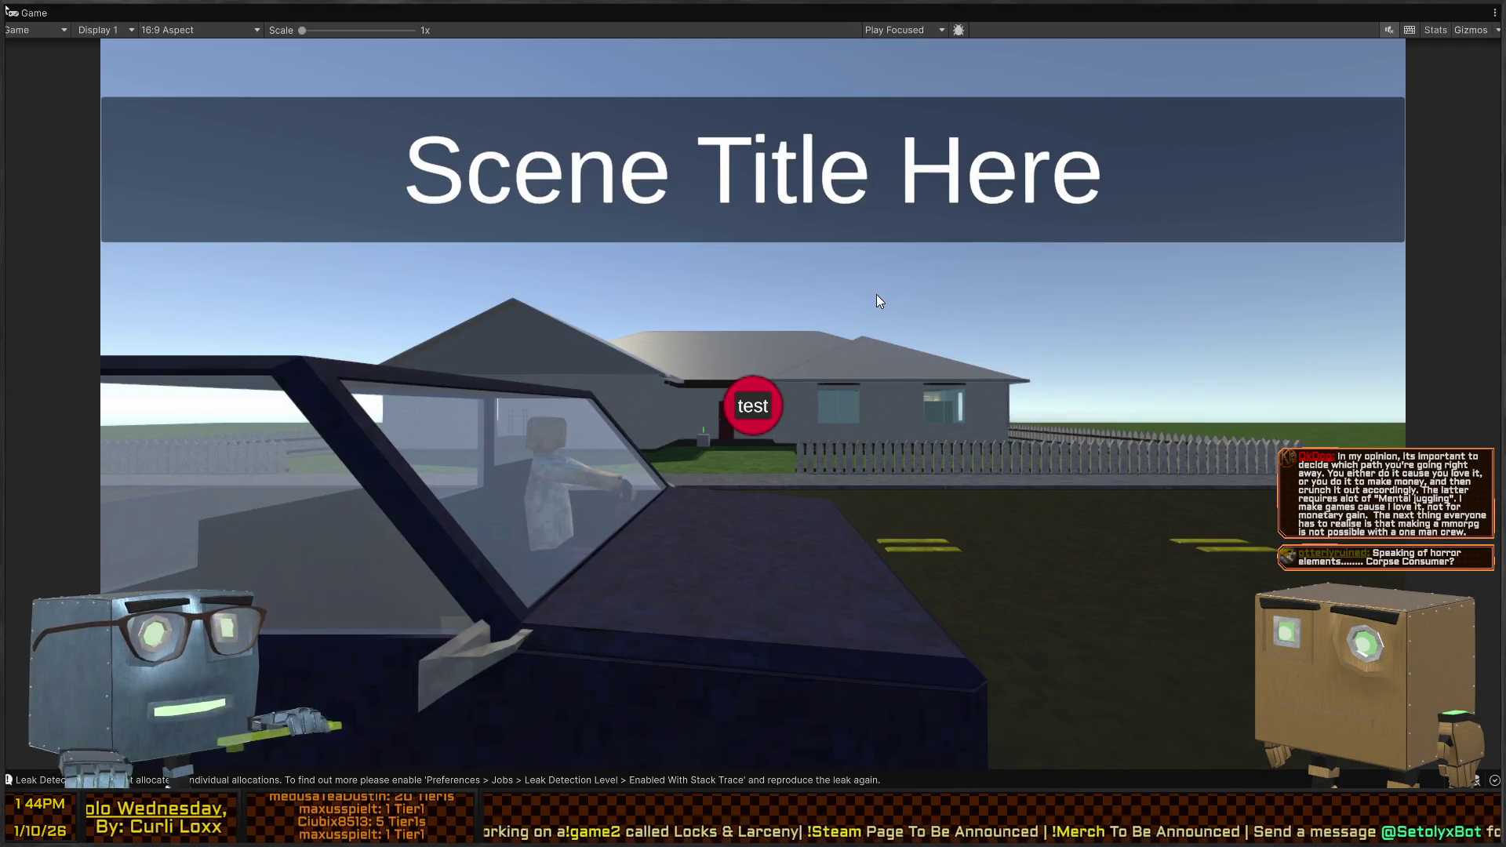
Start the level and walk through the bathroom door into the bedroom
left_click(868, 323)
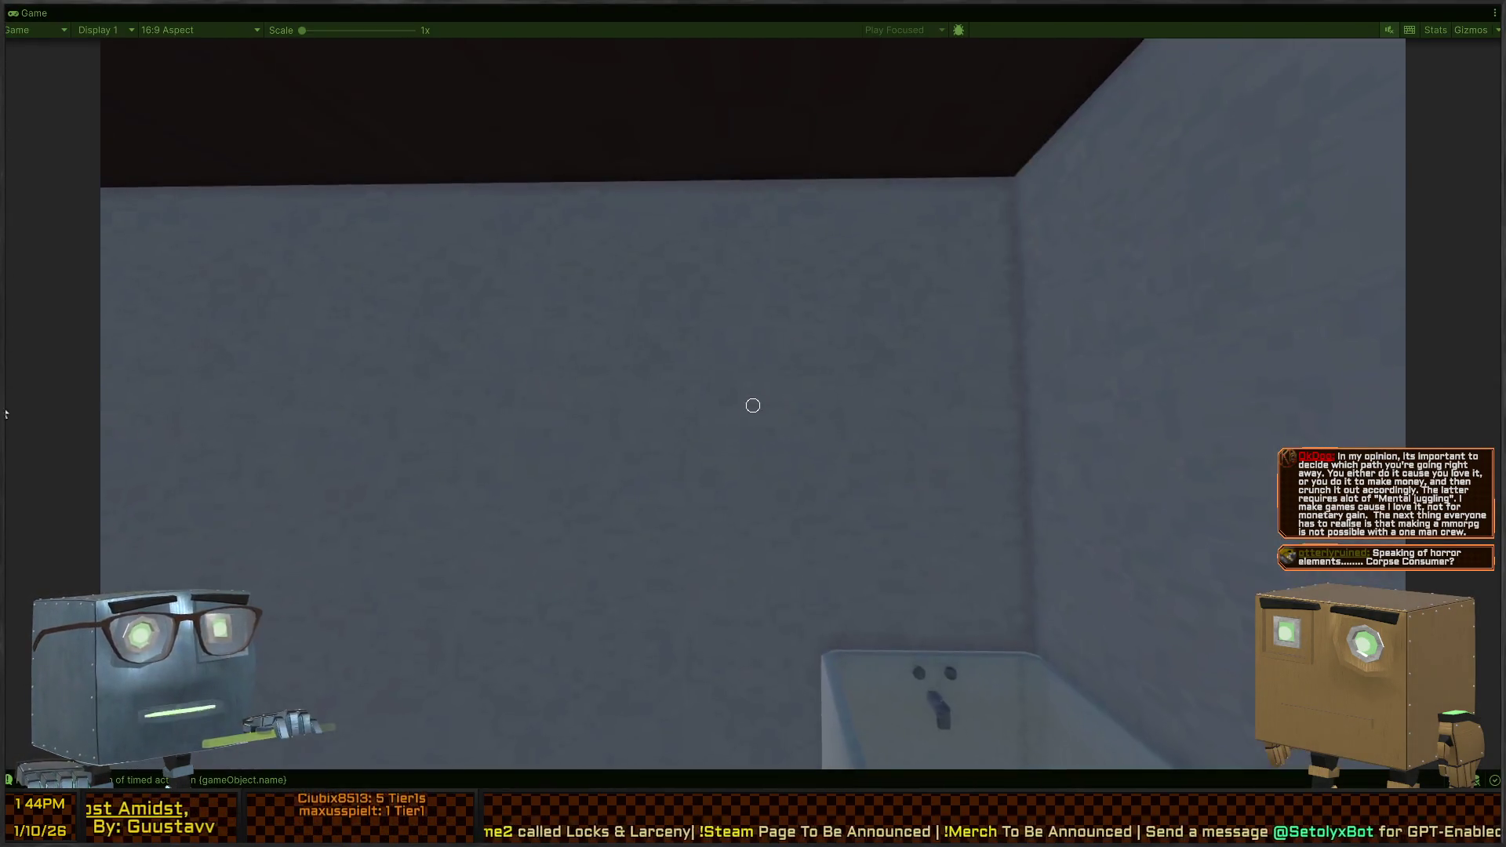
key("w")
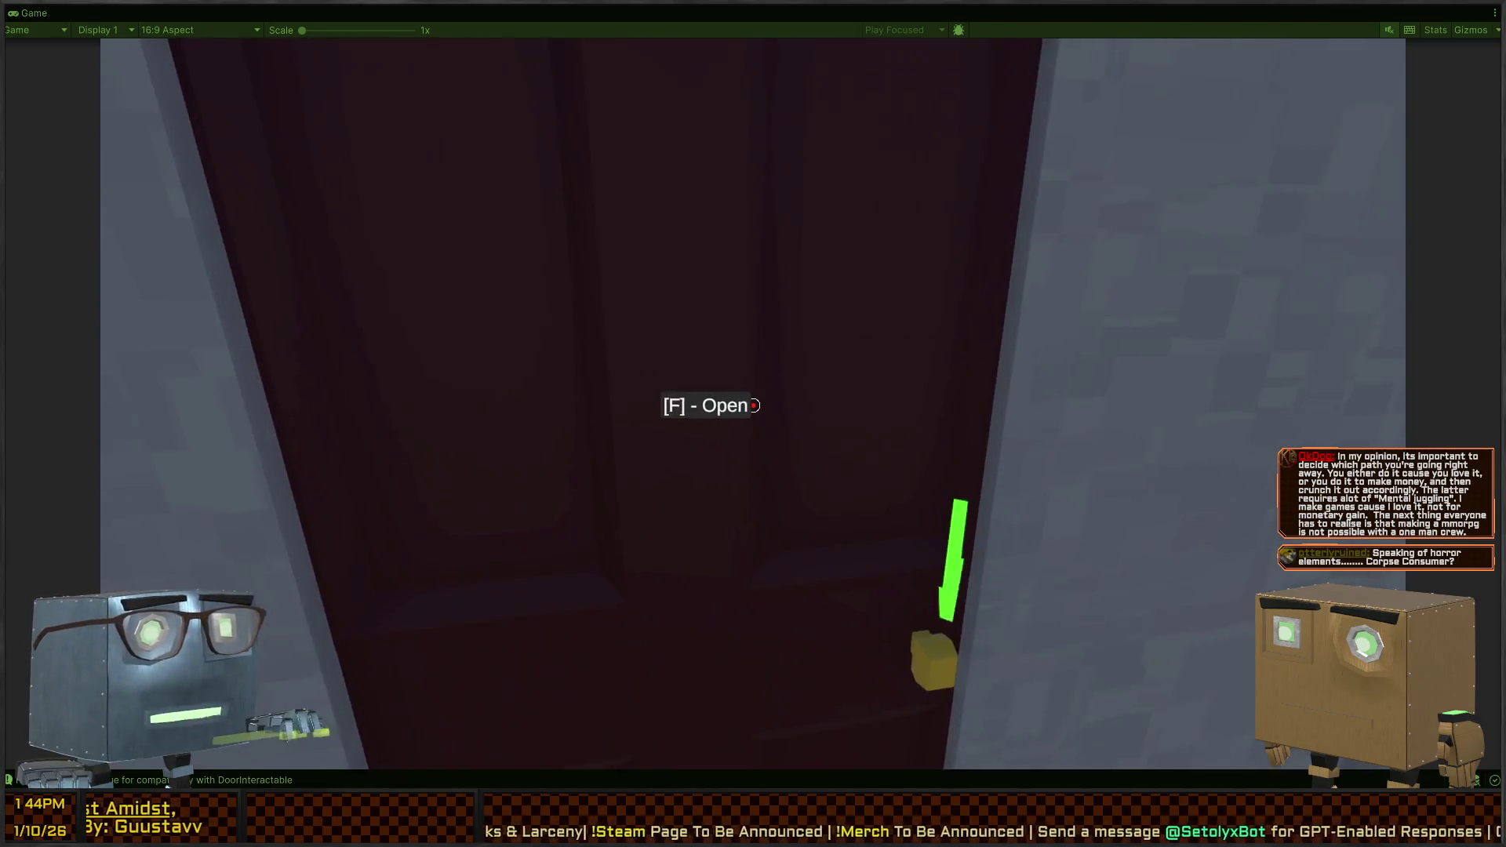
key("f")
key("w")
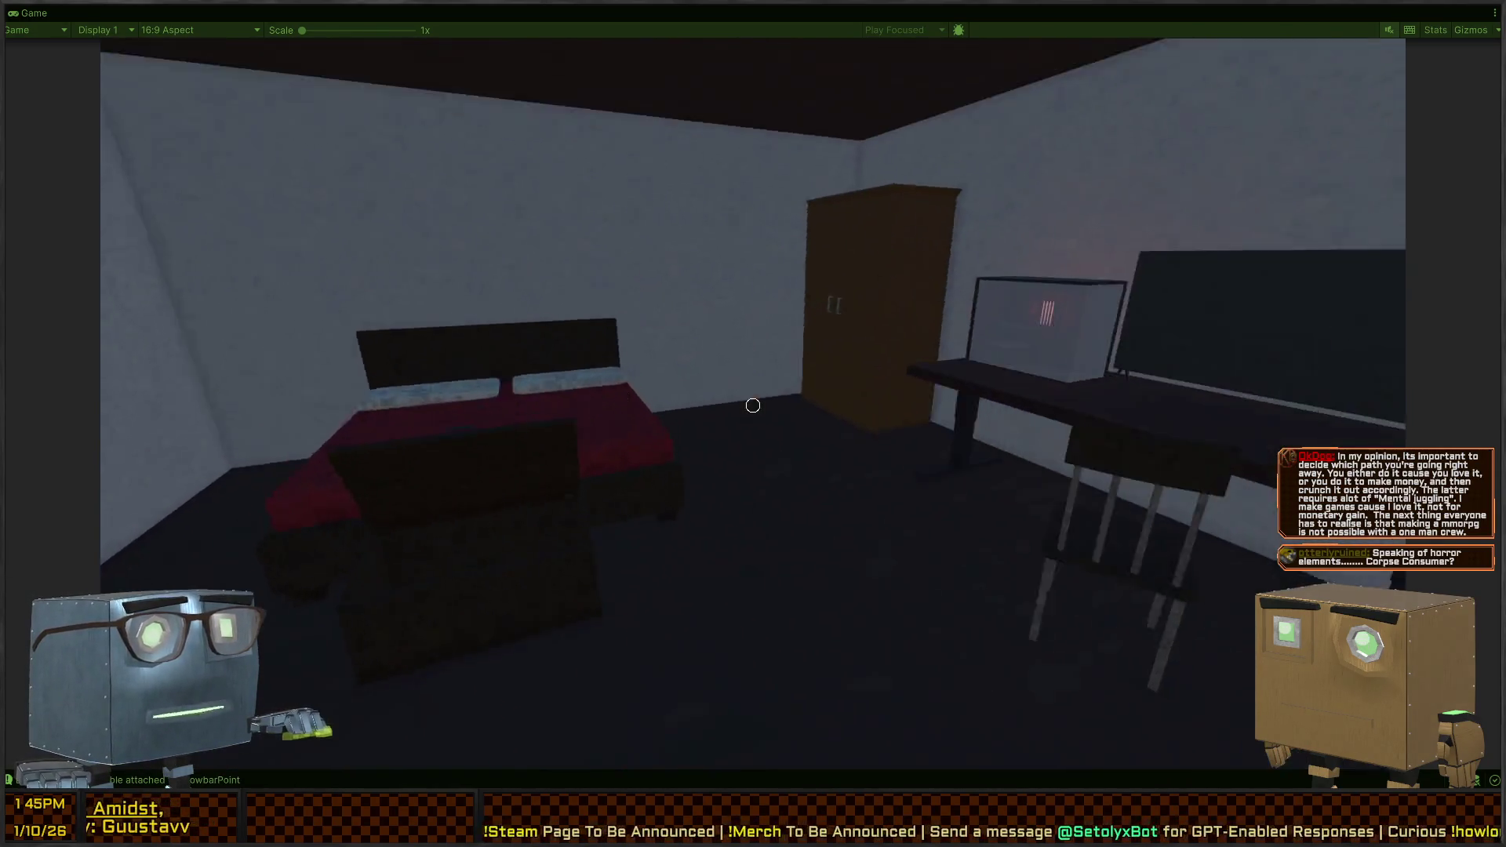
key("w")
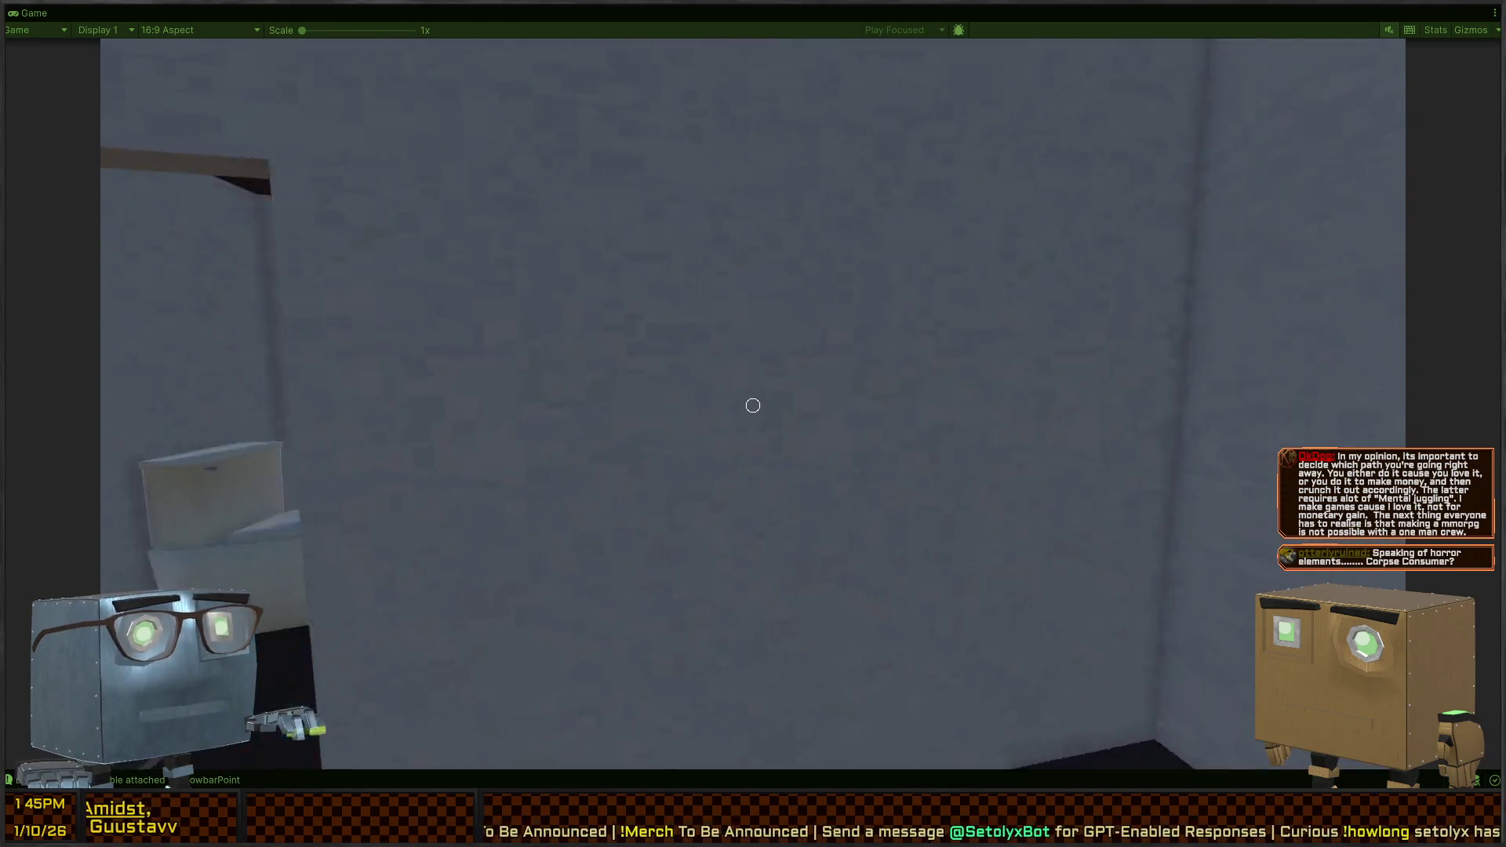
Free the view from first-person control, then stop and restart Play mode
key("Escape")
key("ctrl+p")
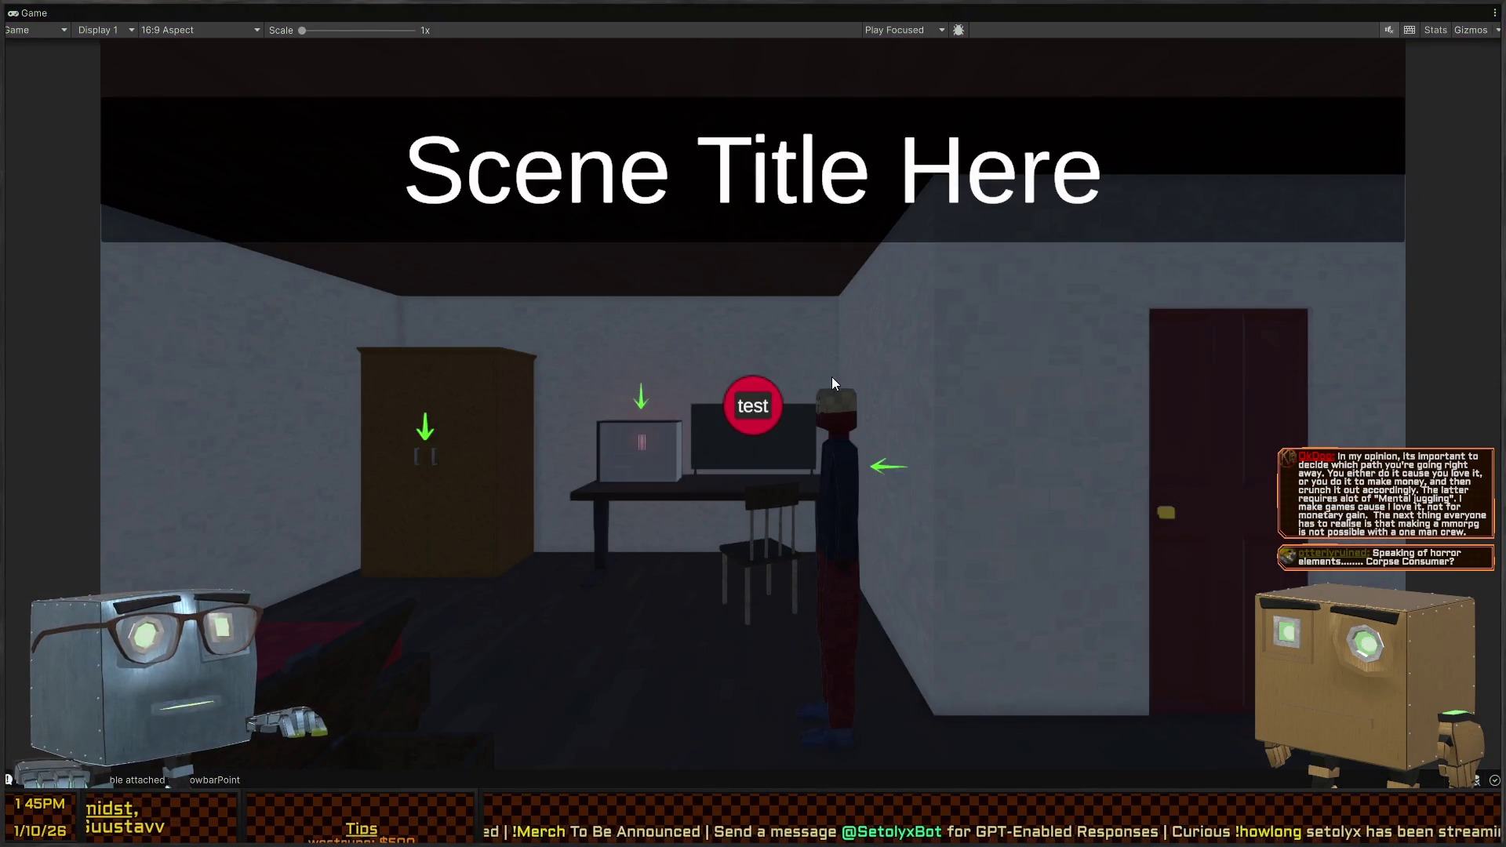
key("ctrl+p")
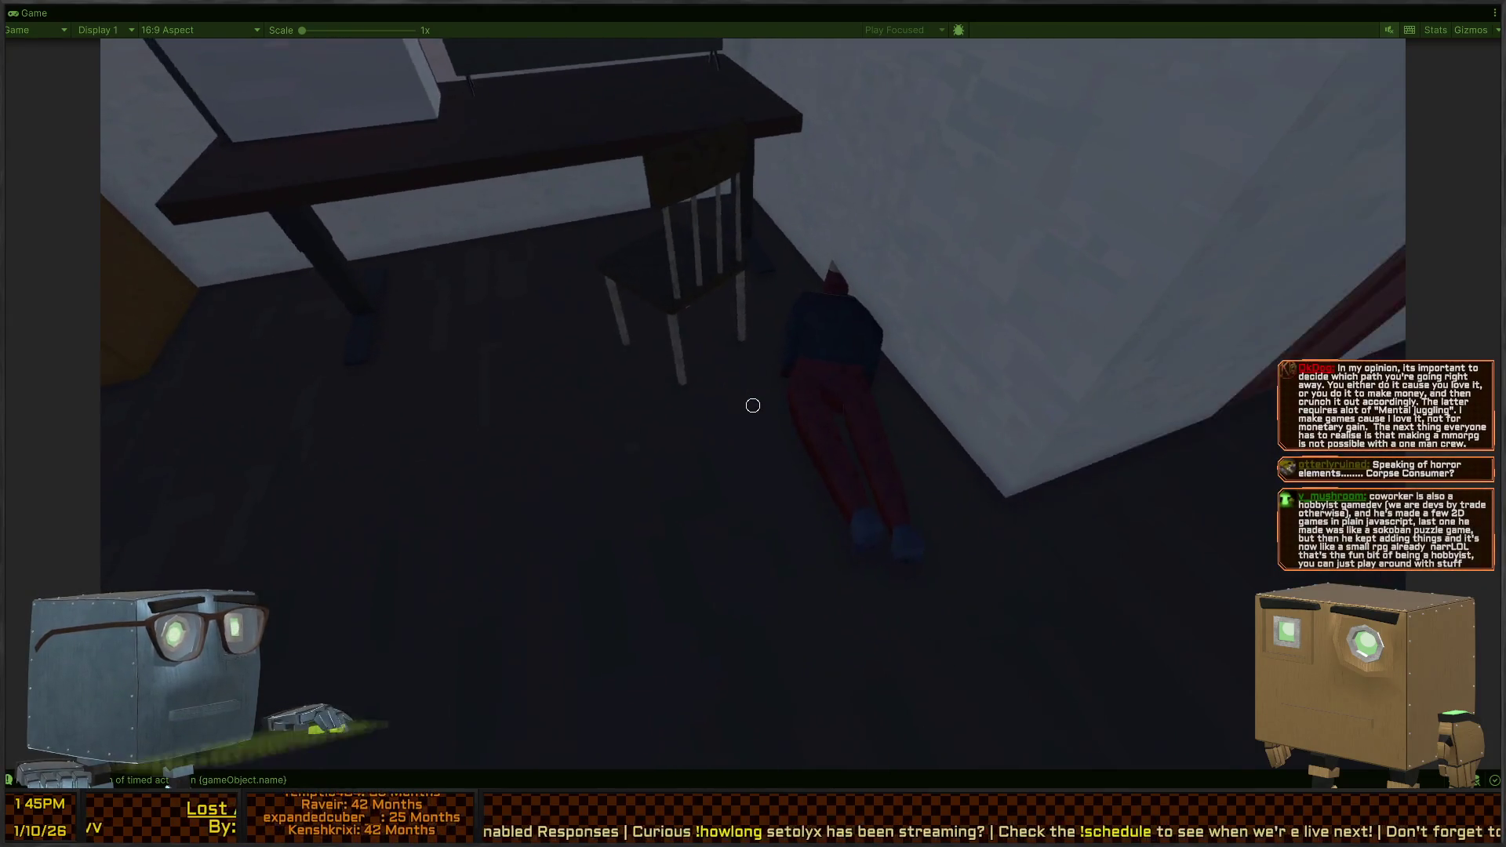
Drag the knocked-out guard's body to the wardrobe and dump it inside
key("w")
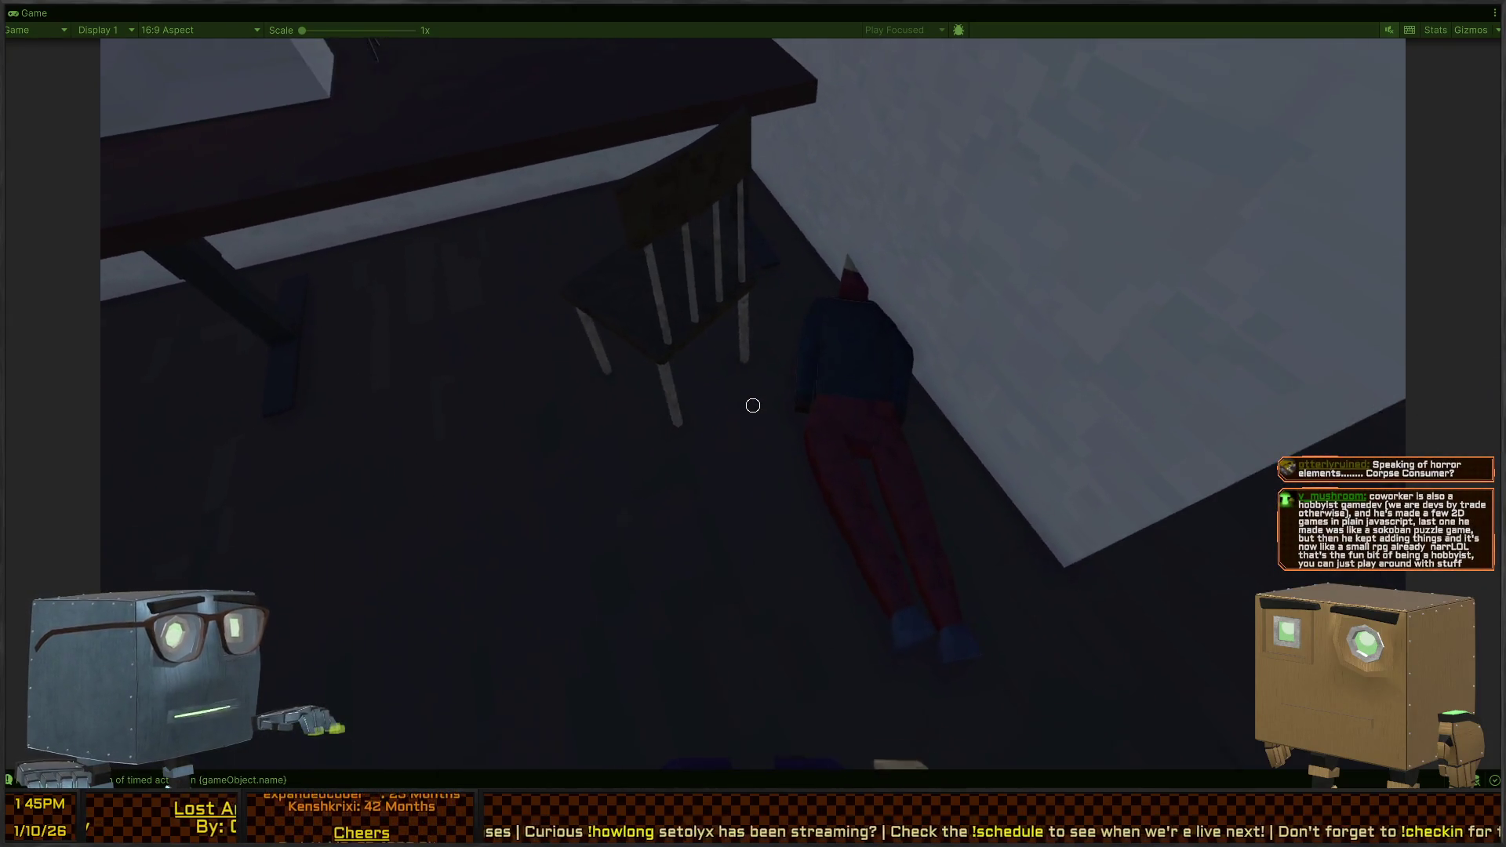
key("w")
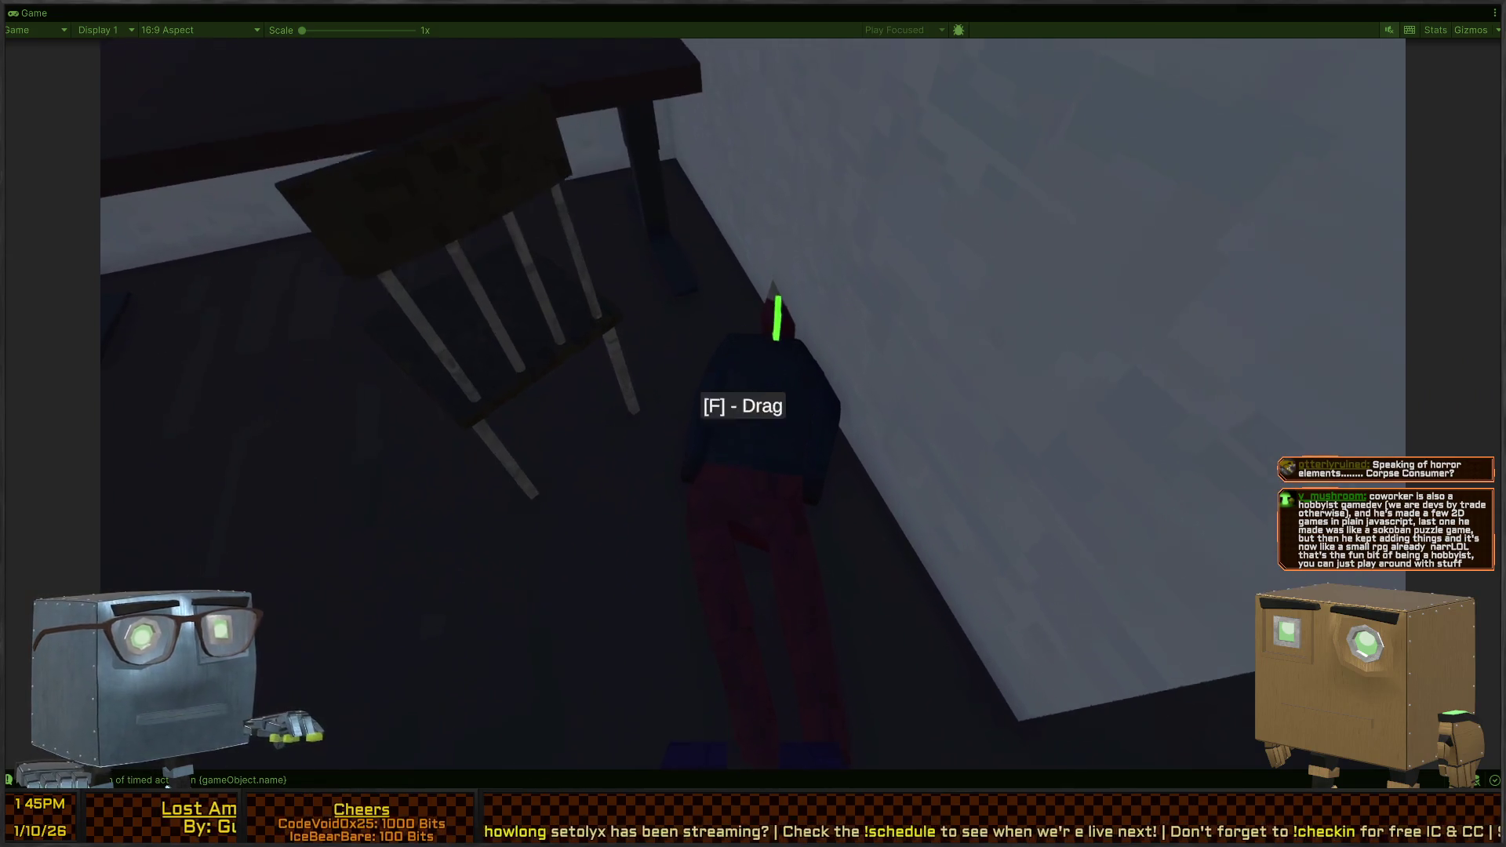
key("f")
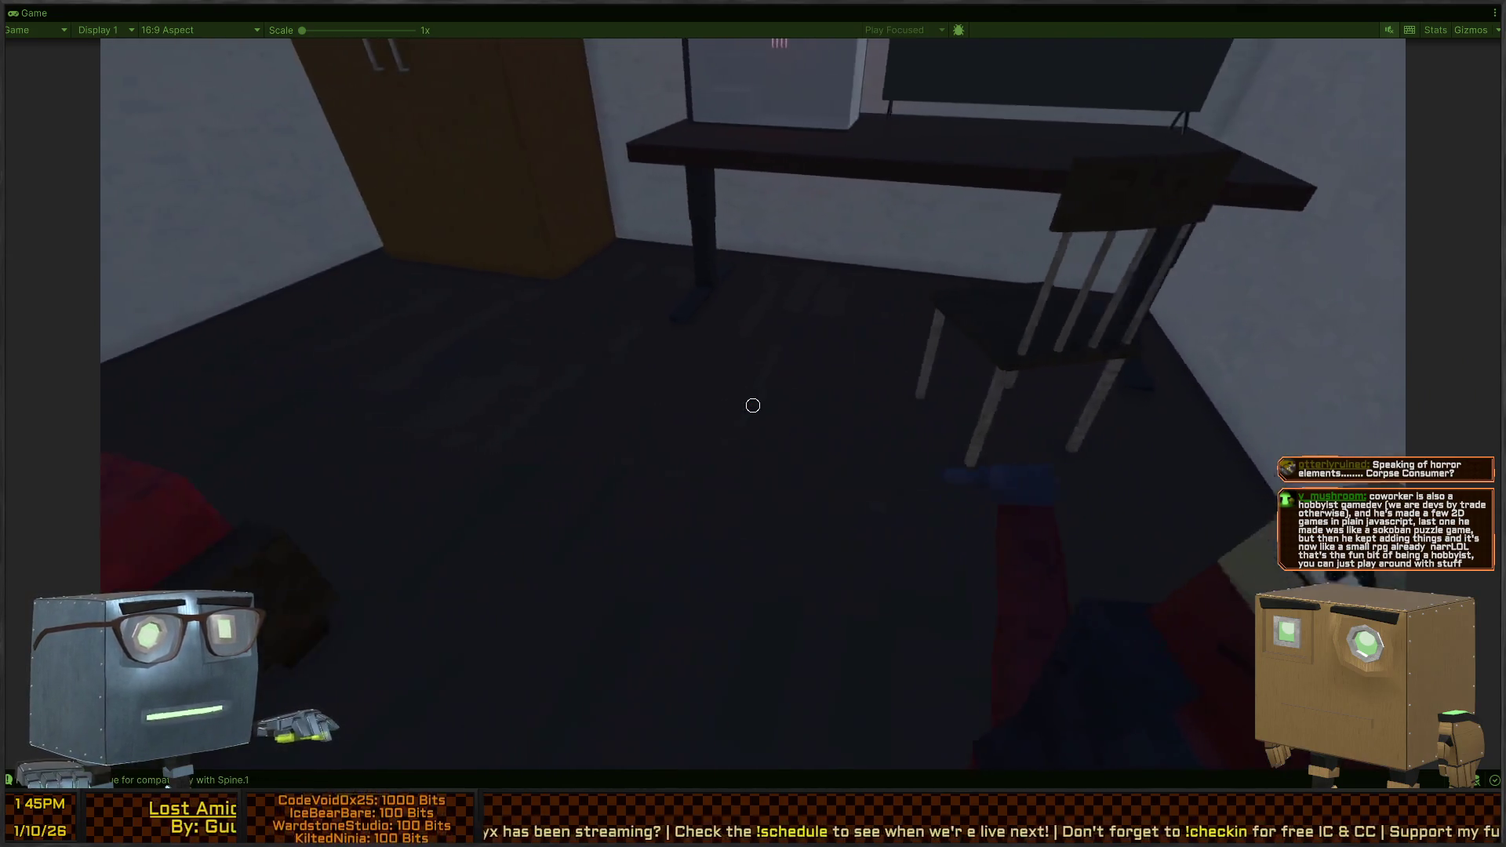
key("w")
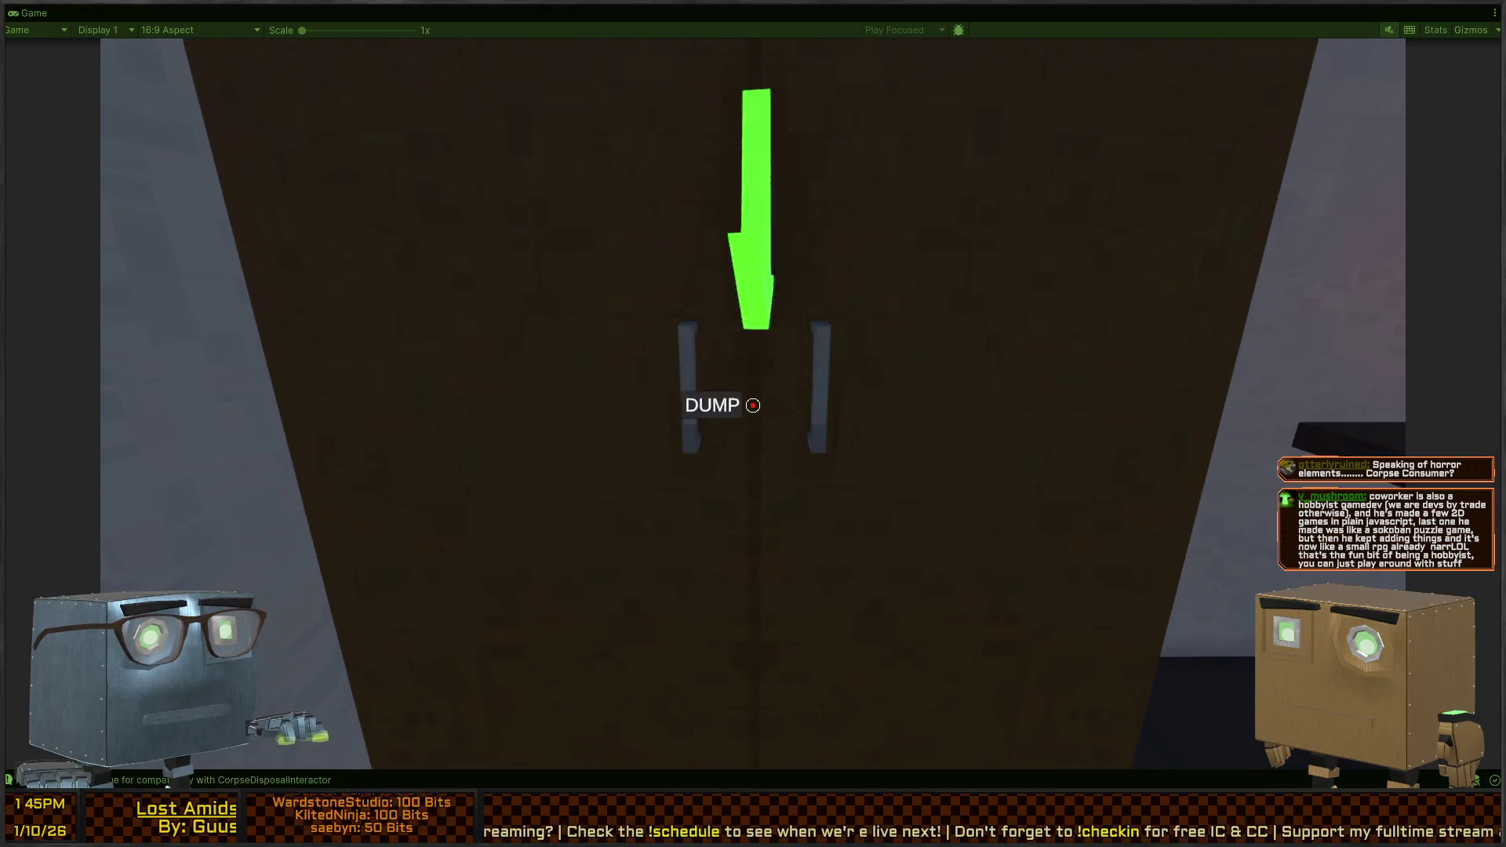
key("f")
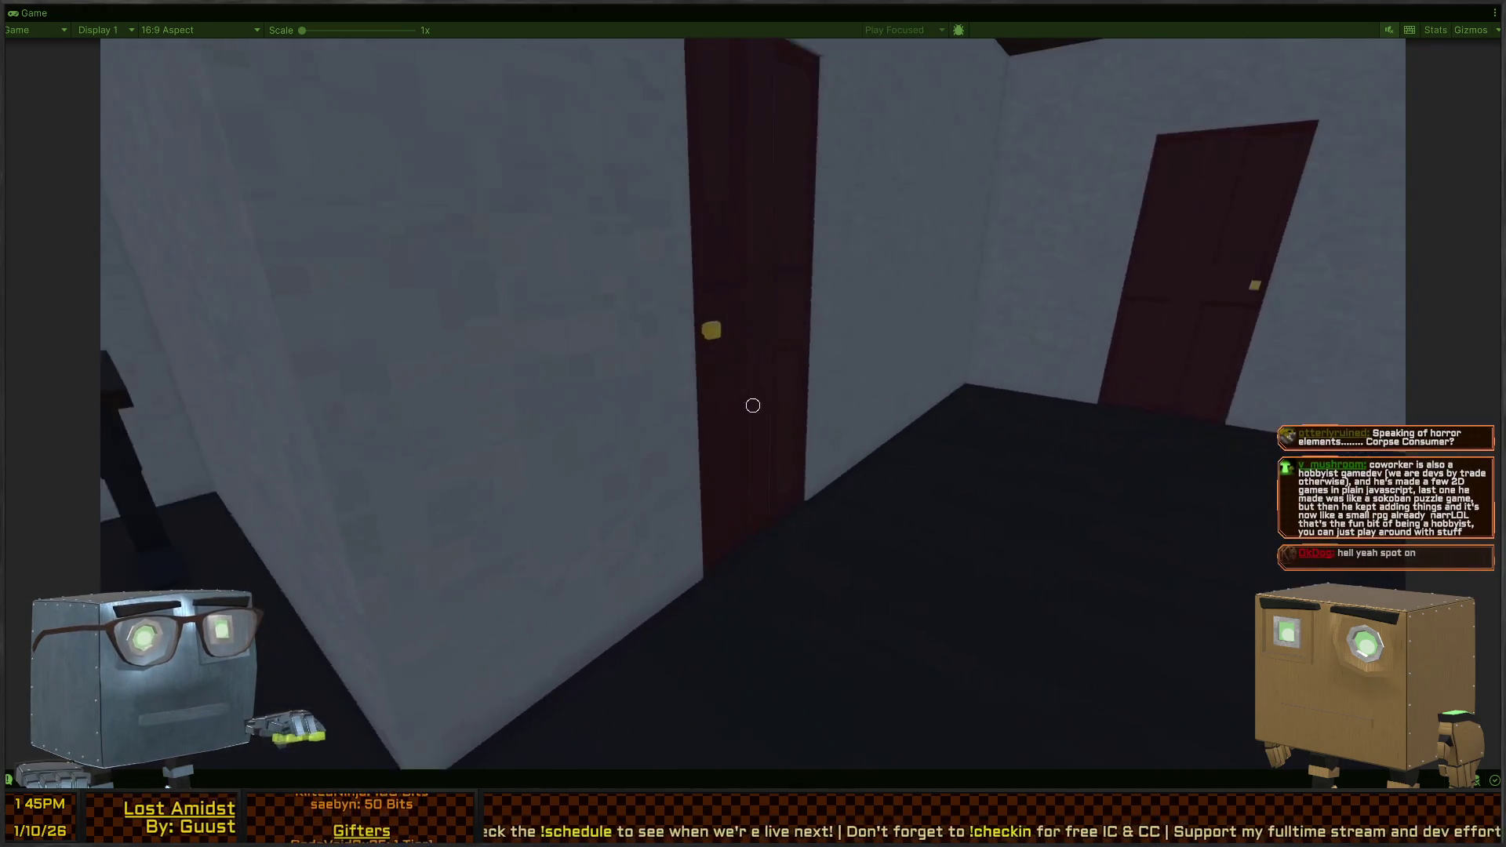
Check the wardrobe is full, then go out through the red hallway door and another door
key("w")
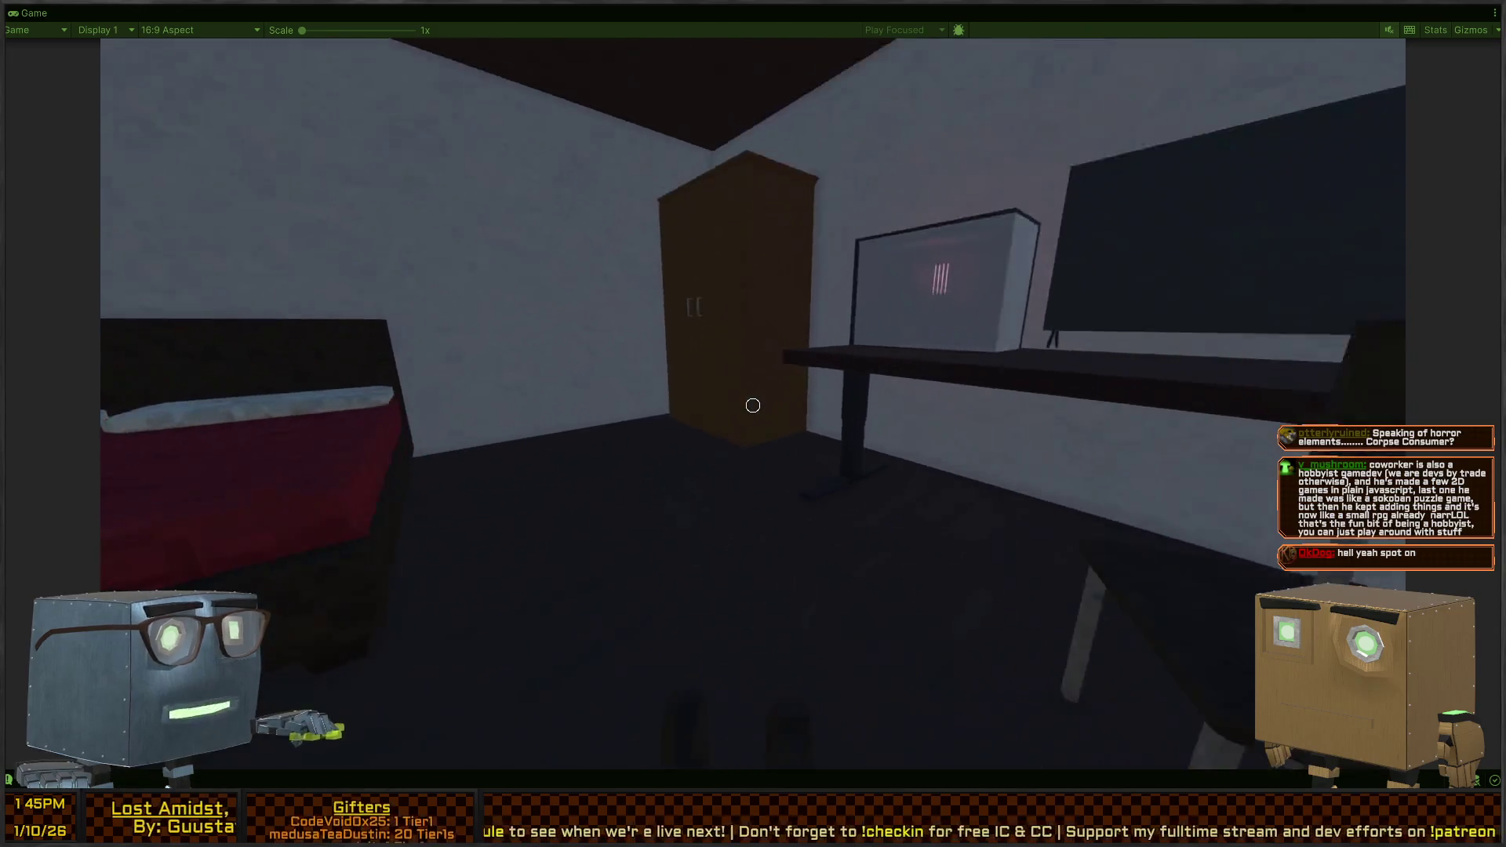
key("w")
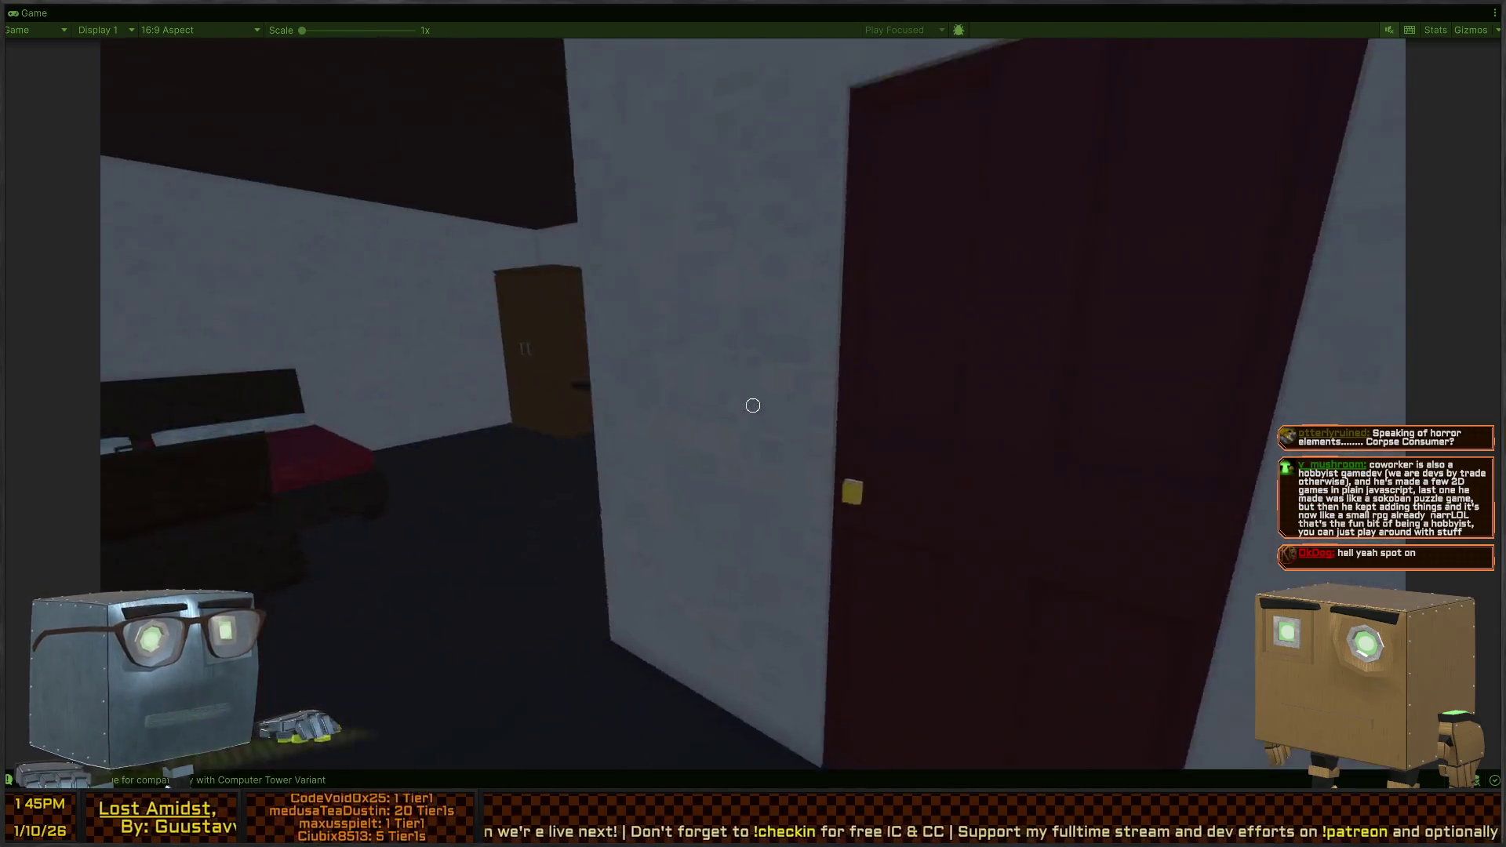
key("w")
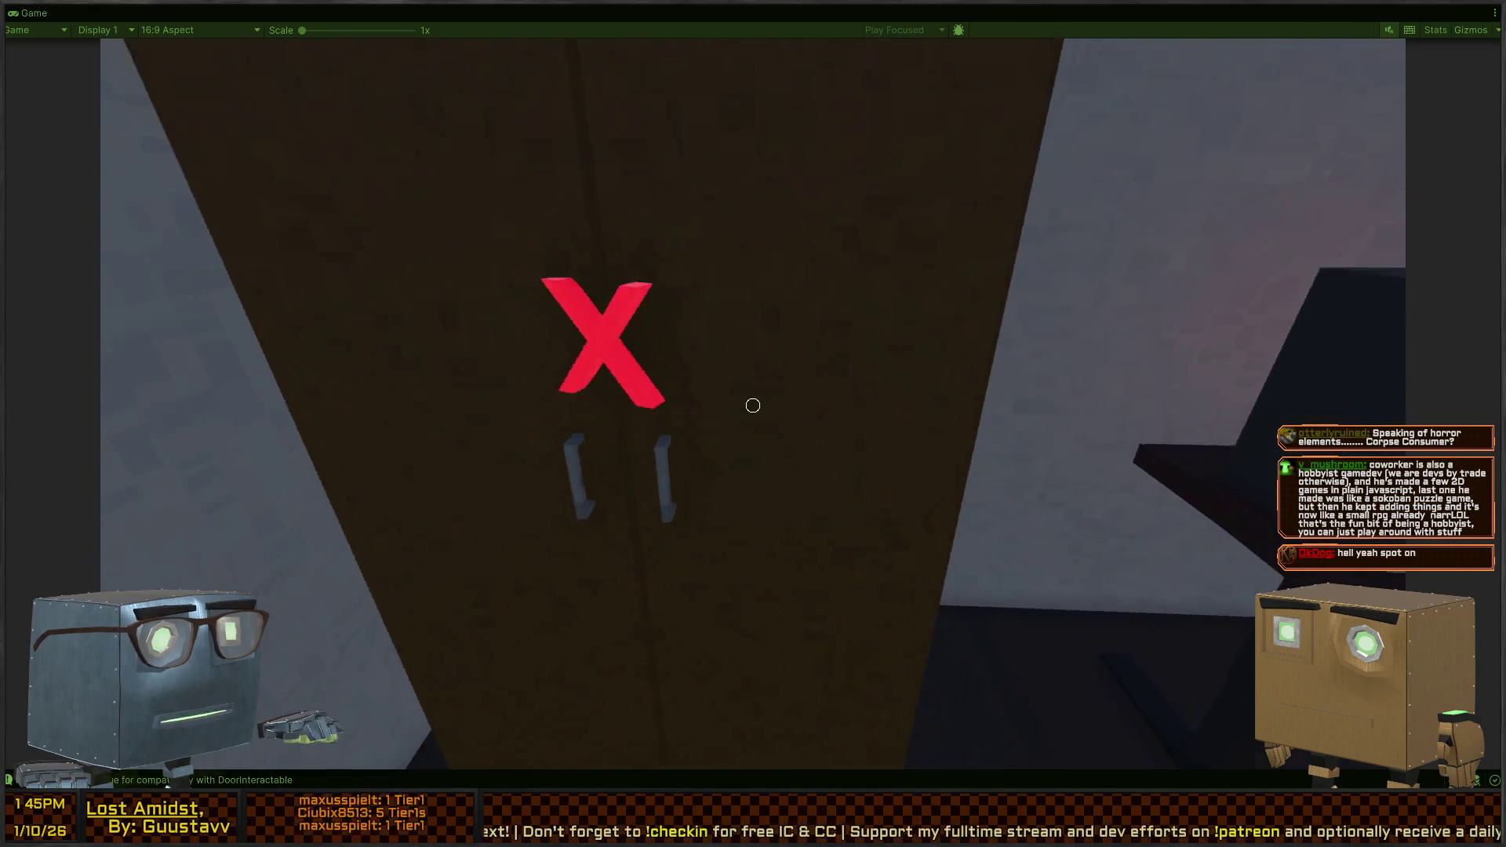
key("s")
key("w")
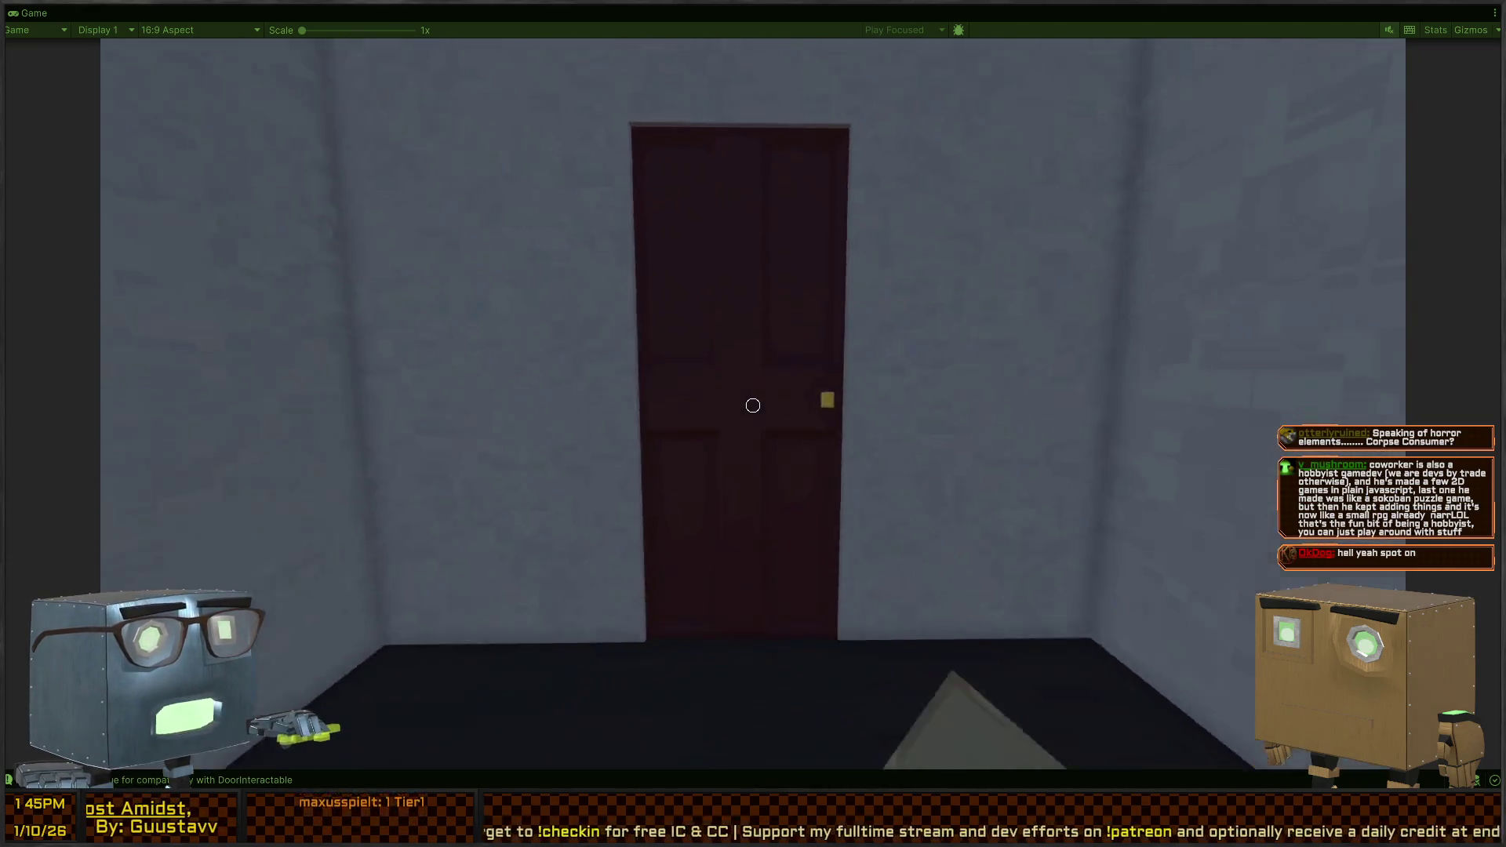
key("w")
key("f")
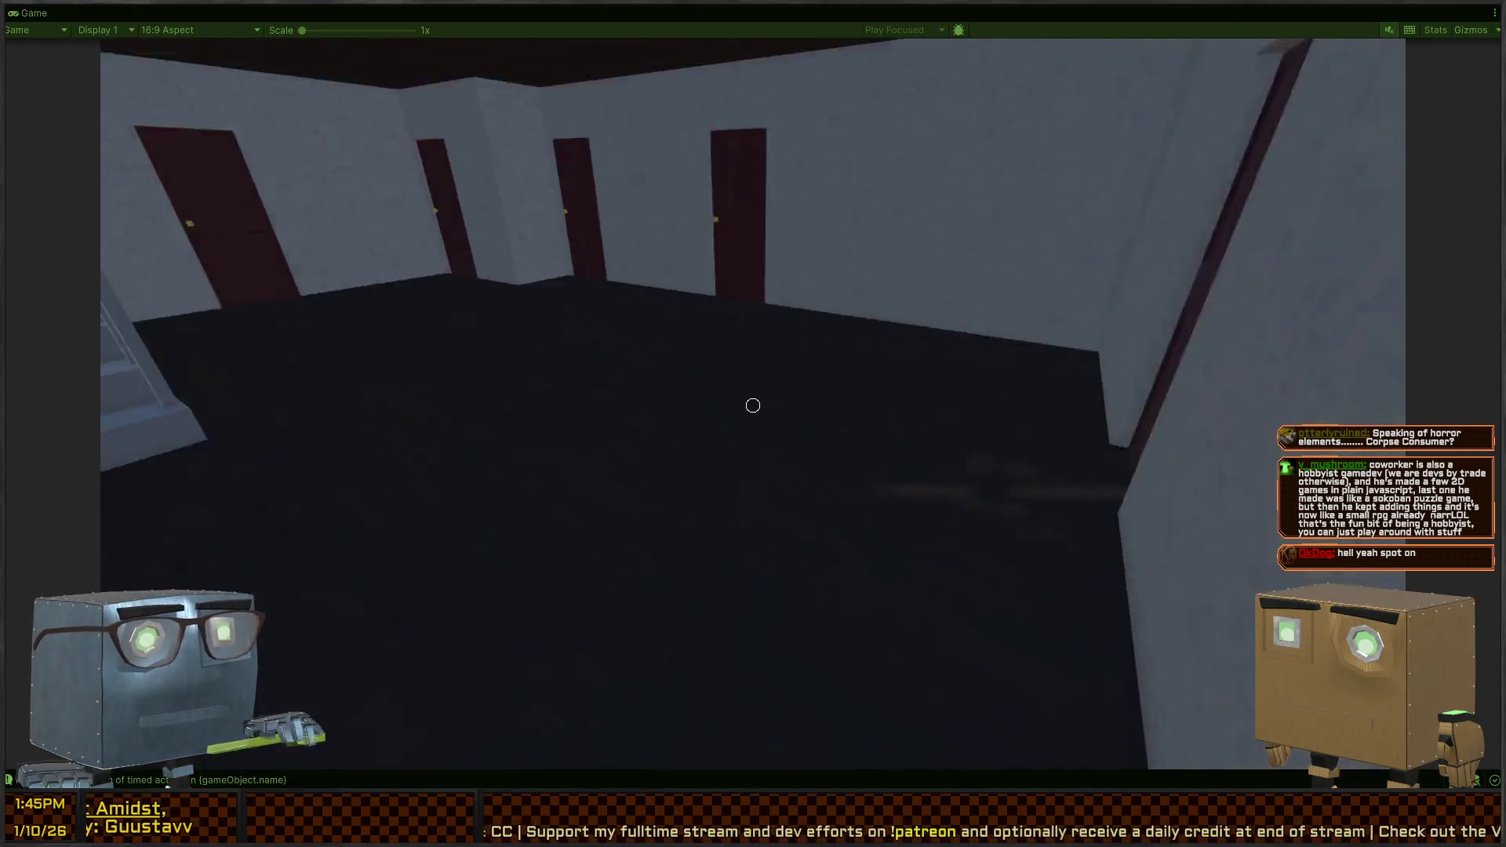
key("f")
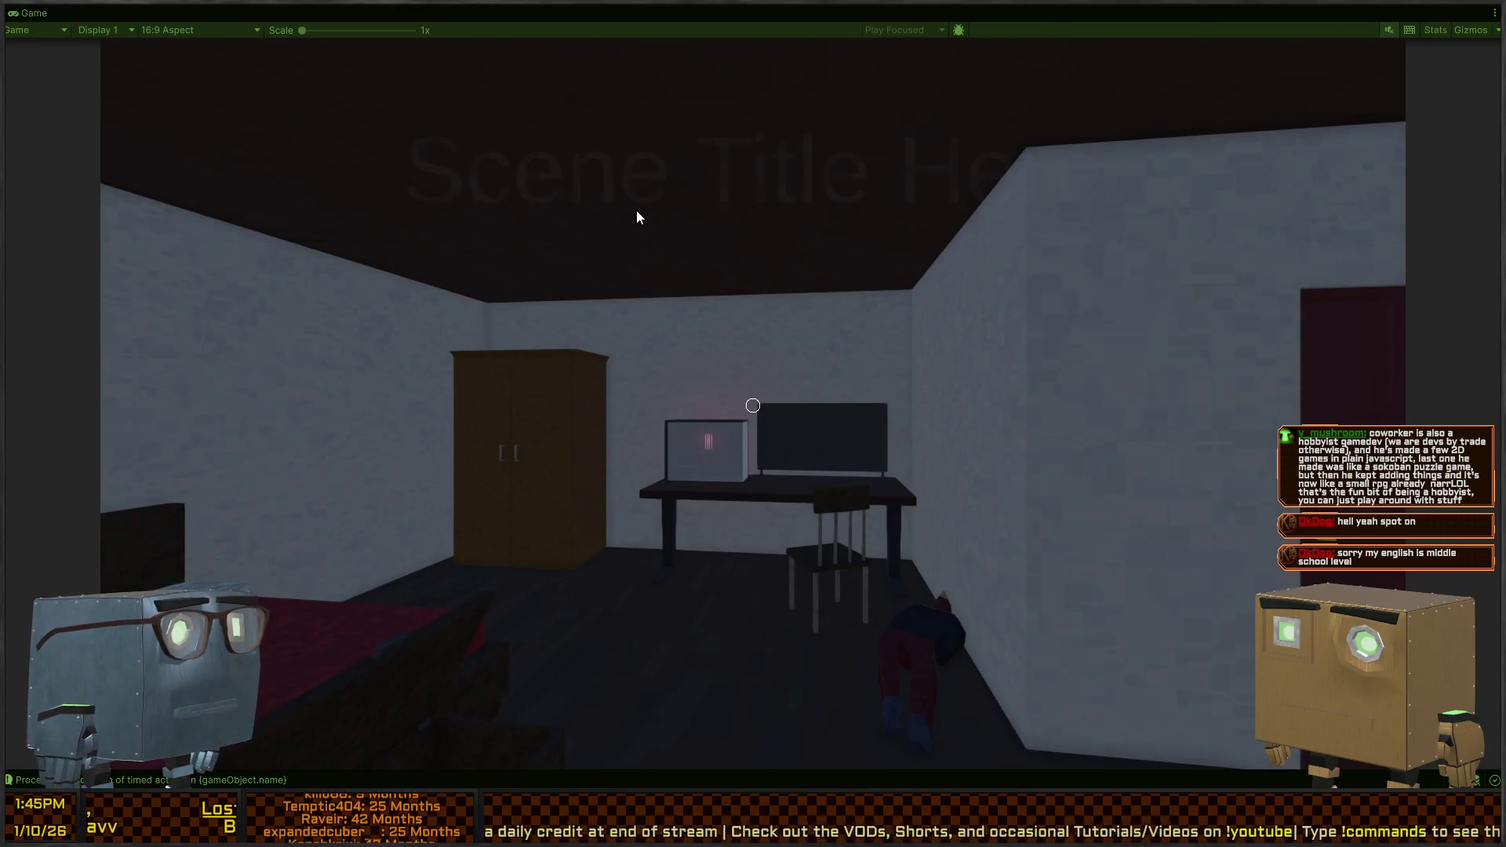
Carry the body by the wall to the wardrobe again, then restore the full editor layout
left_click(637, 216)
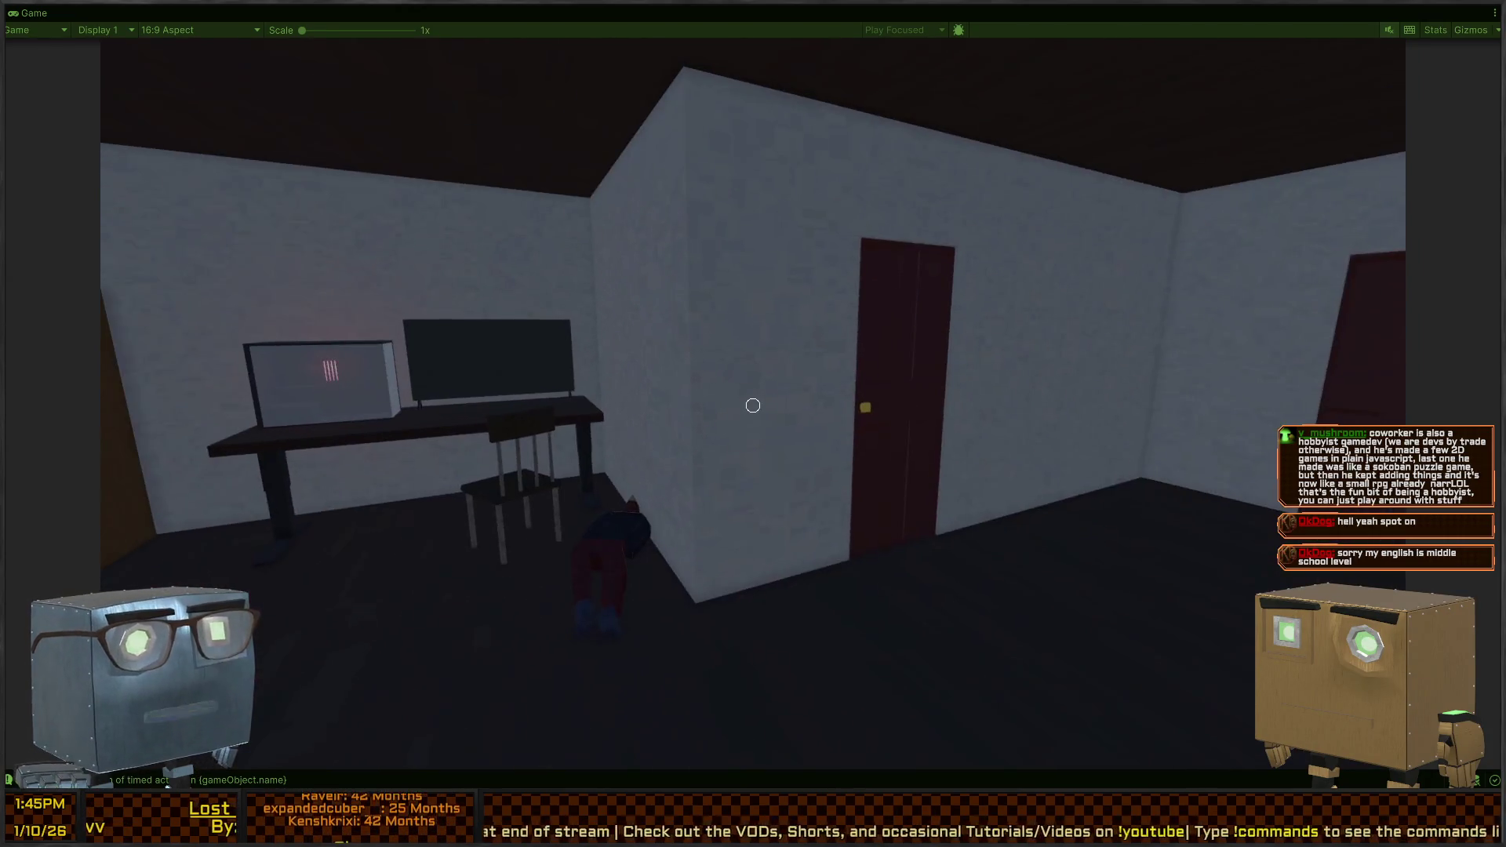
key("w")
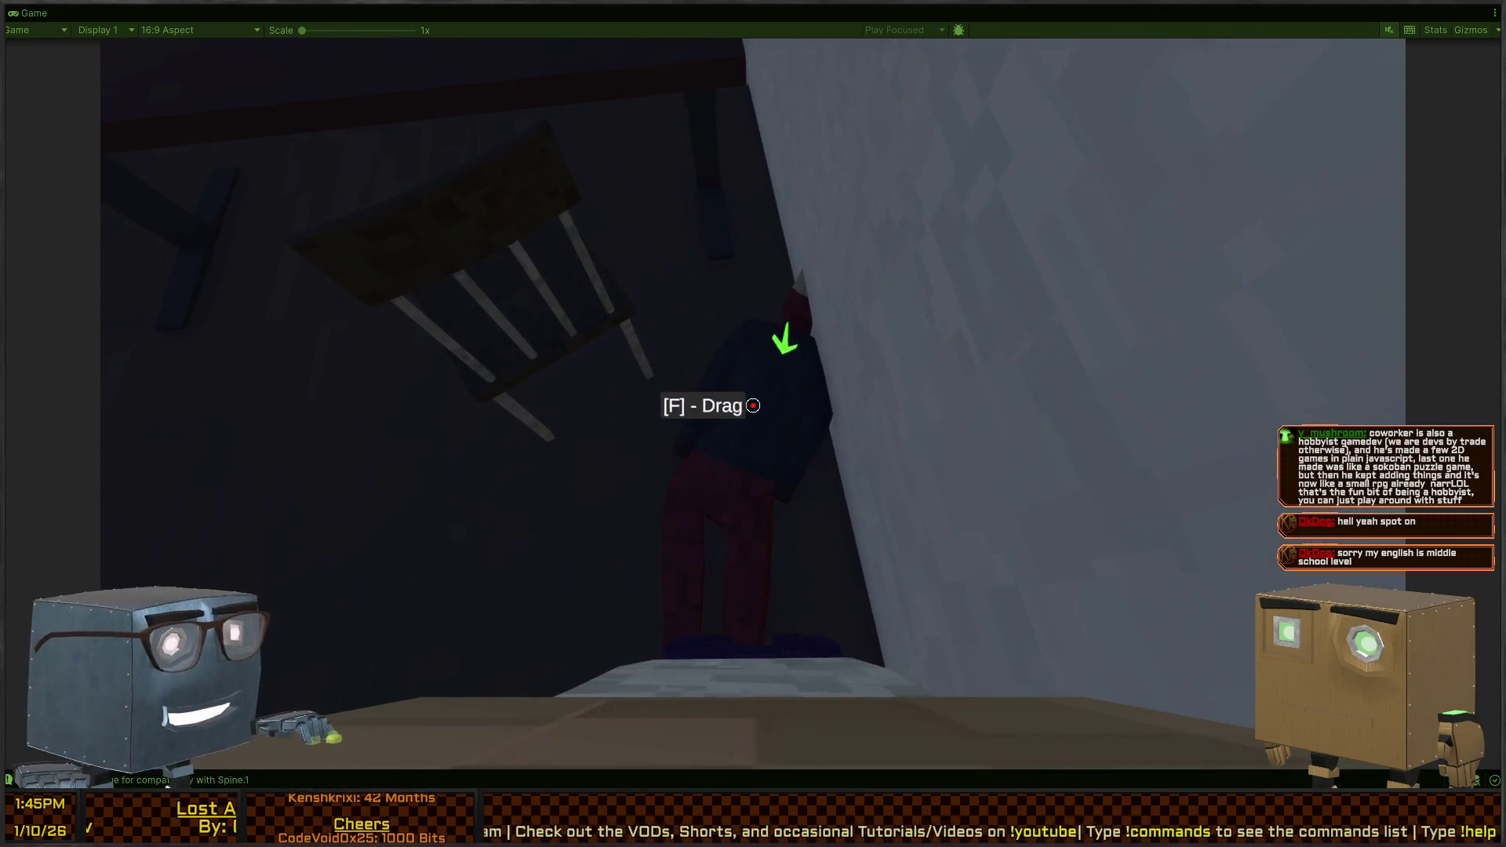
mouse_move(753, 405)
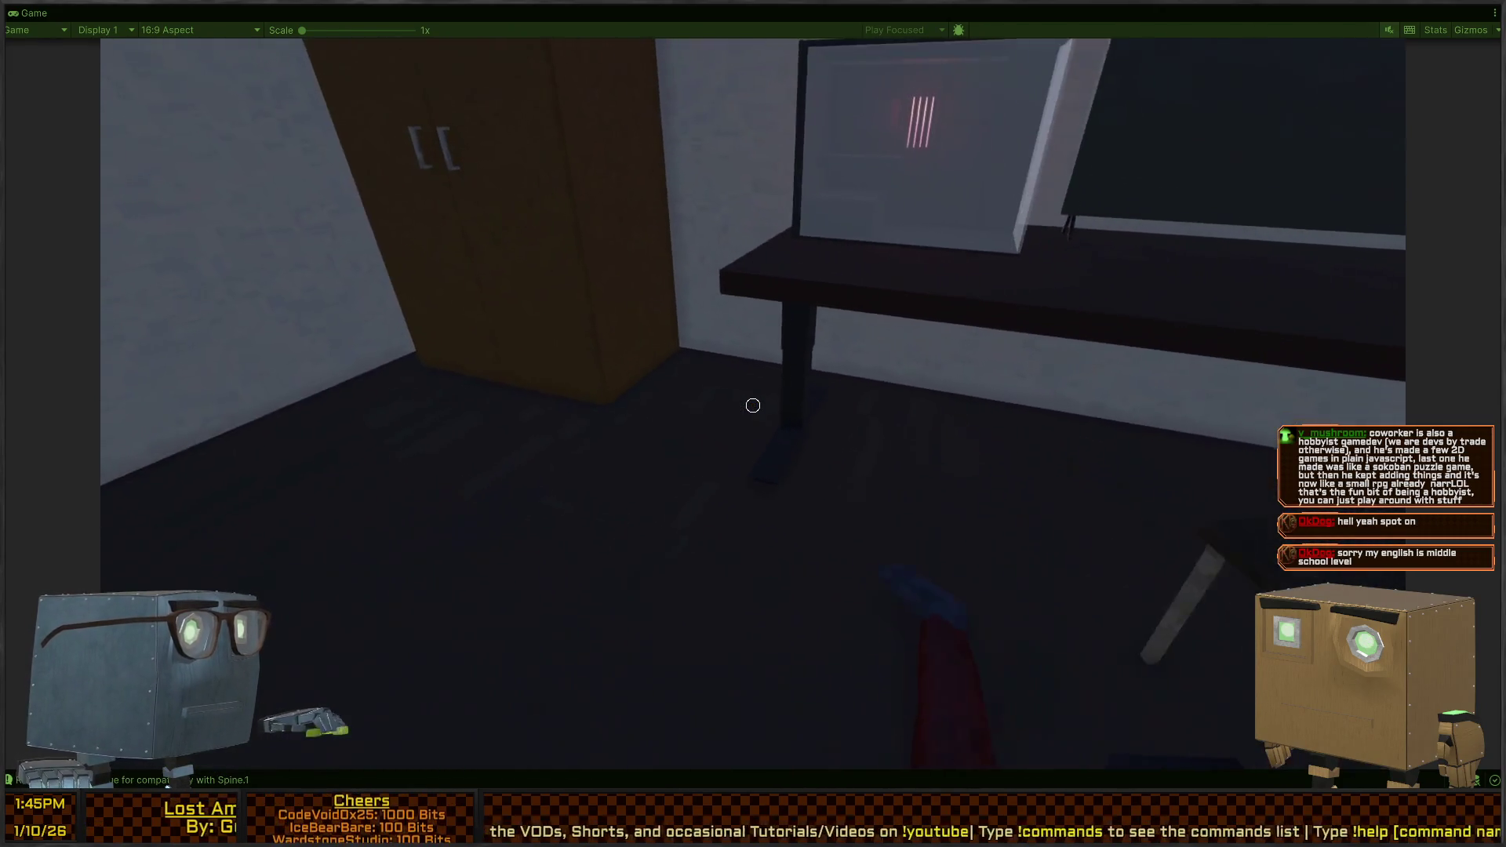
key("w")
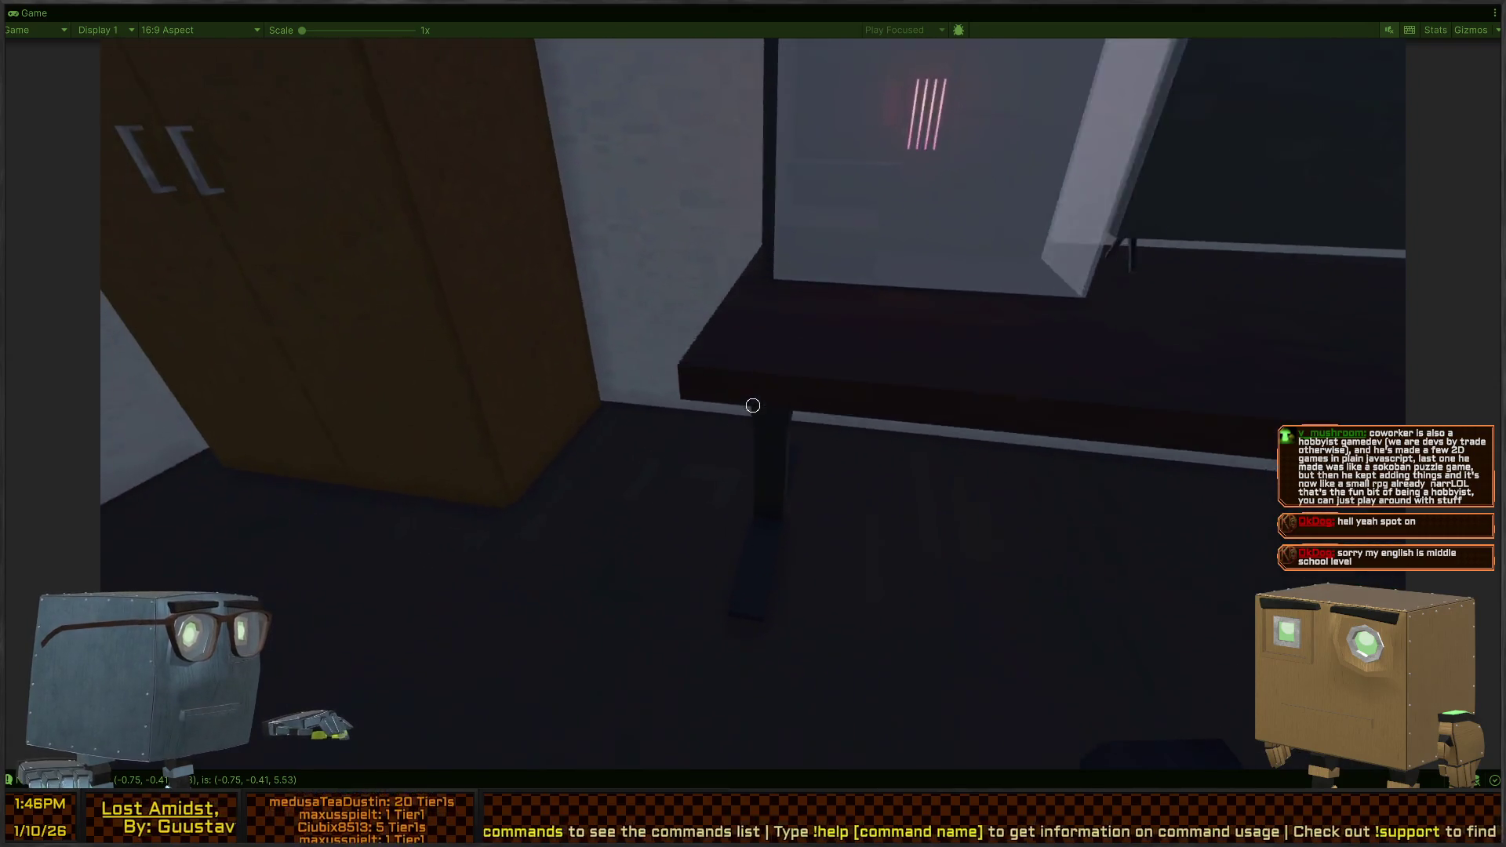
key("w")
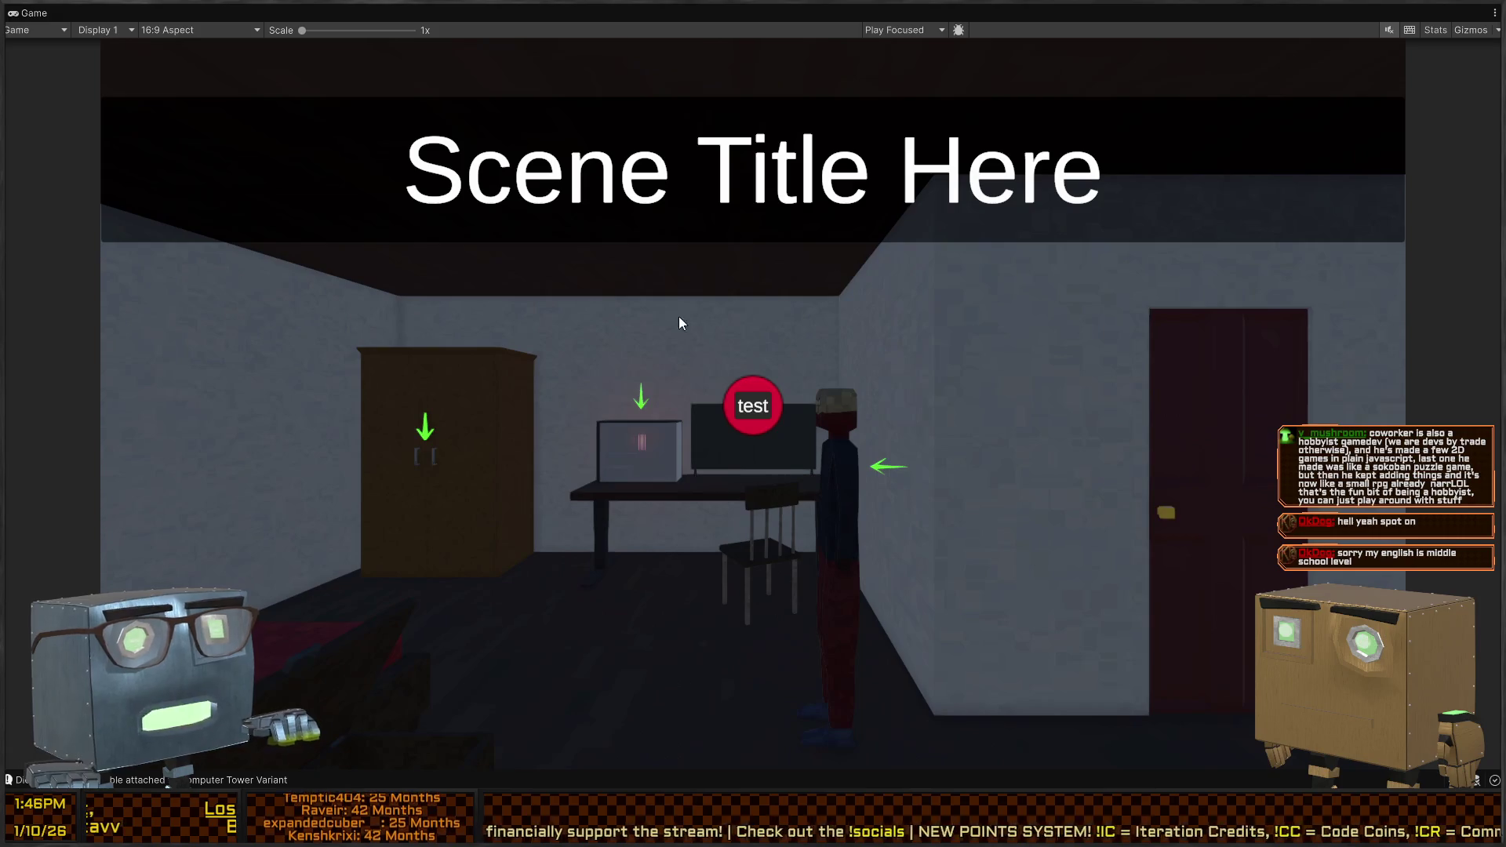
key("shift+space")
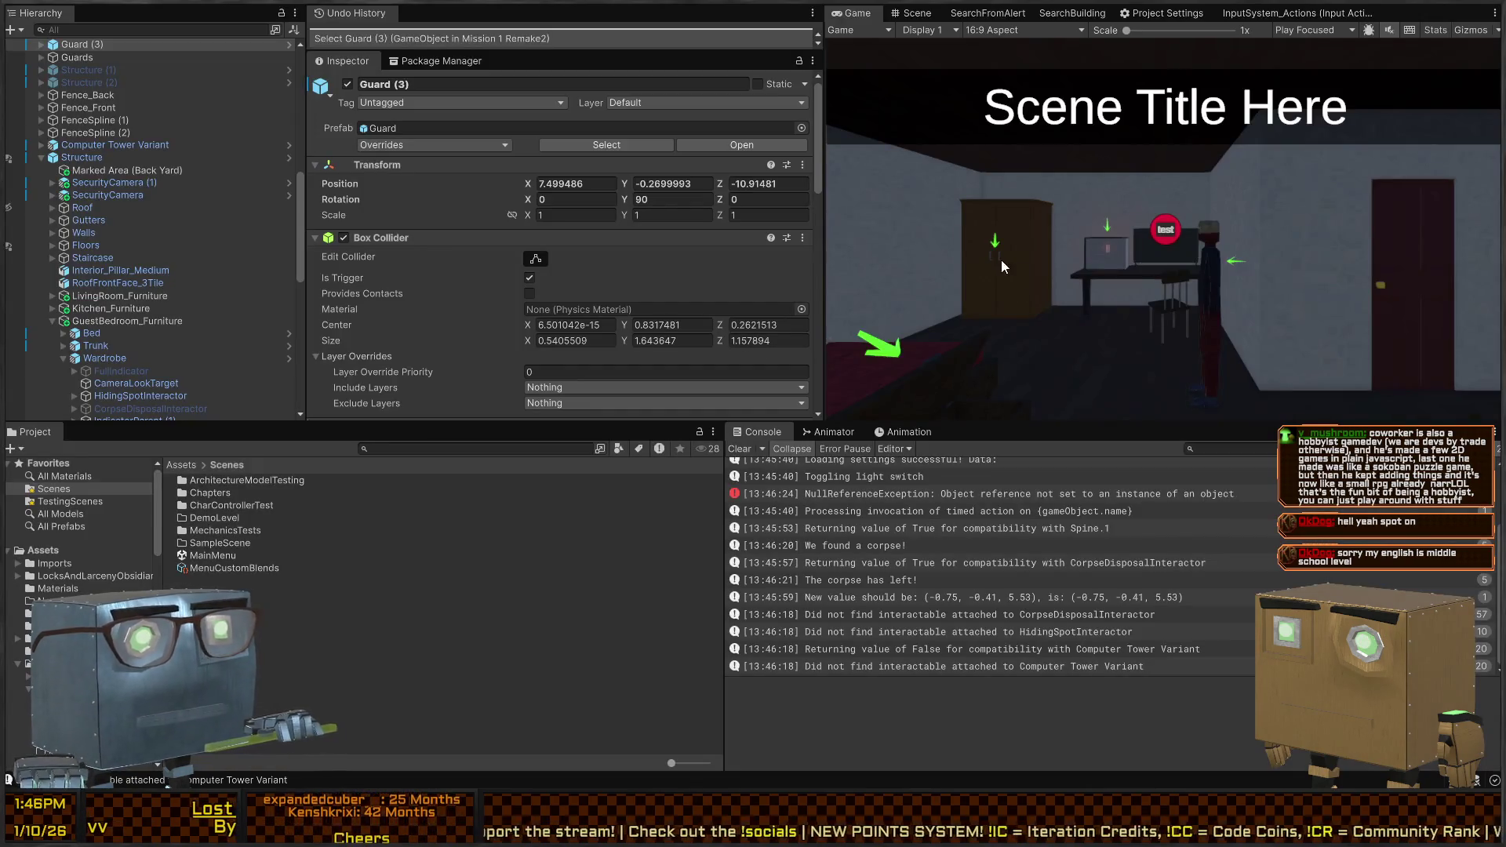
Select the wardrobe in the Scene view and enter Prefab Mode for Wardrobe (1)
left_click(913, 14)
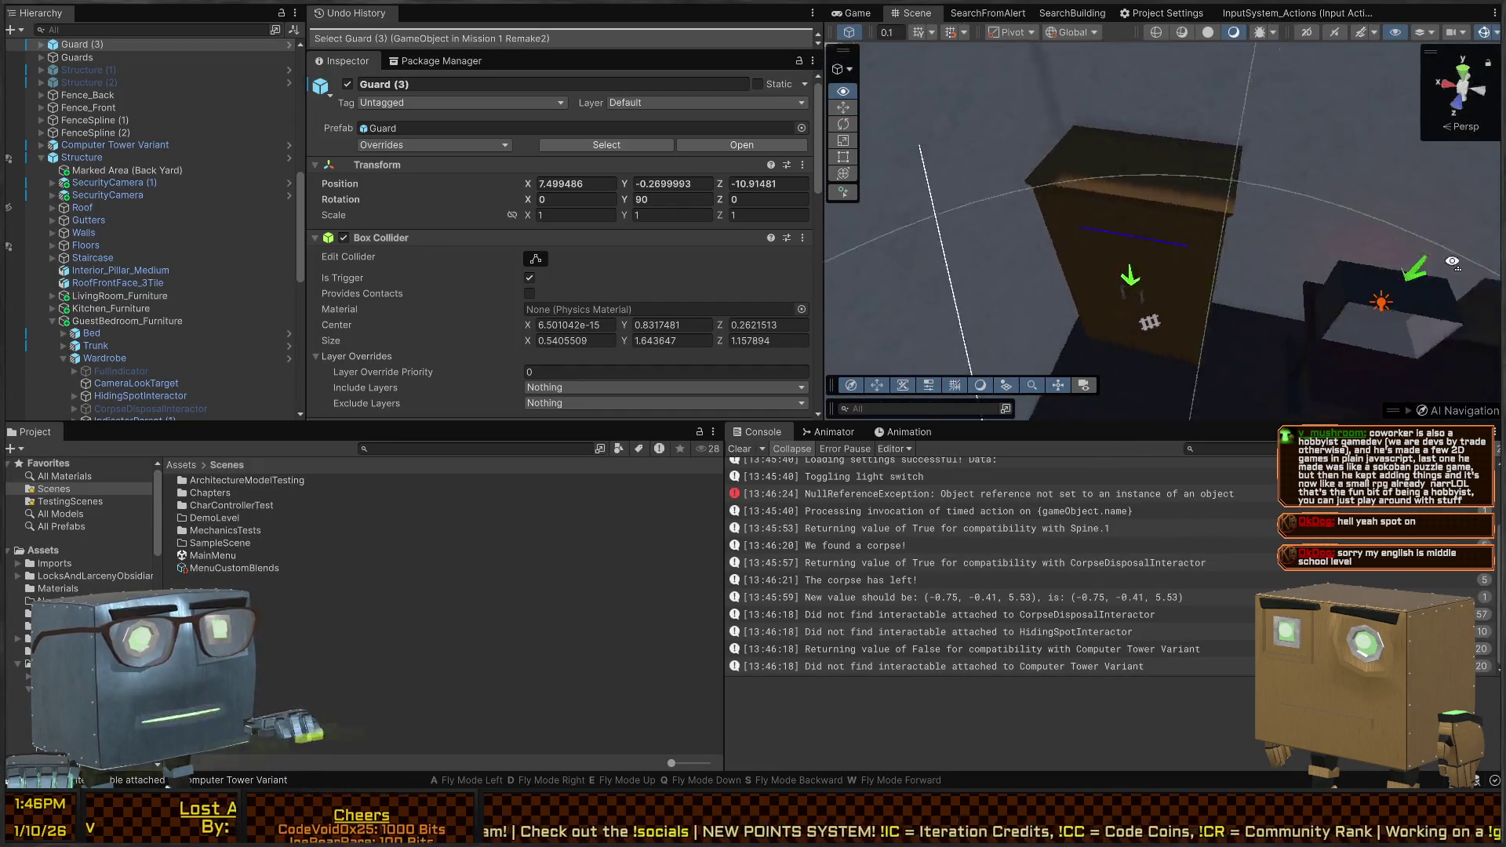
left_click(1151, 177)
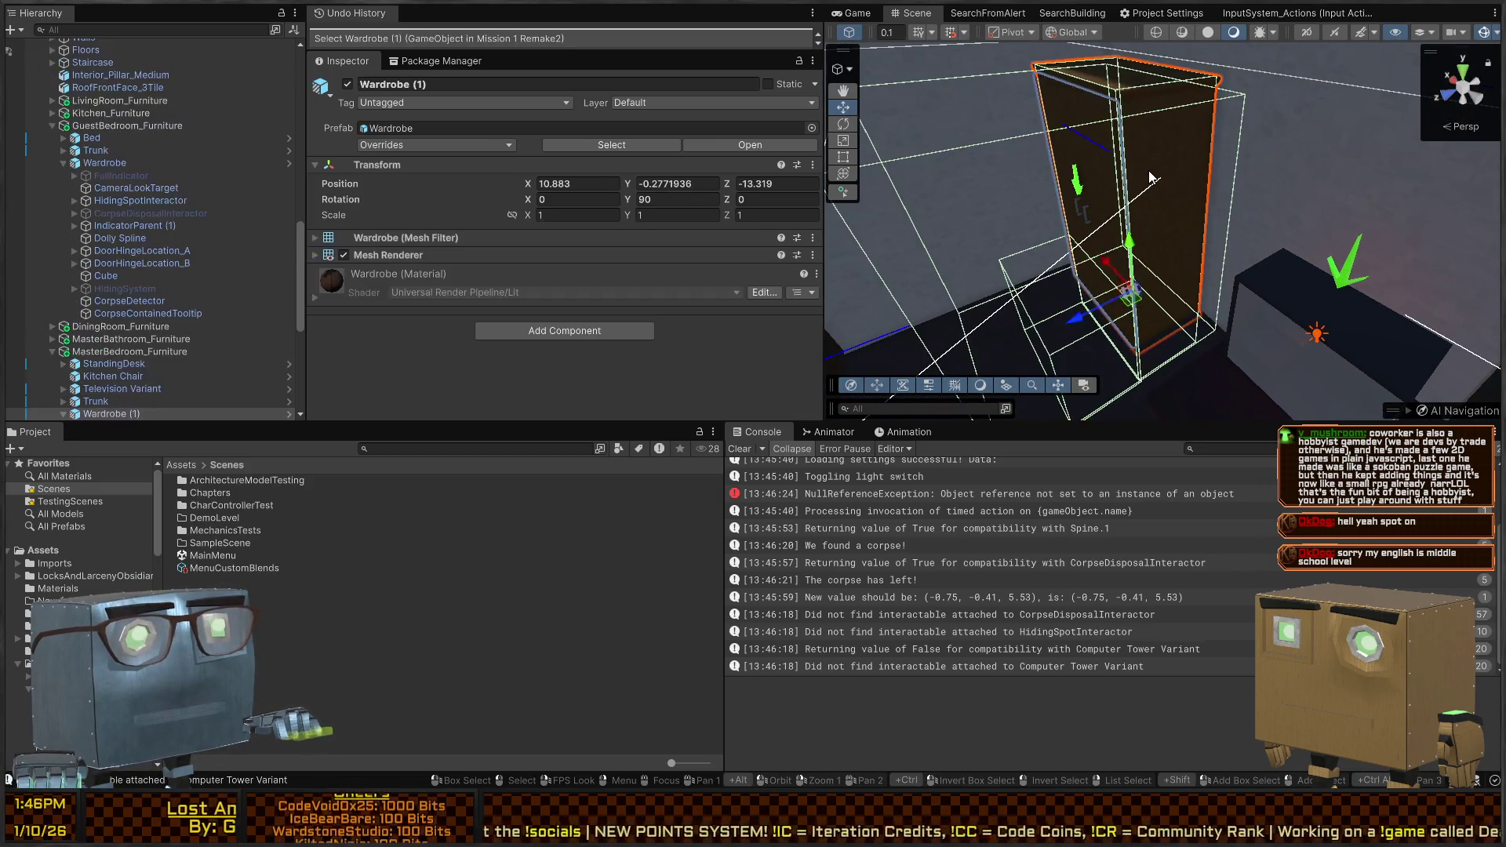
mouse_move(987, 213)
left_mouse_down()
mouse_move(1157, 228)
mouse_move(899, 228)
left_mouse_up()
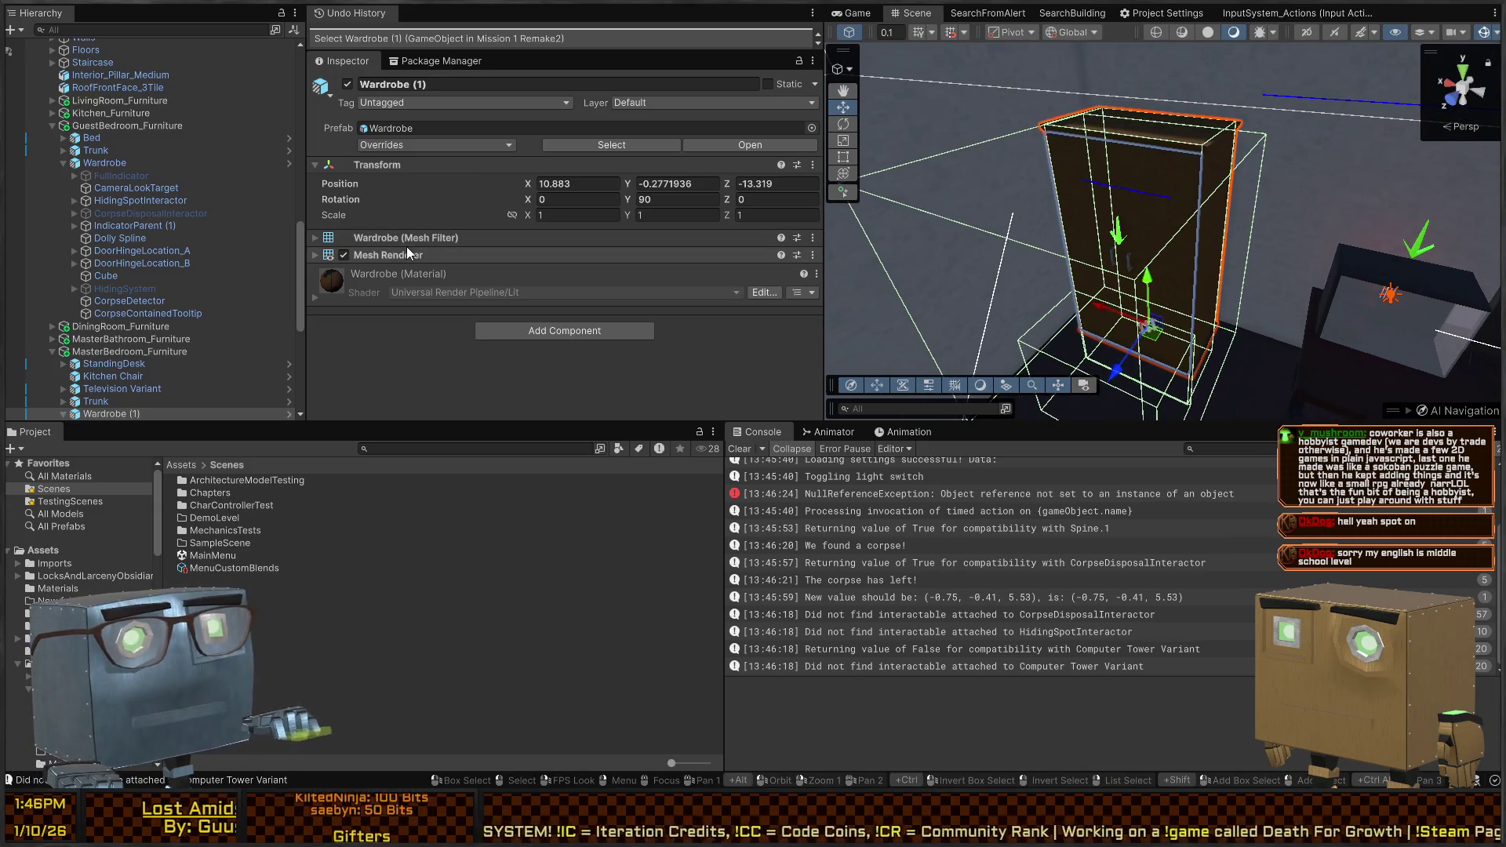
scroll(157, 329, "down", 3)
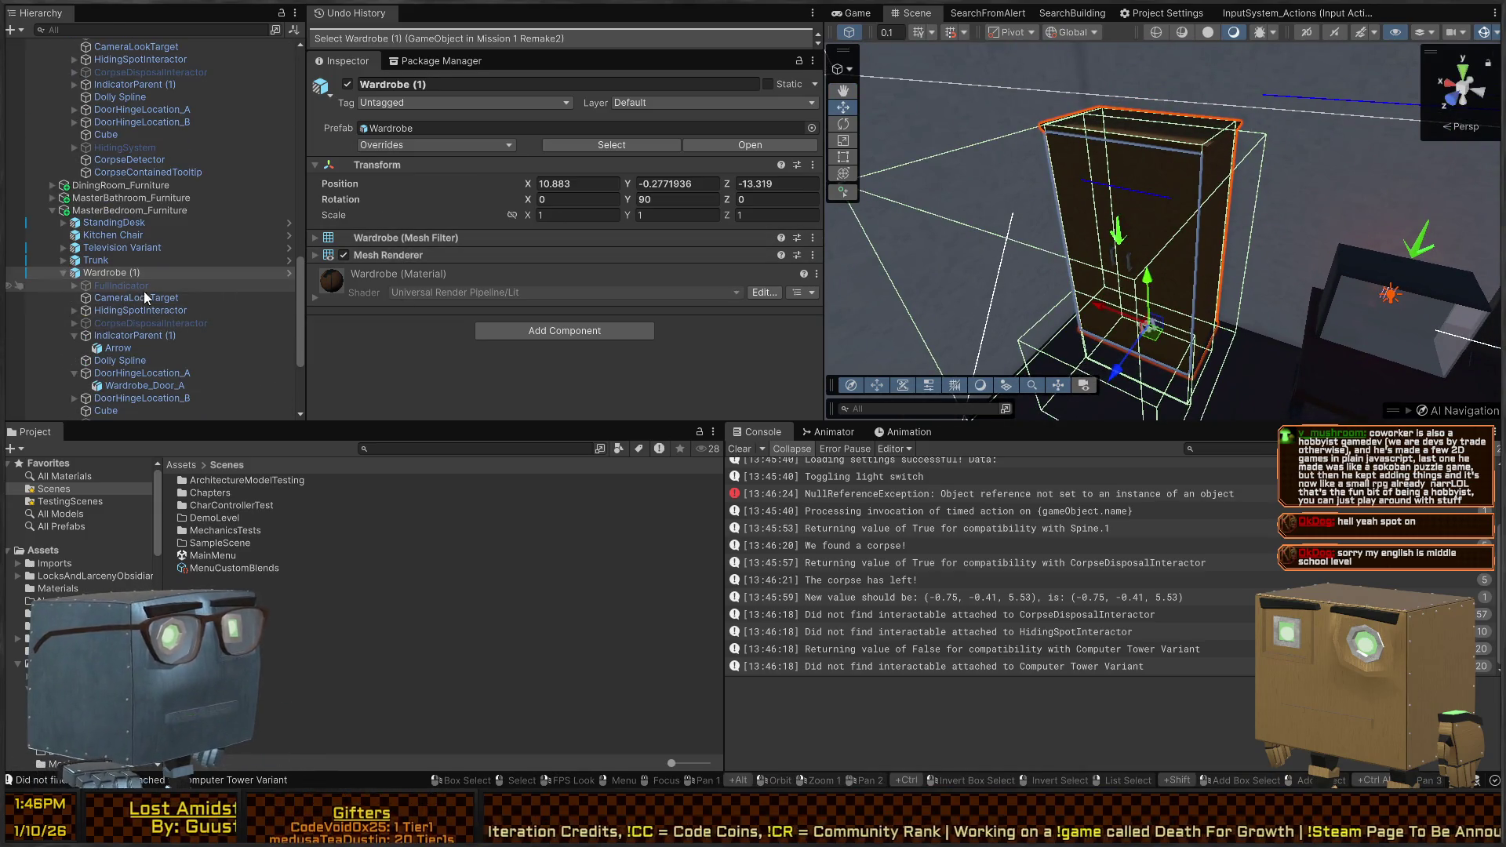
left_click(291, 268)
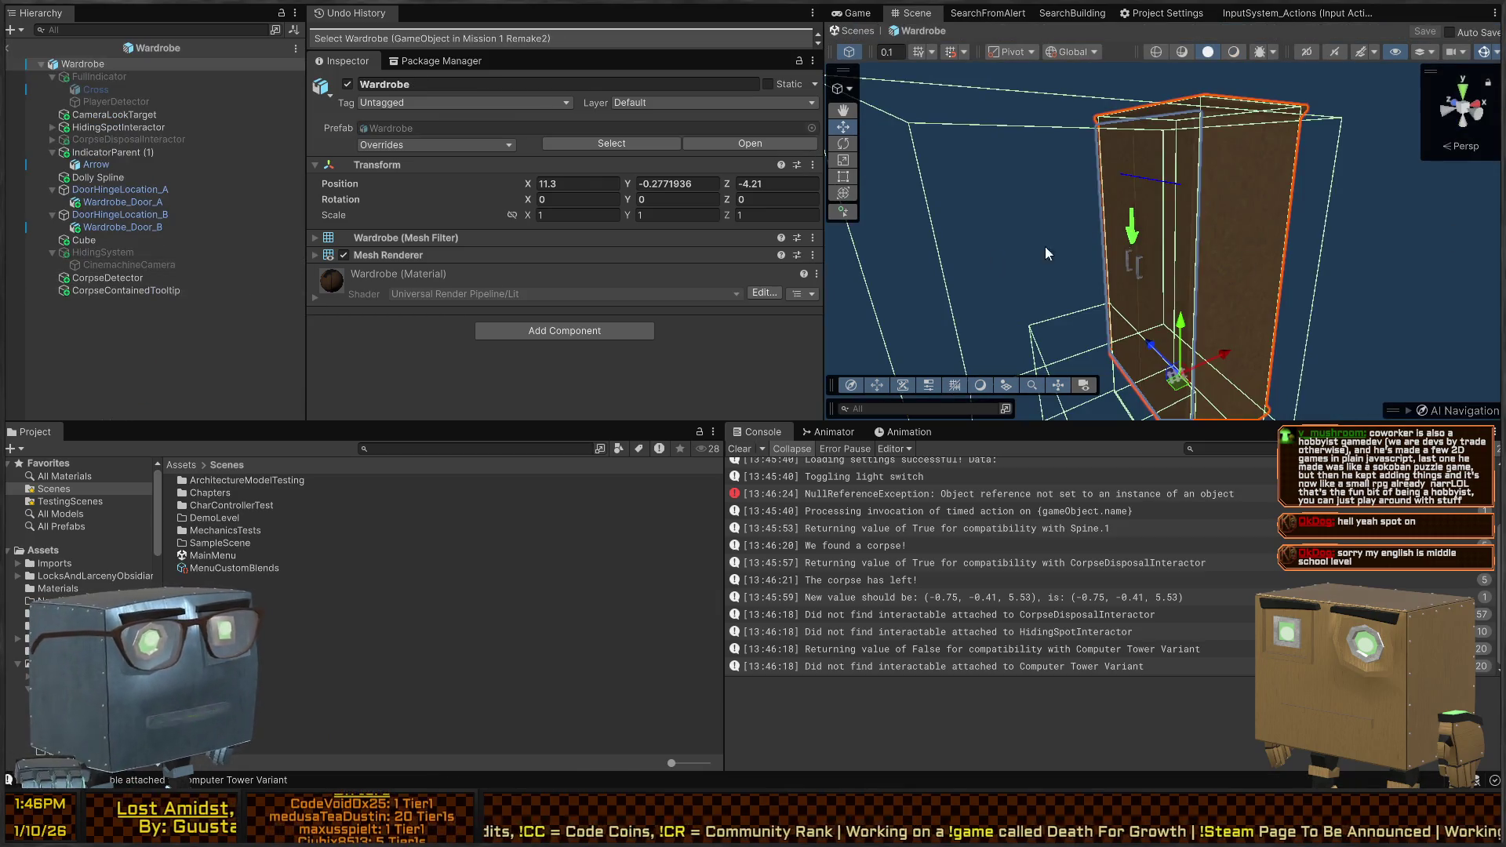
left_click(116, 138)
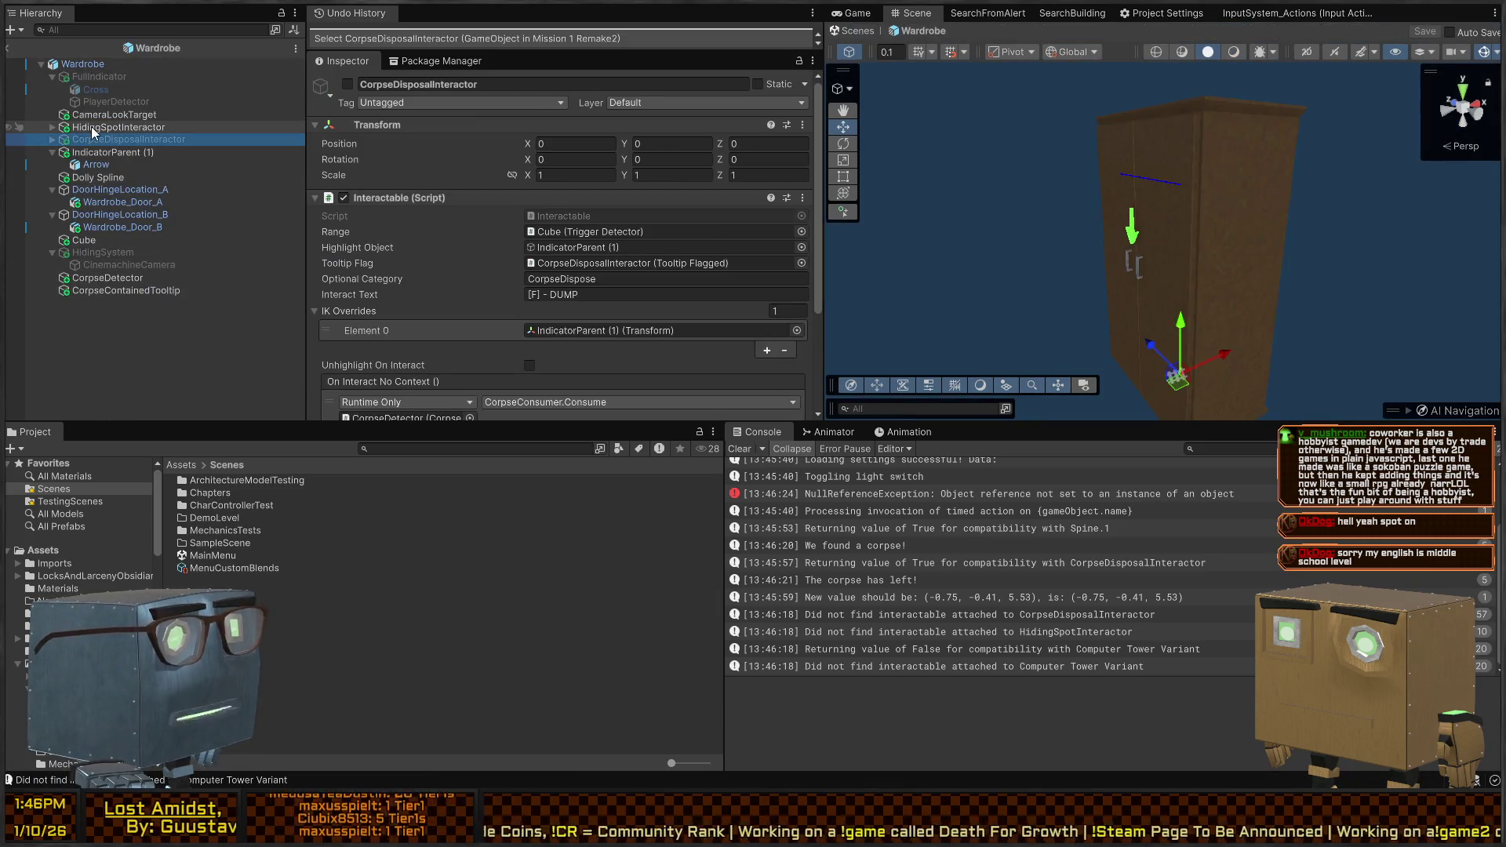
left_click(105, 127)
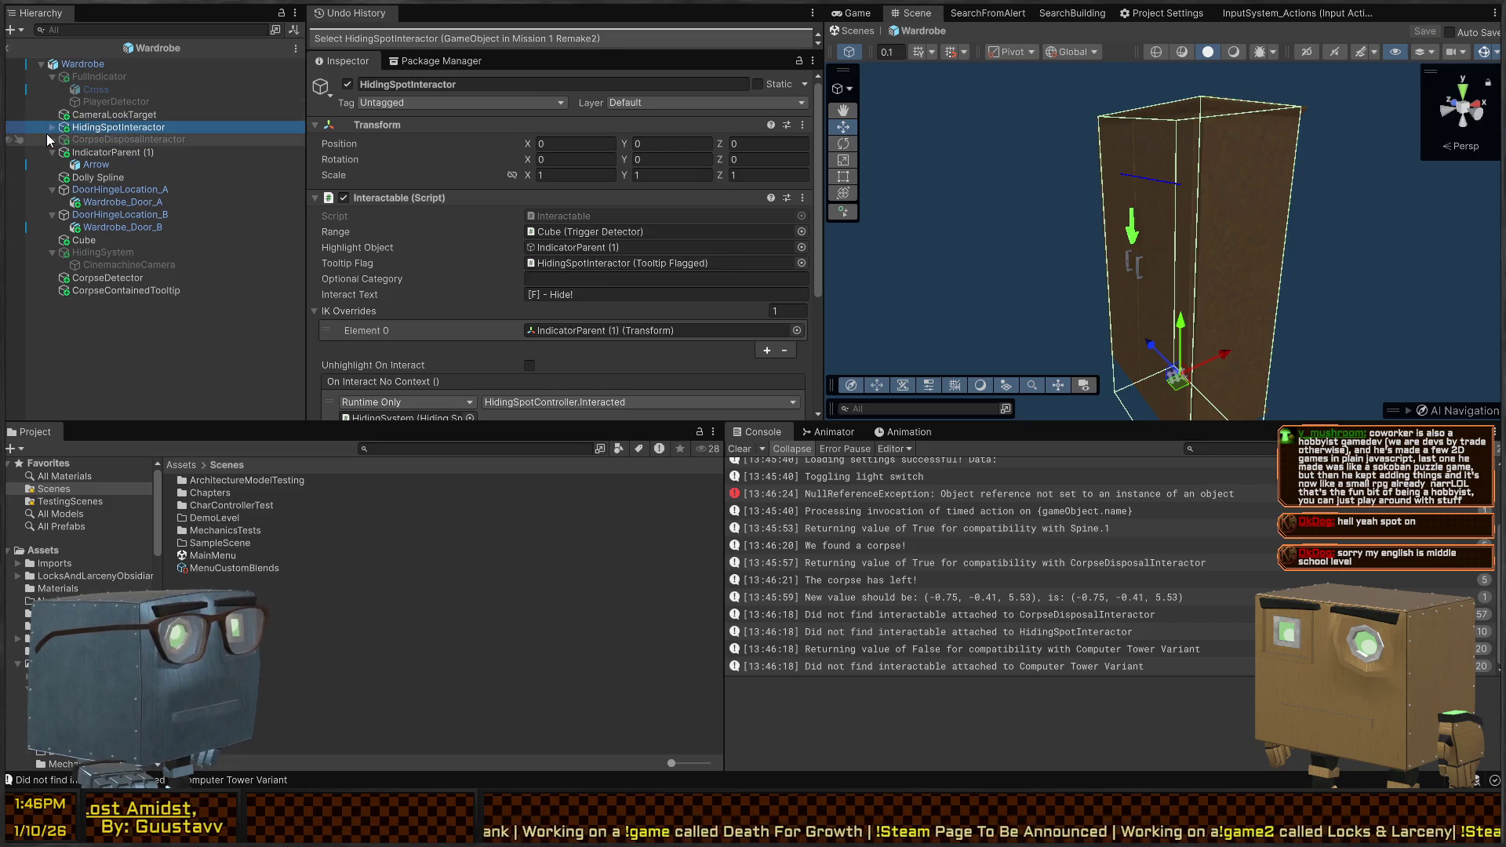
left_click(100, 141)
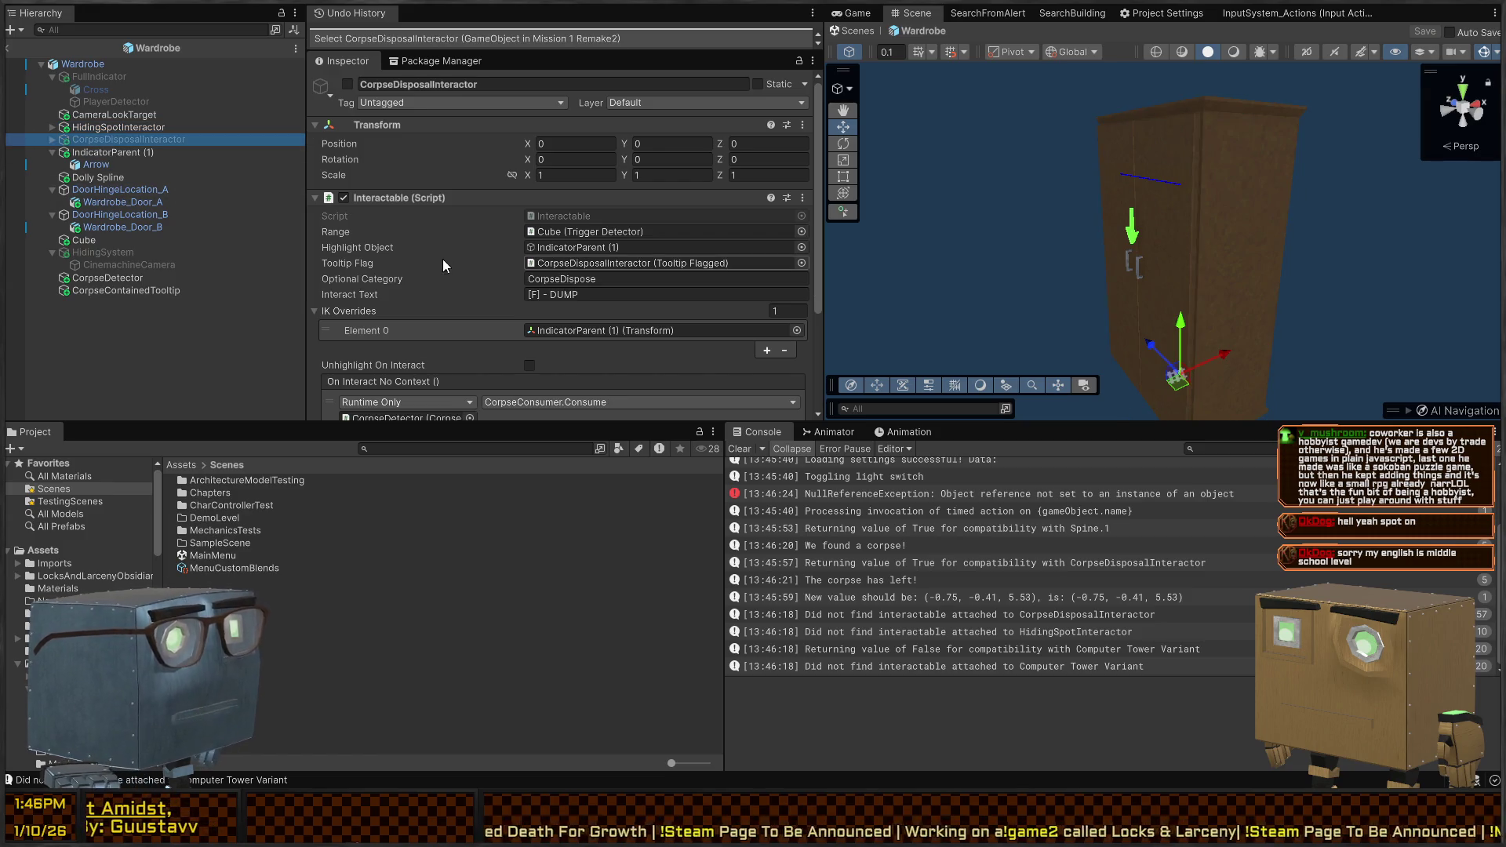
left_click(102, 279)
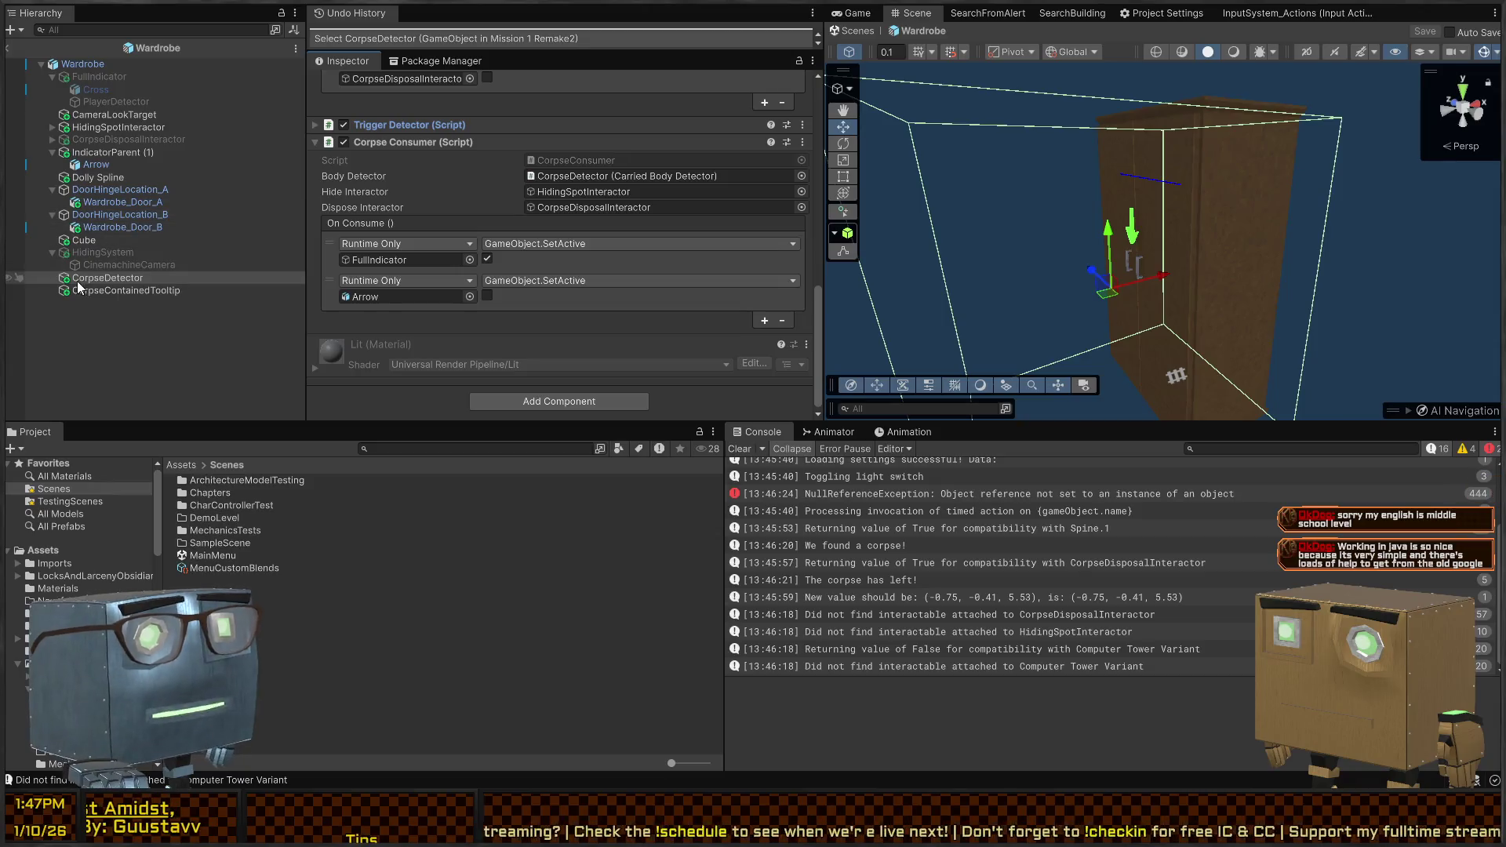
left_click(151, 291)
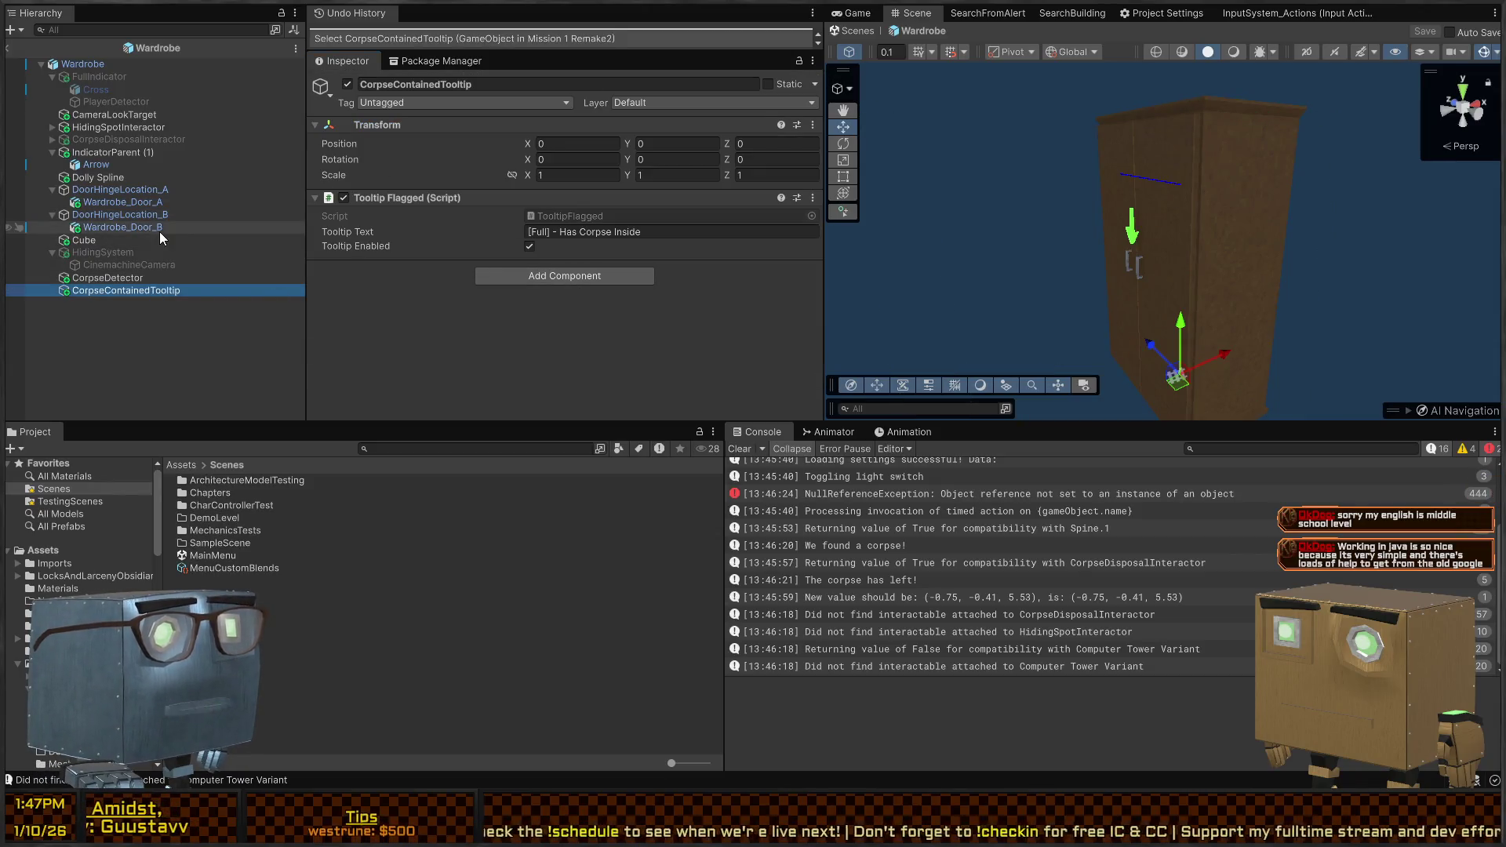
left_click(123, 280)
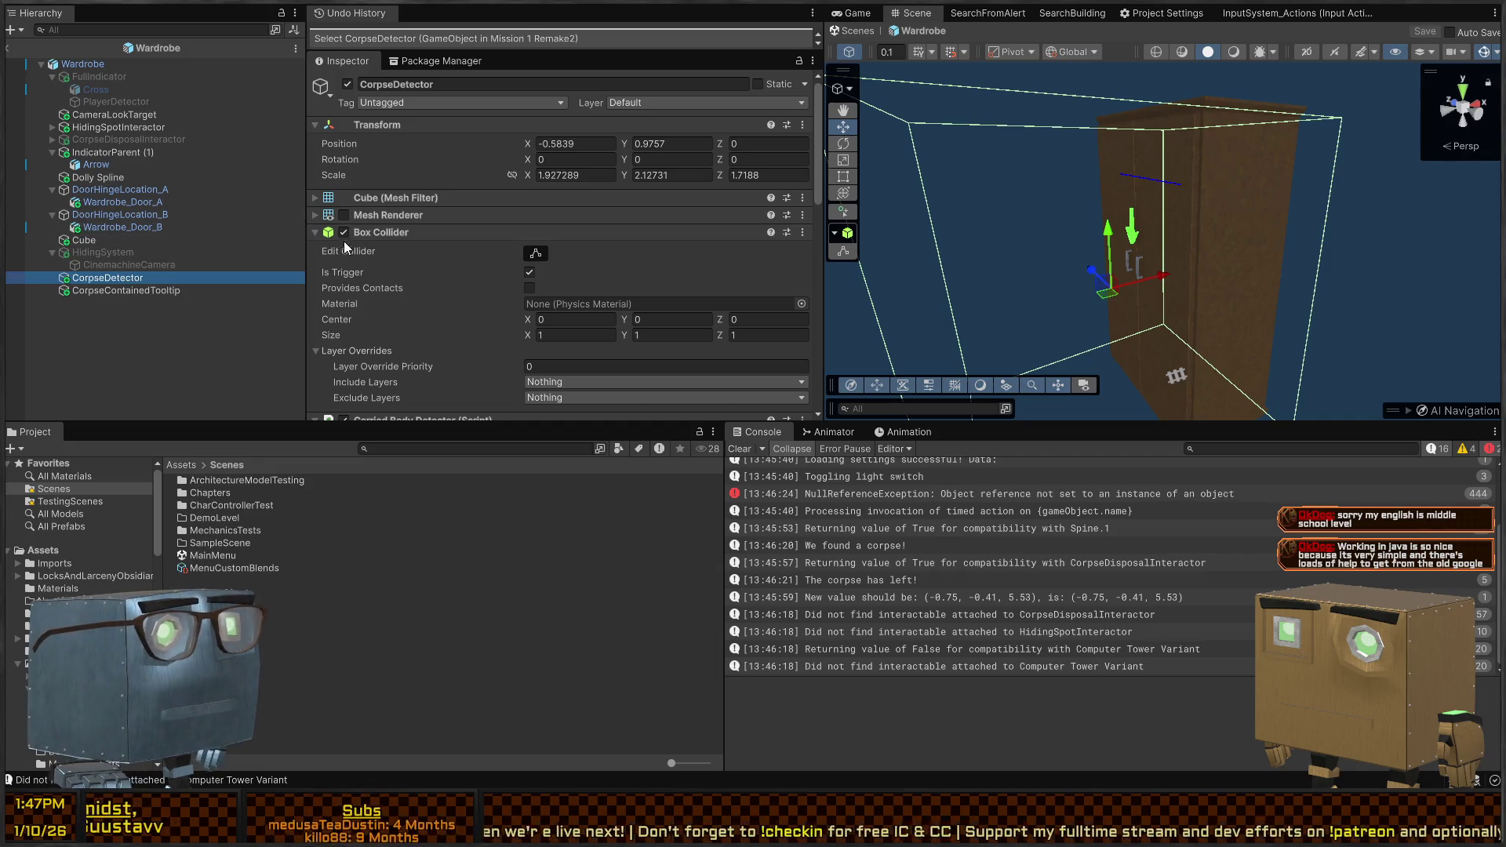
left_click(112, 138)
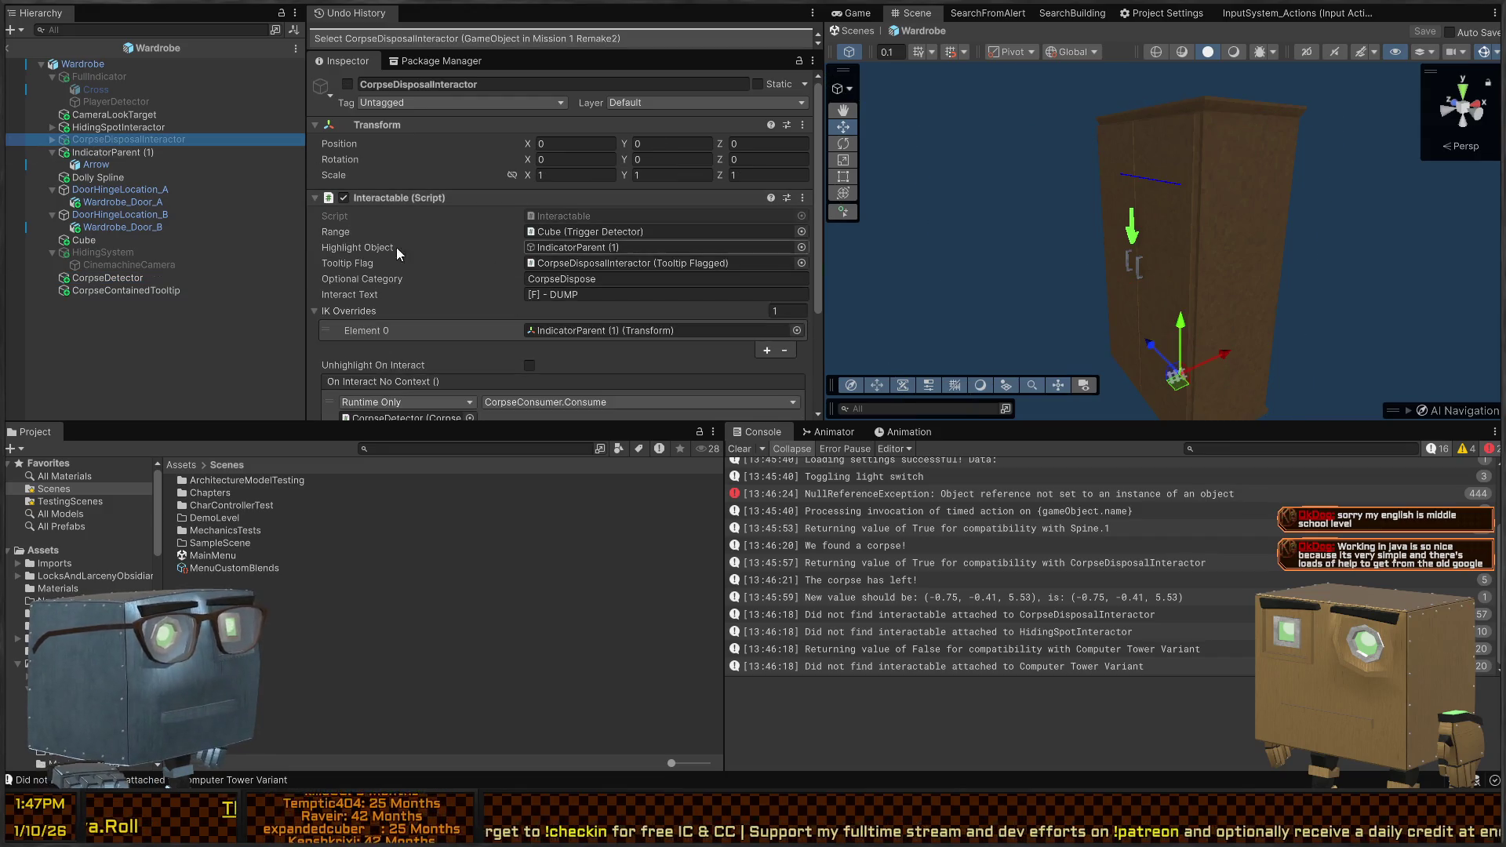
scroll(459, 232, "down", 3)
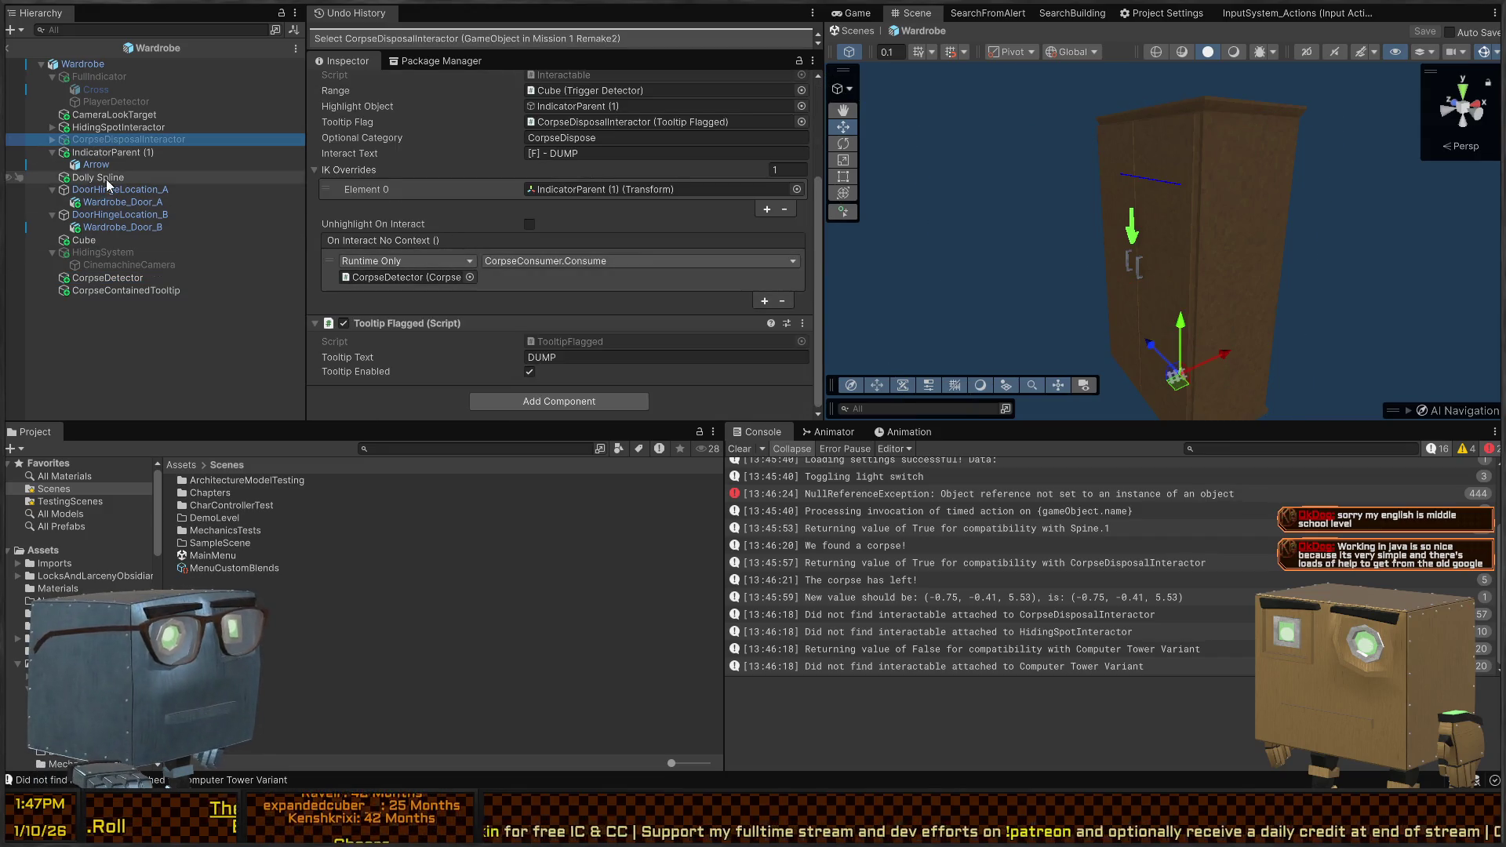
left_click(52, 140)
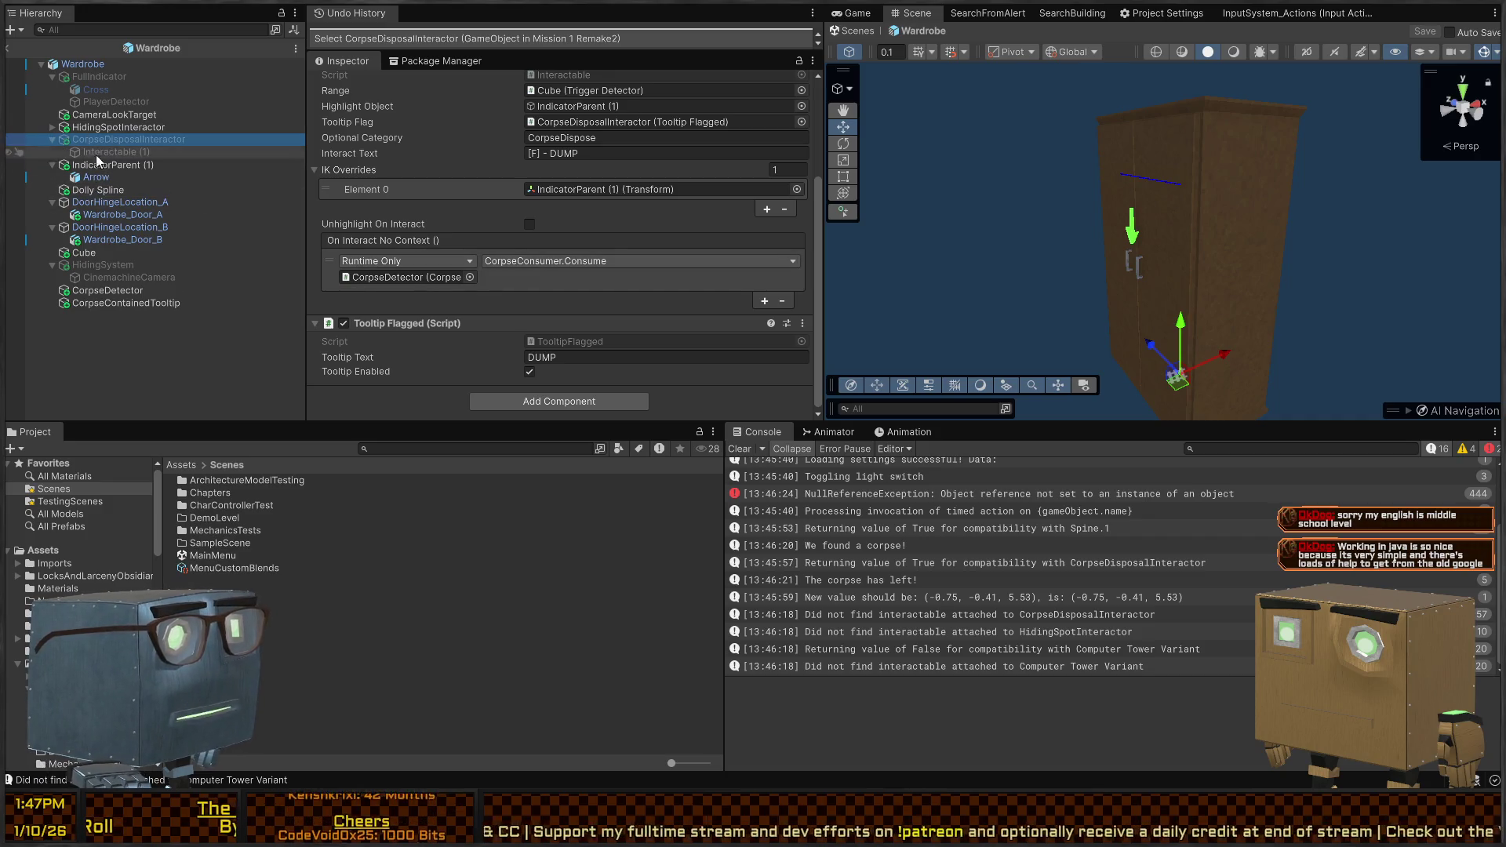
left_click(117, 152)
left_click(121, 140)
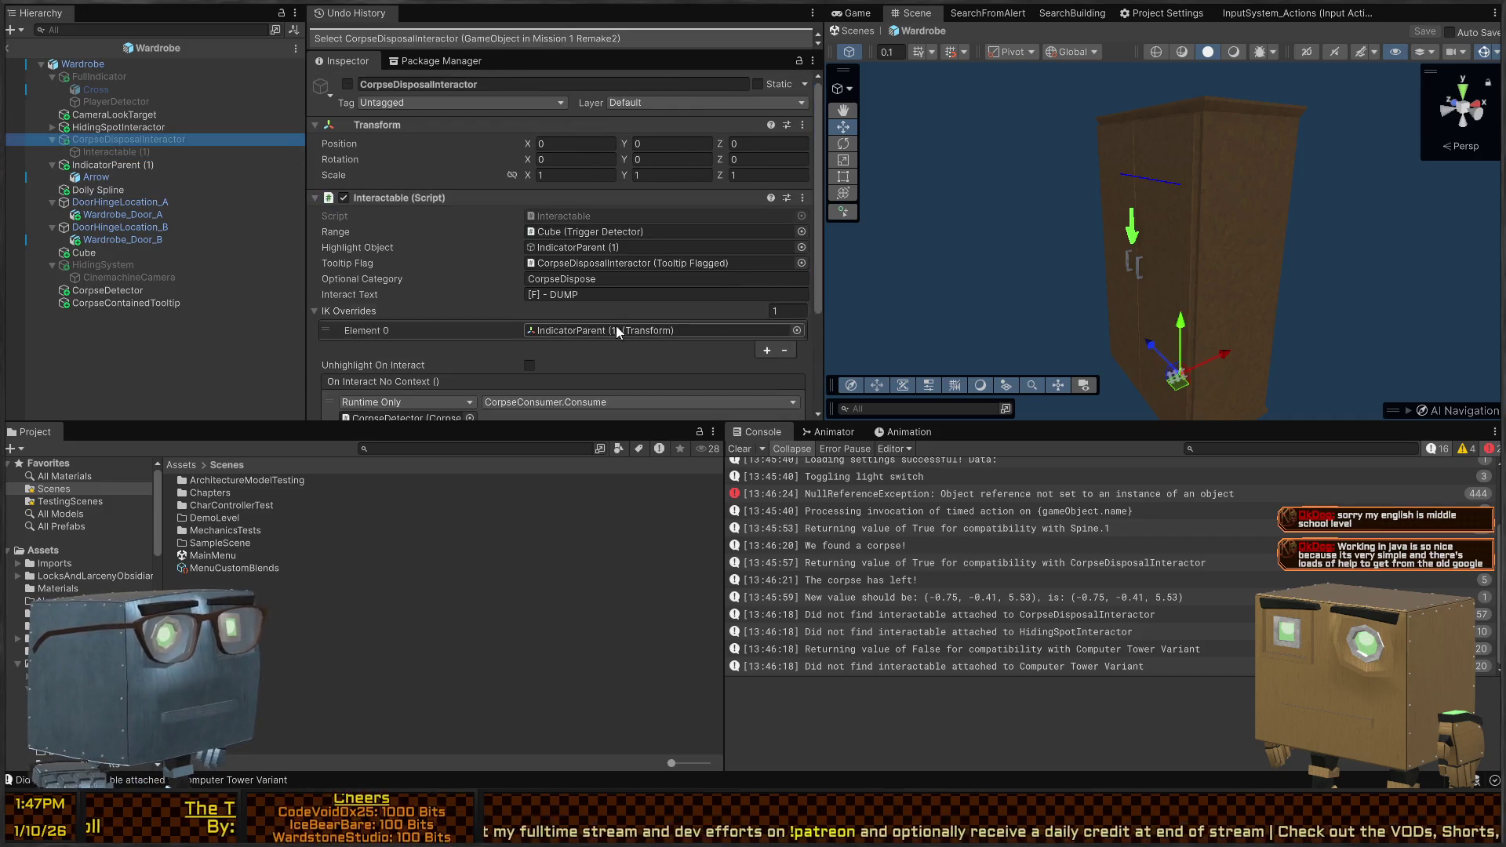
scroll(444, 341, "down", 3)
left_click(384, 277)
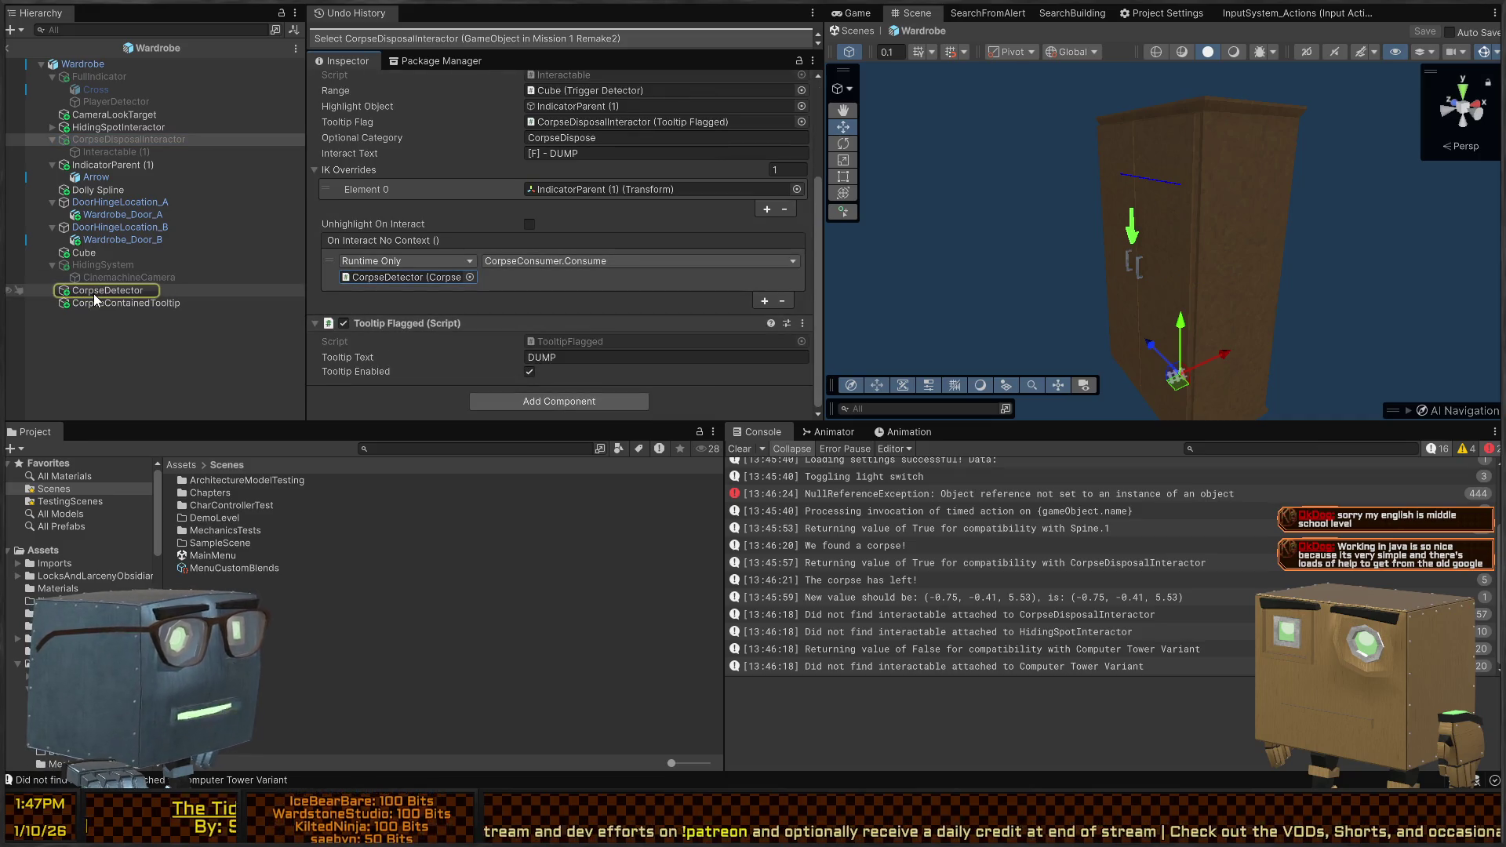
Inspect the CorpseDetector's activation events and locate the FullIndicator object they toggle
left_click(94, 290)
scroll(435, 193, "down", 5)
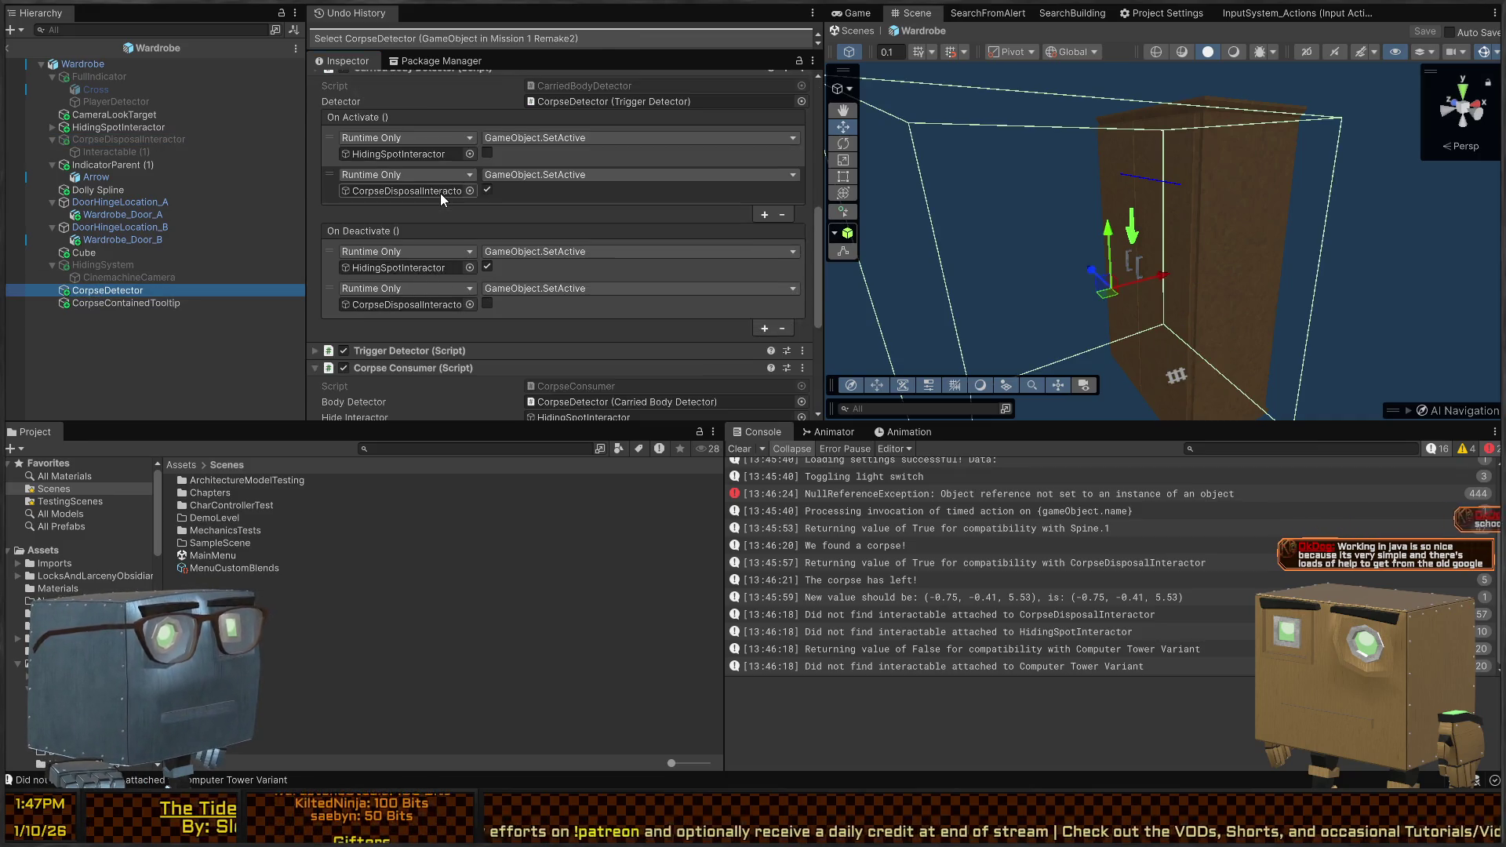
scroll(353, 228, "down", 4)
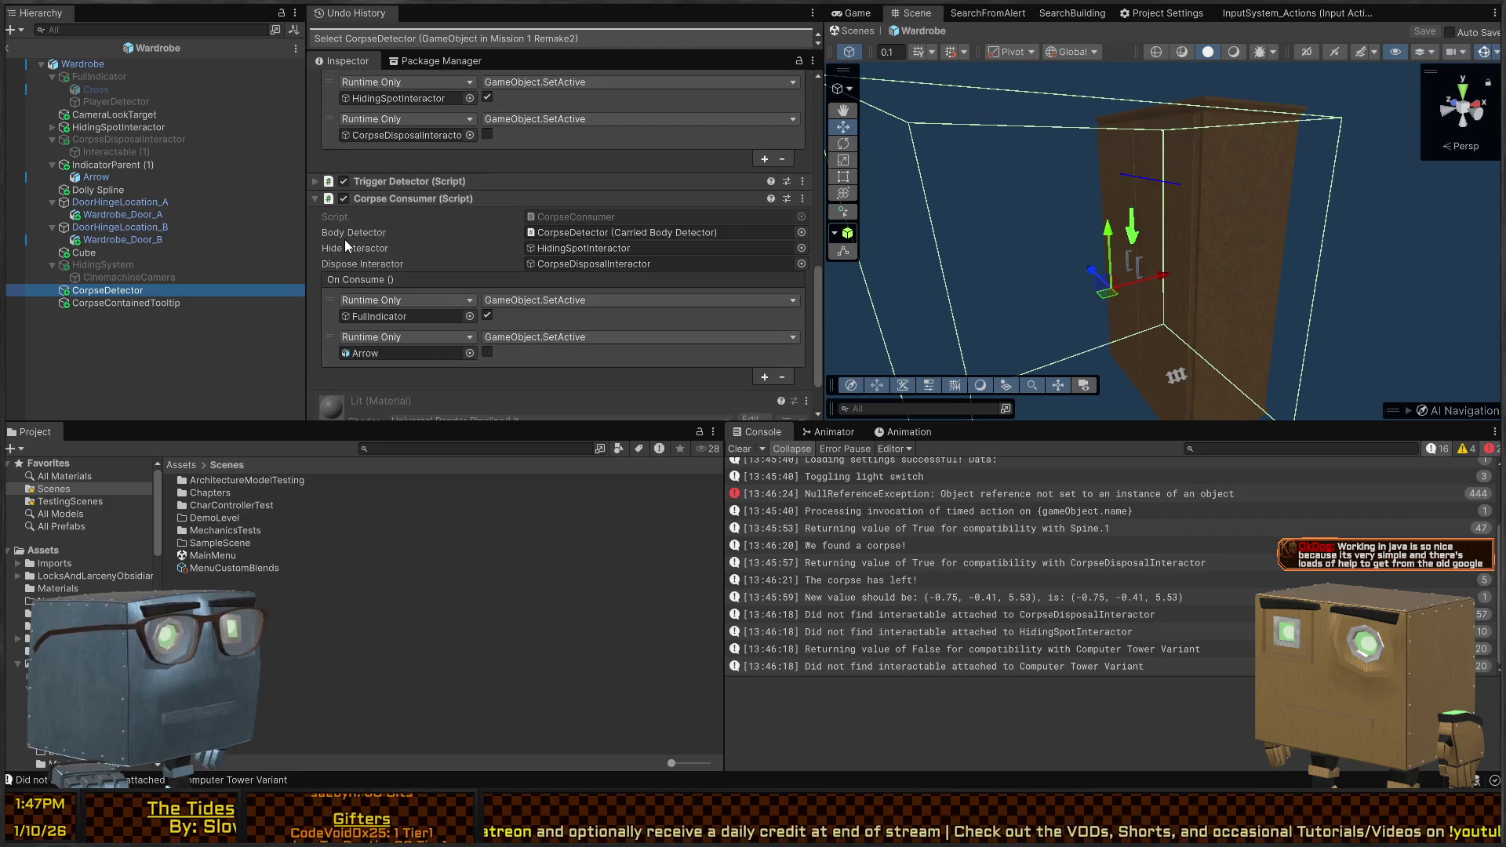
scroll(422, 212, "down", 1)
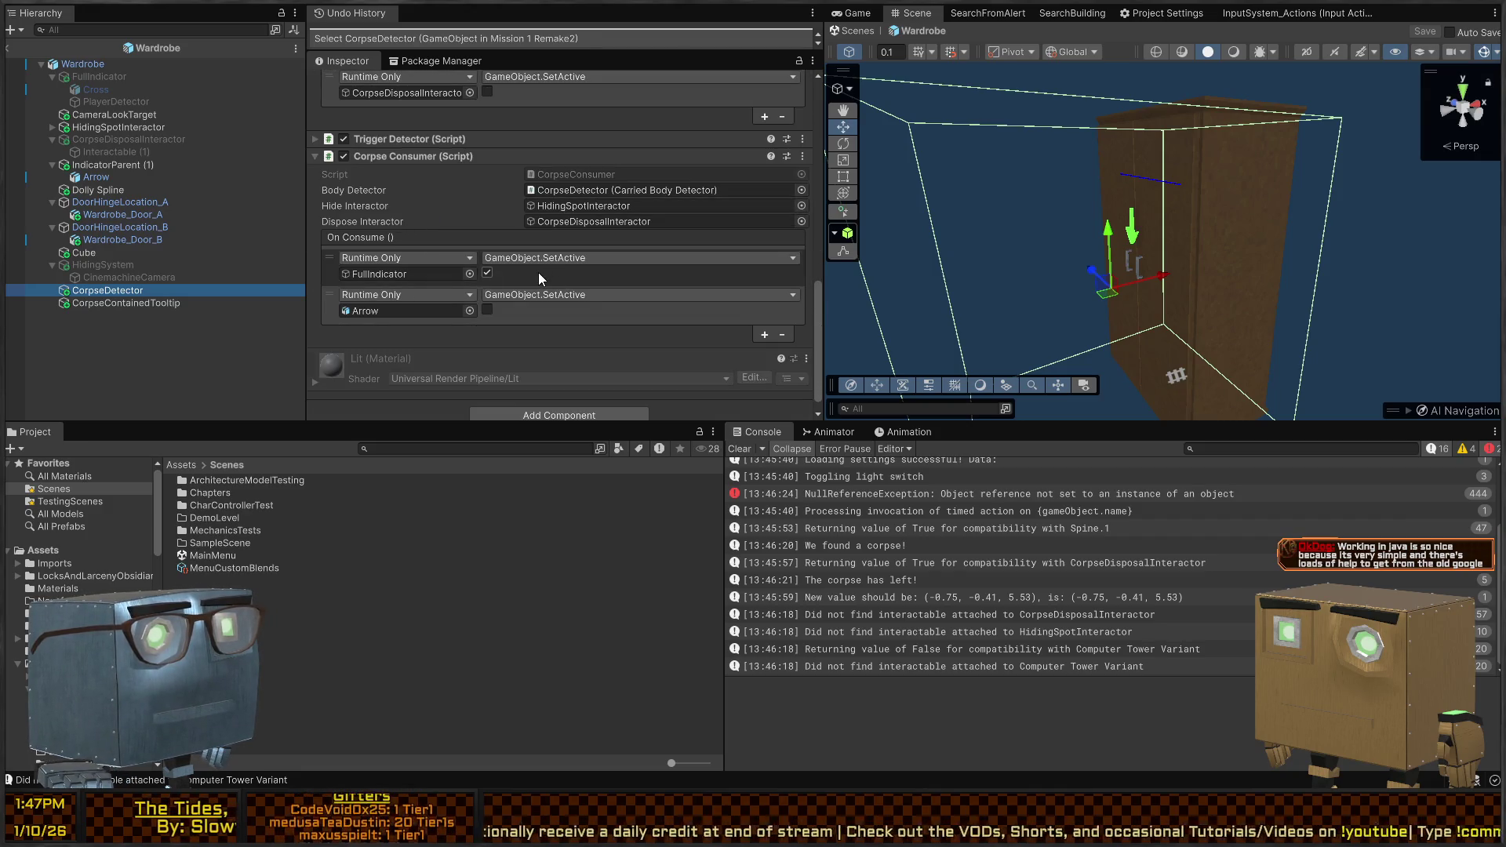
left_click(362, 274)
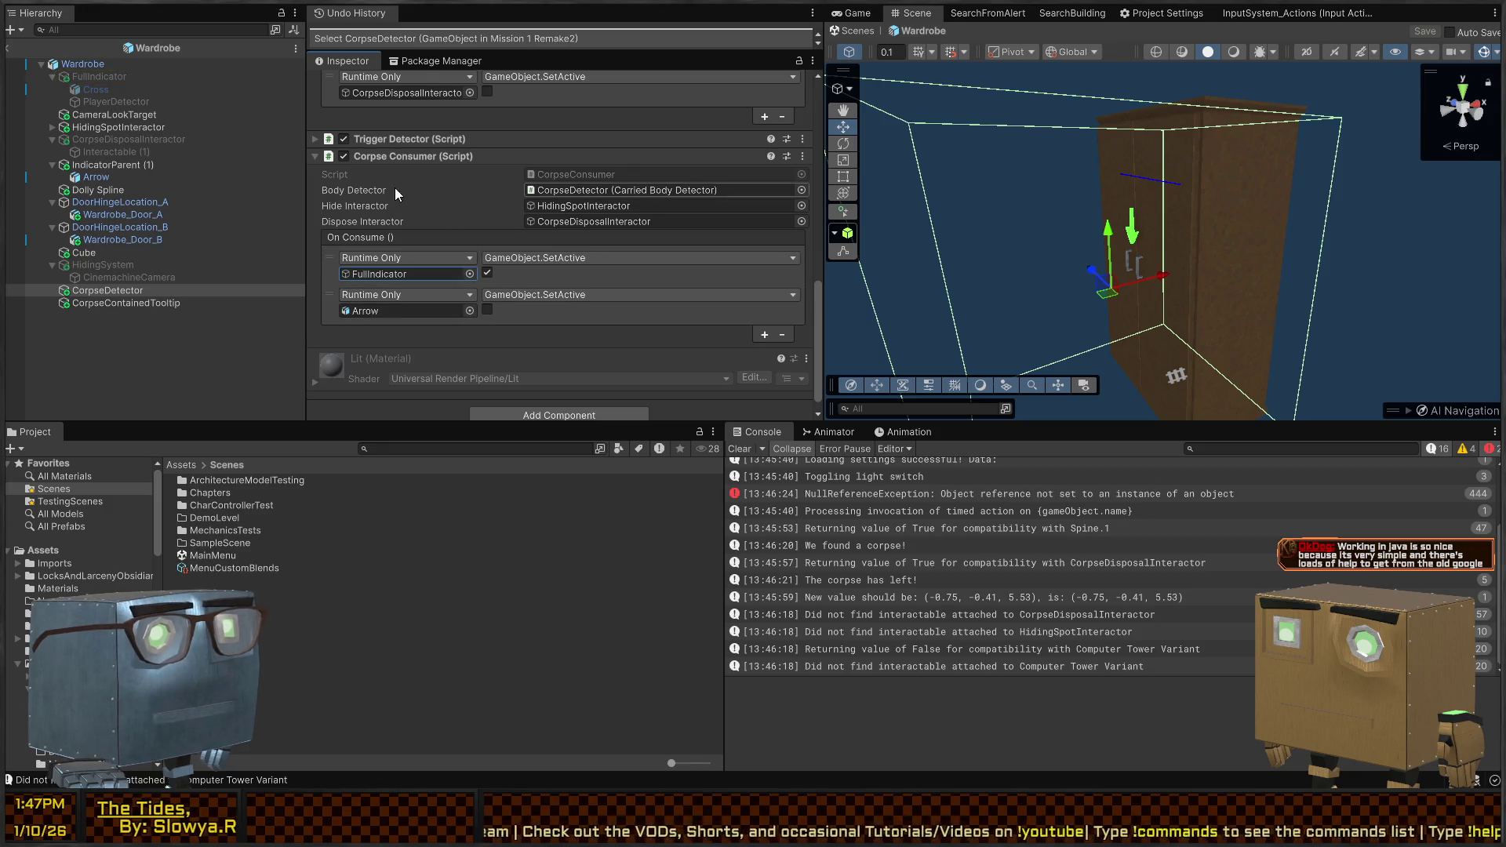
Locate the HidingSpotInteractor used by On Deactivate, then come back to the Unity editor
scroll(394, 186, "up", 6)
scroll(389, 214, "down", 3)
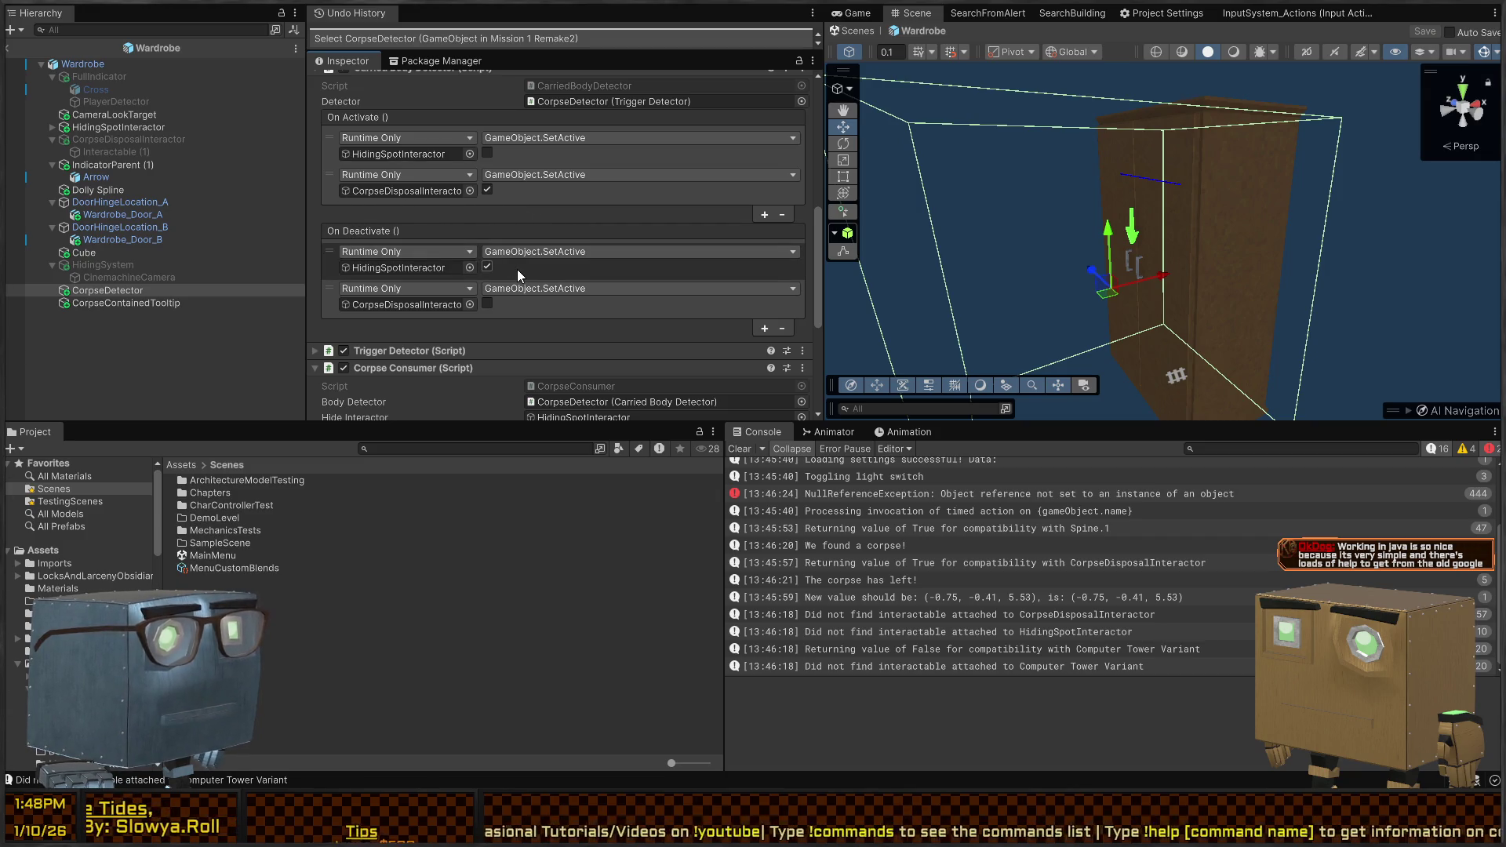
left_click(419, 267)
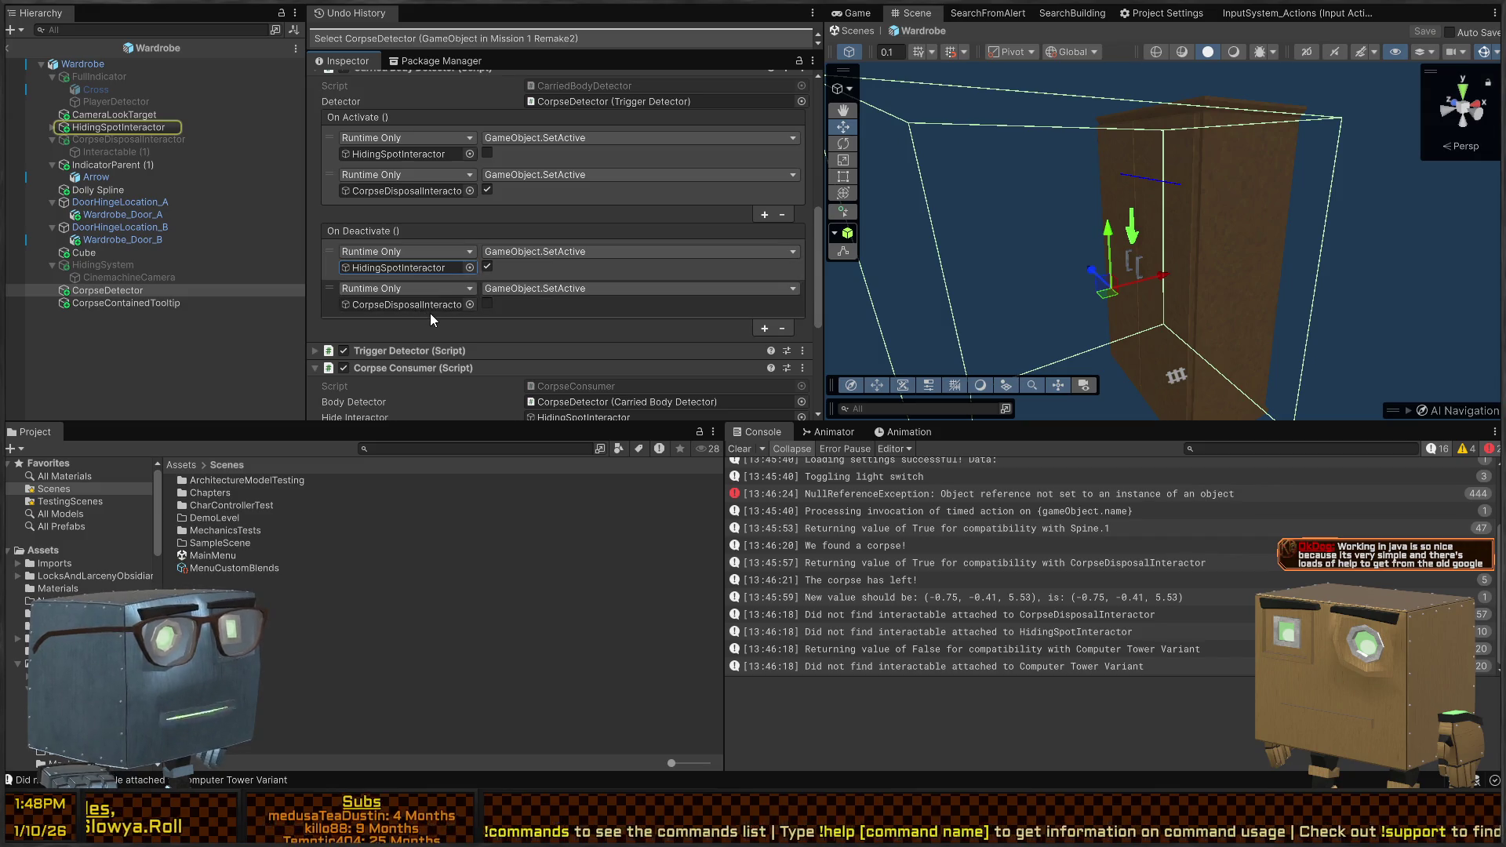
scroll(430, 309, "down", 2)
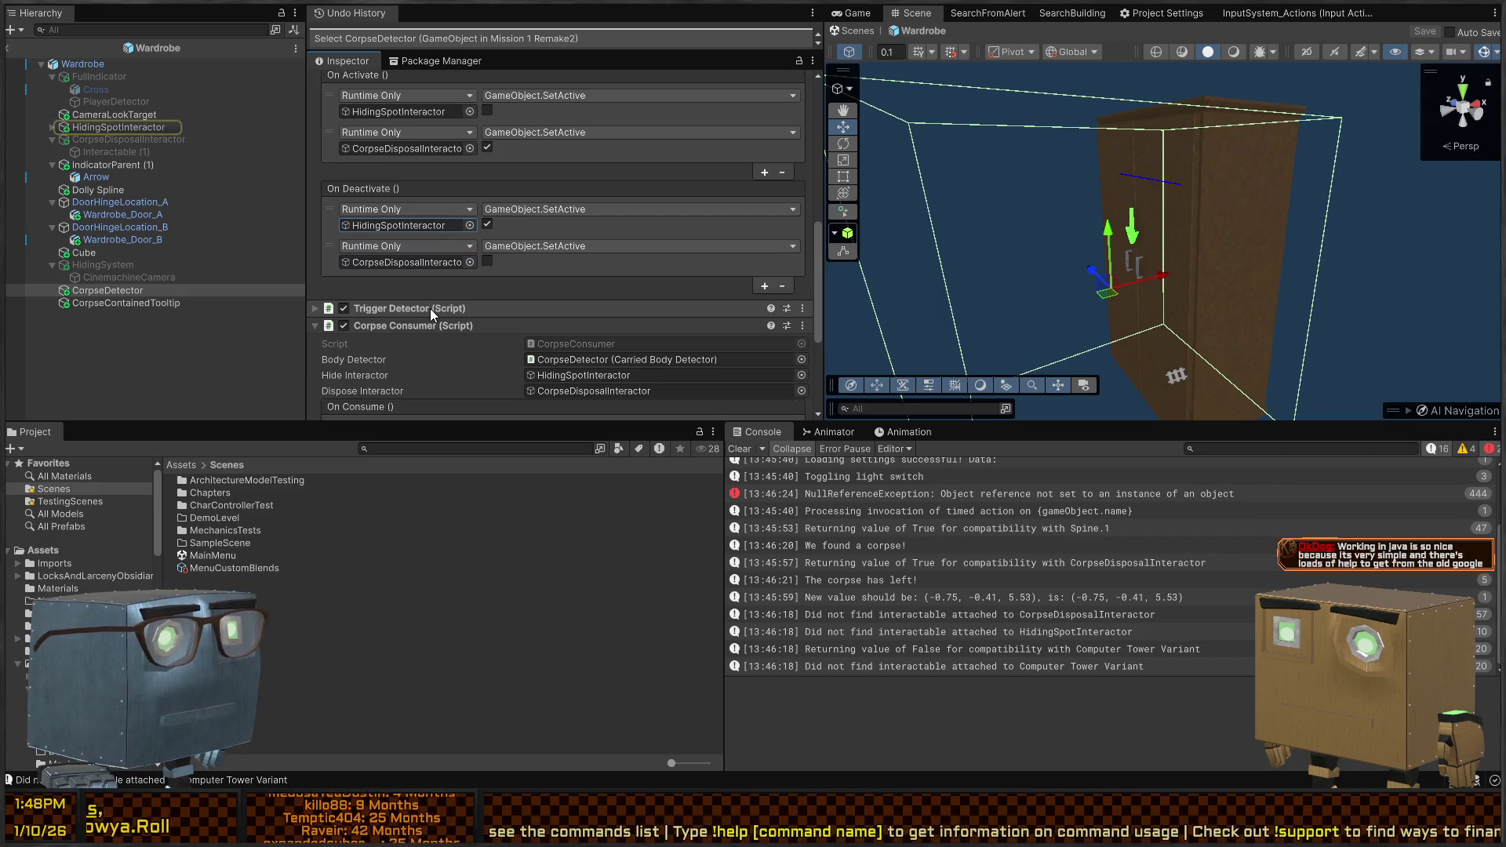
scroll(430, 308, "up", 10)
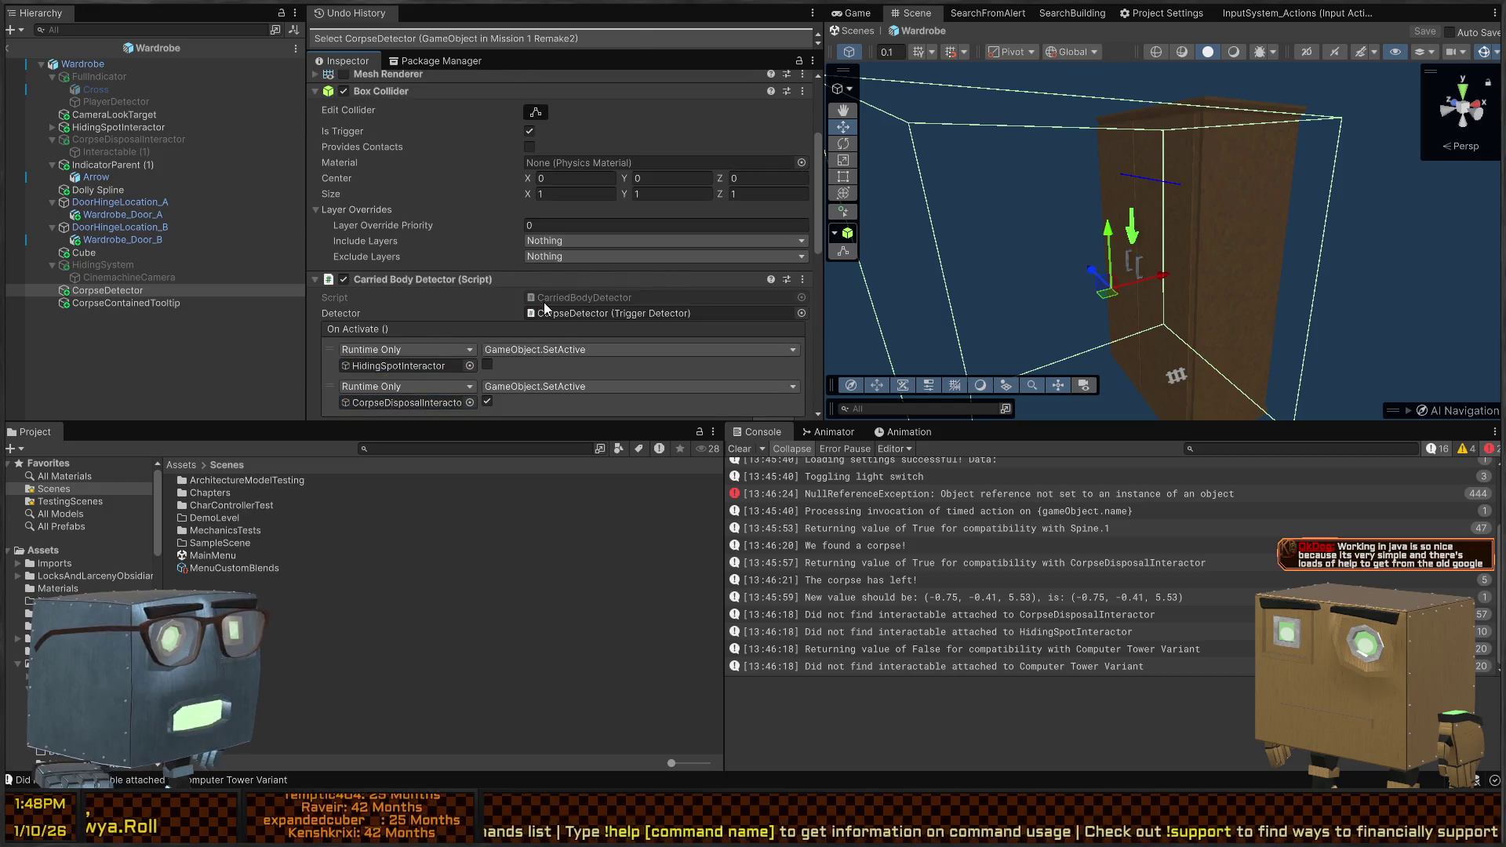
scroll(546, 283, "down", 1)
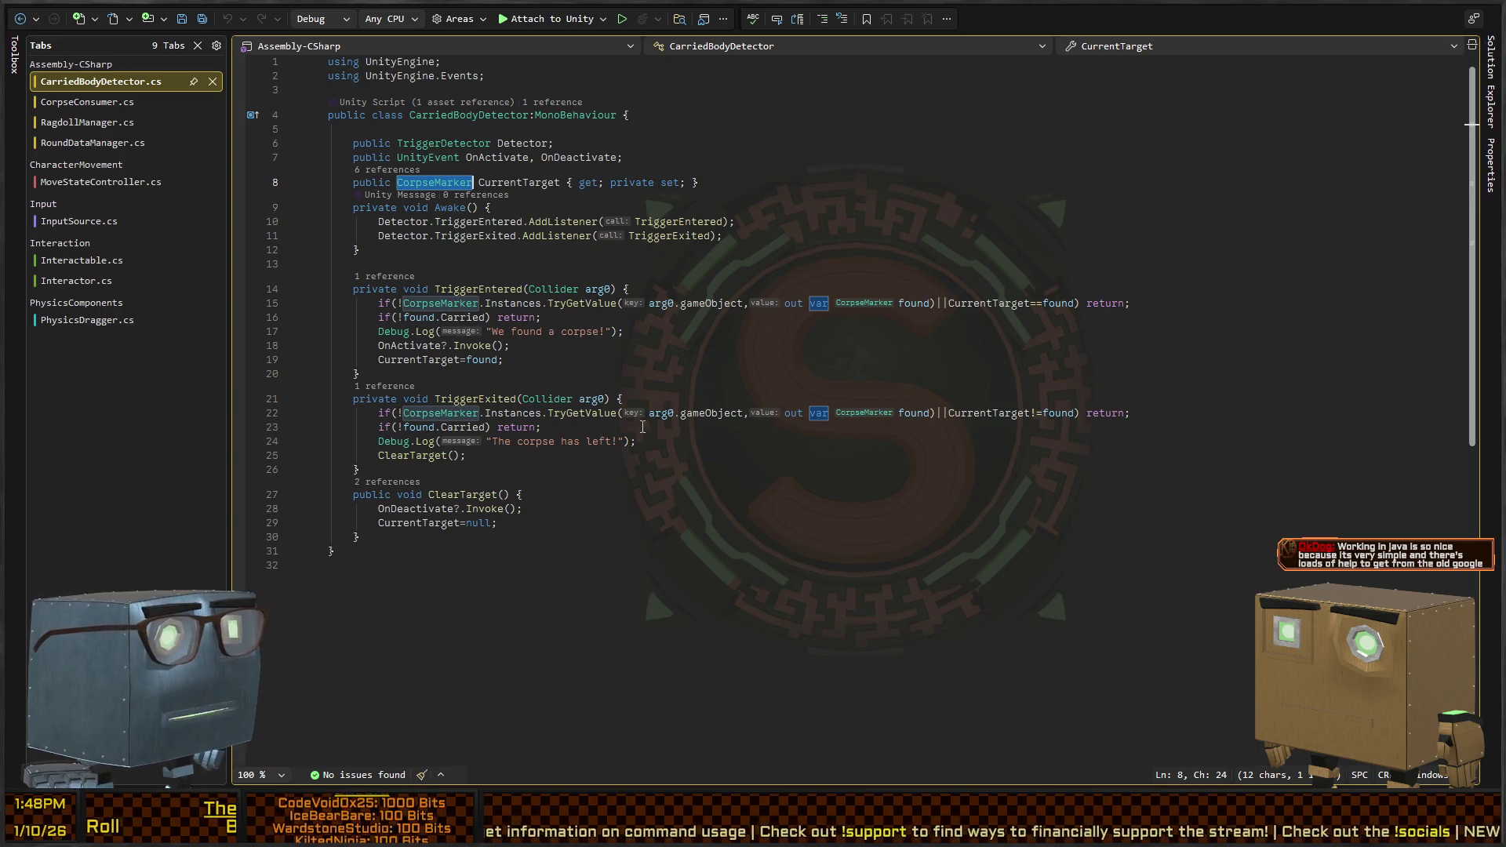
key("alt+Tab")
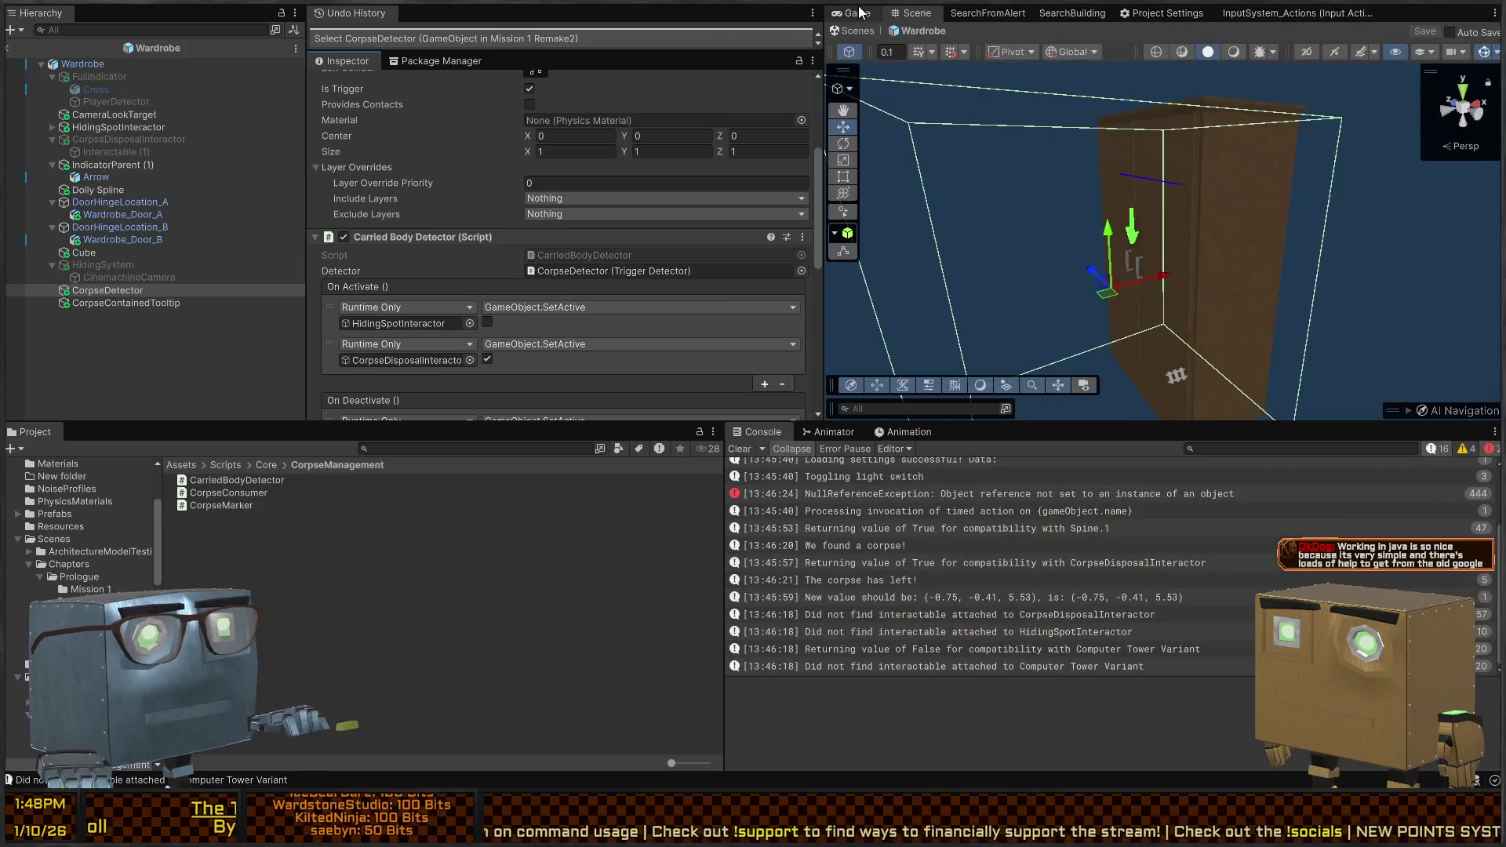
Run a brief playtest in the Game view, then stop it and un-maximize the view
left_click(858, 14)
key("ctrl+p")
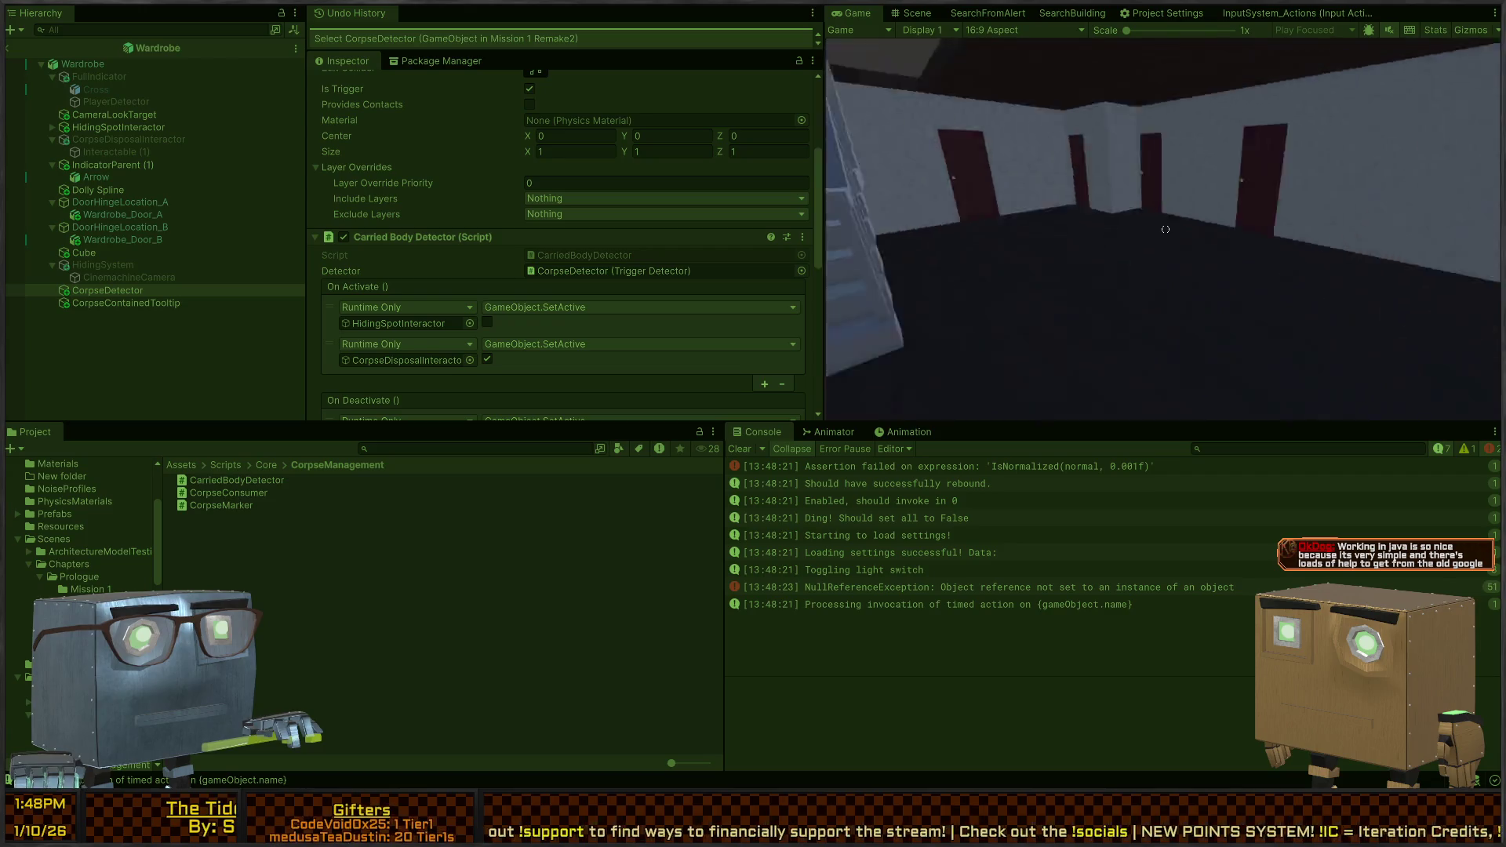
key("ctrl+p")
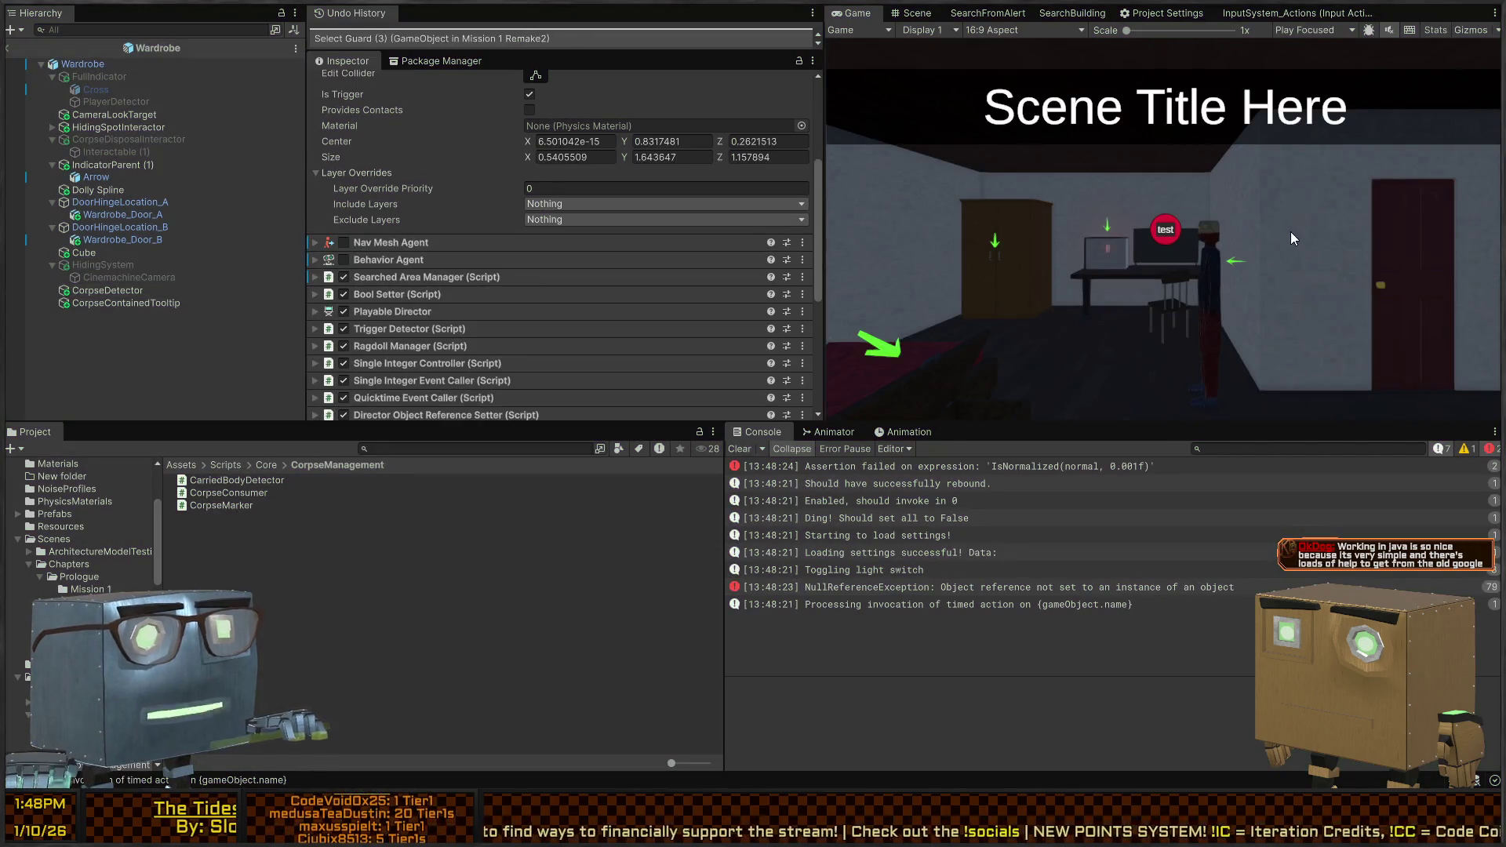
key("shift+space")
key("shift+space")
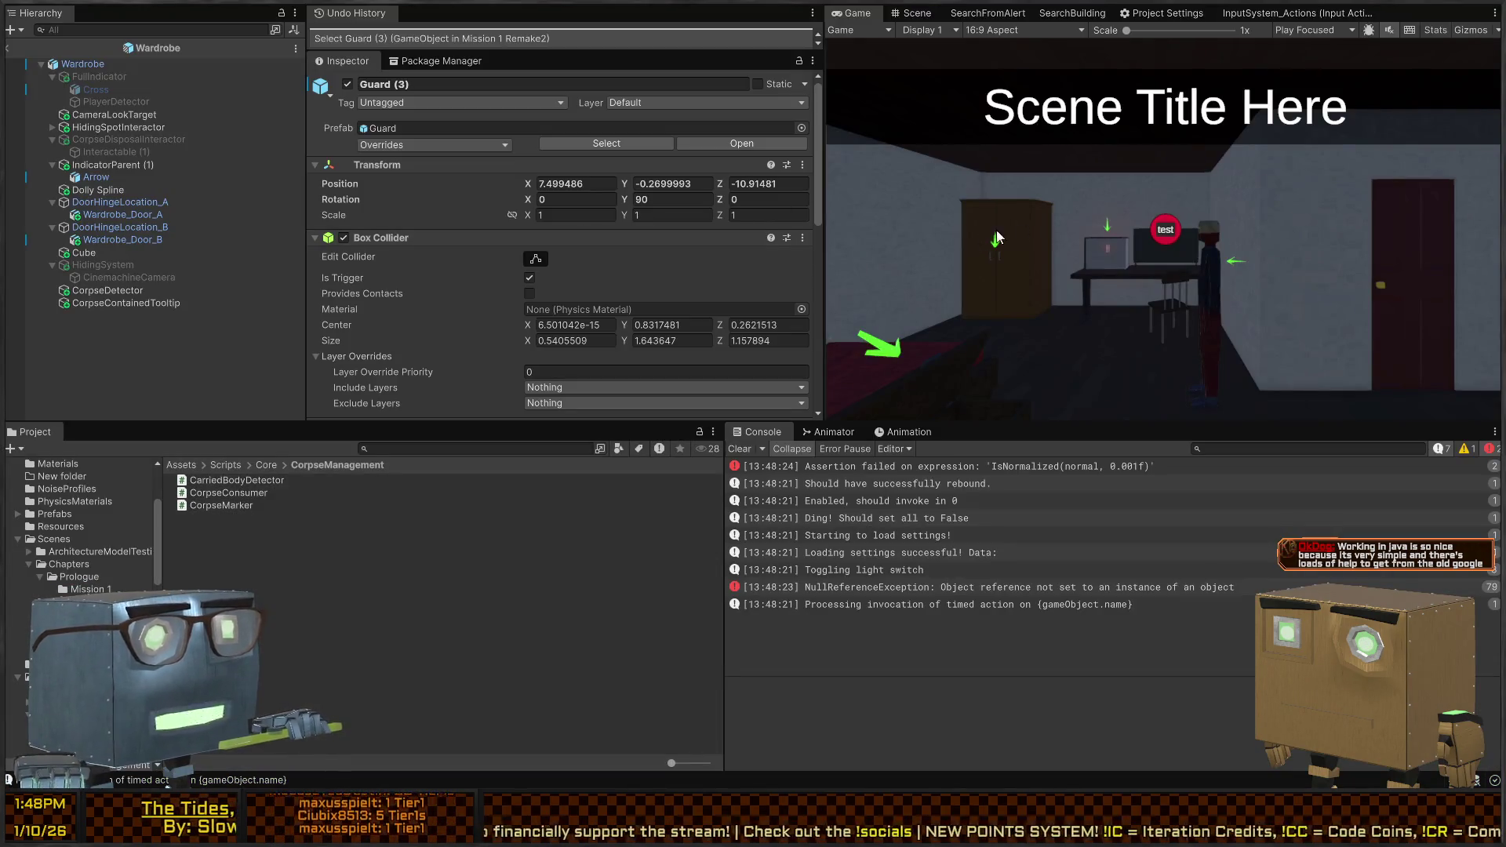
left_click(916, 13)
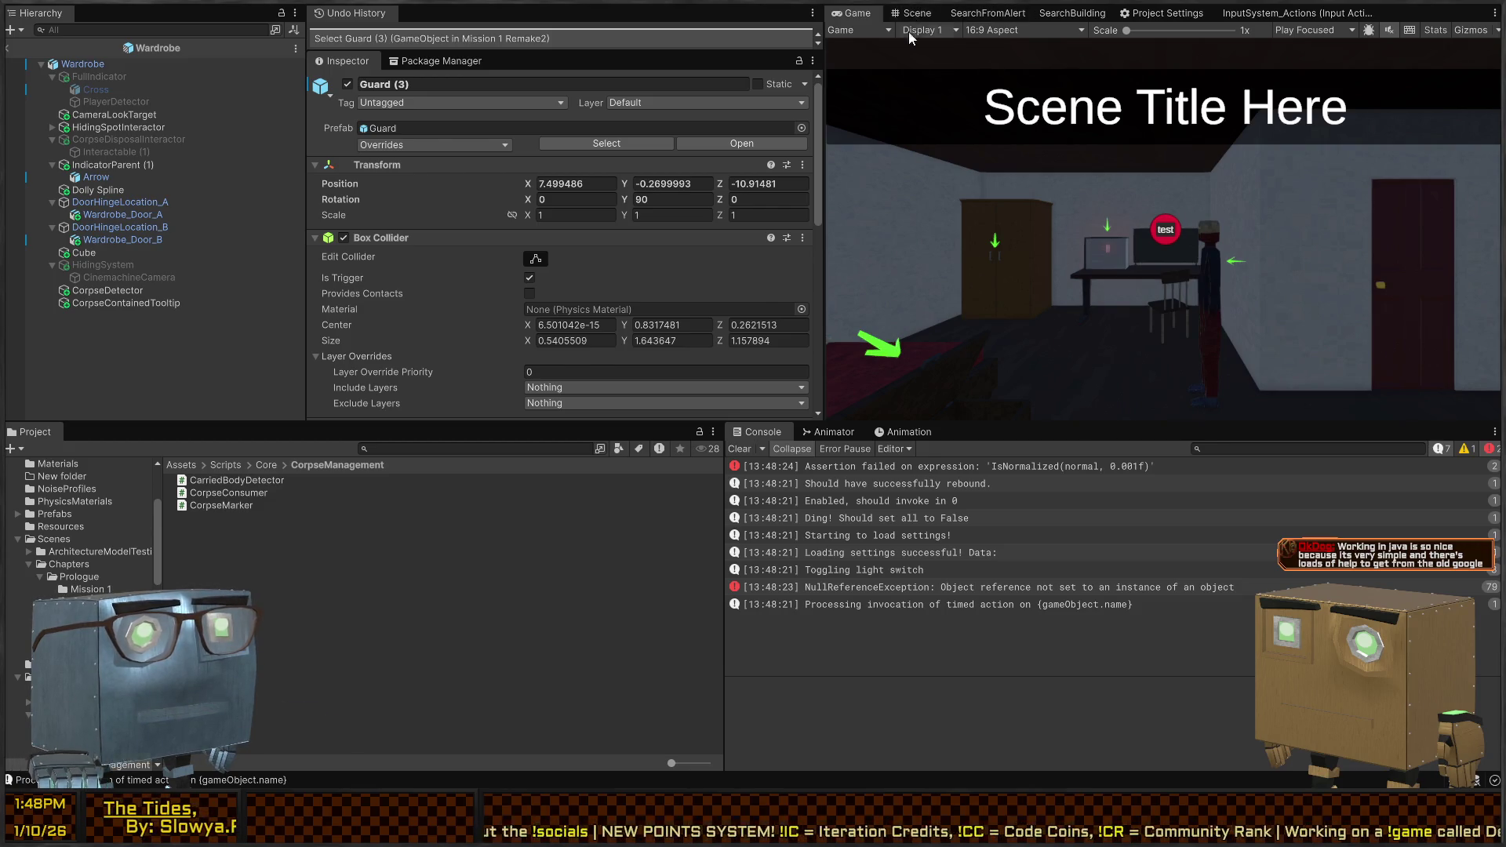
Replay, skip the cutscene, grab the guard's ragdoll, and show the NullReferenceException stack trace
key("ctrl+p")
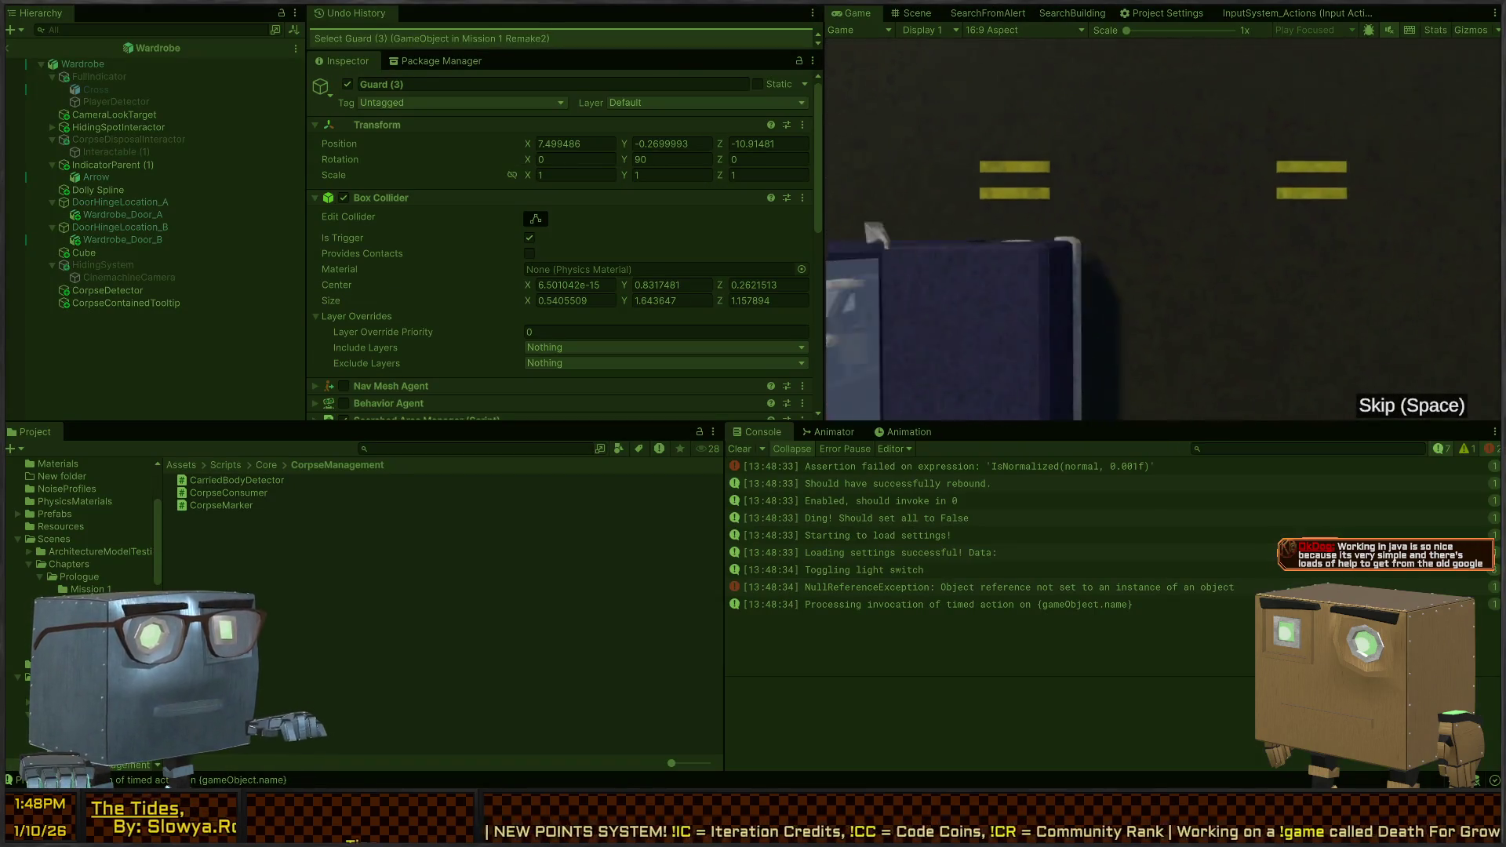
key("space")
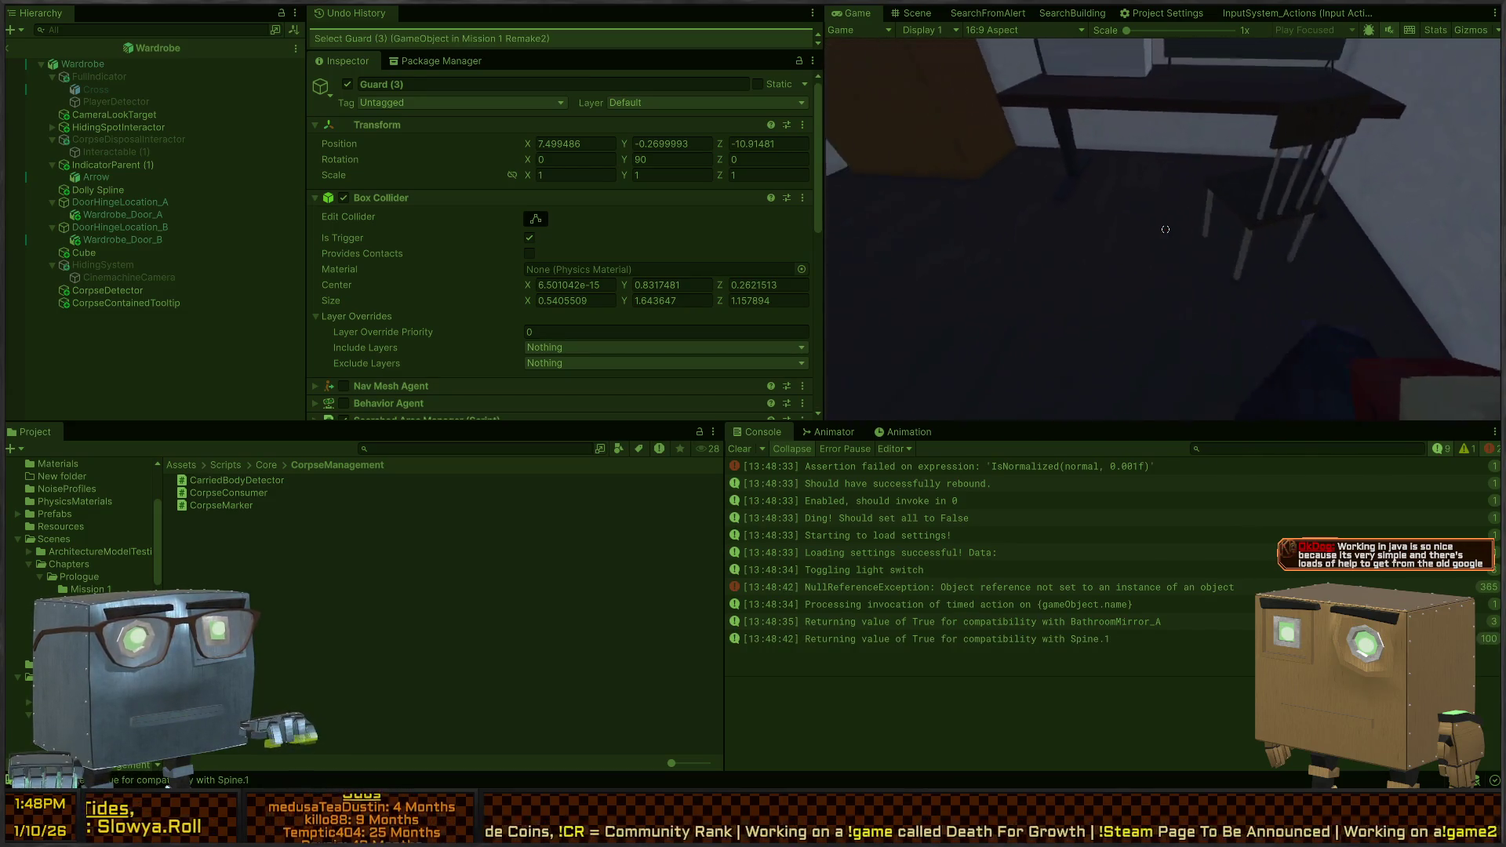
key("f")
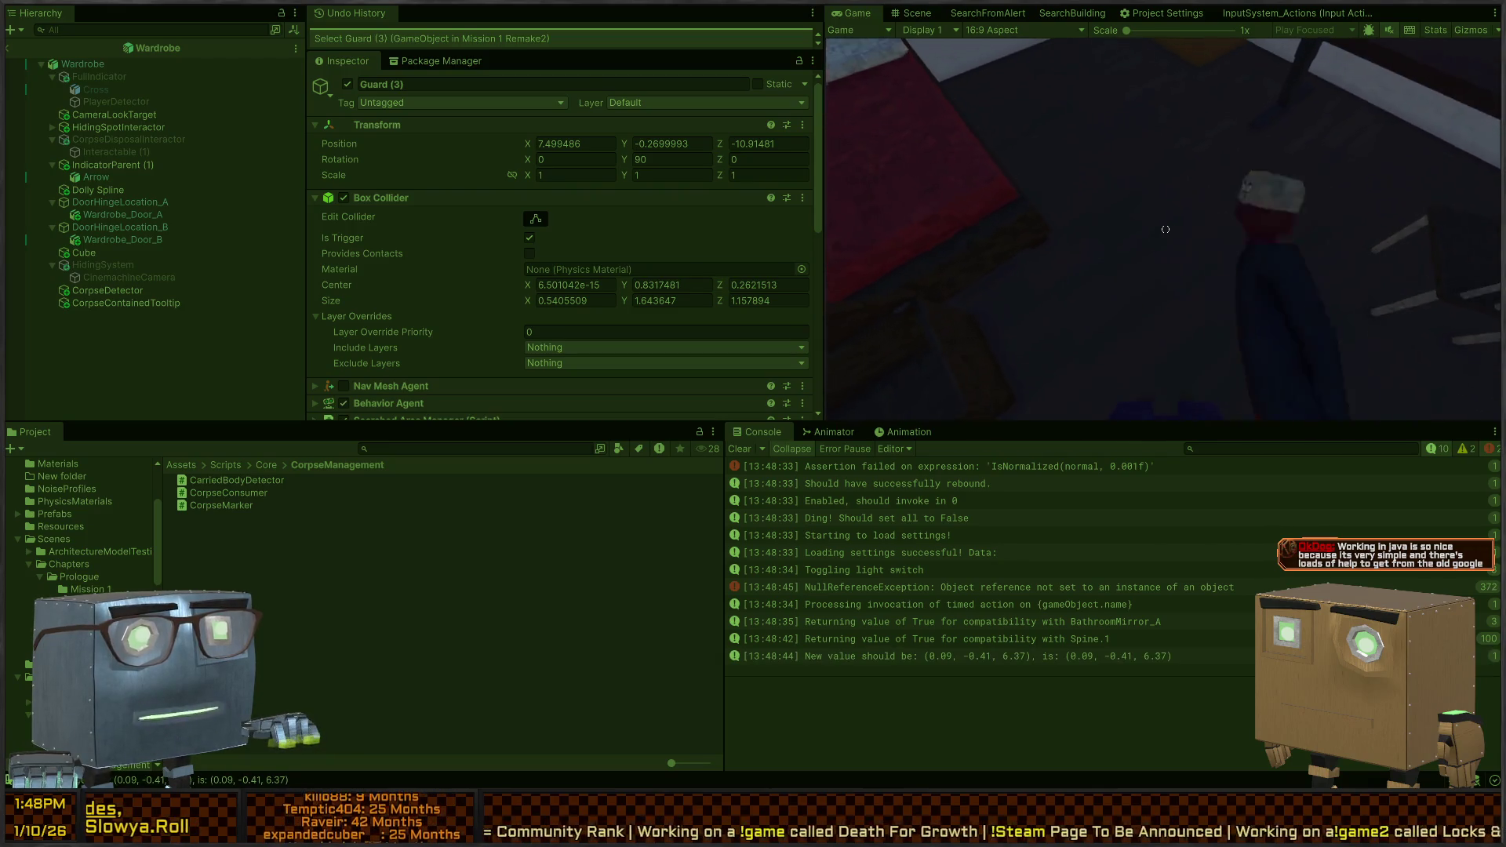
key("Escape")
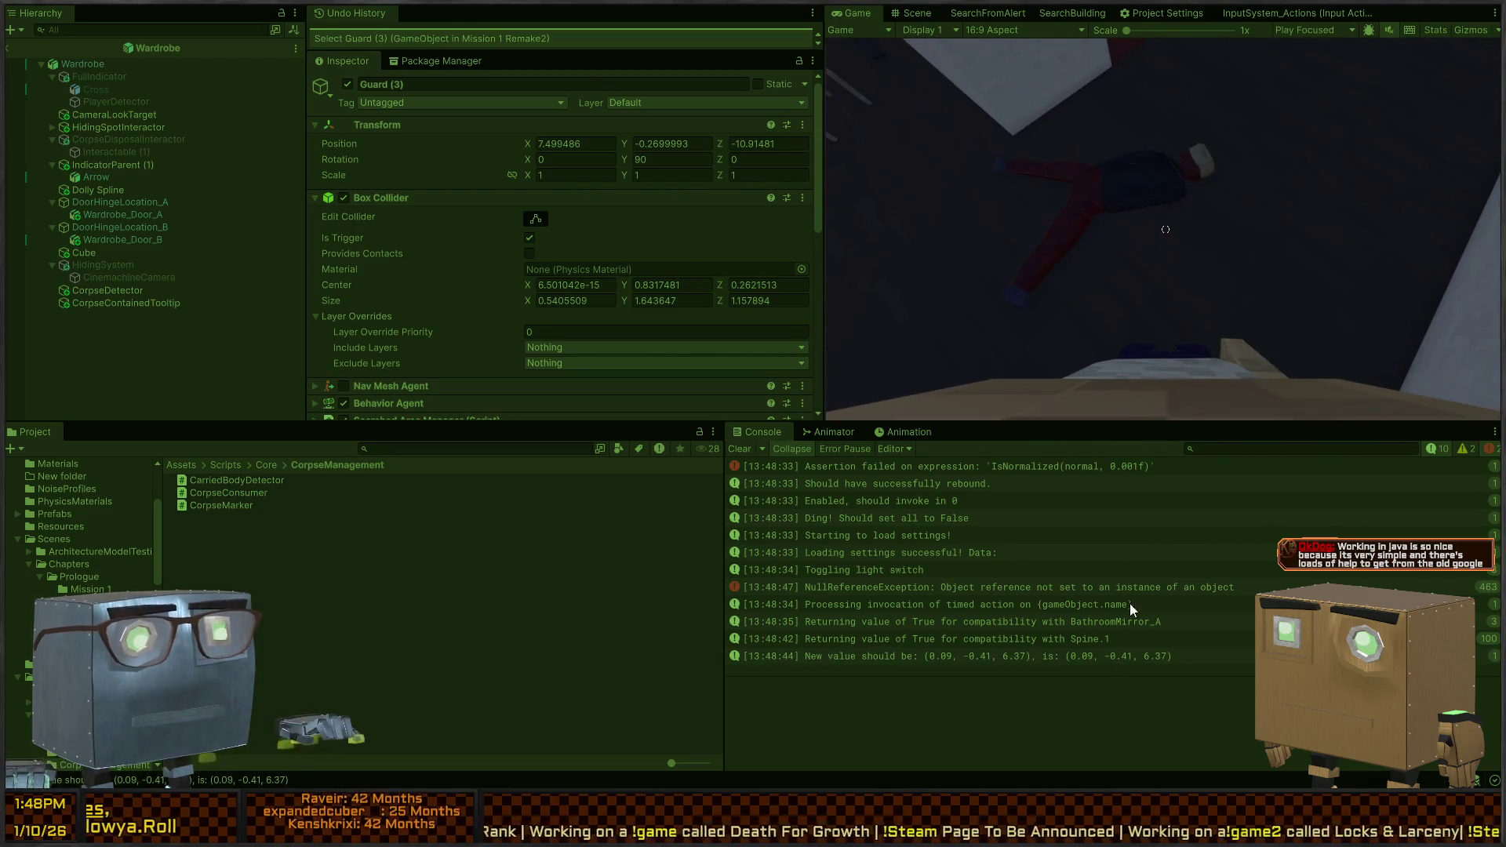
left_click(1021, 588)
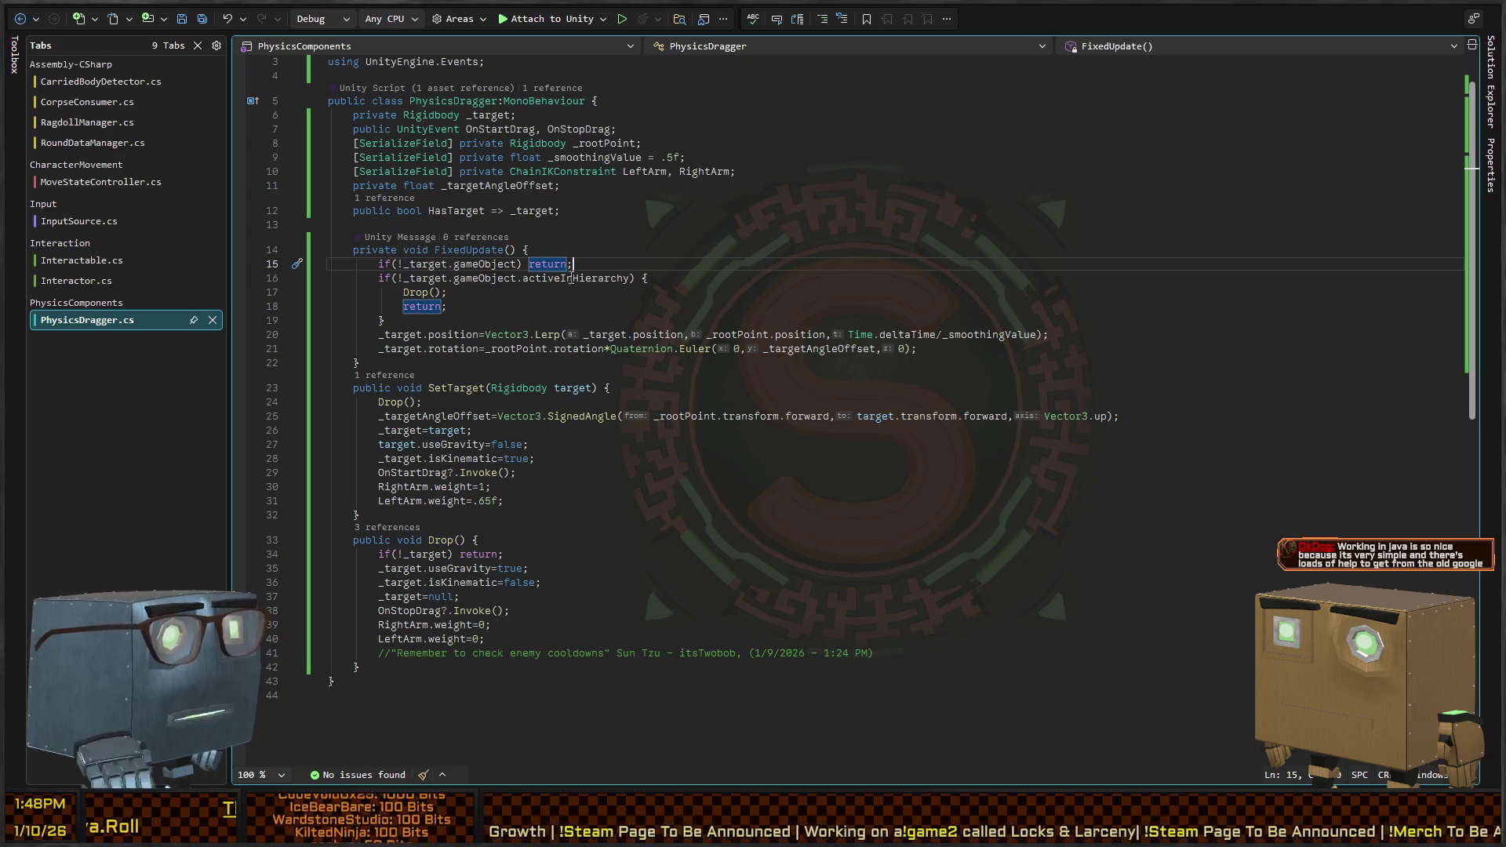
Change PhysicsDragger.cs line 15 to if(!_target||!_target.gameObject) return; and save the script
key("alt+Tab")
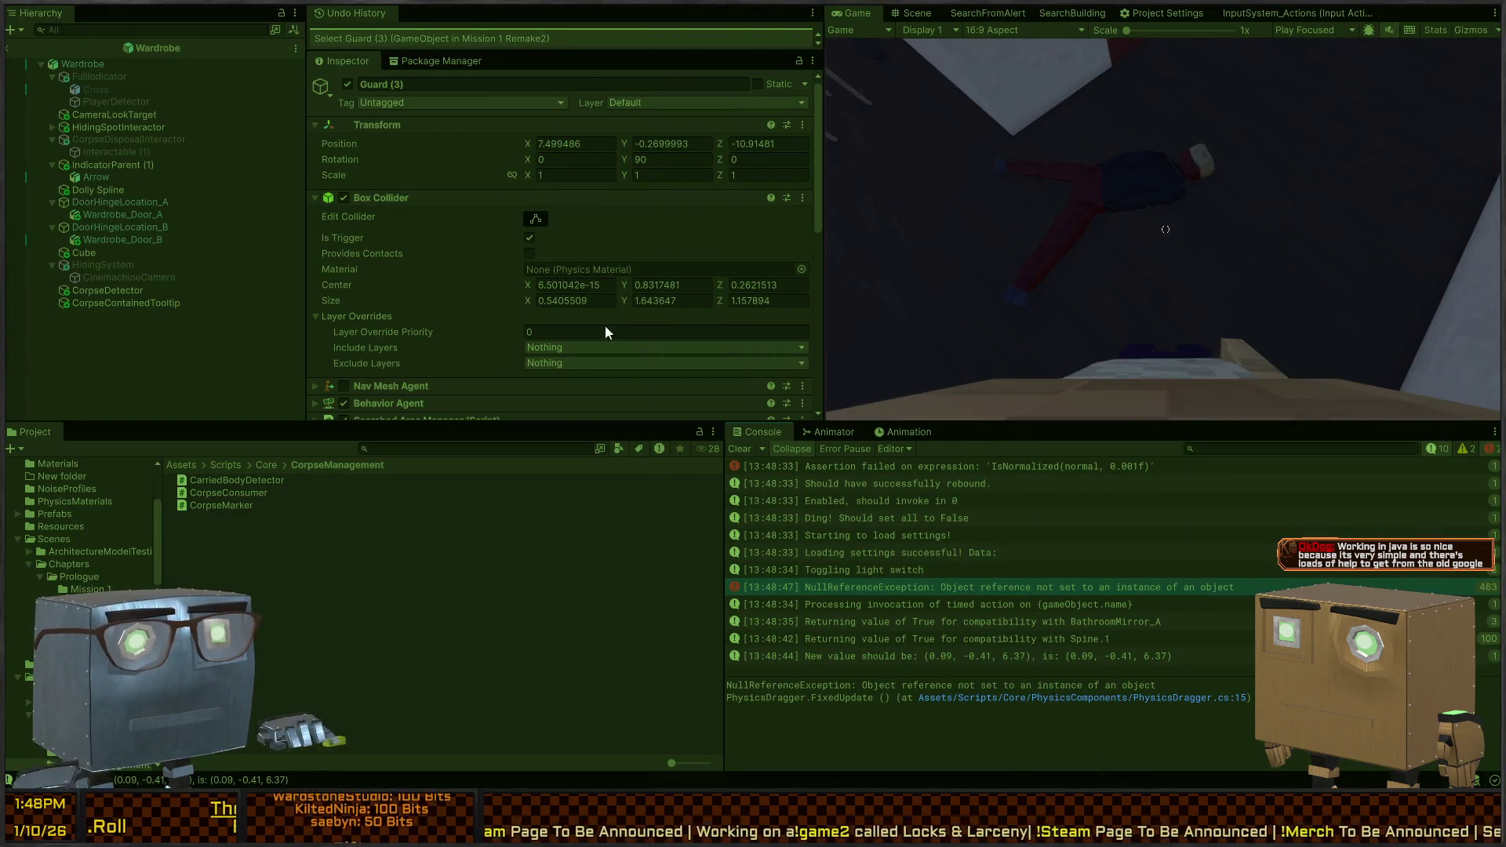
key("alt+Tab")
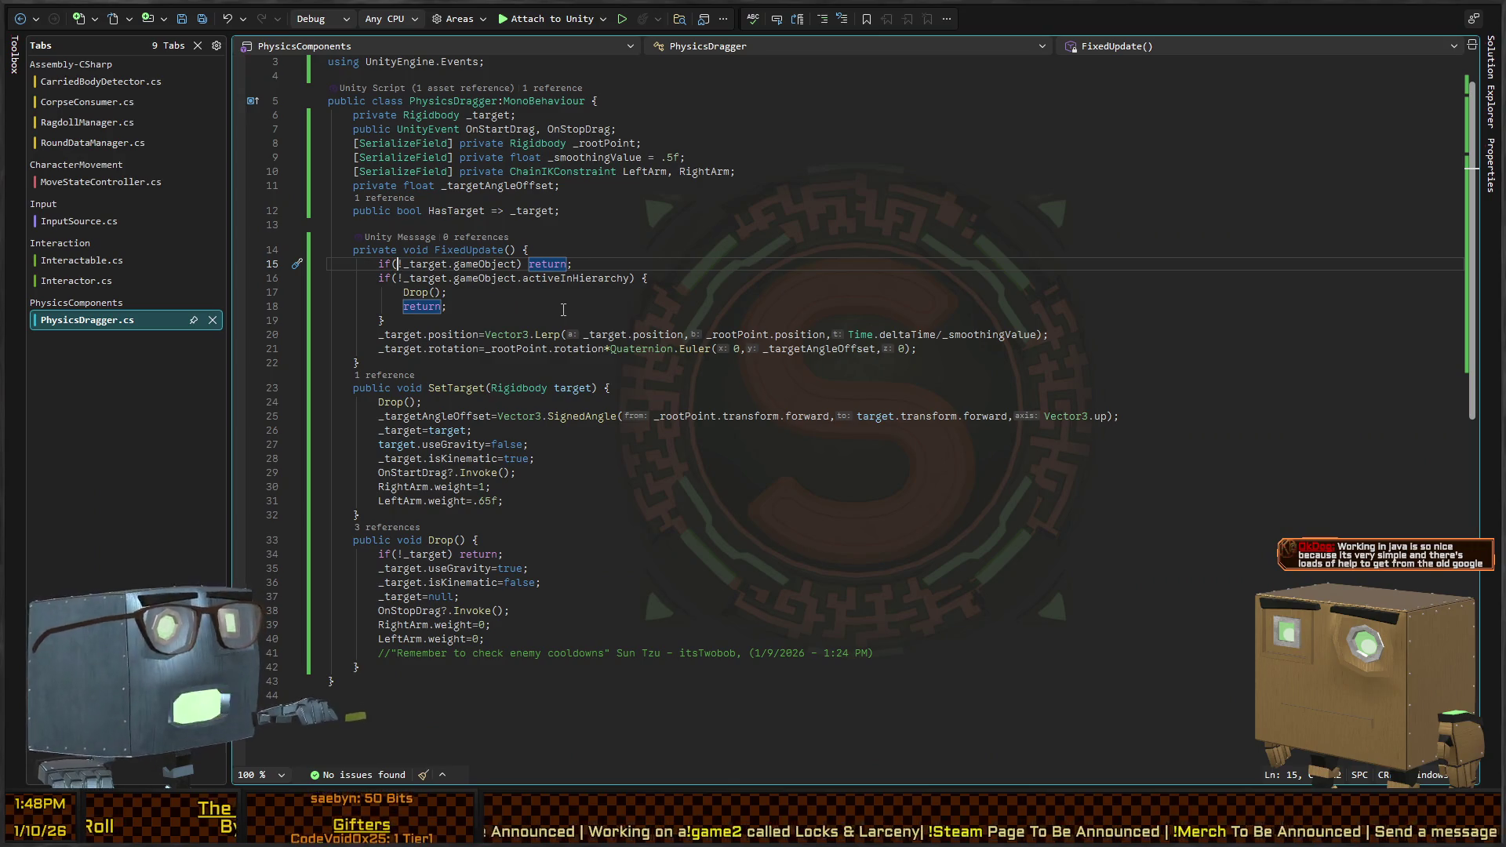
type("_target||")
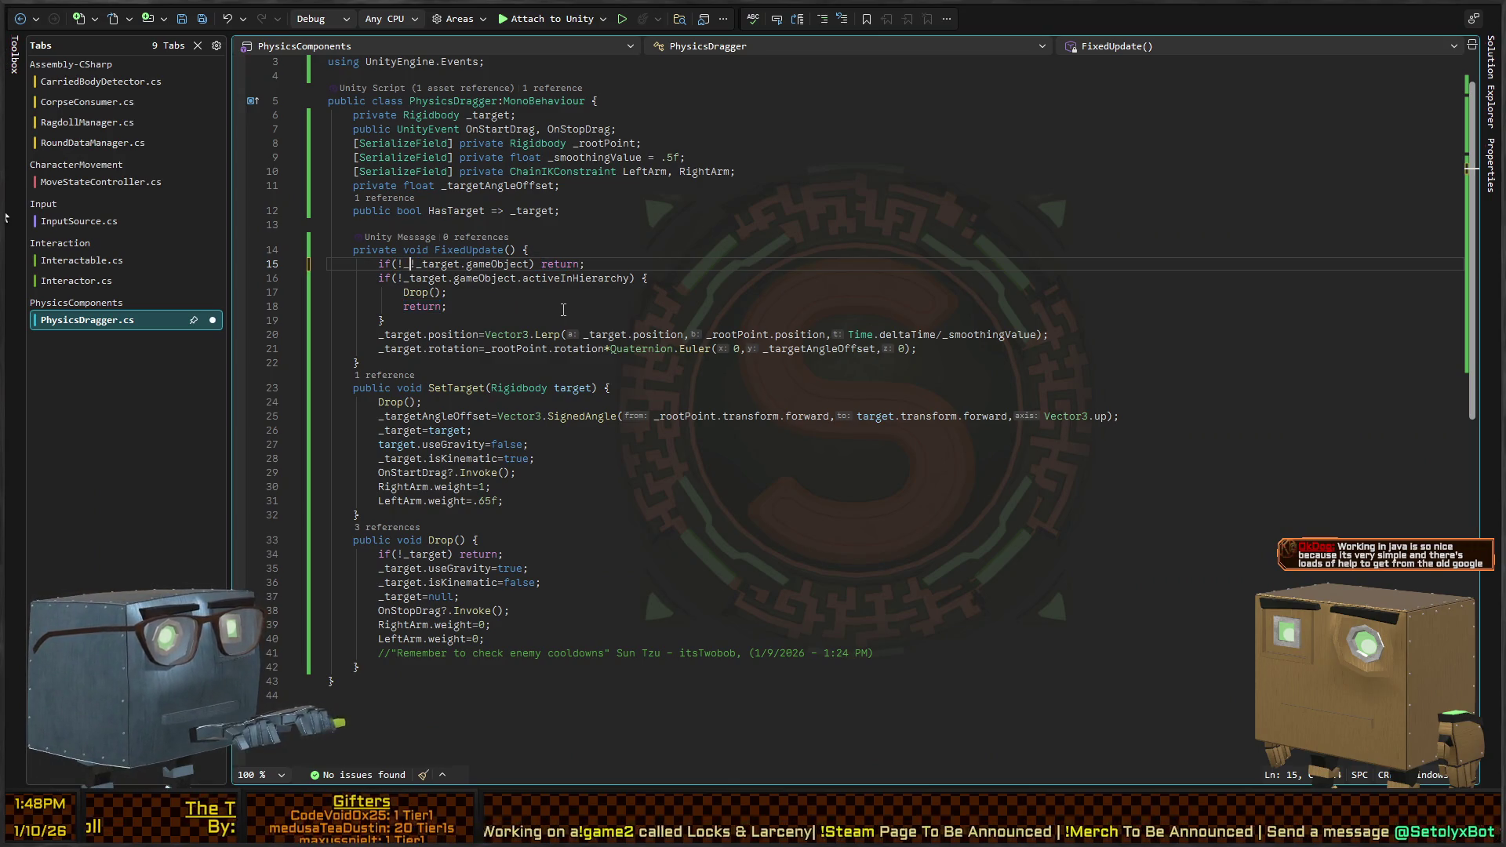
type("|!")
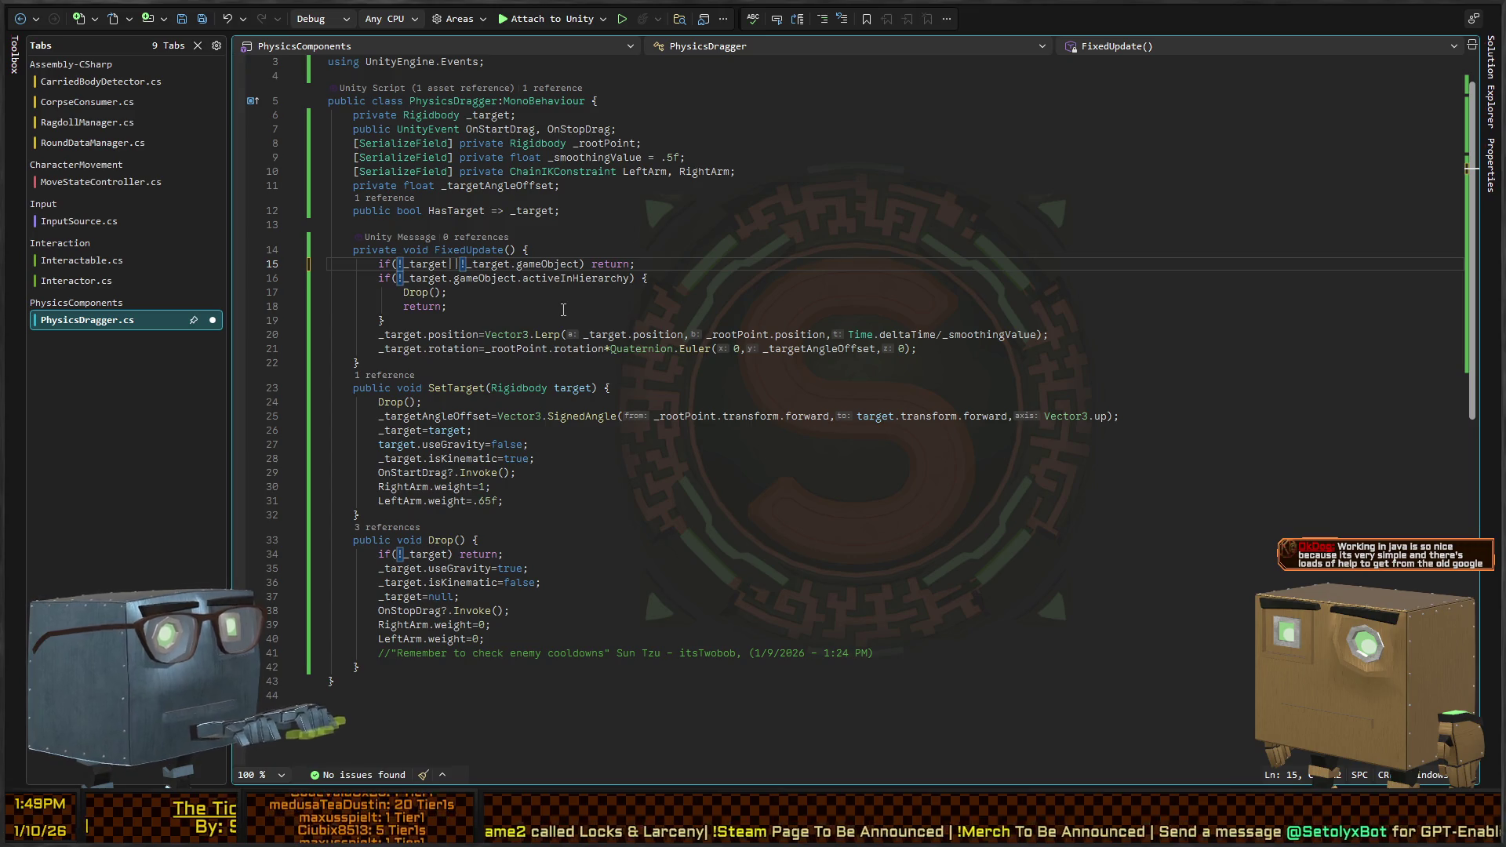
key("ctrl+s")
key("alt+Tab")
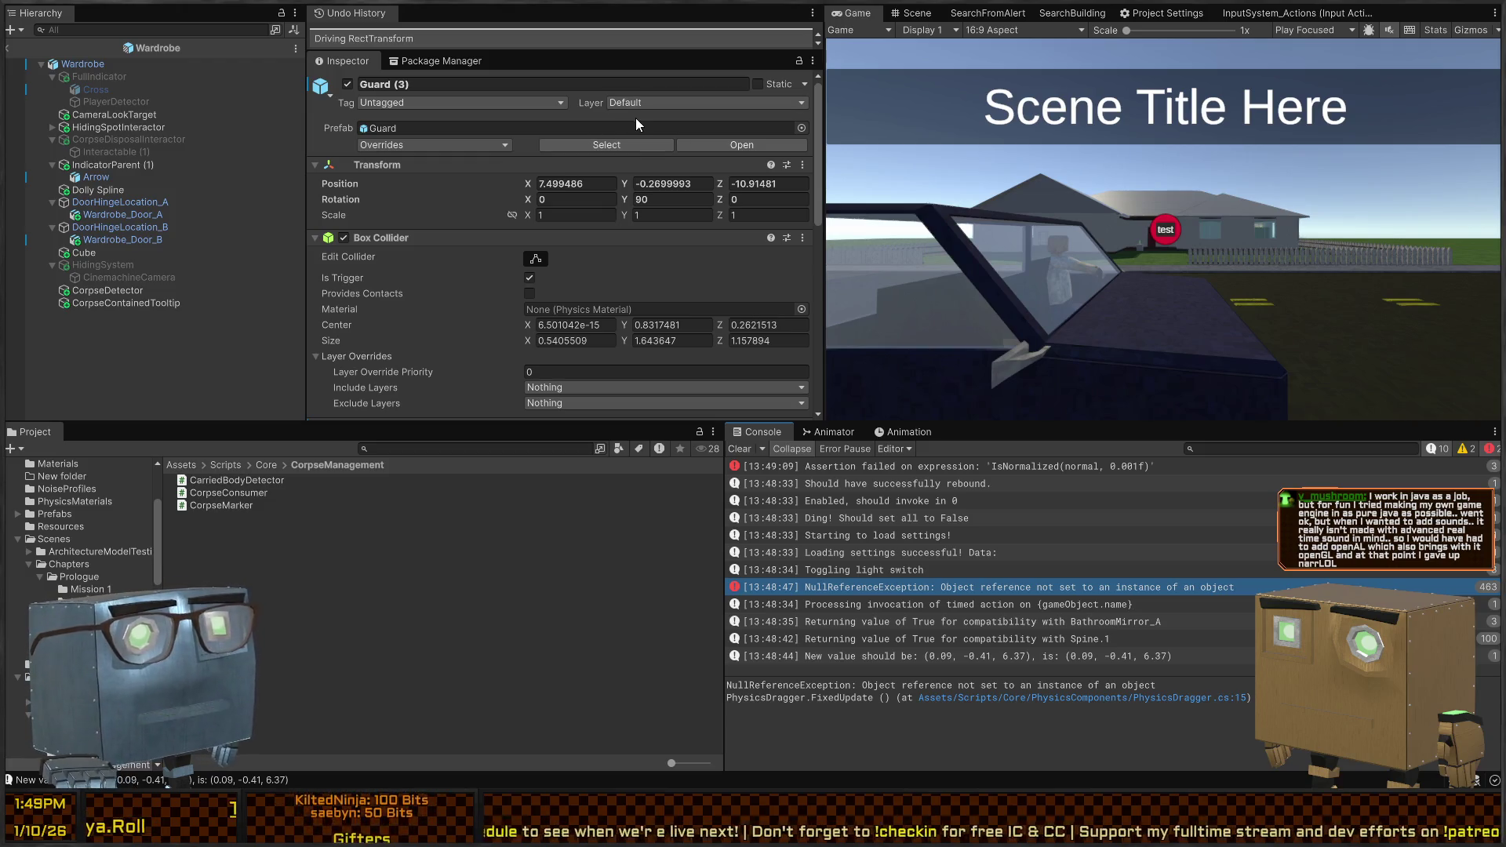
Fly the scene camera up to the wardrobe and frame it fully
left_click(914, 13)
right_click(958, 163)
key("w")
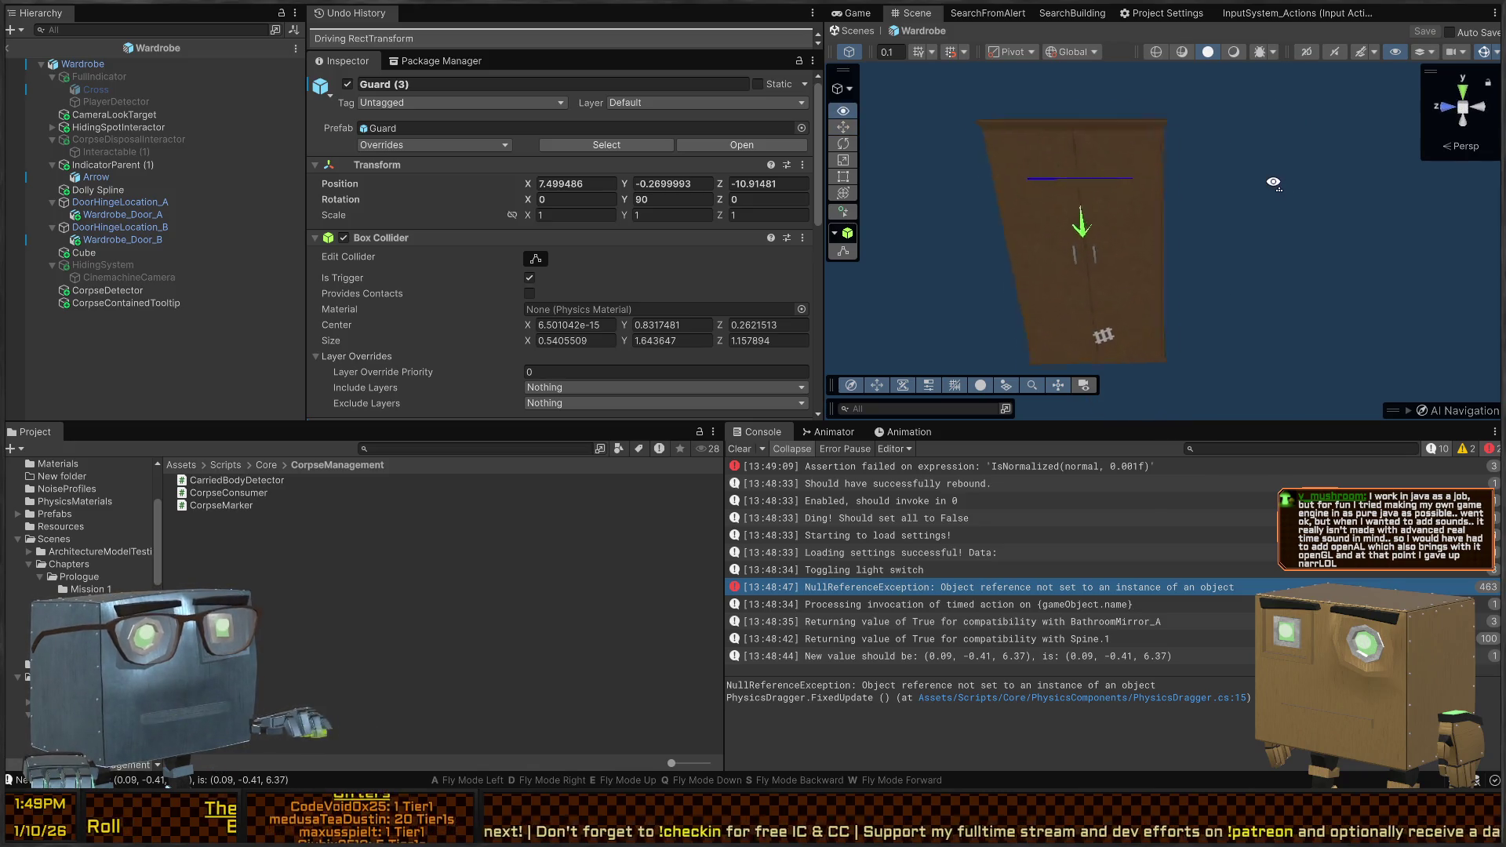
key("s")
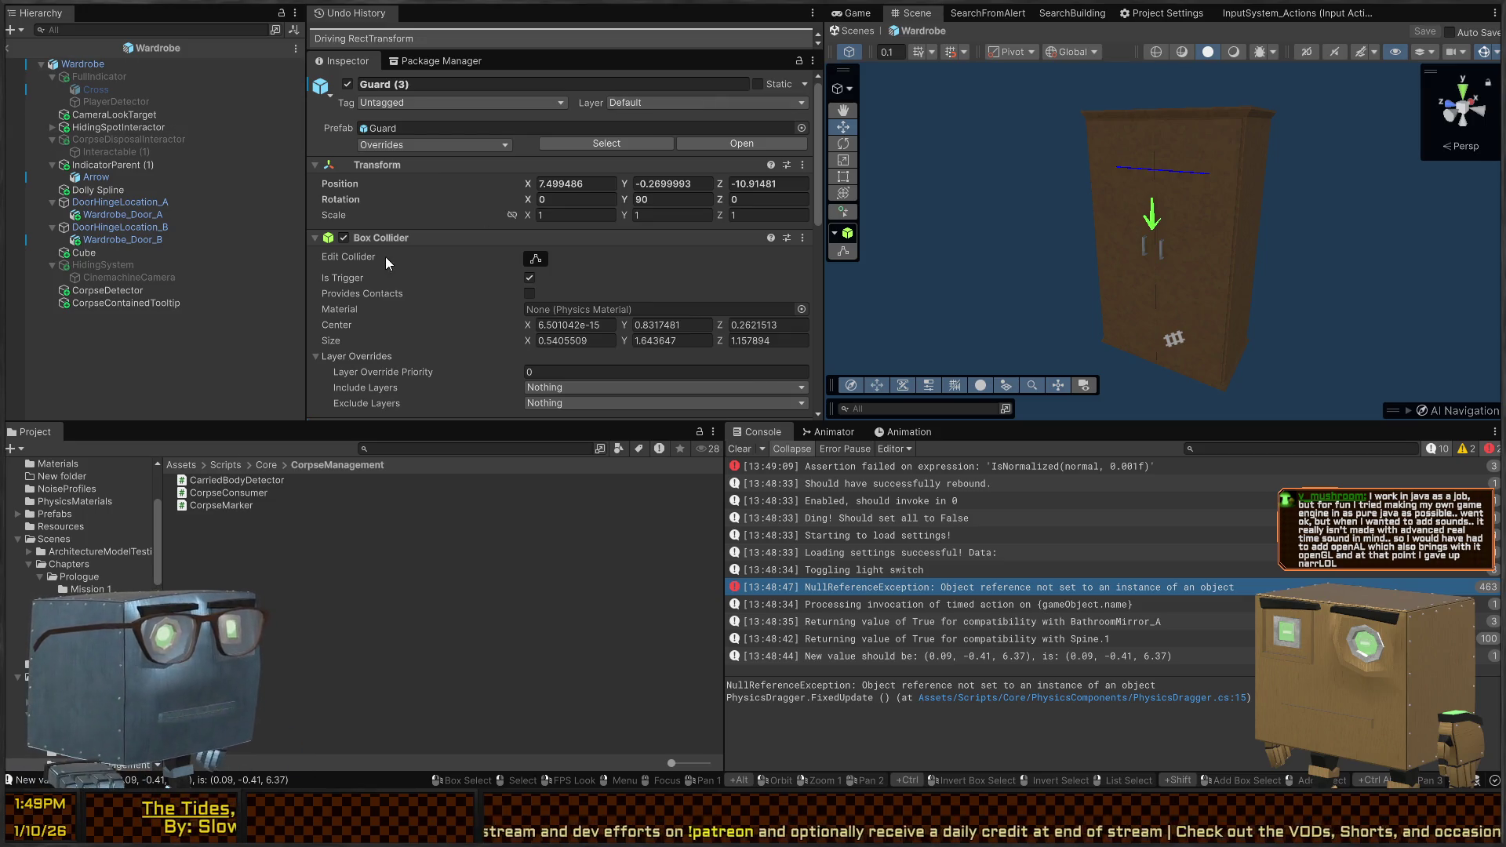
Scroll the Guard Inspector to its Timed Action and clear the console
scroll(461, 301, "down", 10)
scroll(463, 294, "down", 3)
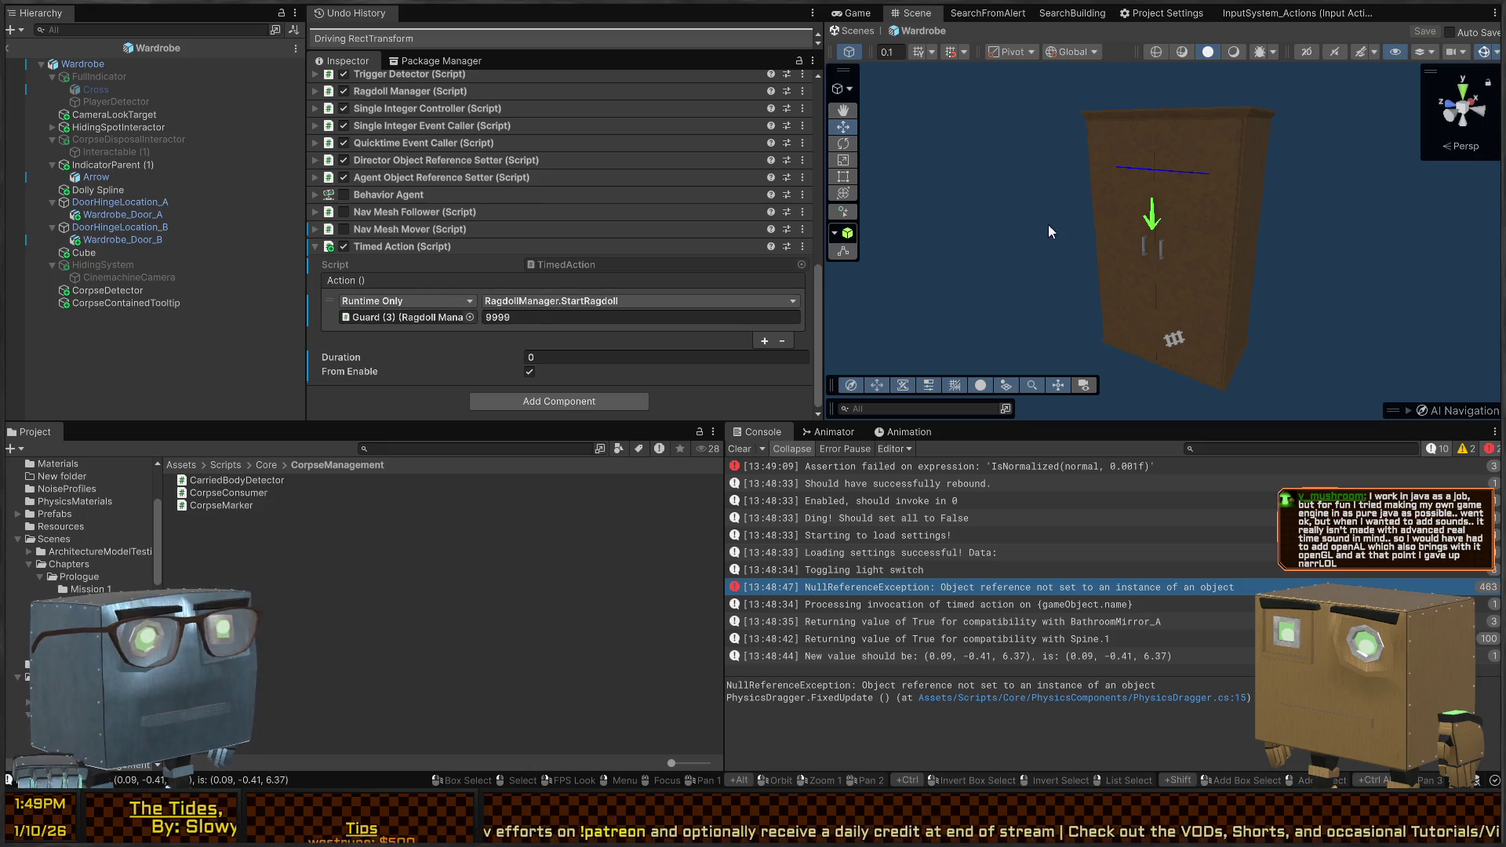
scroll(1049, 231, "up", 3)
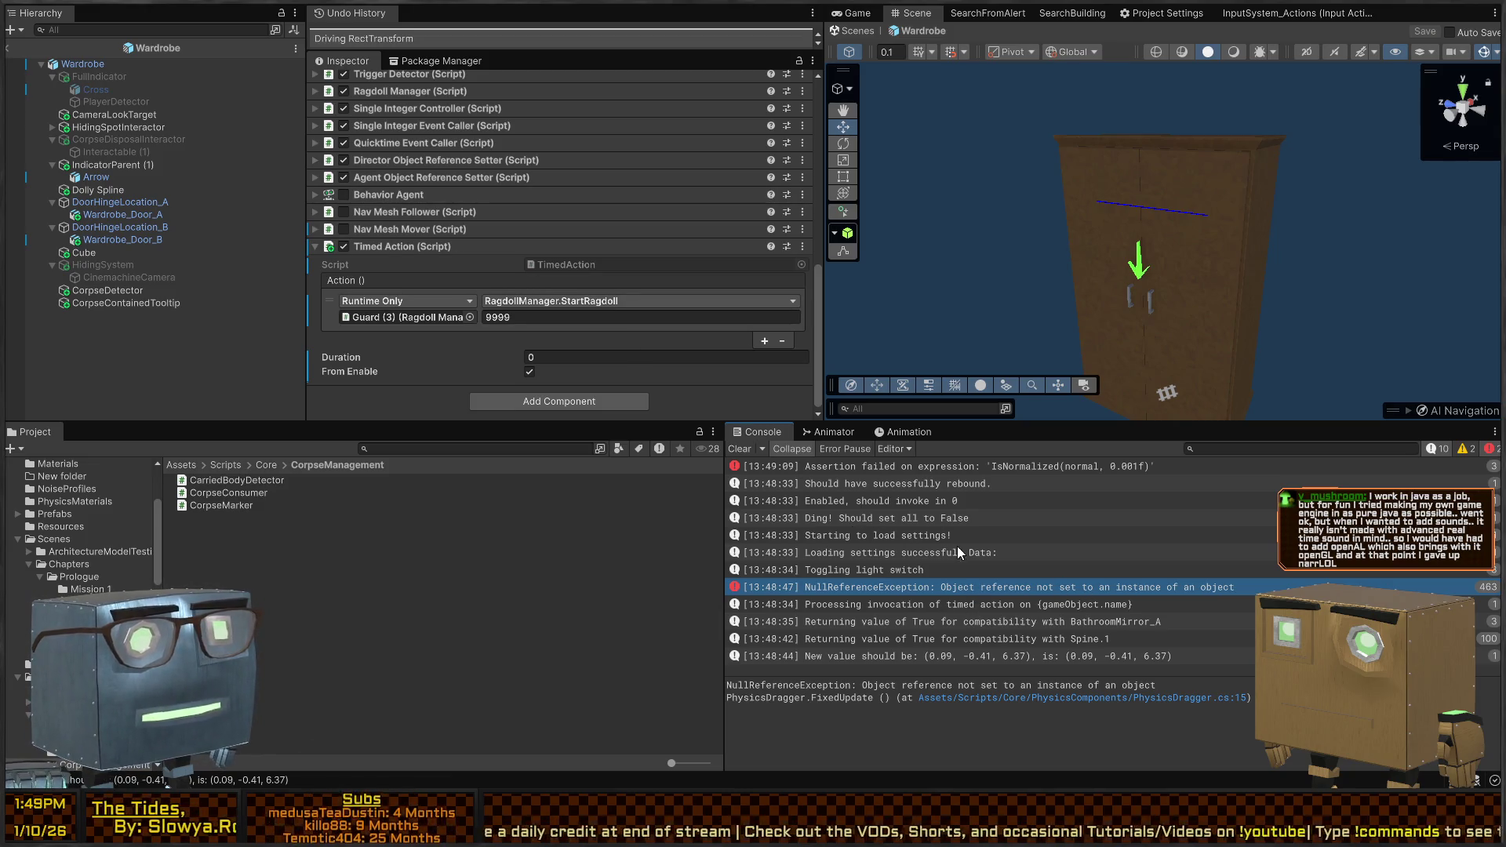
left_click(740, 449)
Enter Play mode and skip the opening cutscene
key("ctrl+p")
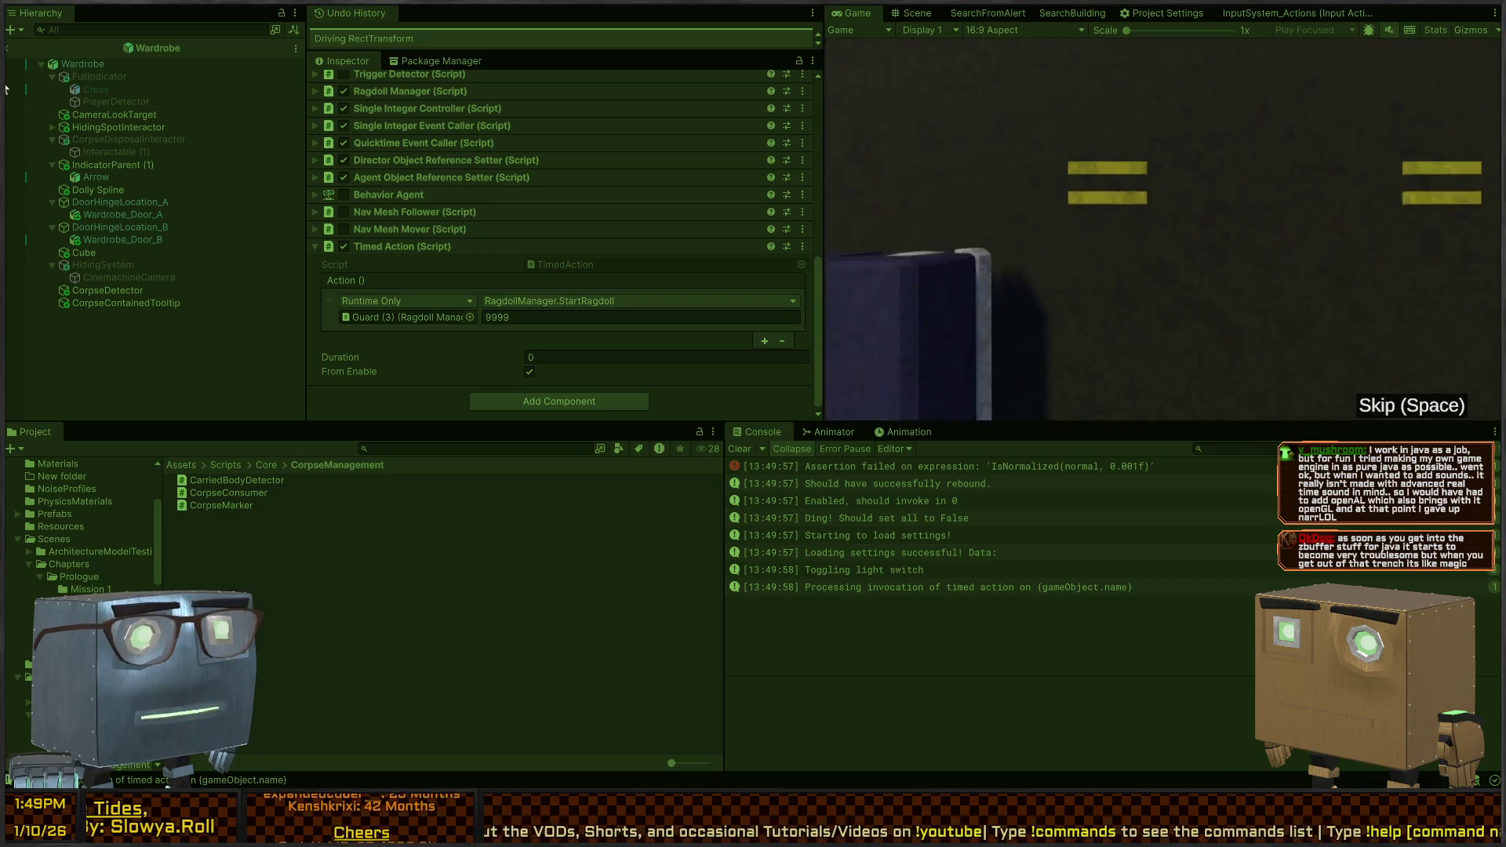
key("space")
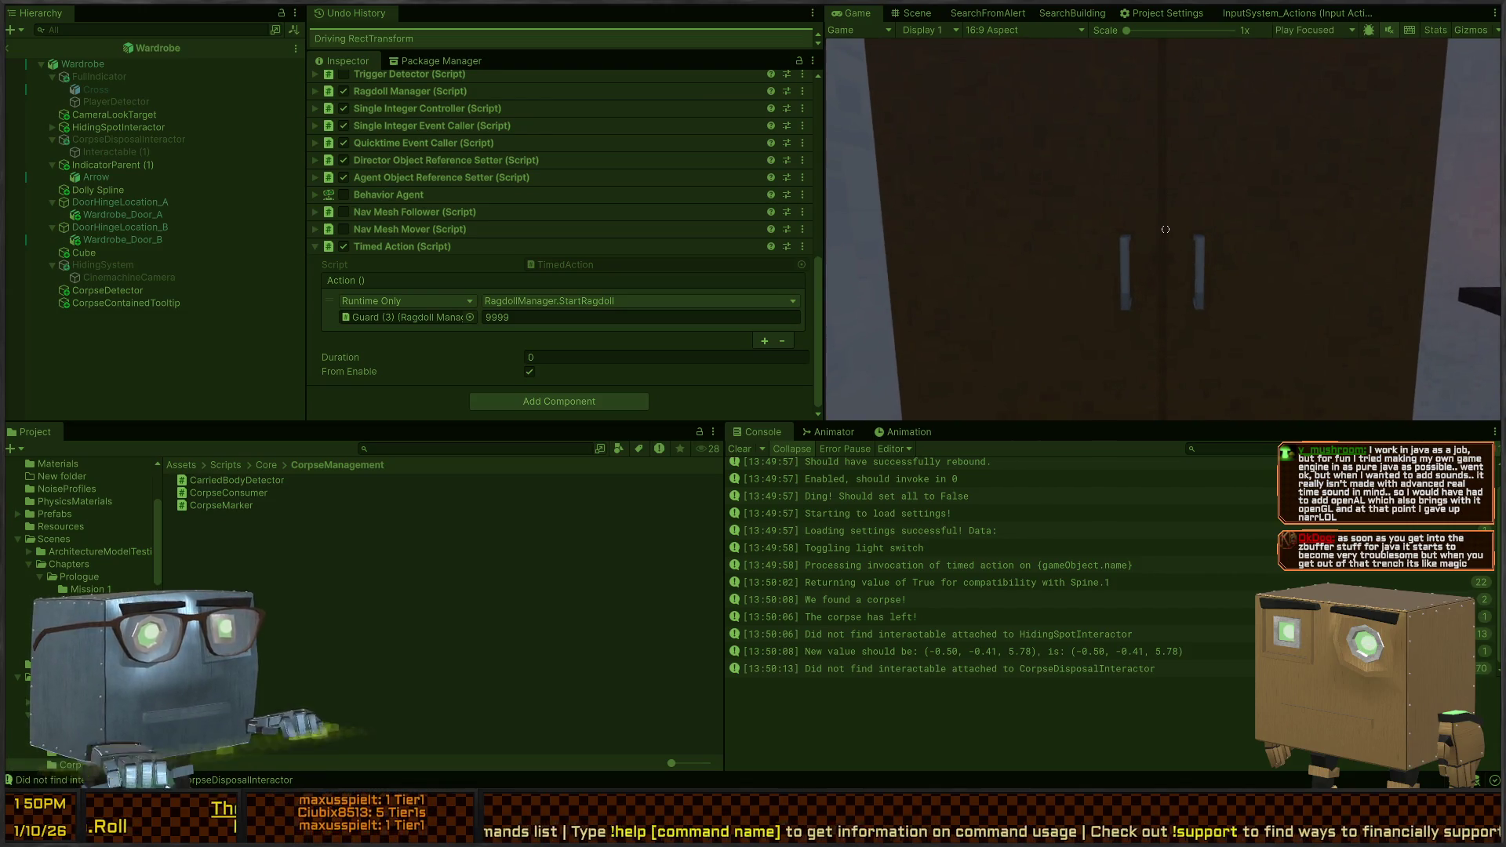
Activate CorpseDisposalInteractor with Shift+Alt+A mid-play, inspect its DUMP interaction, then exit Play mode
left_click(92, 144)
key("alt+shift+a")
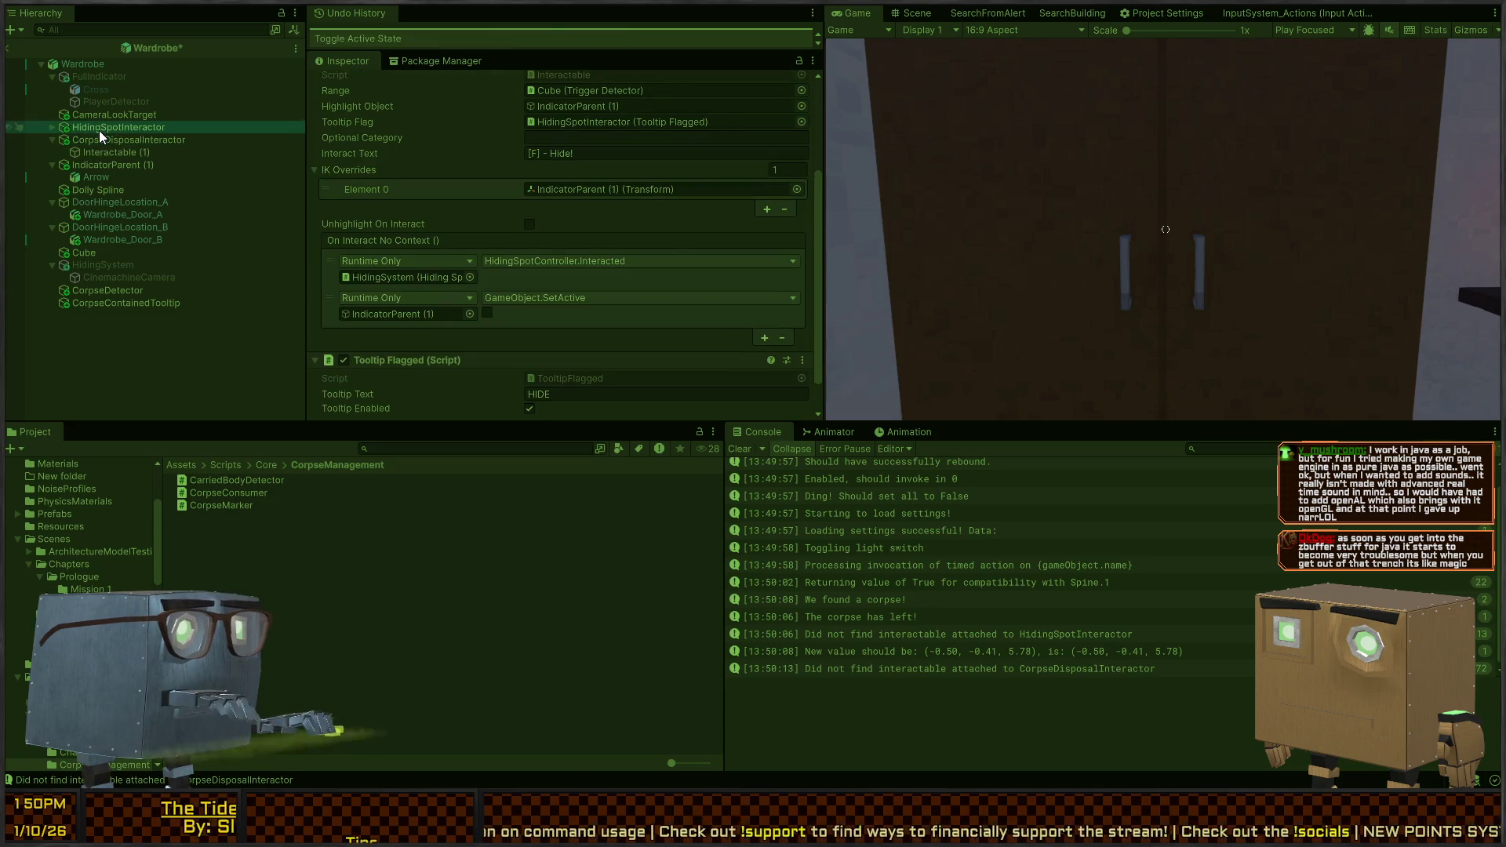
left_click(1137, 235)
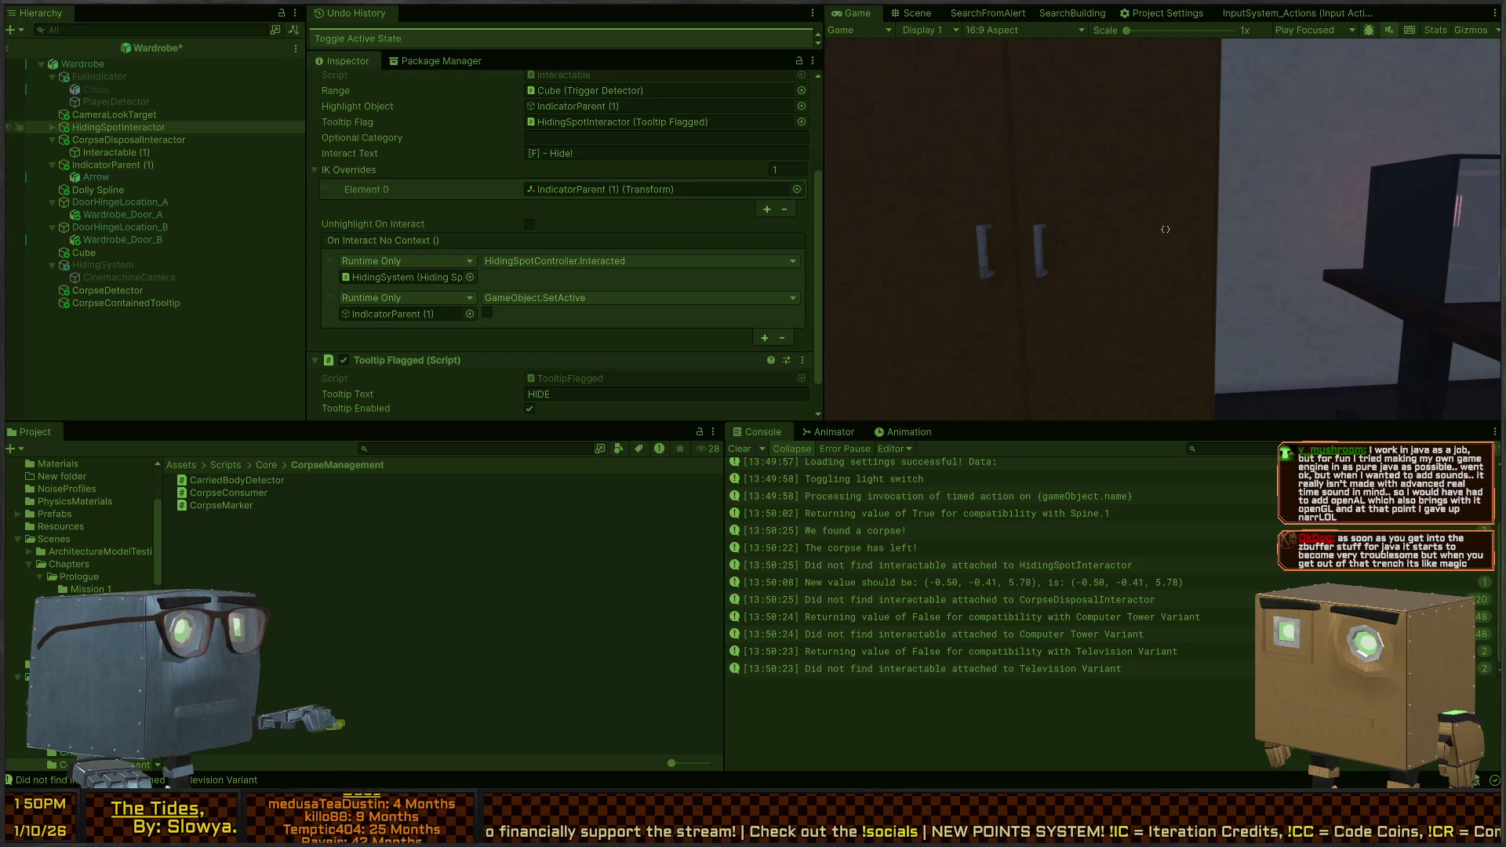
left_click(109, 142)
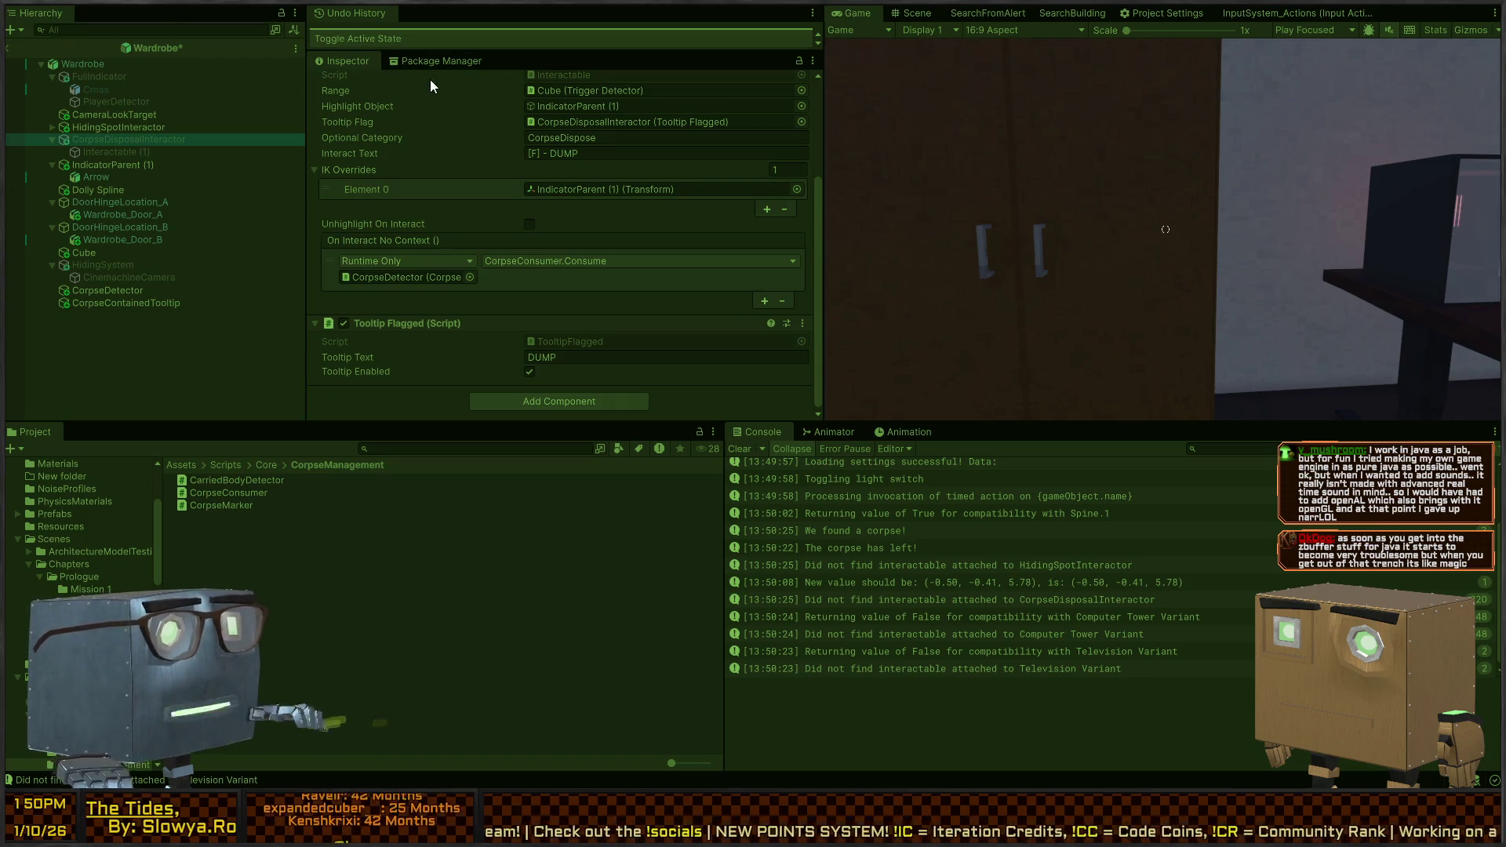
key("ctrl+p")
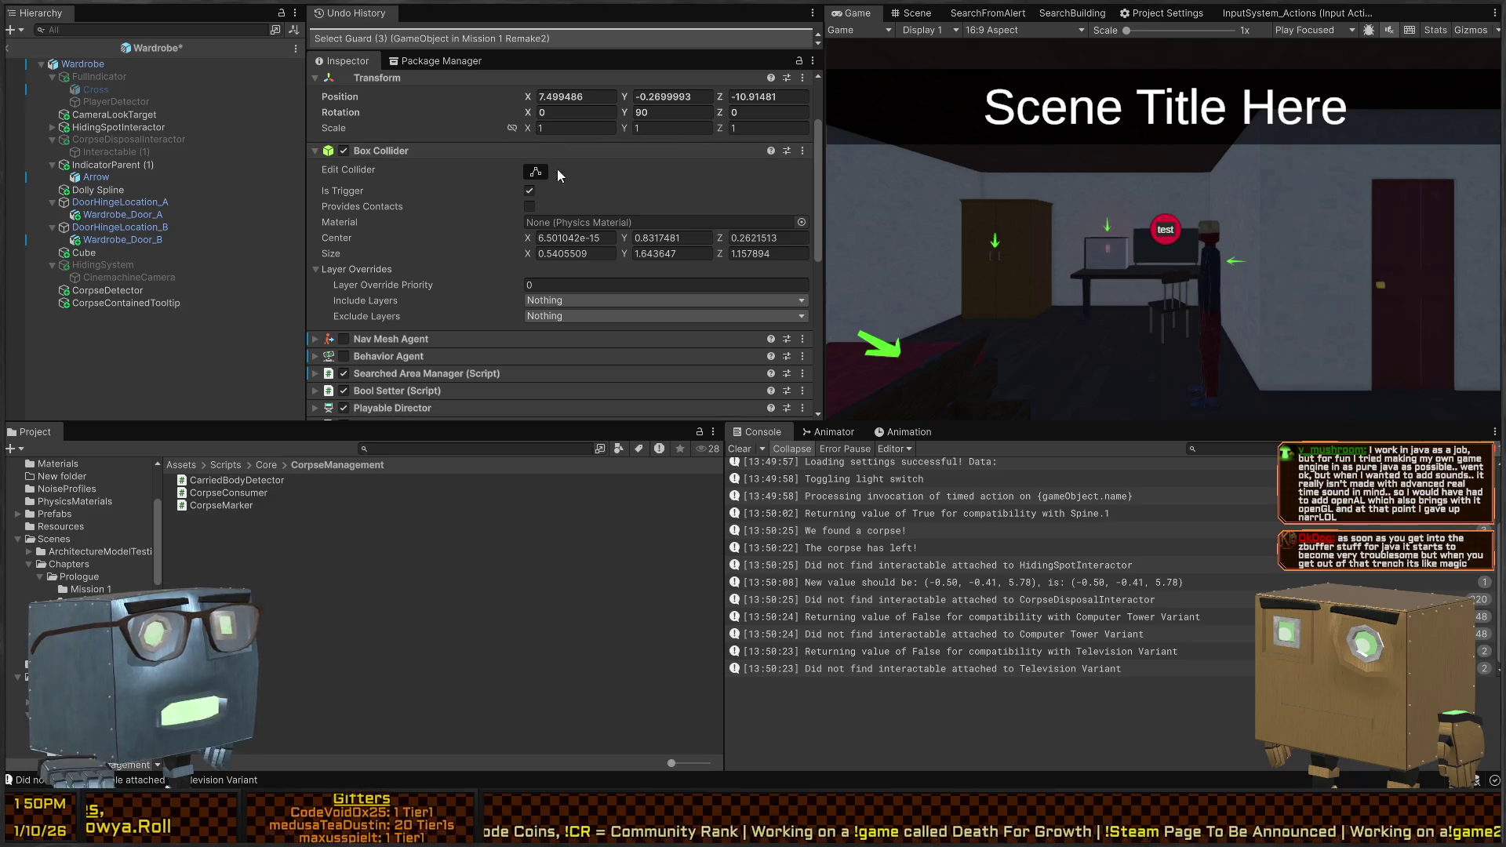
Inspect the wardrobe's FullIndicator, Cross, PlayerDetector and root Wardrobe objects
left_click(128, 79)
left_click(105, 91)
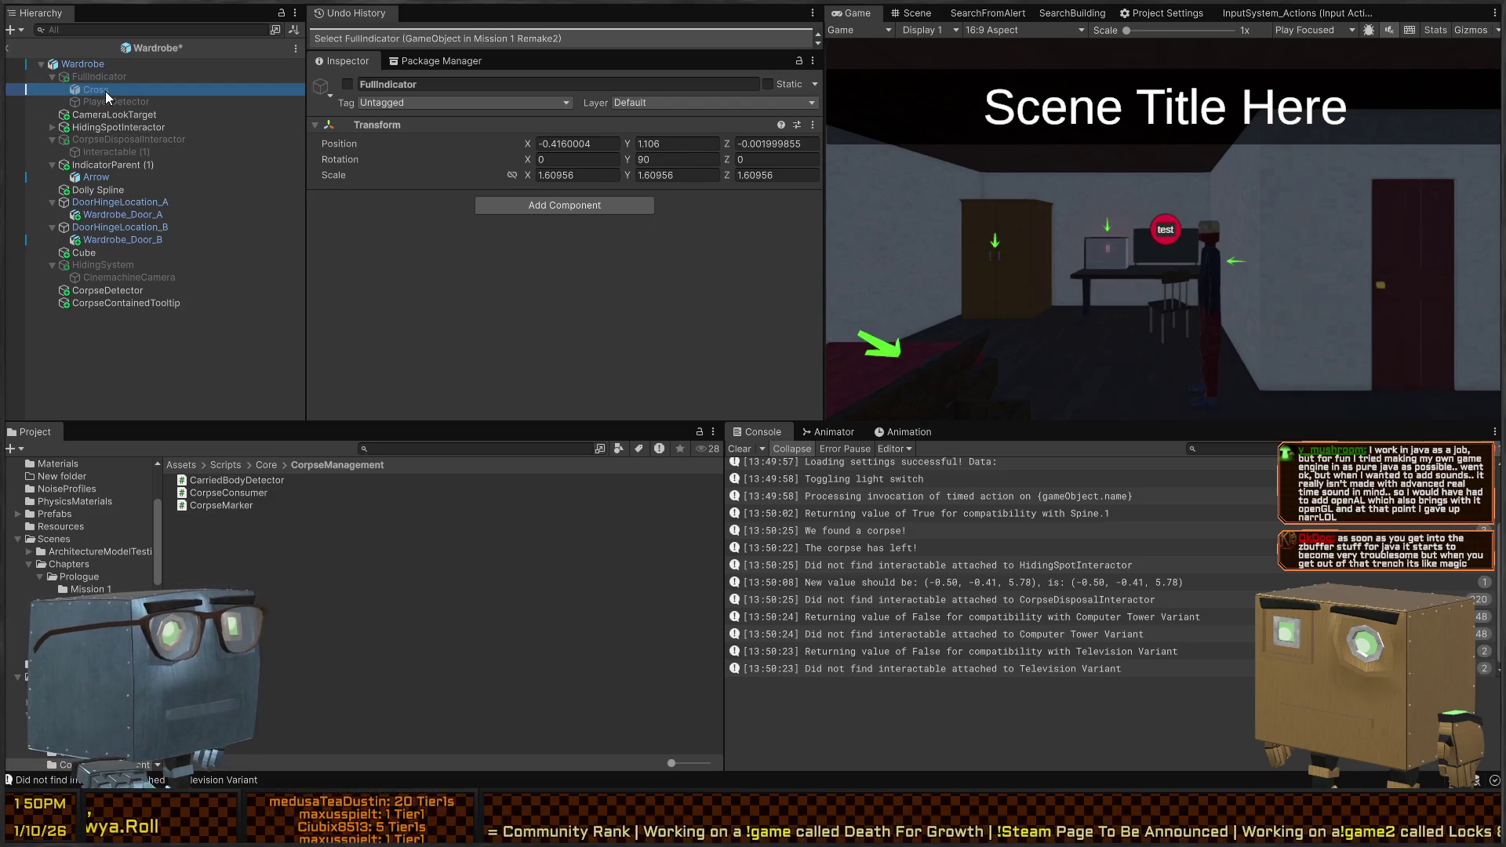
left_click(99, 101)
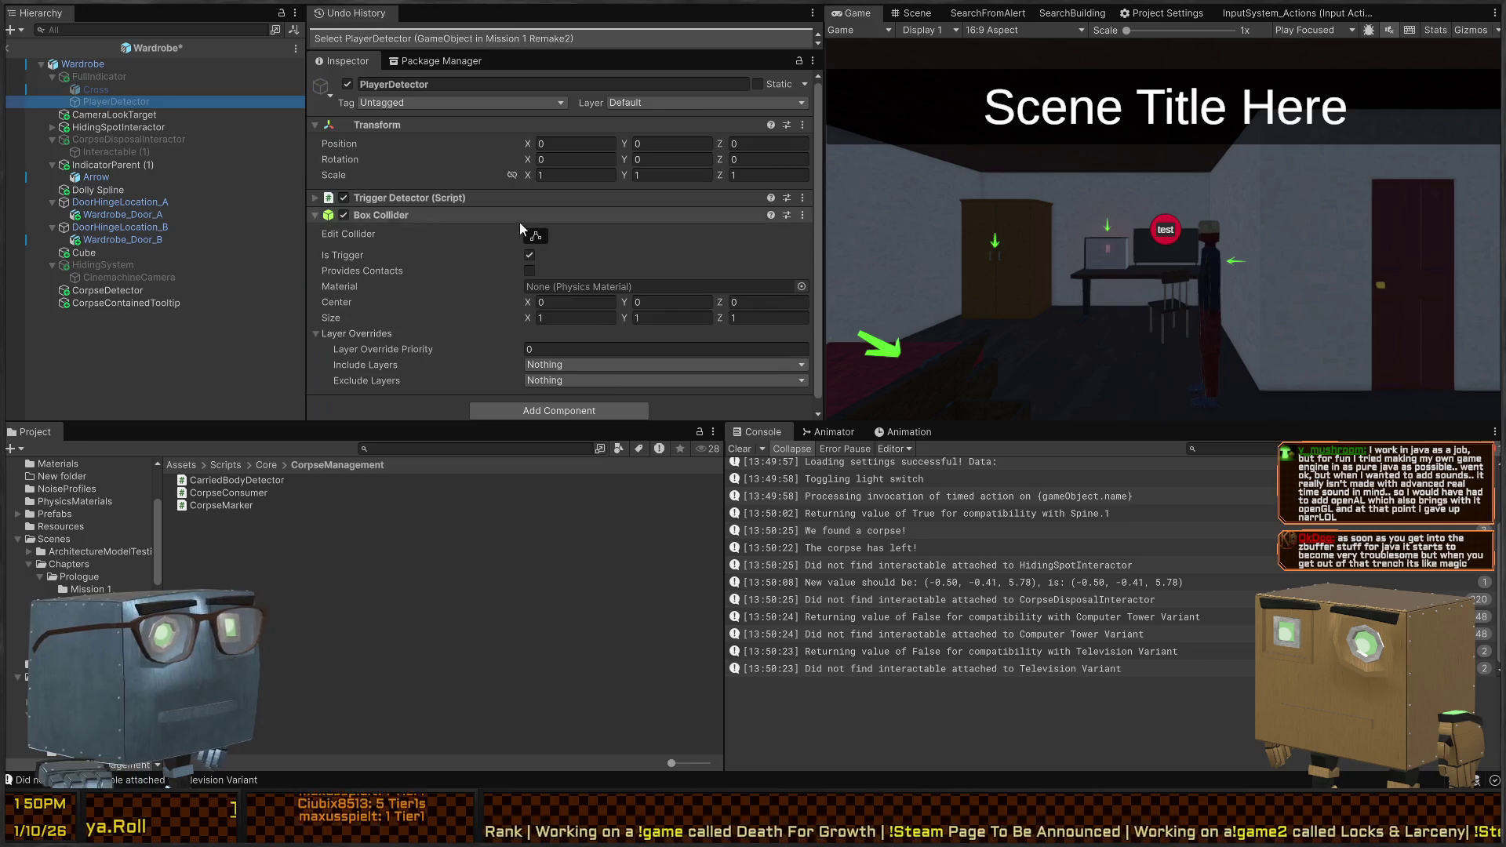
left_click(86, 63)
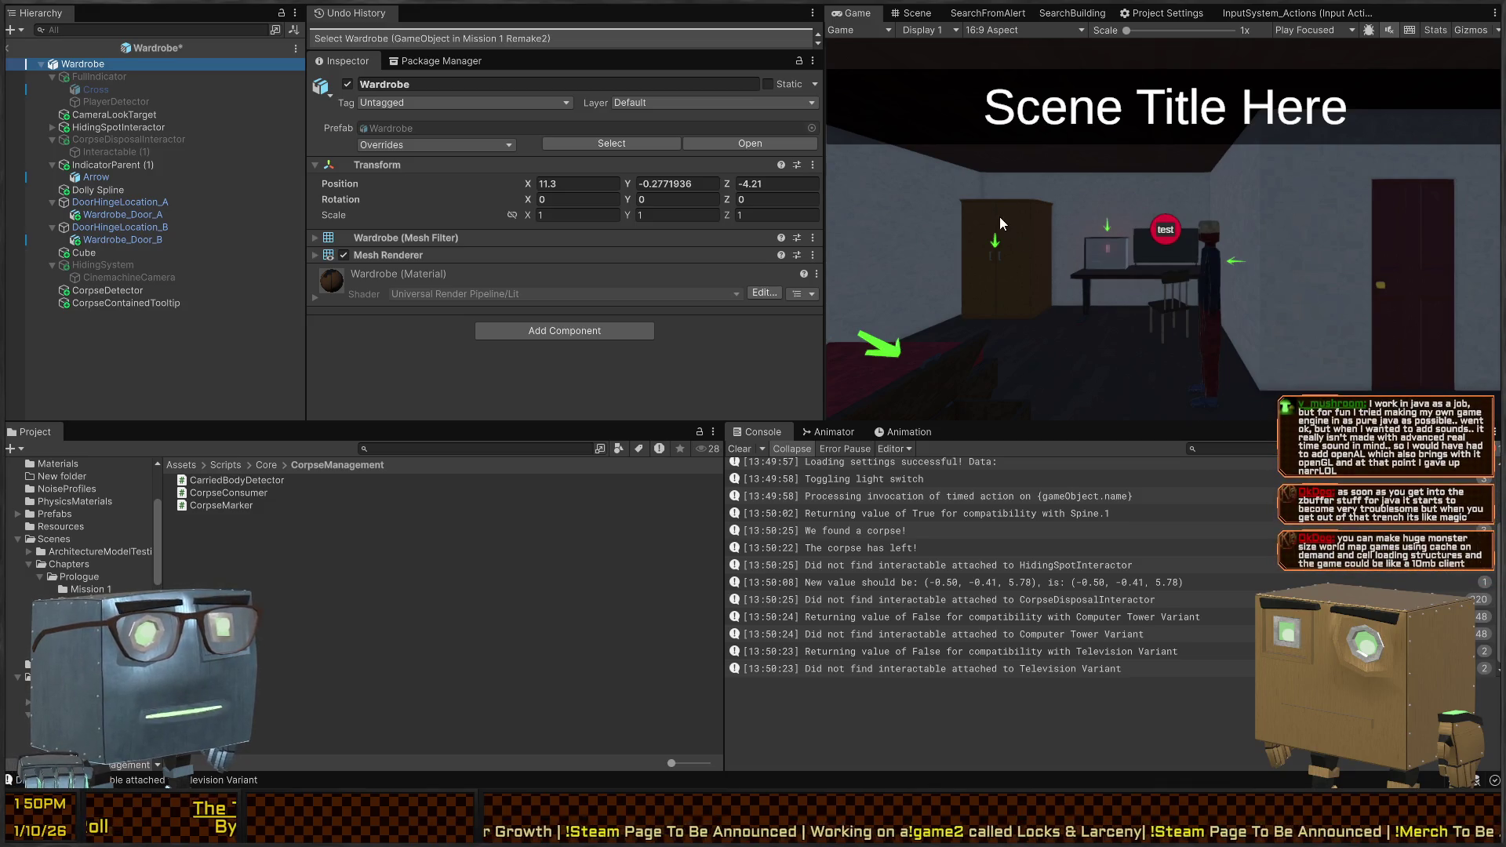
Run a short play-test from the Game view and stop it
left_click(1042, 203)
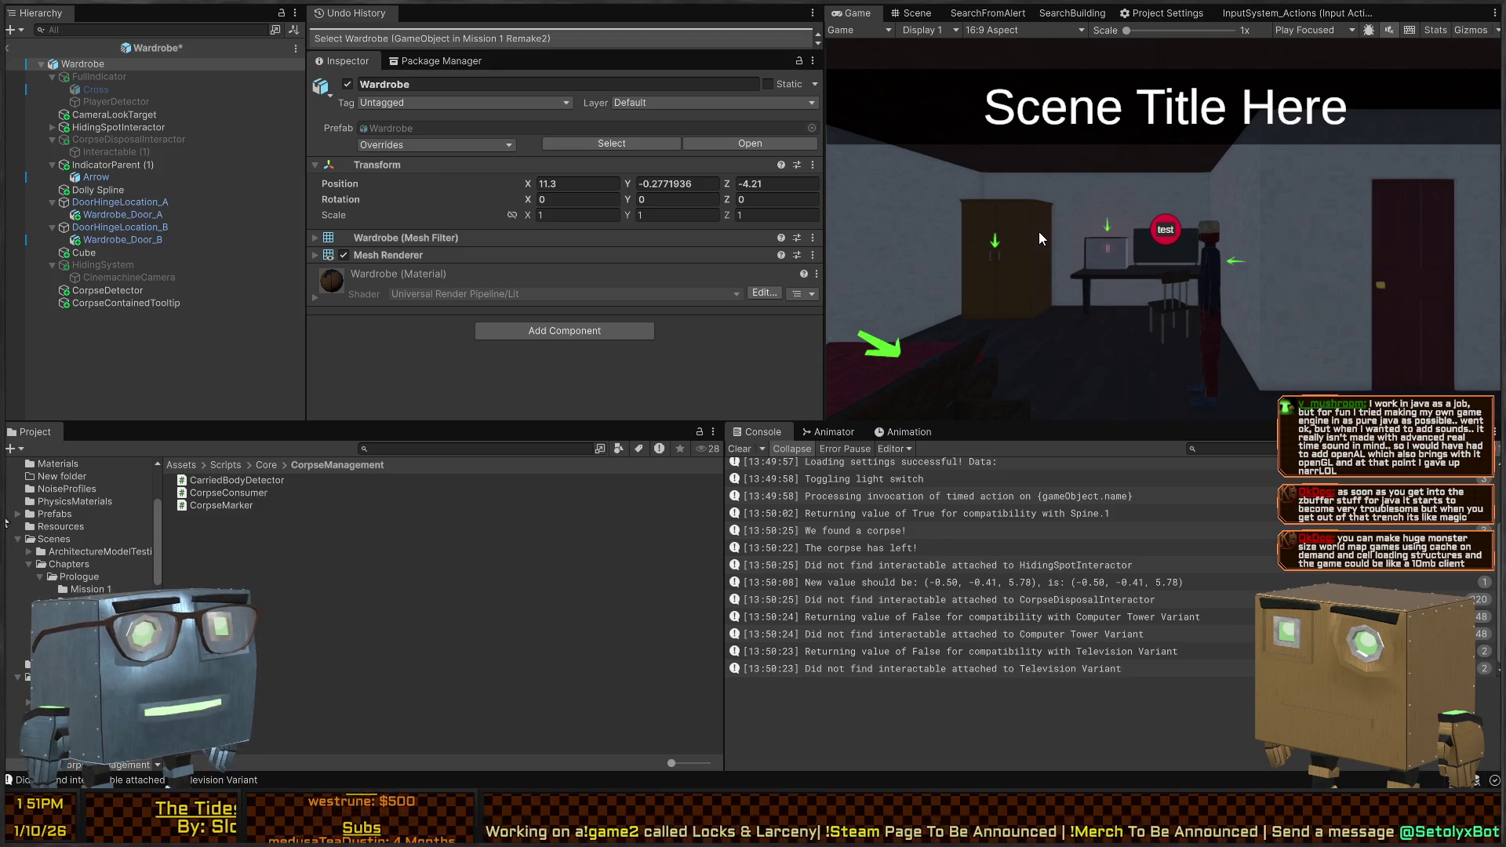
key("ctrl+p")
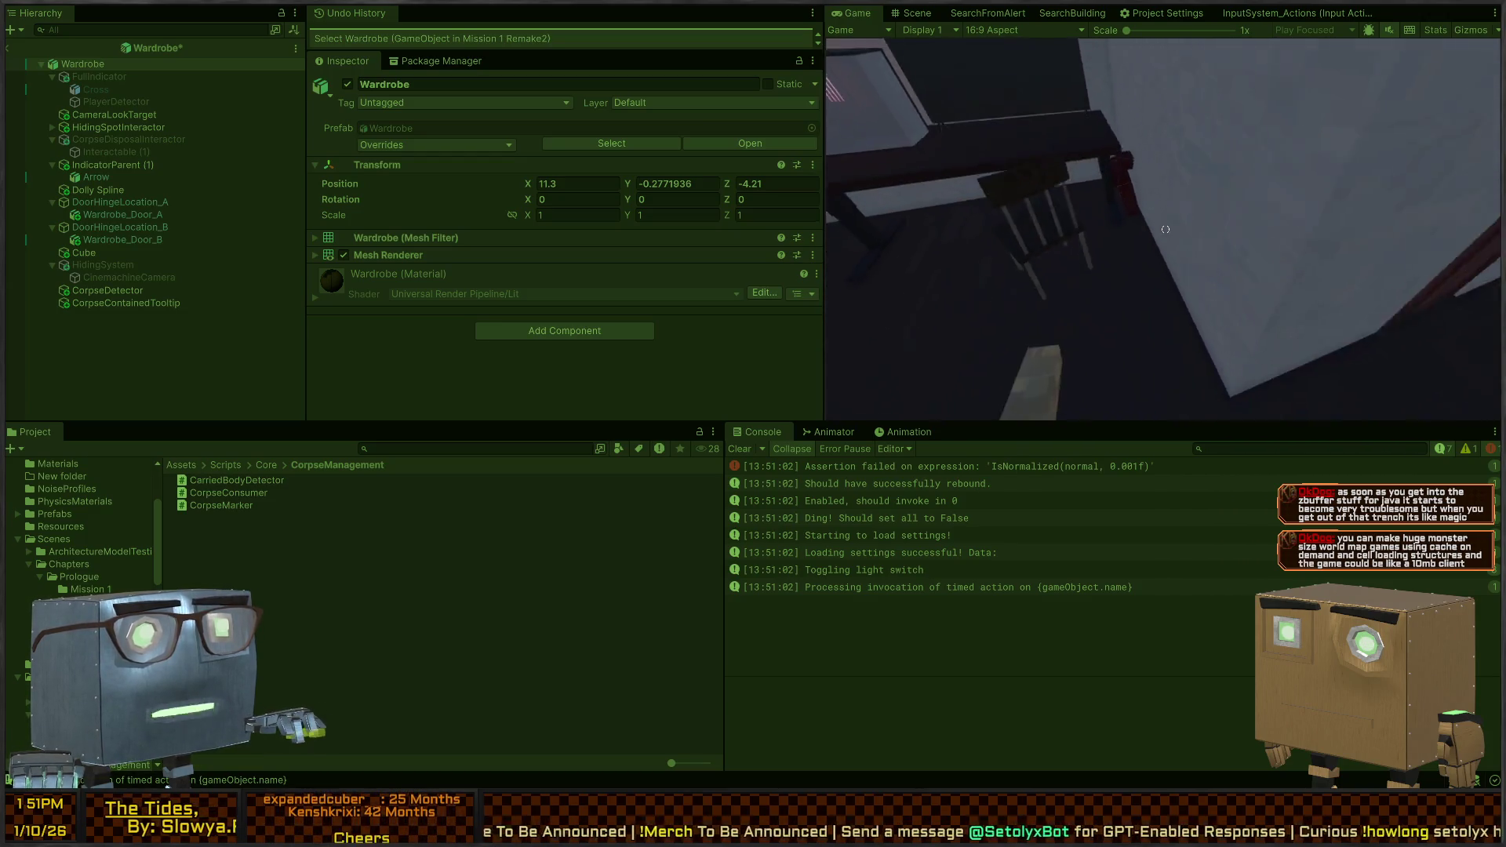
key("ctrl+p")
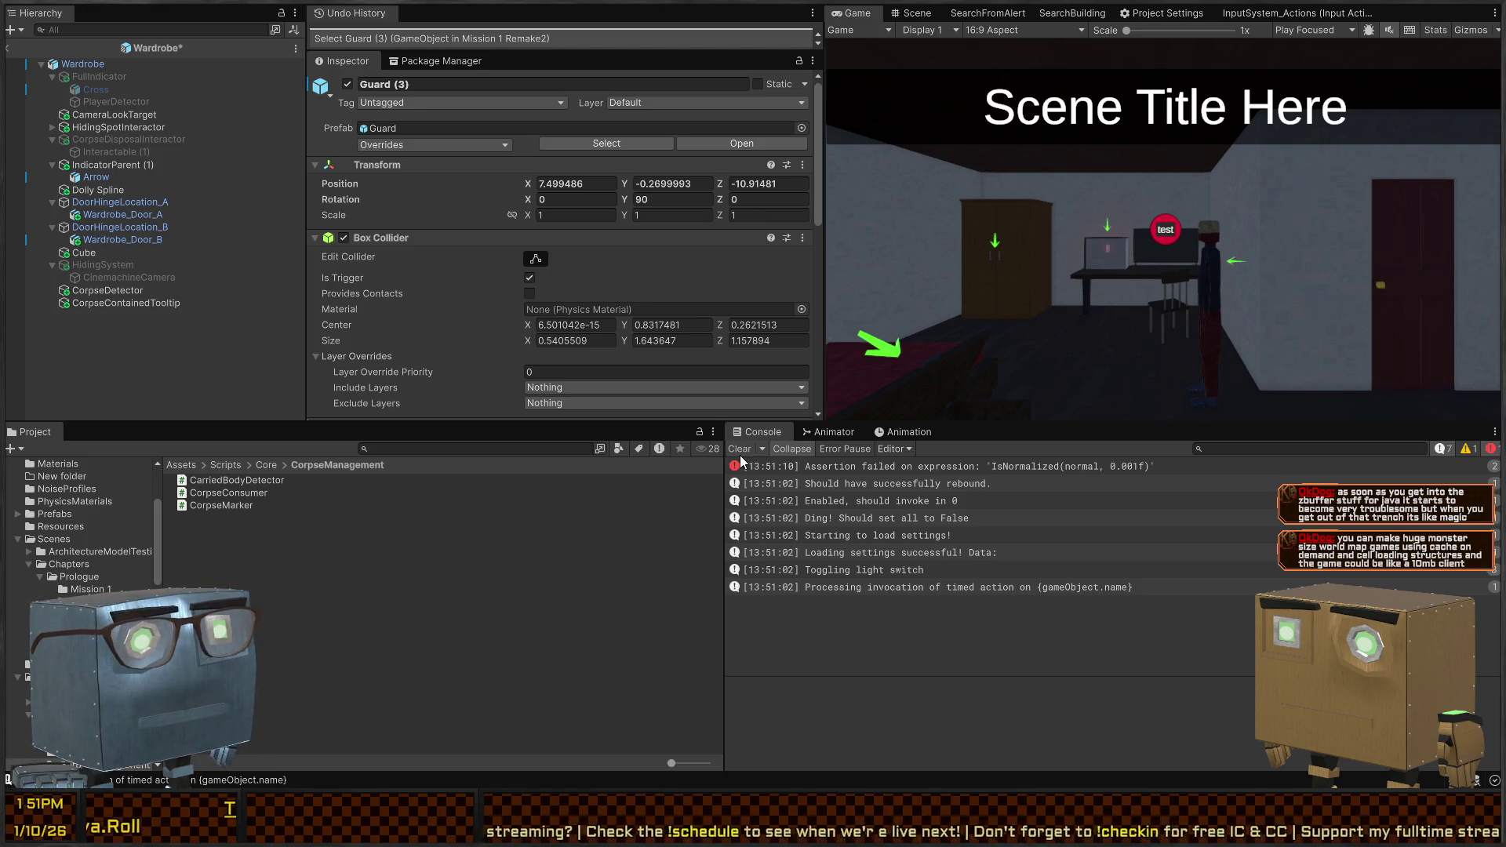
Start play mode, skip the intro cutscene, and walk up to the bedroom wardrobe and back toward the desk
key("ctrl+p")
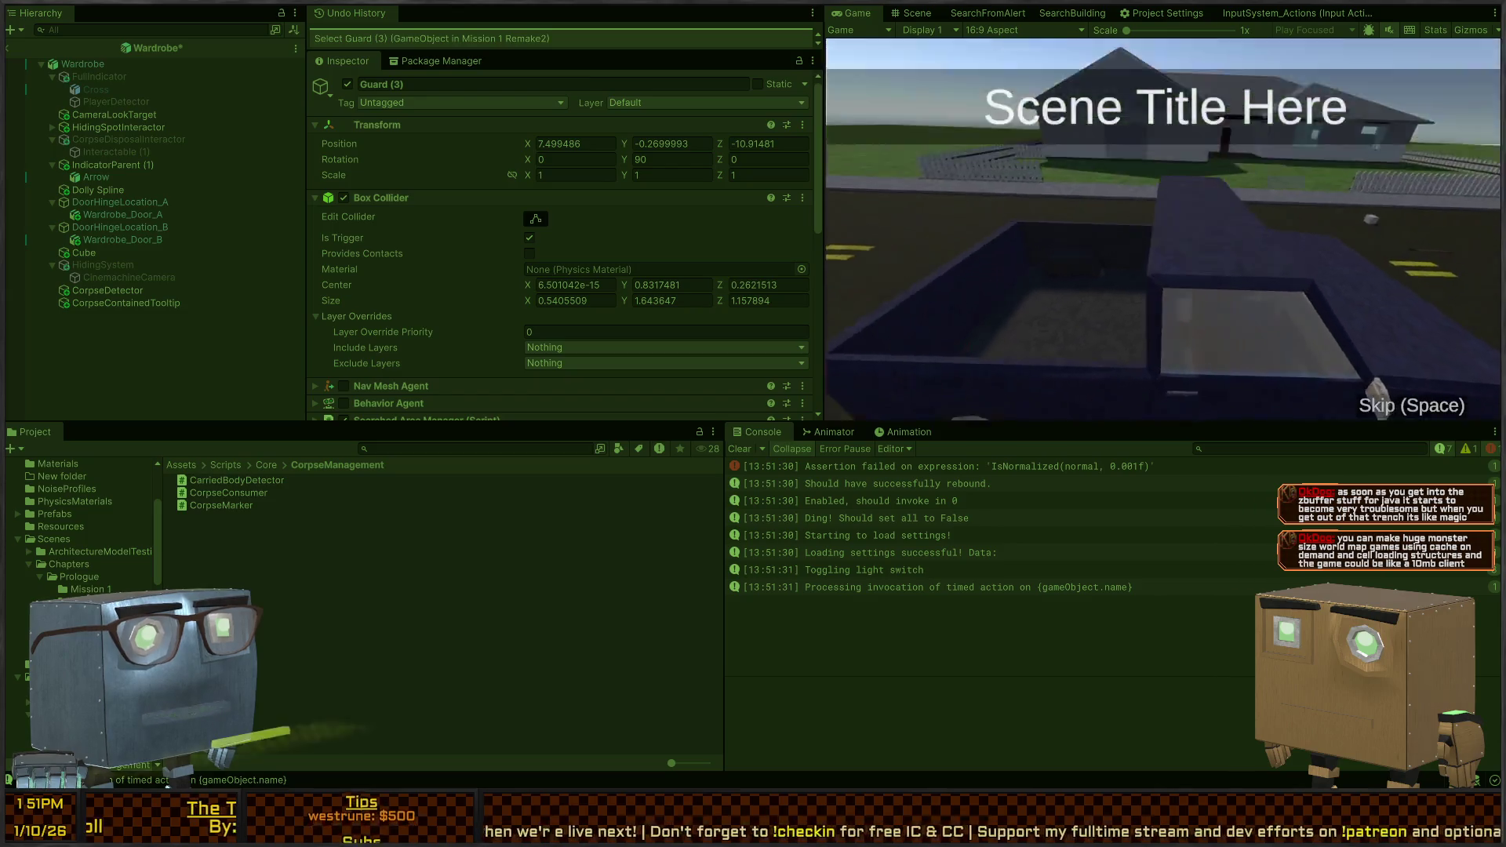
key("space")
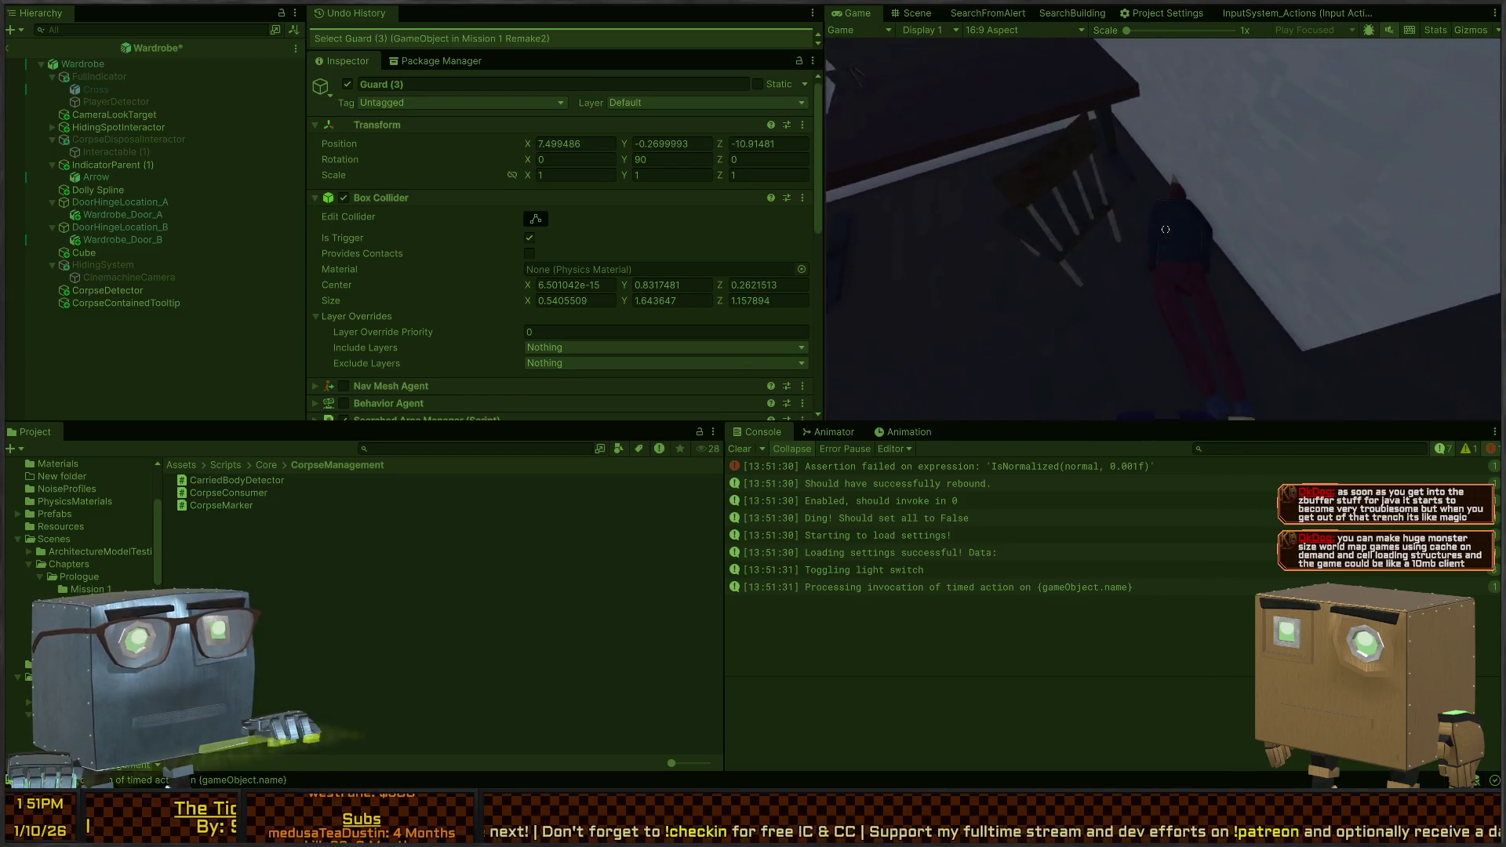
key("e")
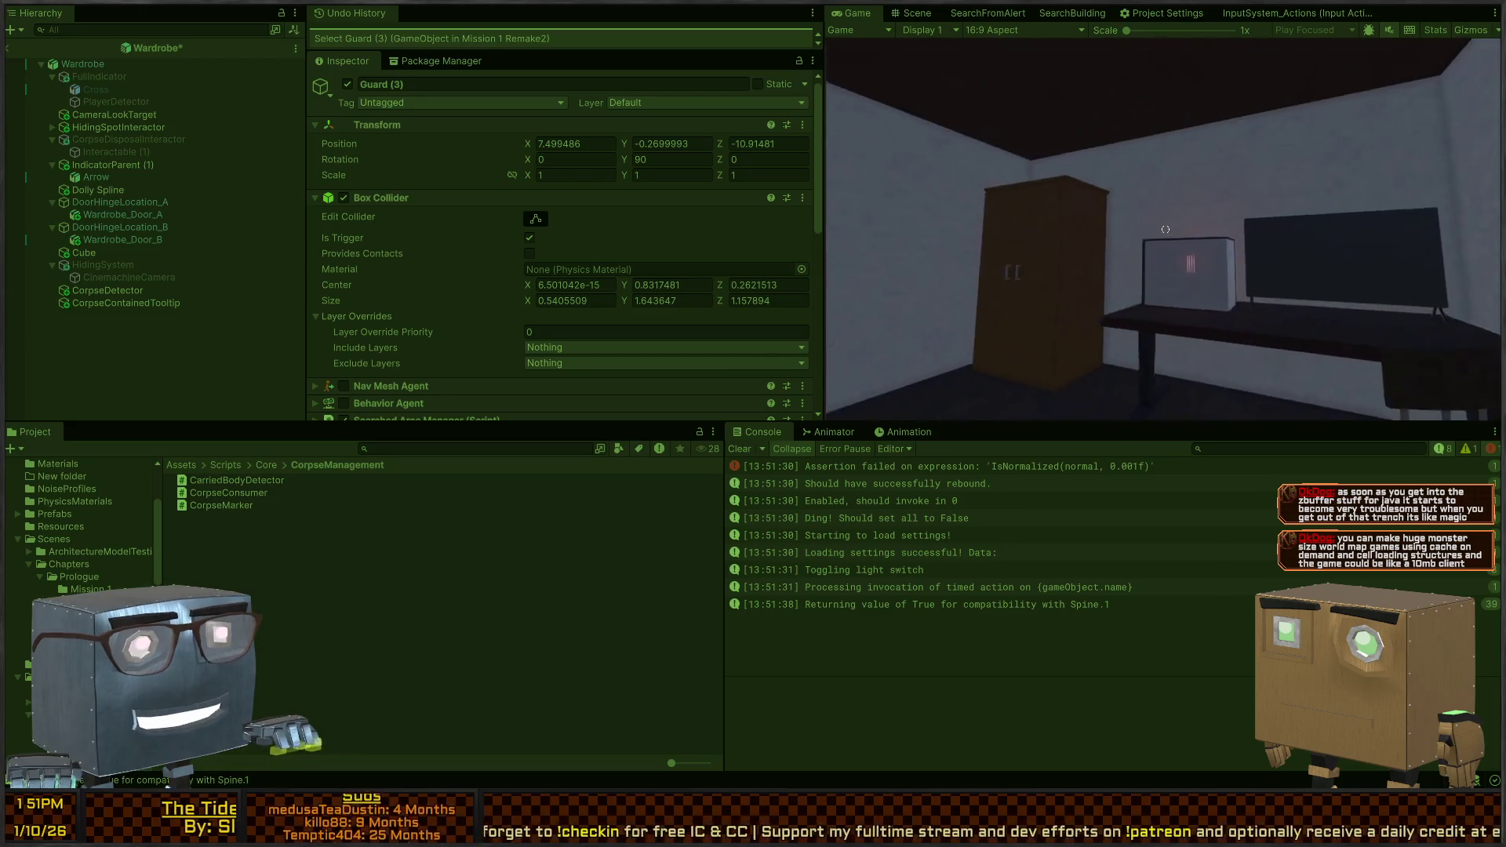
key("w")
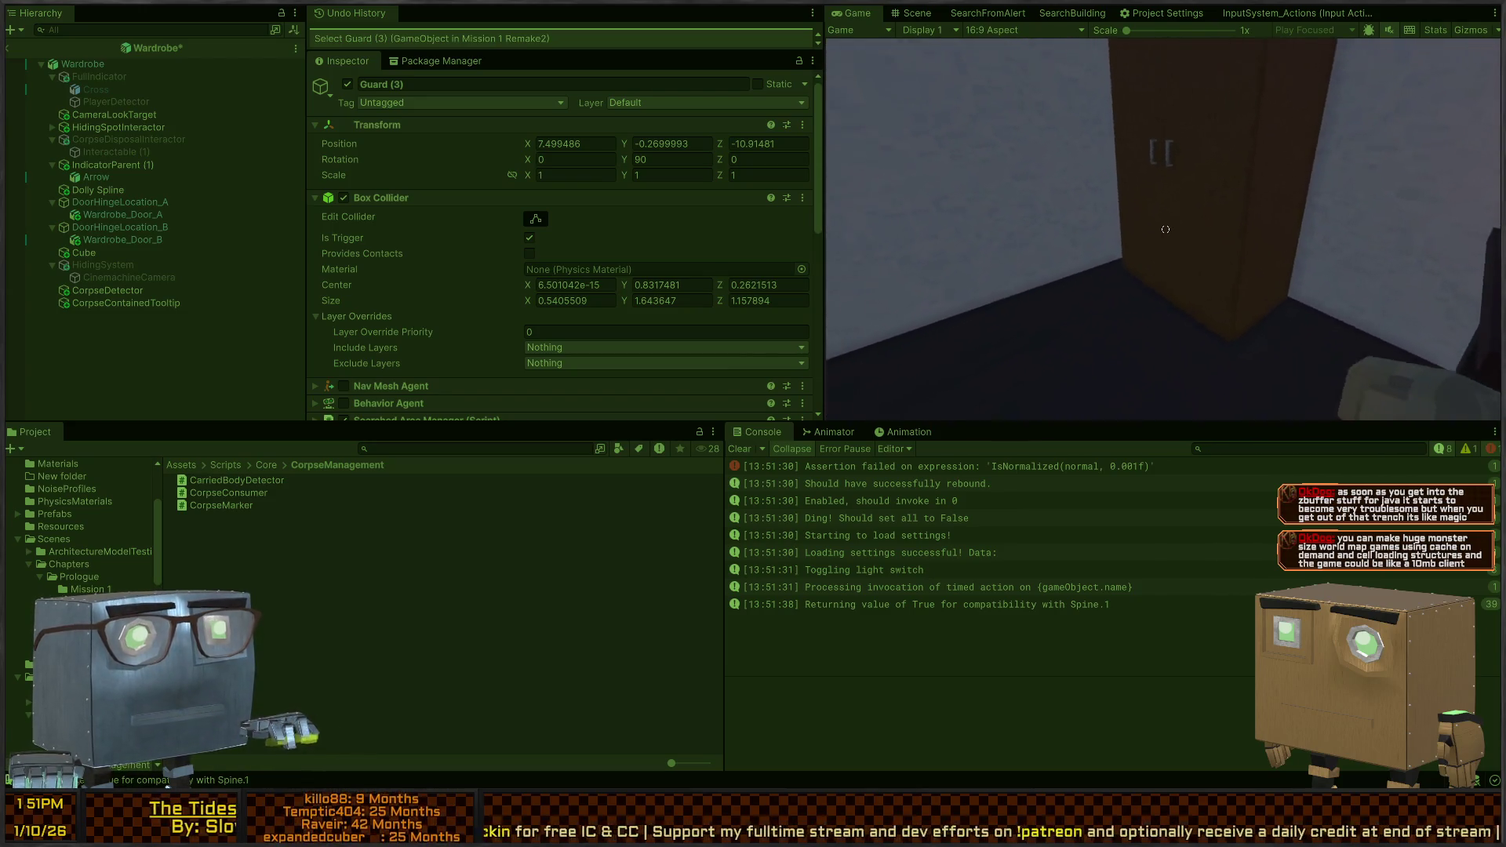
key("e")
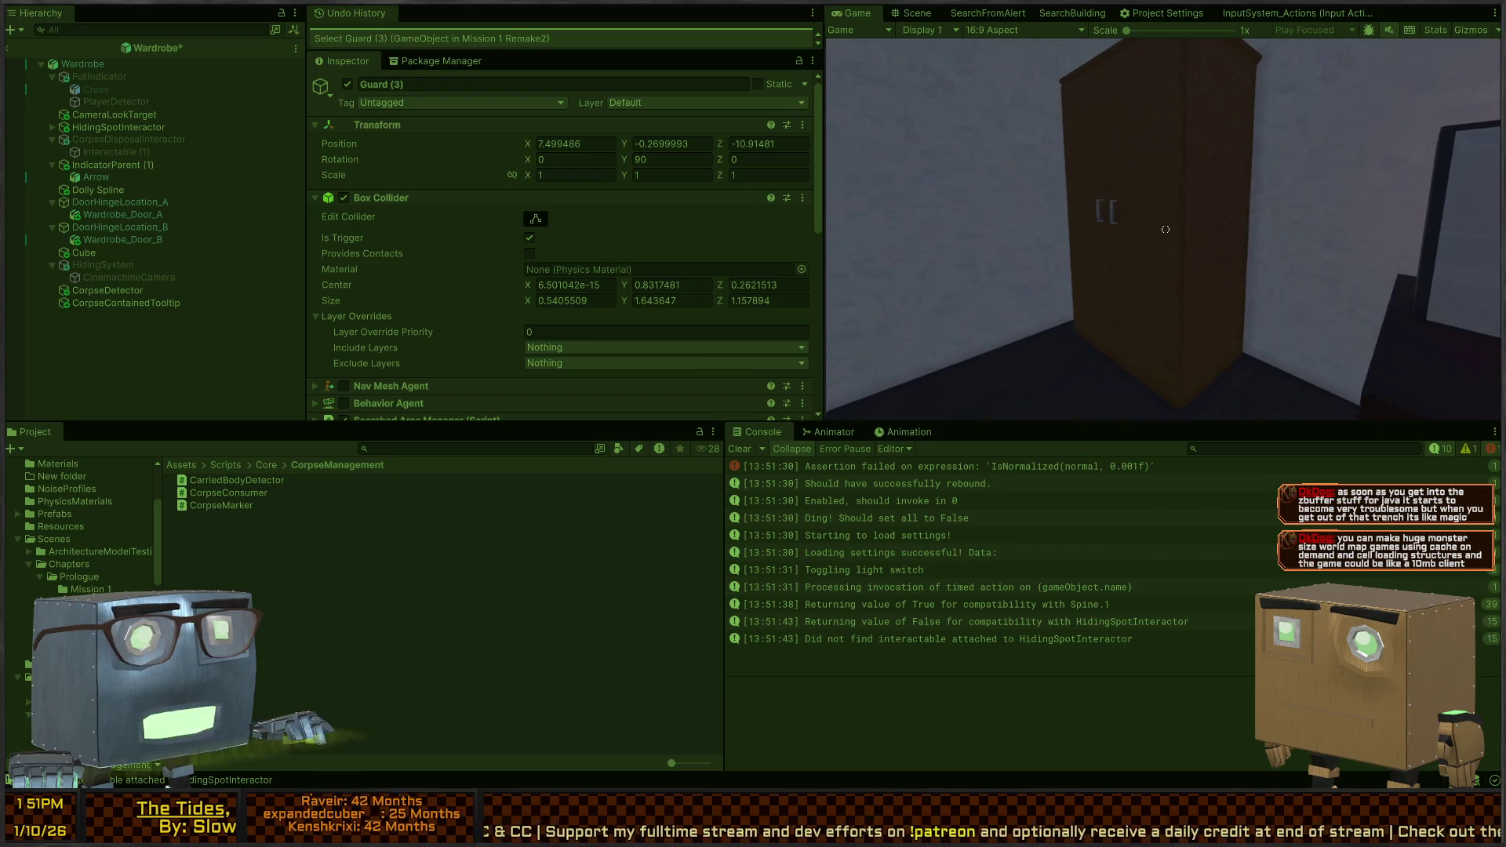
left_click(913, 13)
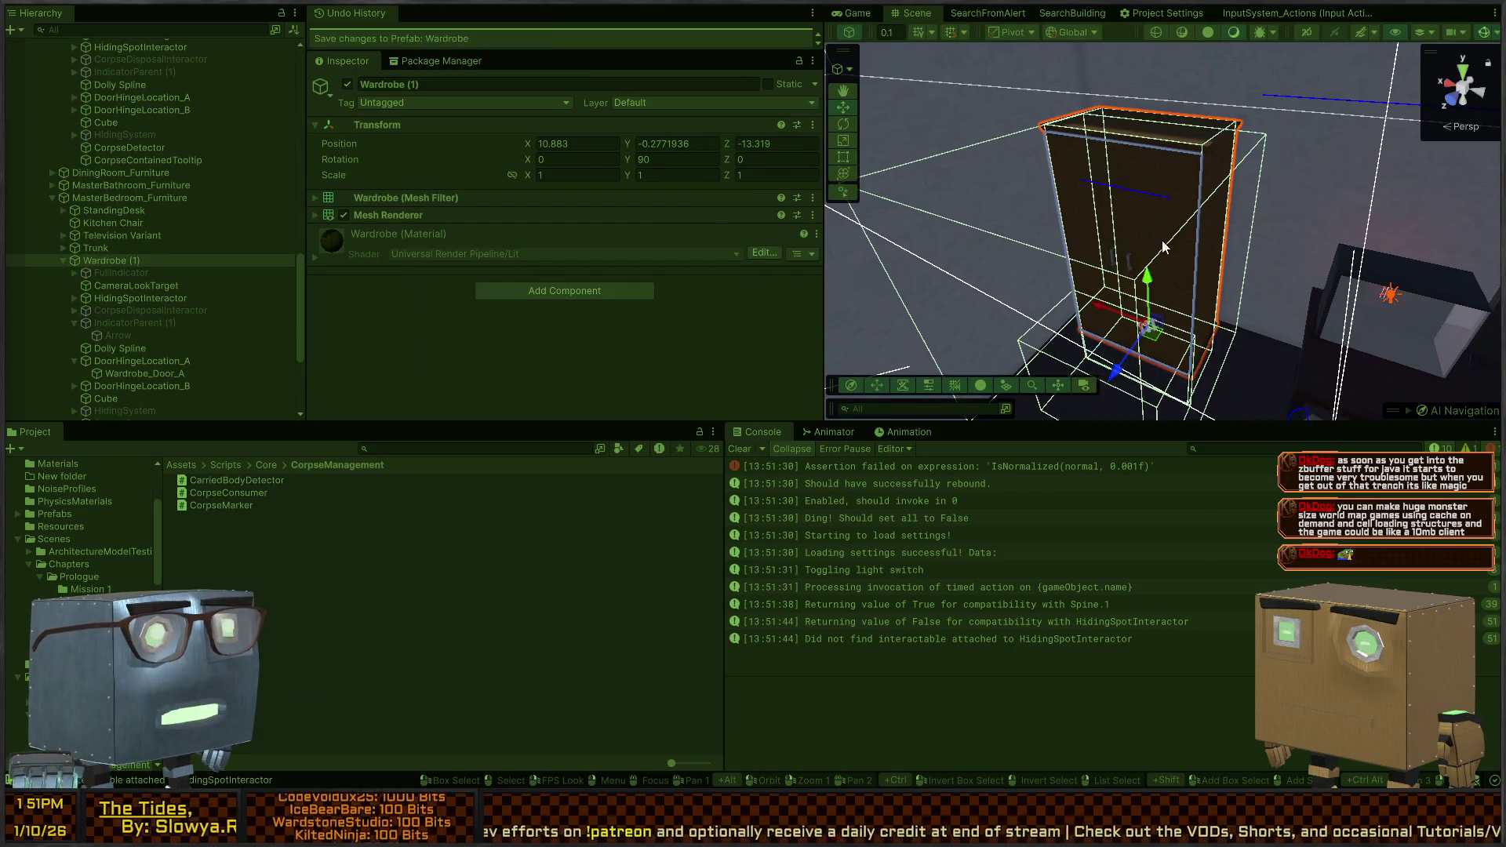
In the Scene view, fly around the wardrobe and review its HidingSpotInteractor's interaction settings
mouse_move(1082, 205)
left_mouse_down()
mouse_move(1212, 196)
mouse_move(1095, 197)
left_mouse_up()
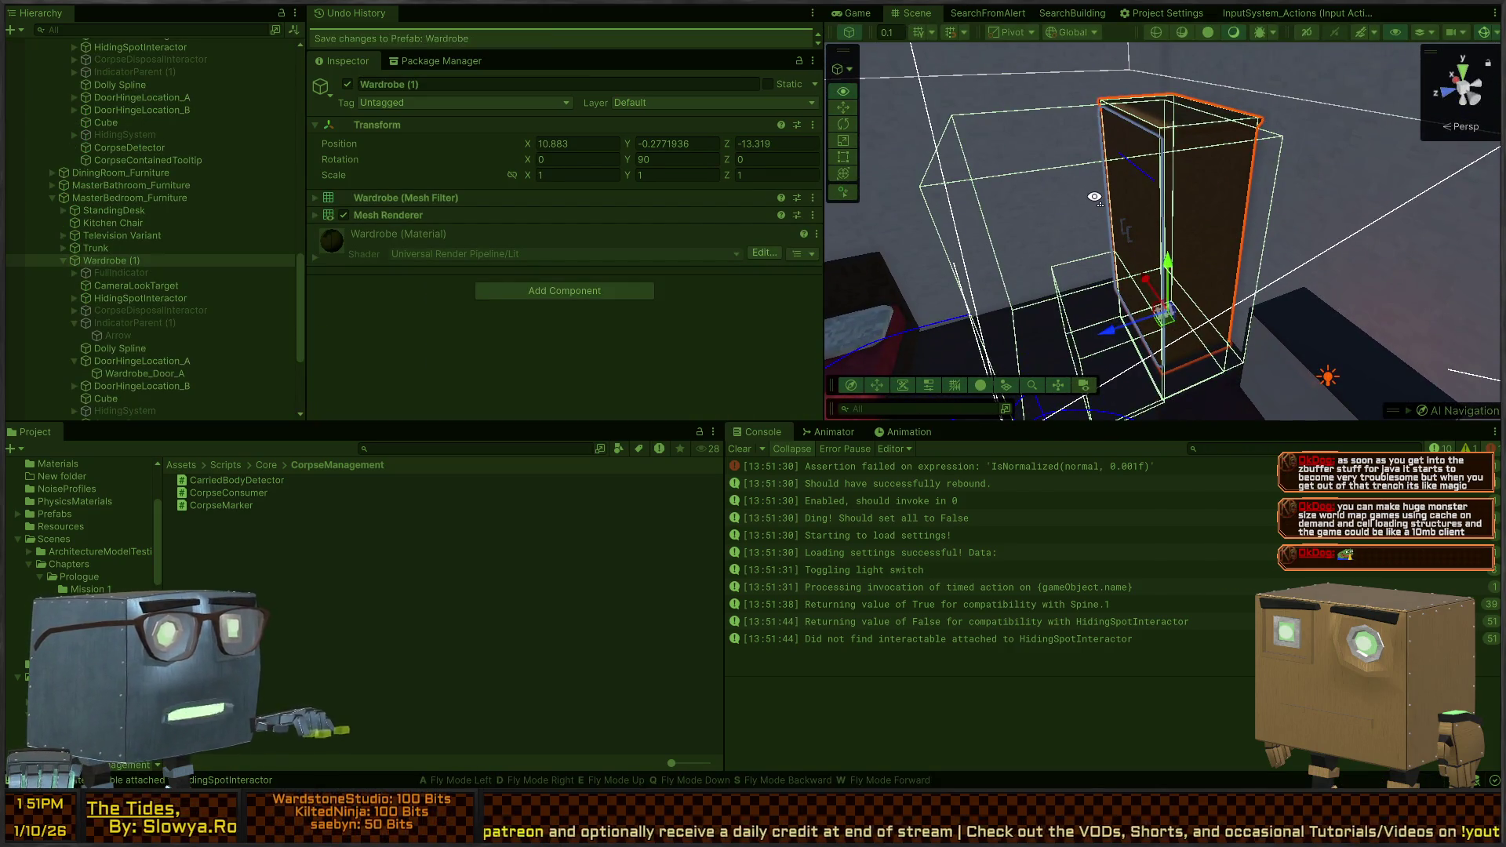
left_click_drag(1094, 196, 1183, 176)
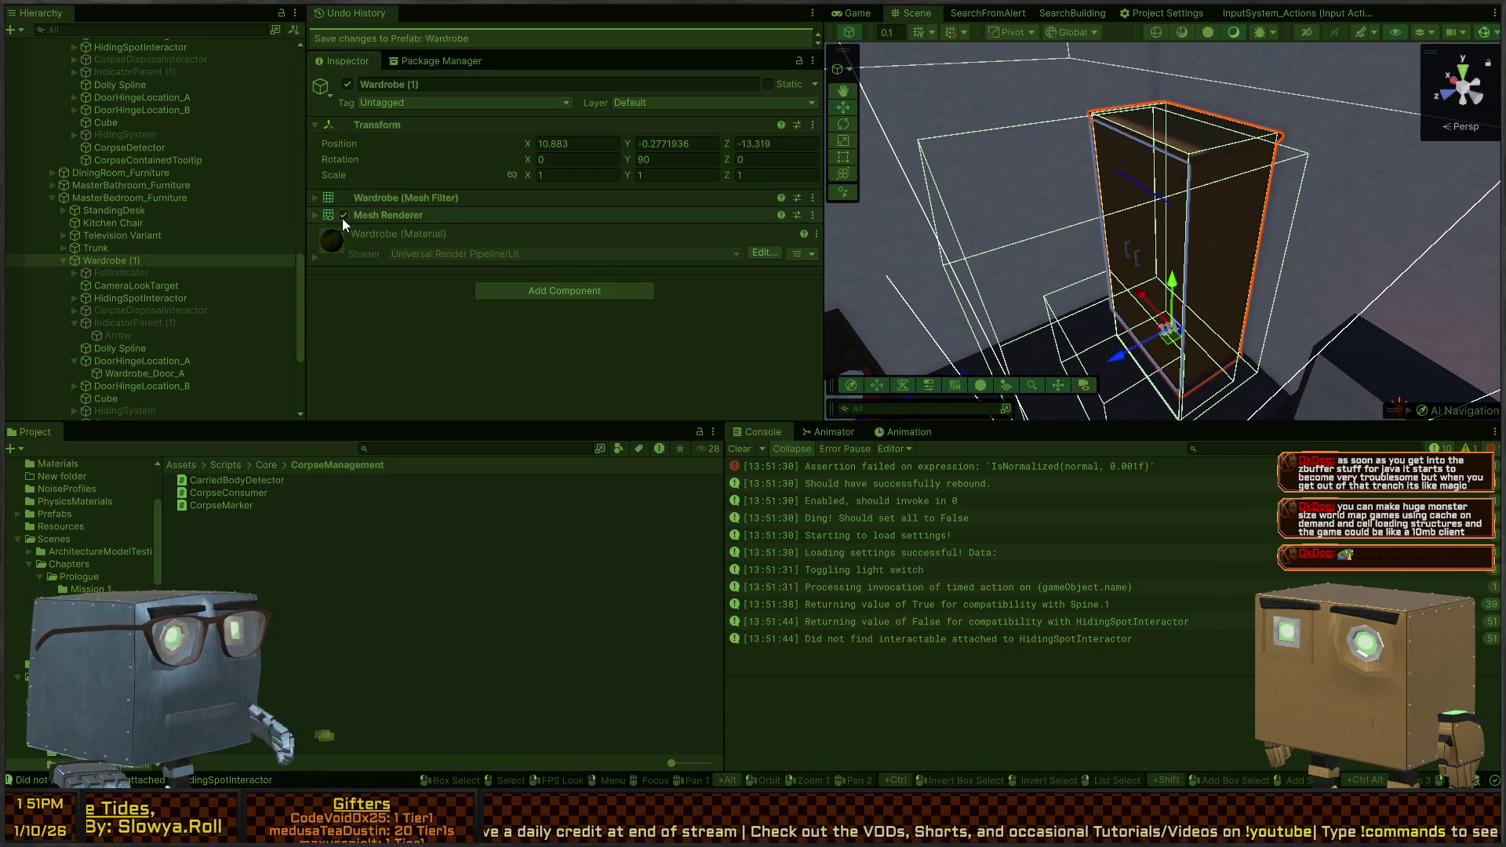
left_click(135, 272)
left_click(132, 283)
left_click(128, 298)
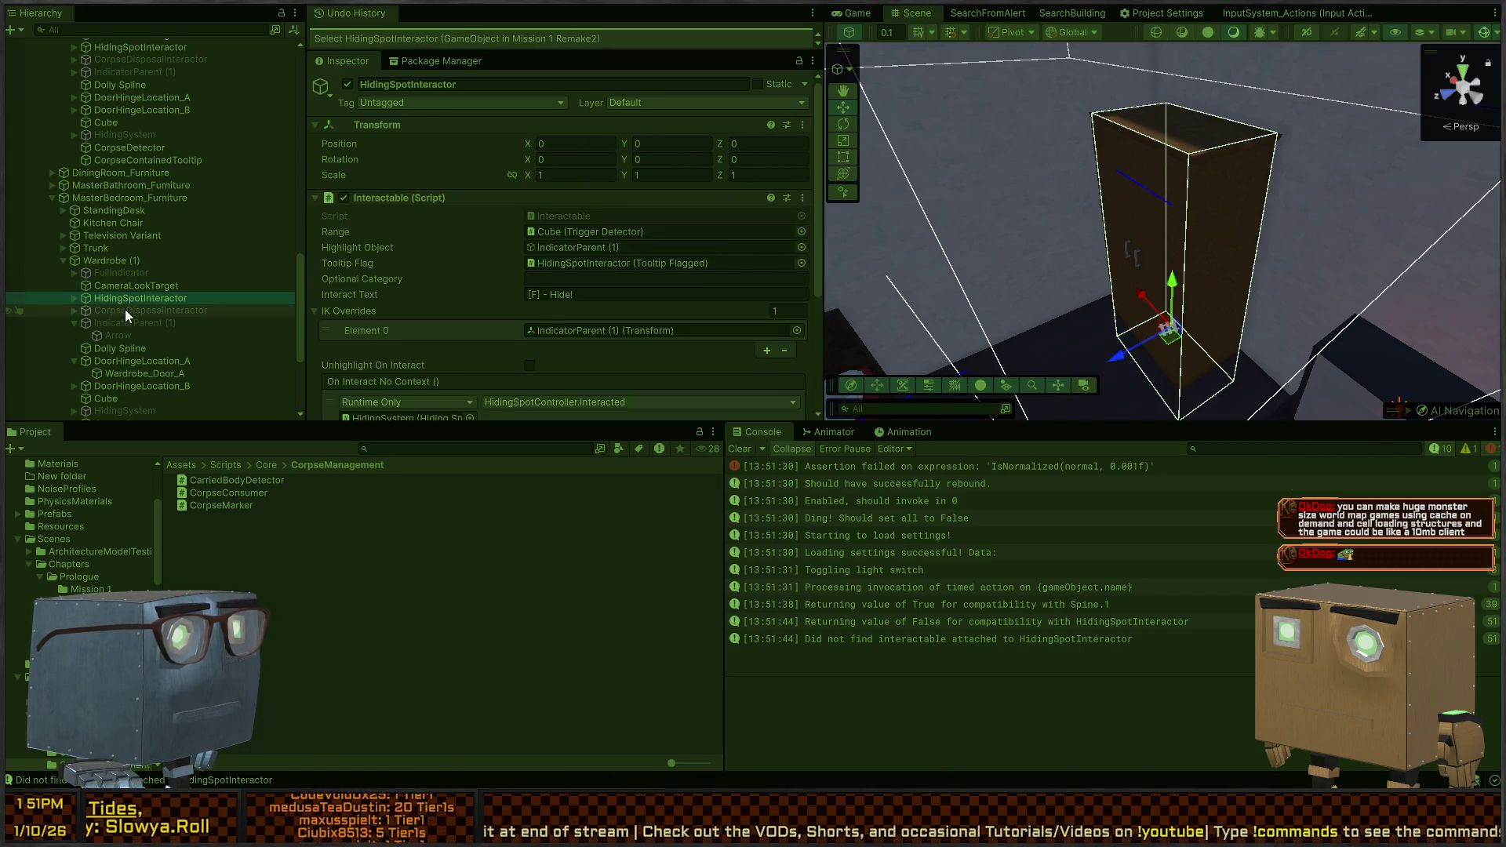
scroll(471, 255, "down", 2)
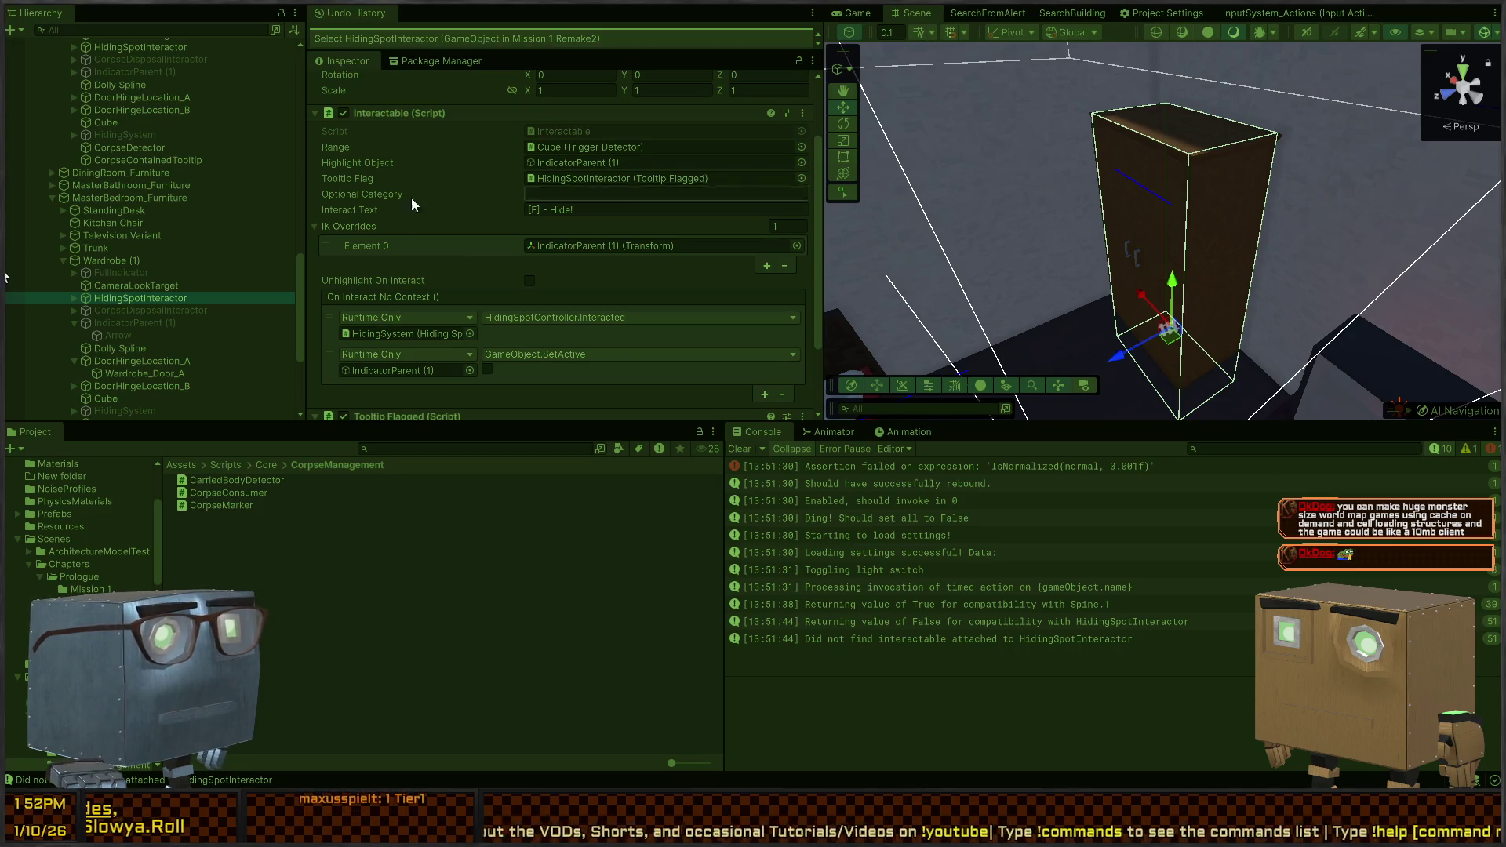
scroll(385, 267, "down", 2)
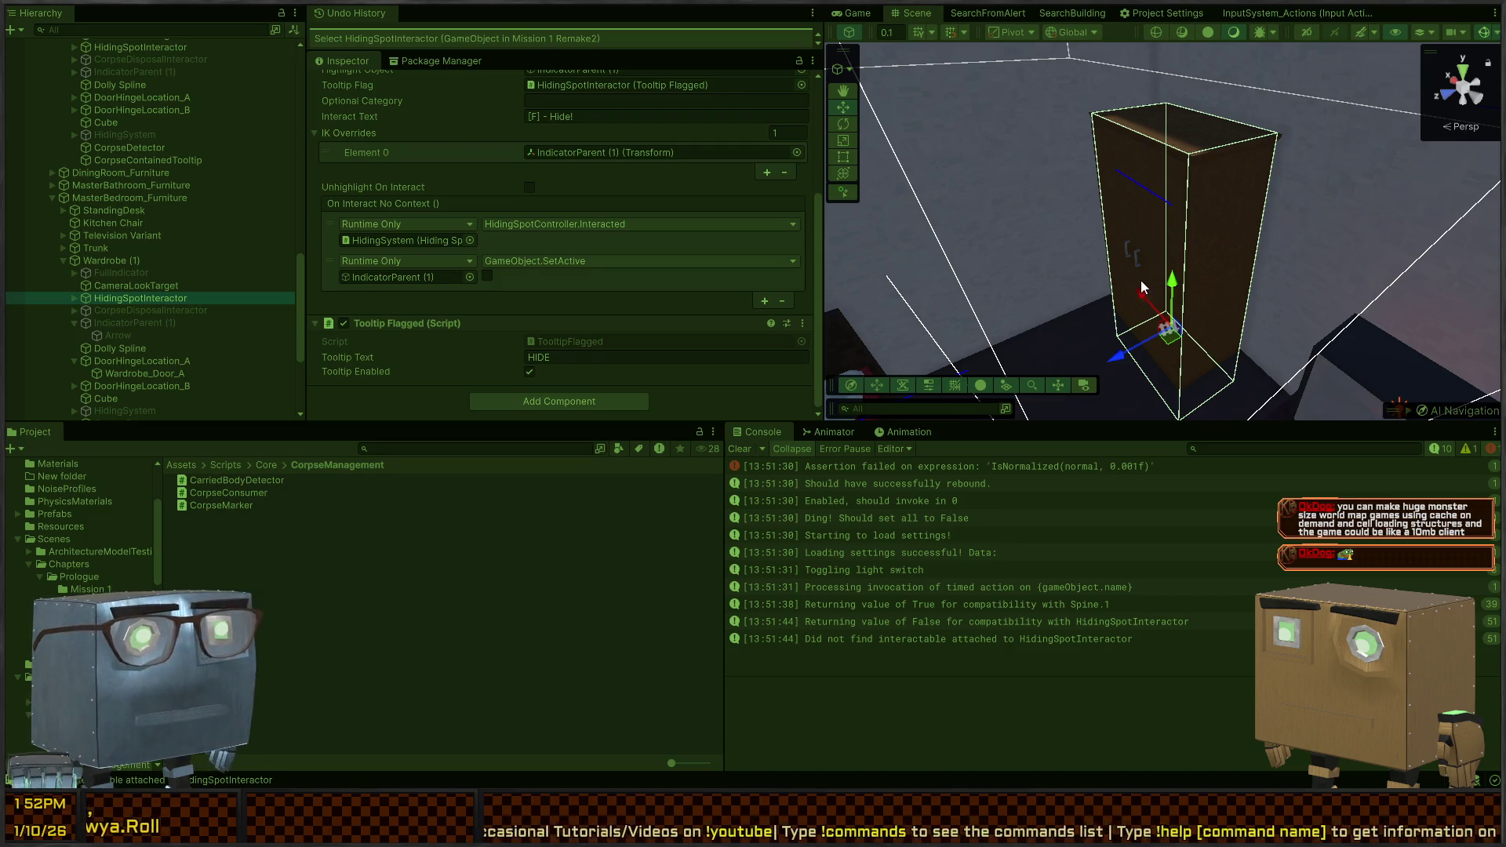
Back in the Game view, leave the wardrobe hiding spot and stop the play-test
left_click(854, 12)
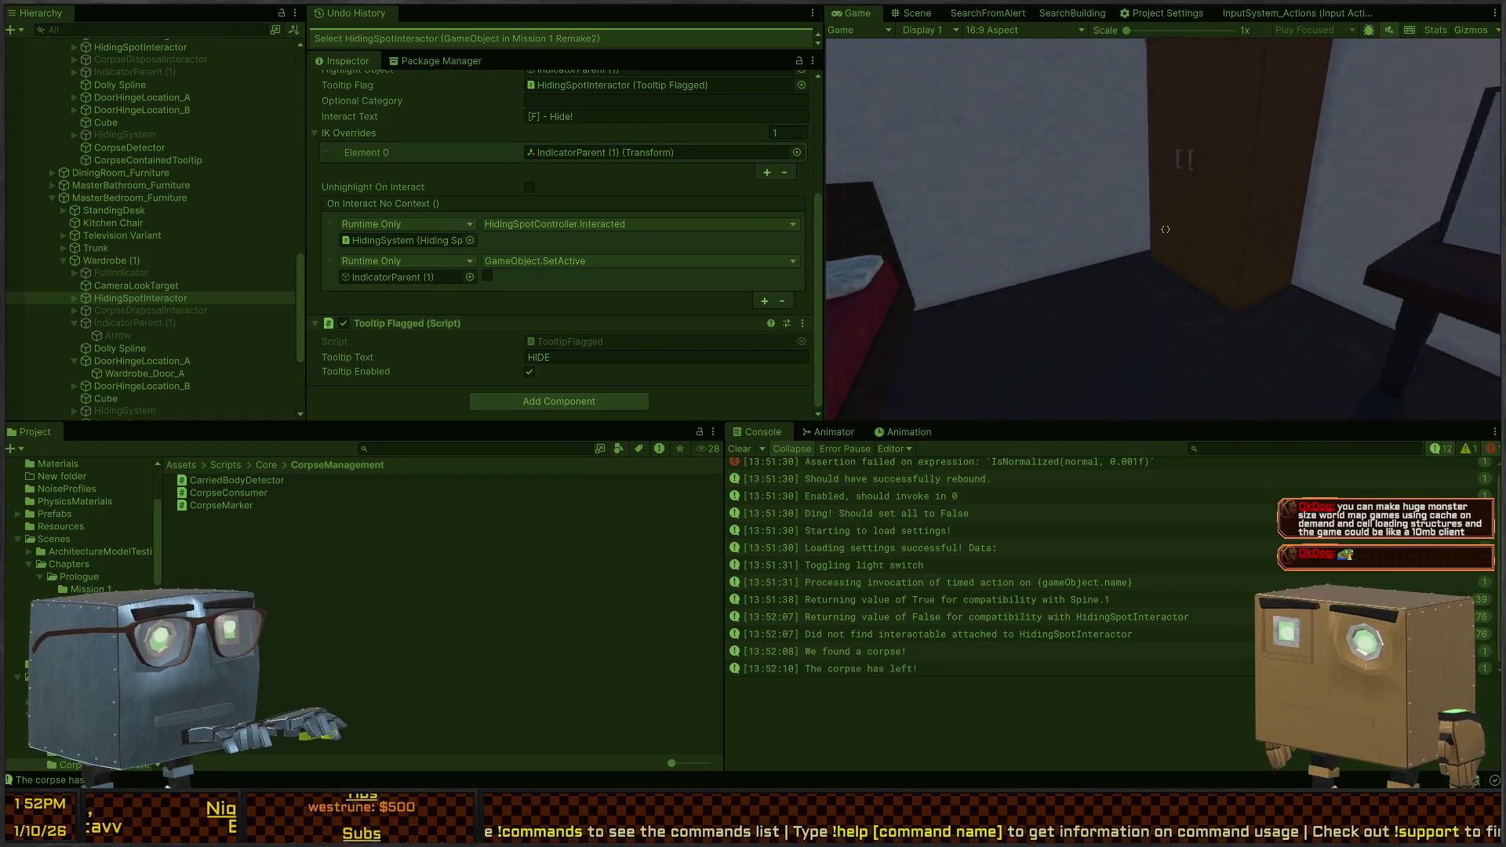
key("f")
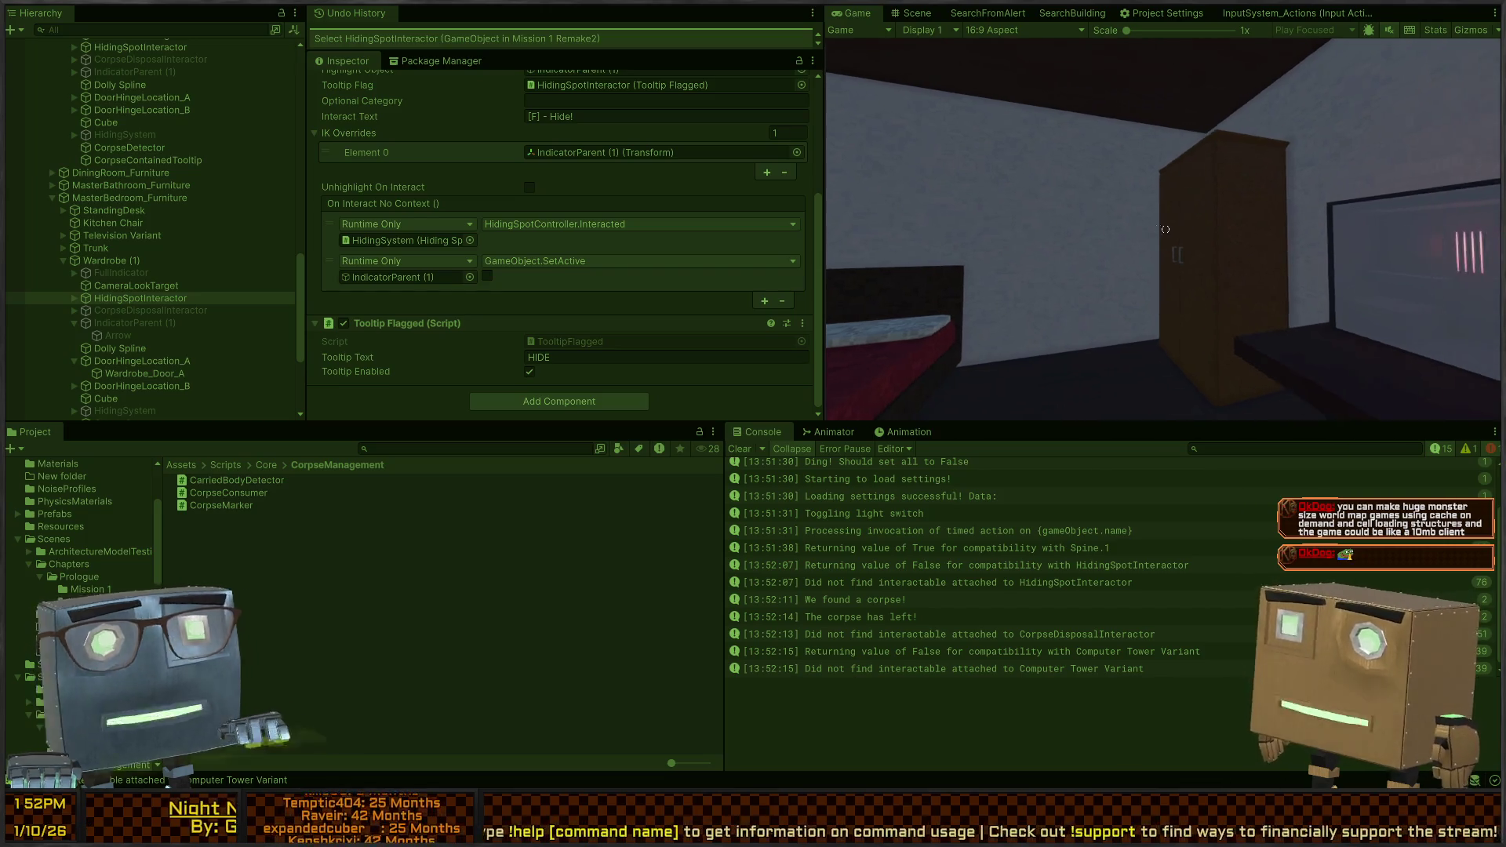
key("ctrl+p")
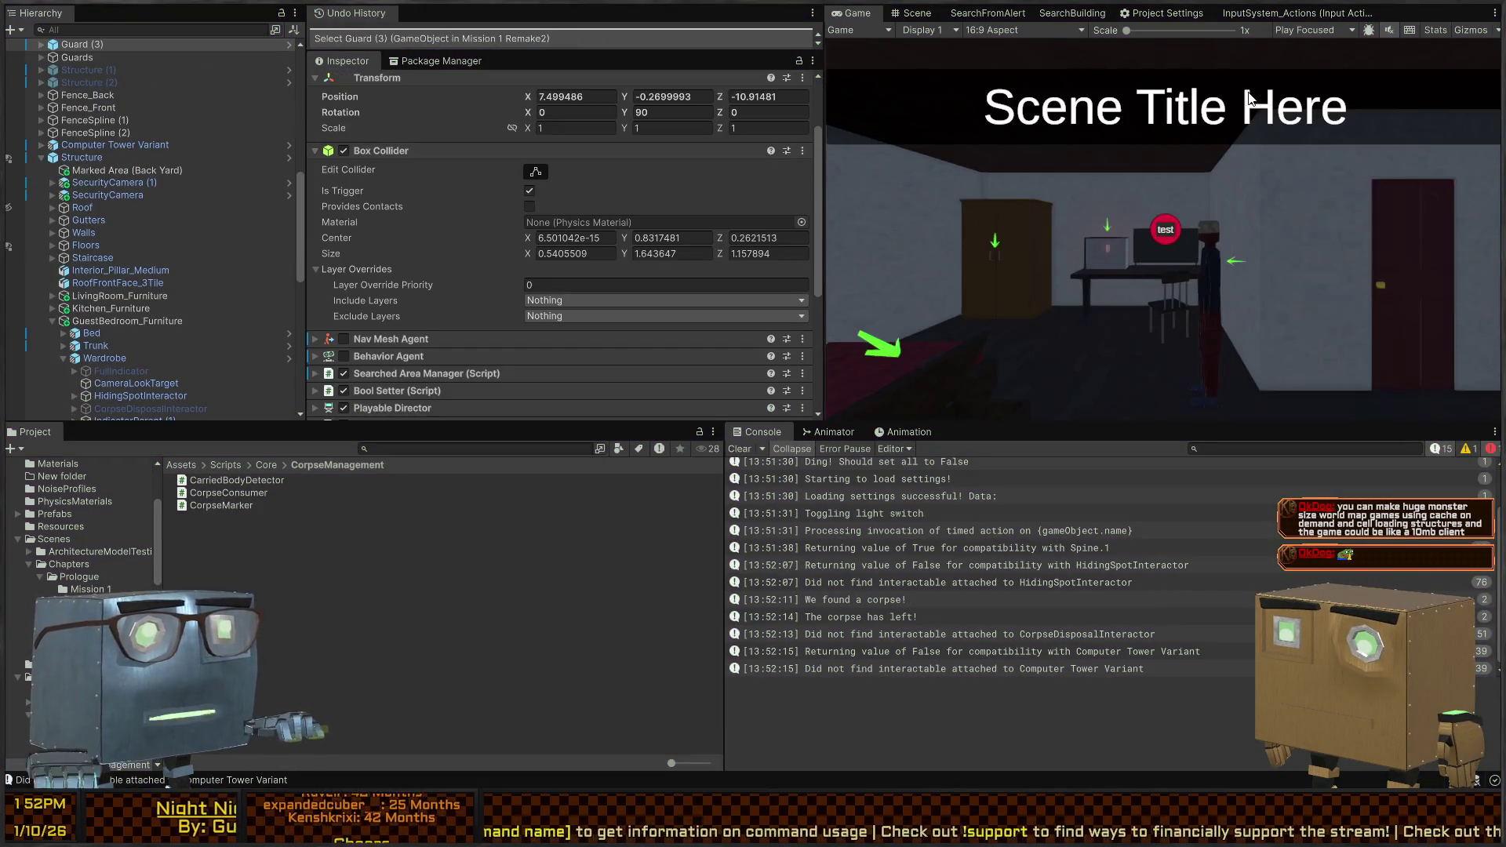
Review Wardrobe (1)'s CorpseDetector collider and CorpseContainedTooltip text, then open the Wardrobe prefab in Prefab Mode
left_click(911, 13)
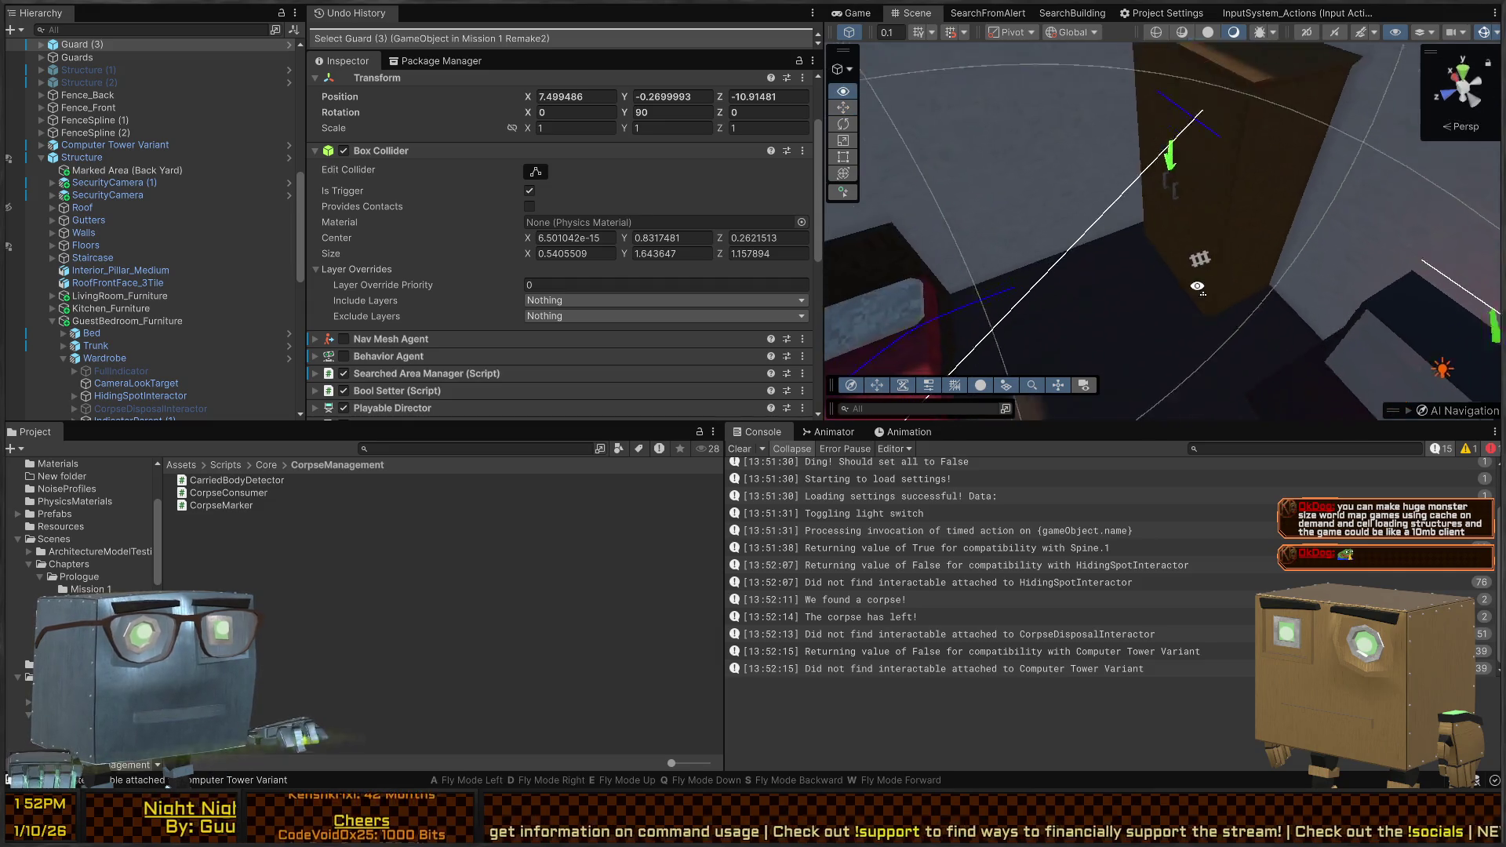
left_click(1236, 263)
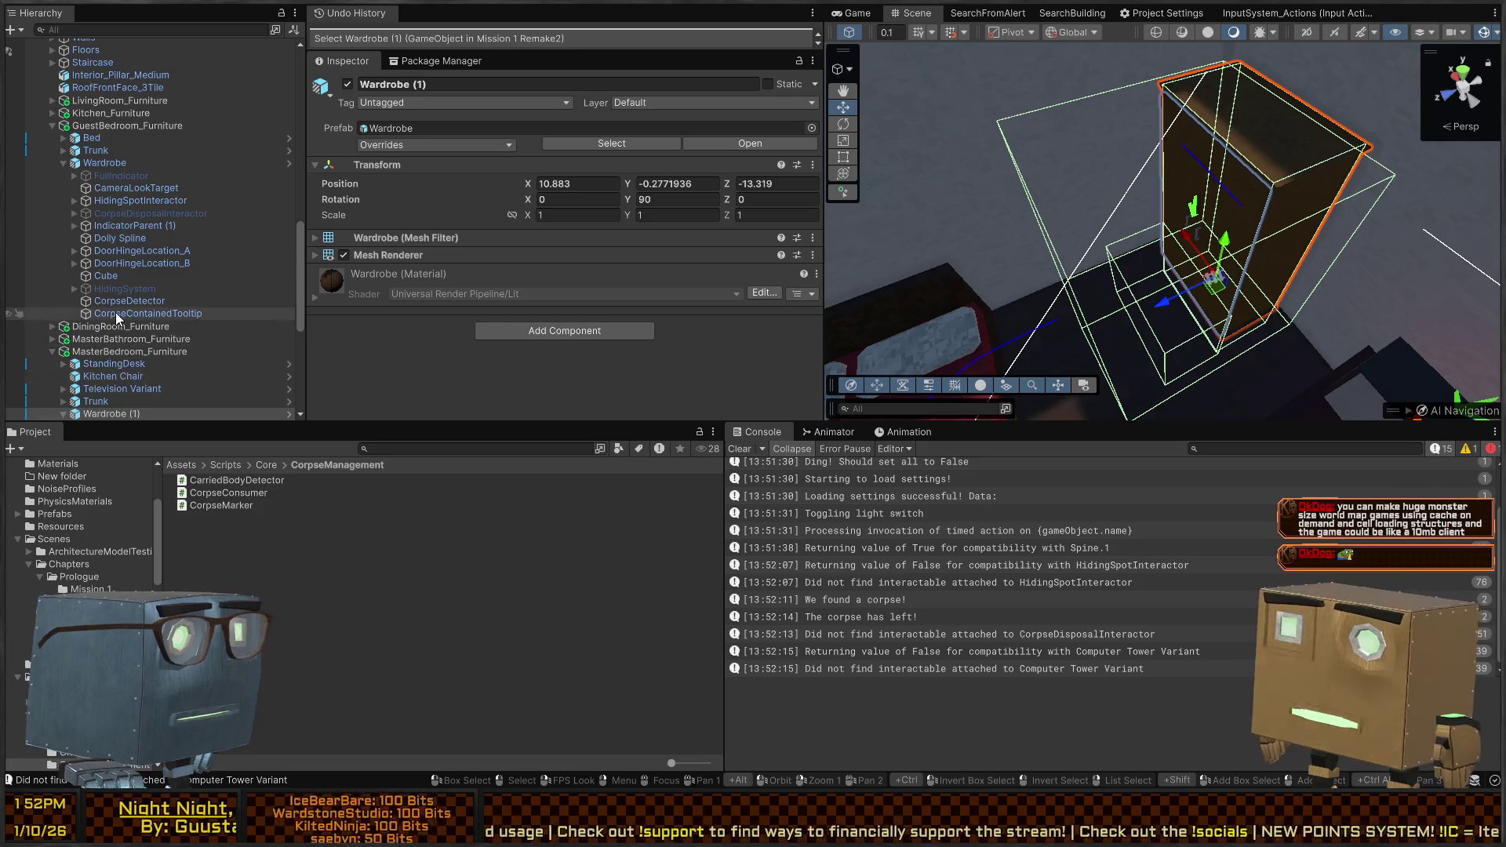
left_click(180, 313)
left_click(132, 302)
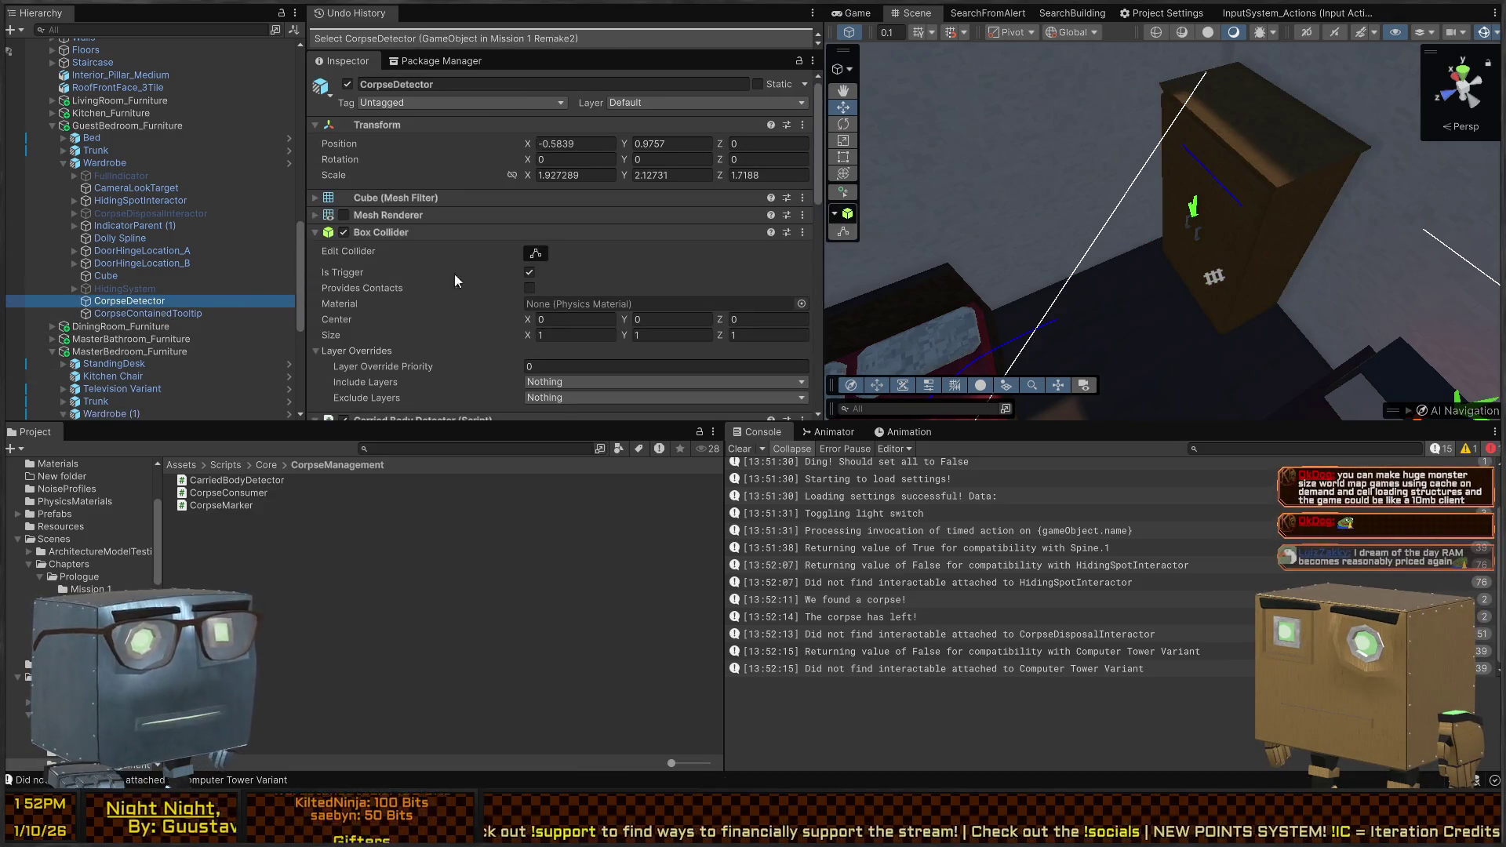
left_click(135, 314)
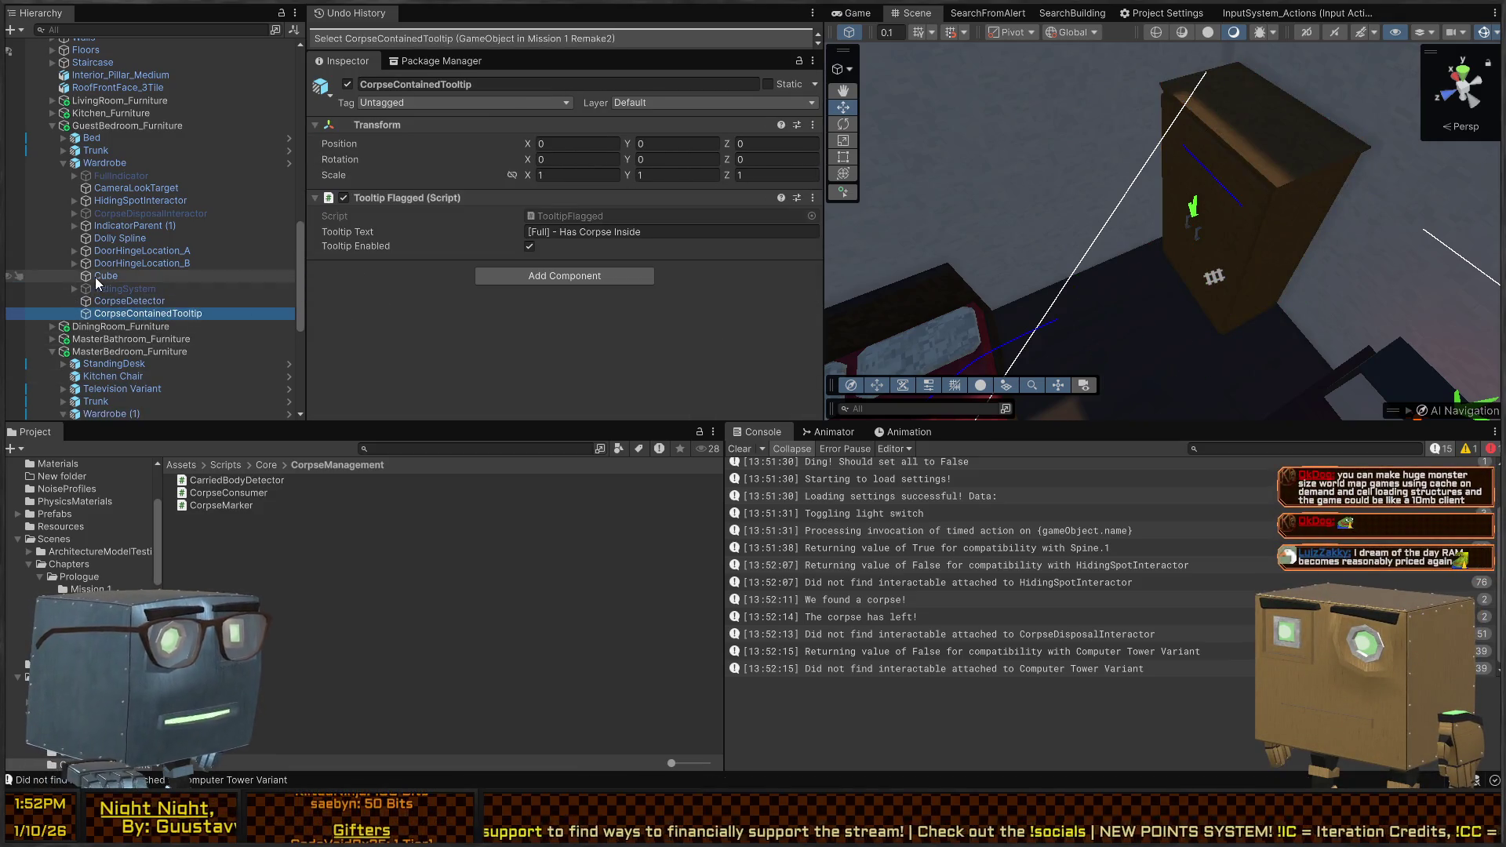
left_click(286, 163)
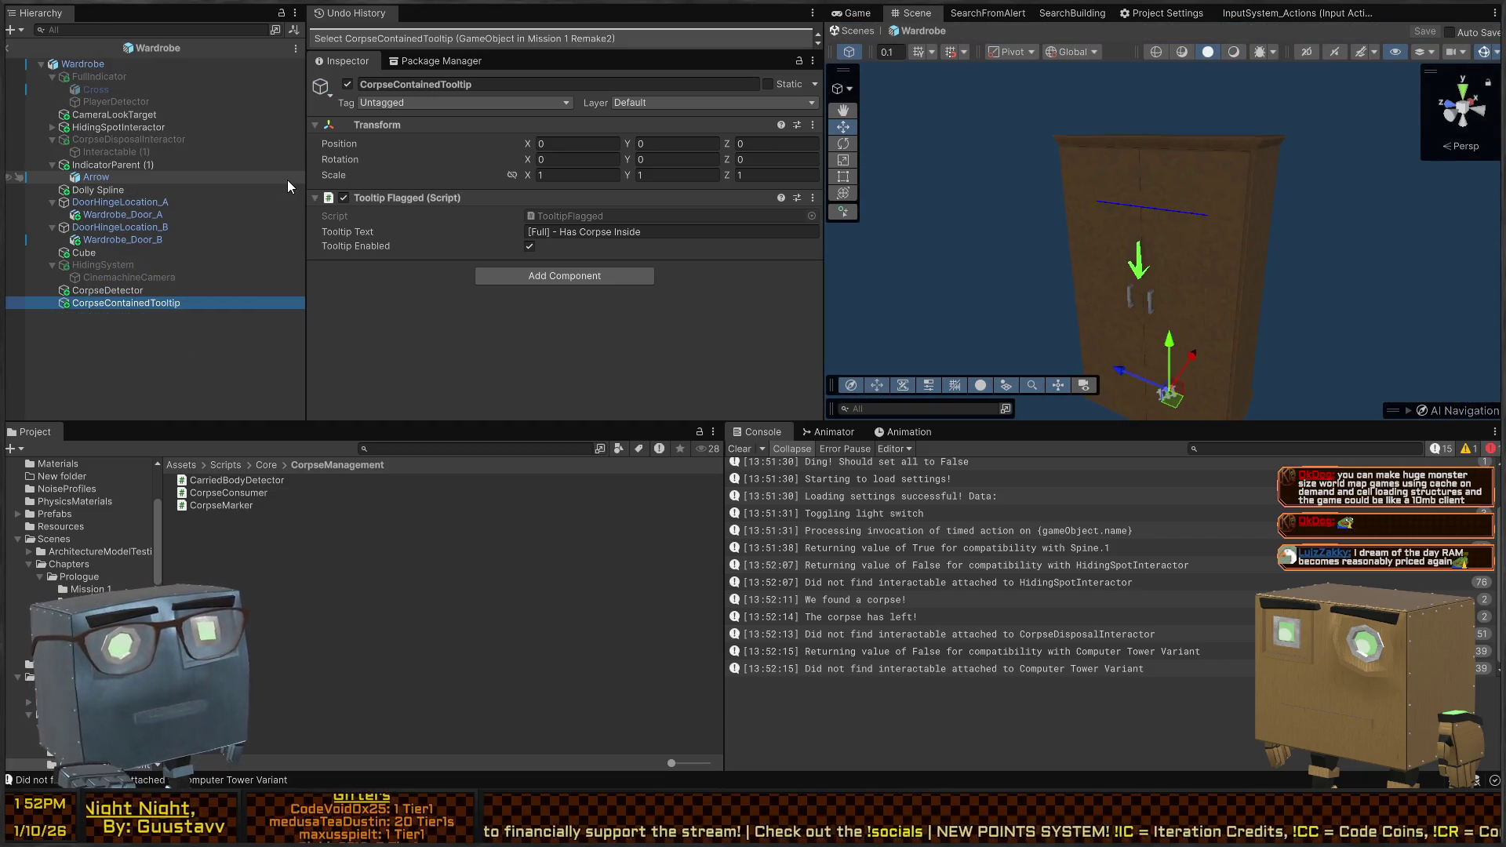
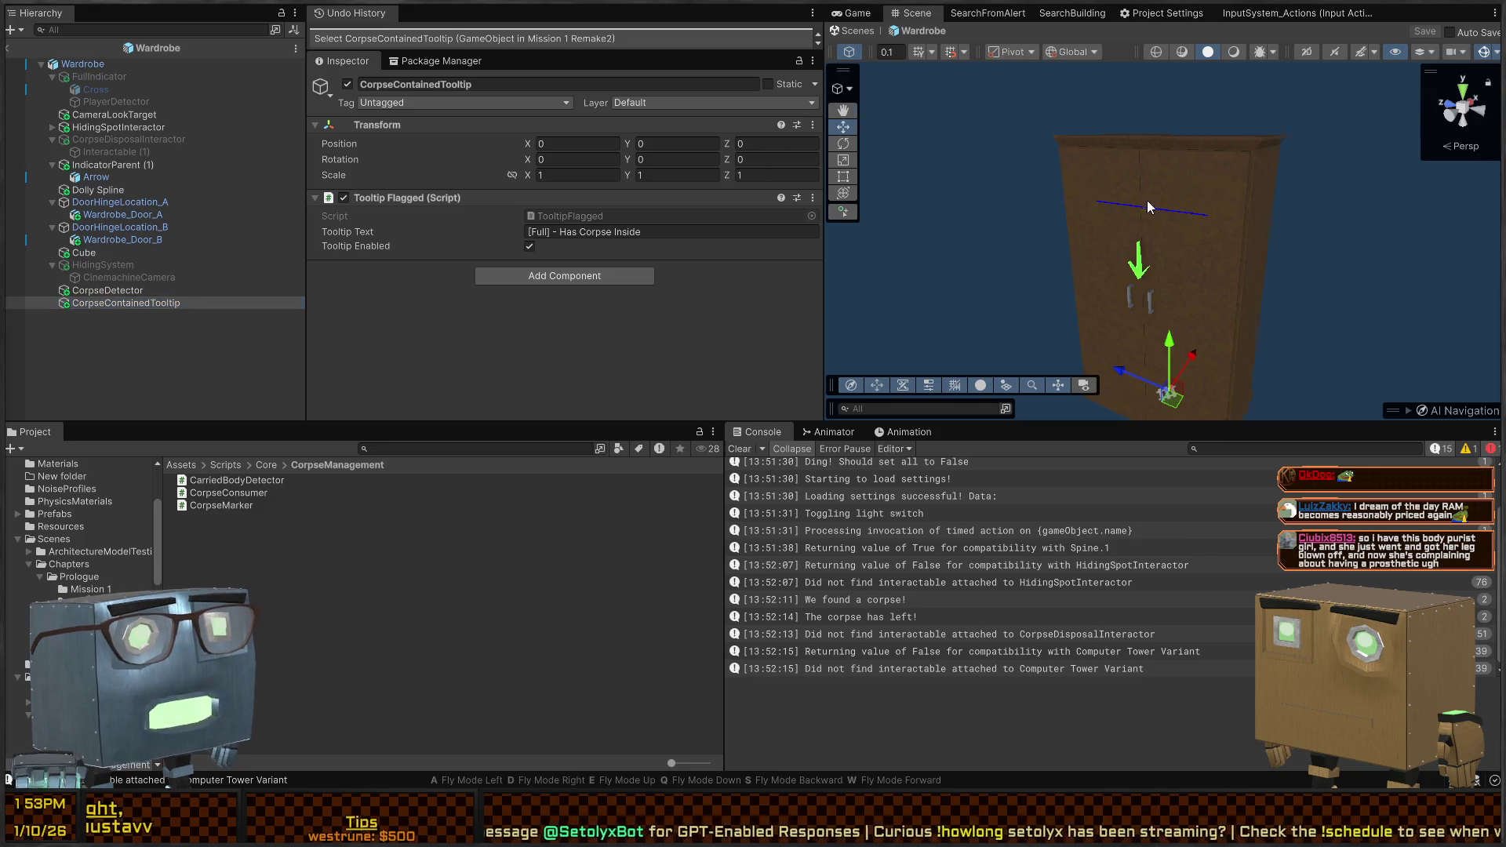
Exit the Wardrobe prefab, play the mission maximized past the opening cutscene, then return to Scene
mouse_move(1148, 206)
left_mouse_down()
mouse_move(1017, 214)
mouse_move(1106, 200)
mouse_move(1210, 128)
left_mouse_up()
left_click(850, 33)
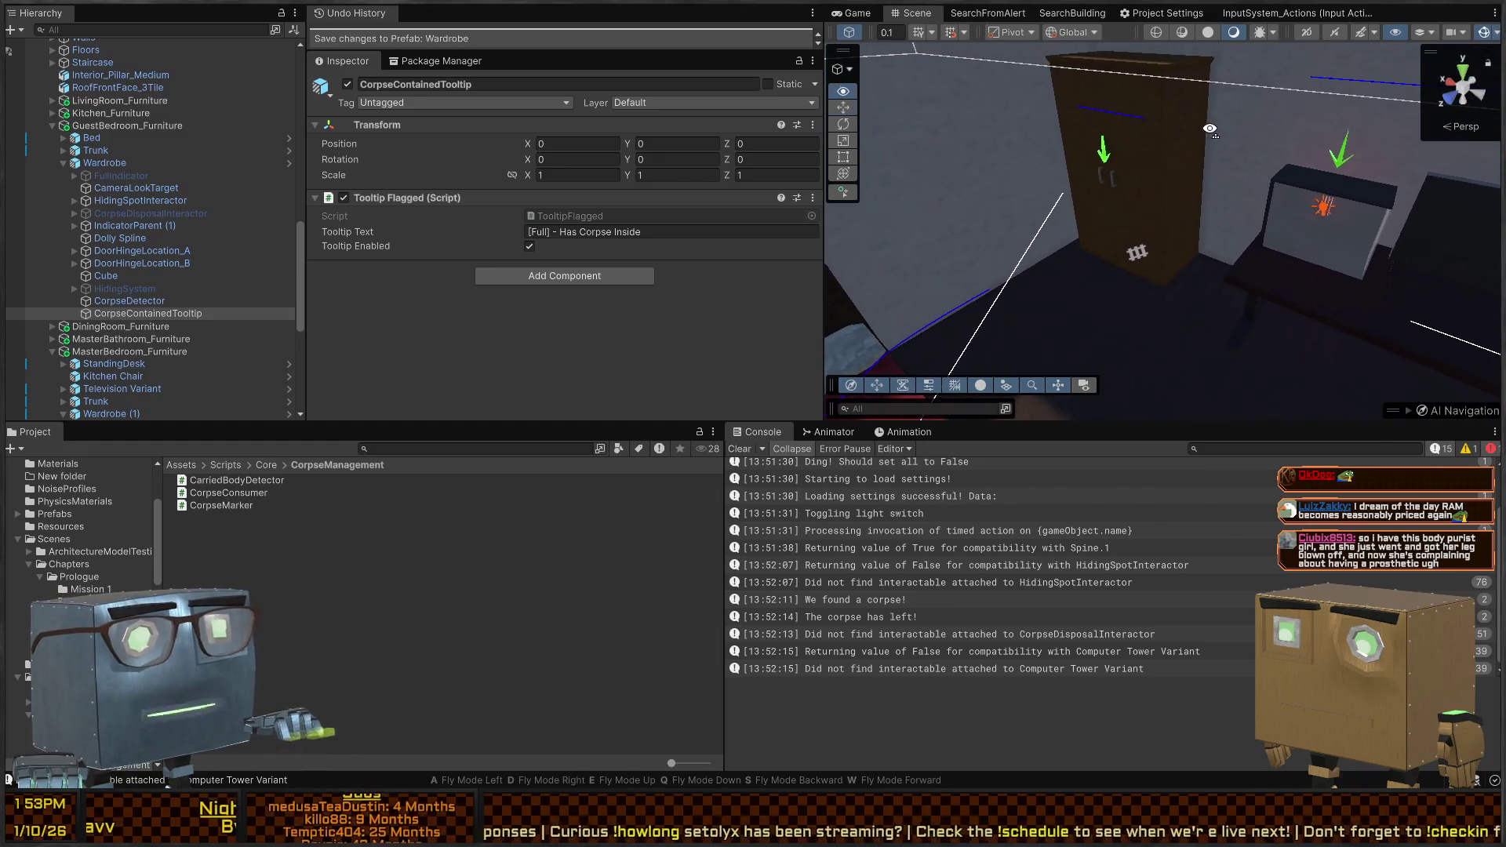
left_click(855, 13)
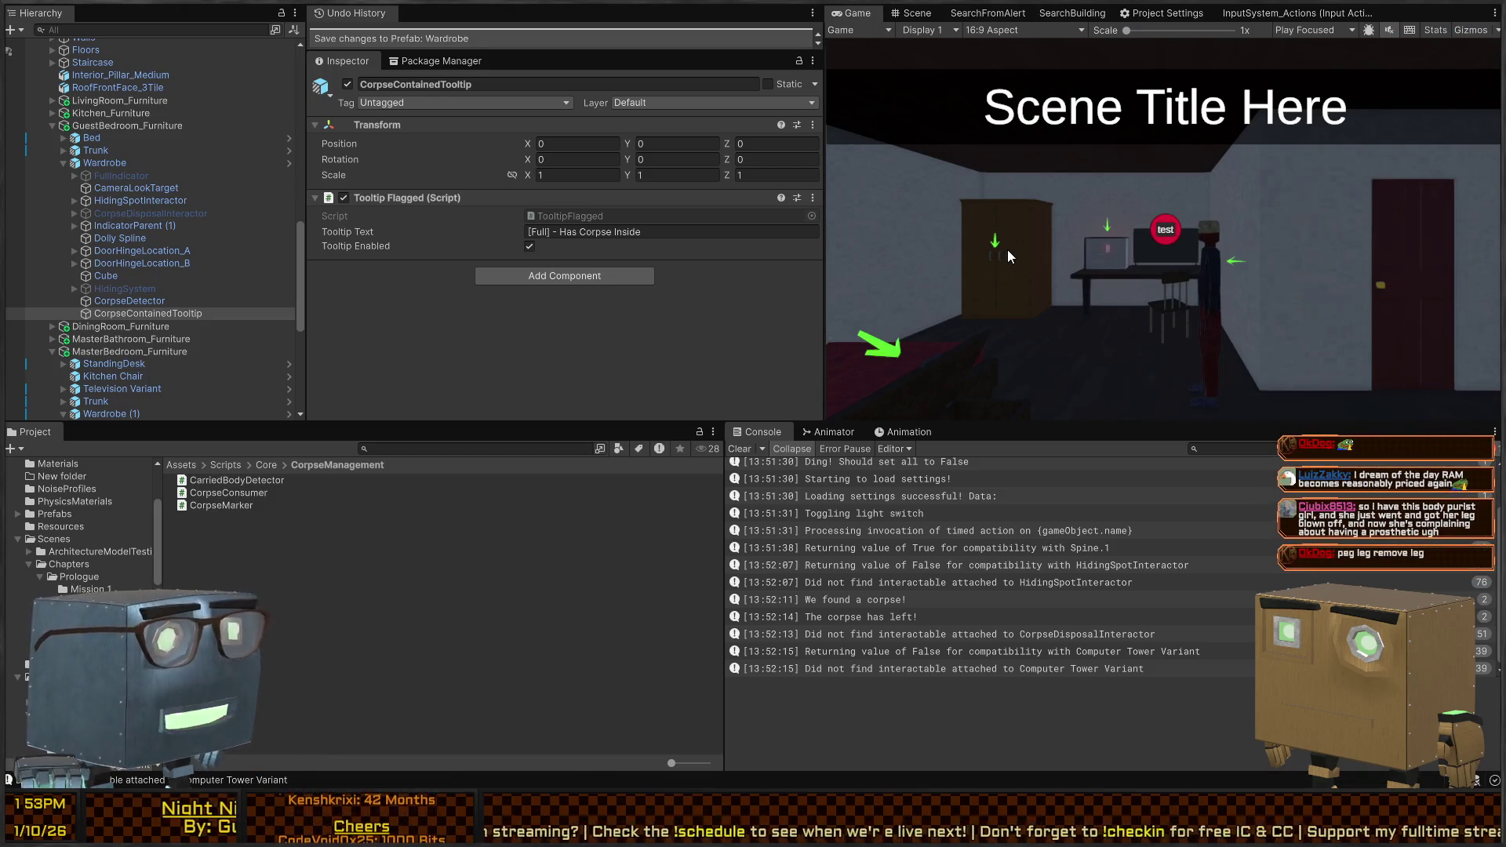
key("shift+space")
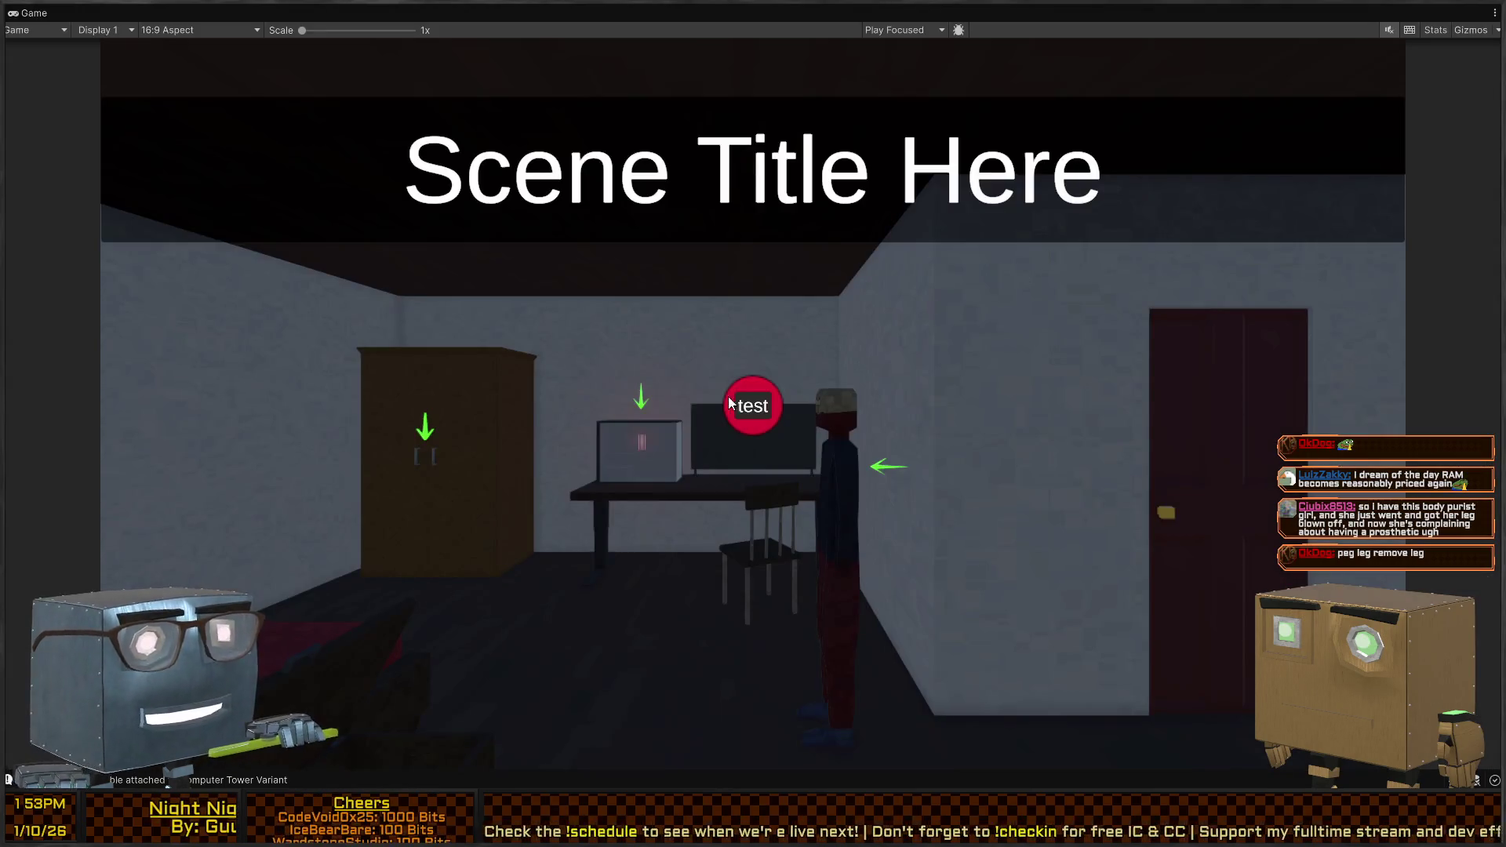
key("ctrl+p")
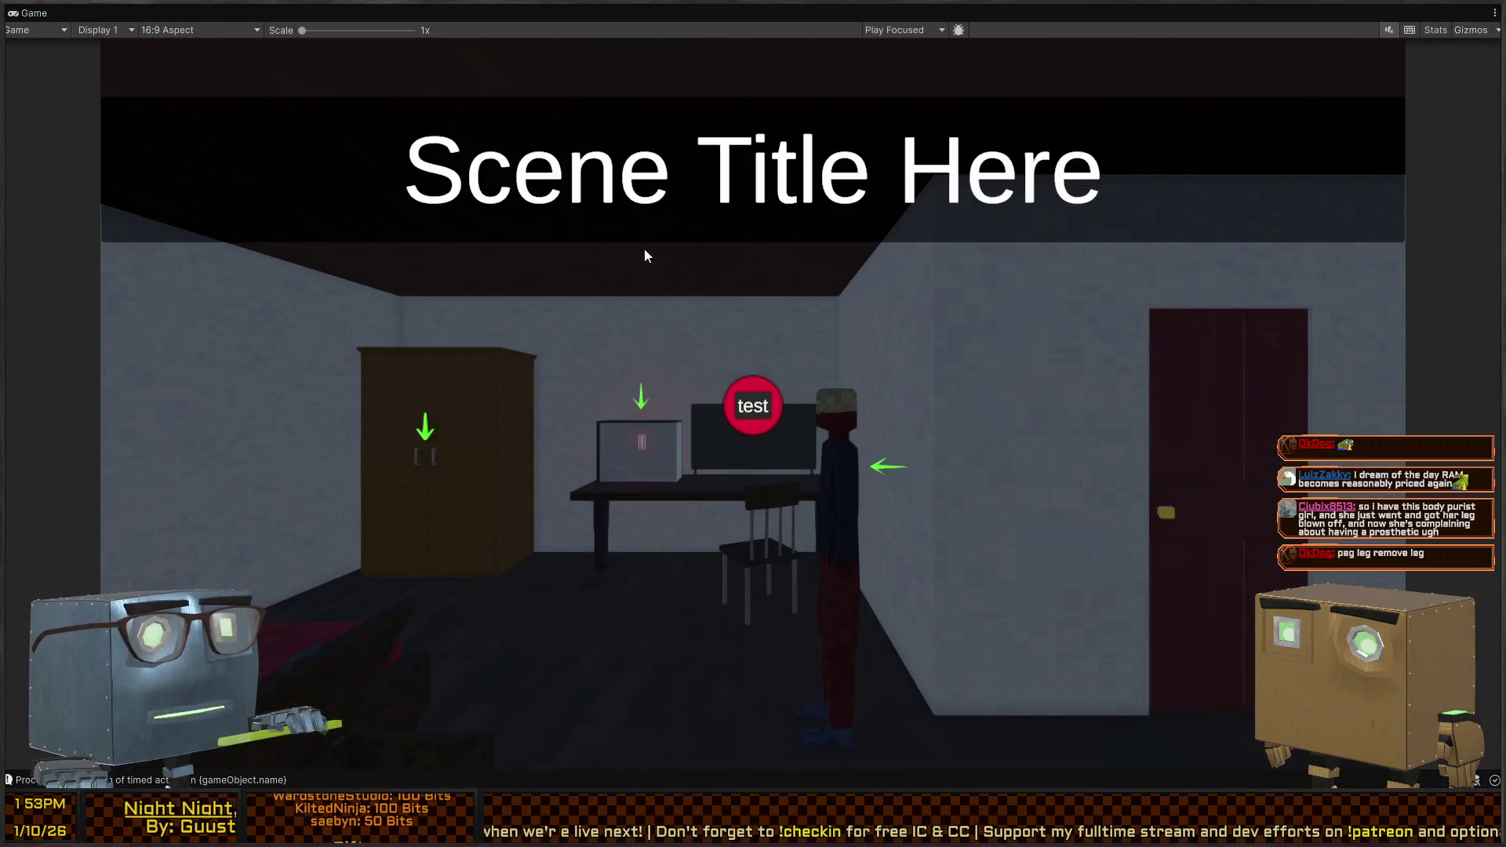
key("shift+space")
left_click(917, 13)
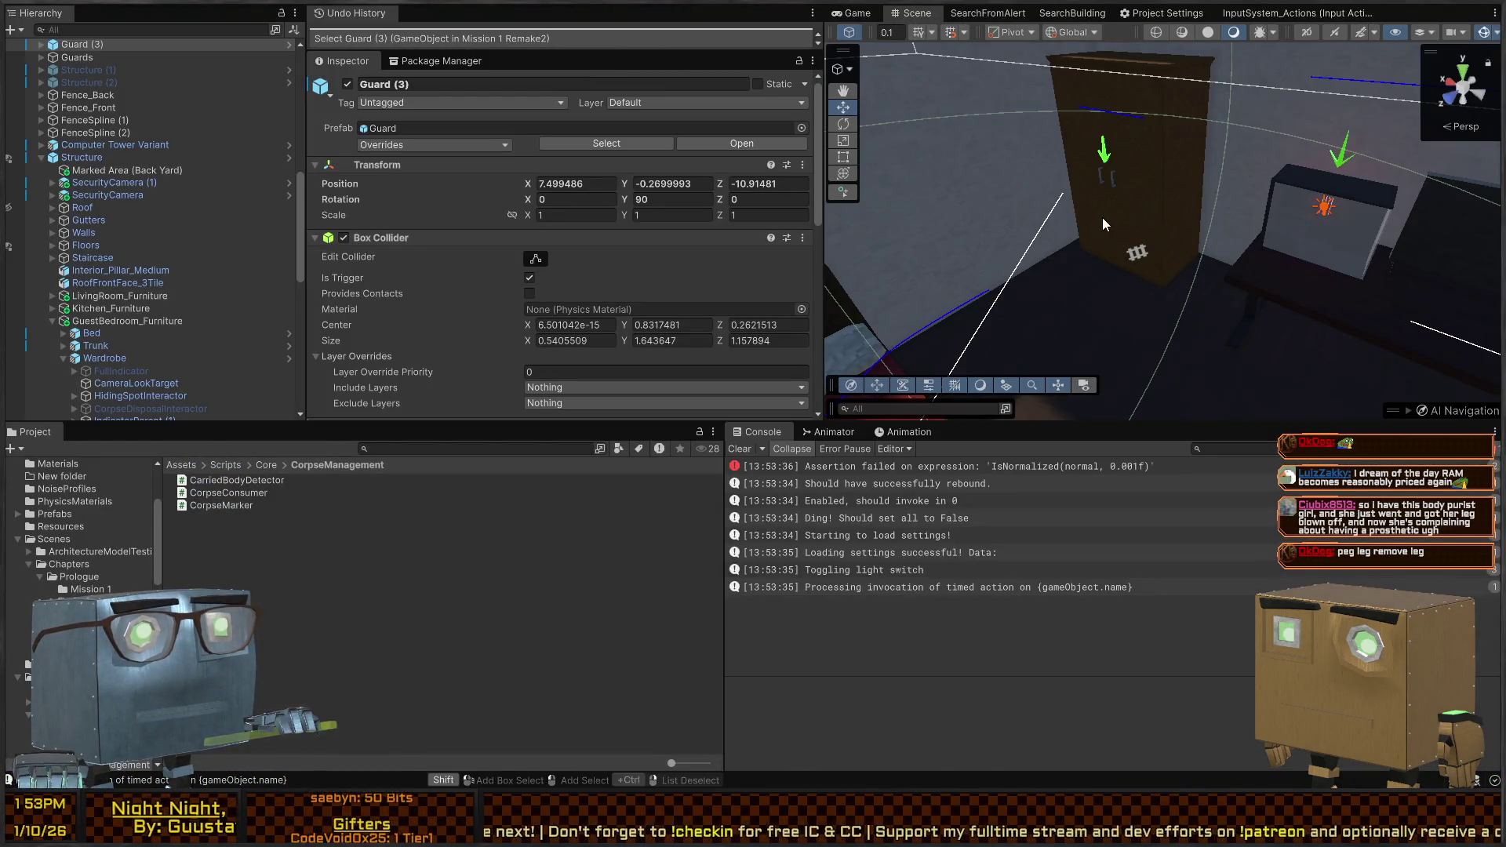
Select the bedroom wardrobe and open its prefab for editing
left_click(1103, 218)
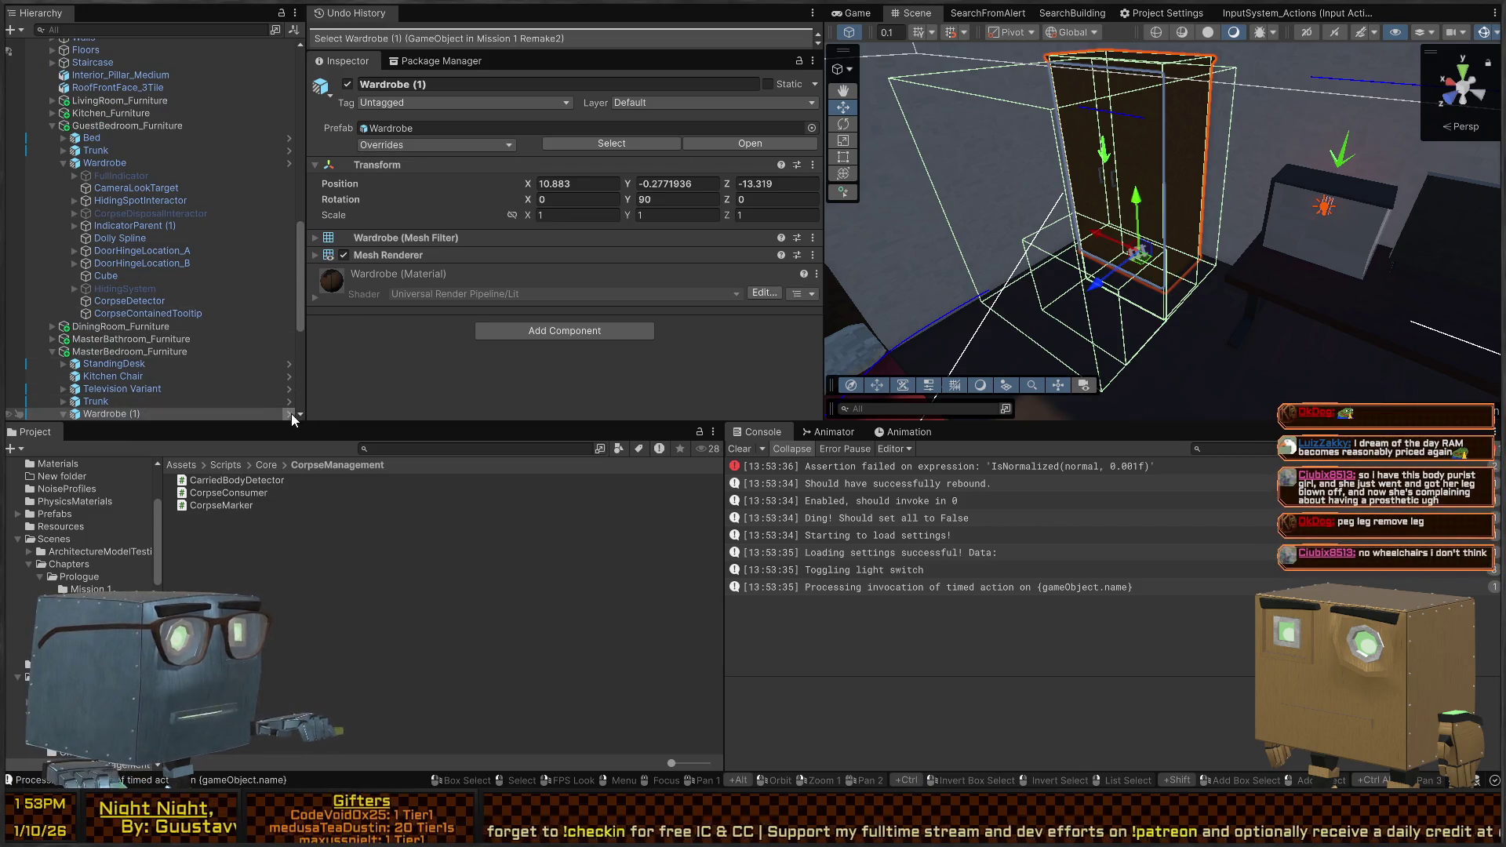
left_click(288, 411)
mouse_move(1102, 155)
left_mouse_down()
mouse_move(1036, 282)
mouse_move(1358, 301)
mouse_move(847, 196)
left_mouse_up()
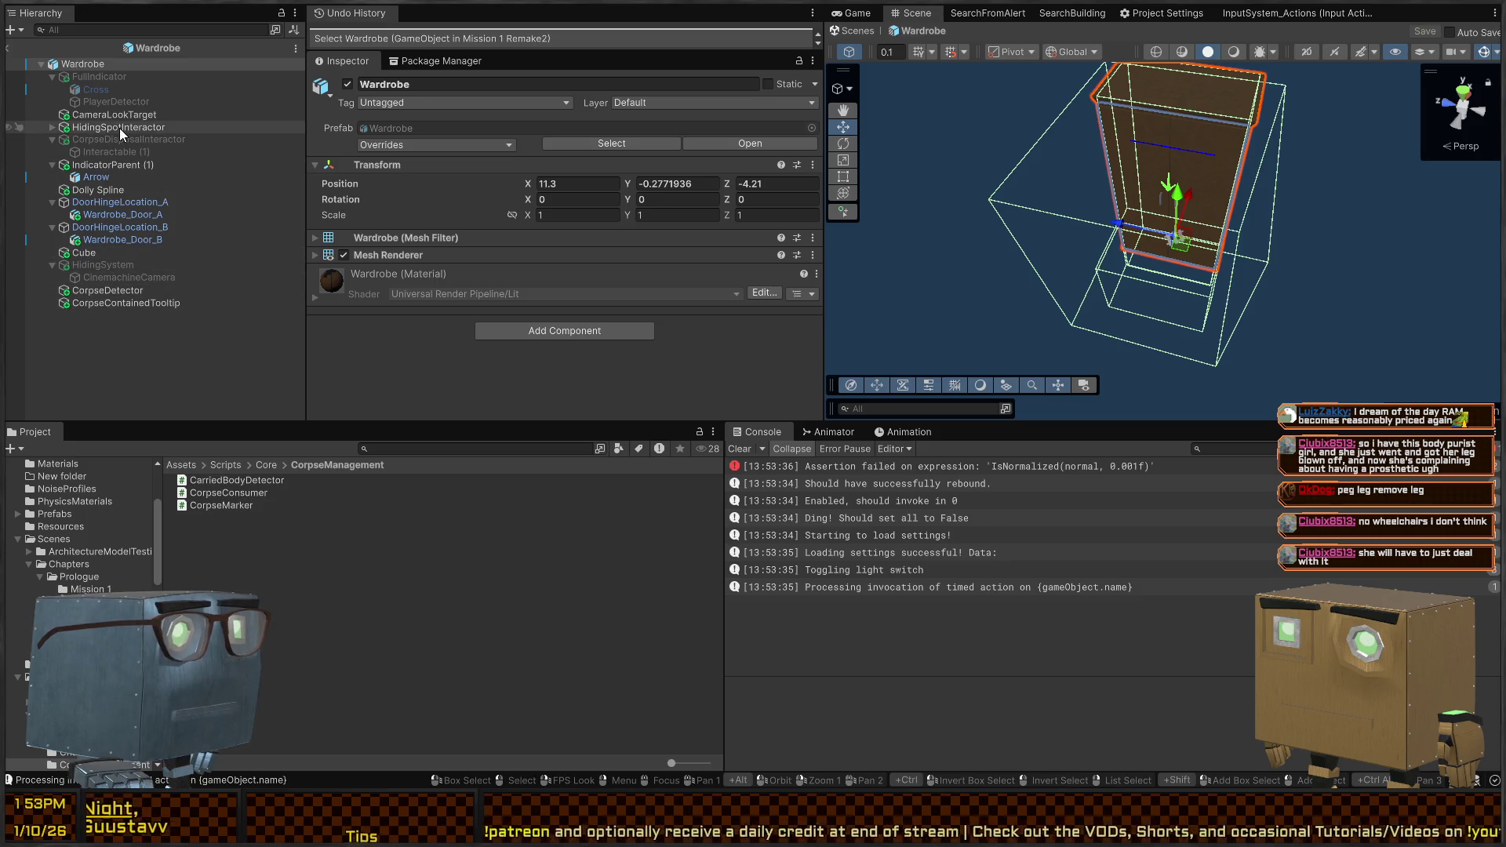
Toggle the CorpseDisposalInteractor object on and then back off
left_click(91, 151)
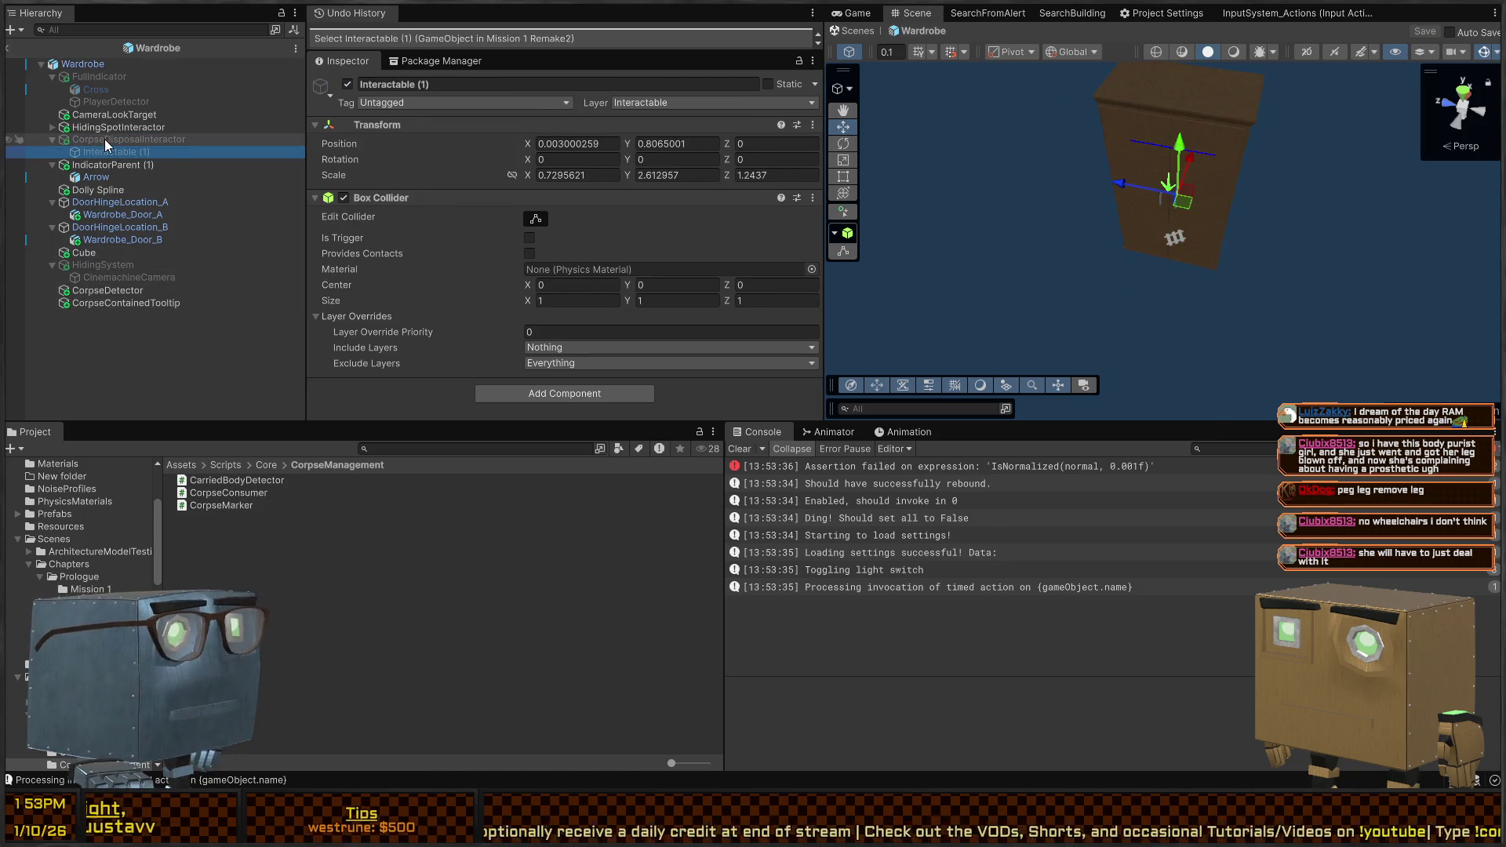
left_click(105, 140)
key("shift+alt+a")
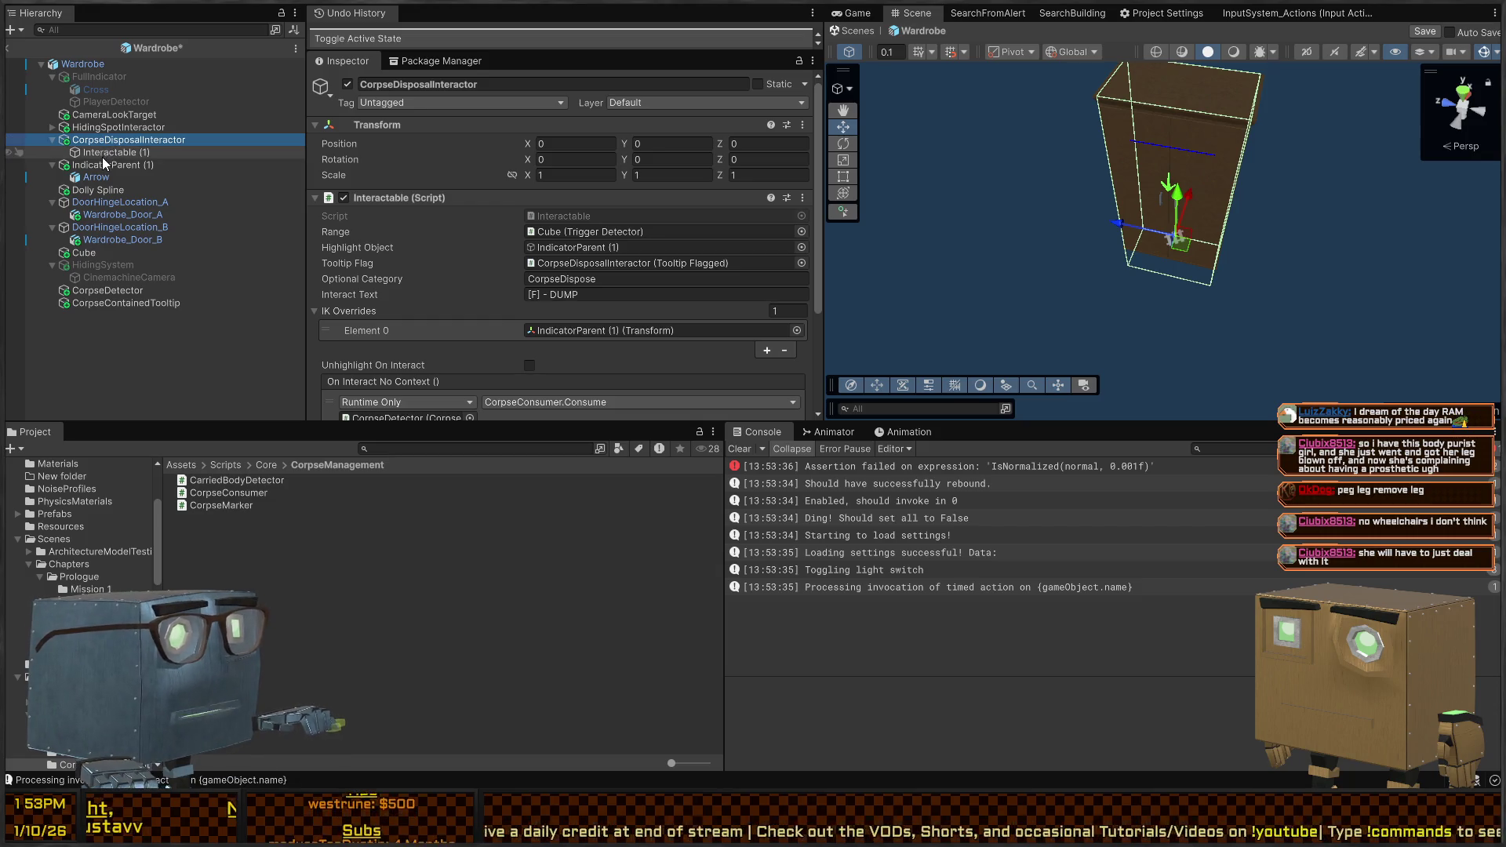
left_click(106, 151)
left_click(106, 141)
key("shift+alt+a")
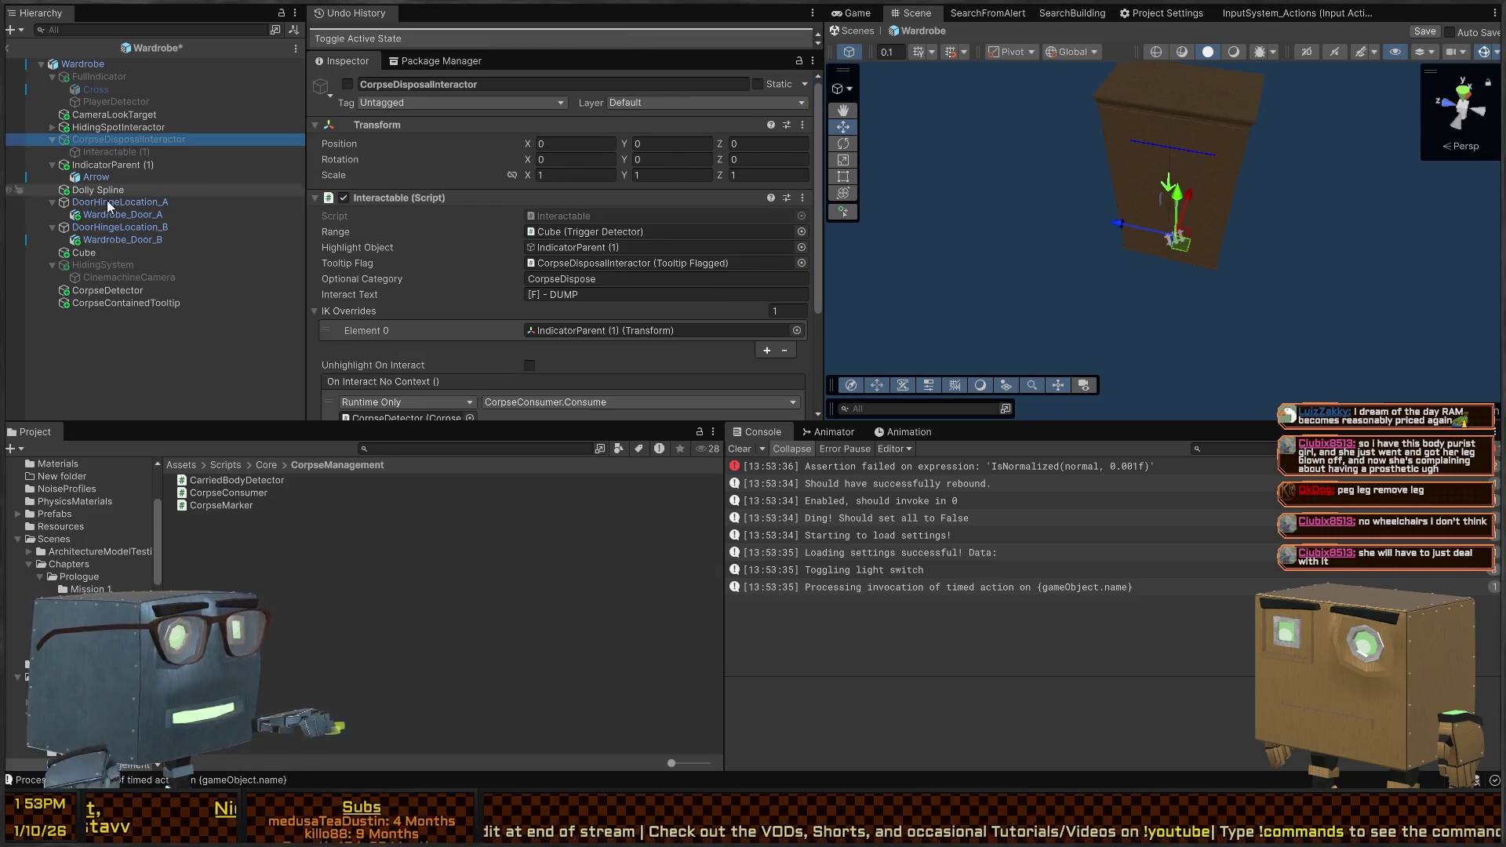
Review CorpseDetector, Interactable (1), IndicatorParent (1), HidingSpotInteractor, CameraLookTarget and the Wardrobe root
left_click(106, 290)
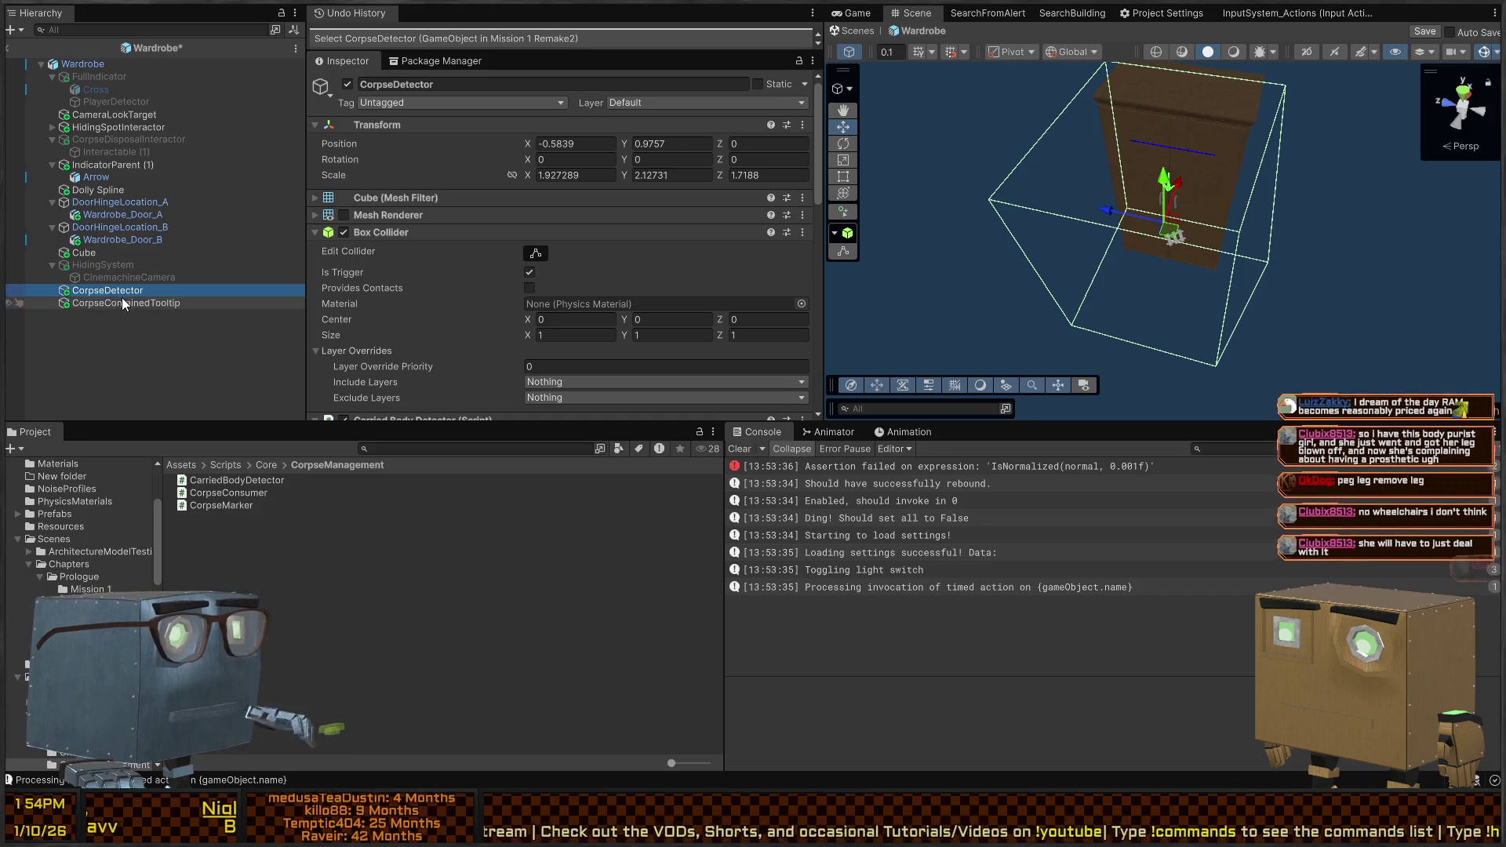
left_click(112, 151)
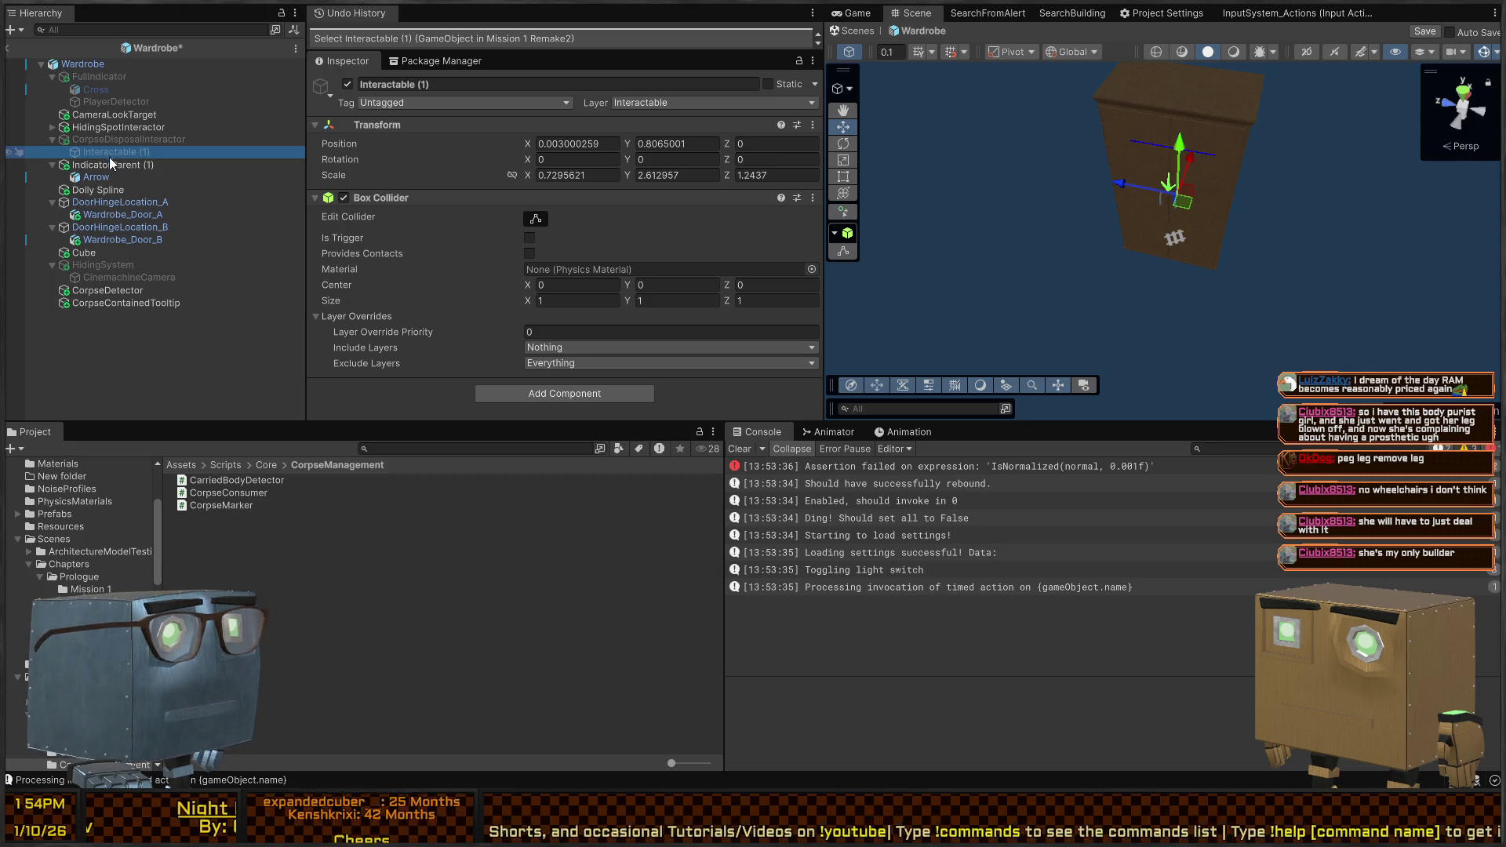
left_click(107, 164)
left_click(106, 127)
left_click(115, 115)
left_click(98, 64)
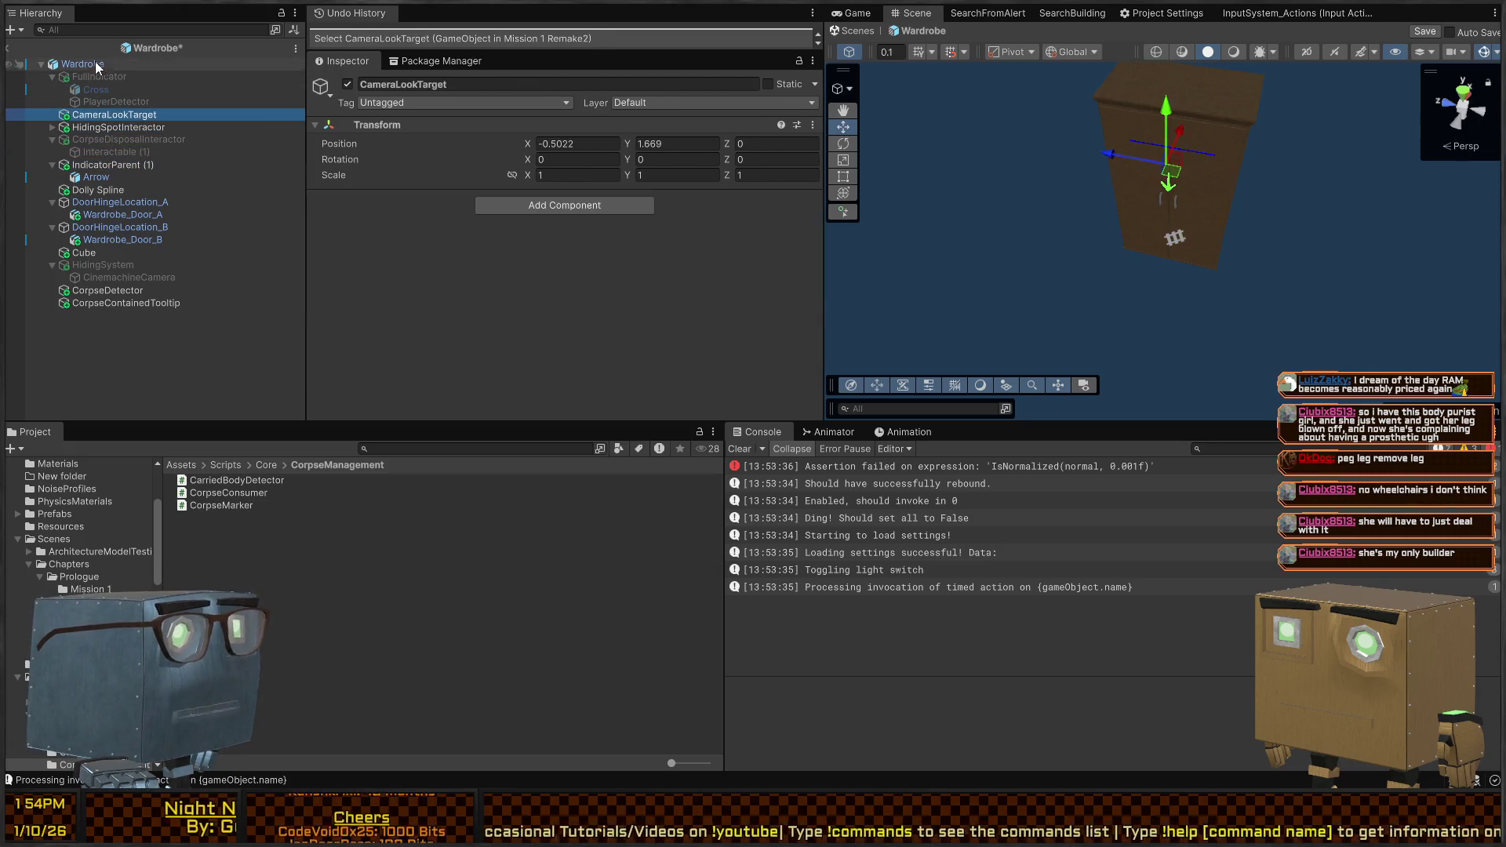
left_click_drag(1020, 298, 1169, 292)
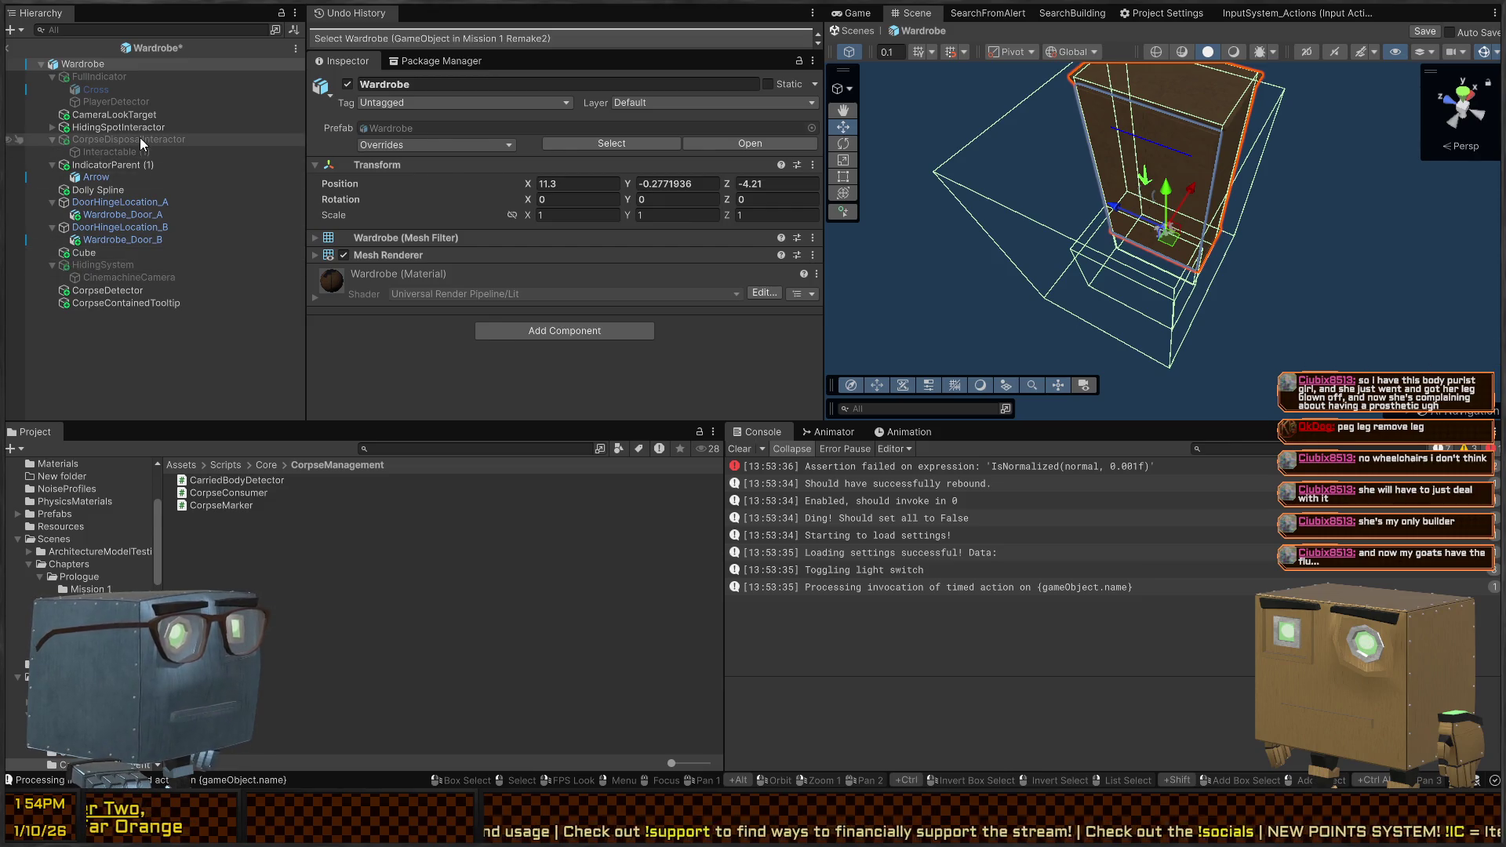
Expand the wardrobe's interactors, select the trigger Cube and turn the view upright
left_click(112, 129)
key("Right")
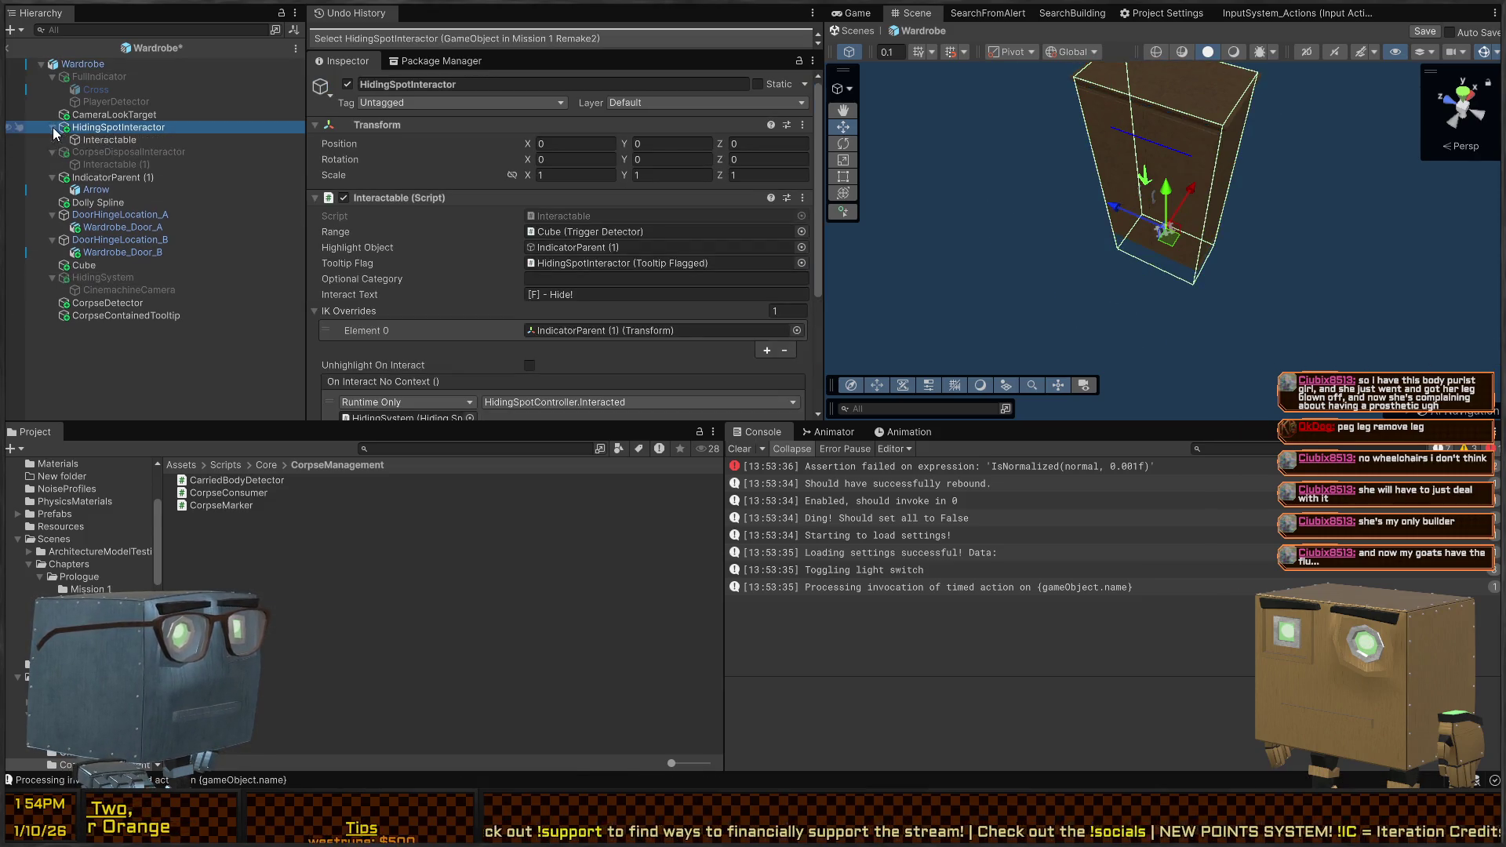
key("Down")
key("Down")
key("Down")
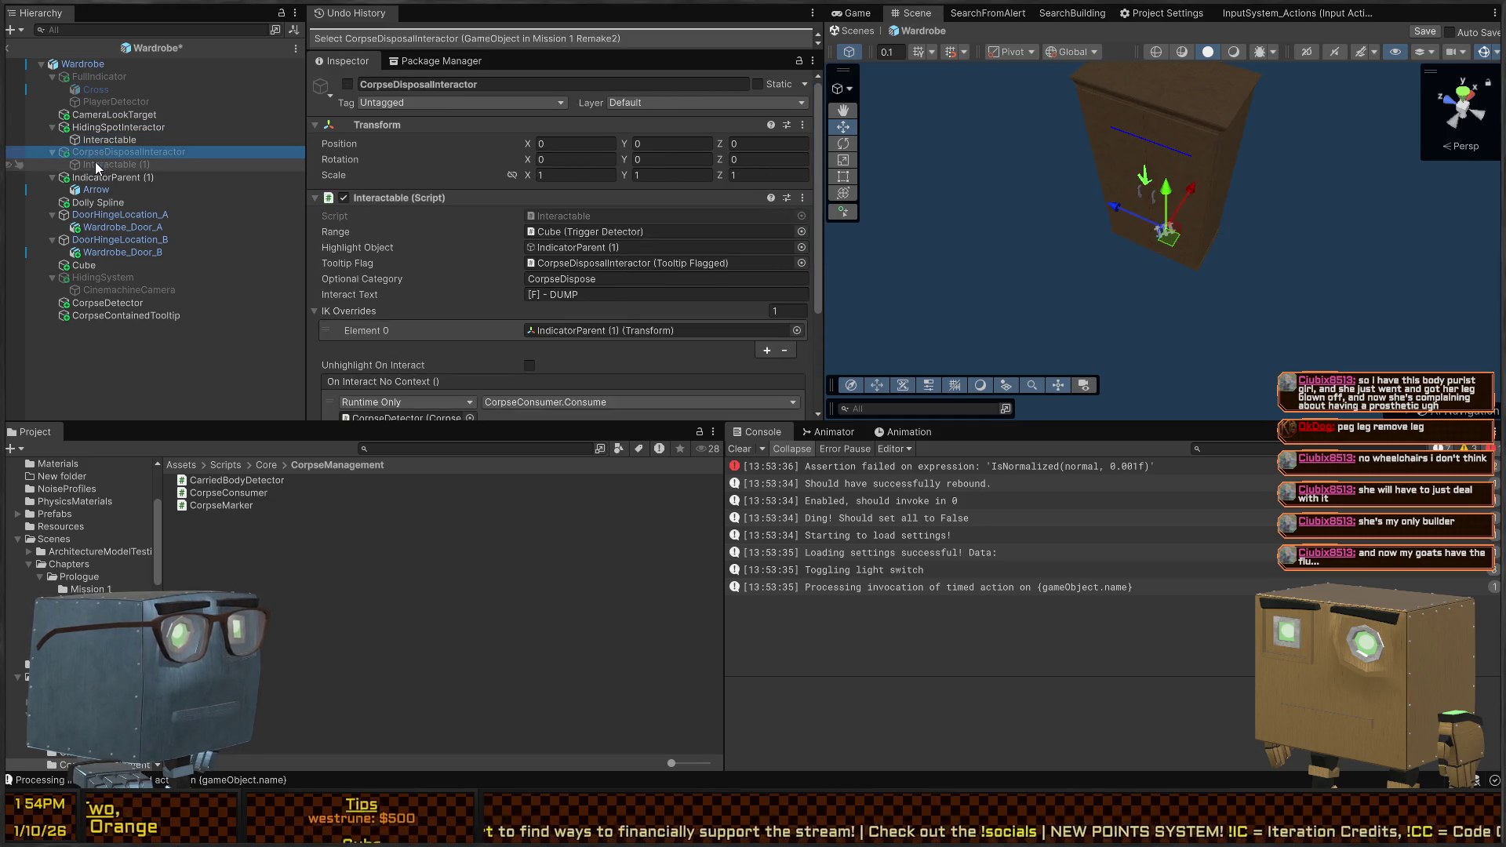
key("Down")
key("Down")
key("Down")
left_click(94, 267)
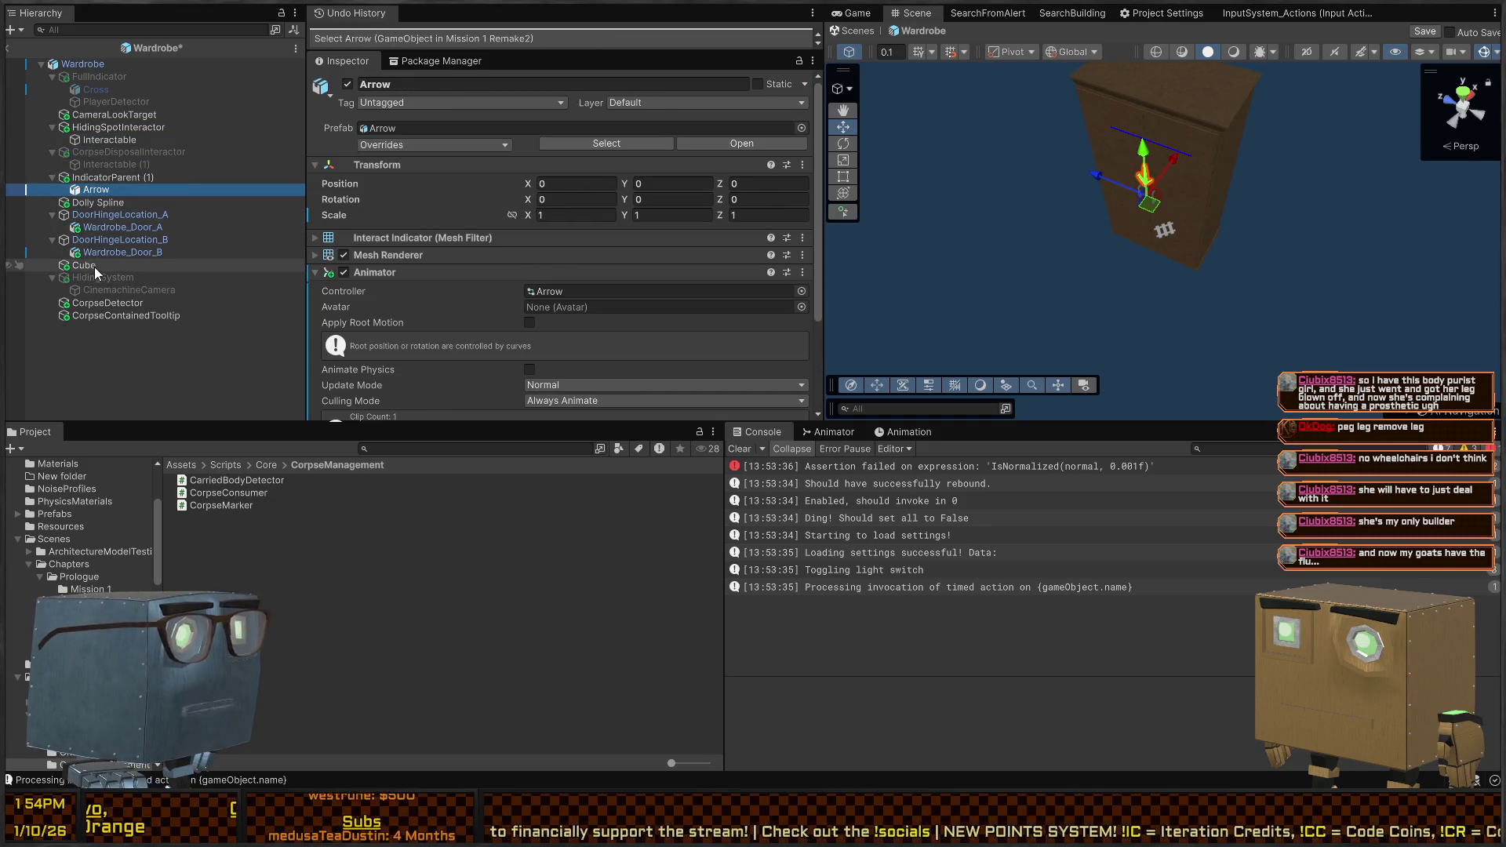
right_click(1263, 266)
left_click_drag(1115, 246, 1157, 232)
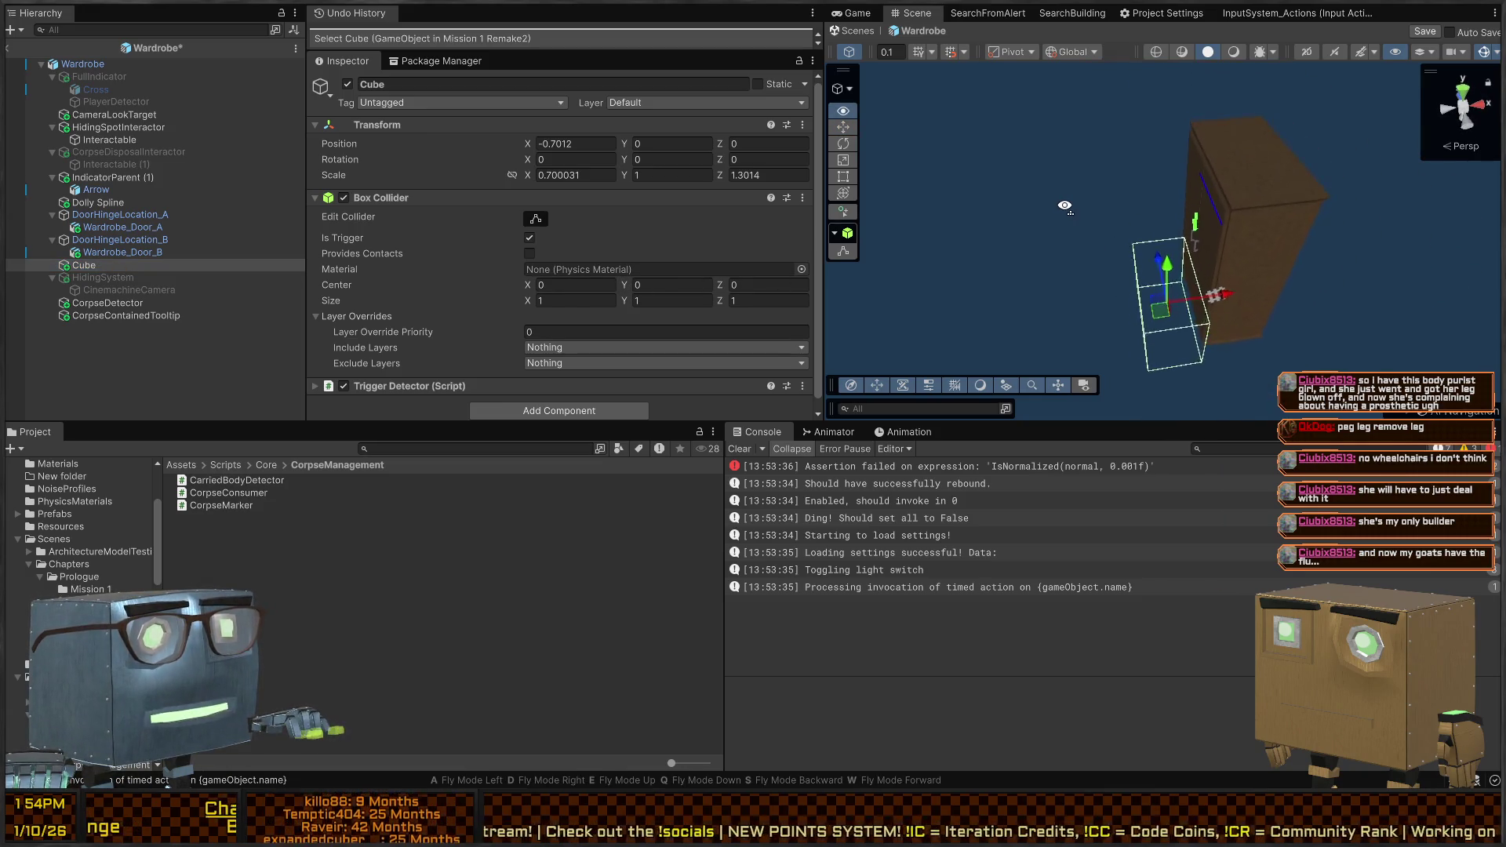
Widen the Cube's box collider to the left and save the prefab
left_click(533, 220)
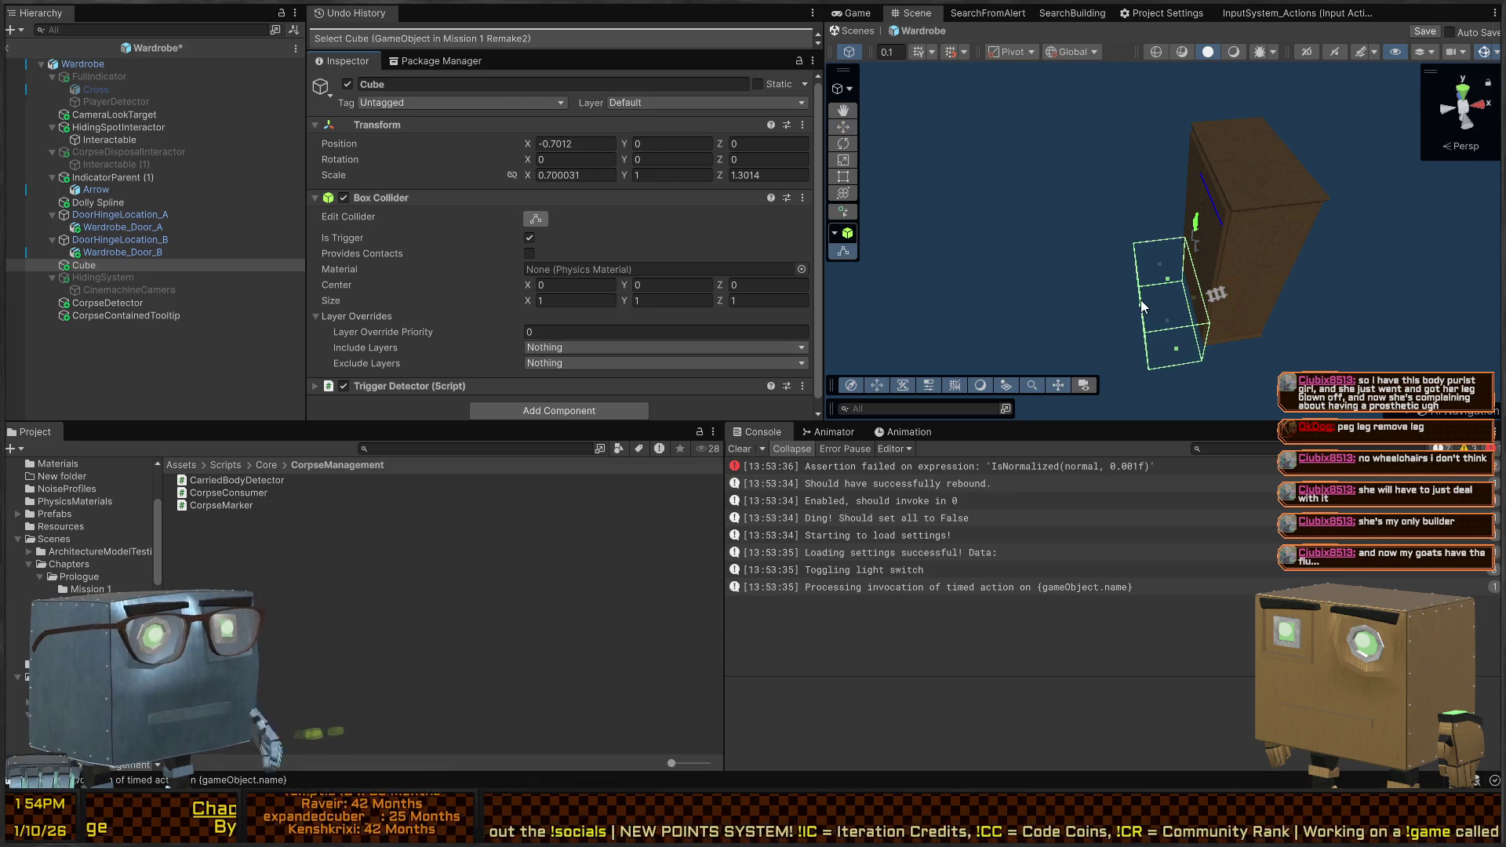
left_click_drag(1141, 303, 1090, 313)
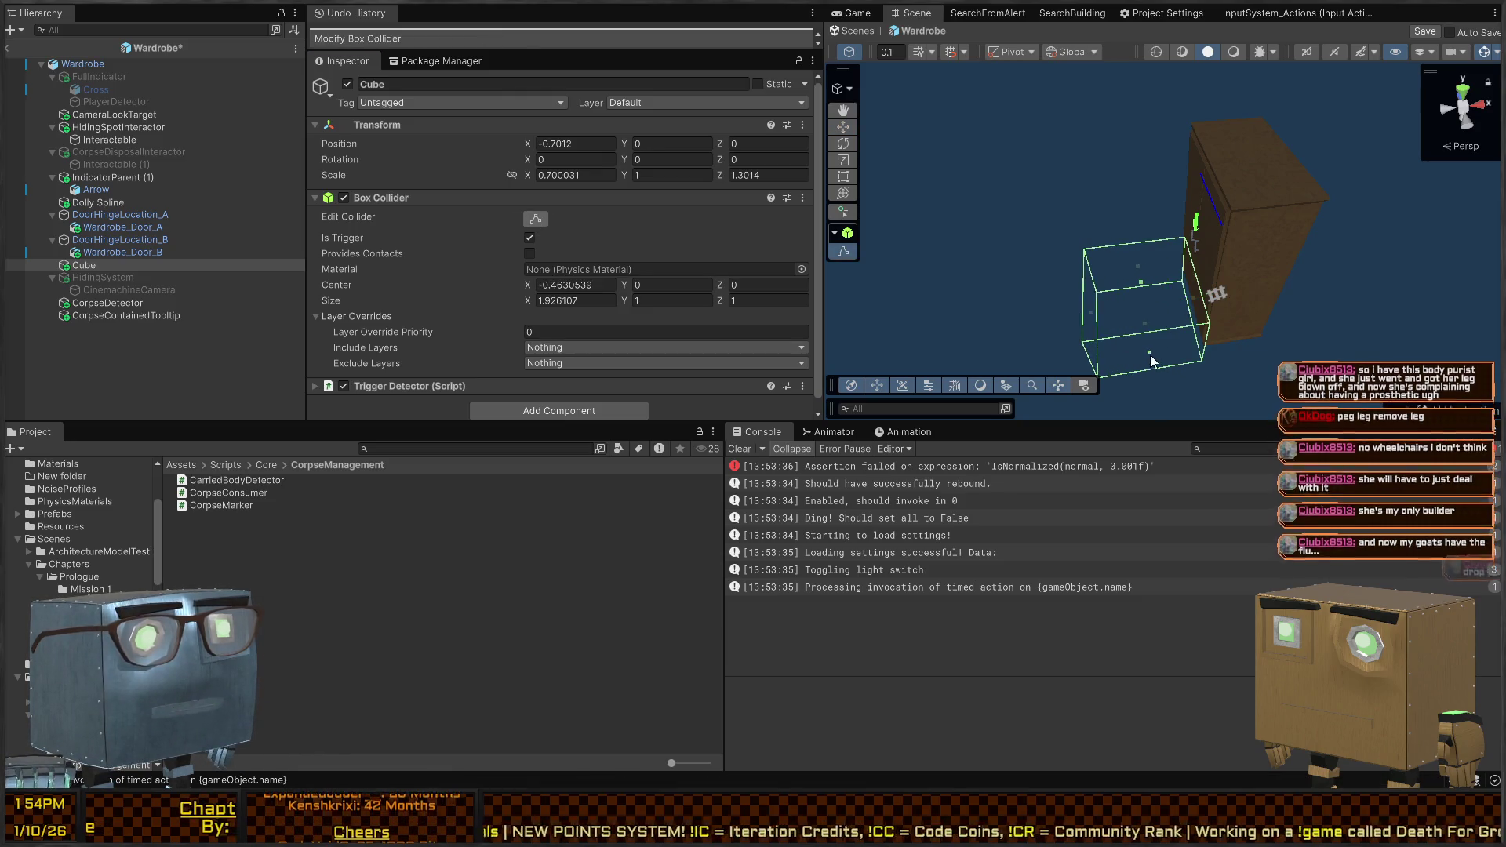
key("alt")
left_click_drag(1153, 359, 1161, 374)
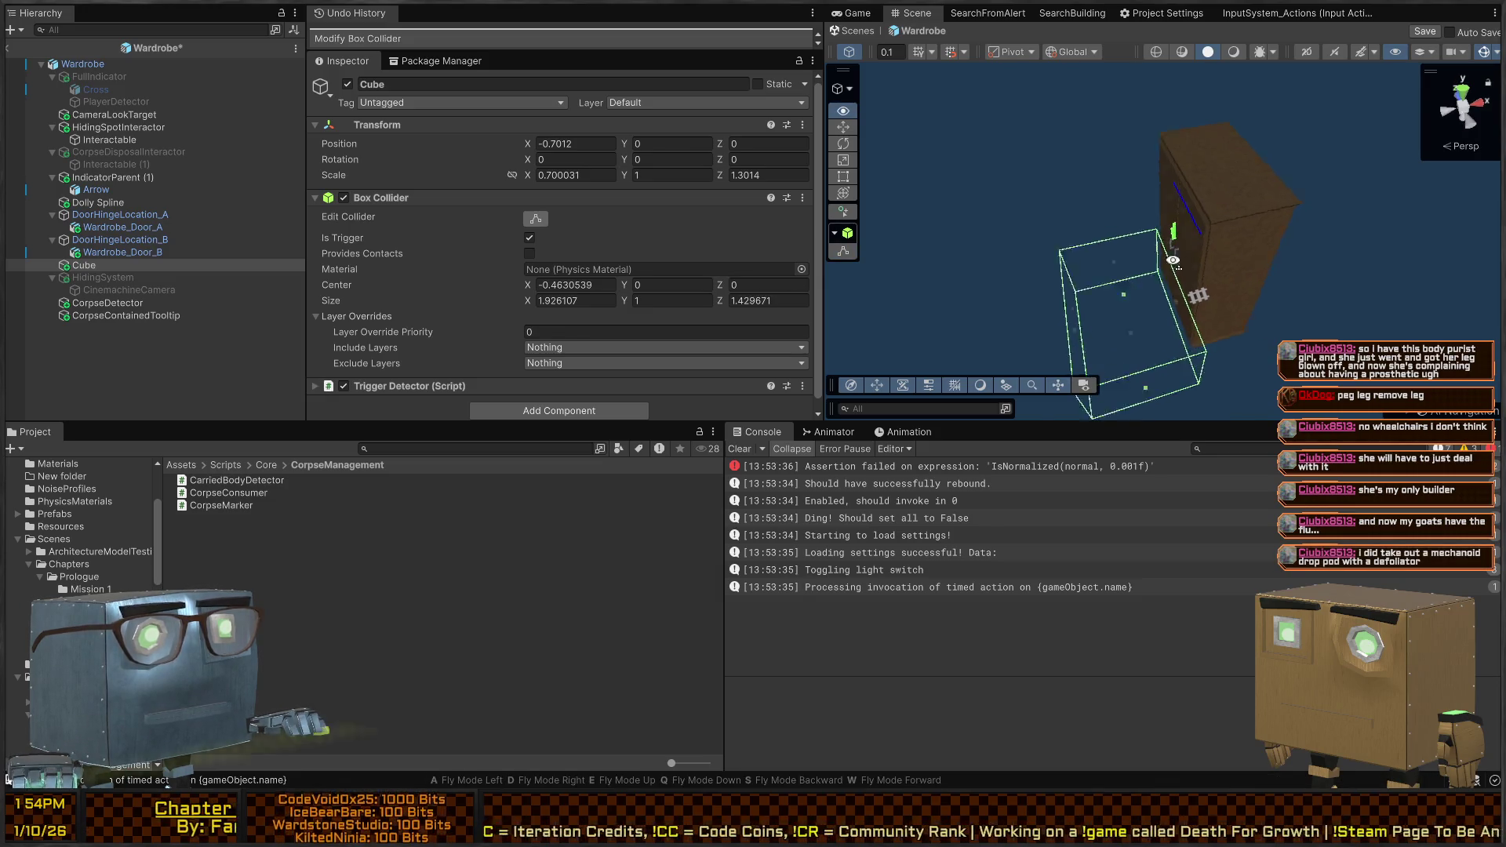
mouse_move(1173, 261)
left_mouse_down()
mouse_move(1360, 276)
mouse_move(1098, 126)
left_mouse_up()
key("ctrl+s")
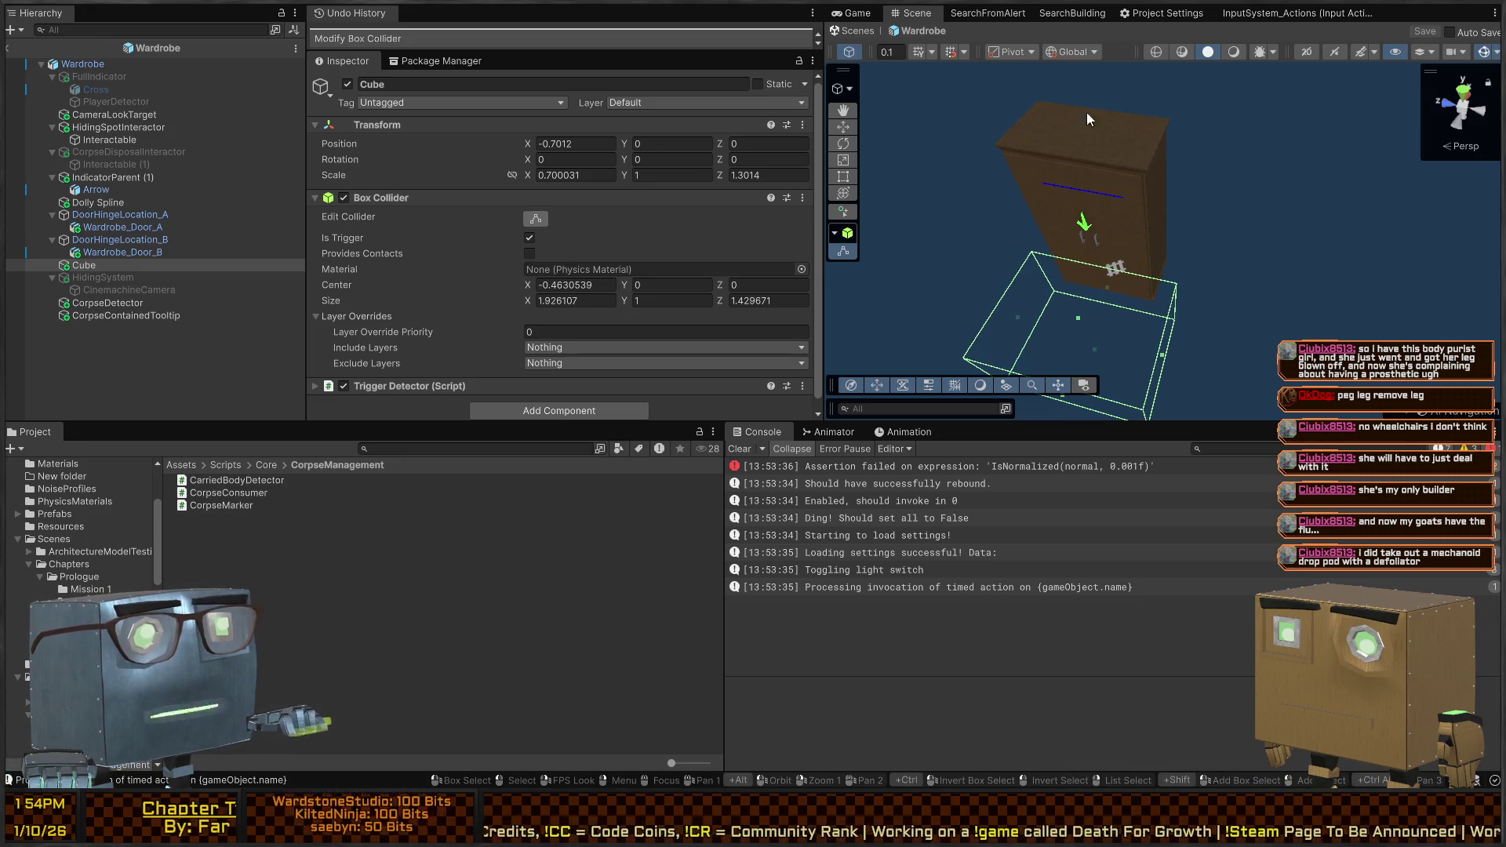
Shrink the CorpseDetector collider's depth and side, then exit prefab mode saving changes
left_click(82, 305)
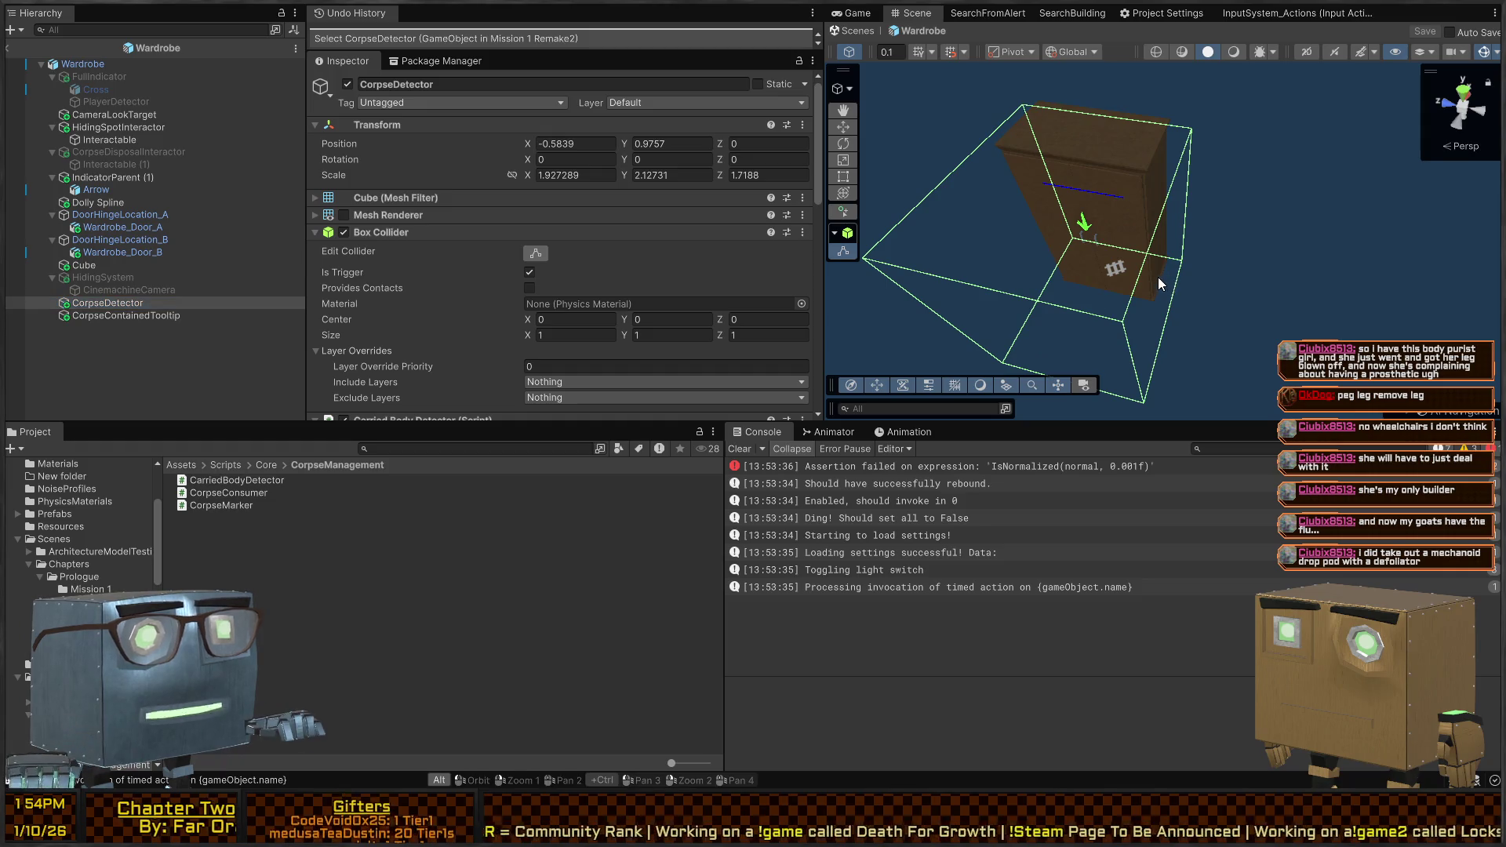
left_click_drag(1160, 276, 1149, 279)
left_click_drag(1038, 350, 1072, 337)
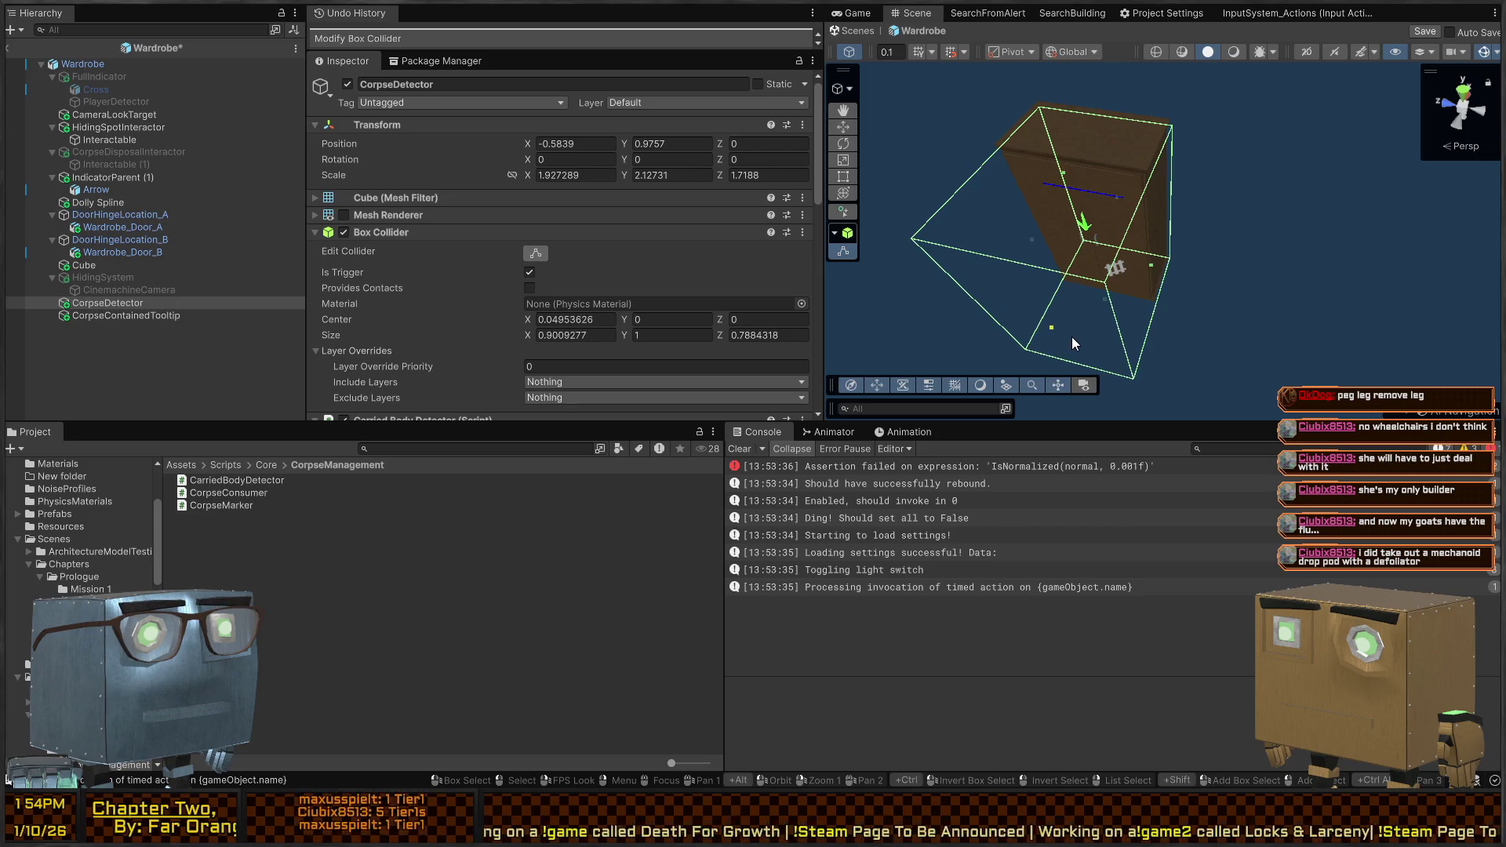
left_click(852, 33)
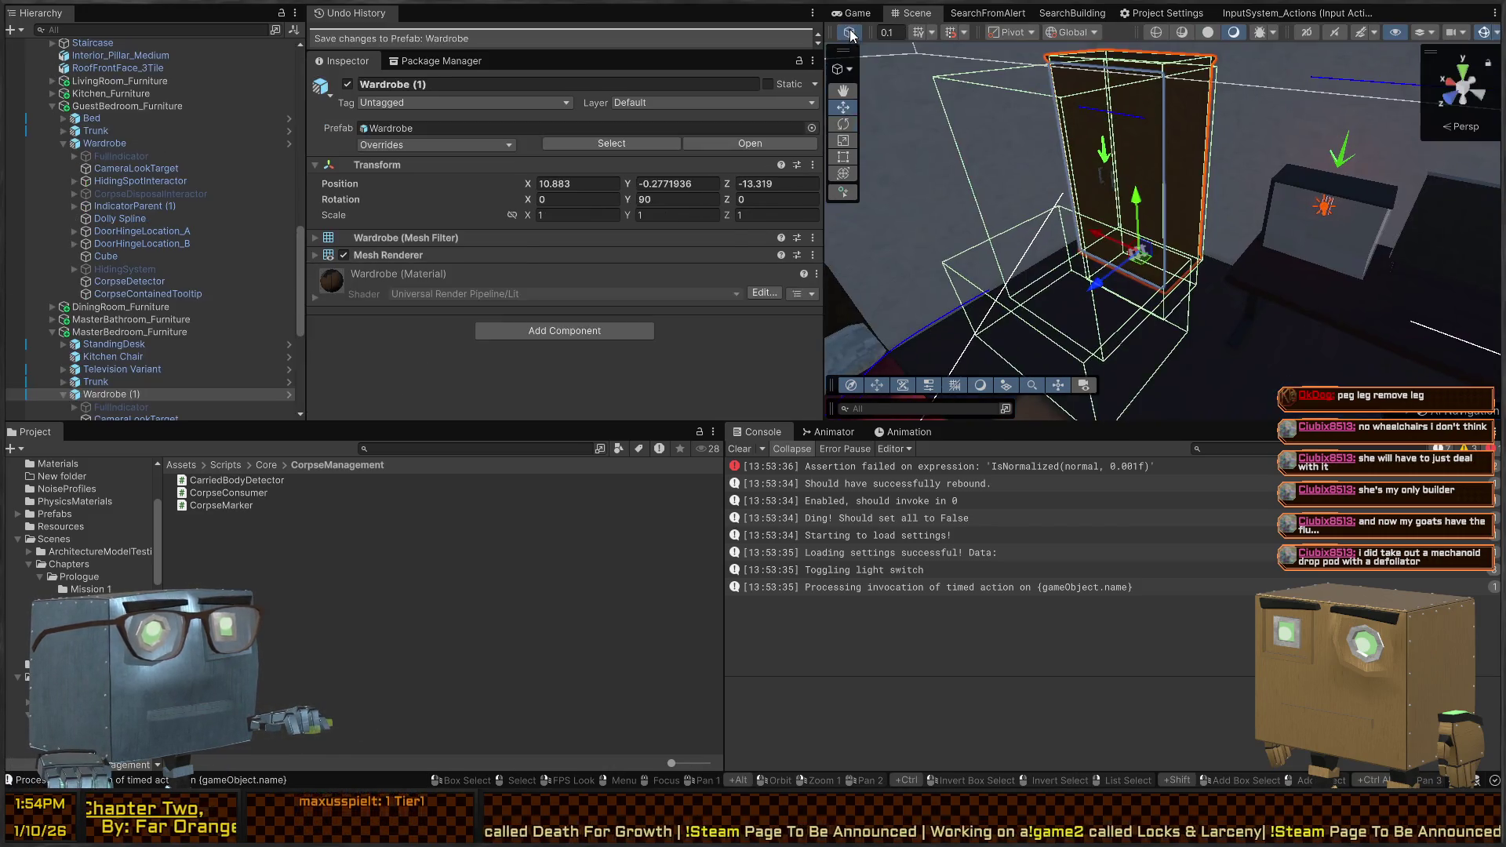
In the maximized Game view, grab the body with F and carry it to the wardrobe
left_click(845, 15)
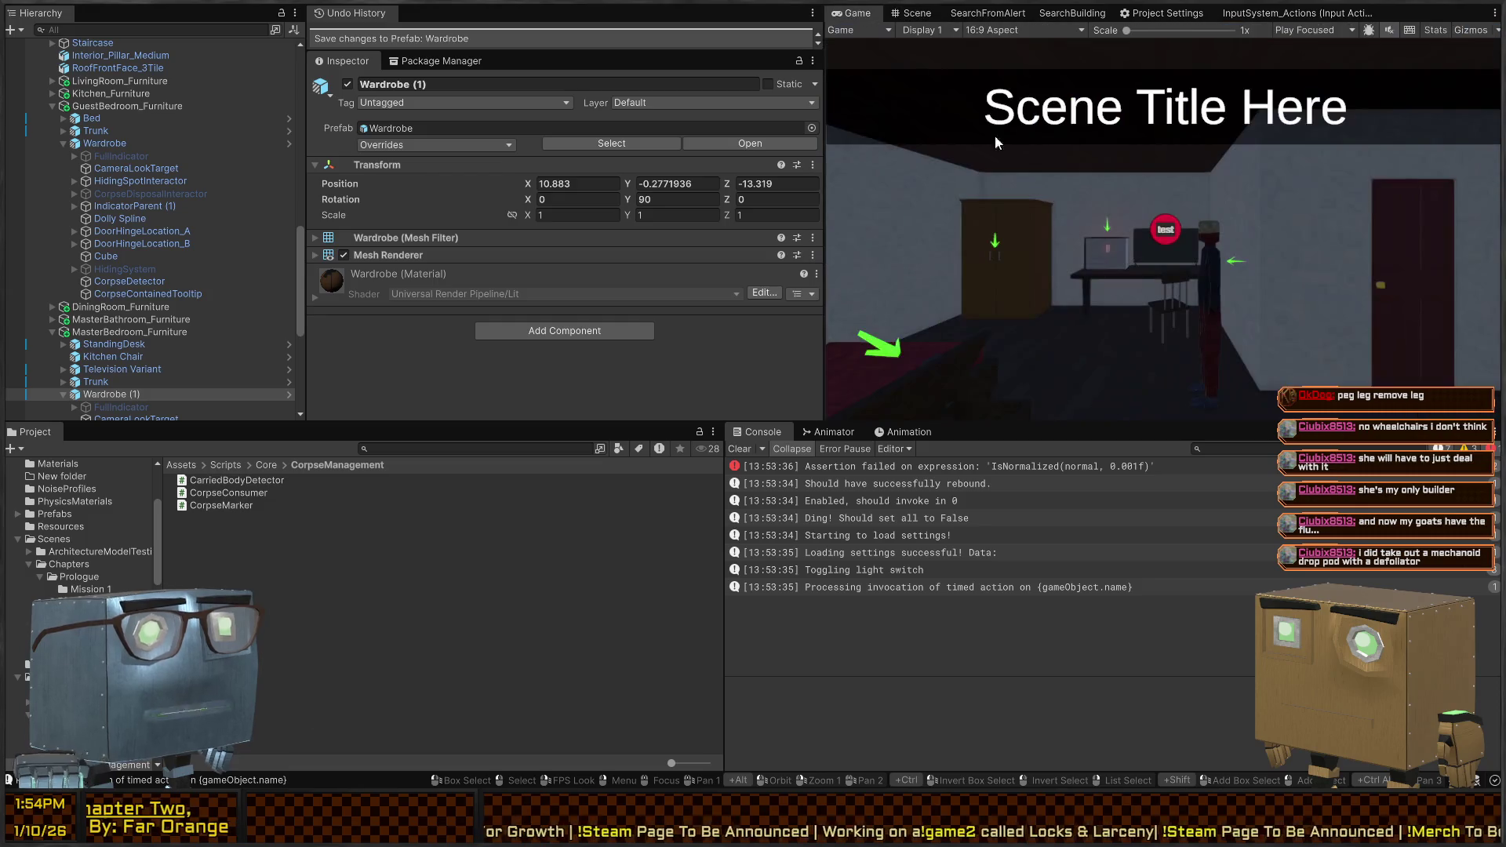
key("shift+space")
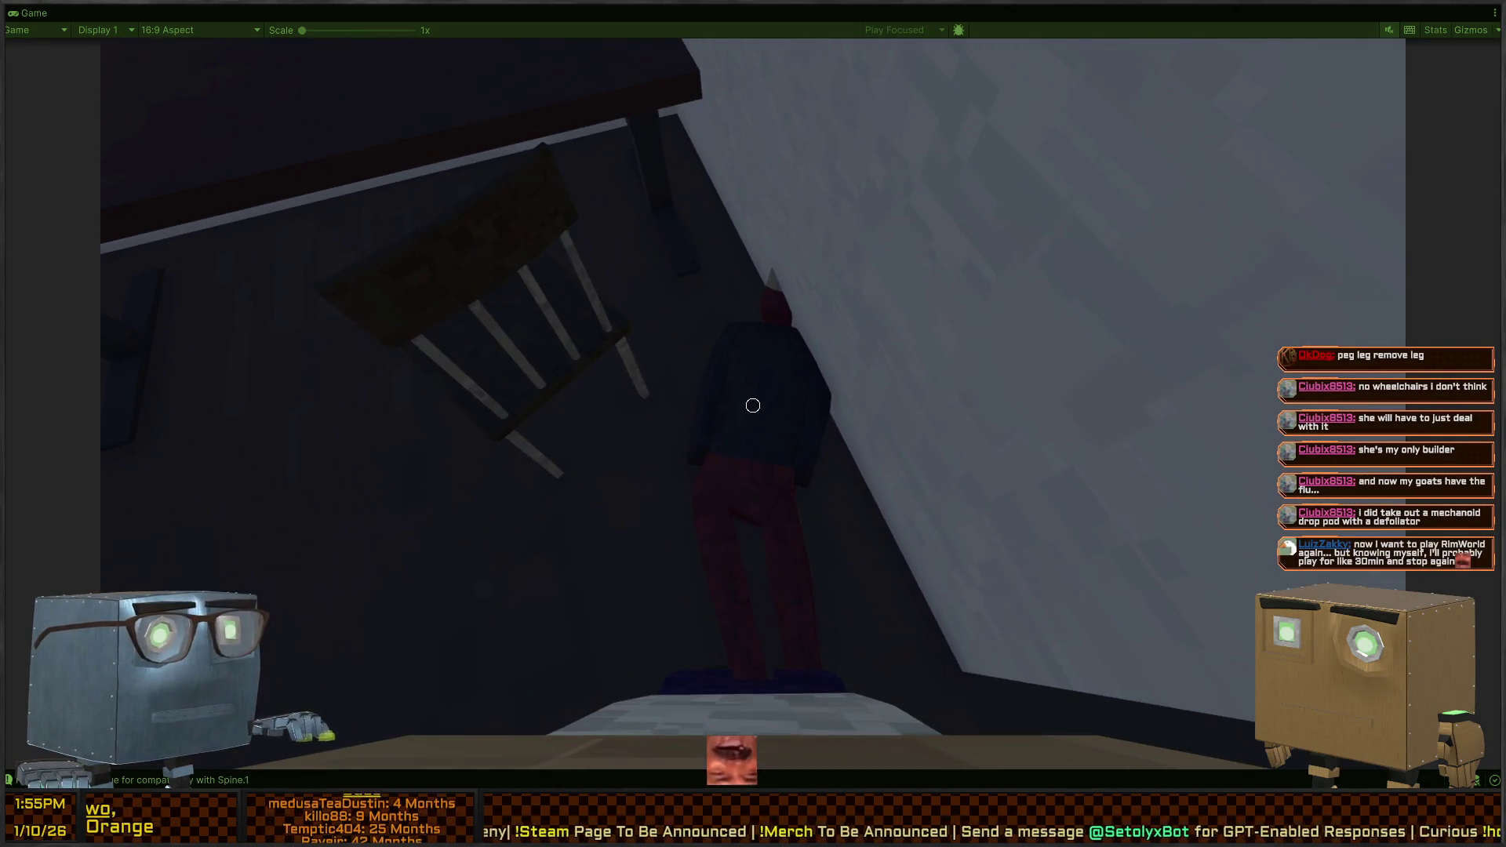
key("f")
key("w")
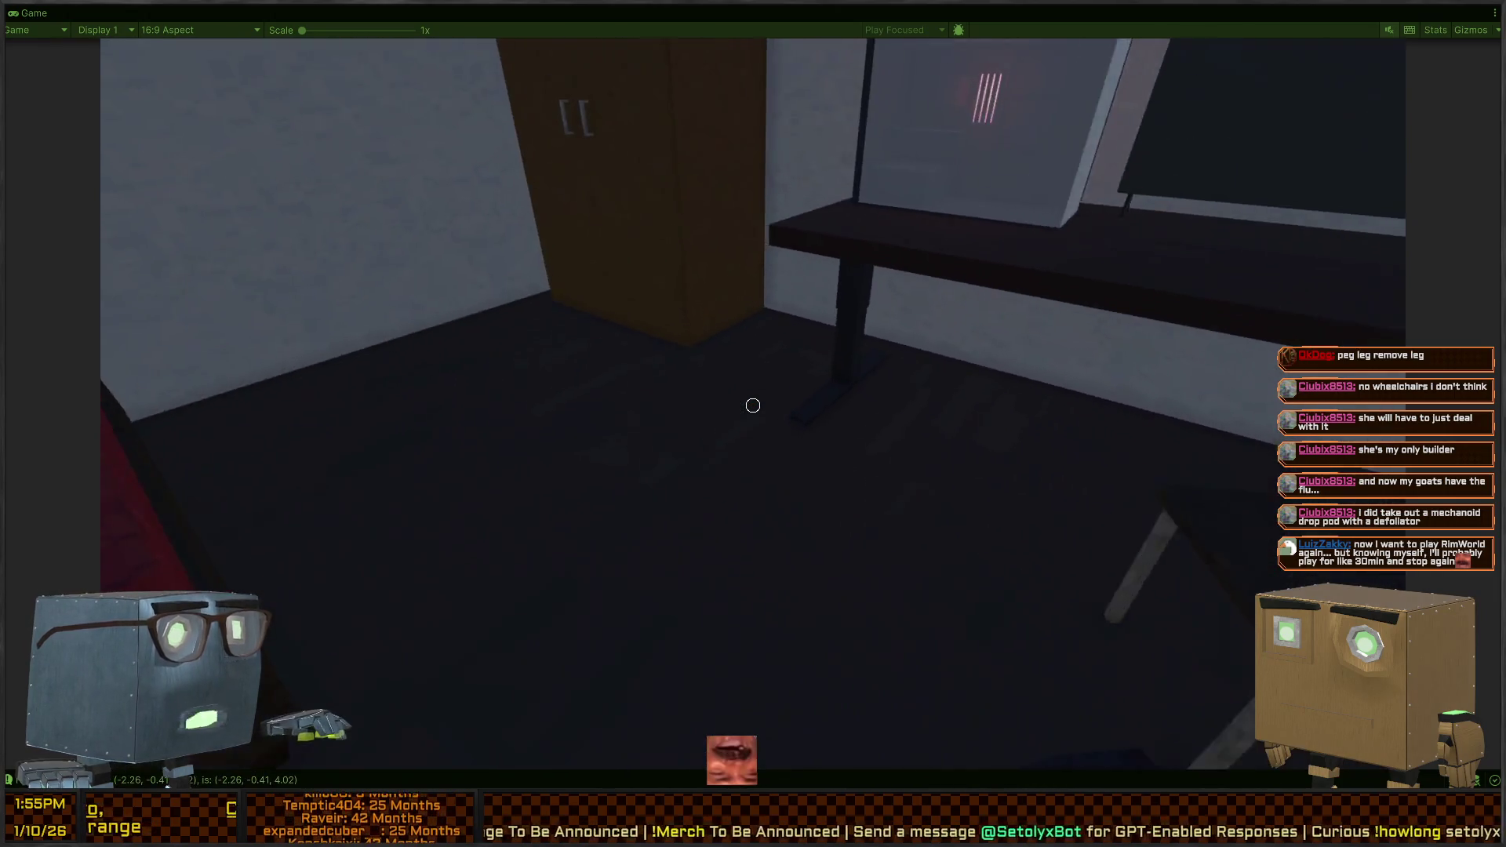
key("w")
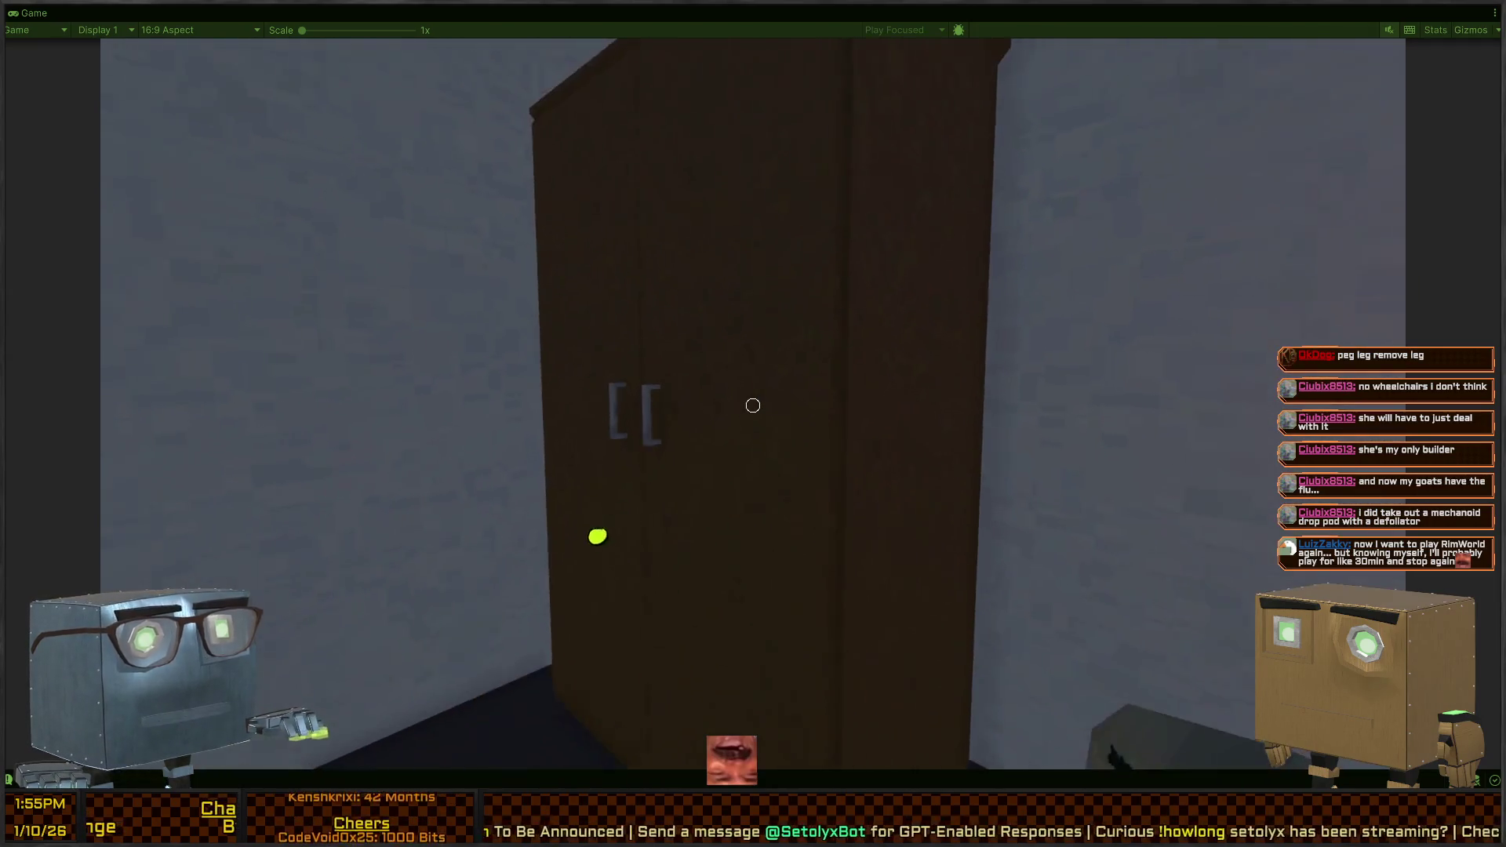
key("w")
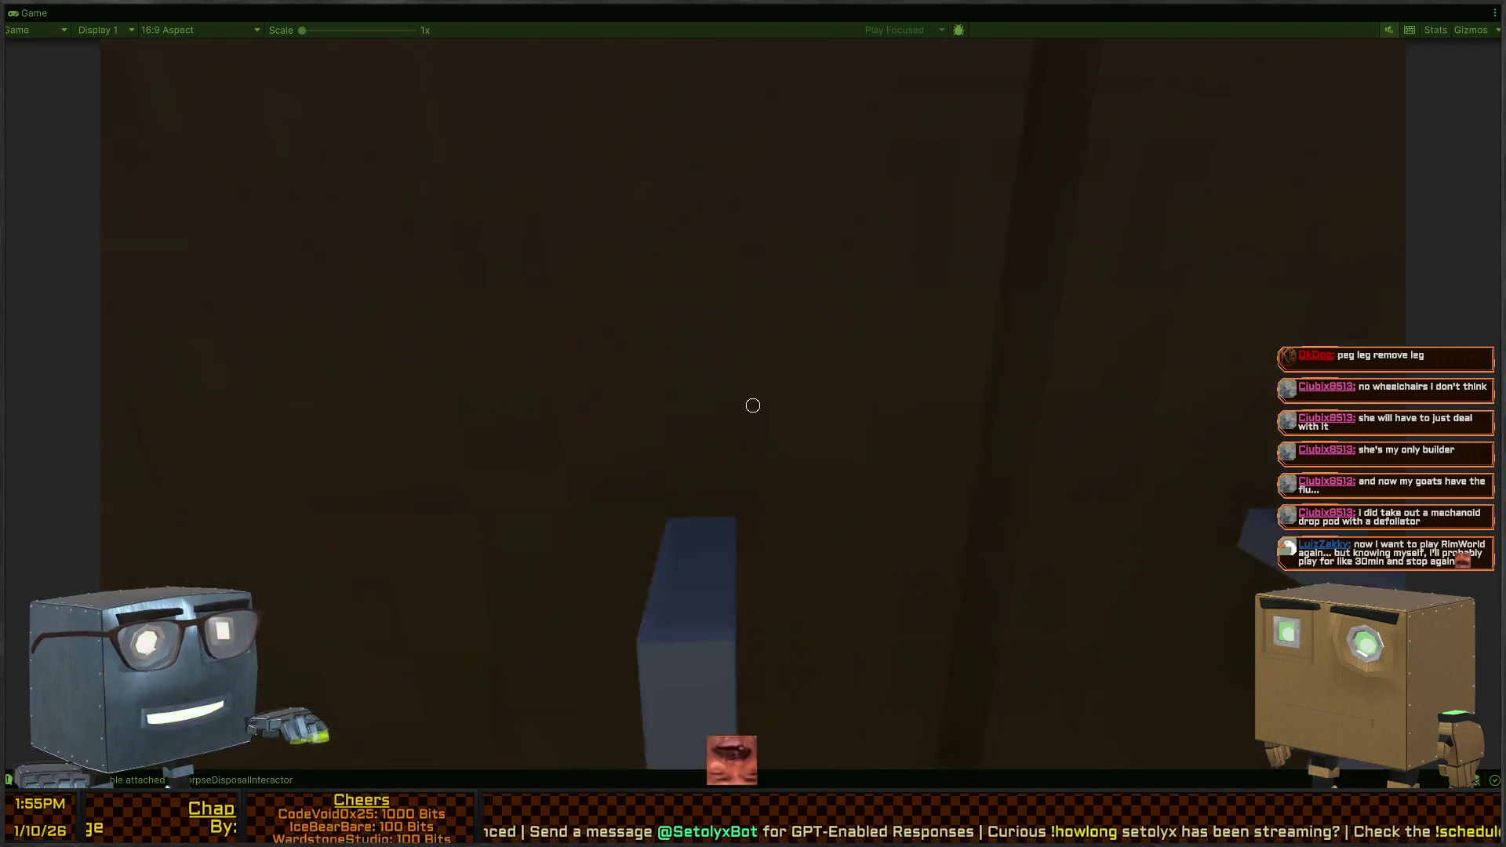
Walk around the desk and room, then restore the full editor layout while playing
key("w")
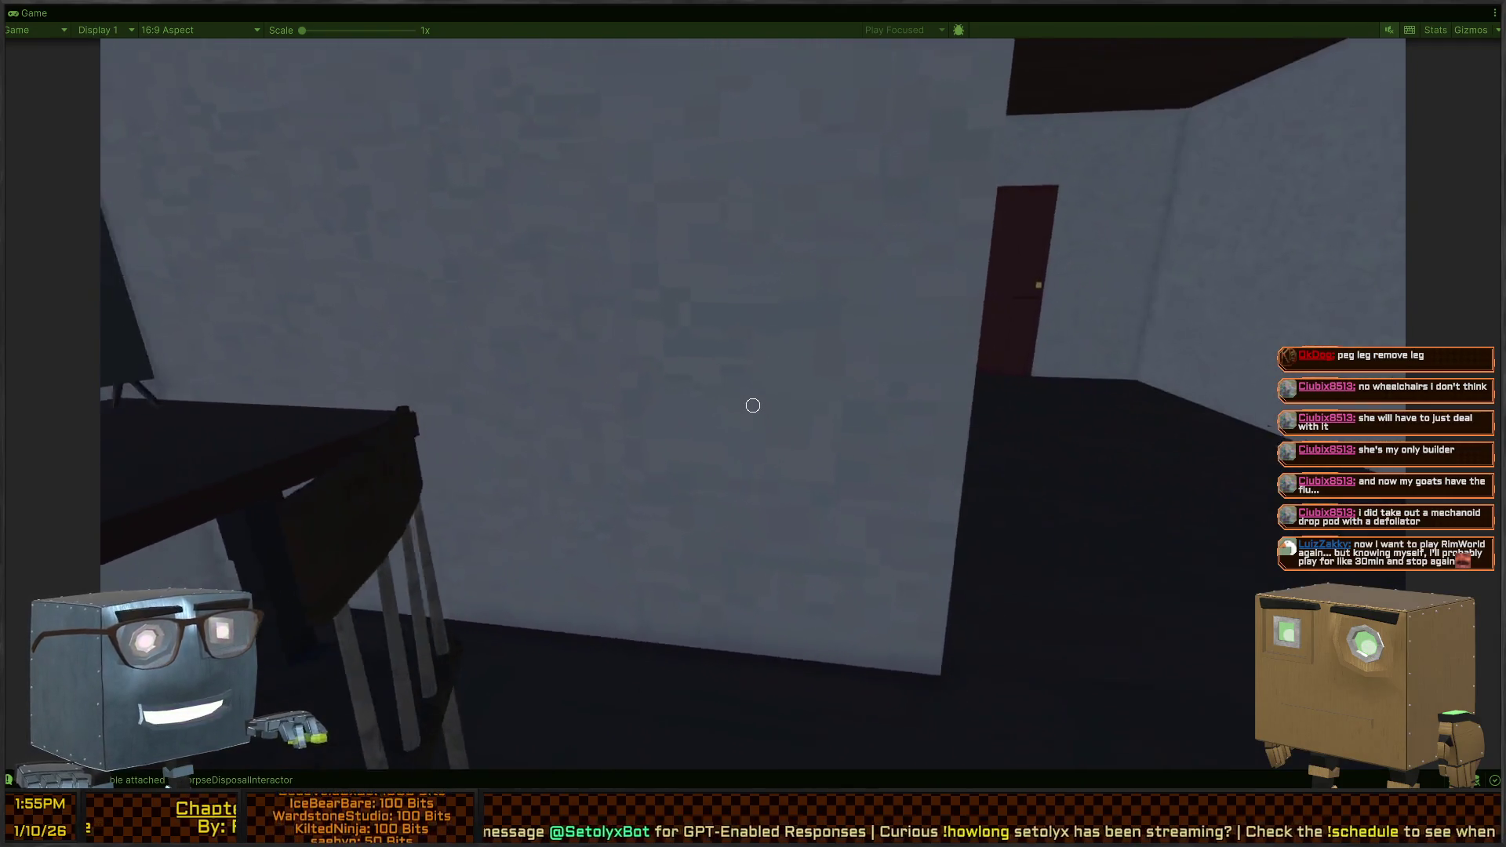
key("s")
key("w")
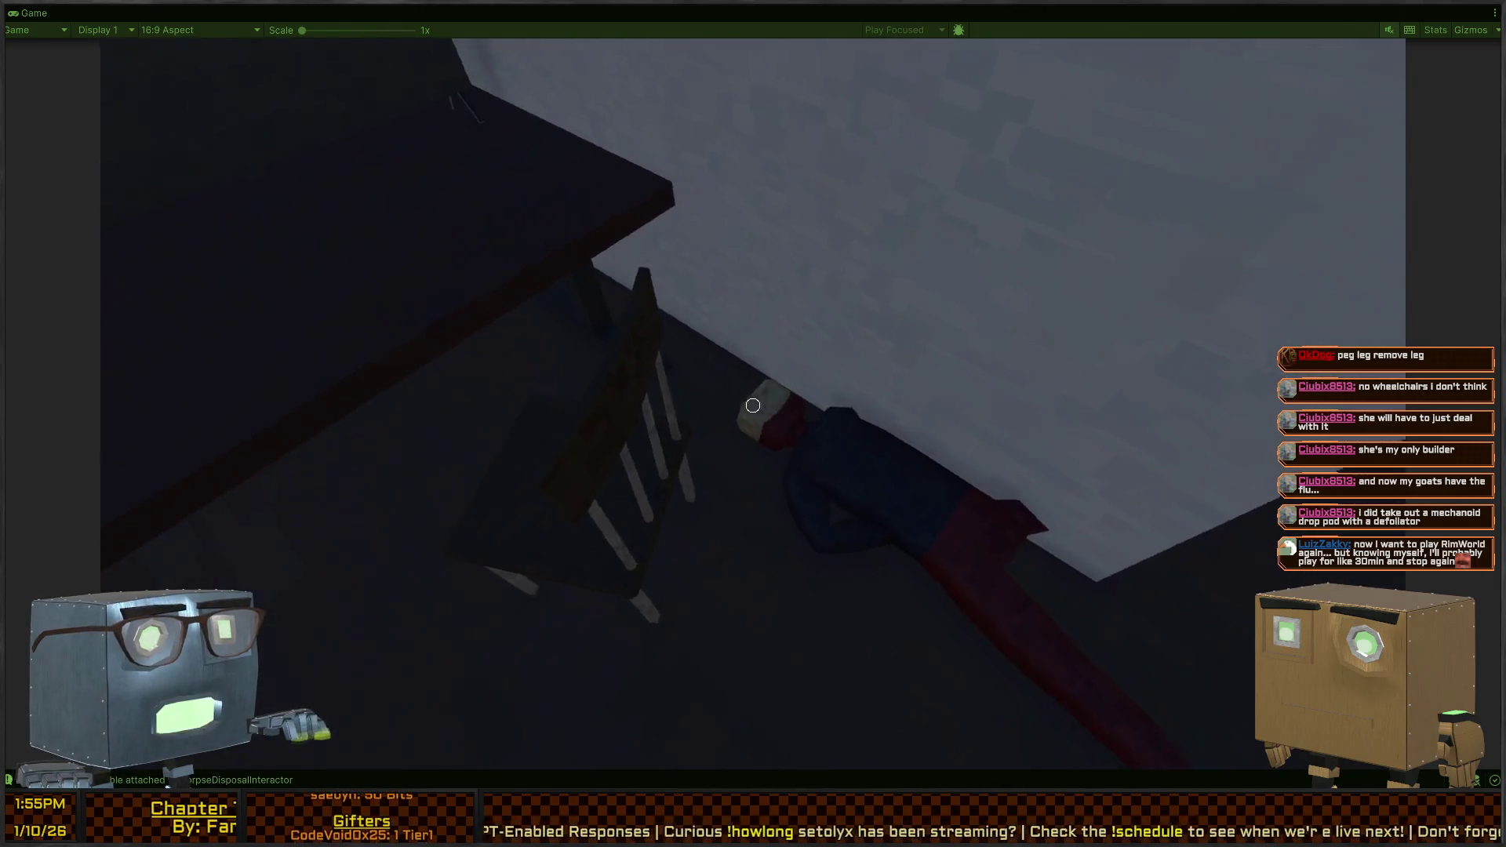
key("w")
key("s")
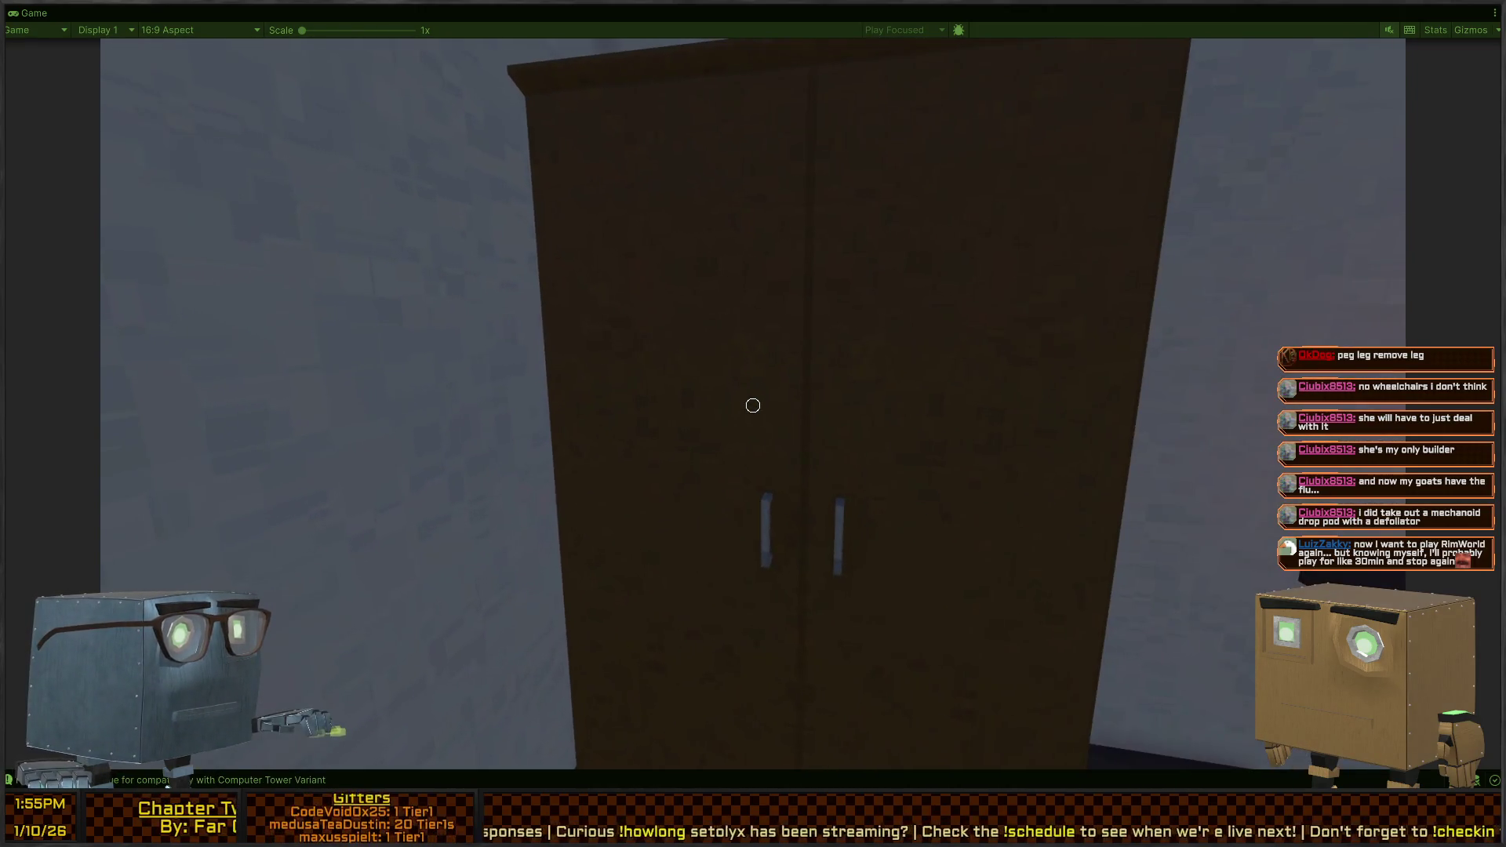
key("s")
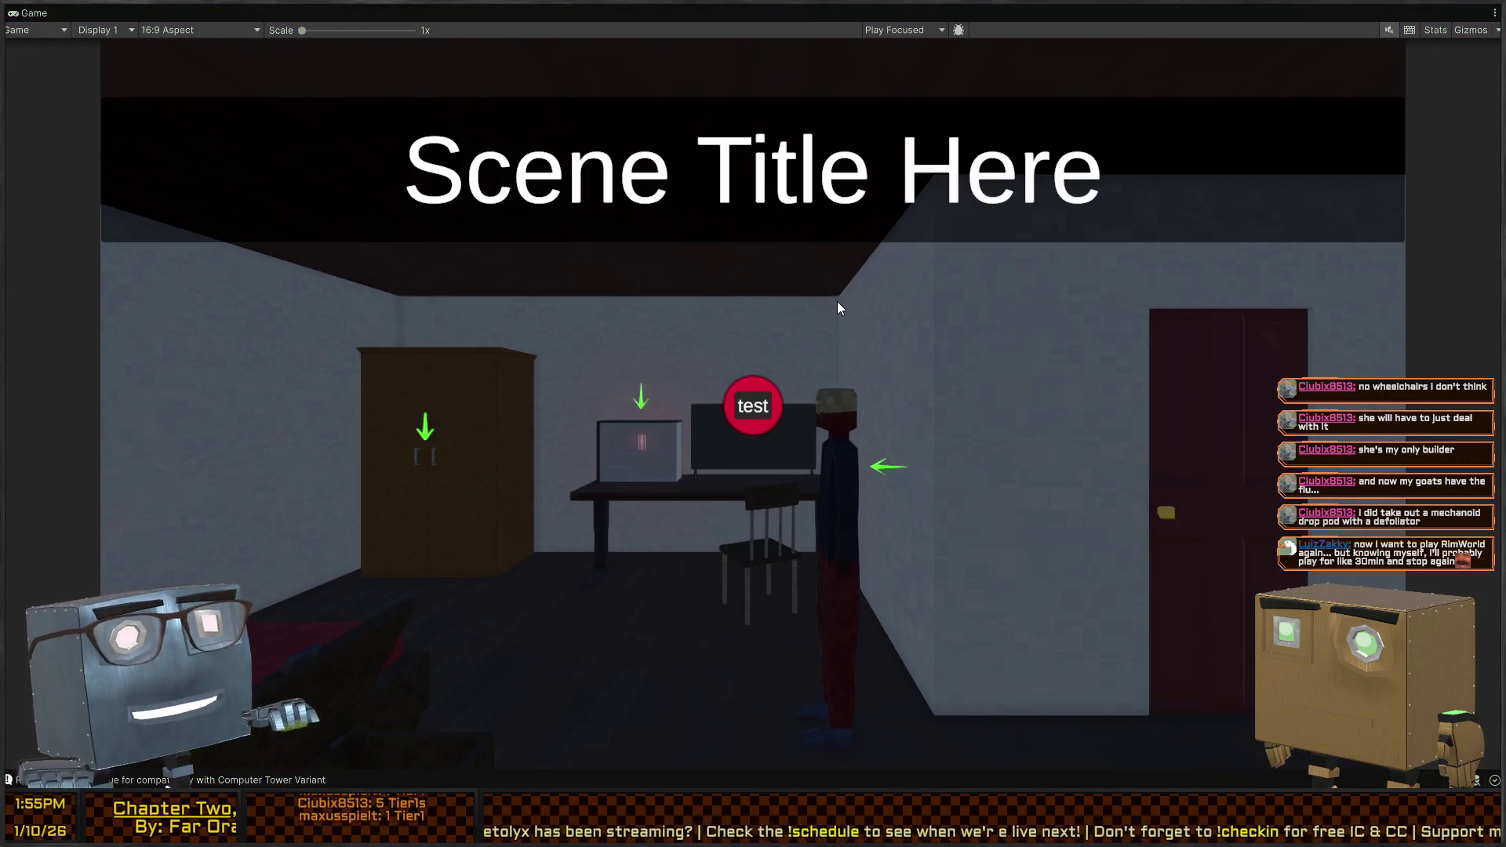
key("shift+space")
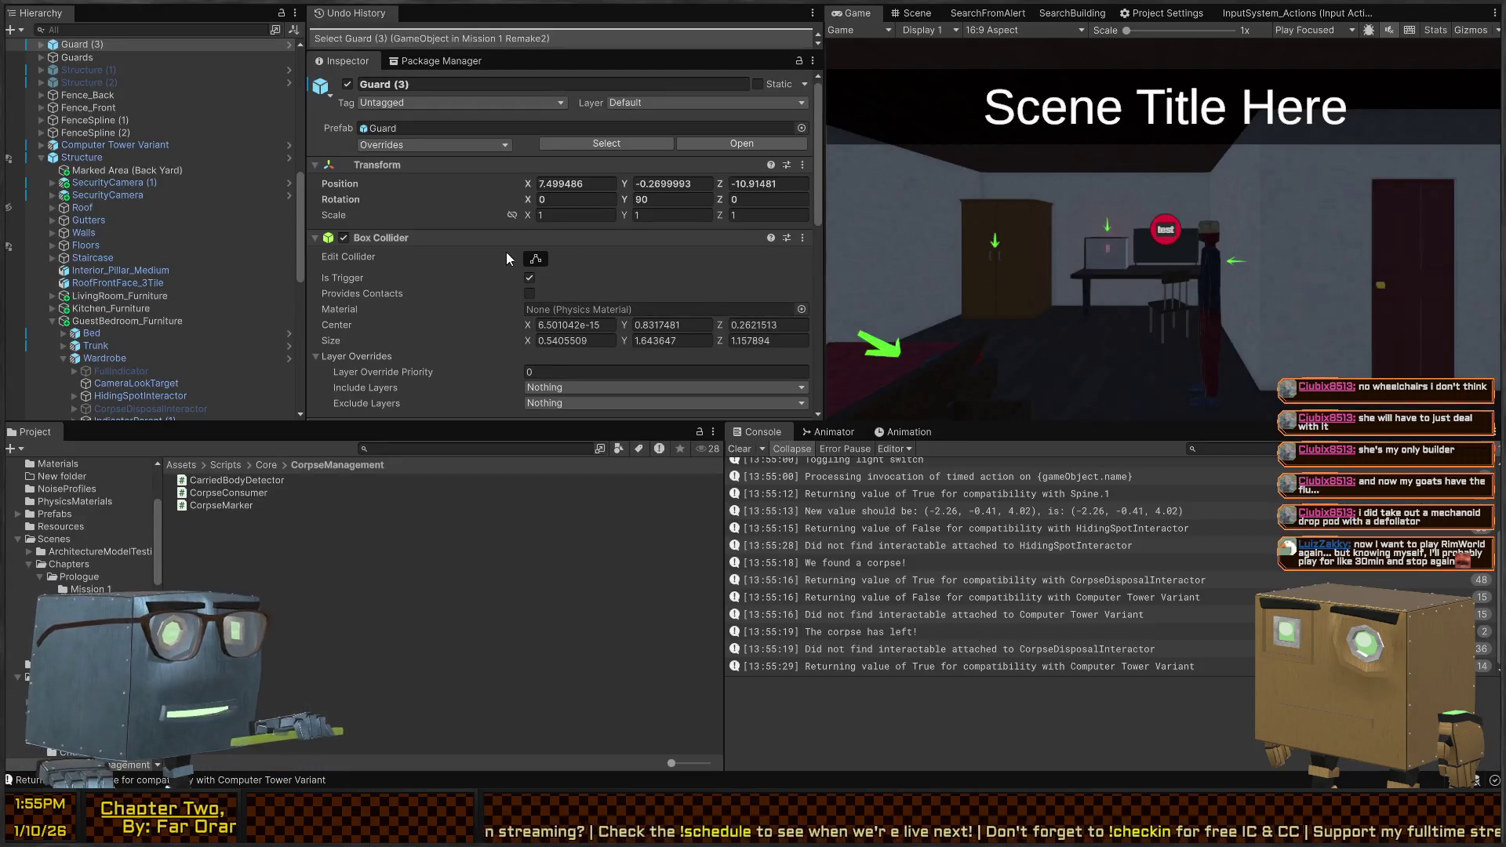
Frame Wardrobe (1) in the Scene view, run and stop a short play test, dismiss the popup
left_click(912, 12)
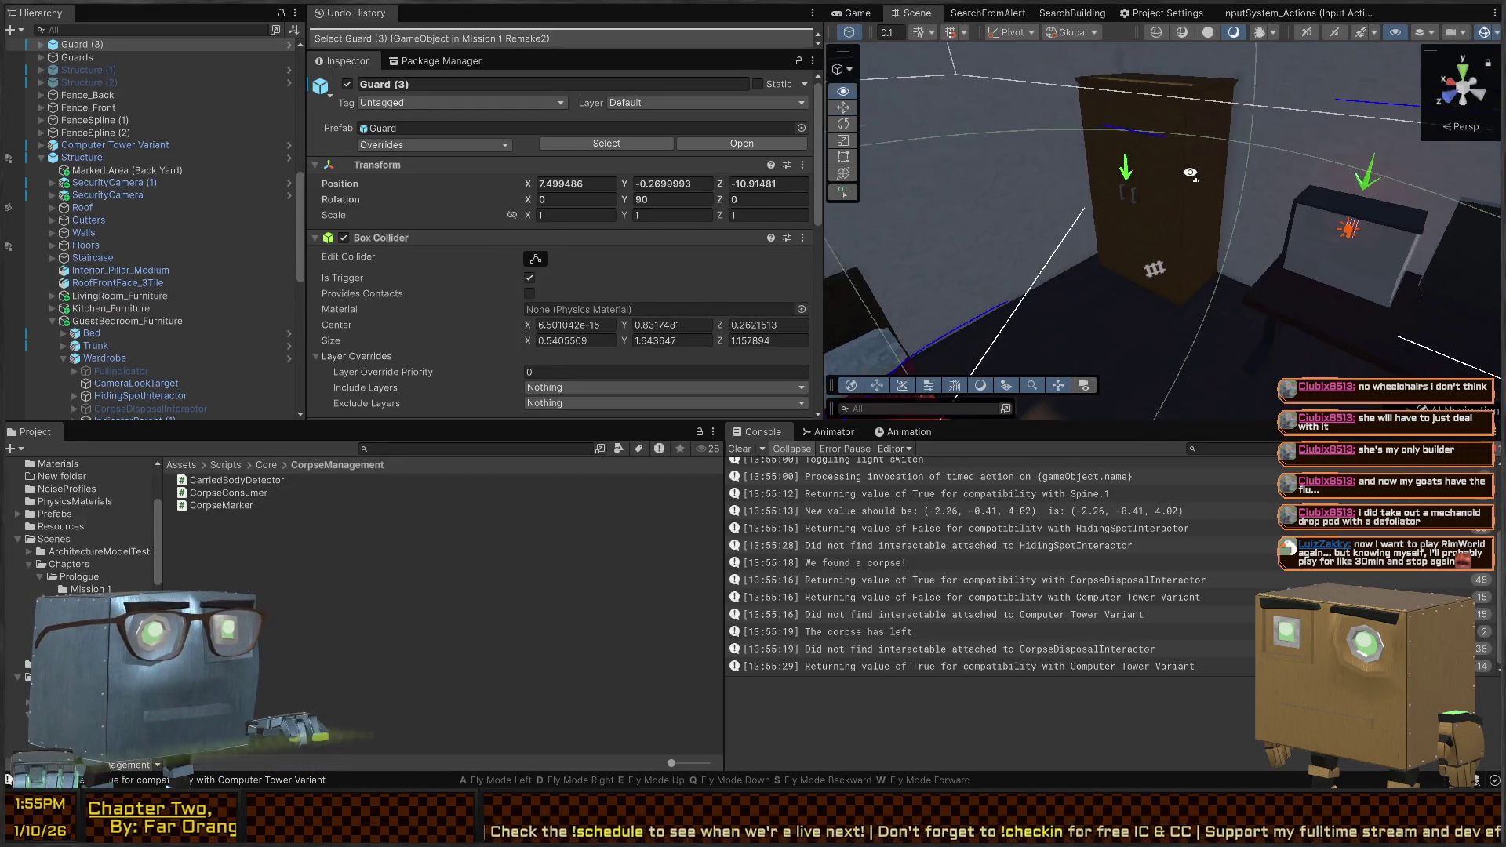
left_click(1200, 232)
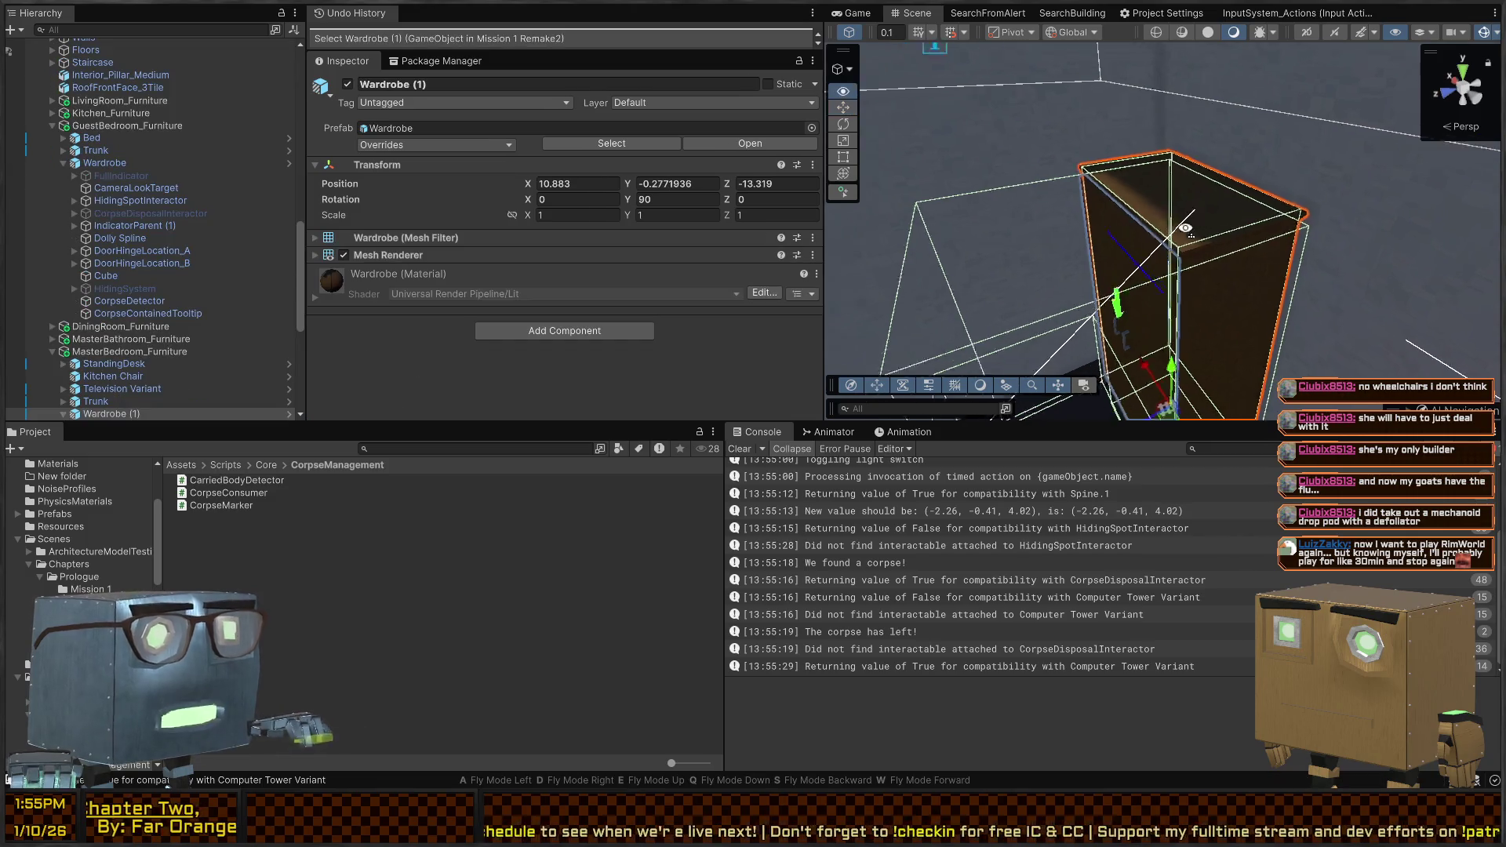
mouse_move(1116, 330)
left_mouse_down()
mouse_move(1385, 340)
mouse_move(1166, 331)
left_mouse_up()
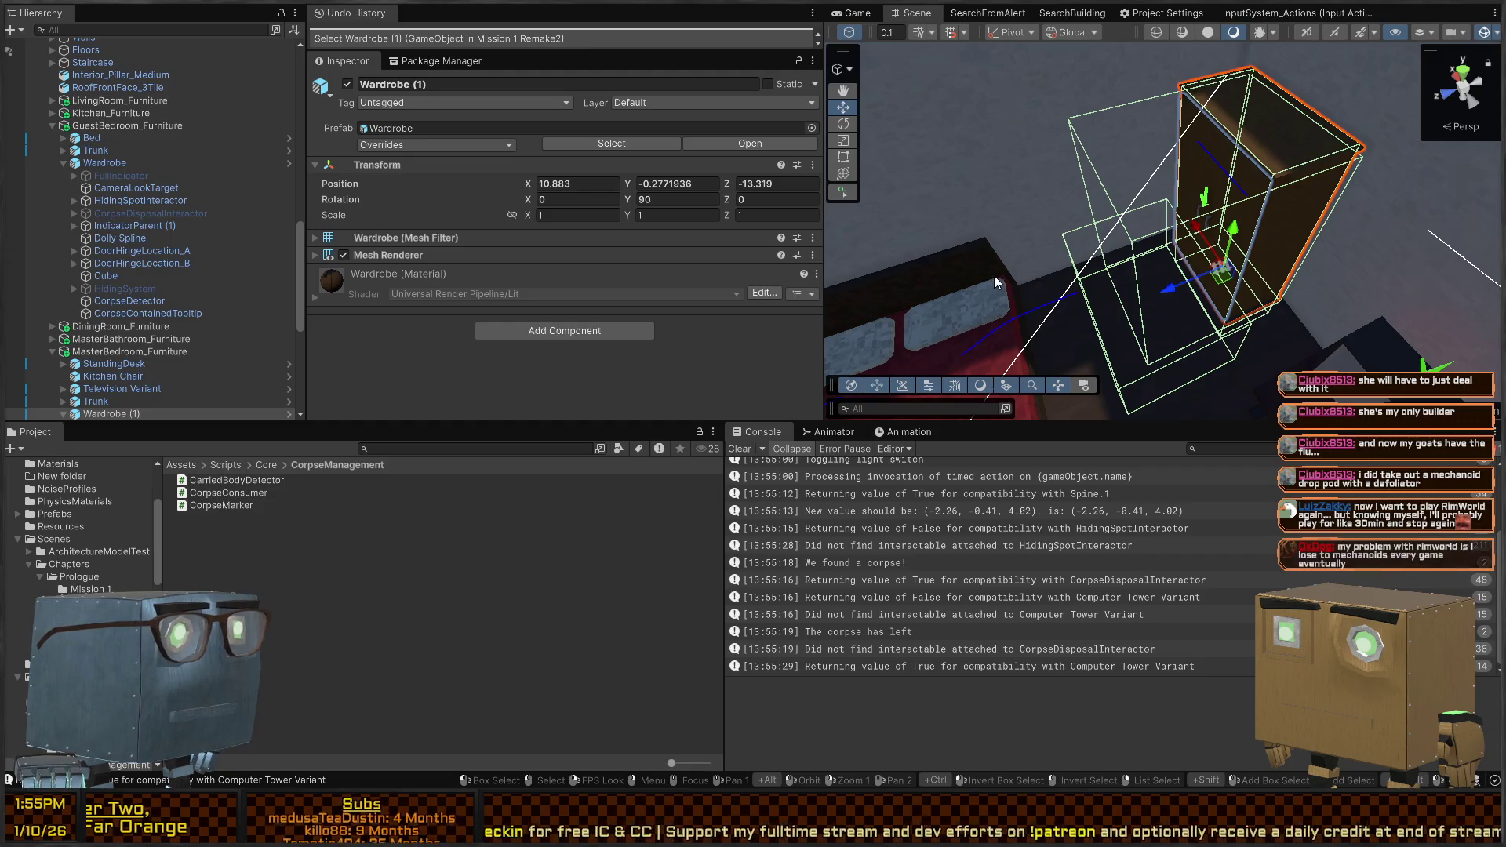
key("ctrl+p")
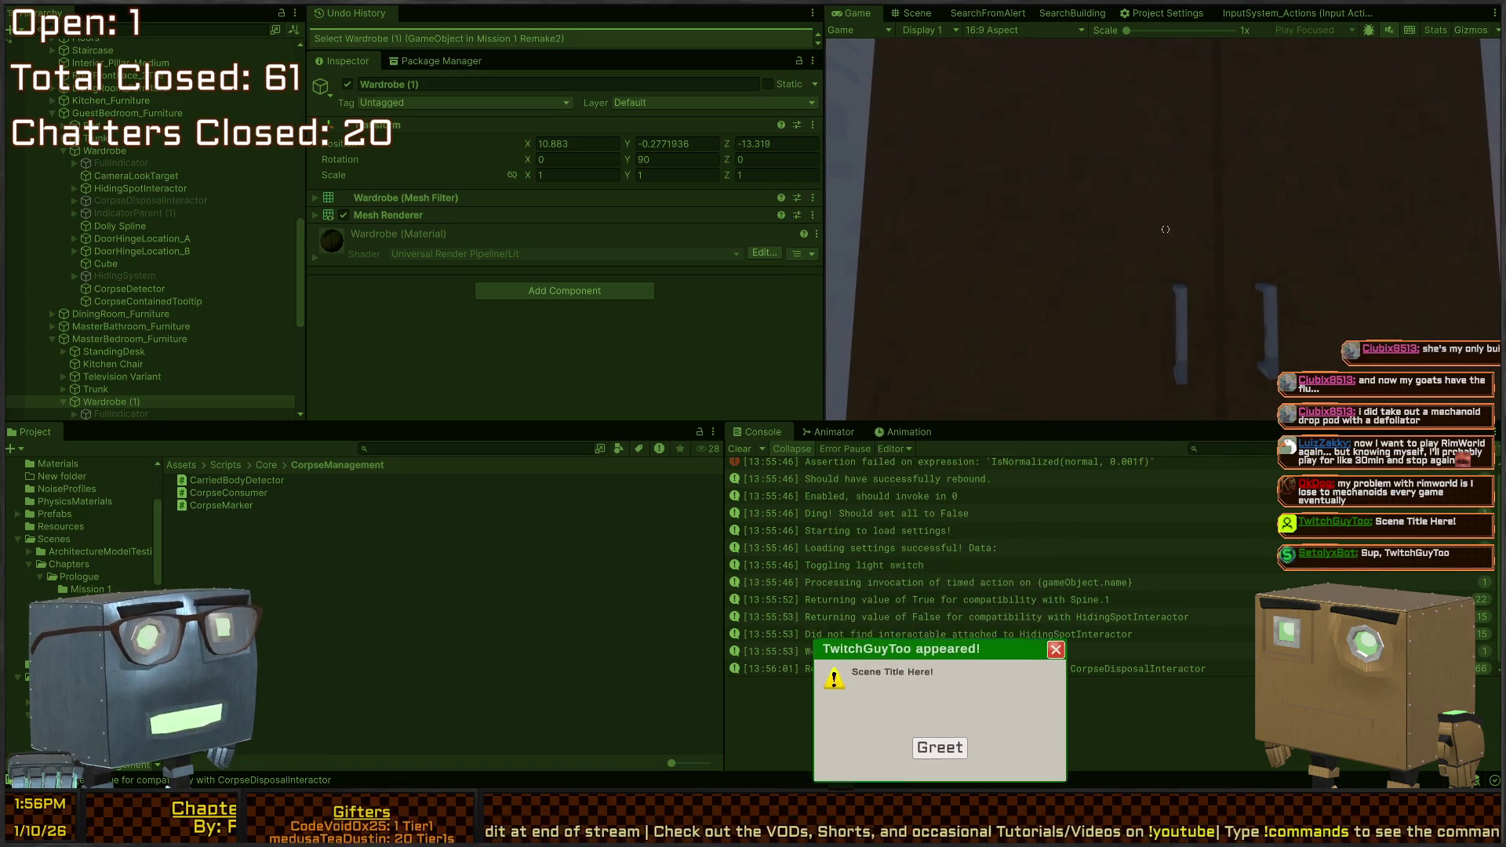
key("ctrl+p")
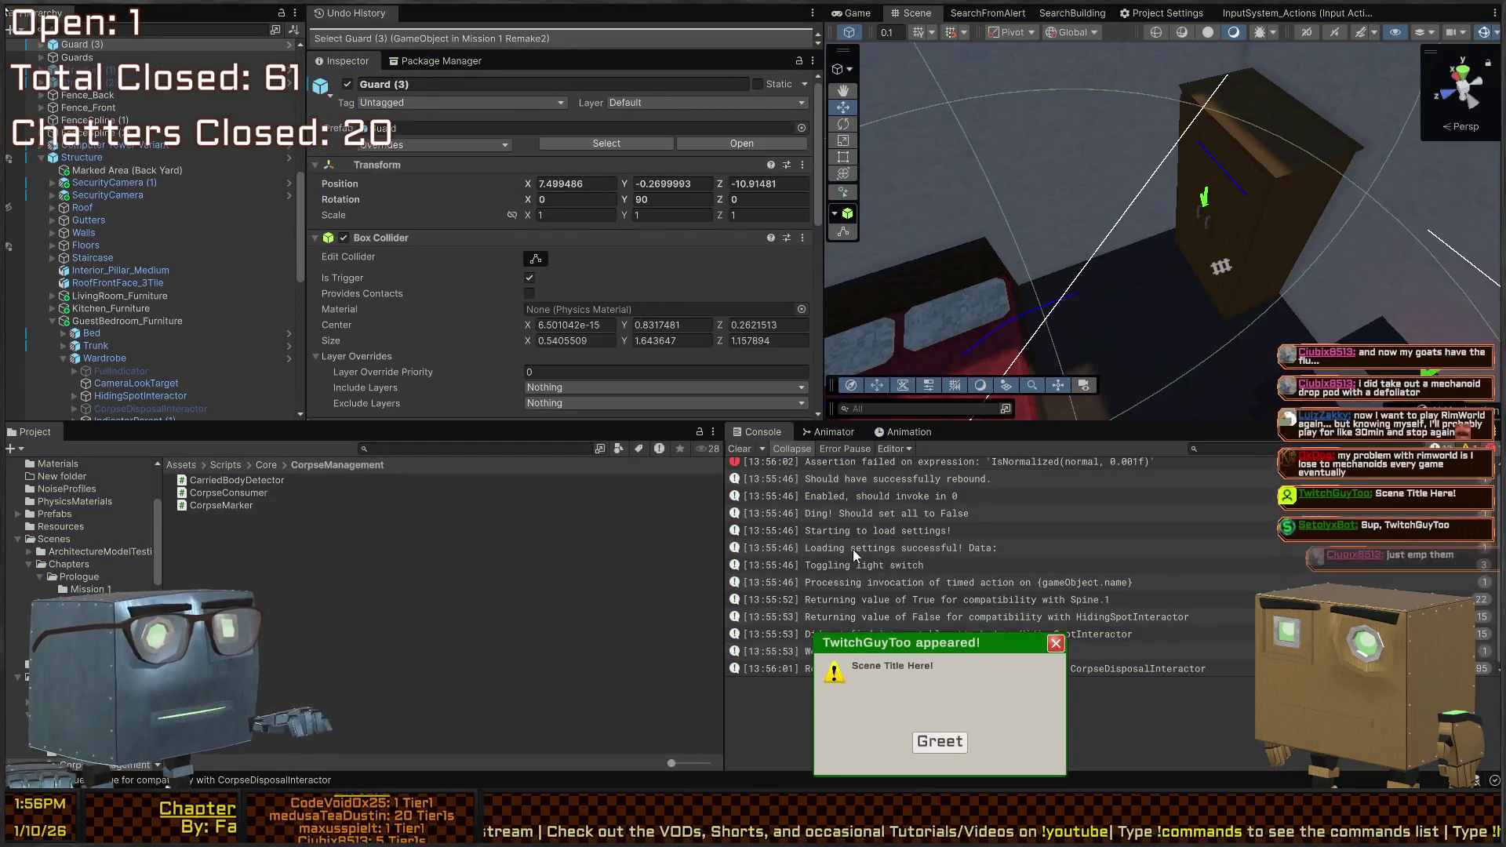
left_click(949, 735)
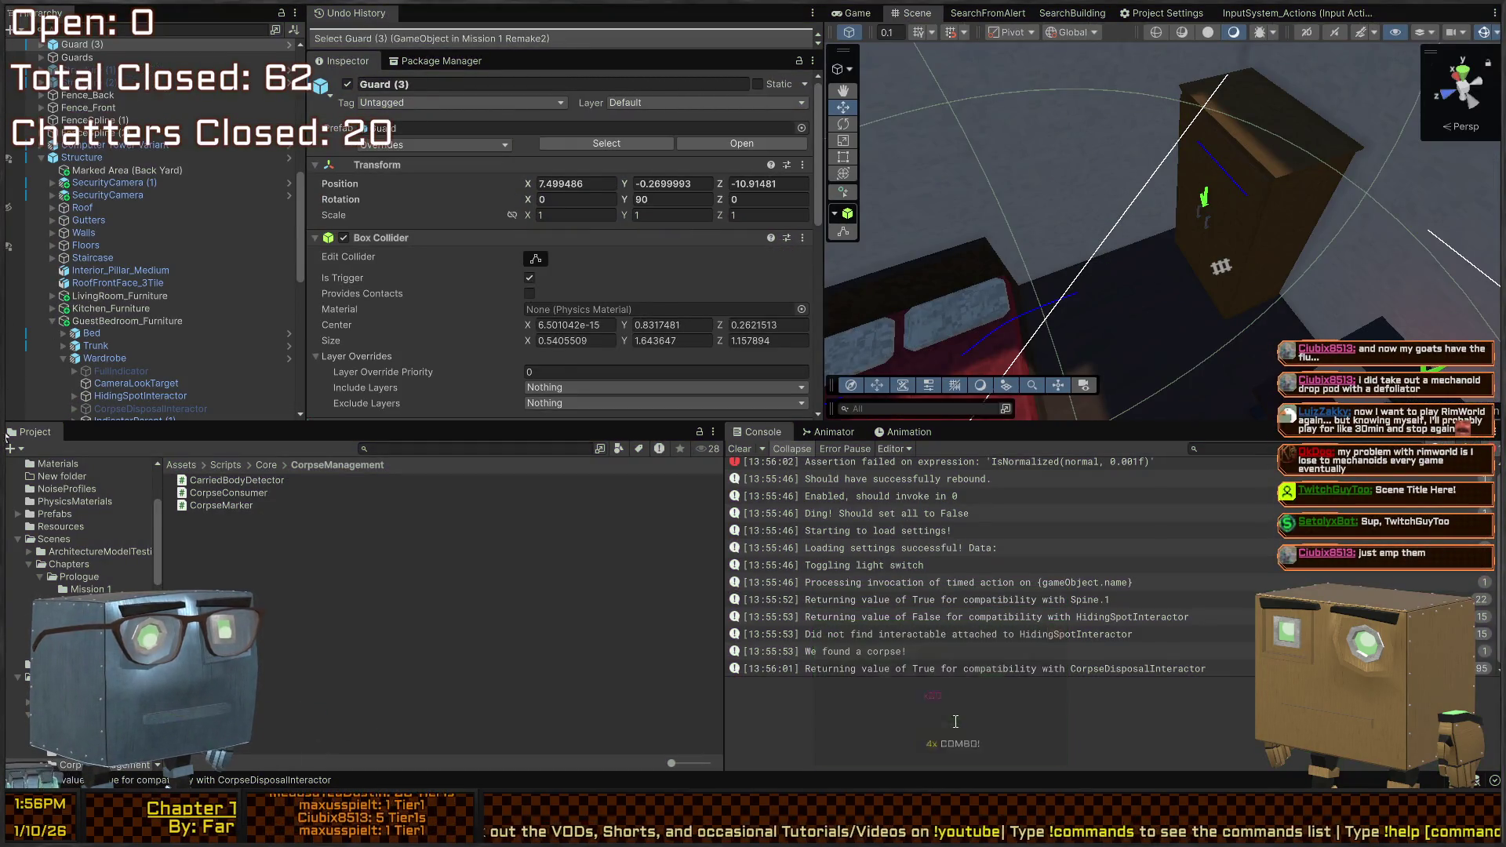
scroll(102, 196, "up", 10)
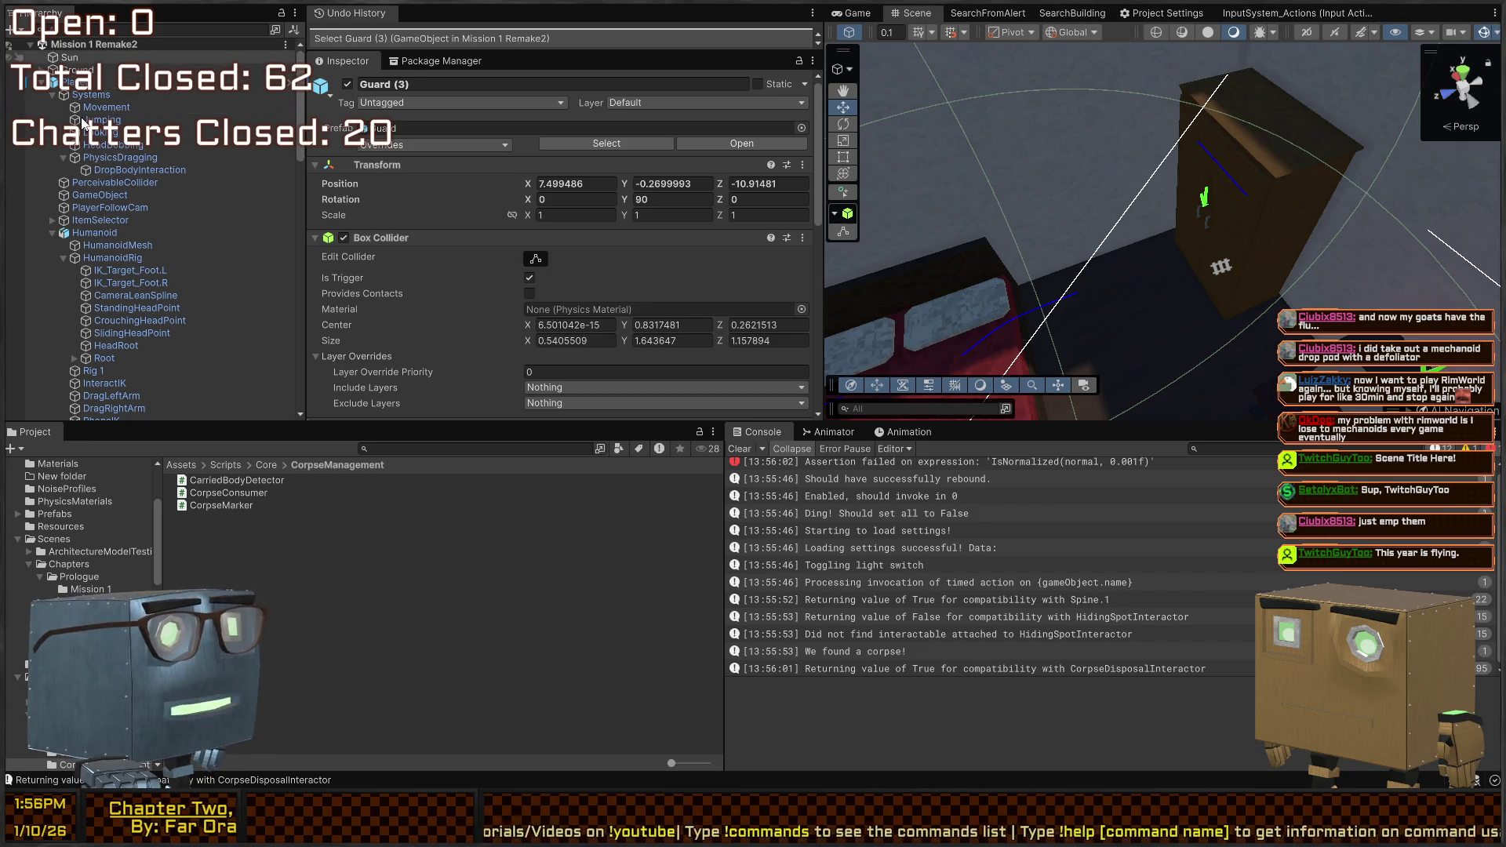
Inspect Sun, Ground and GameSceneCriticalAssets, expanding GameSceneCriticalAssets to show its children
left_click(80, 59)
left_click(52, 70)
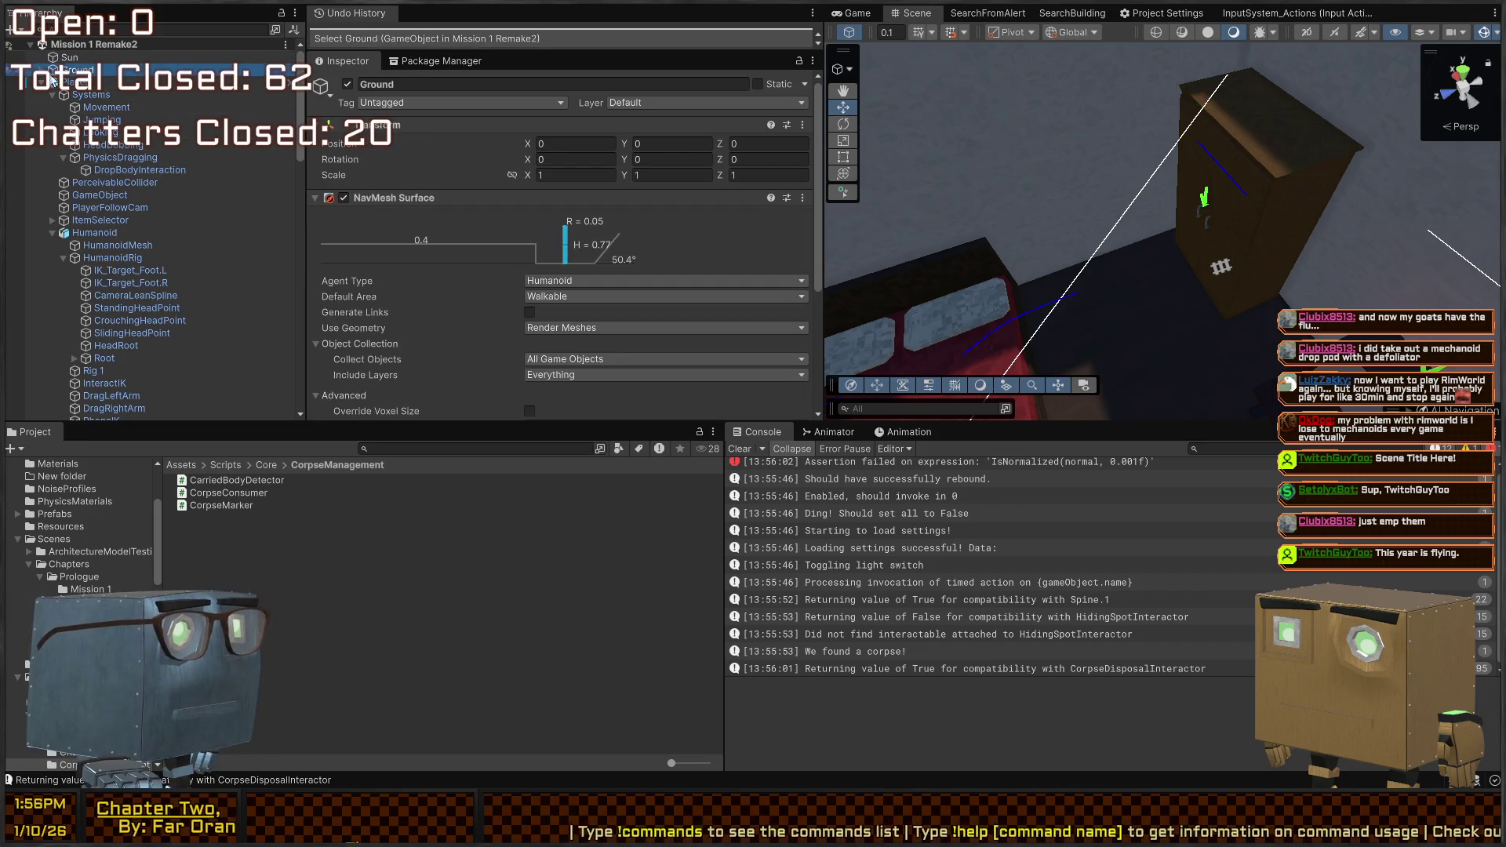
left_click(40, 83)
left_click(35, 96)
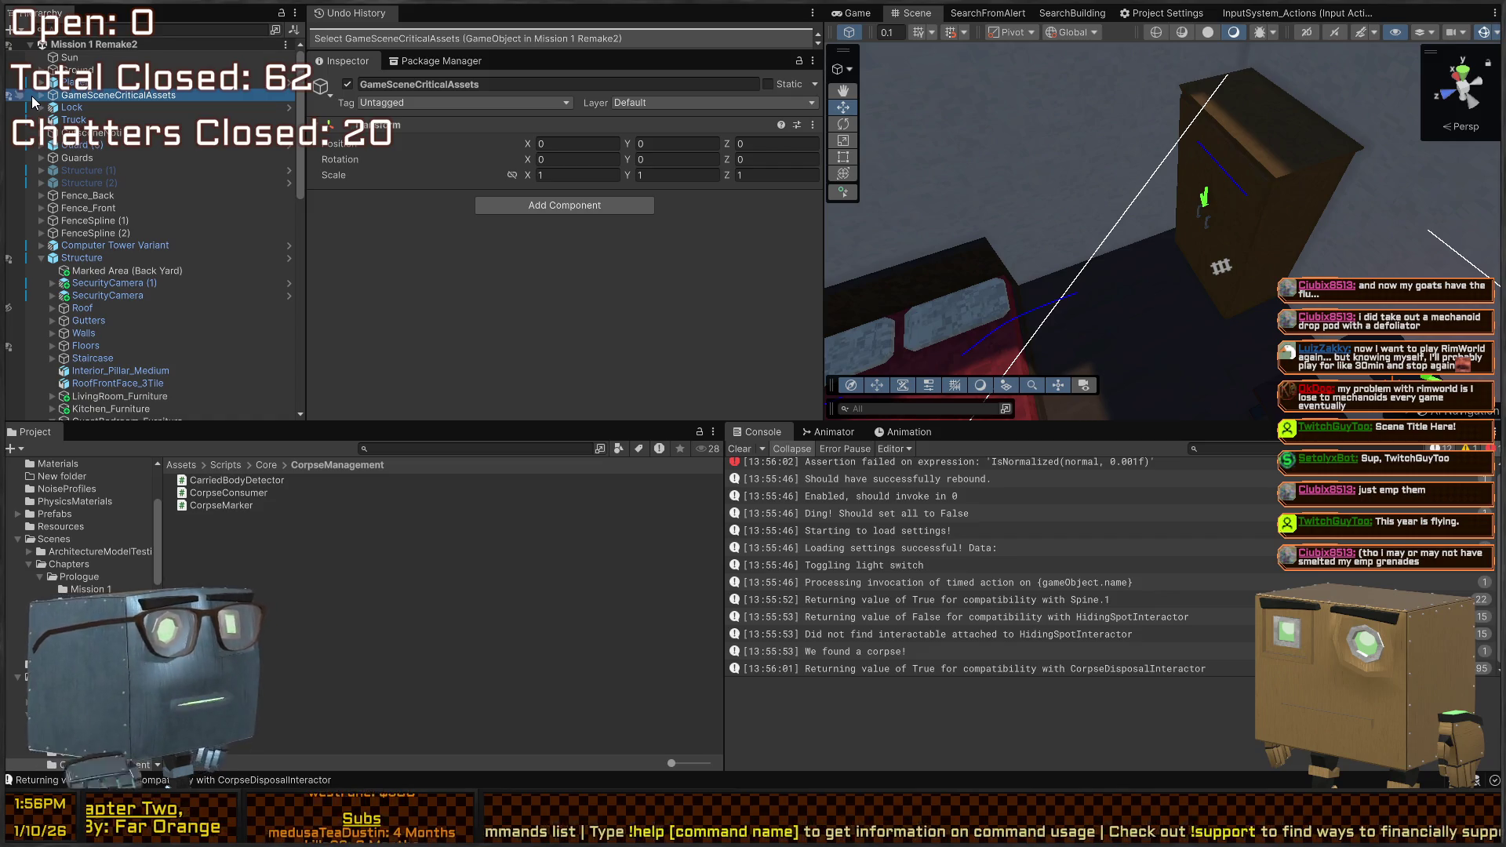
left_click(43, 95)
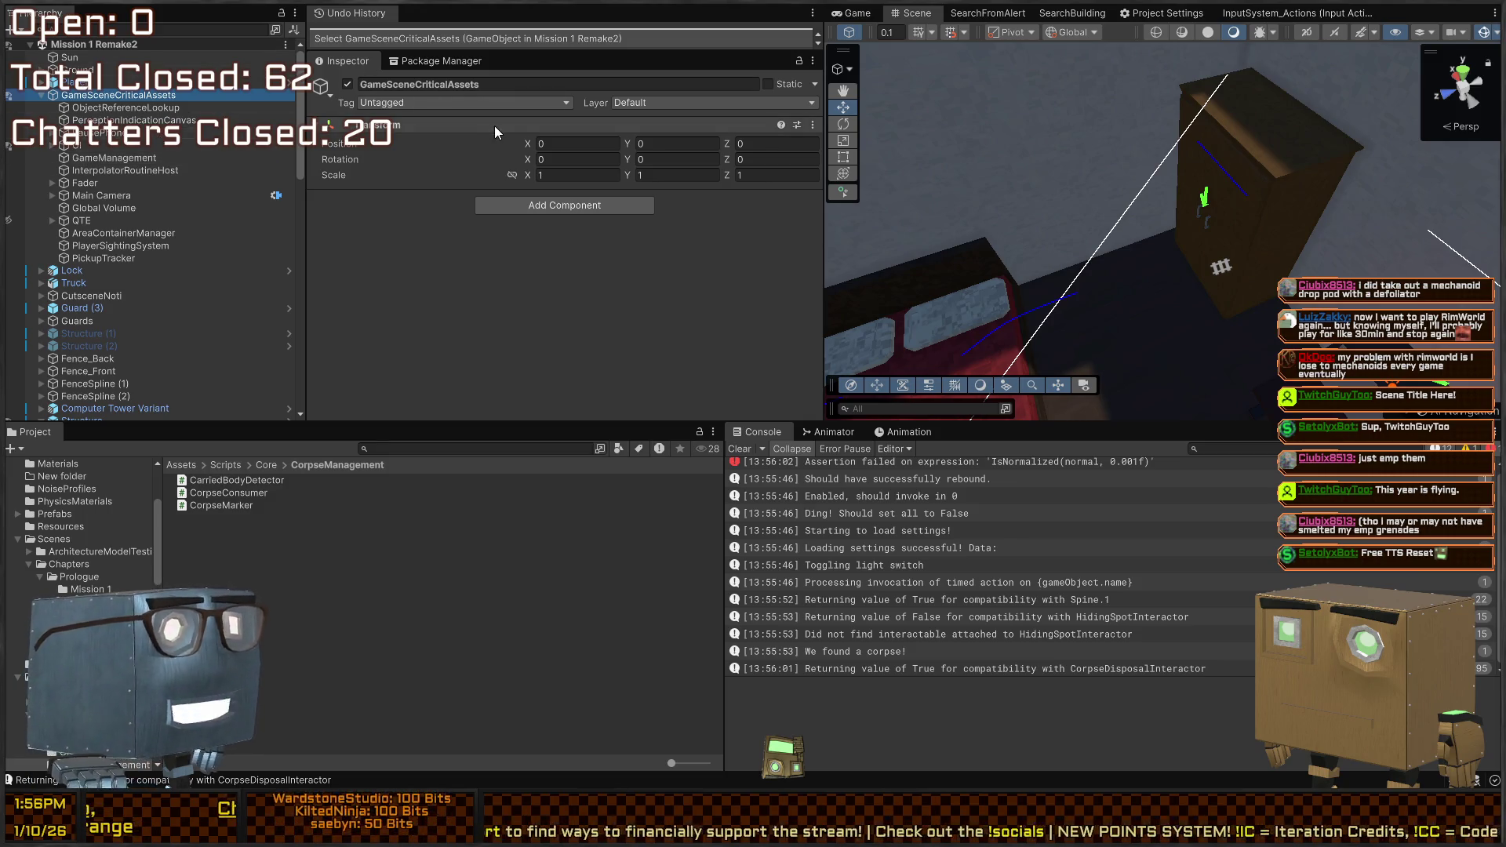
Revert to the GameSceneCriticalAssets selection in Undo History and select the wardrobe
left_click(507, 40)
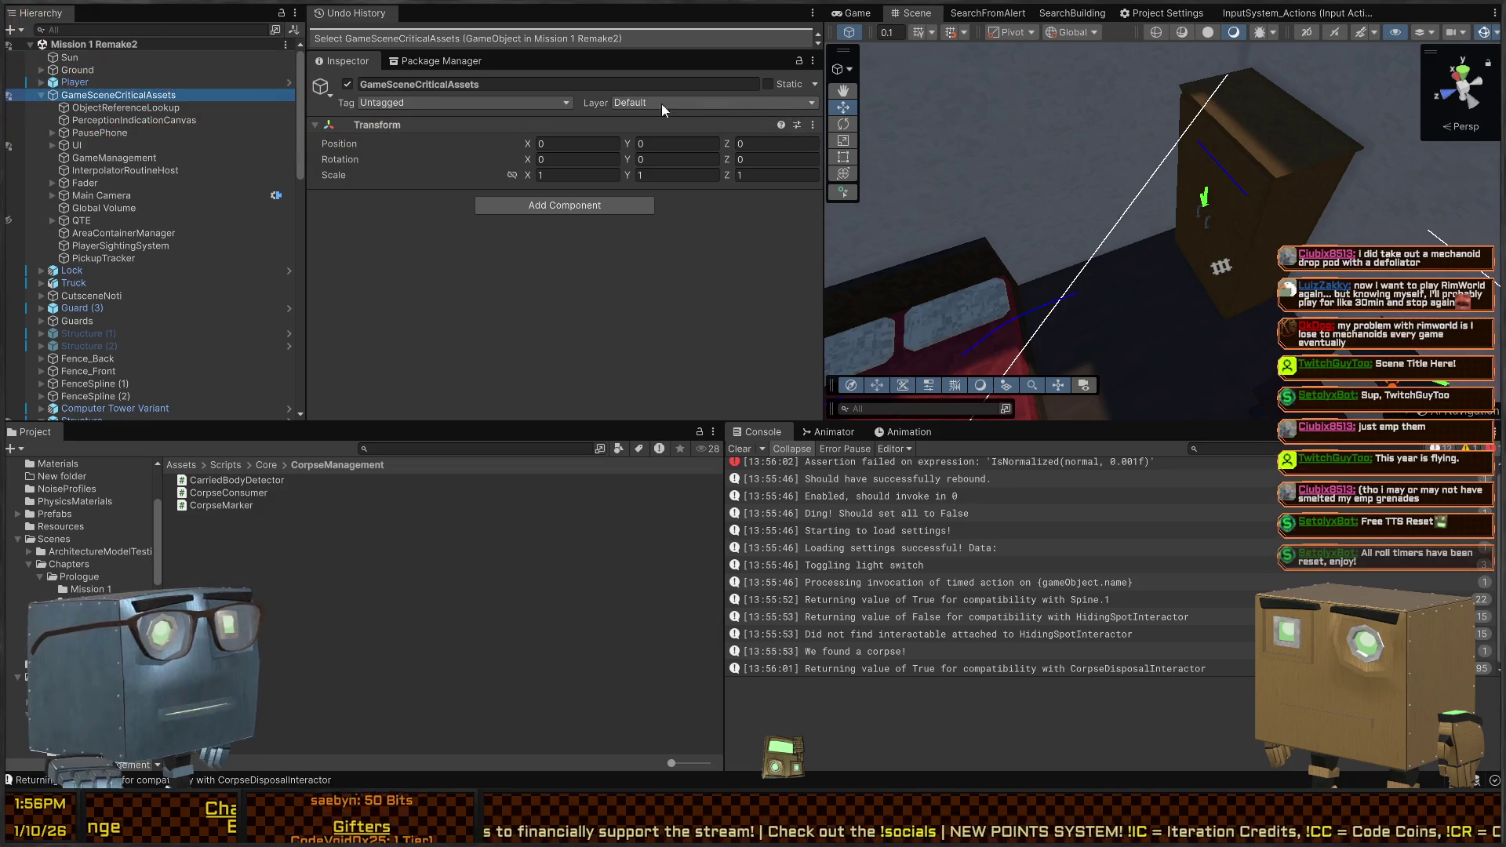
scroll(1156, 185, "down", 5)
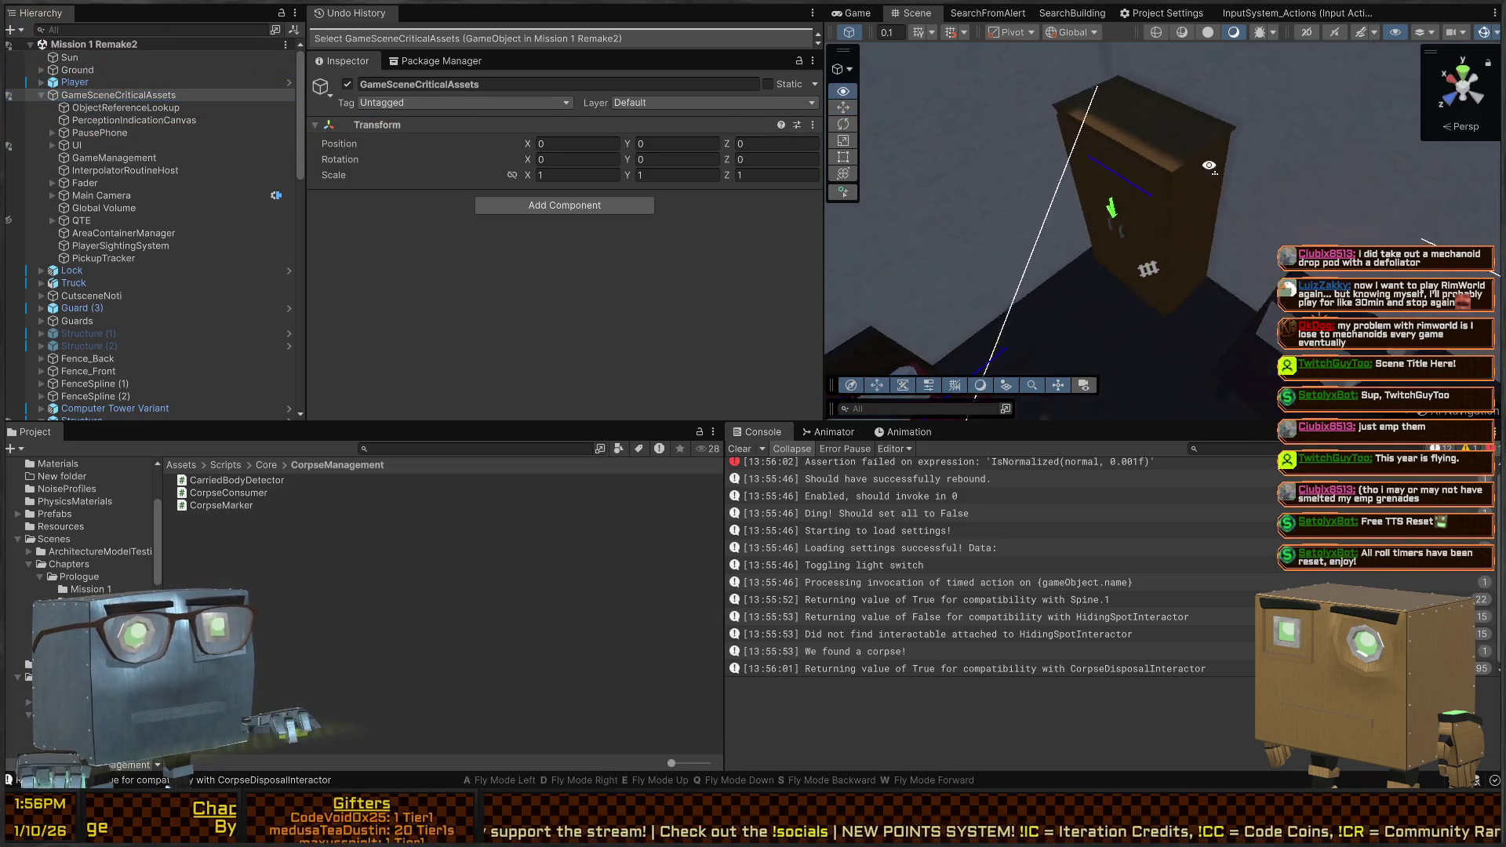
left_click(1122, 264)
Frame the wardrobe, inspect its HidingSpotInteractor hide prompt and event, then start a play test
key("f")
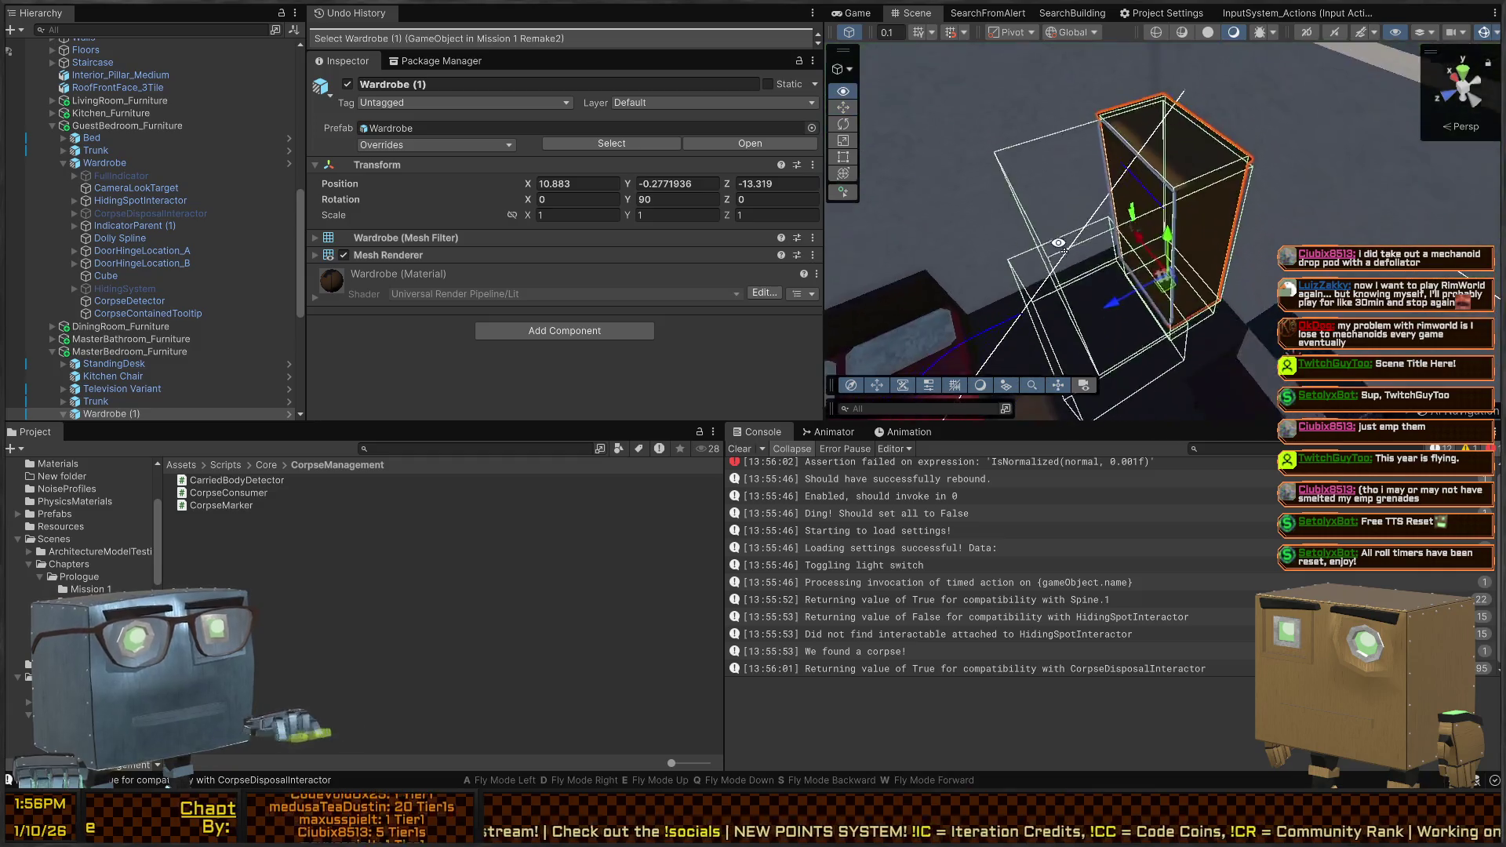
left_click_drag(1168, 194, 1168, 235)
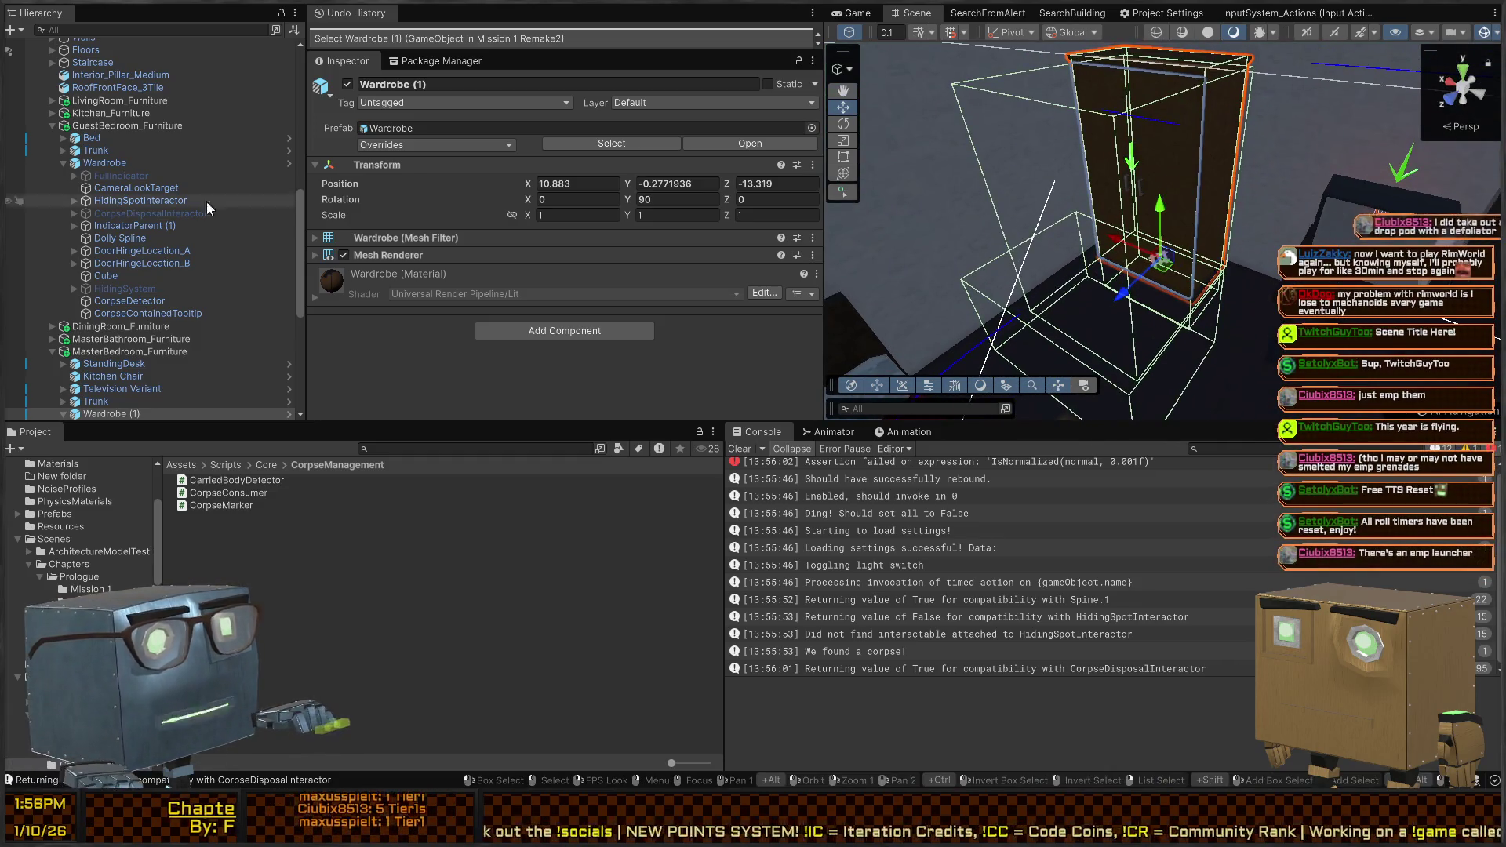
left_click(113, 204)
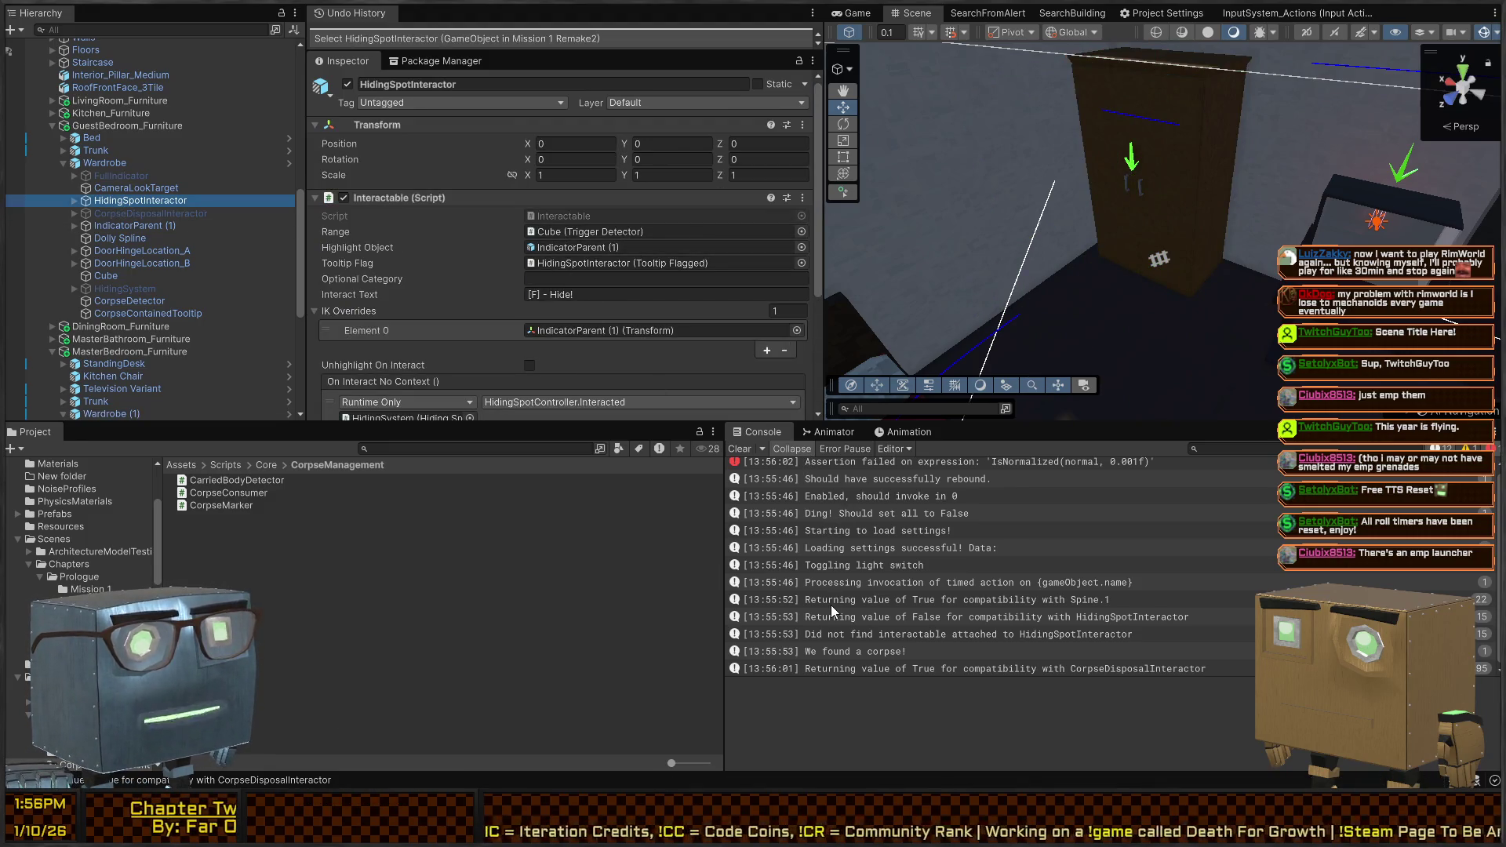
key("ctrl+p")
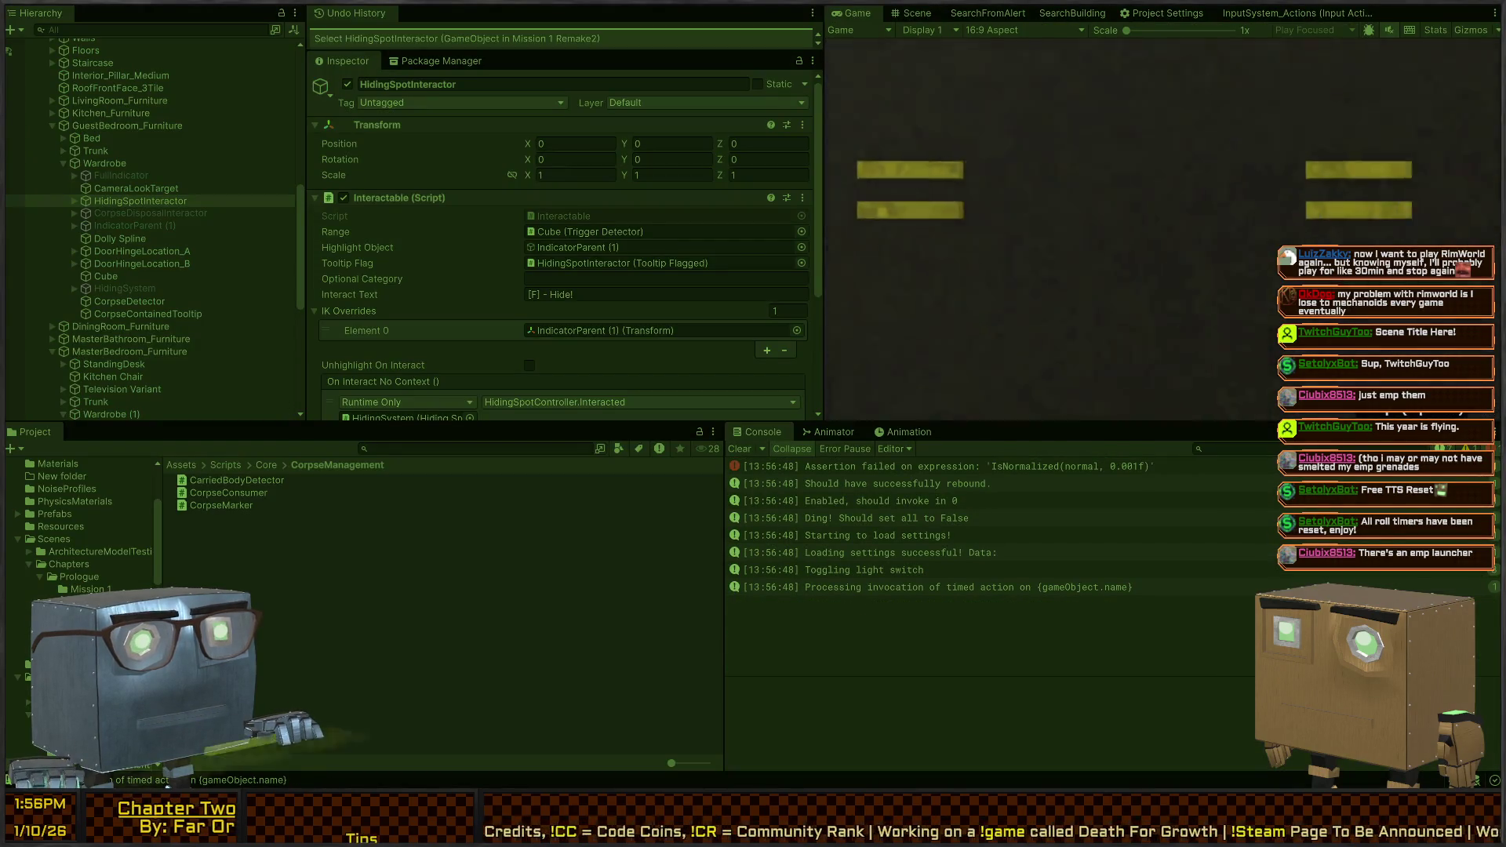
While playing, inspect the wardrobe's CorpseDisposalInteractor in the Scene view
left_click(912, 13)
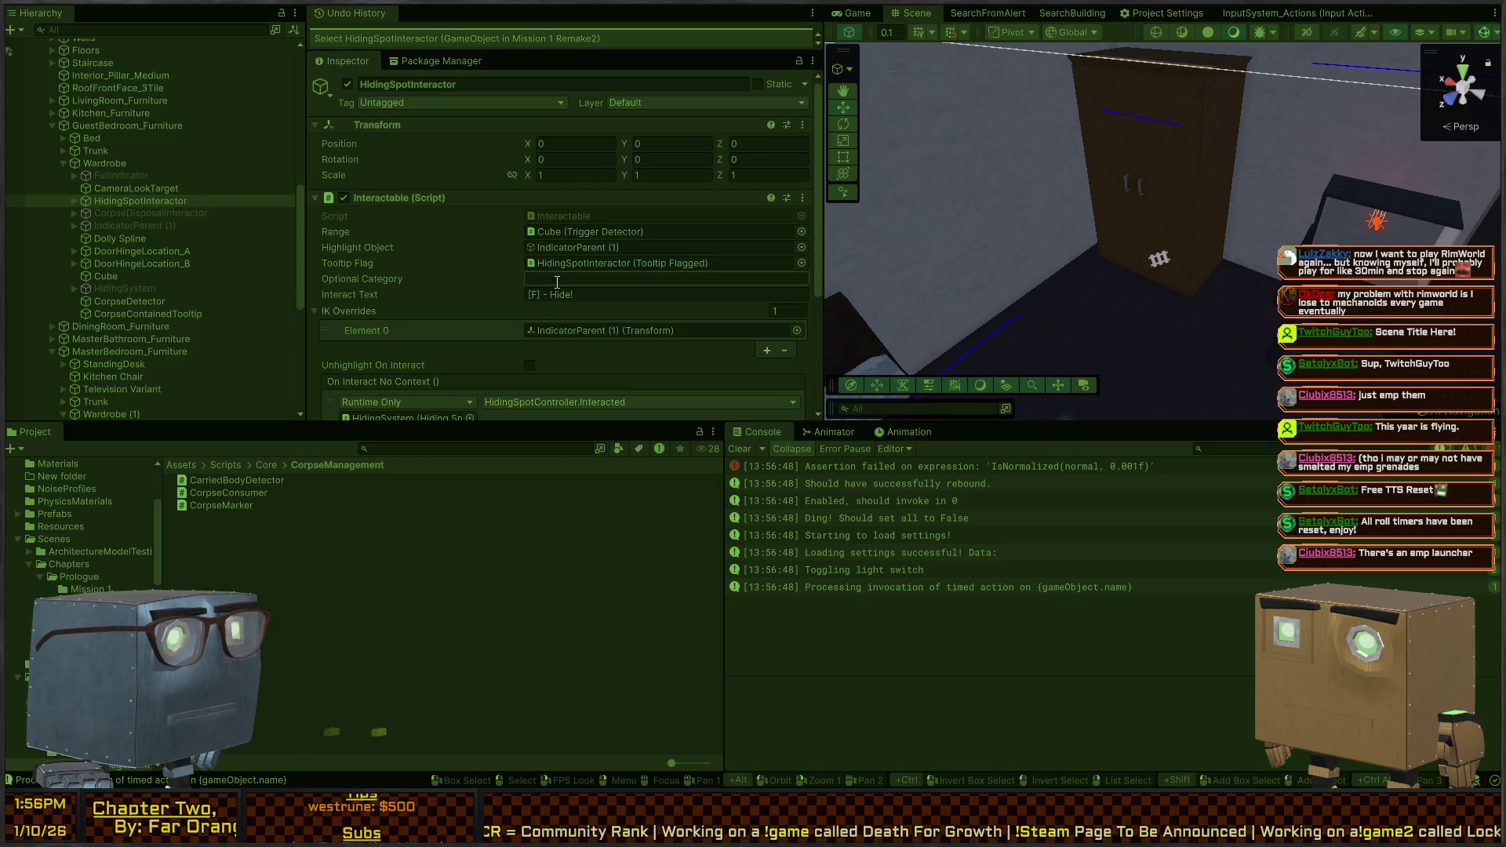
left_click(141, 214)
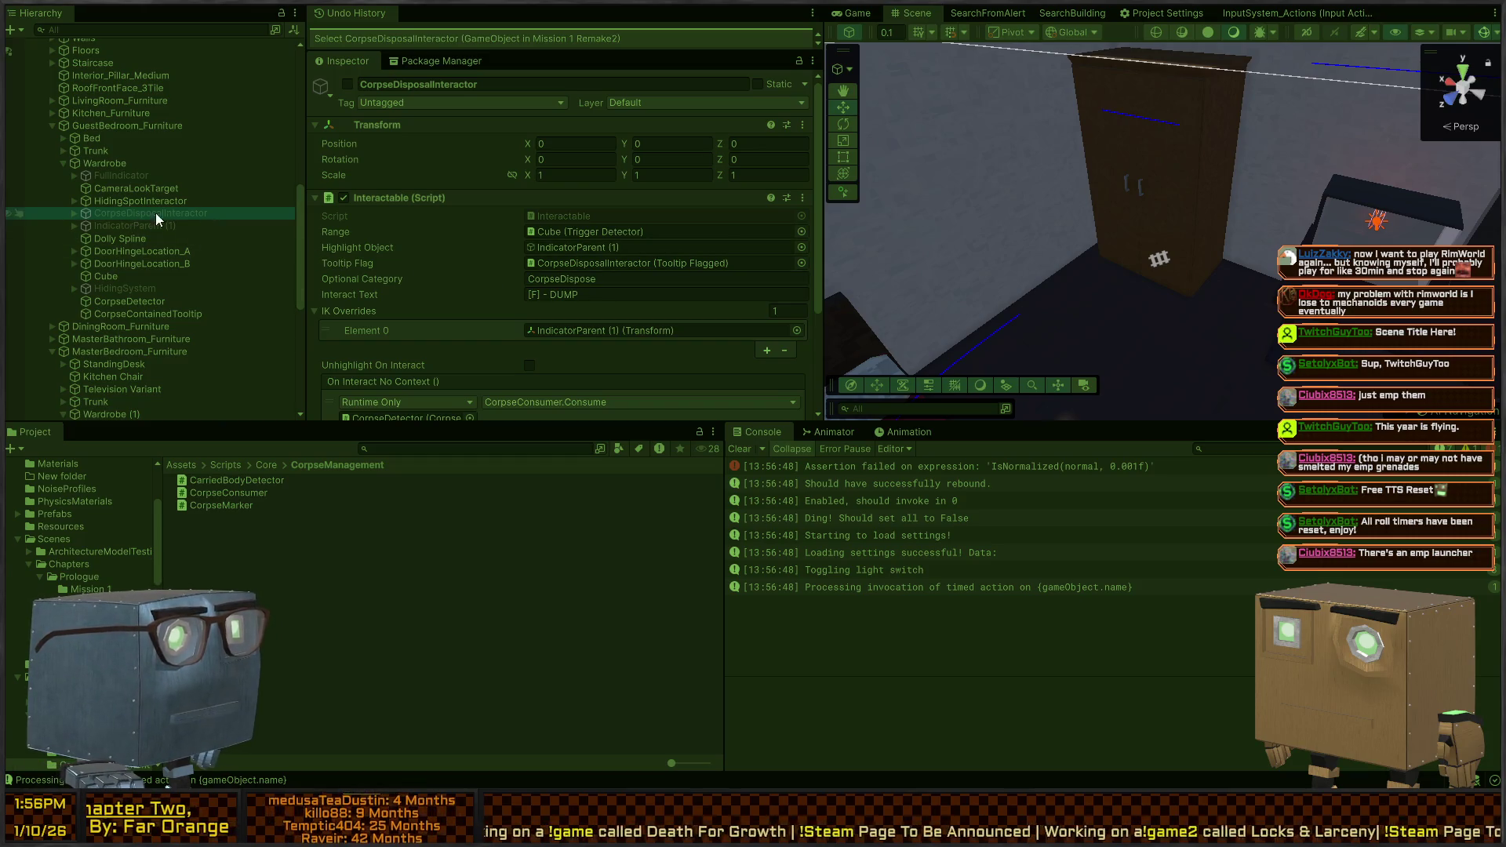
left_click(852, 14)
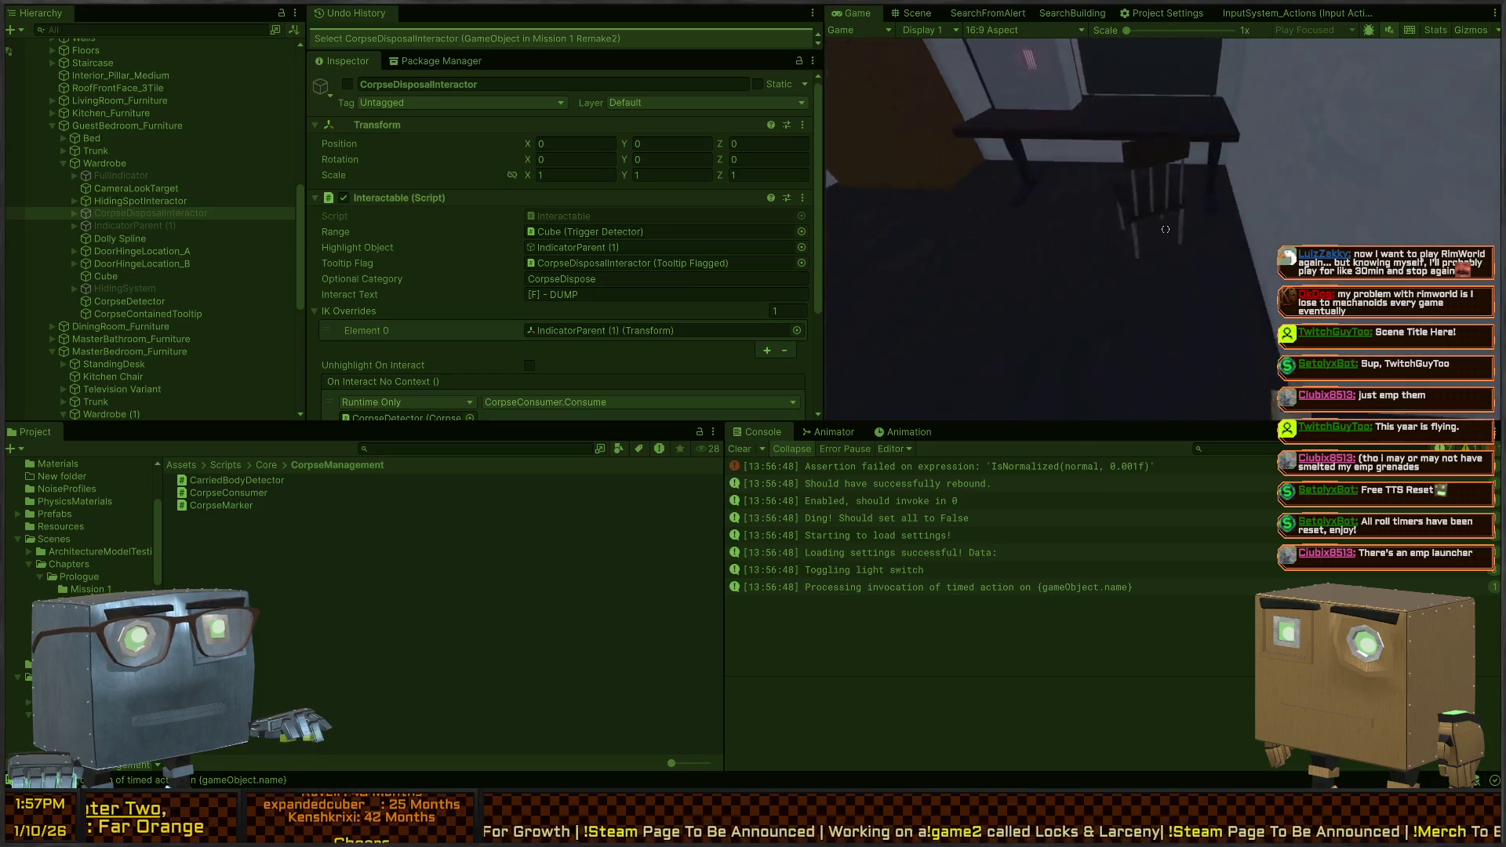
Walk to the body, grab it with F and drag it to the wardrobe
key("w")
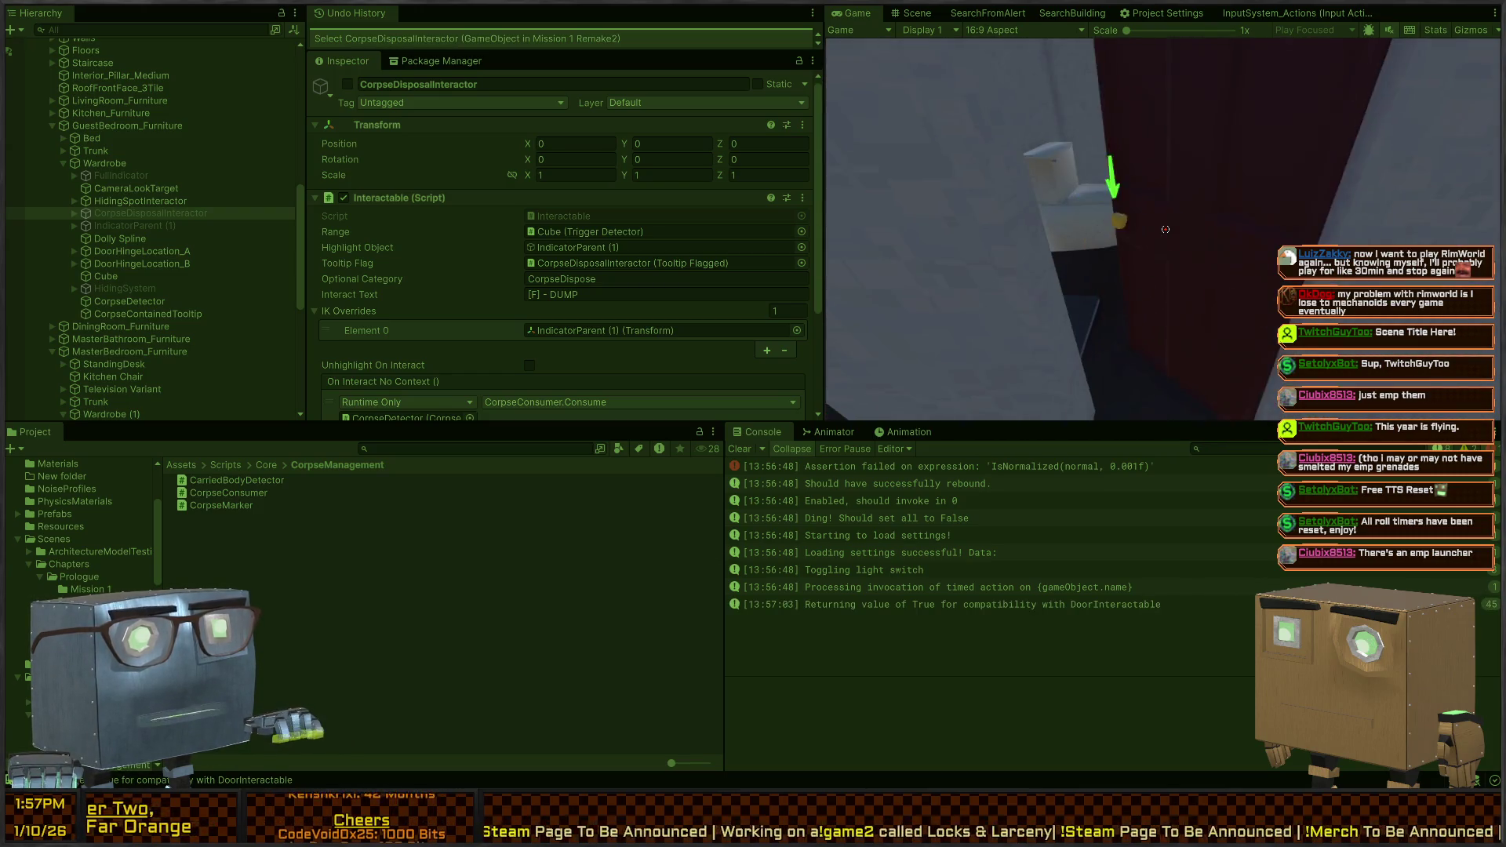
key("w")
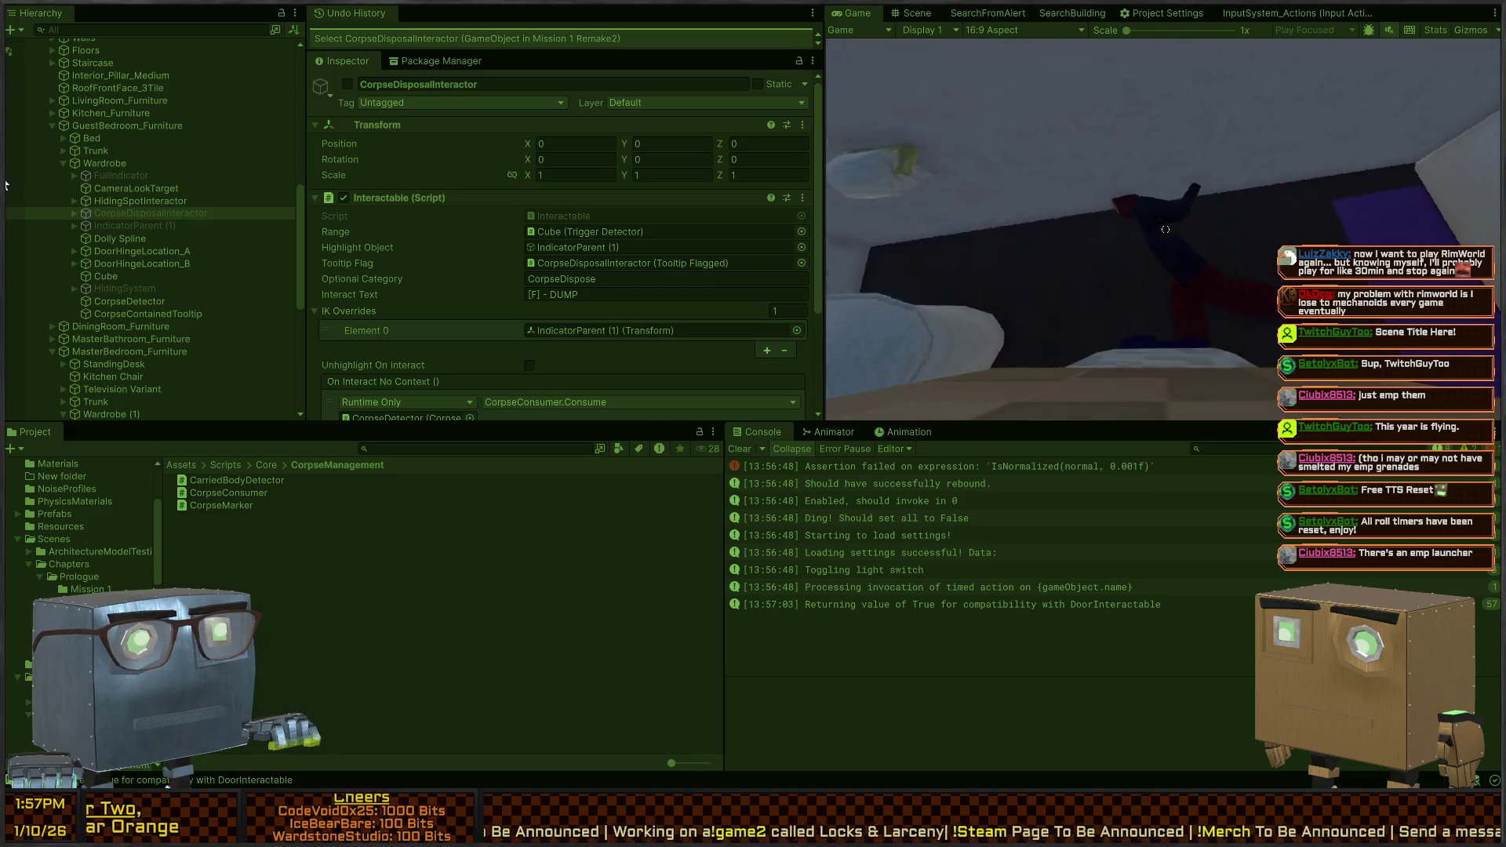
key("f")
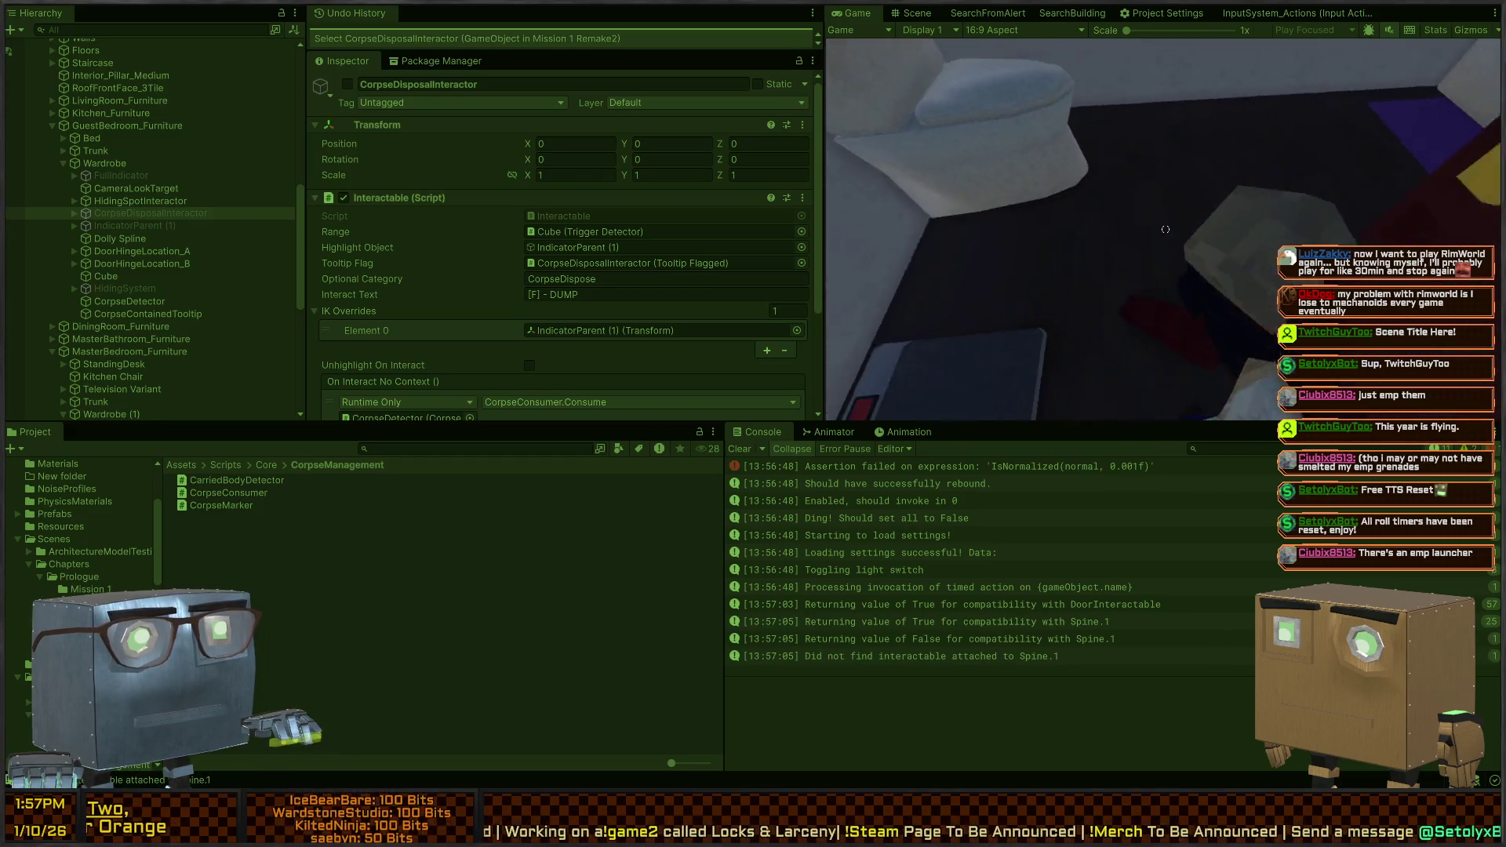
mouse_move(1166, 229)
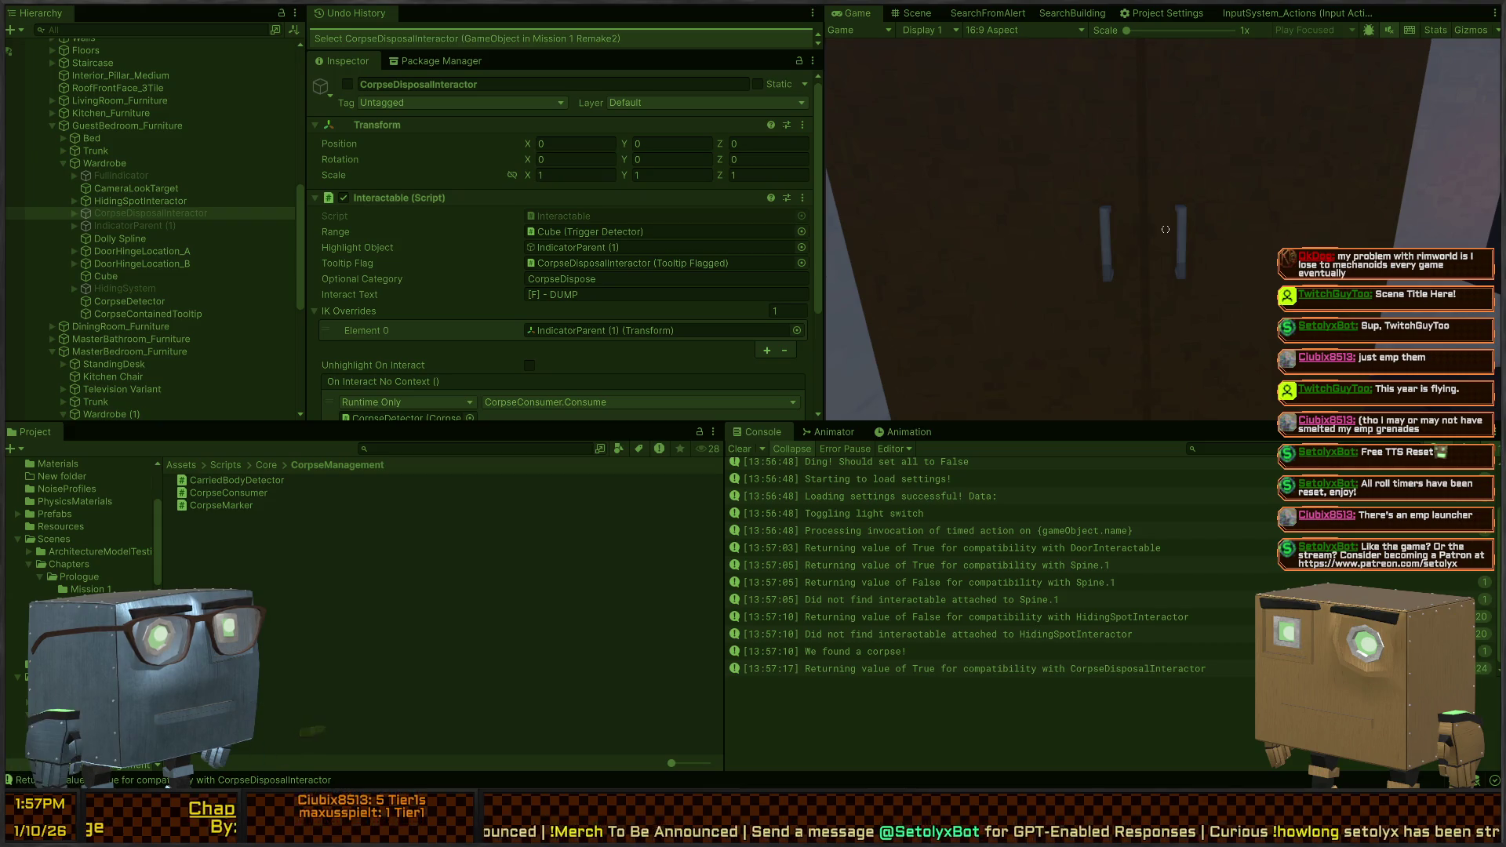
left_click(912, 12)
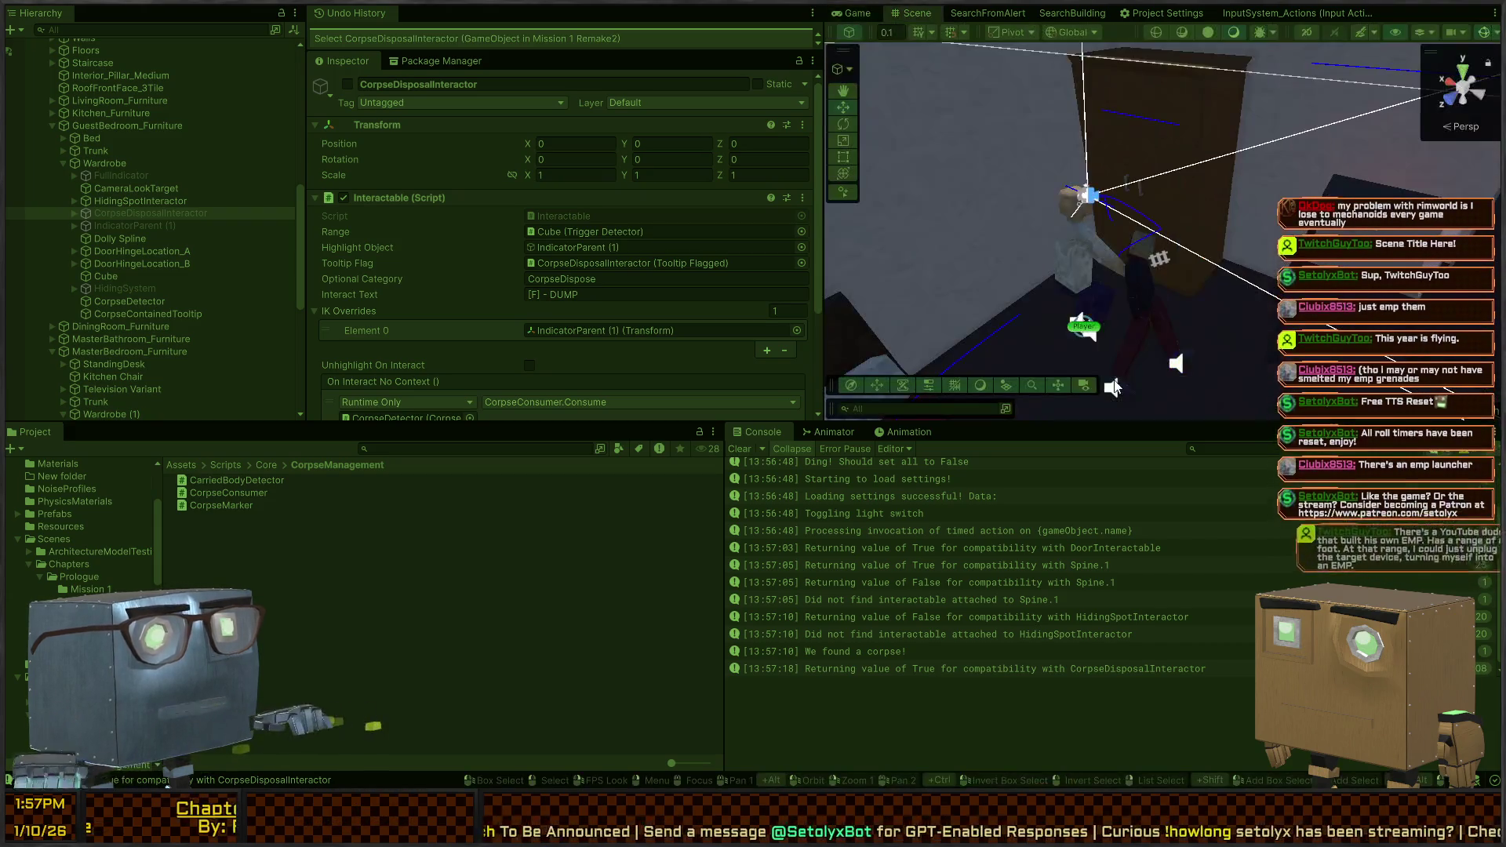
Under Player, select PlayerFollowCam and ping its Interactor's referenced HidingSpotInteractor
scroll(933, 588, "down", 1)
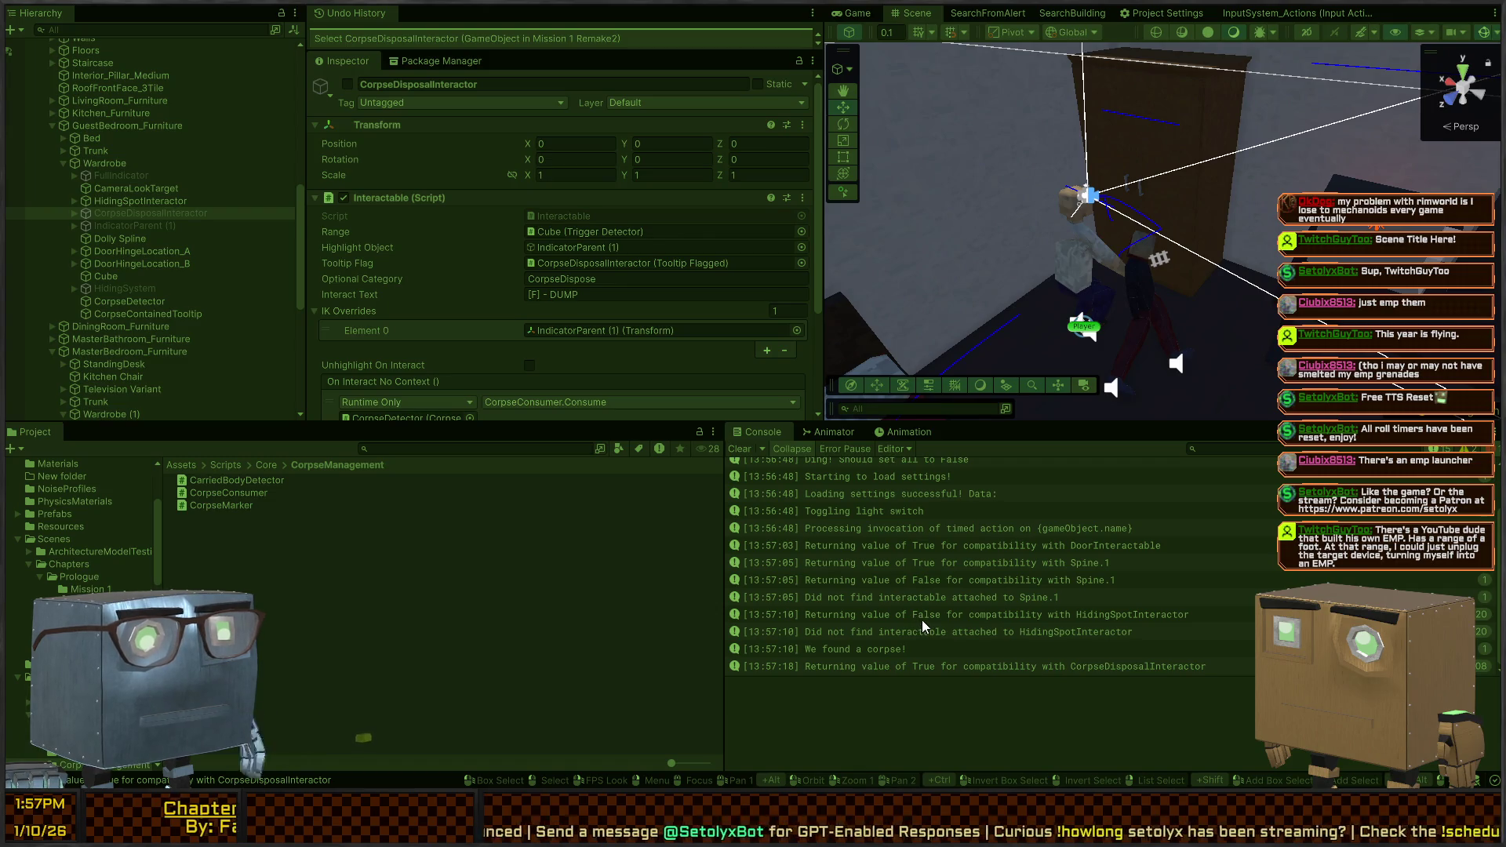
scroll(102, 184, "up", 10)
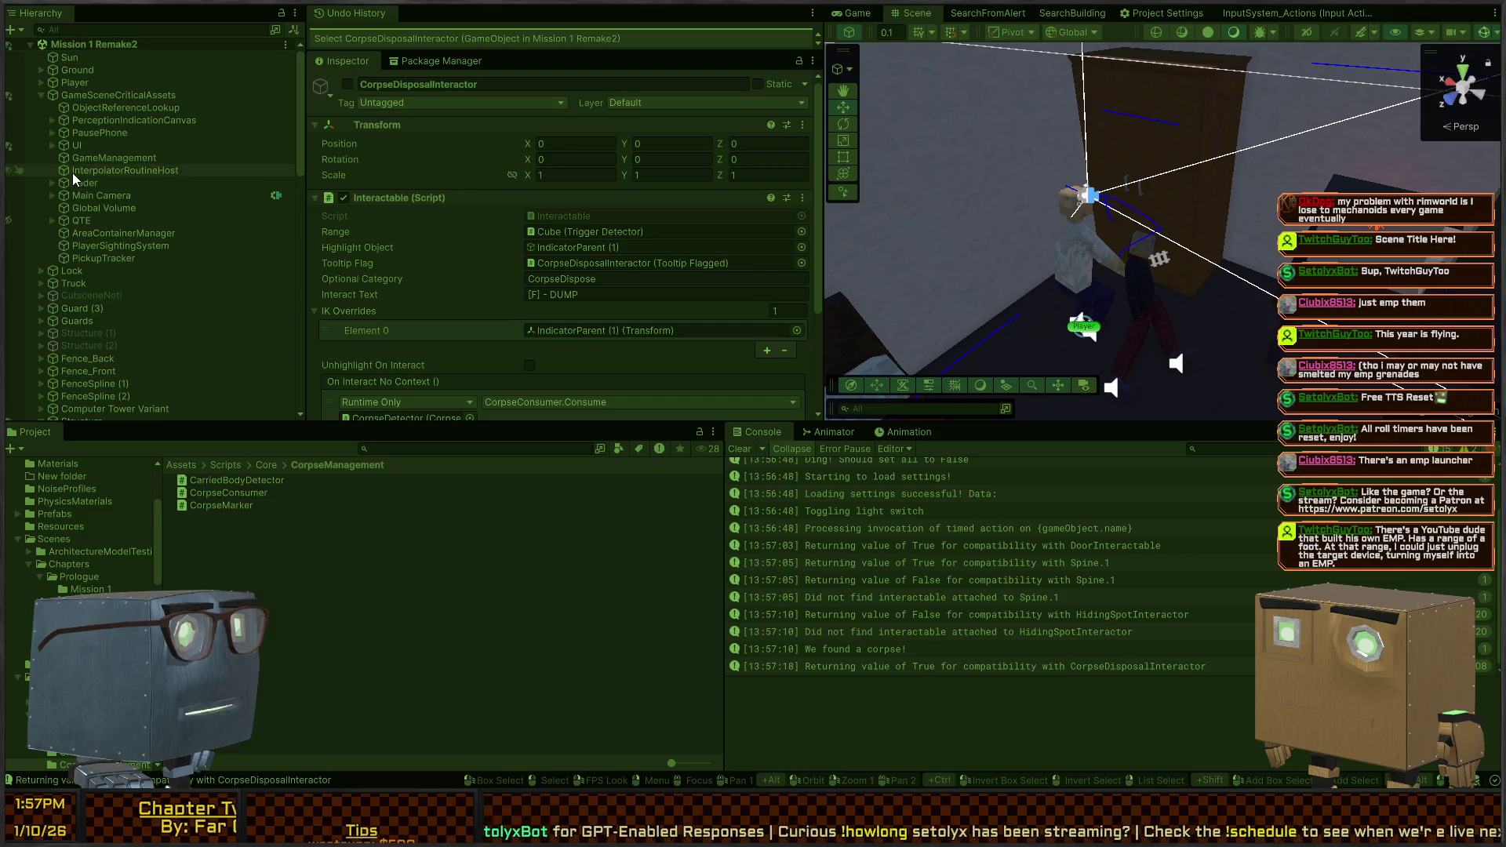
left_click(40, 81)
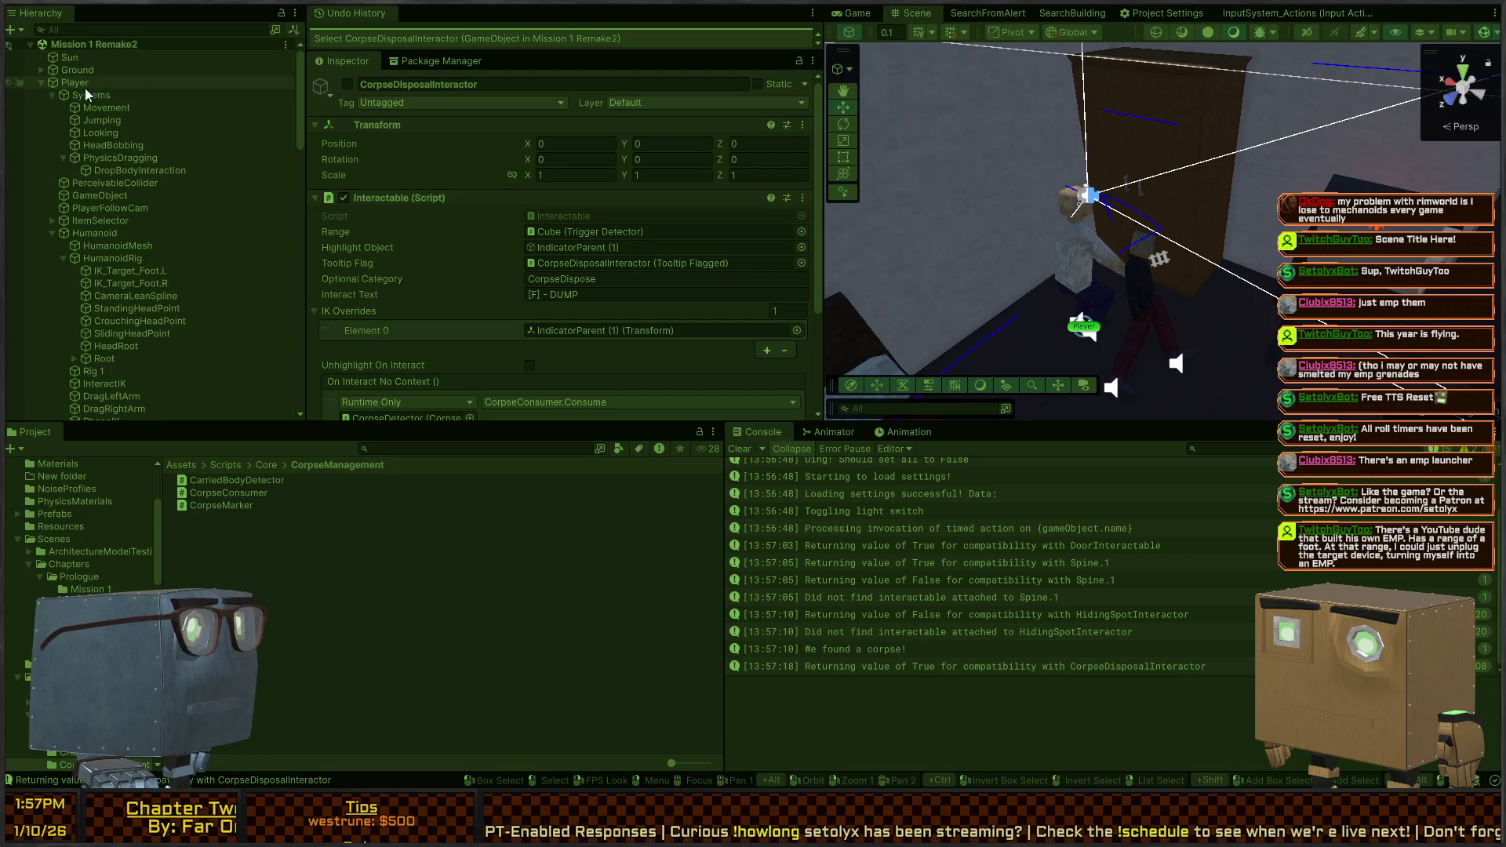
left_click(111, 206)
scroll(471, 218, "down", 5)
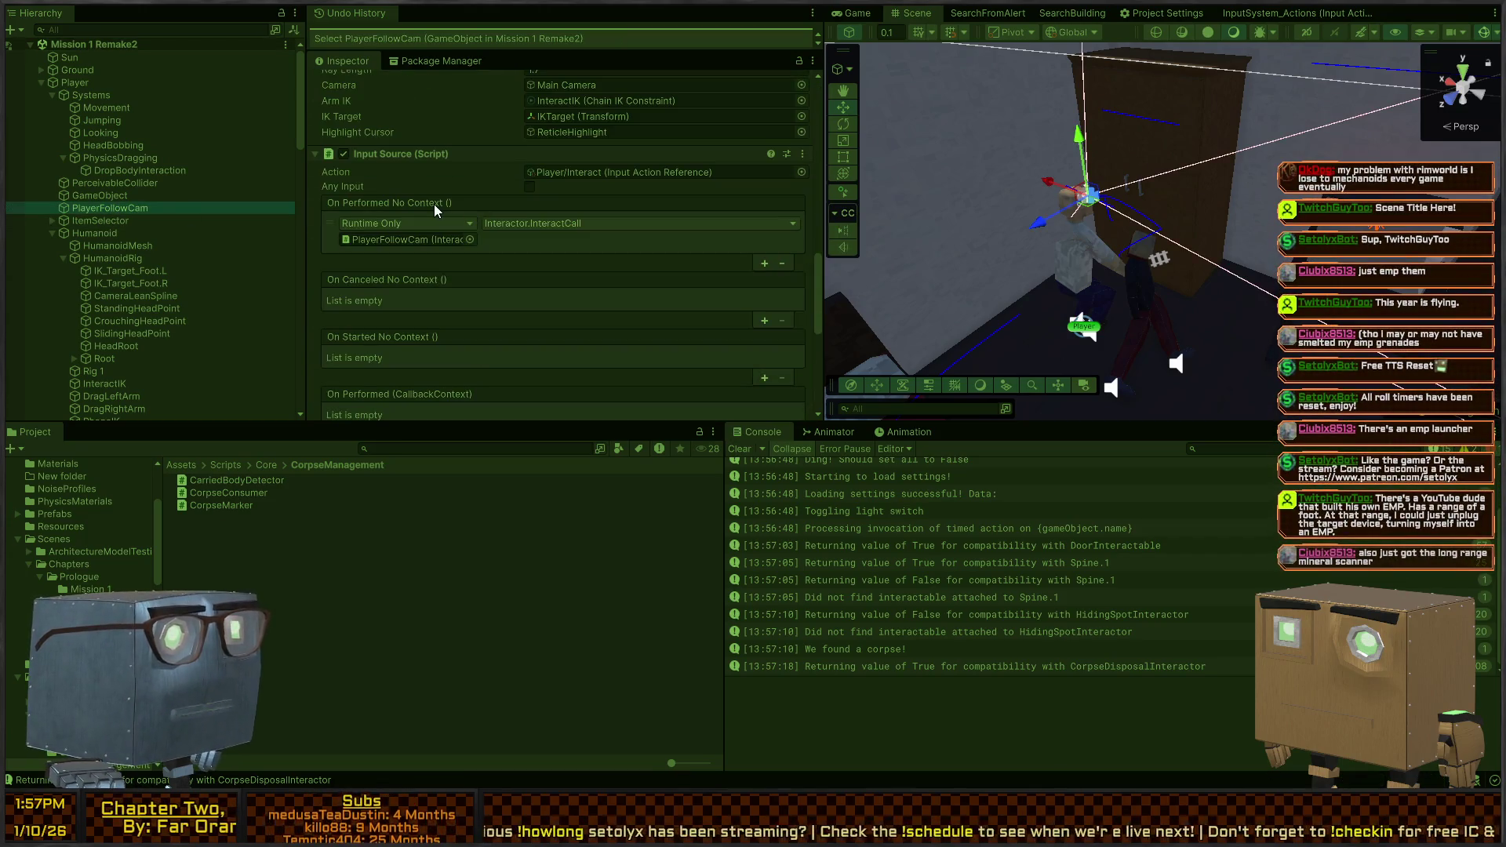
left_click(392, 157)
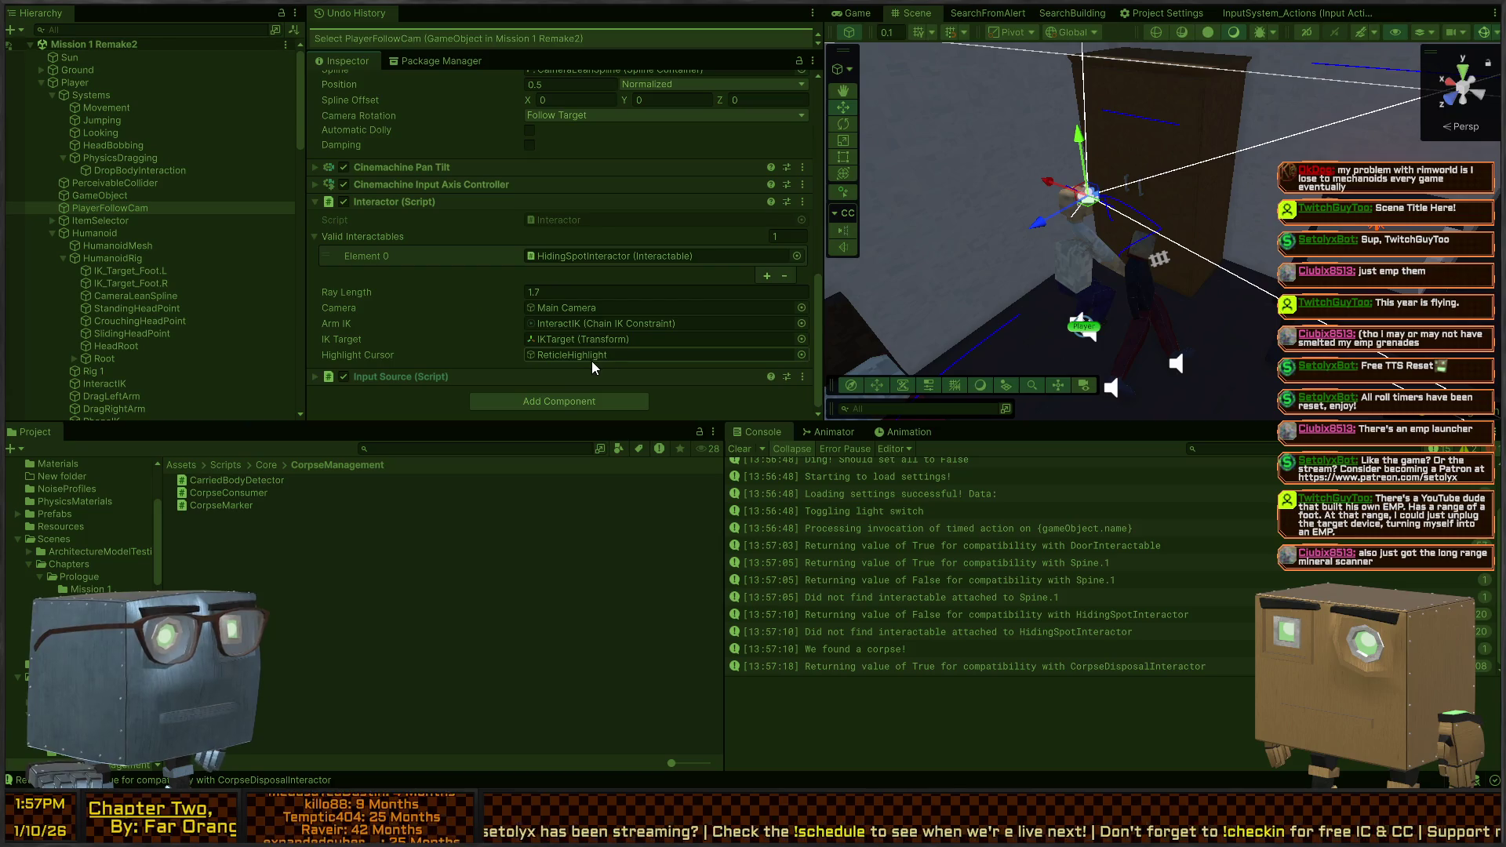
left_click(580, 255)
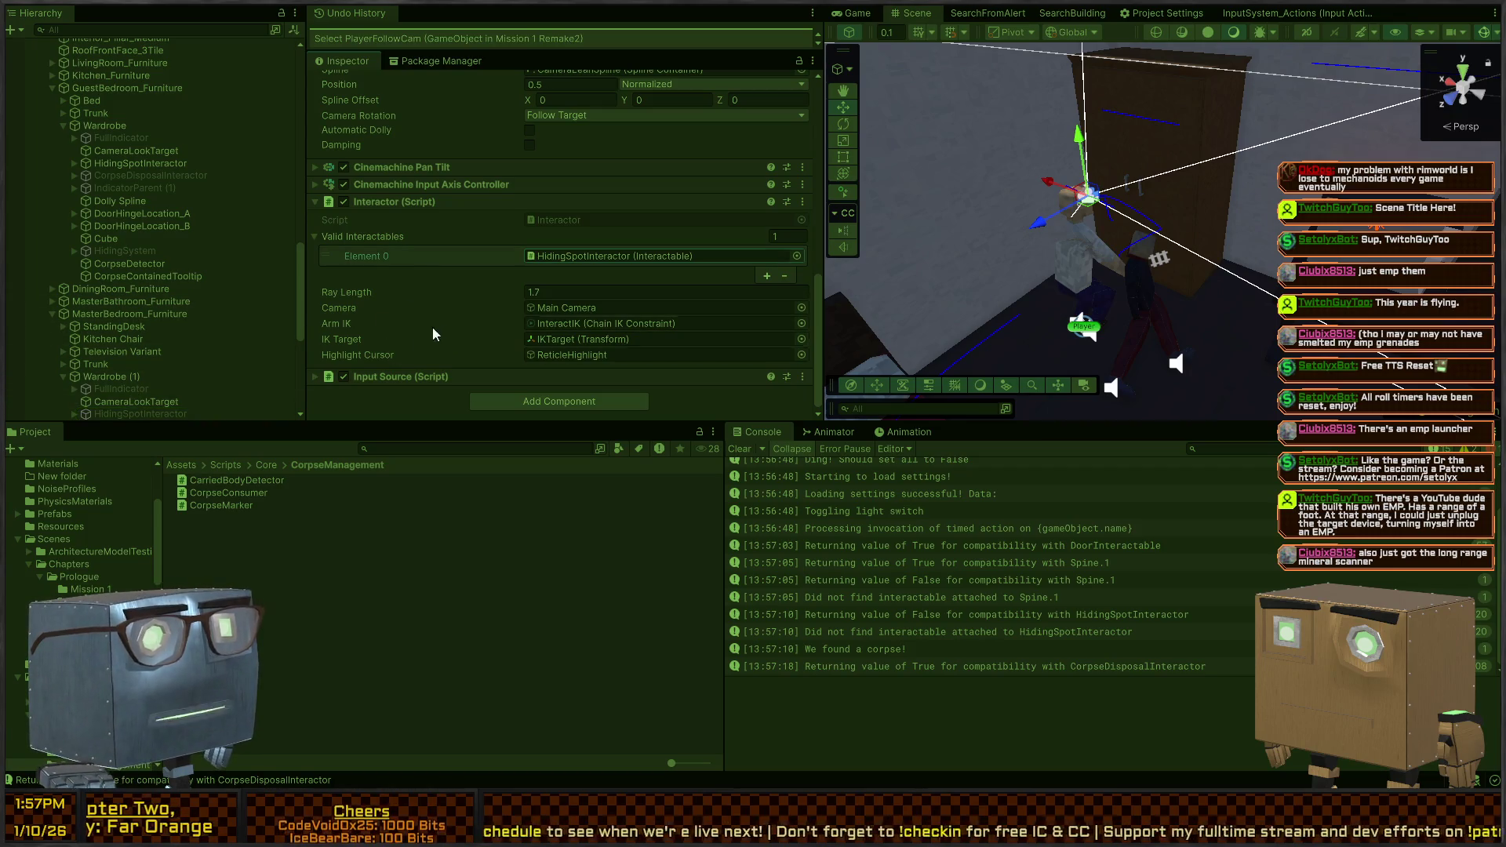
Select Guard (3) in the Scene view
scroll(470, 275, "up", 1)
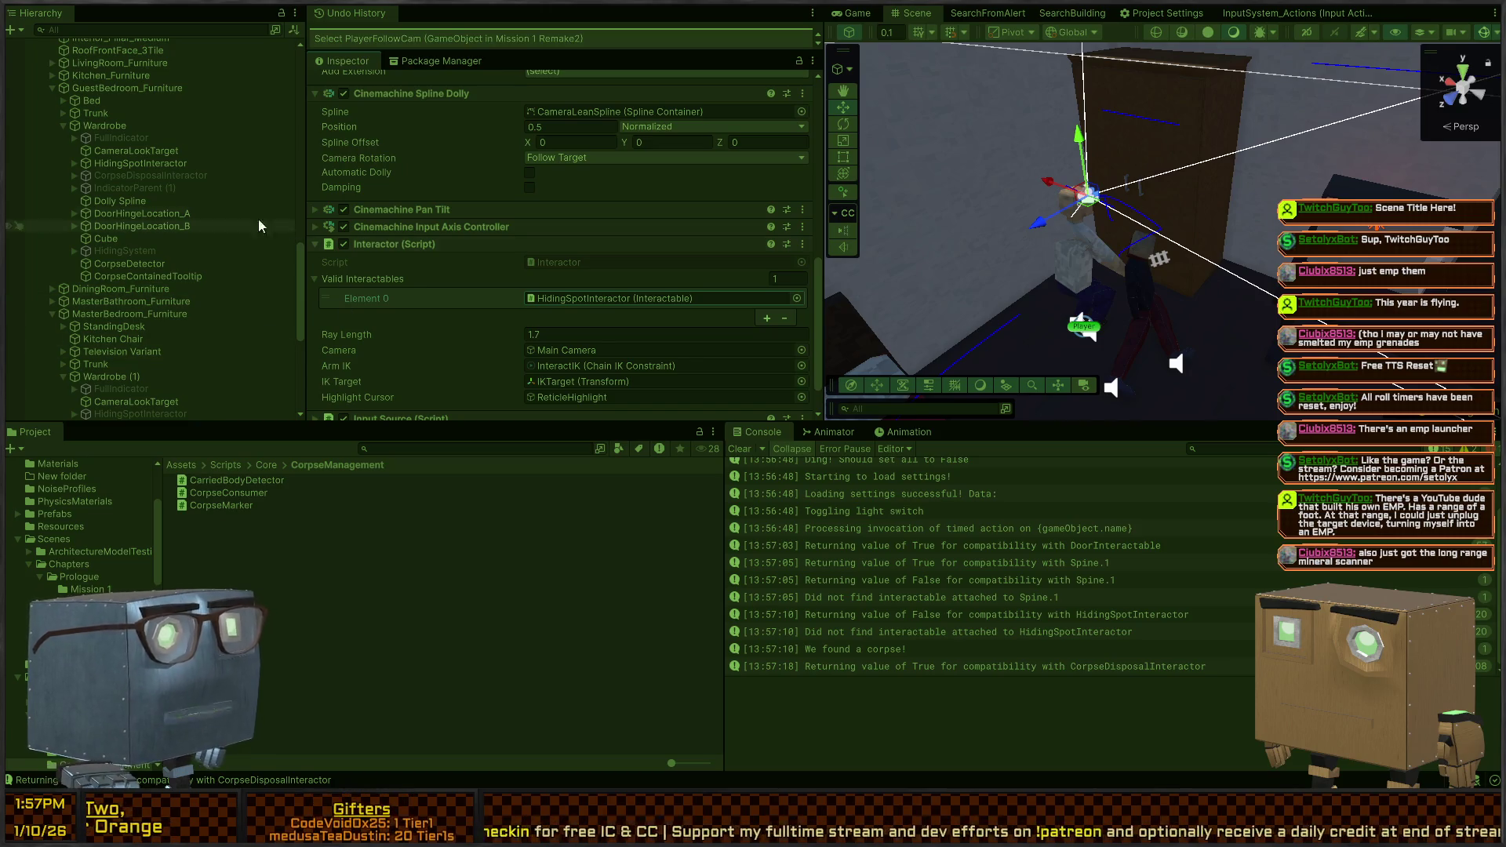
scroll(416, 238, "up", 10)
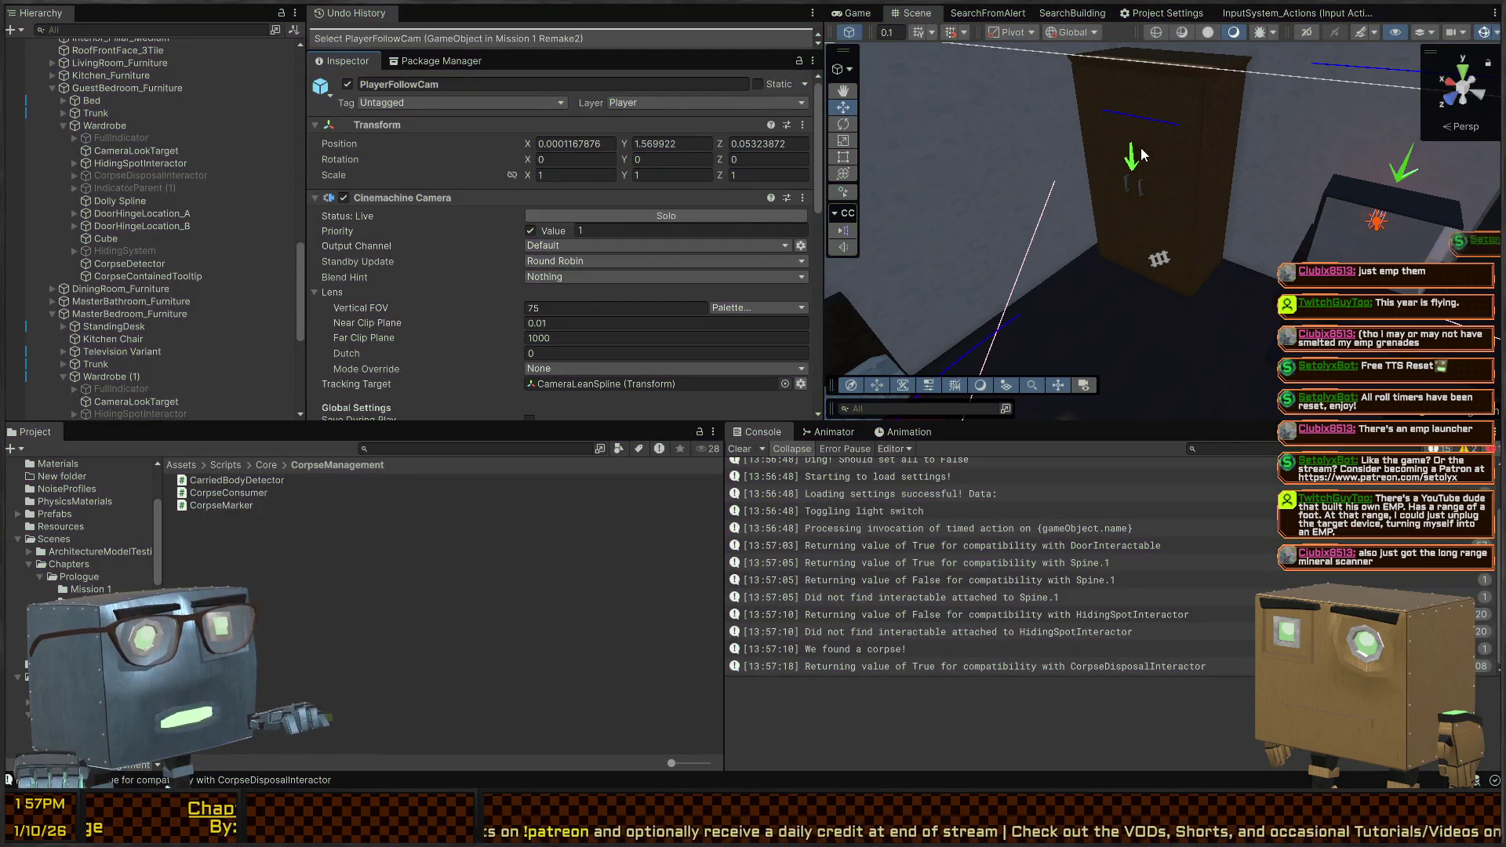
left_click(1151, 165)
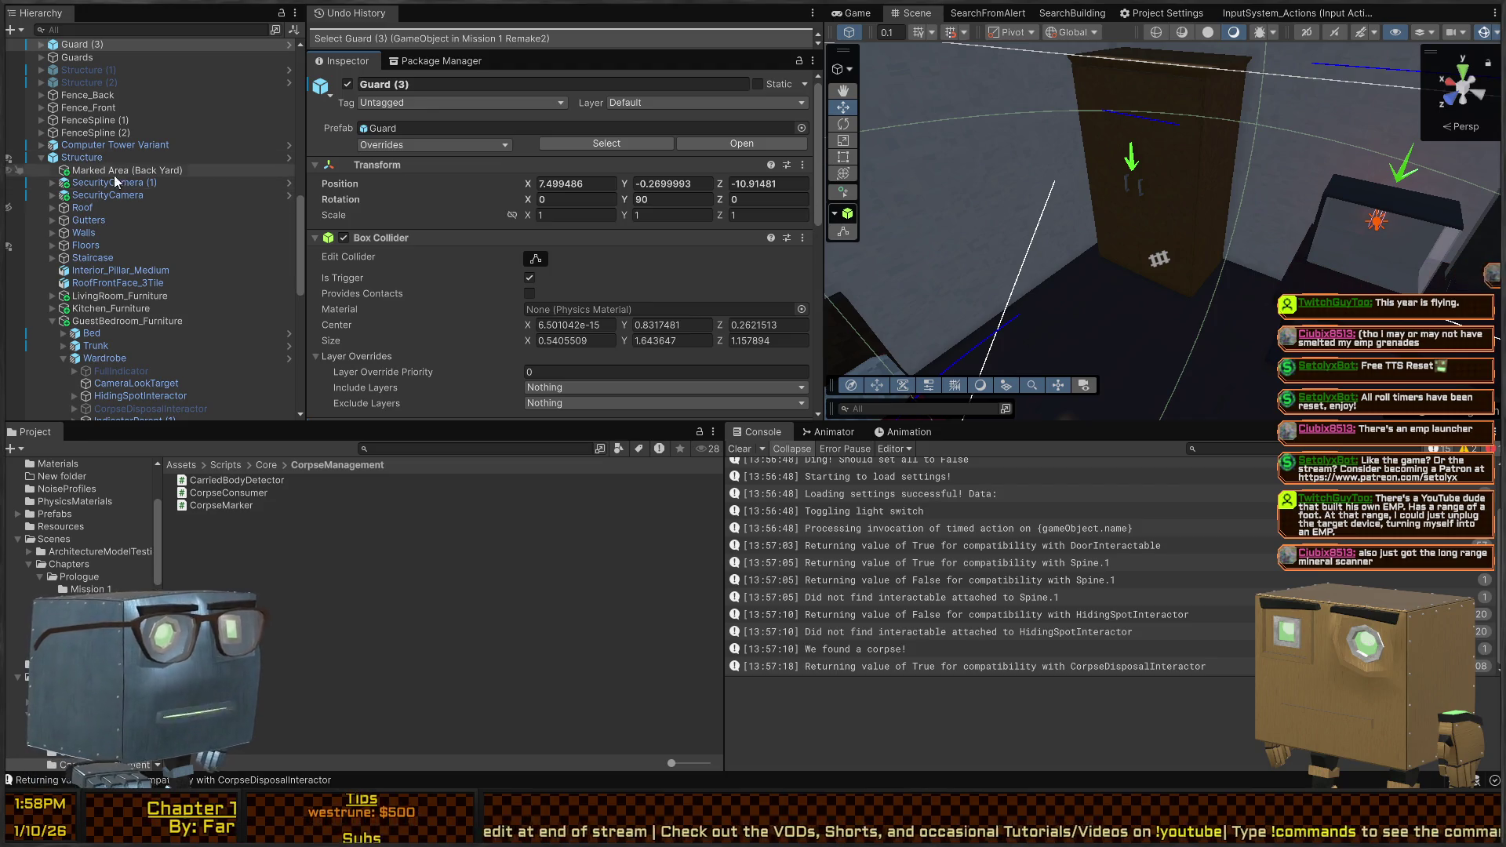
Open the Wardrobe prefab and look over FullIndicator and Wardrobe_Door_B
scroll(115, 176, "up", 10)
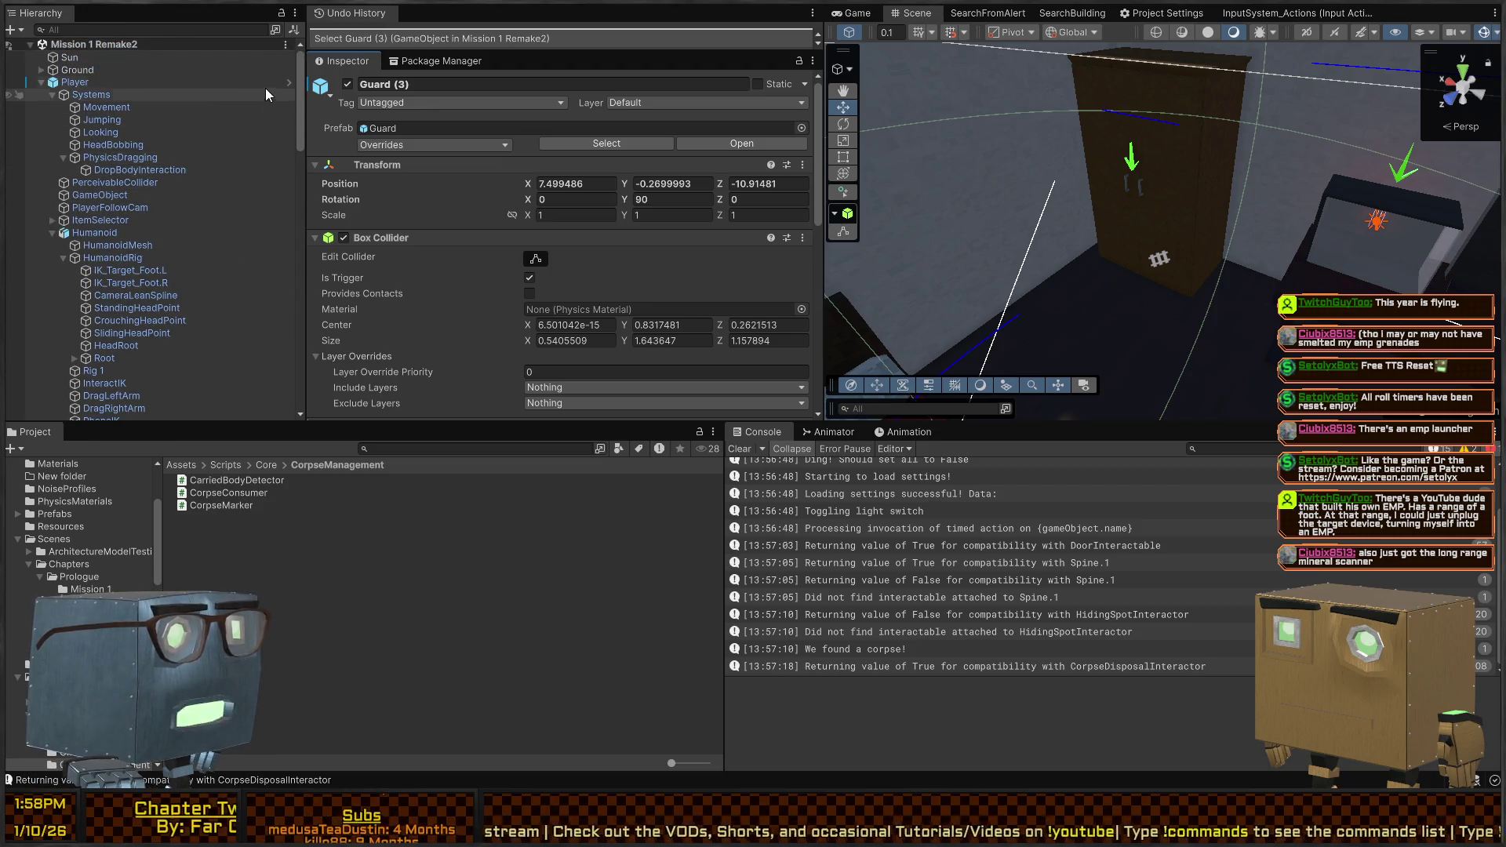
left_click(1098, 172)
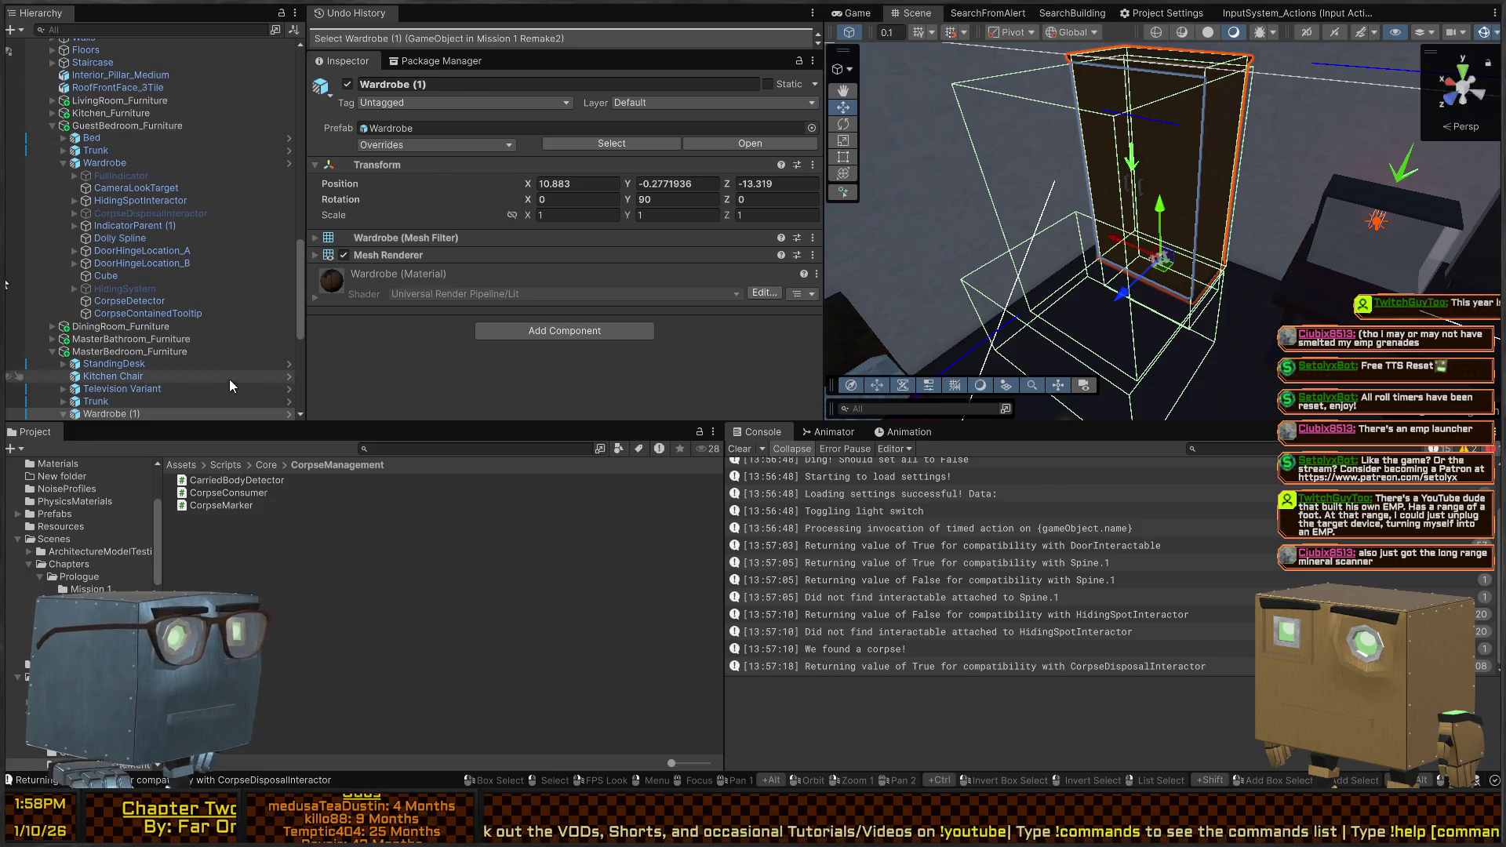
left_click(289, 413)
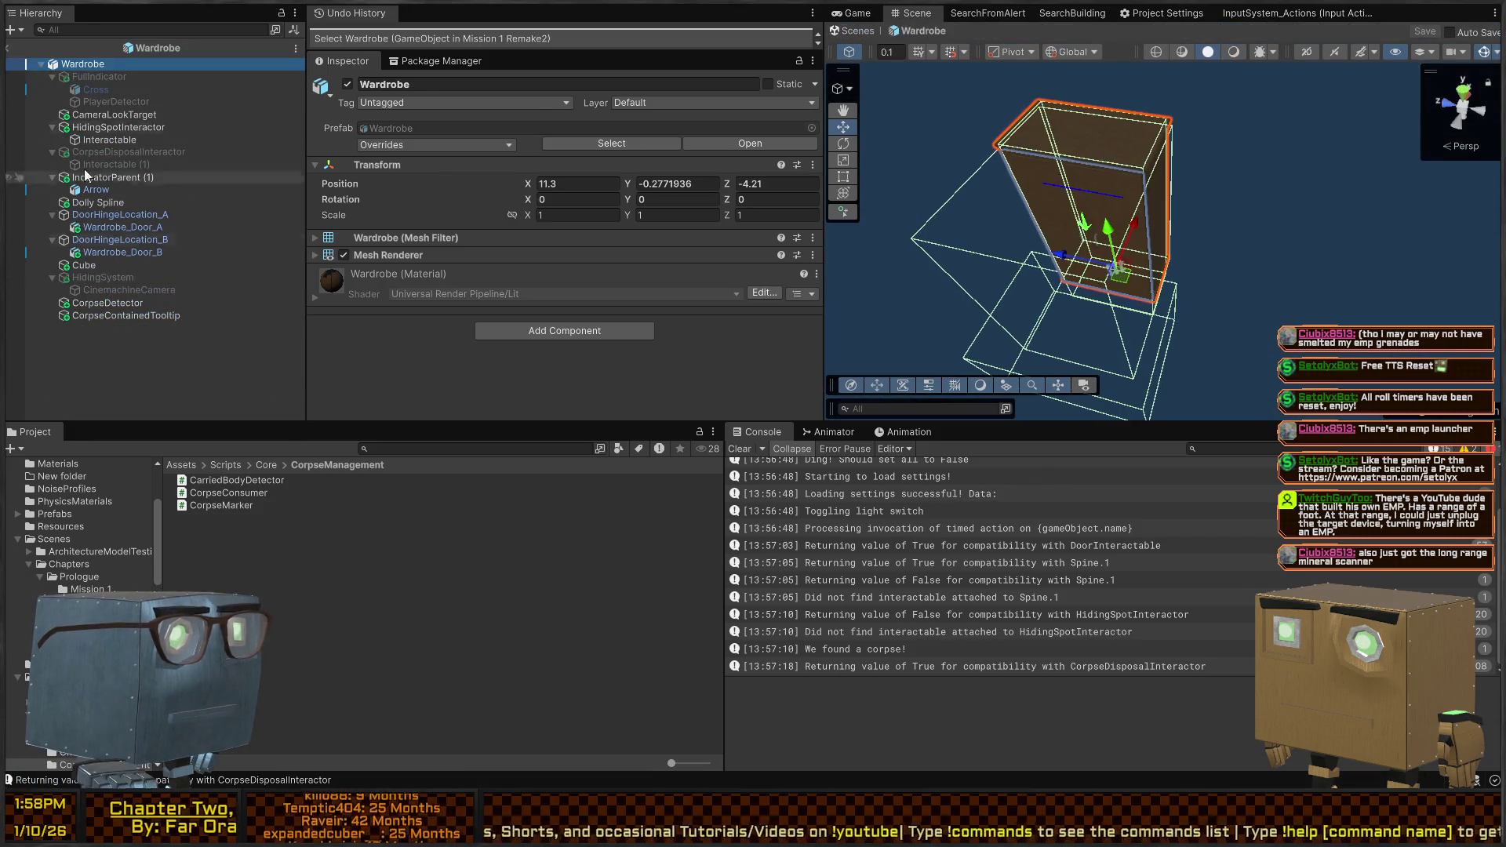
left_click(100, 79)
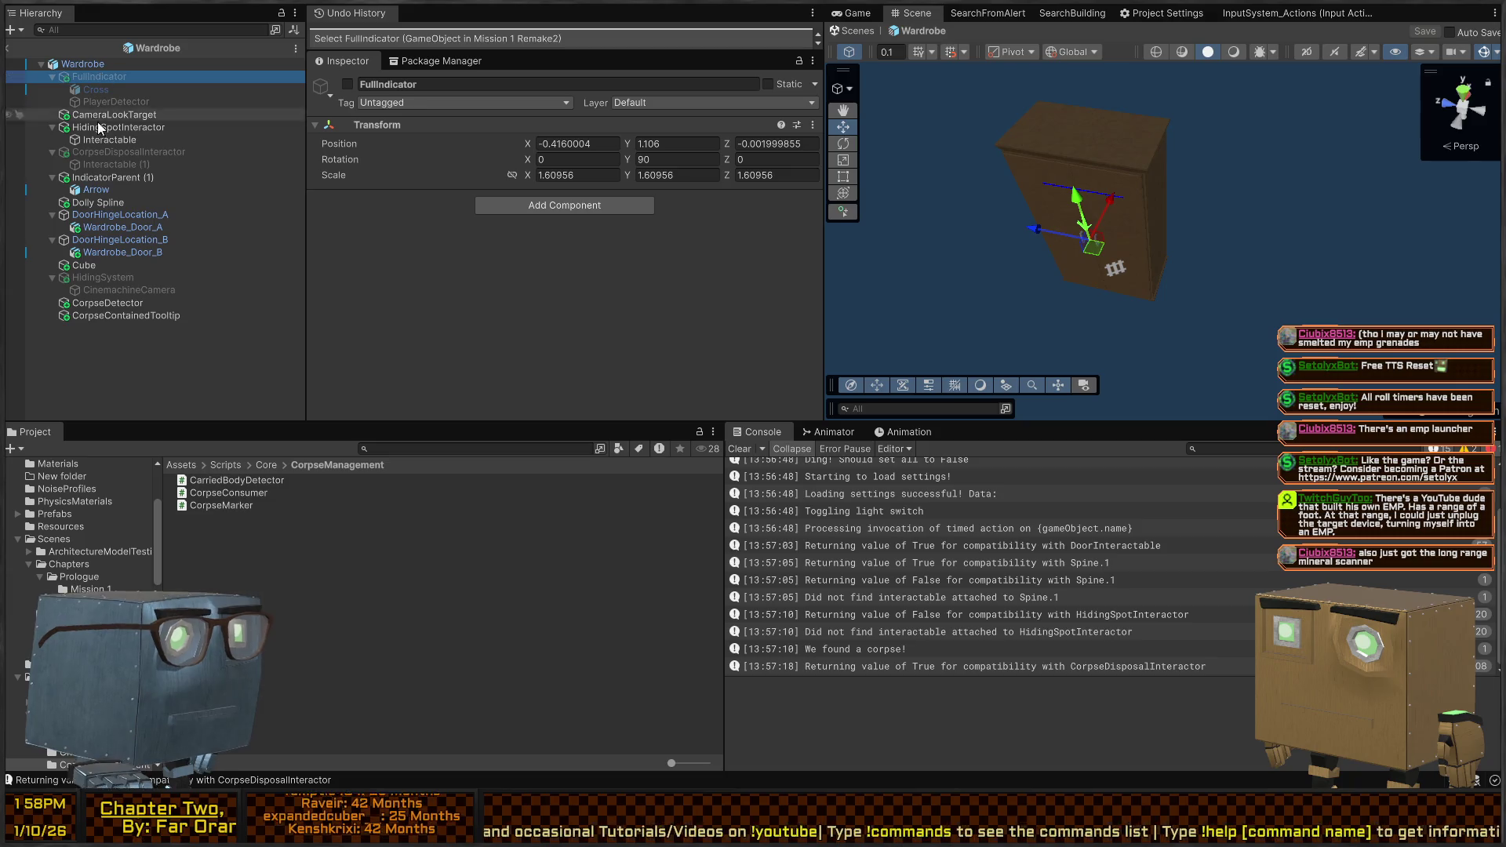
left_click(92, 253)
Copy the trigger Cube and paste it as Cube (1) under FullIndicator
left_click(83, 266)
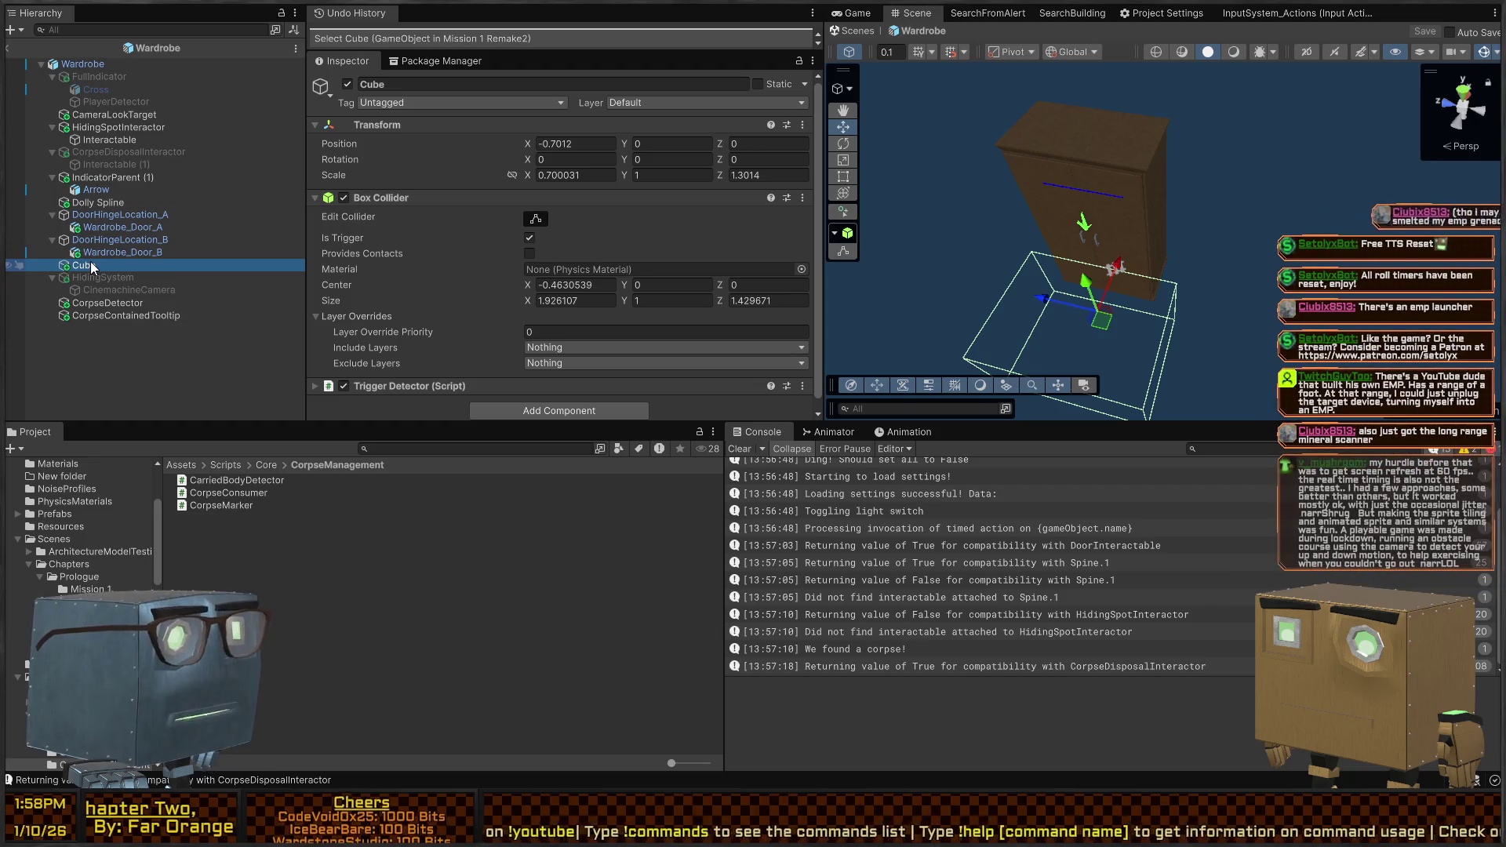
key("ctrl+c")
left_click(101, 78)
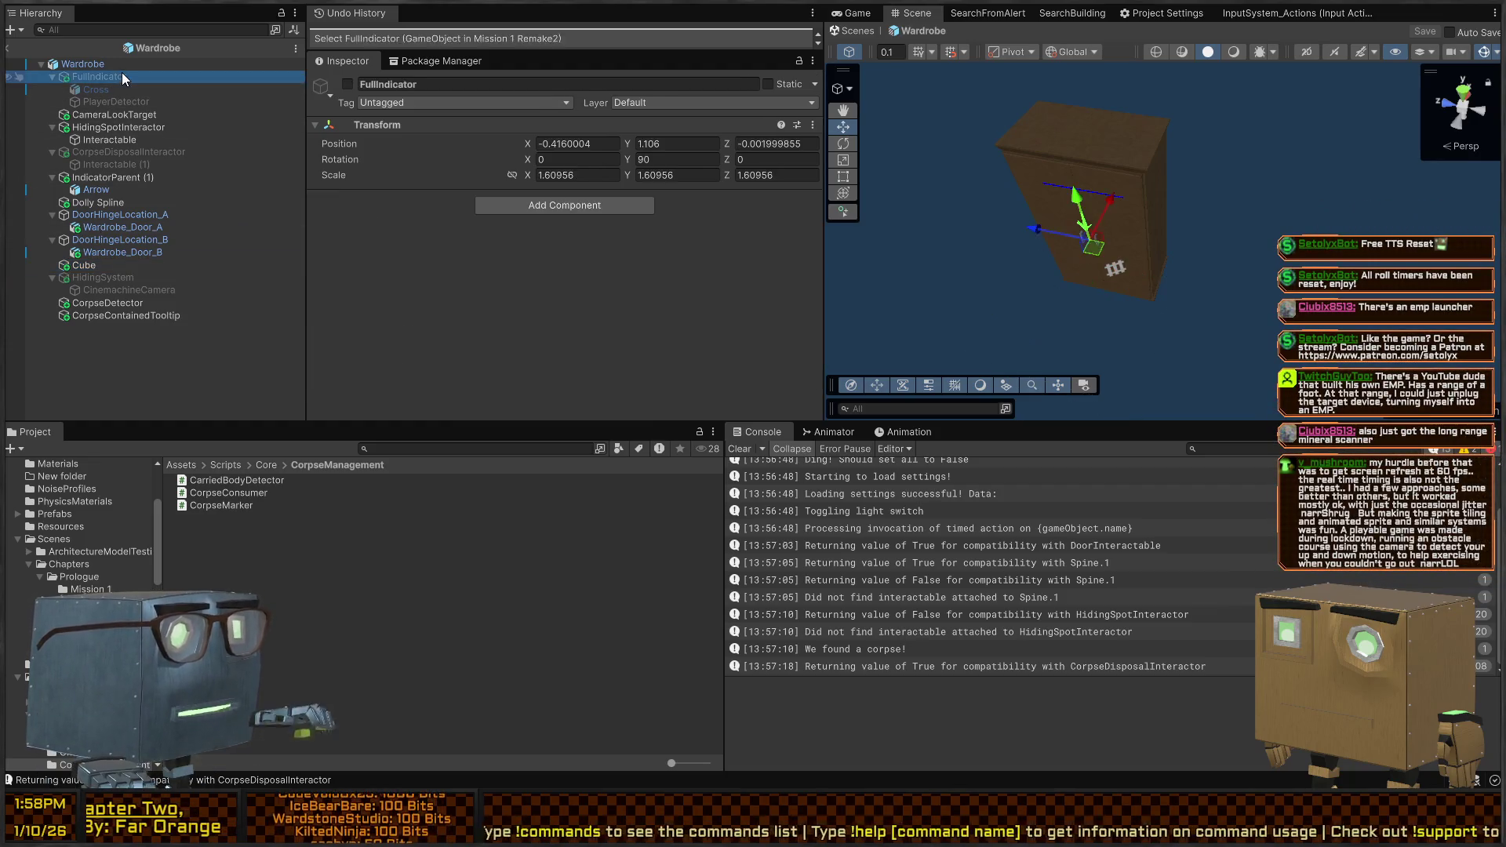
key("ctrl+v")
left_click_drag(102, 87, 103, 89)
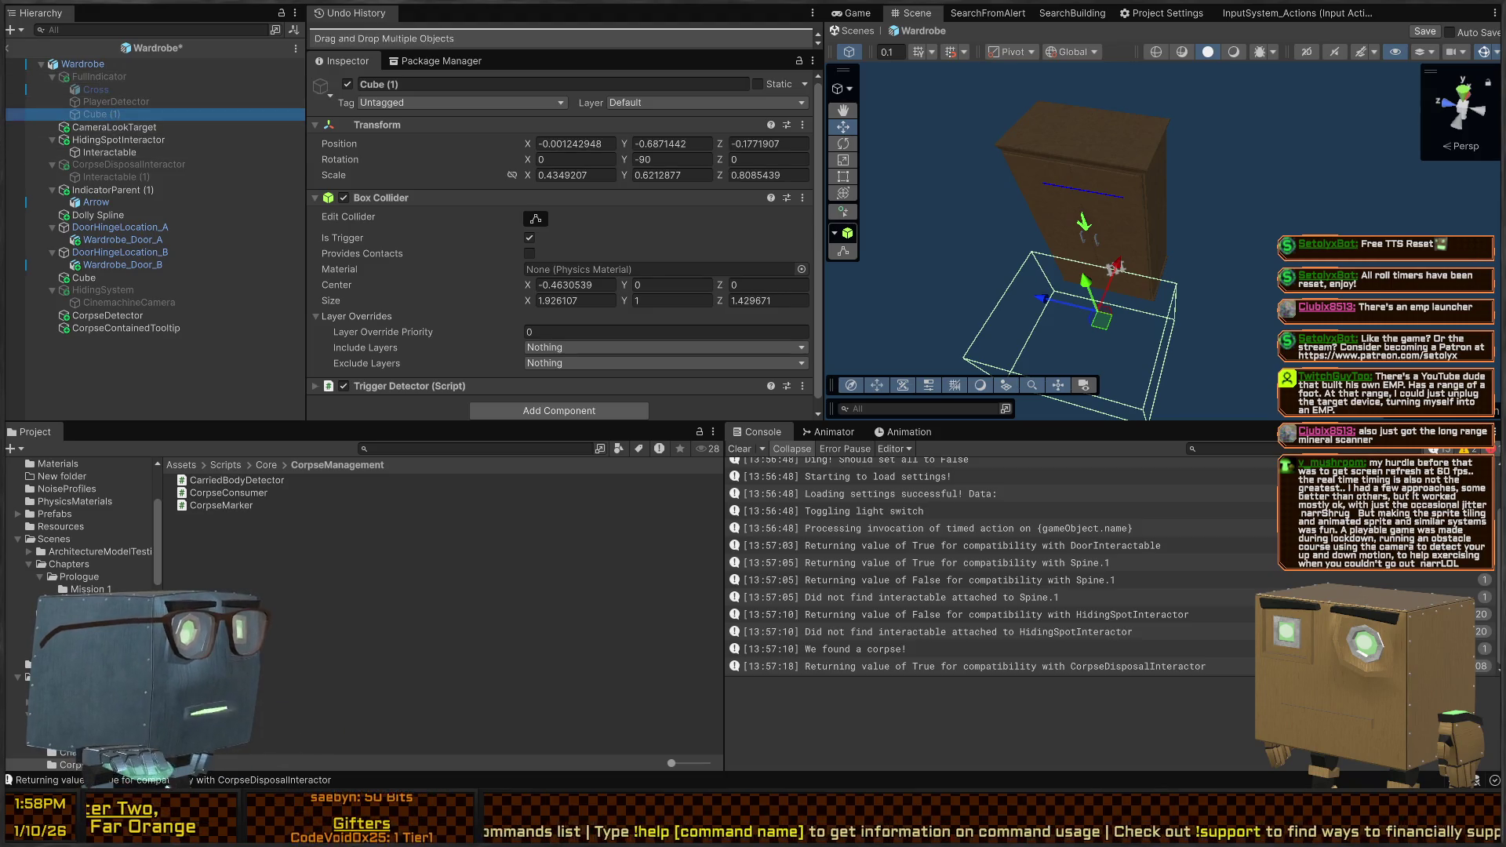
left_click(50, 743)
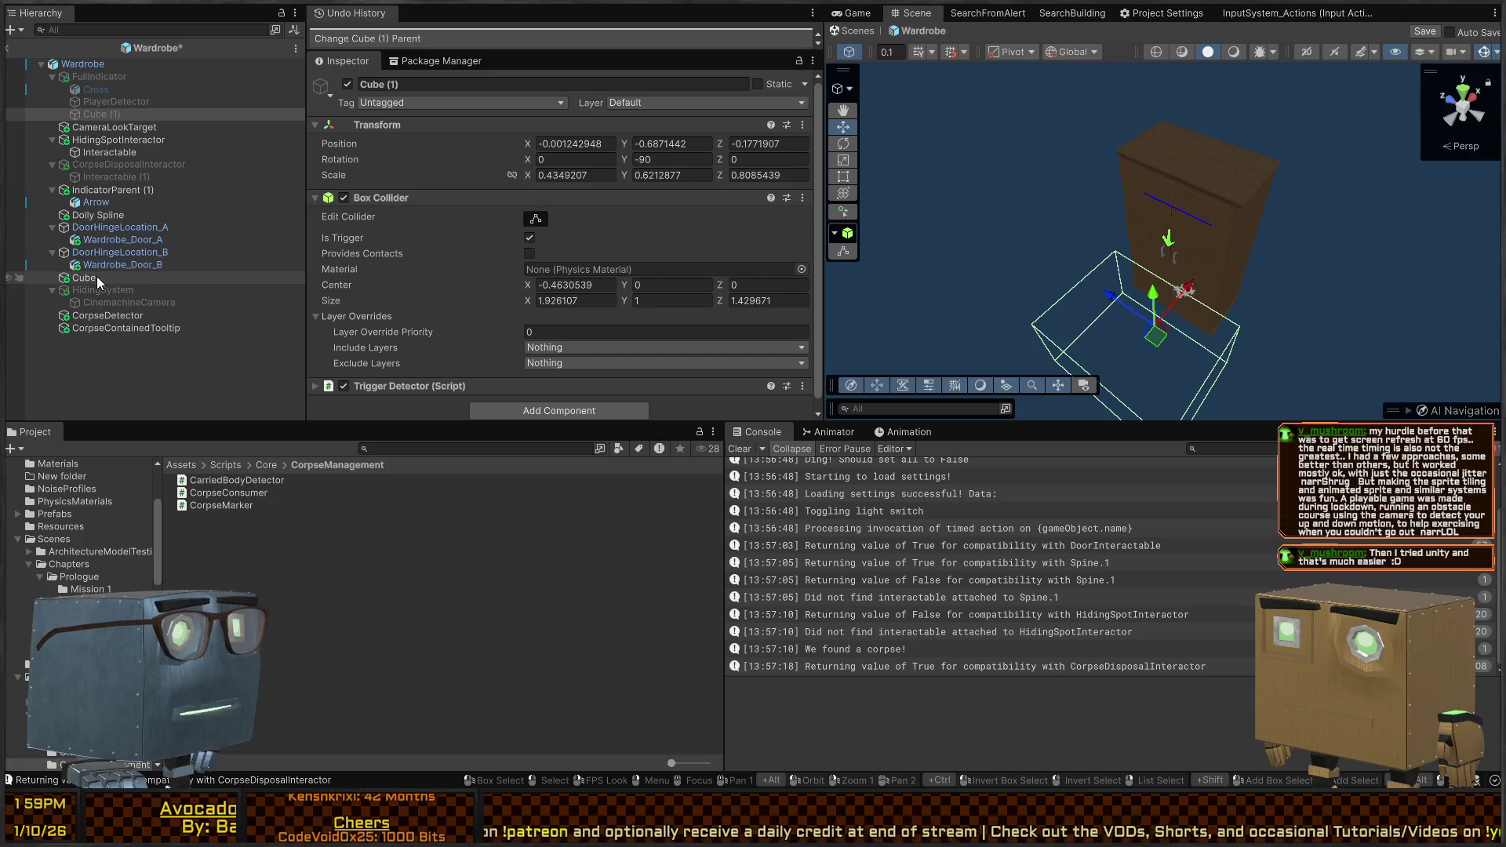
Drag the trigger Cube under HidingSpotInteractor, placing it just below Interactable
left_click_drag(96, 276, 110, 148)
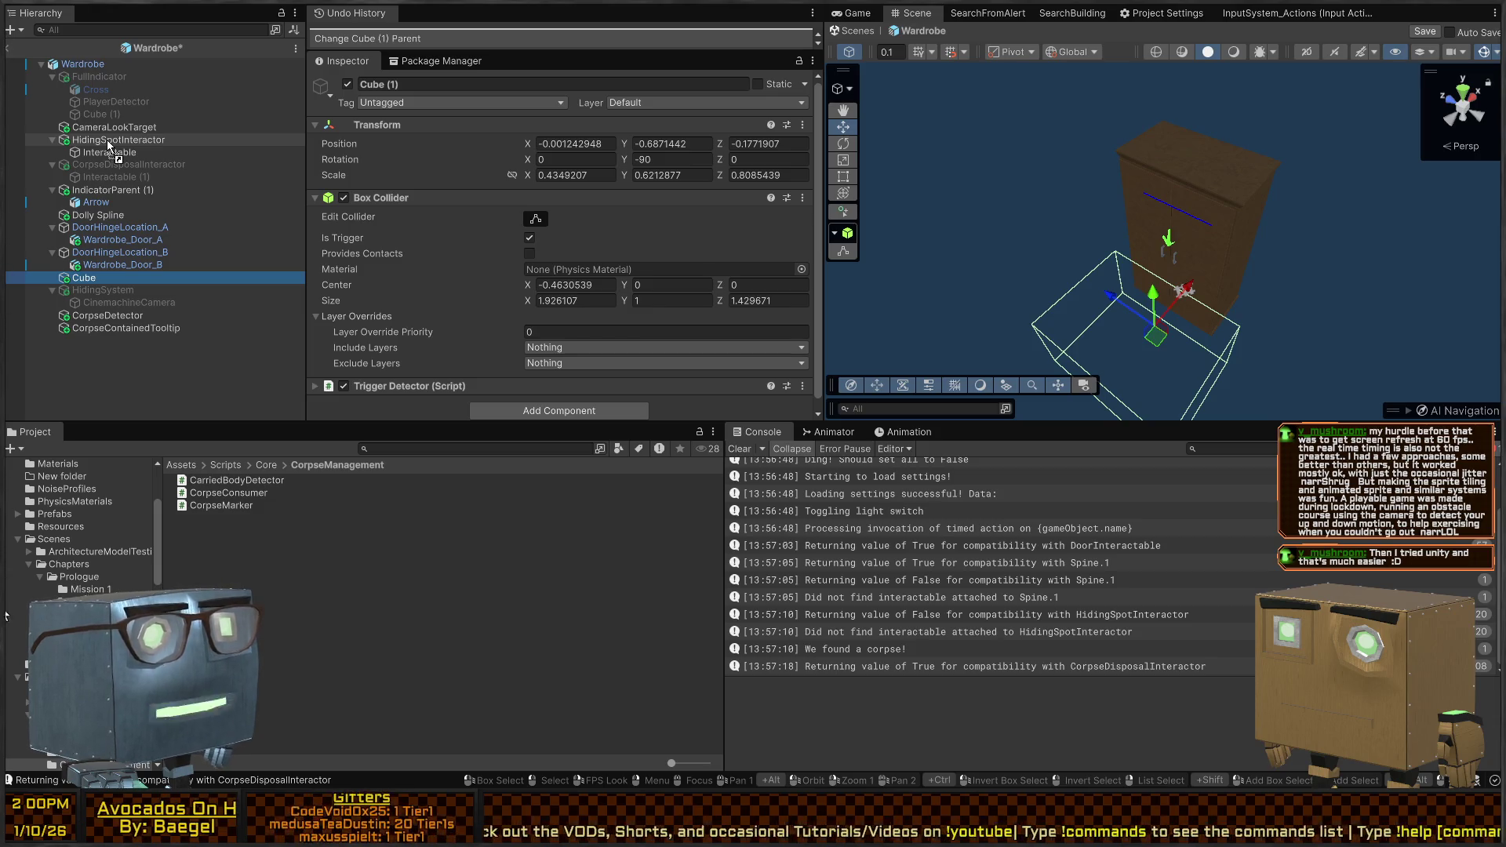
left_click_drag(109, 148, 104, 149)
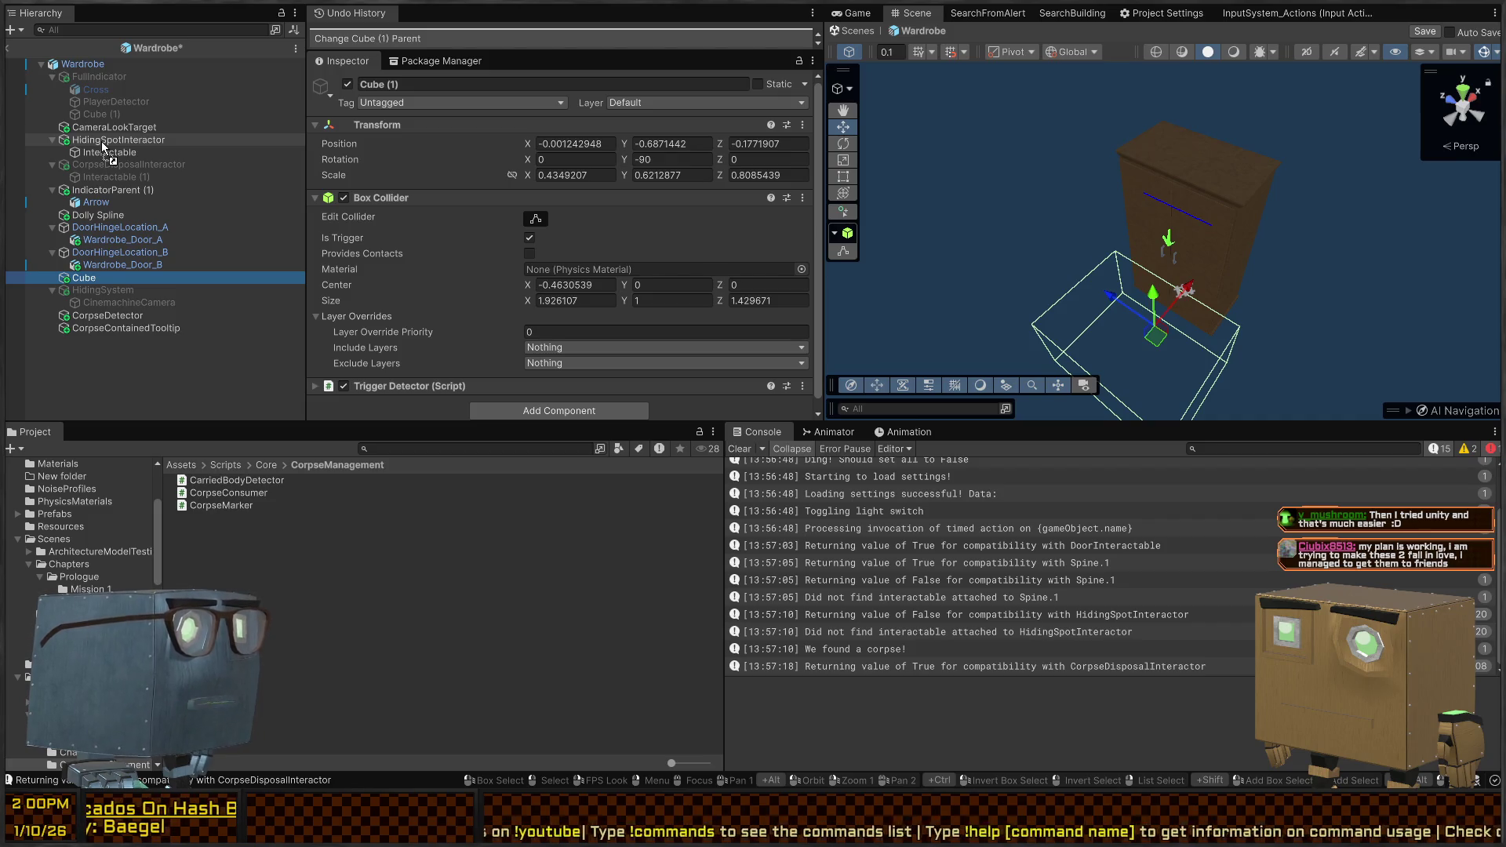
left_click_drag(102, 146, 105, 149)
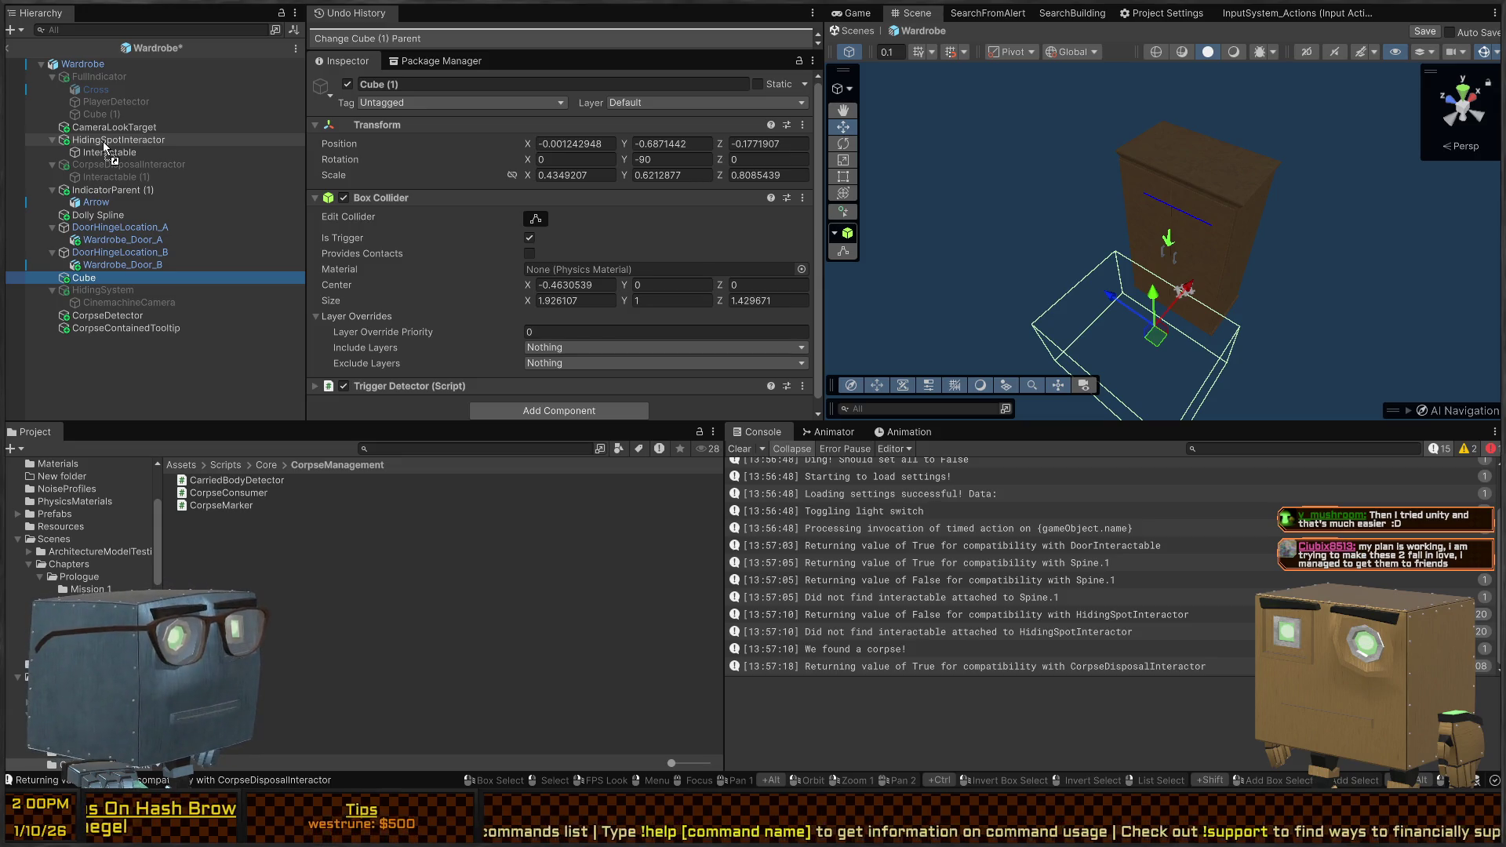
left_click_drag(105, 149, 105, 154)
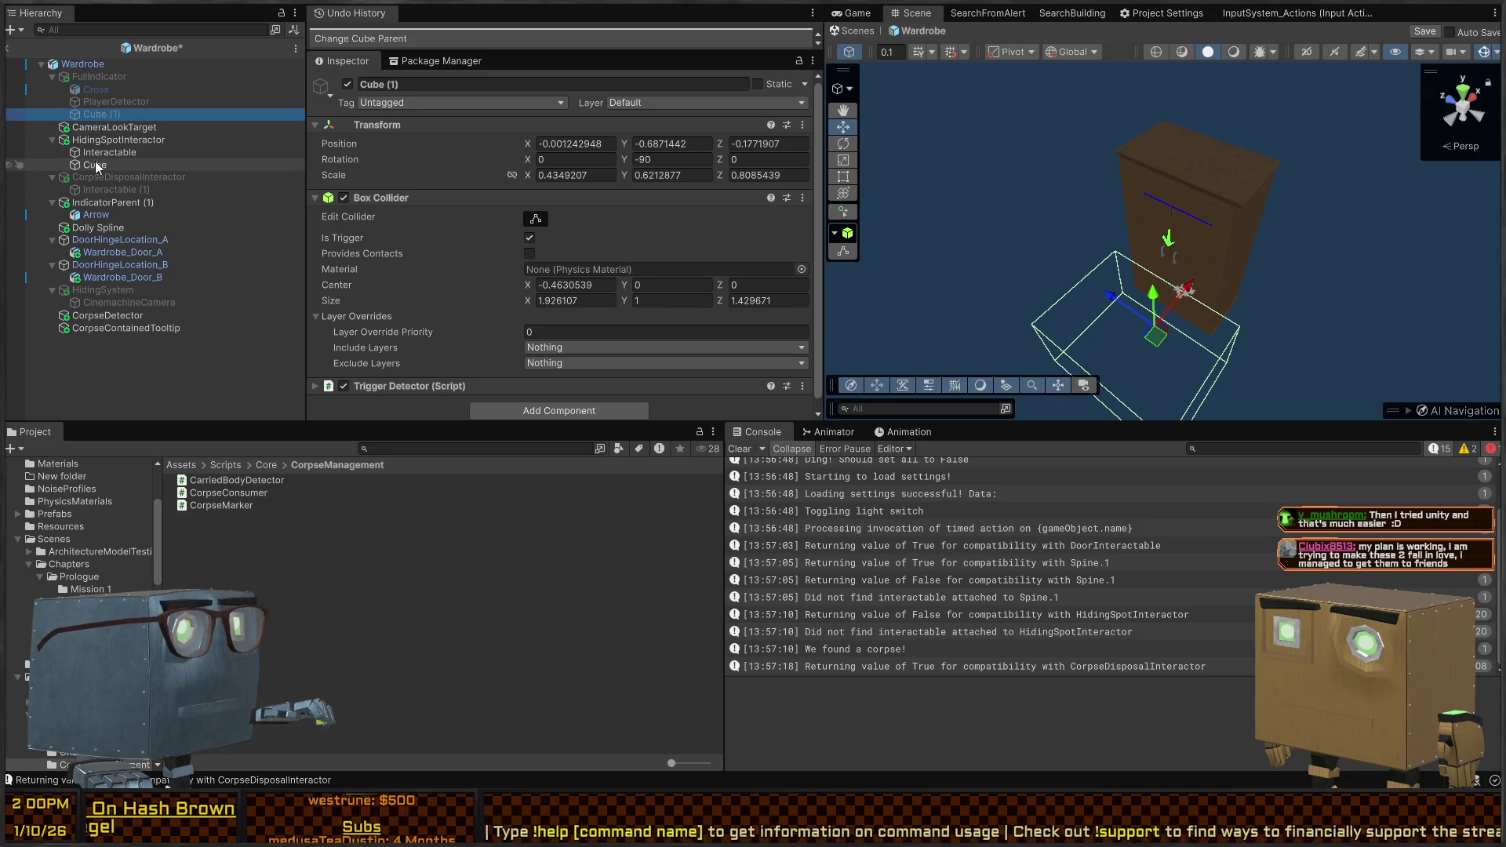
Inspect the moved Cube and HidingSpotInteractor, confirming Interactable Range points to Cube (Trigger Detector)
left_click(92, 142)
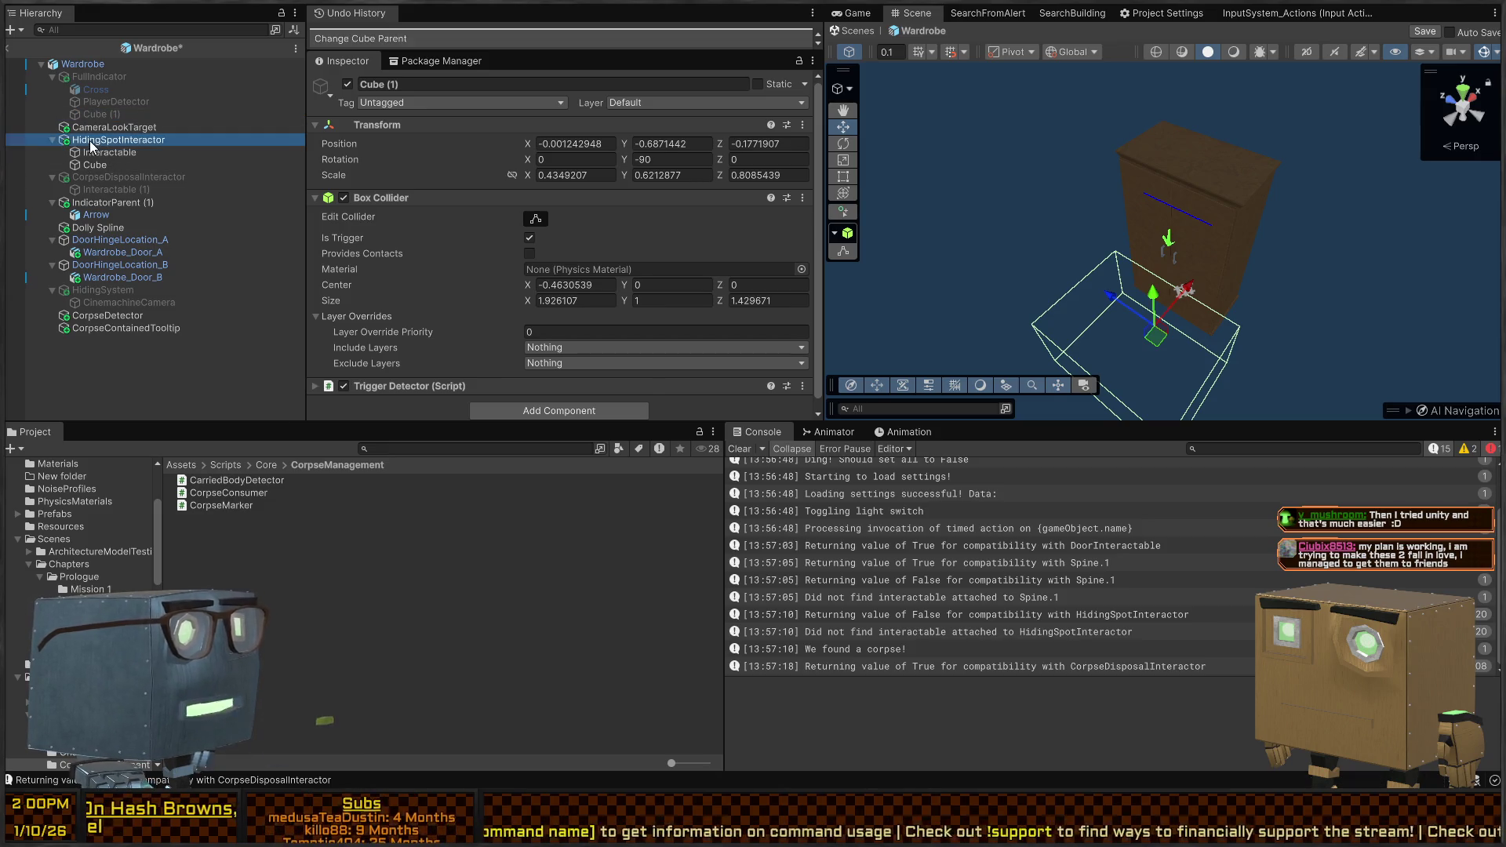
left_click(88, 164)
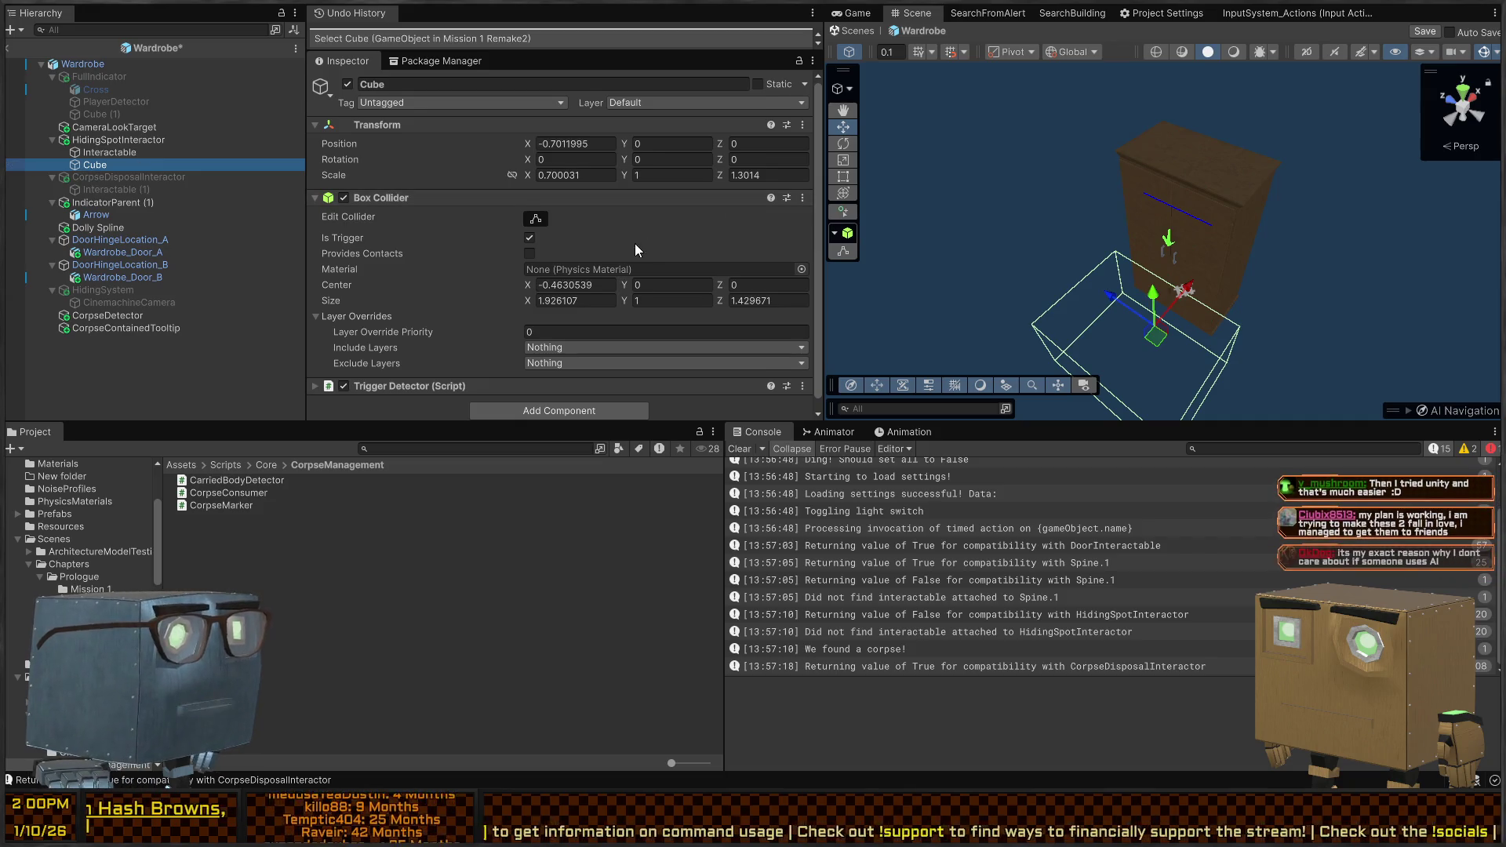
scroll(634, 250, "down", 1)
left_click(418, 382)
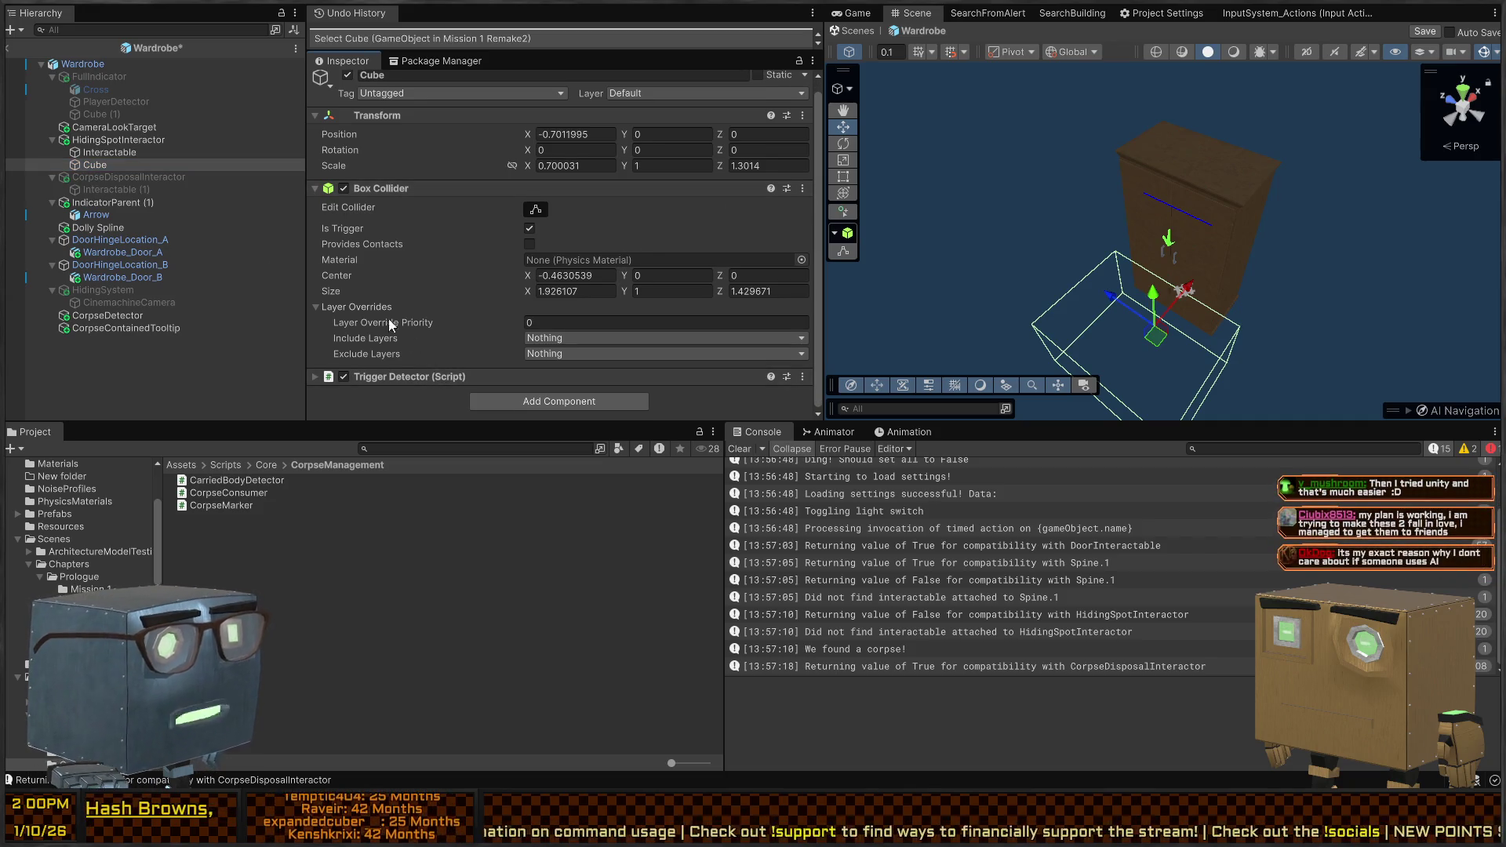
left_click(102, 141)
scroll(464, 229, "down", 3)
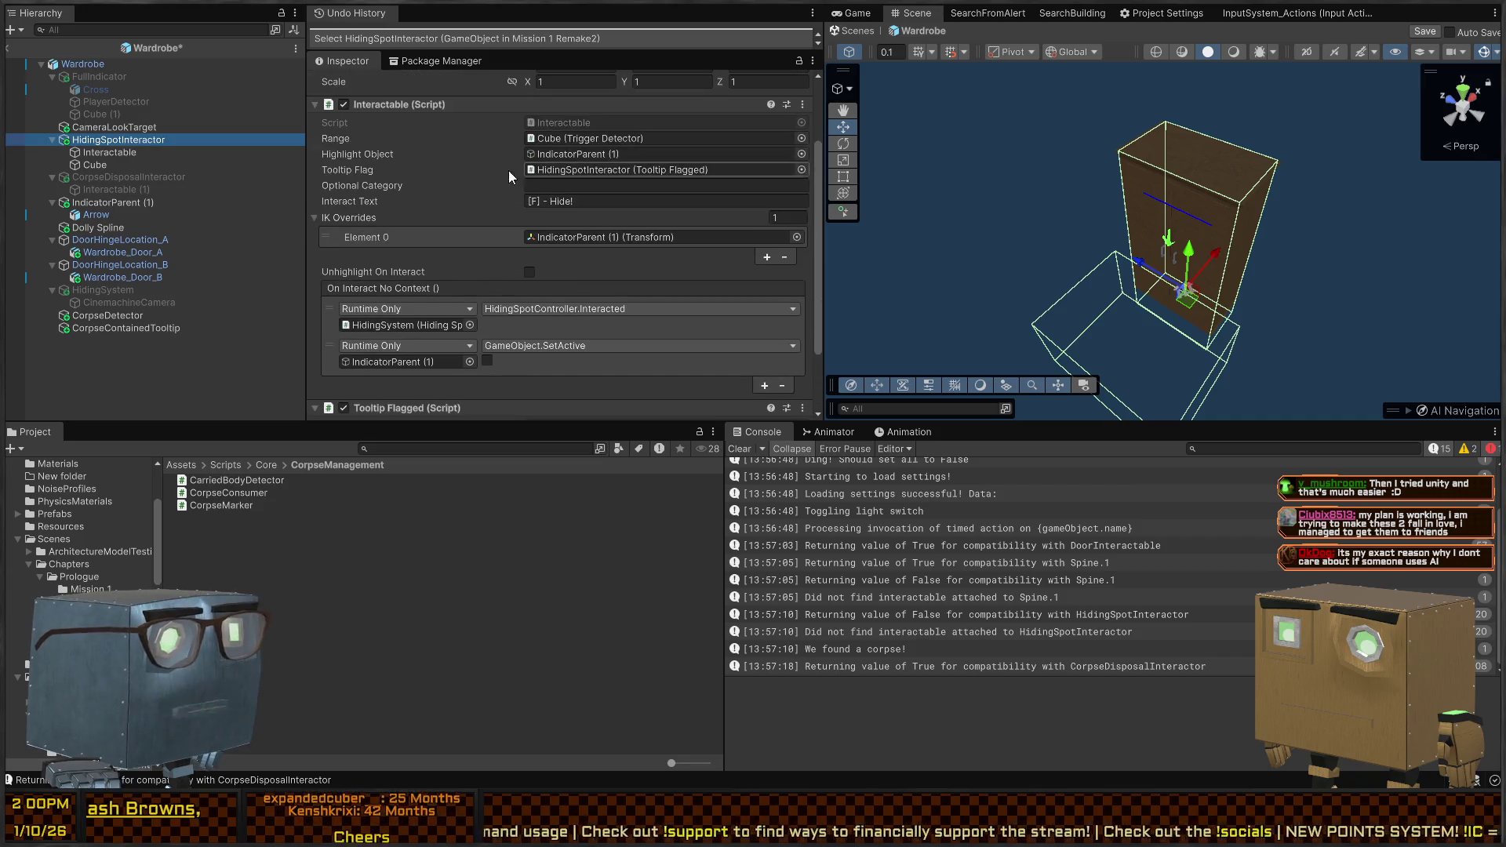
Review the wardrobe's FullIndicator, Cross, PlayerDetector and Cube (1), briefly expanding PlayerDetector's trigger events
left_click(592, 142)
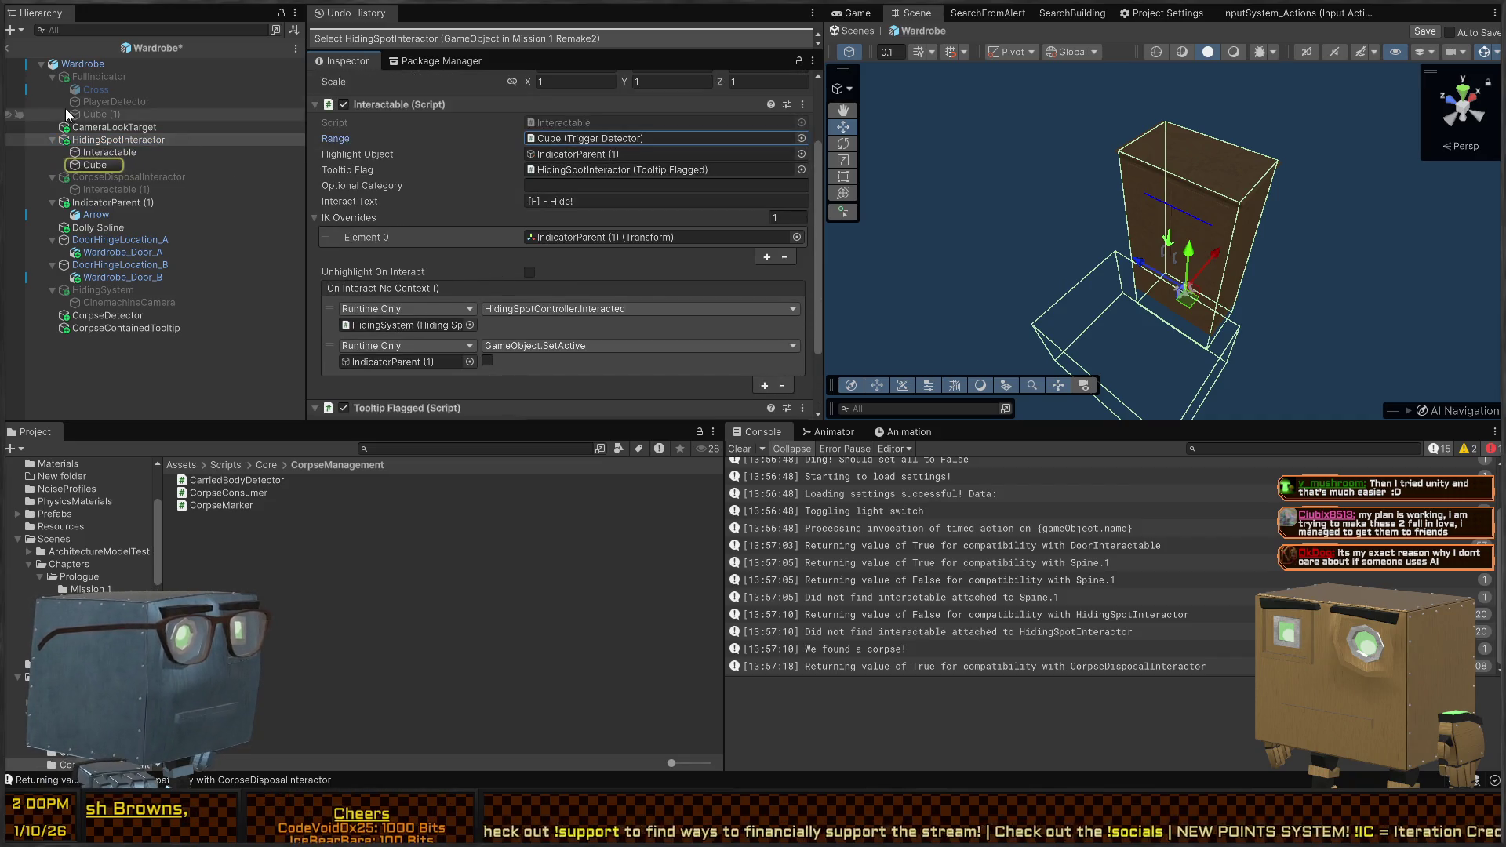
left_click(92, 75)
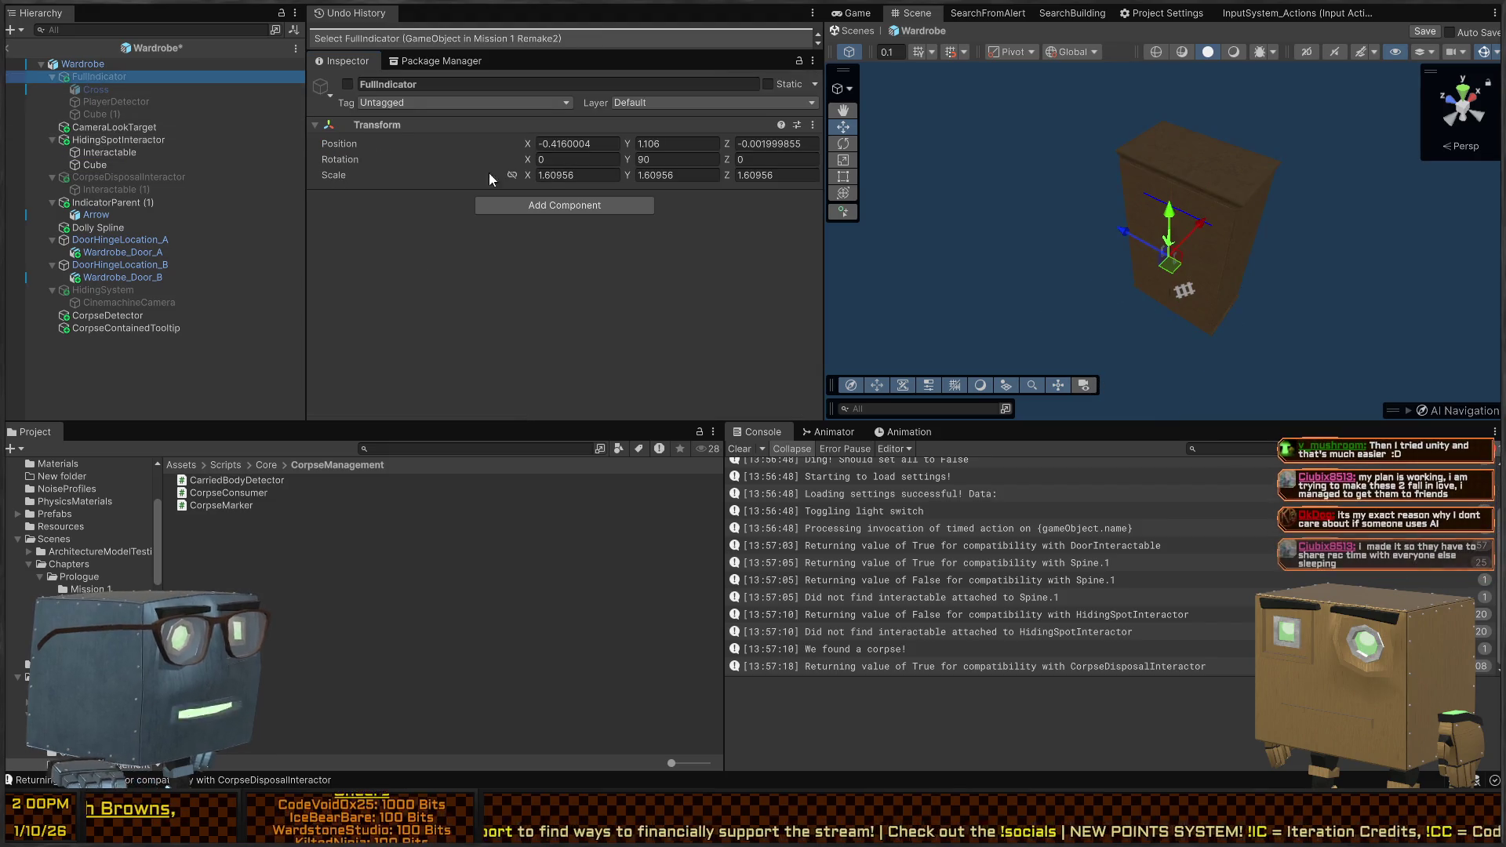
left_click(105, 92)
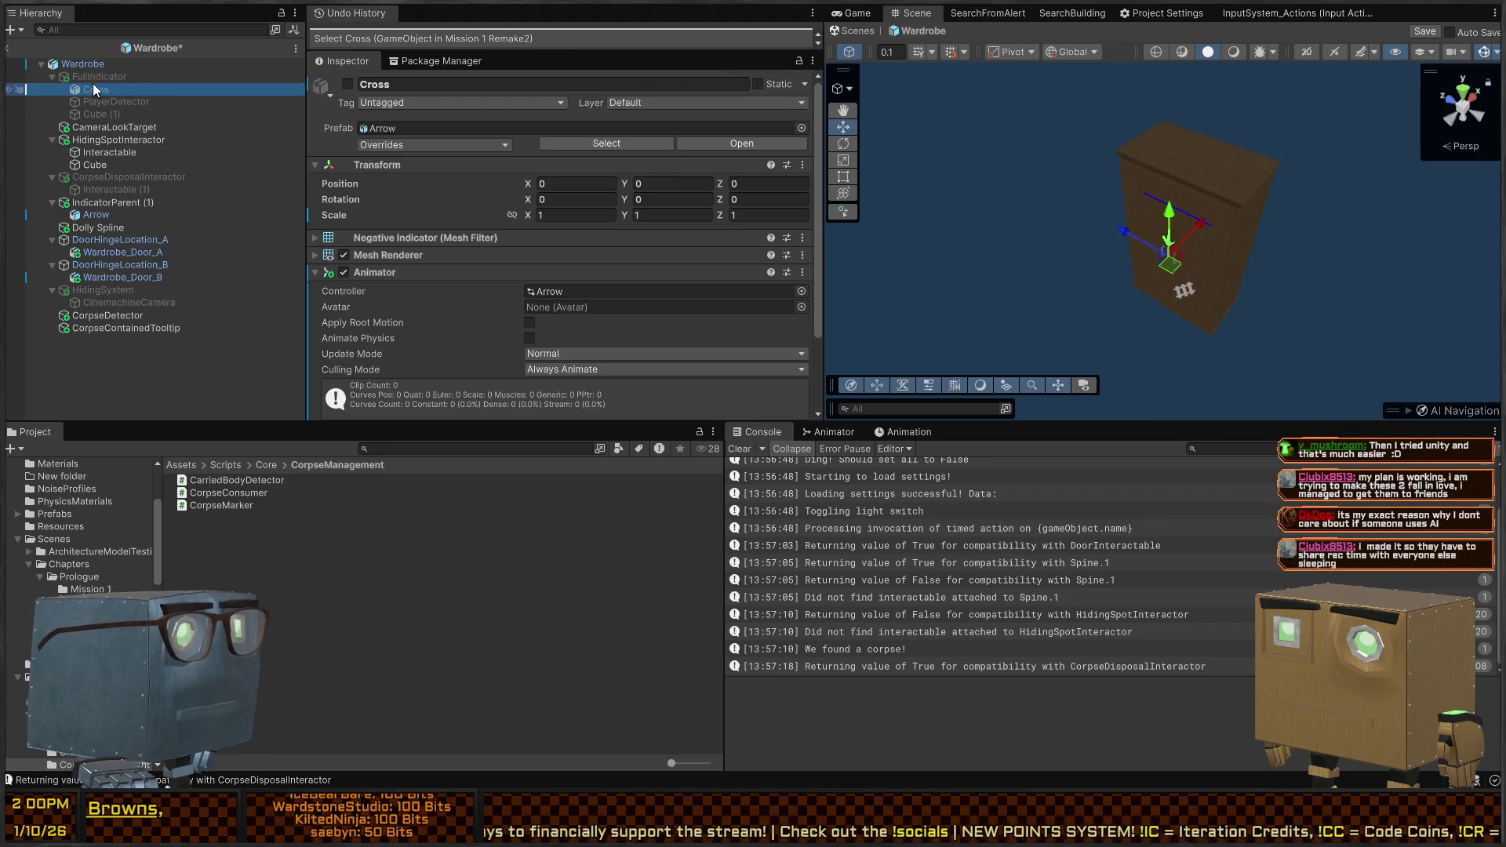
left_click(102, 101)
left_click(106, 115)
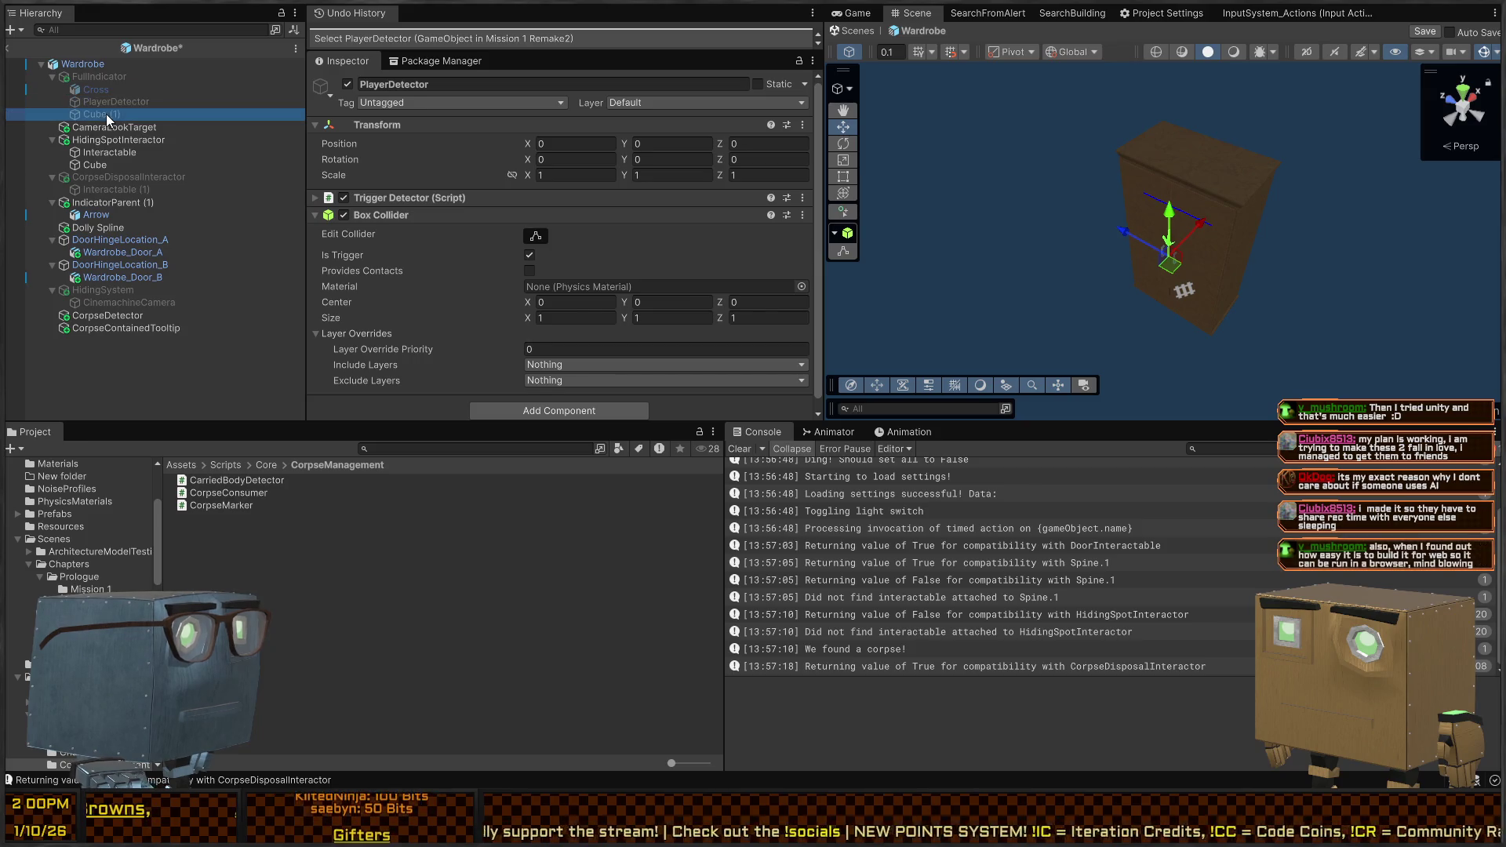
left_click(114, 102)
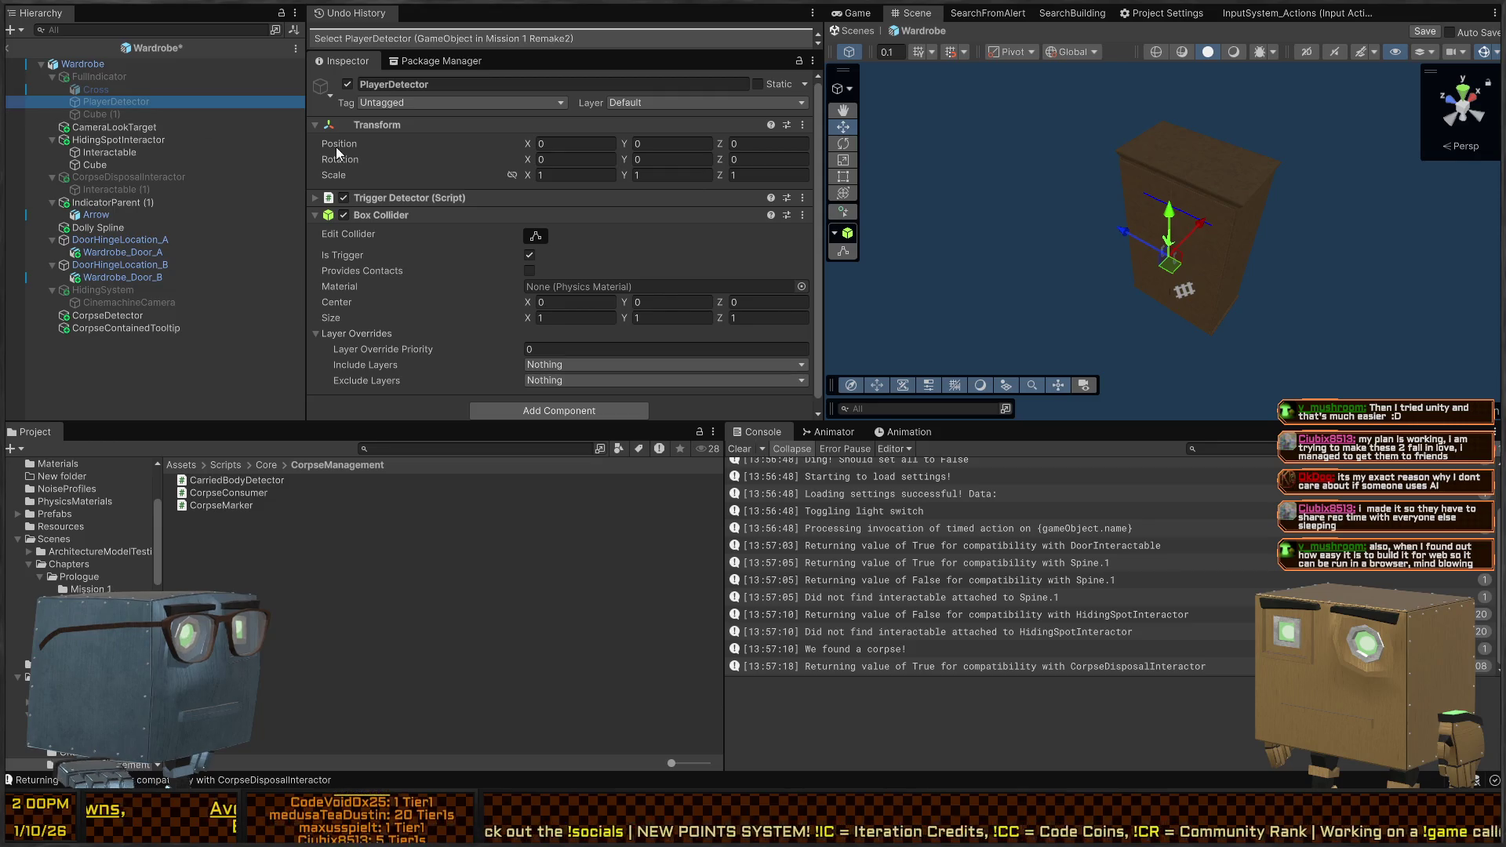
left_click(411, 197)
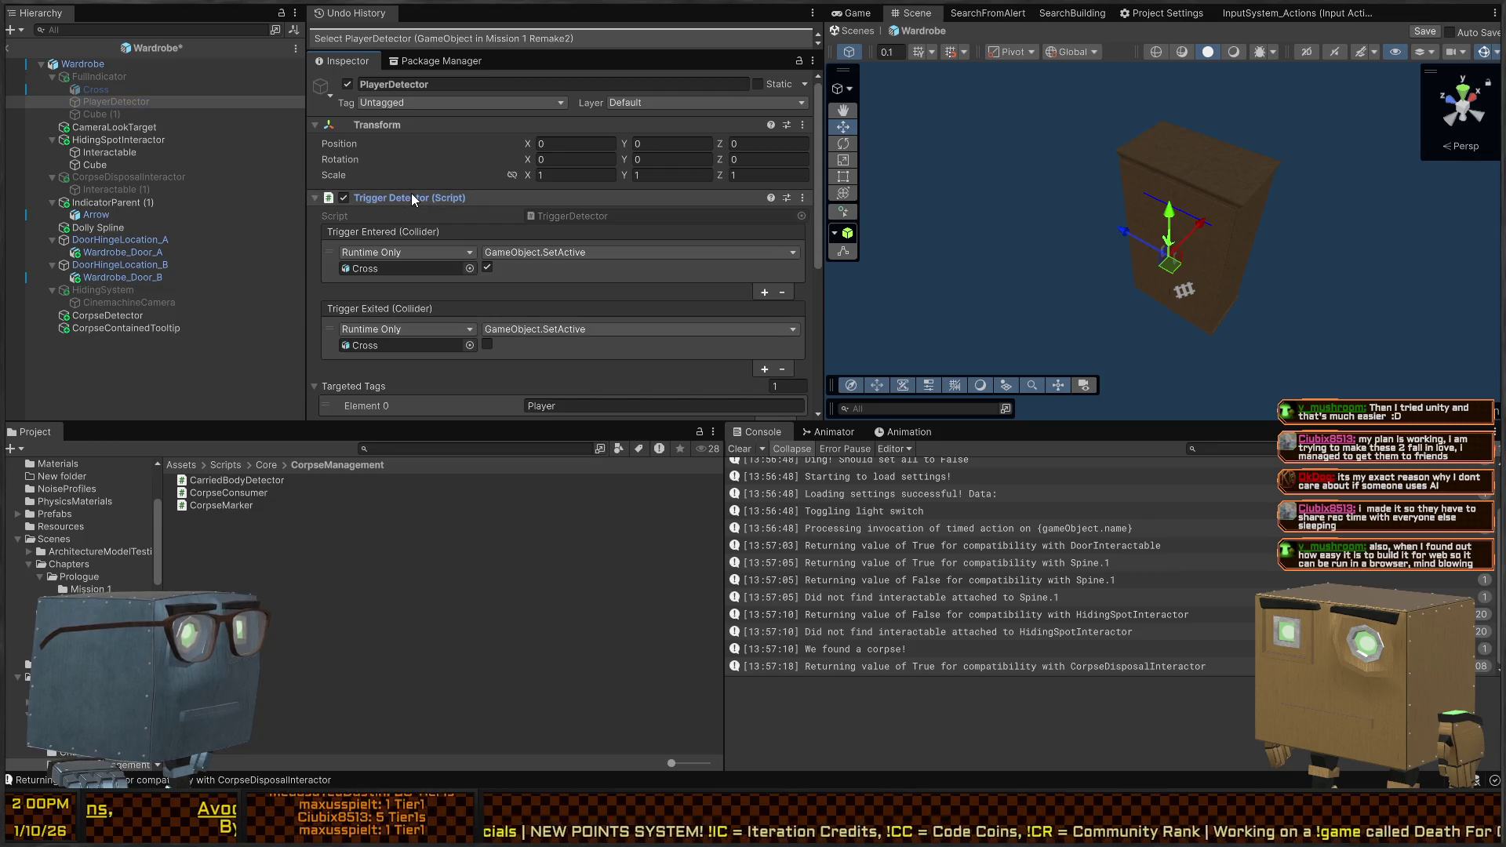
left_click(411, 198)
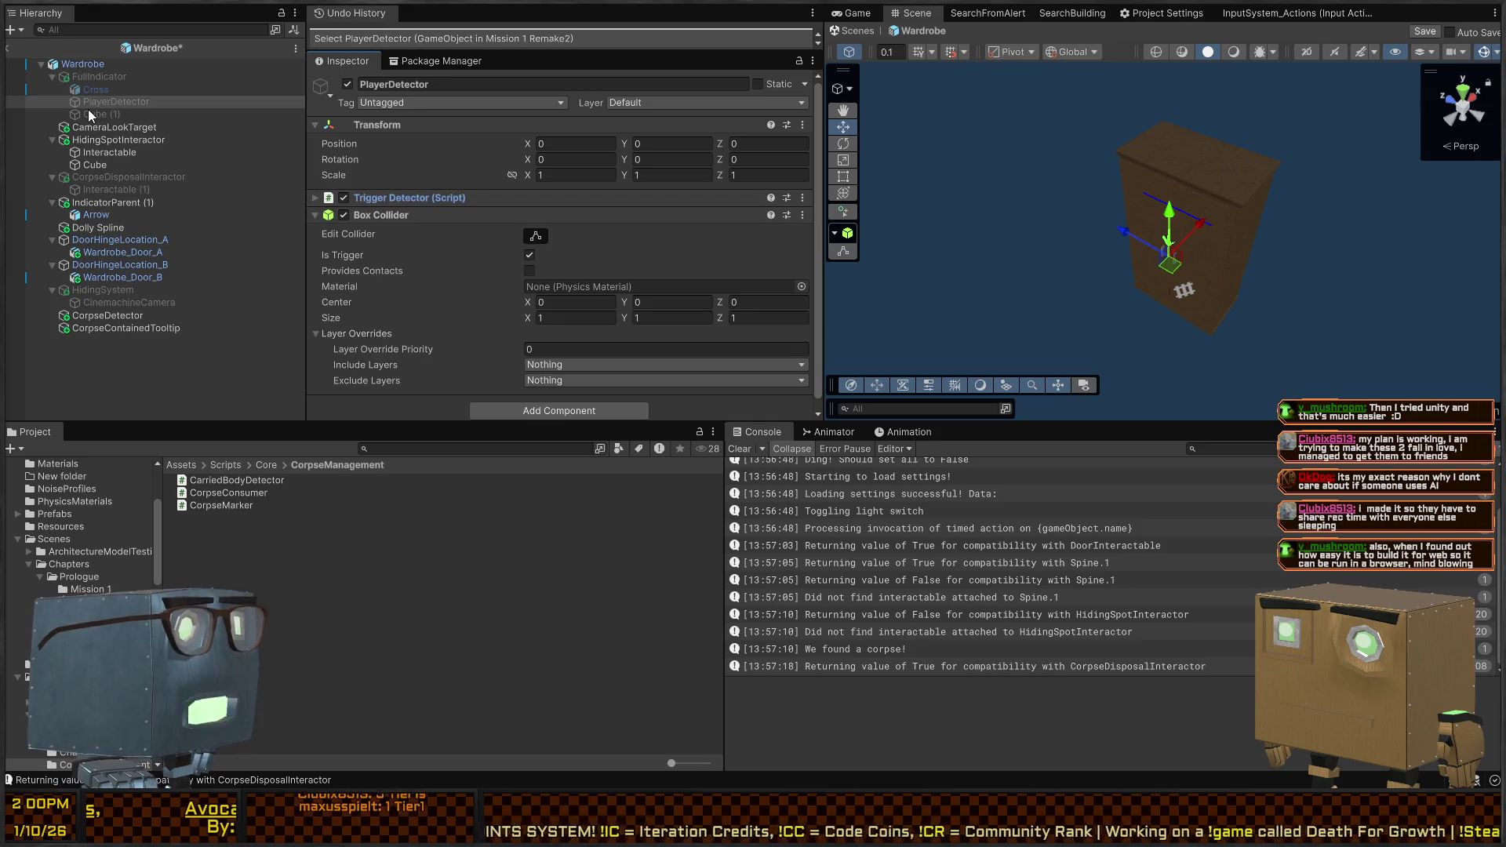
Reparent Cube (1) under CorpseDisposalInteractor, save the Wardrobe prefab and return to the scene
mouse_move(89, 115)
left_mouse_down()
mouse_move(106, 161)
mouse_move(76, 191)
mouse_move(635, 232)
left_mouse_up()
left_click(112, 164)
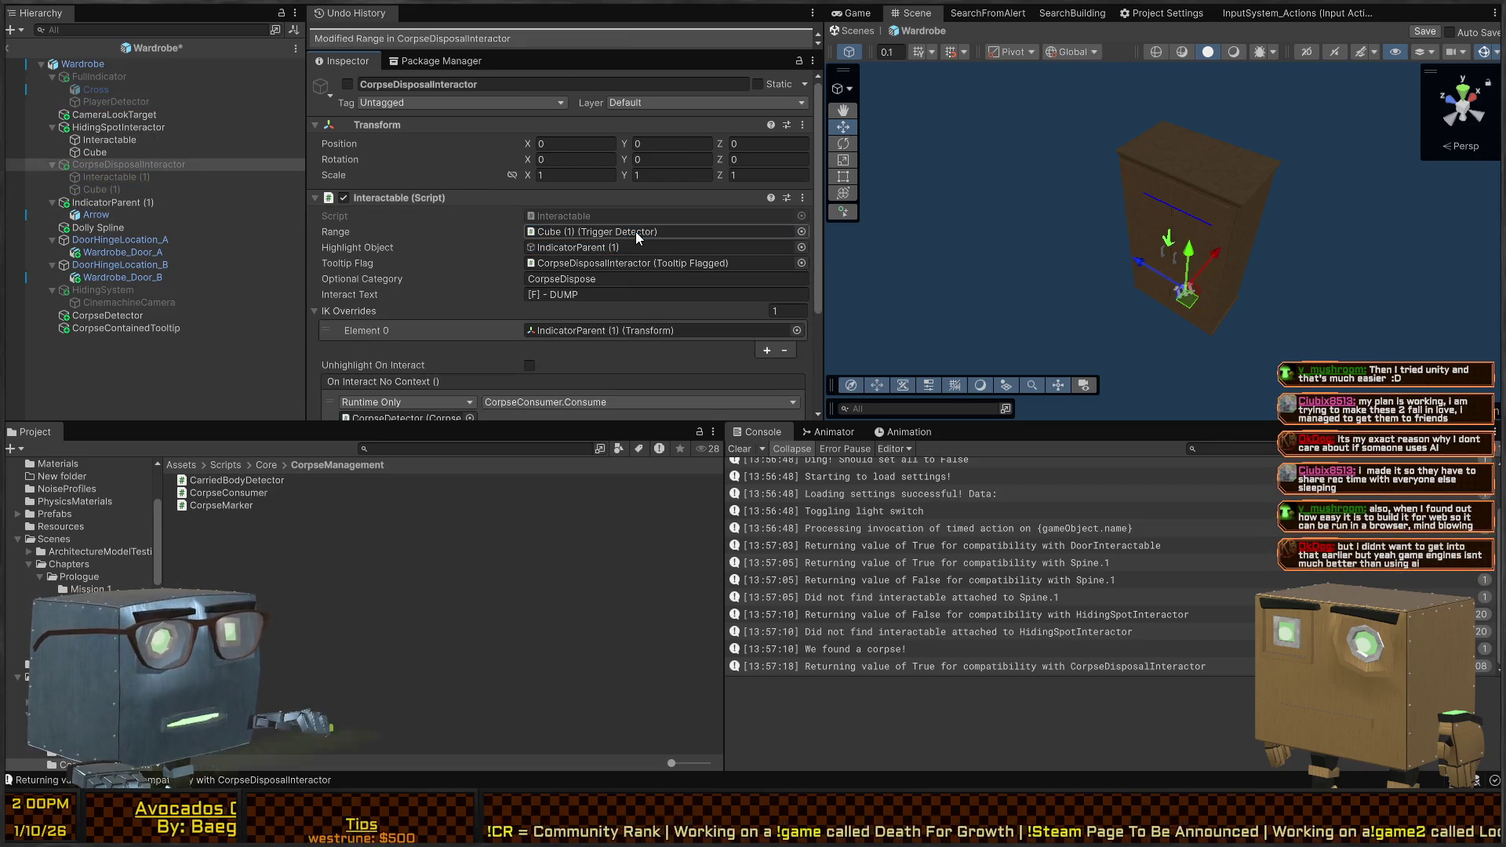
key("ctrl+s")
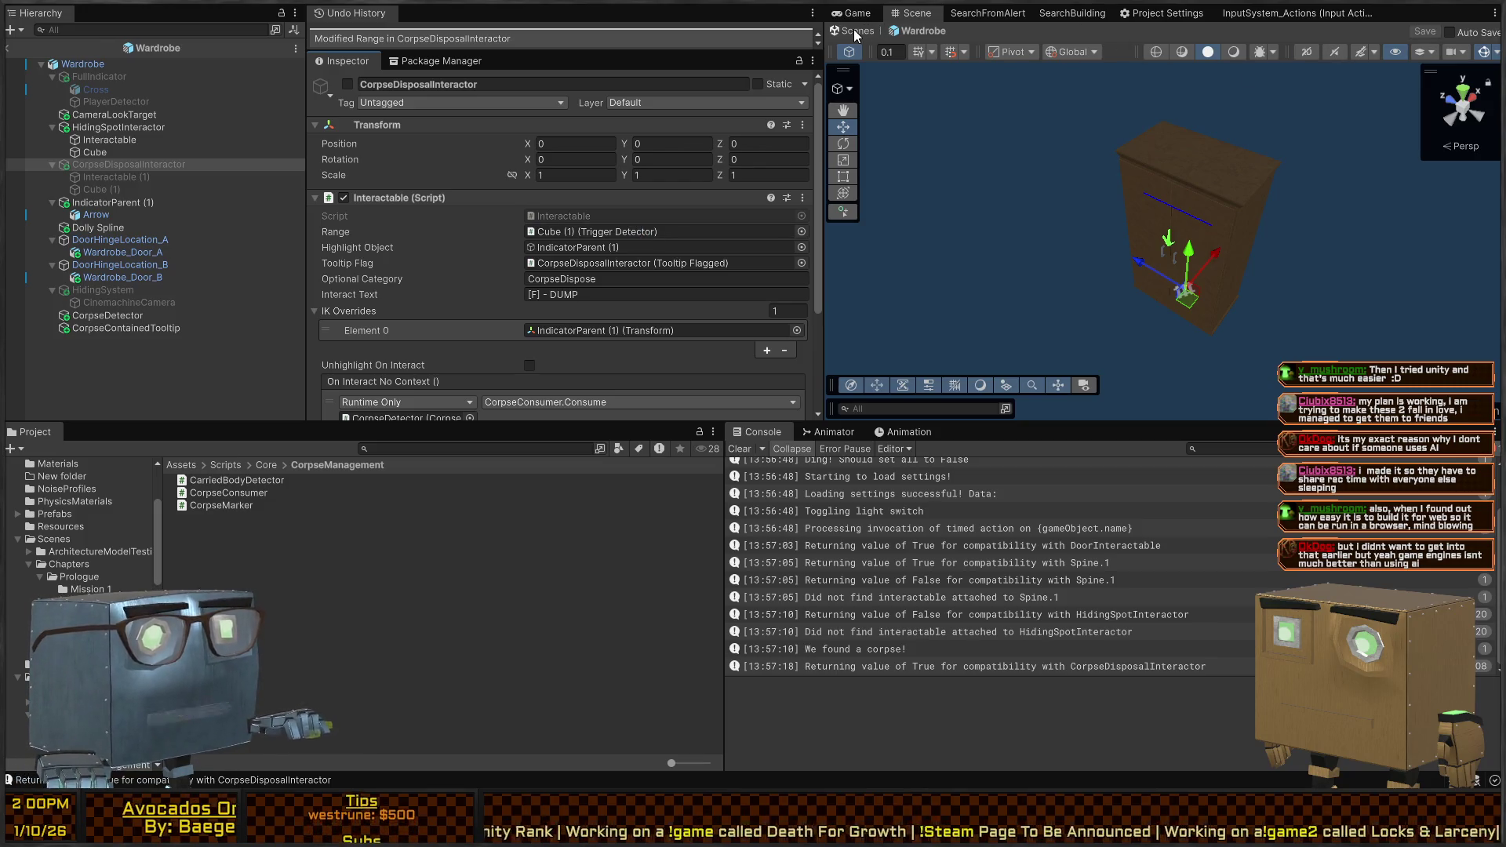
left_click(855, 31)
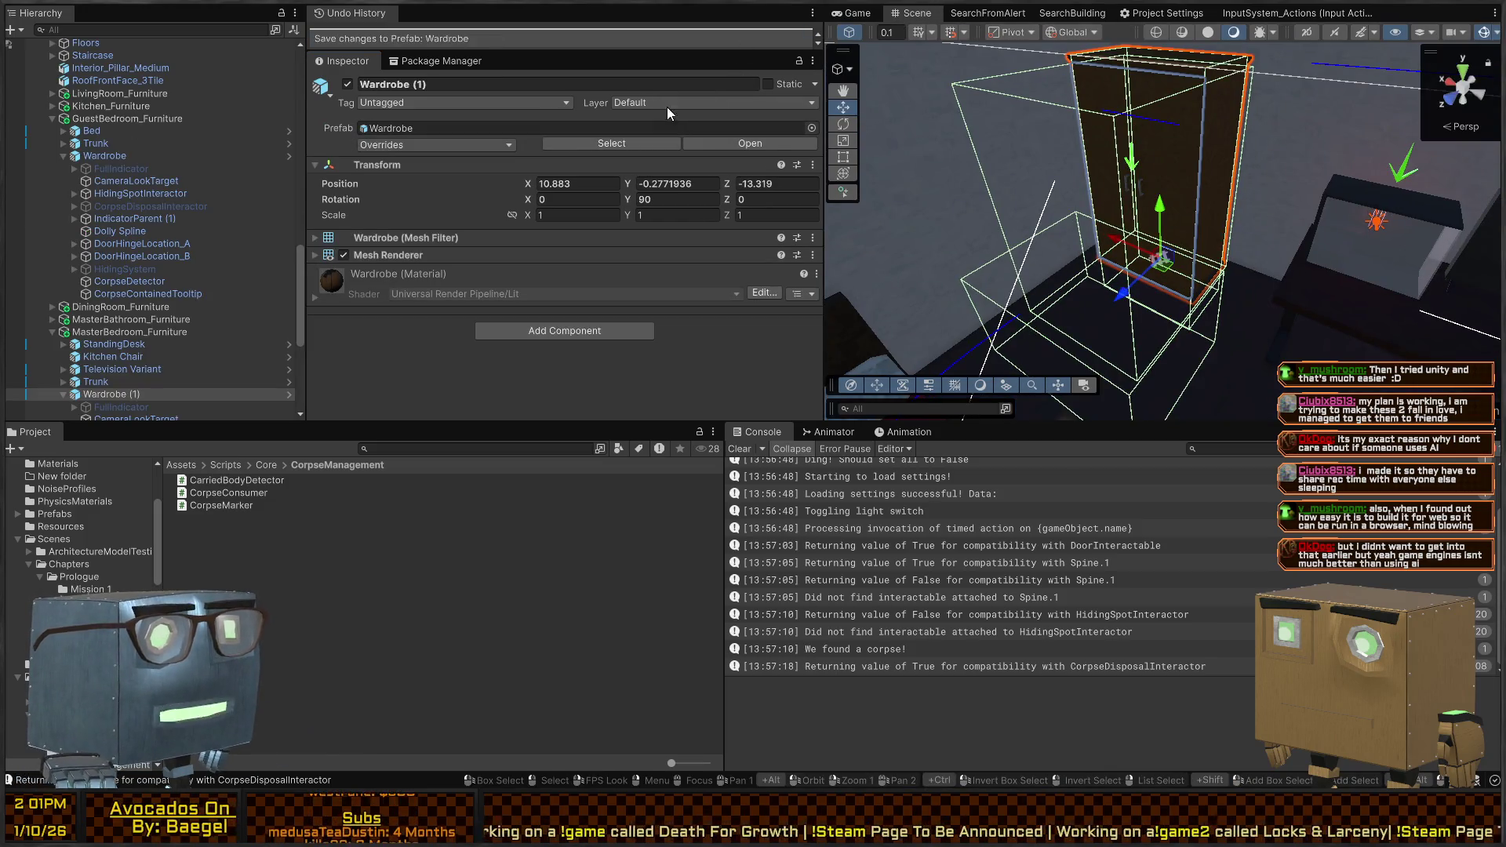
Playtest with the cutscene skipped, compare Scene and Game views, then stop play mode
key("ctrl+p")
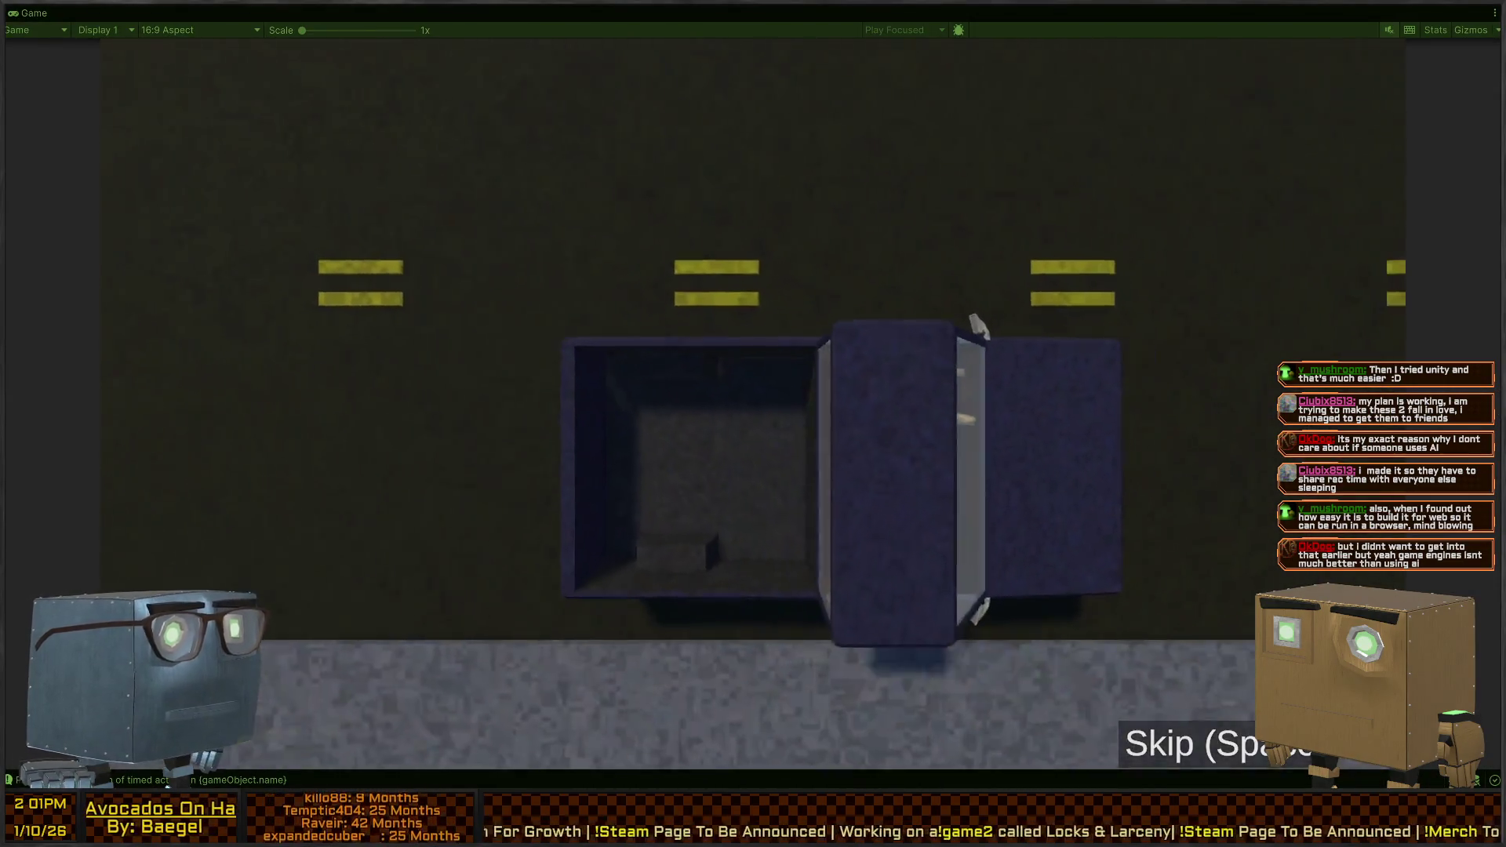
key("space")
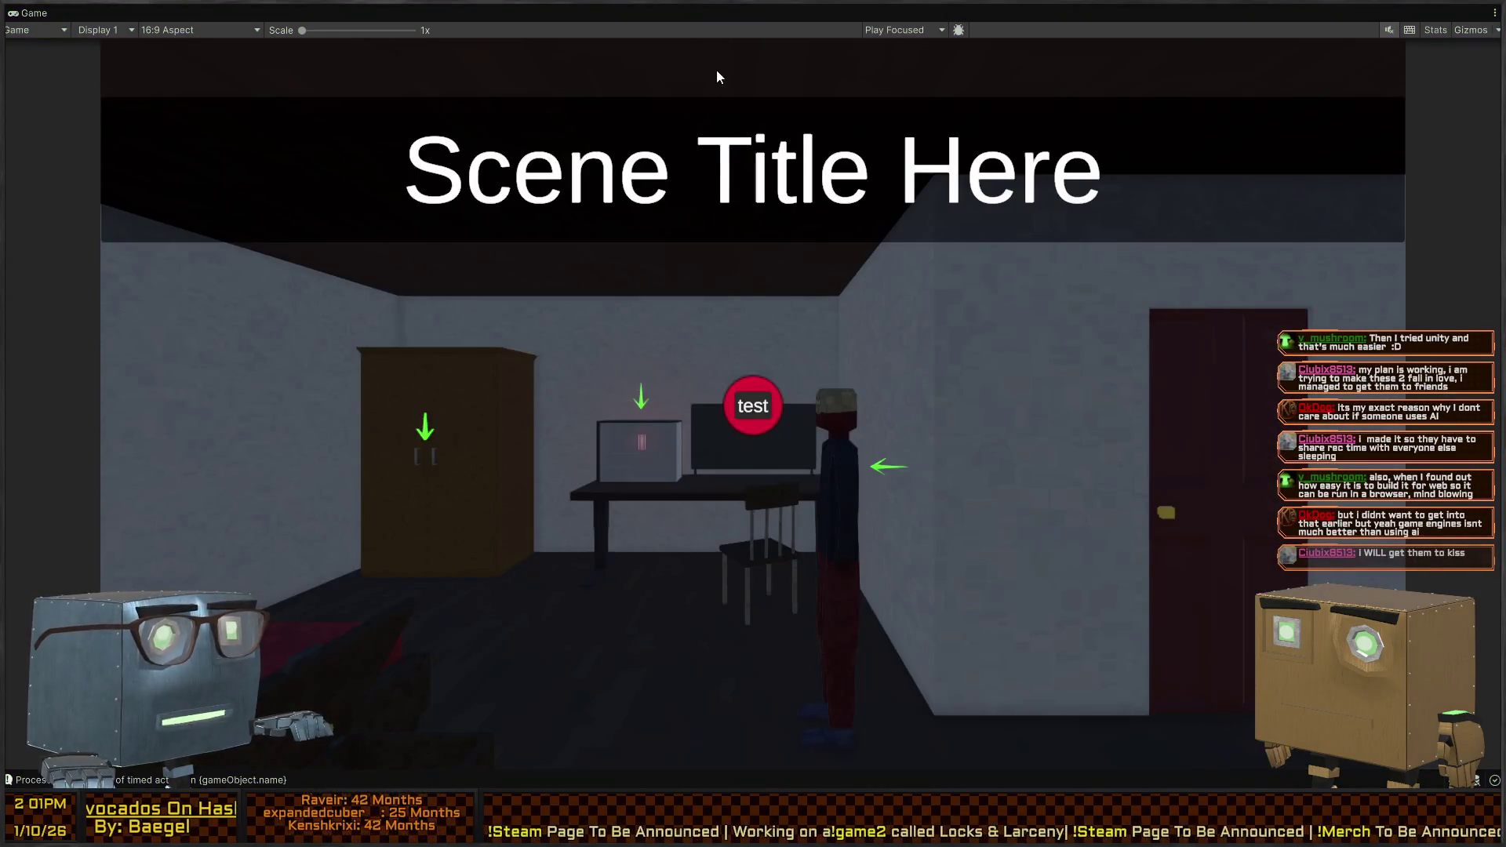
key("shift+space")
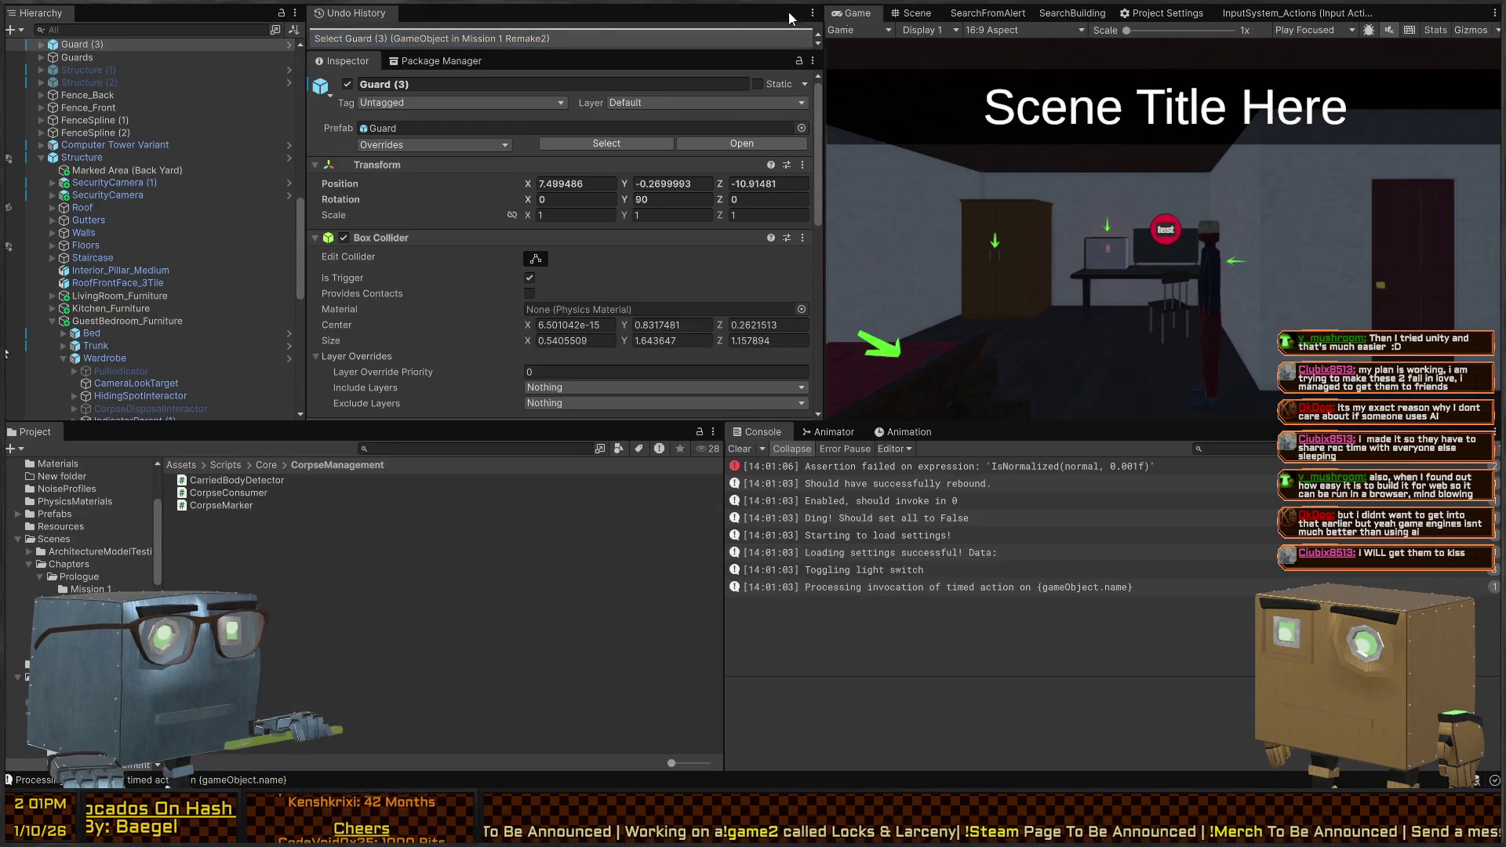
key("ctrl+1")
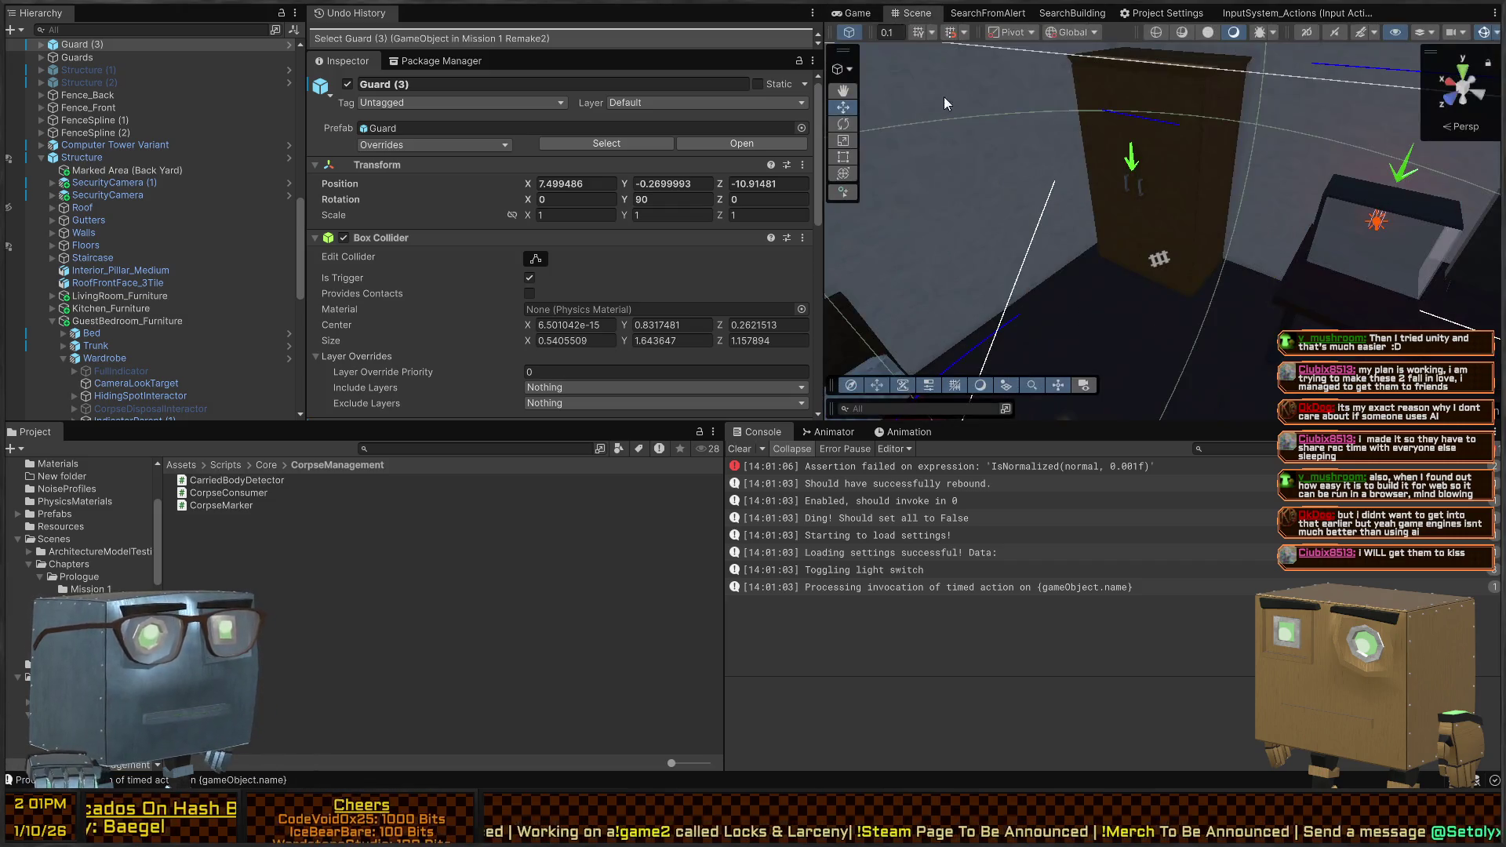
key("ctrl+2")
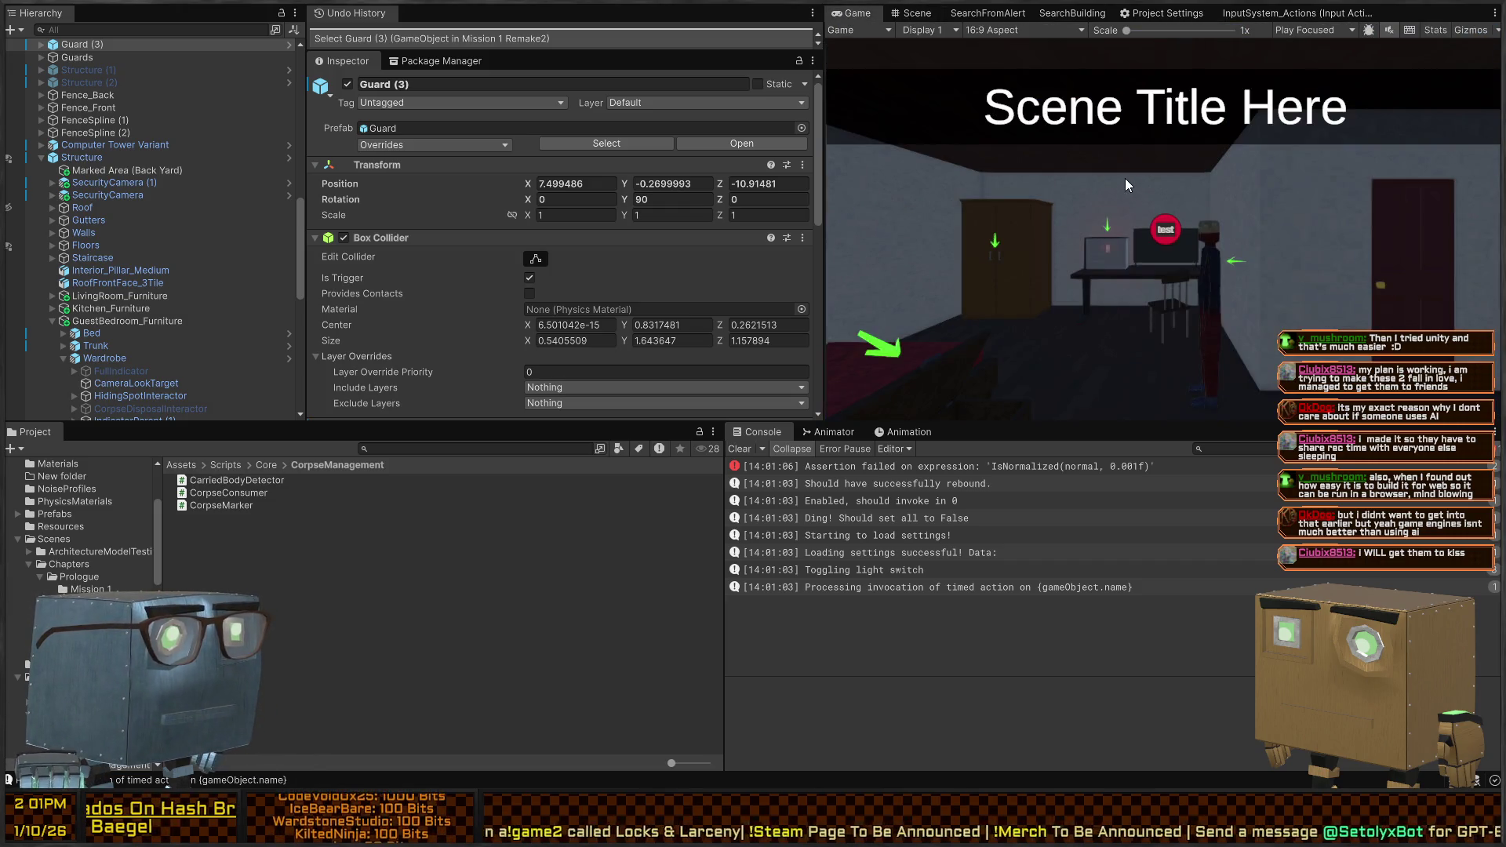
key("ctrl+p")
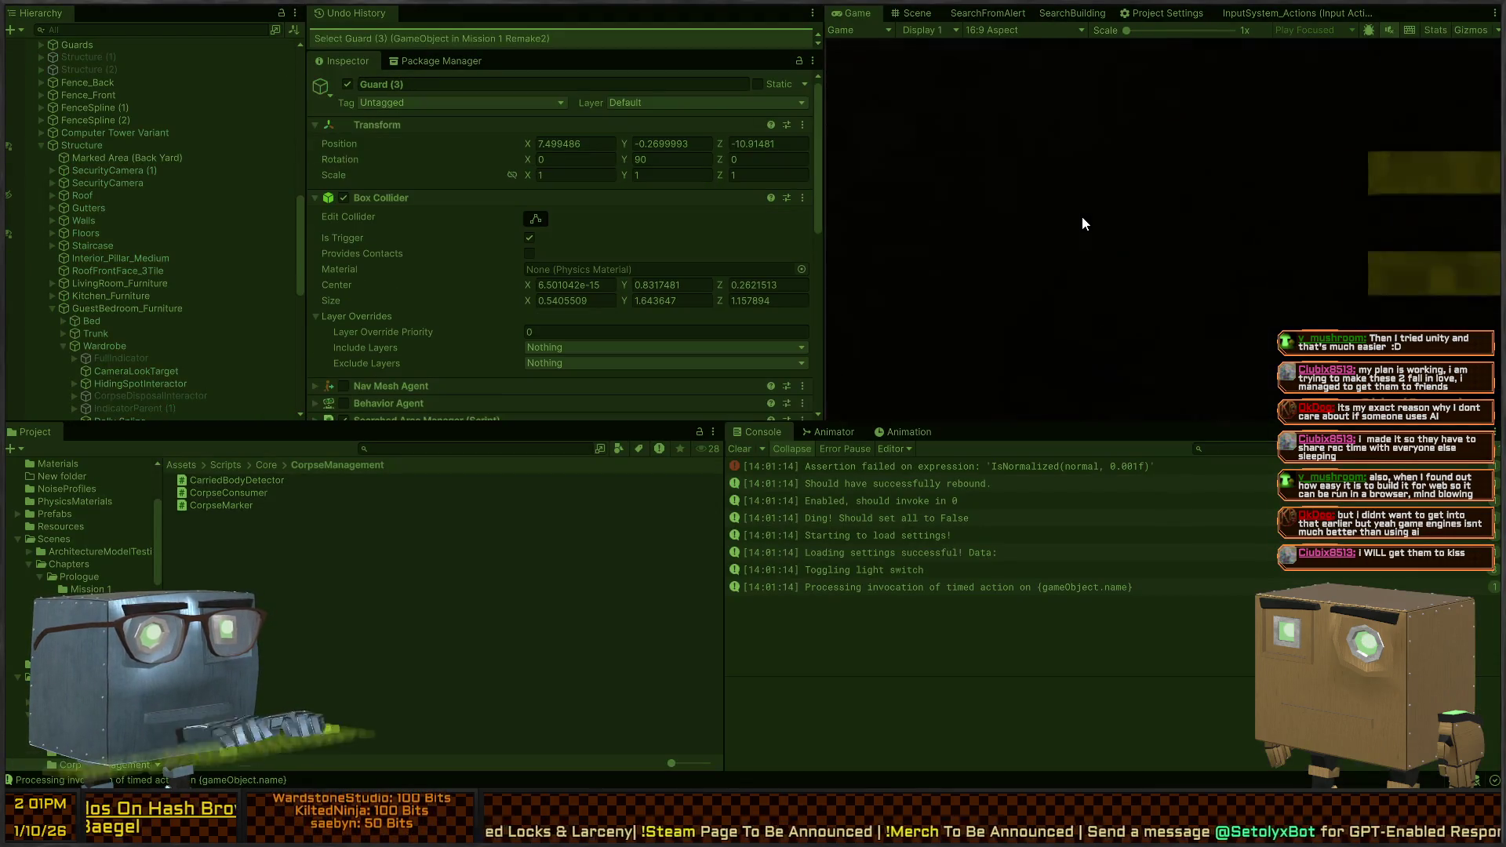
Play in the maximized Game view up to the wardrobe's DUMP prompt, then restore the editor layout
key("shift+space")
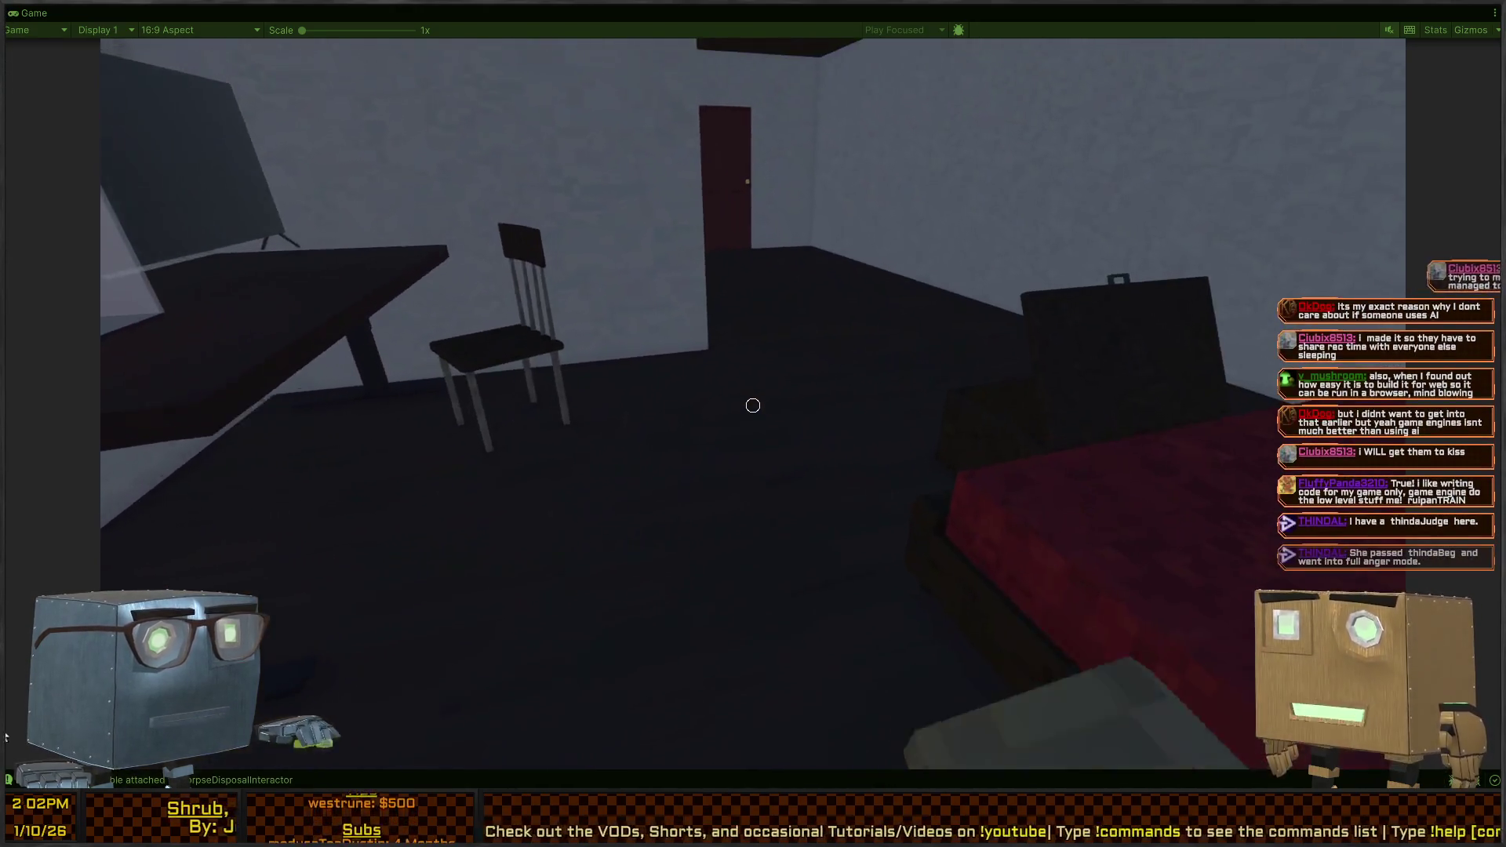
mouse_move(753, 406)
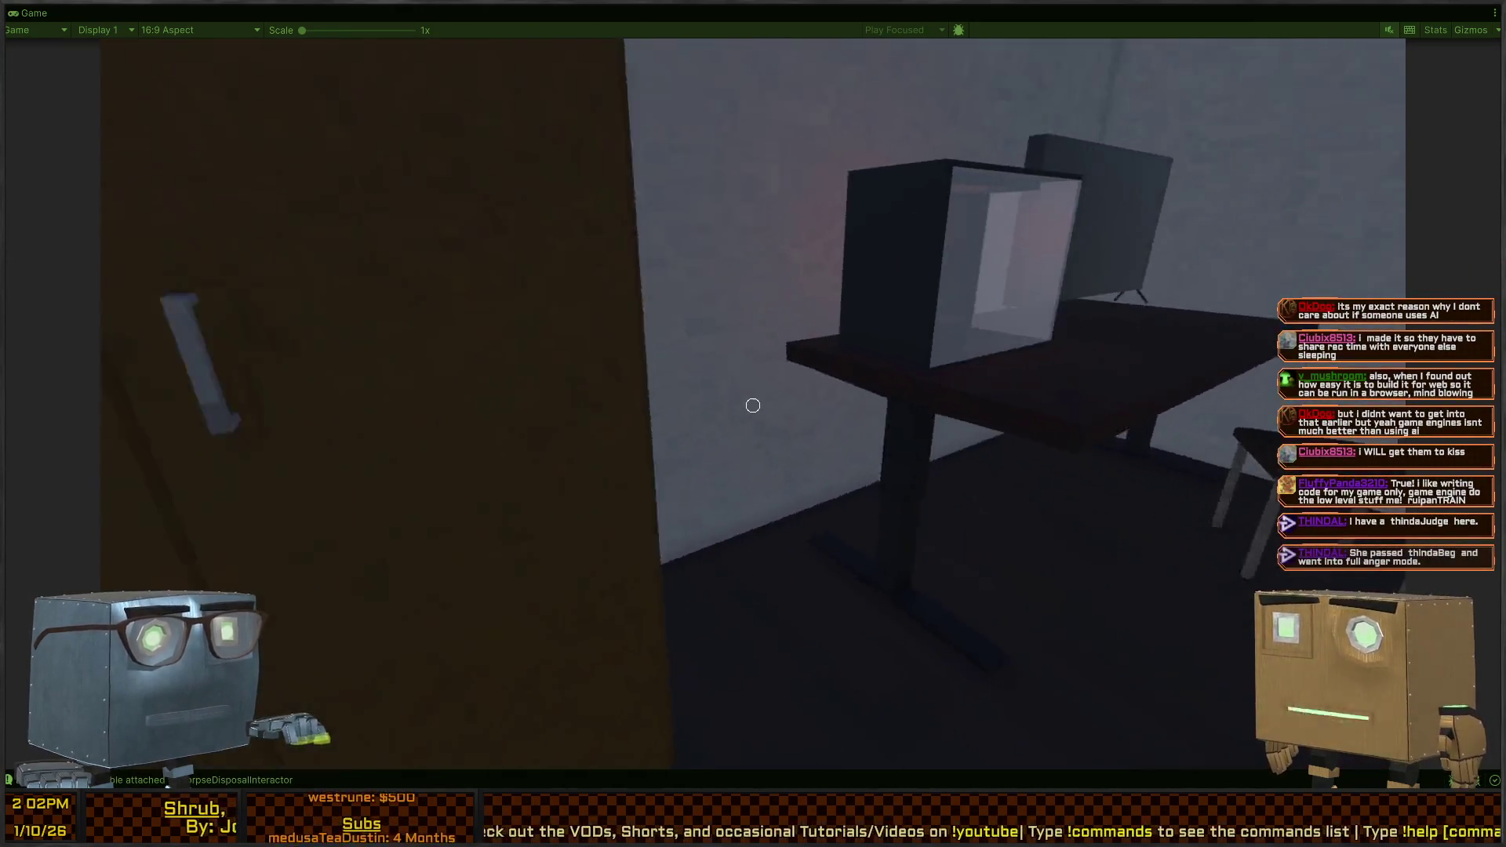
key("shift+space")
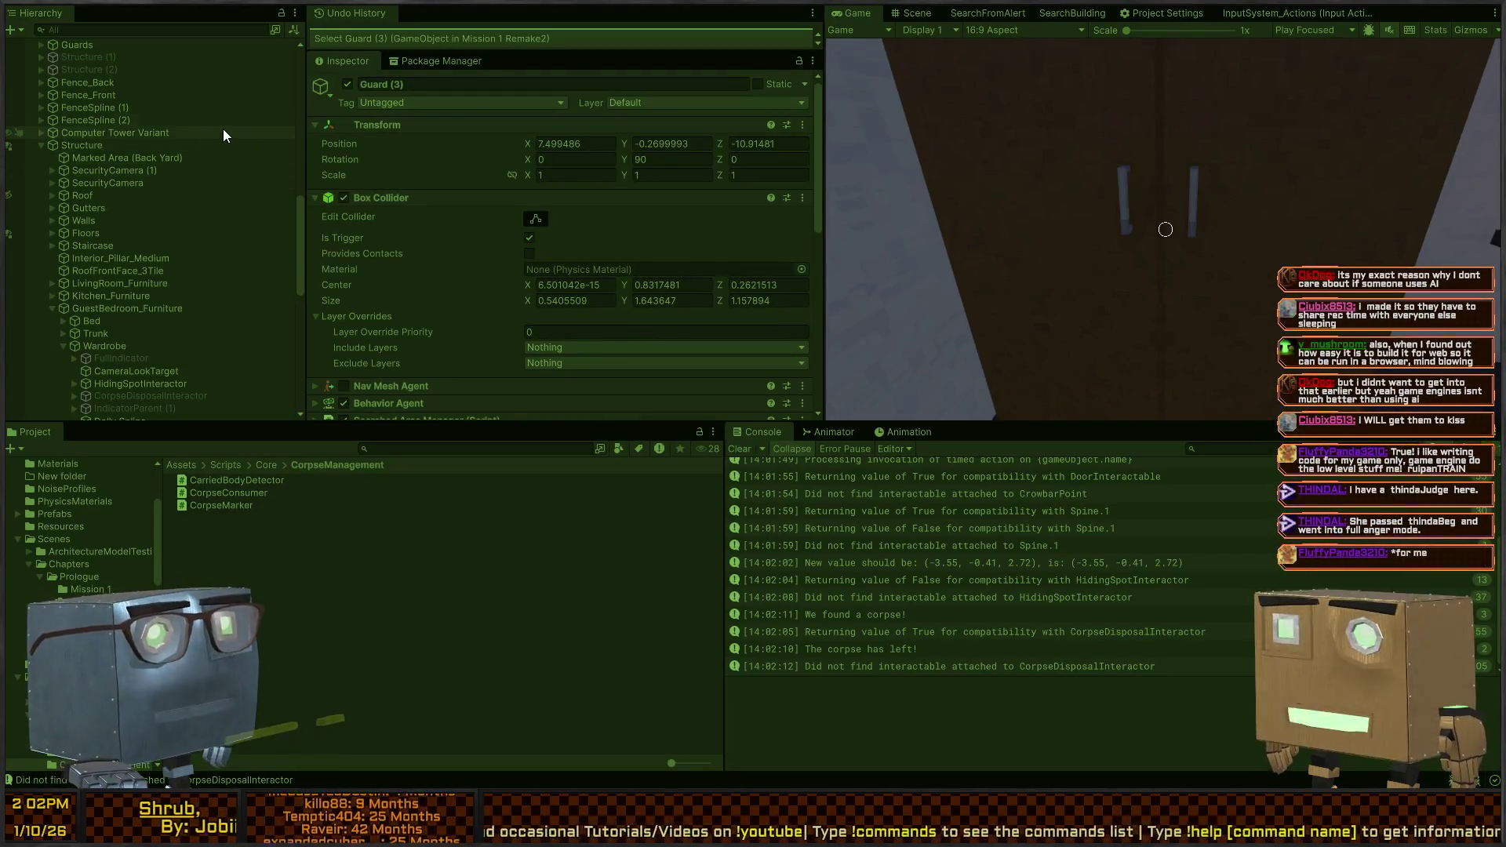
Inspect the player's Systems, Movement, Jumping, Looking, PhysicsDragging and DropBodyInteraction, ending on PlayerFollowCam
scroll(138, 154, "up", 5)
scroll(138, 149, "up", 7)
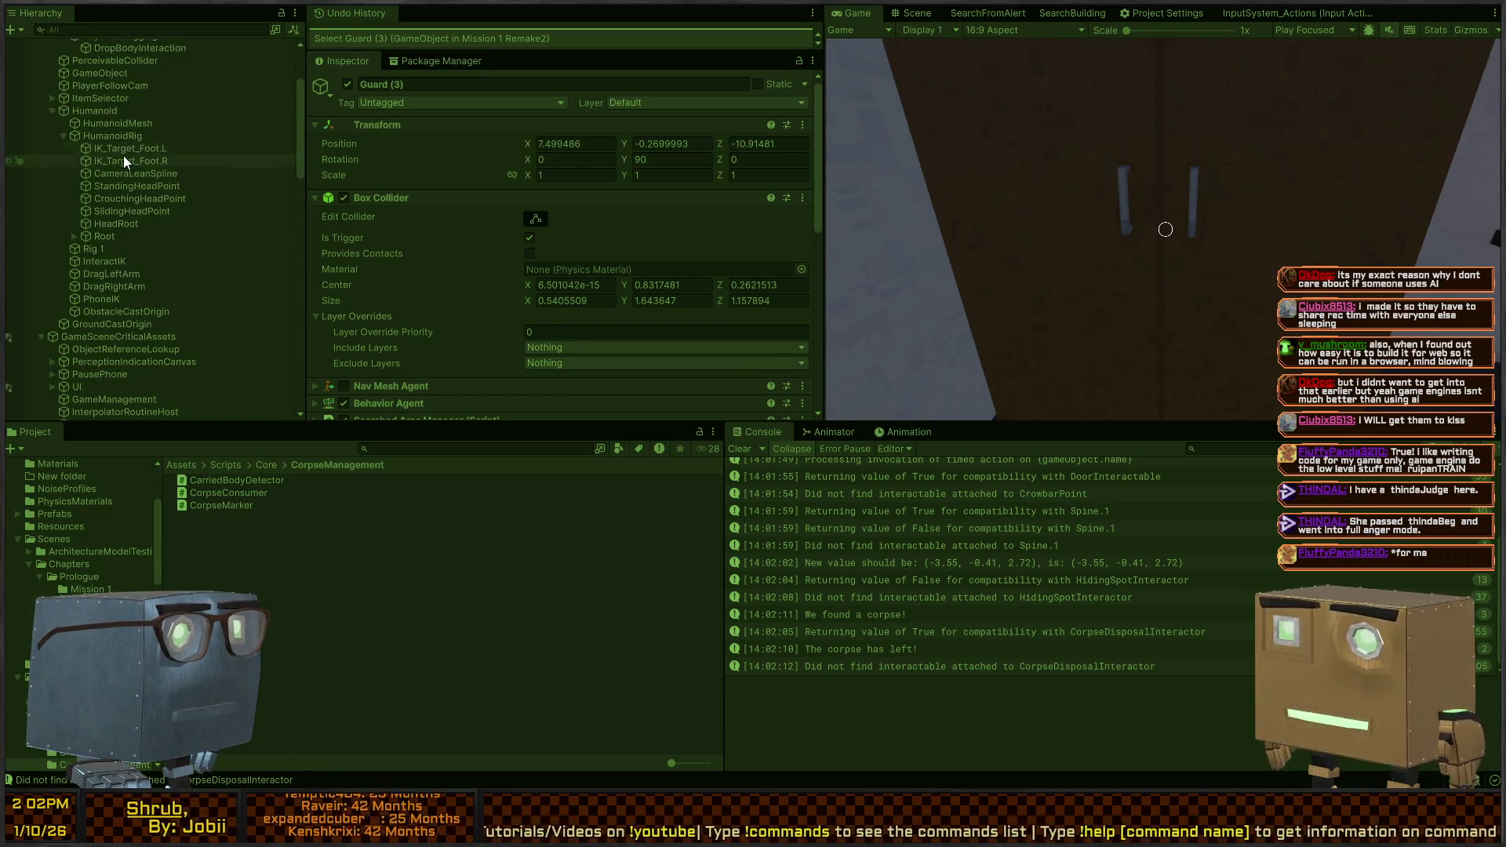
left_click(121, 95)
left_click(103, 106)
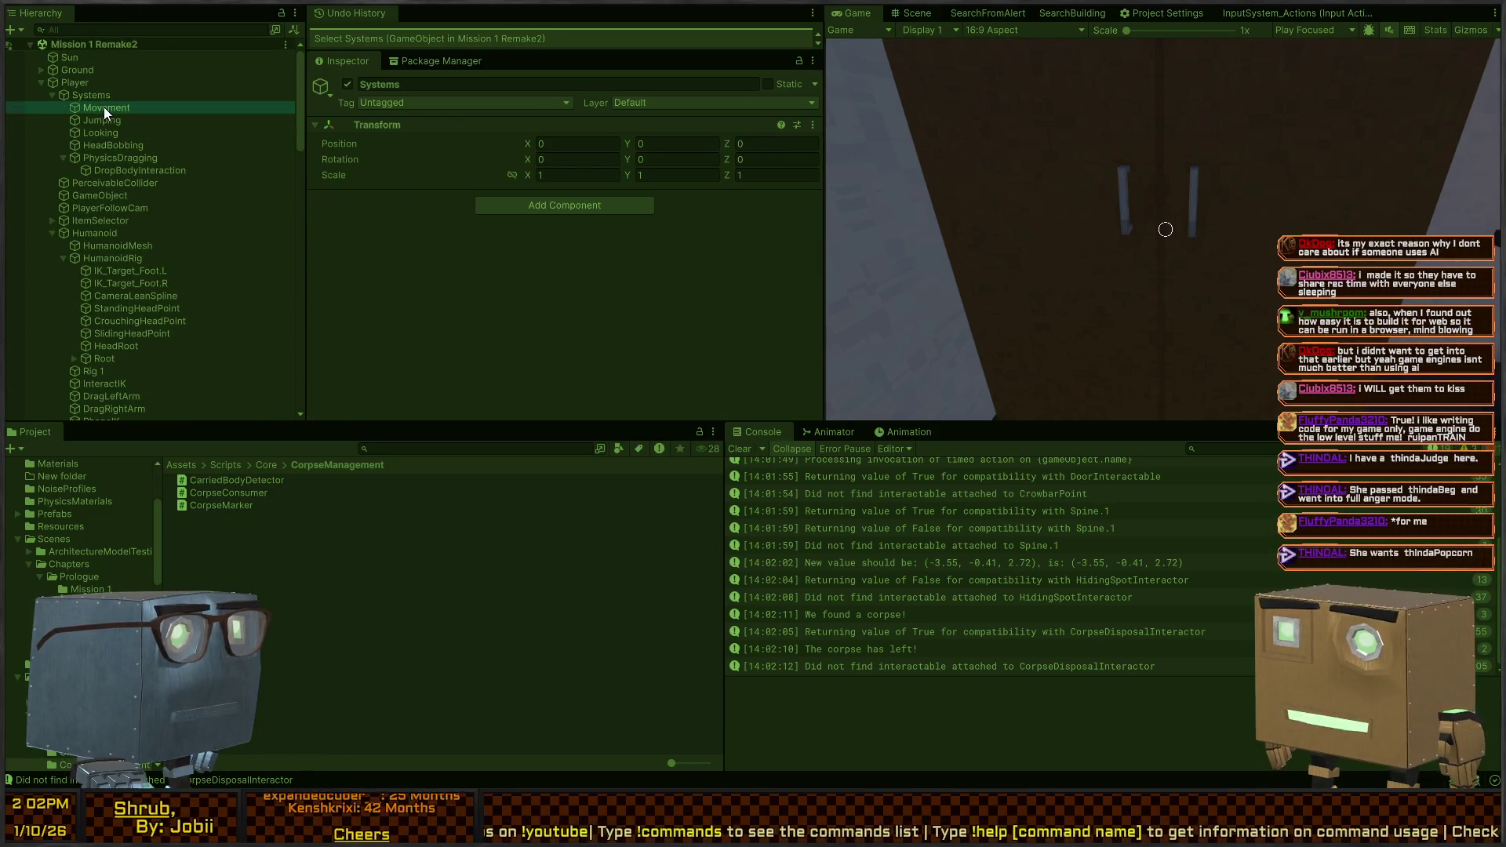
left_click(102, 124)
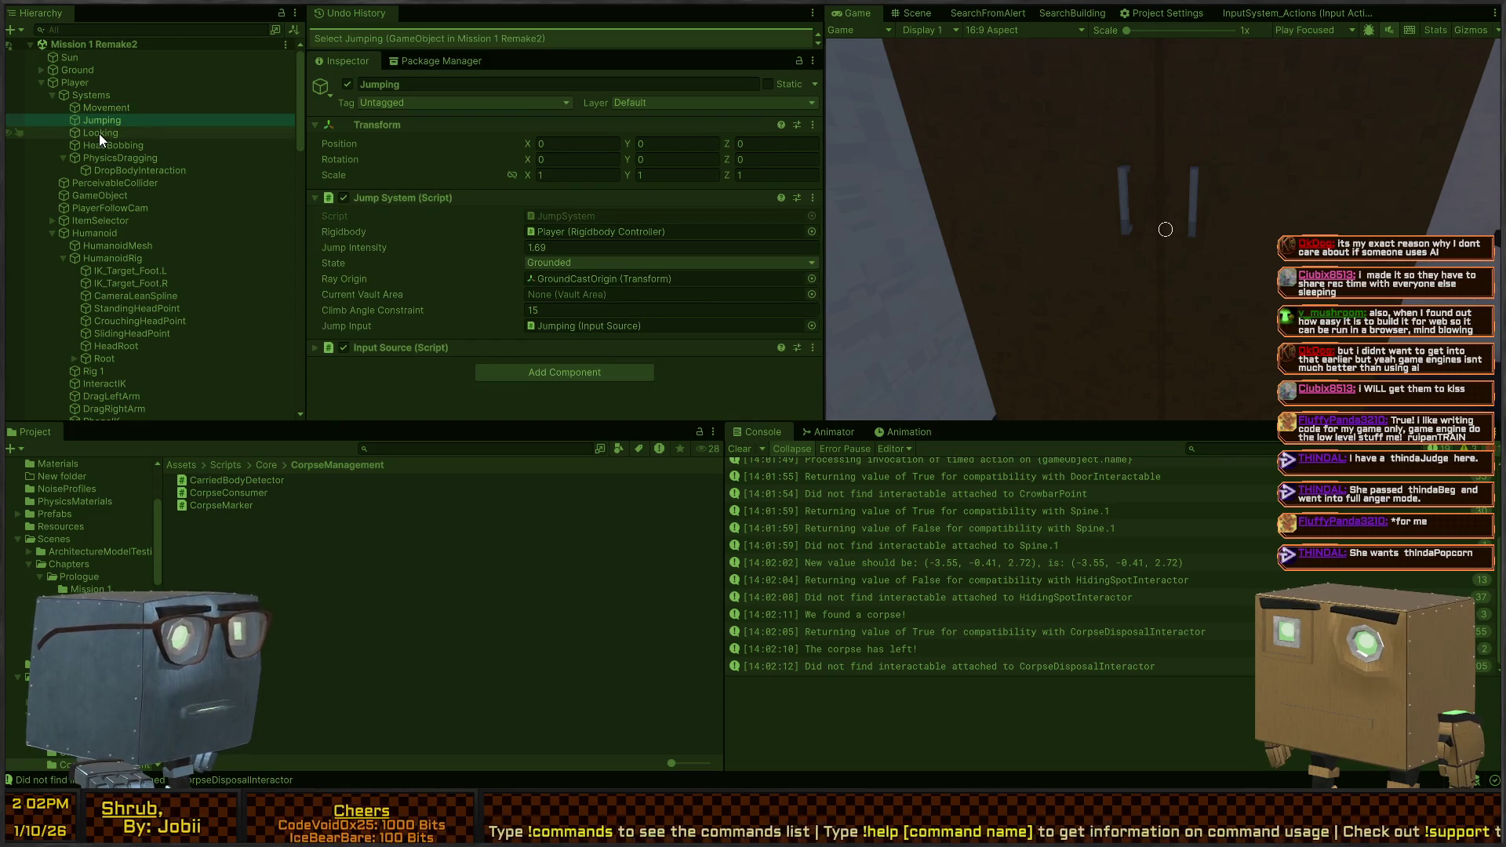
left_click(99, 133)
left_click(120, 158)
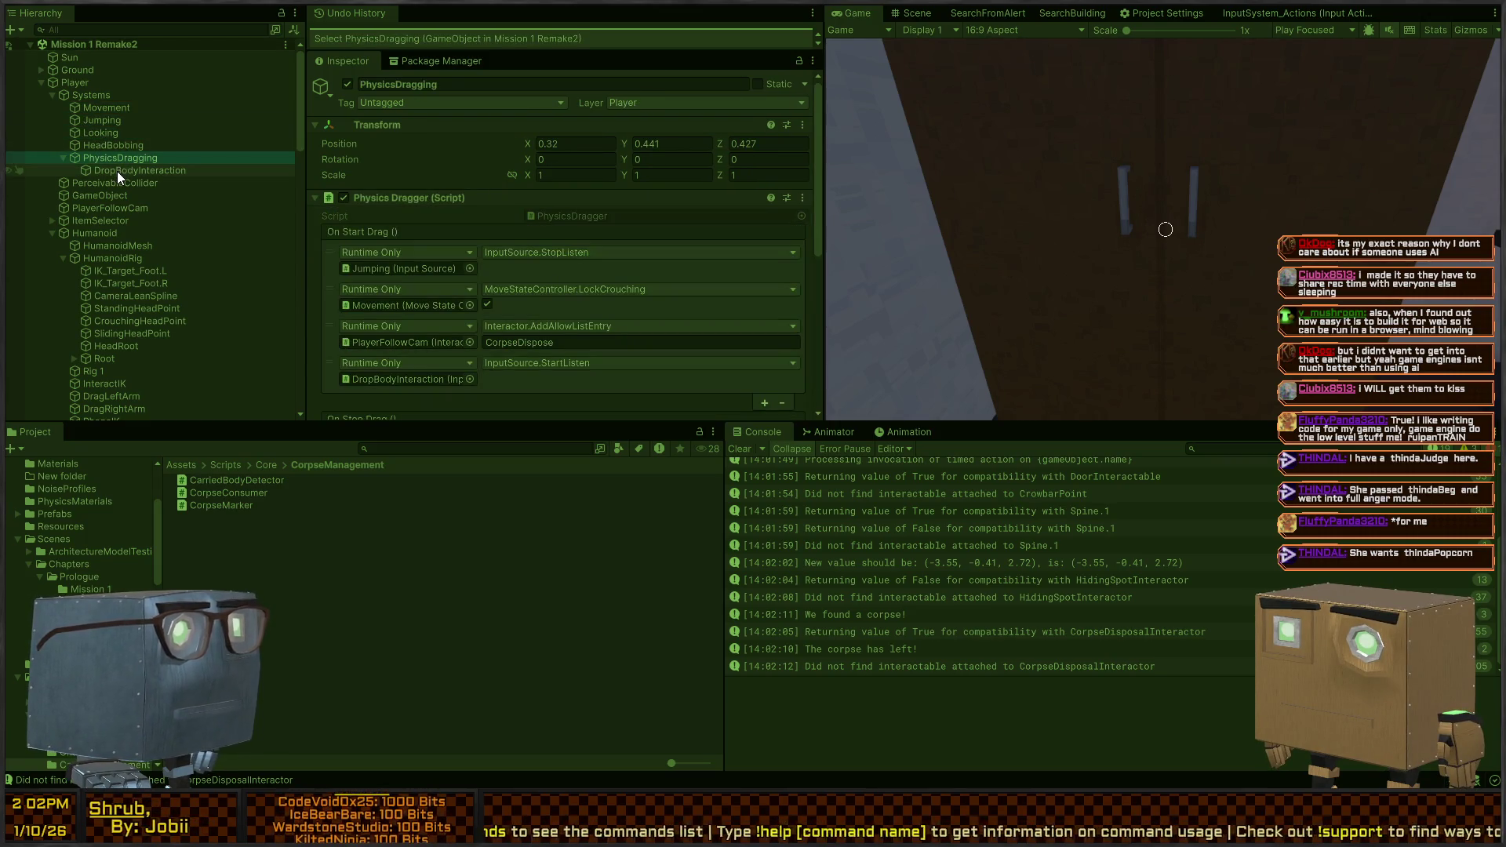
left_click(116, 171)
left_click(126, 210)
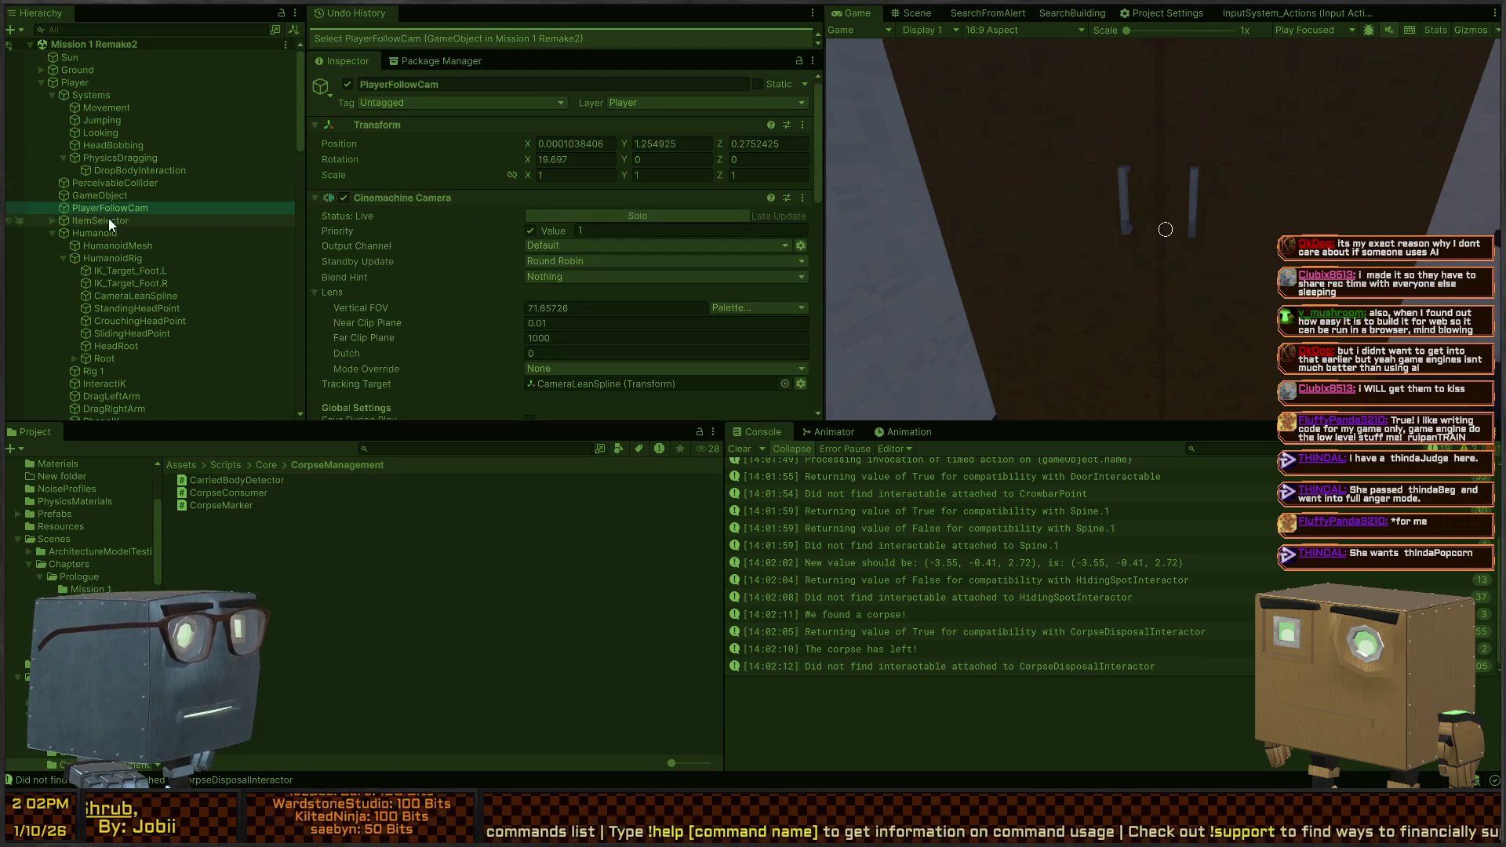
left_click(126, 193)
left_click(106, 208)
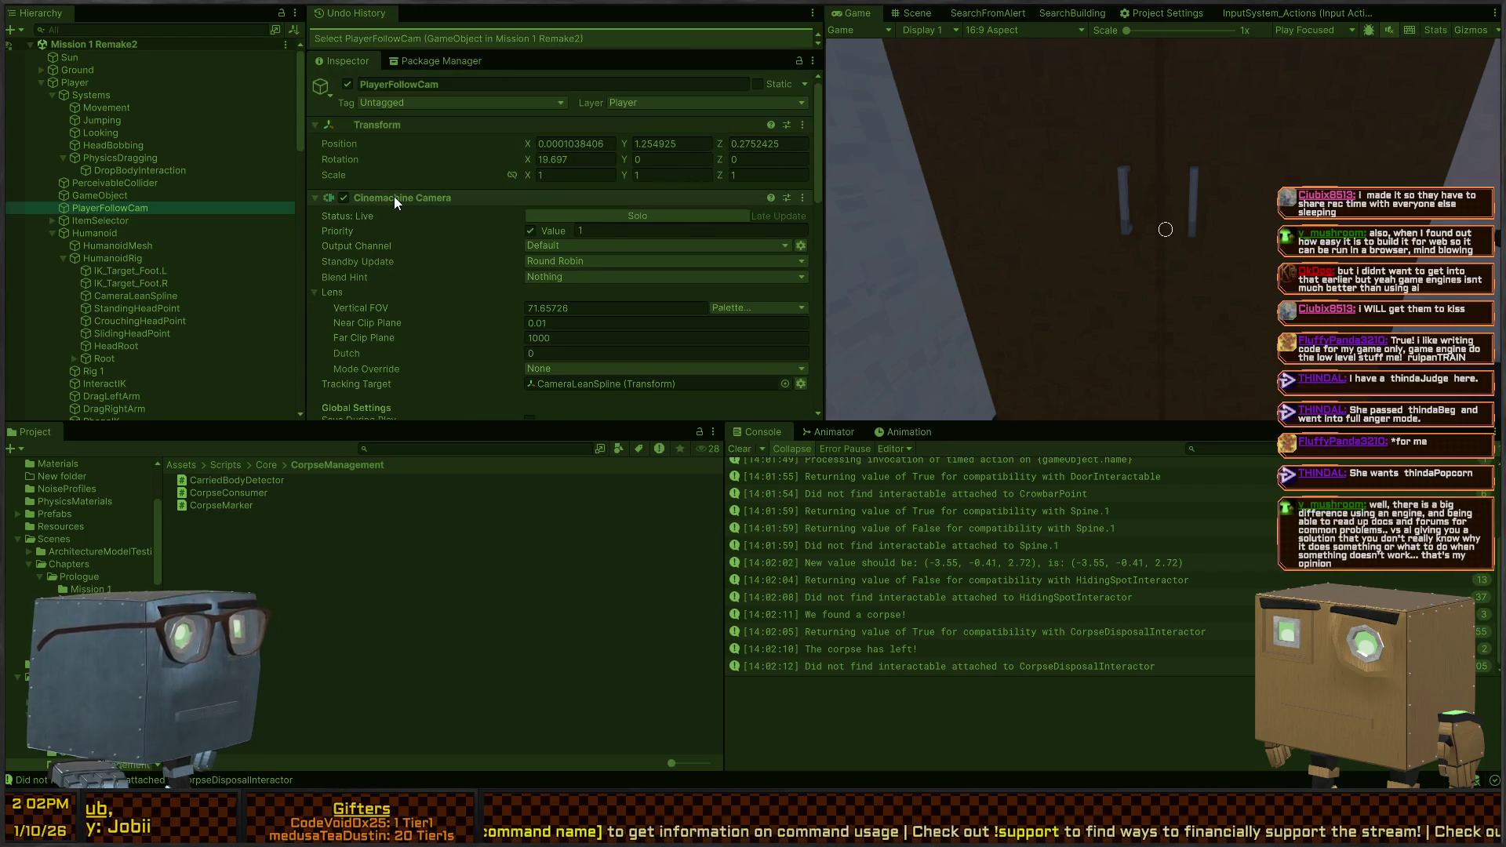
Collapse Cinemachine Camera and Spline Dolly to reveal the Interactor's six Valid Interactables, then resume the game
left_click(394, 197)
left_click(392, 215)
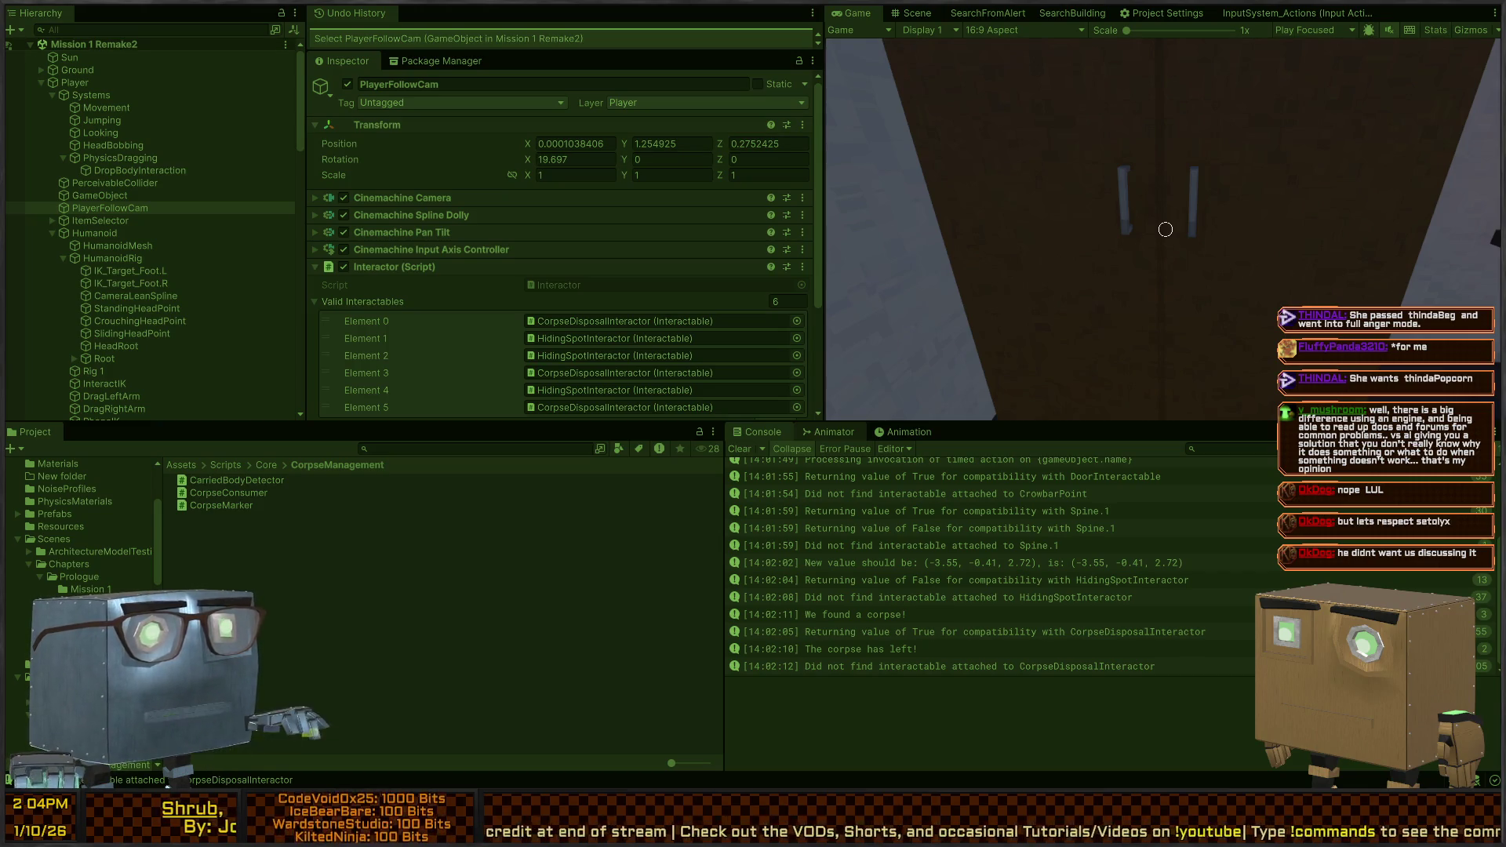
left_click(1112, 186)
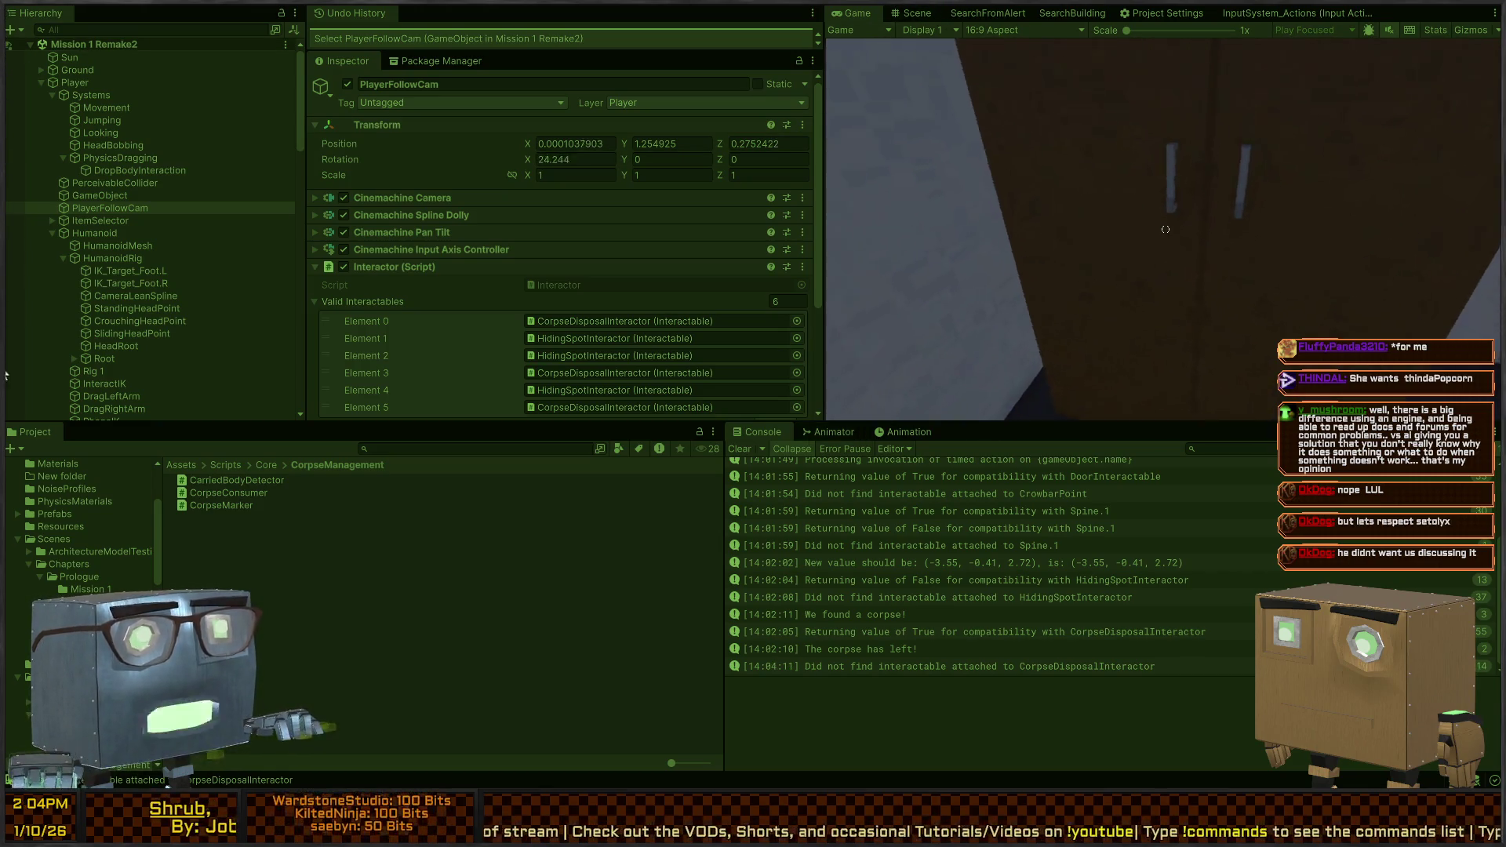
Approach the wardrobe, then check the latest log's stack trace and the player's DropBodyInteraction, HeadBobbing and Systems
key("w")
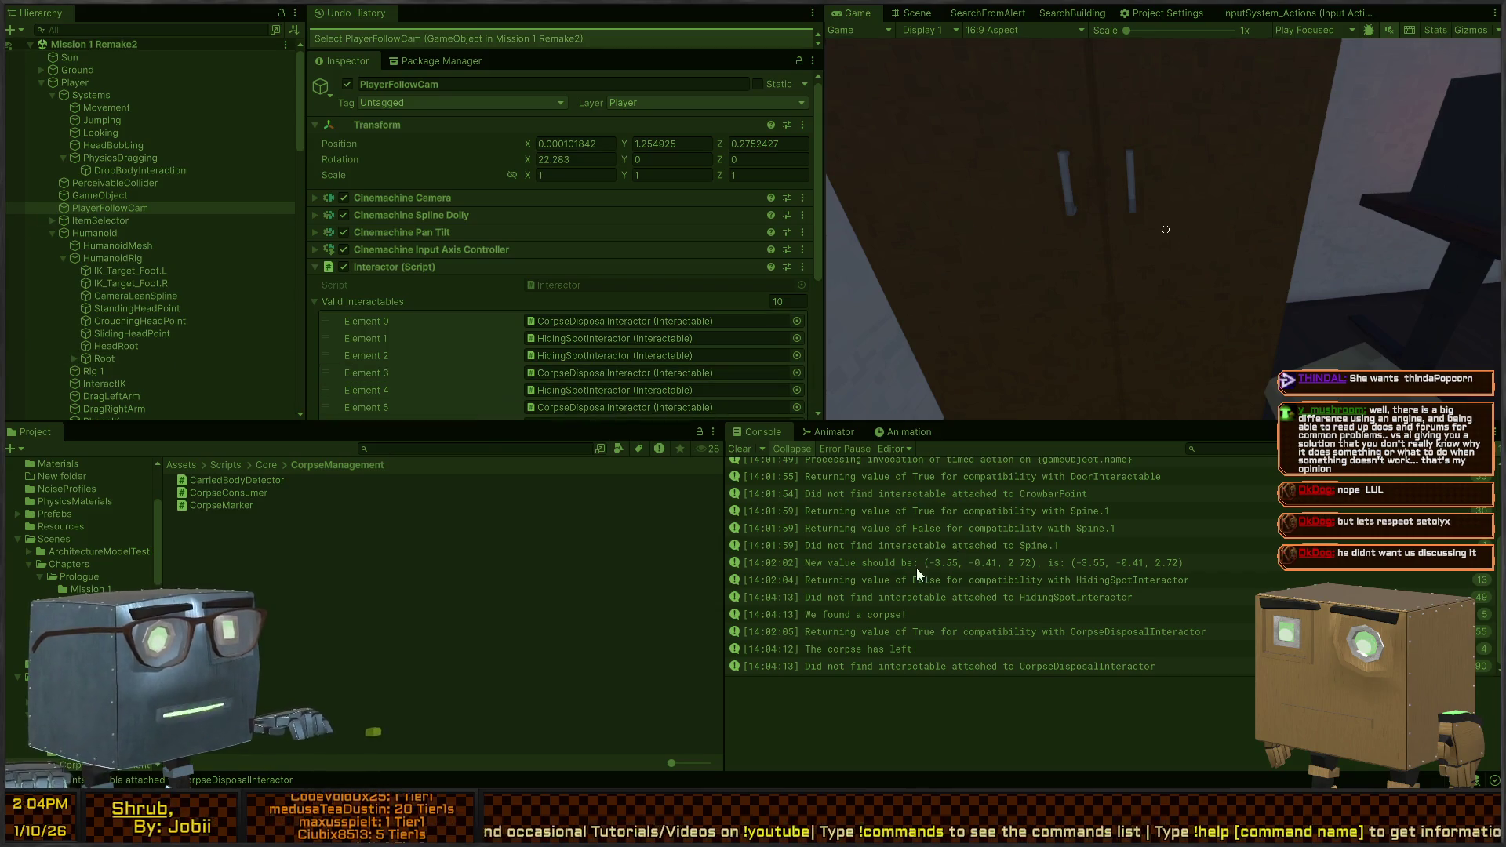
left_click(906, 666)
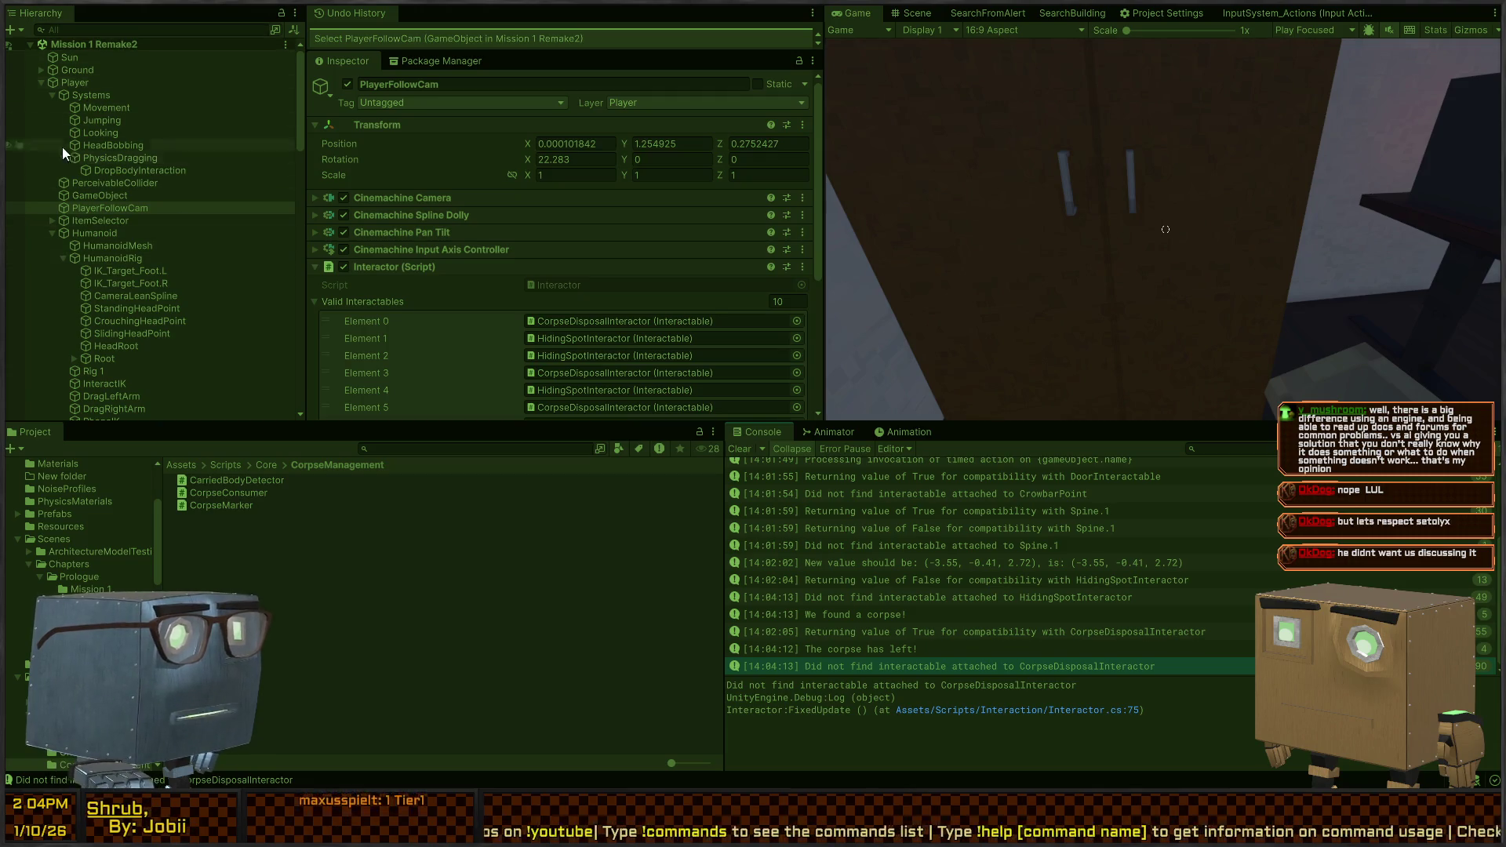
left_click(104, 170)
left_click(106, 146)
left_click(75, 94)
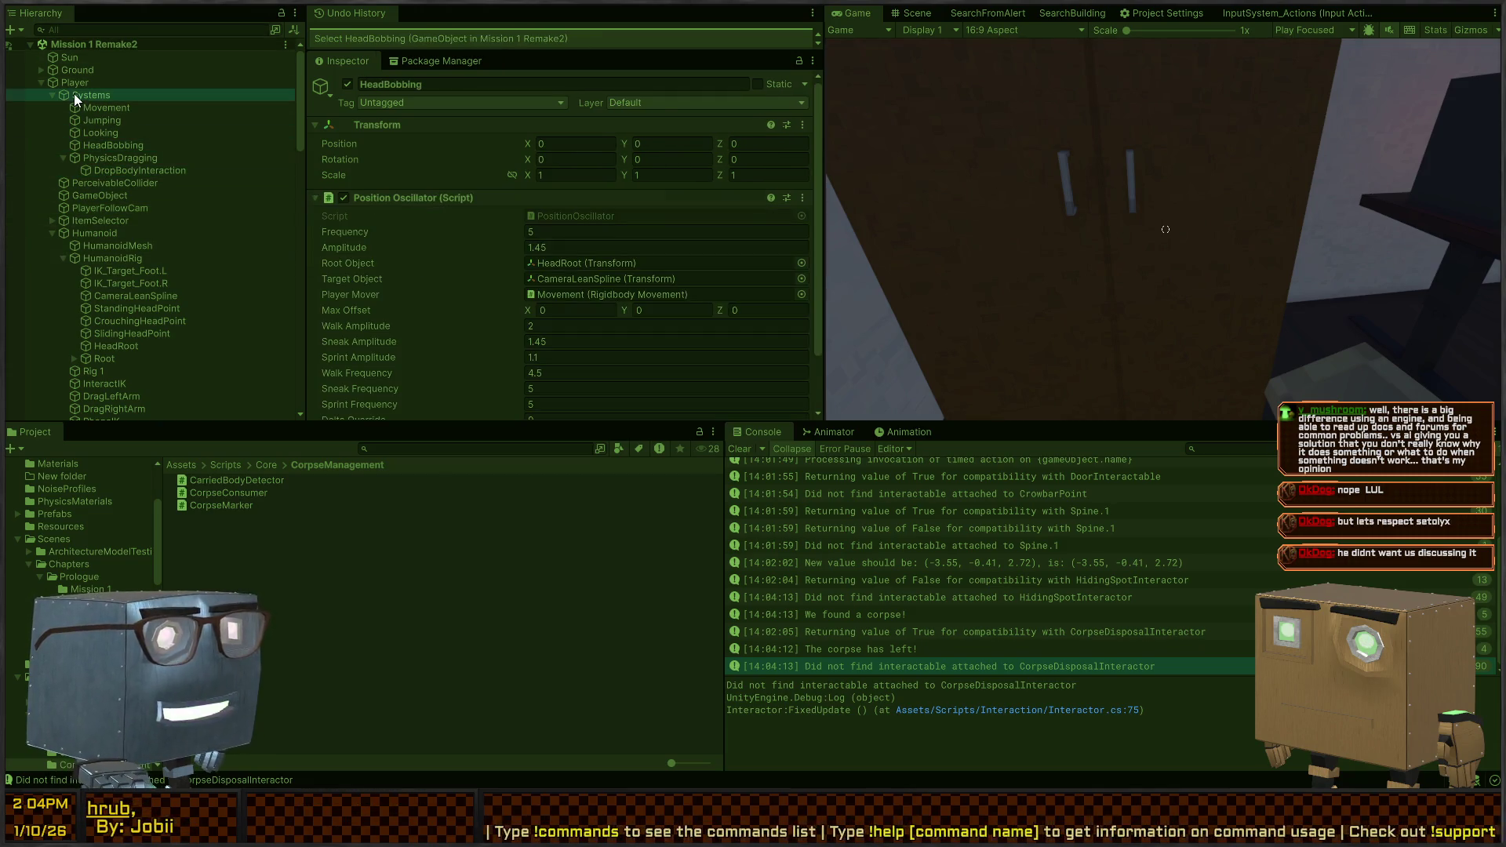
left_click(1097, 245)
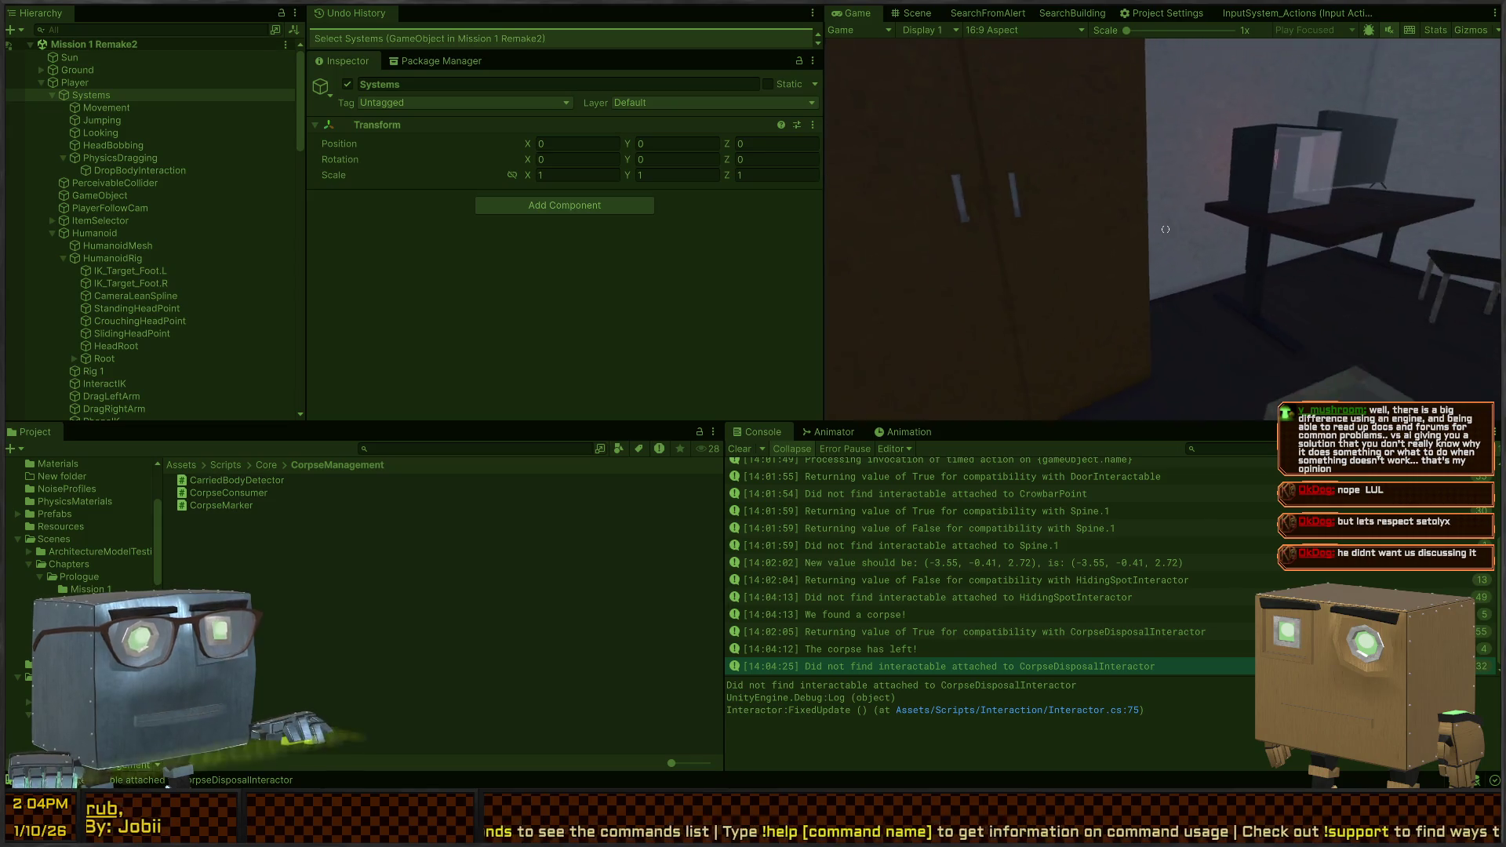
Walk over to the desk and grab the body lying underneath it
key("w")
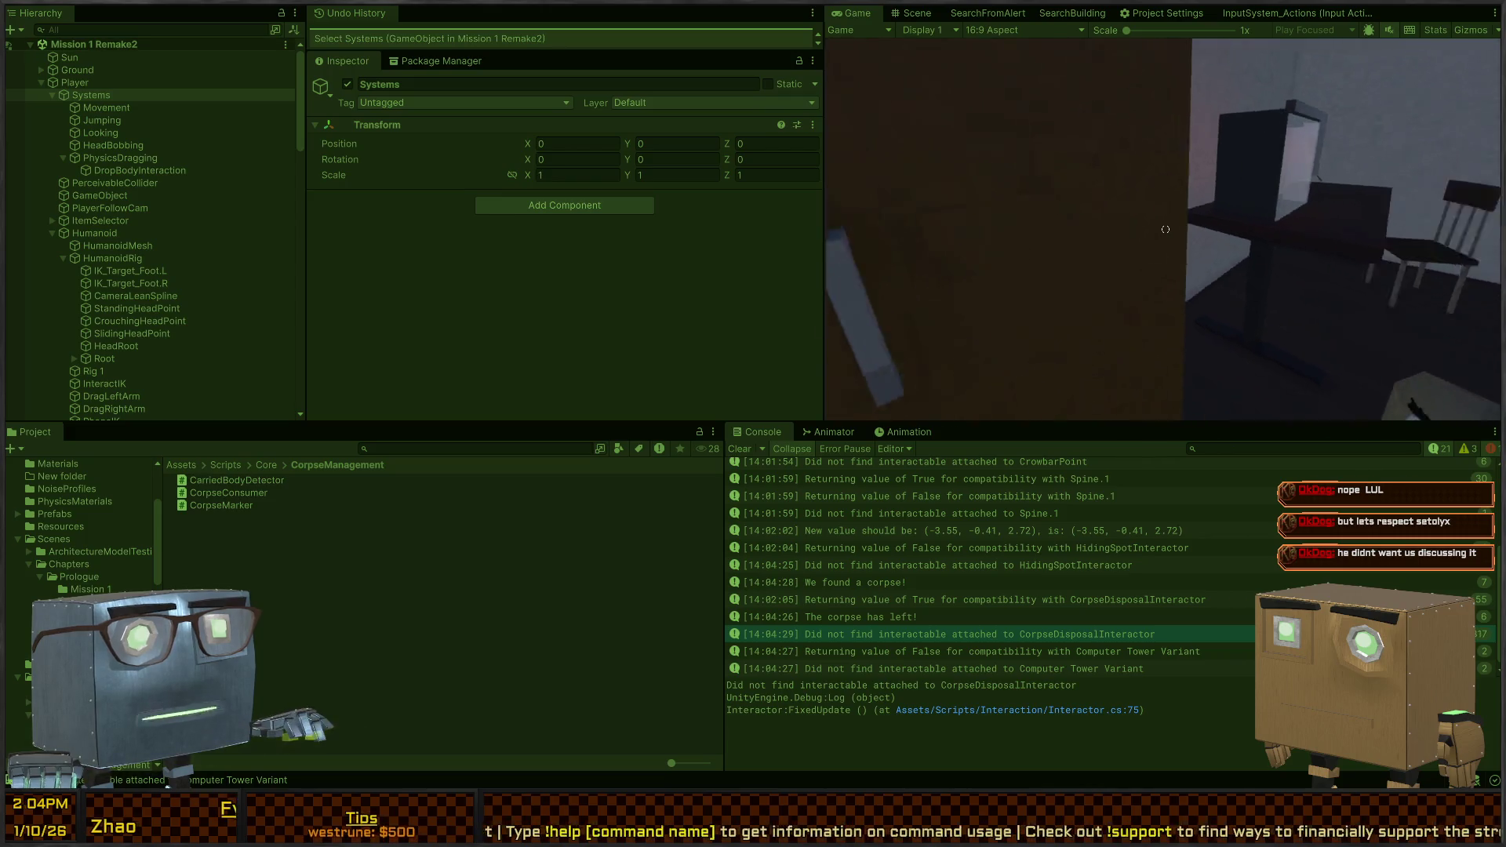
key("w")
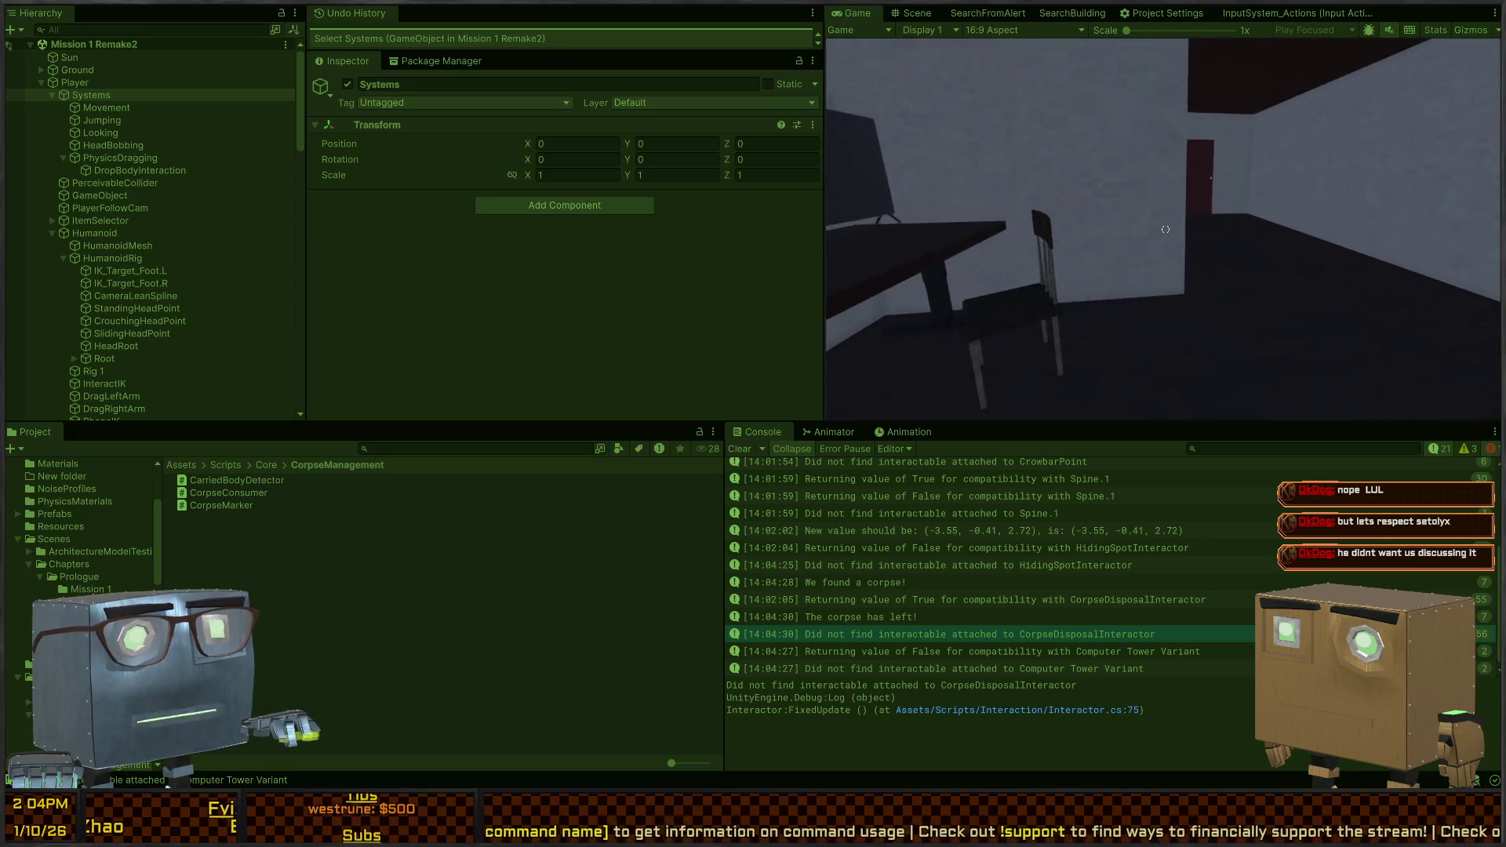
key("s")
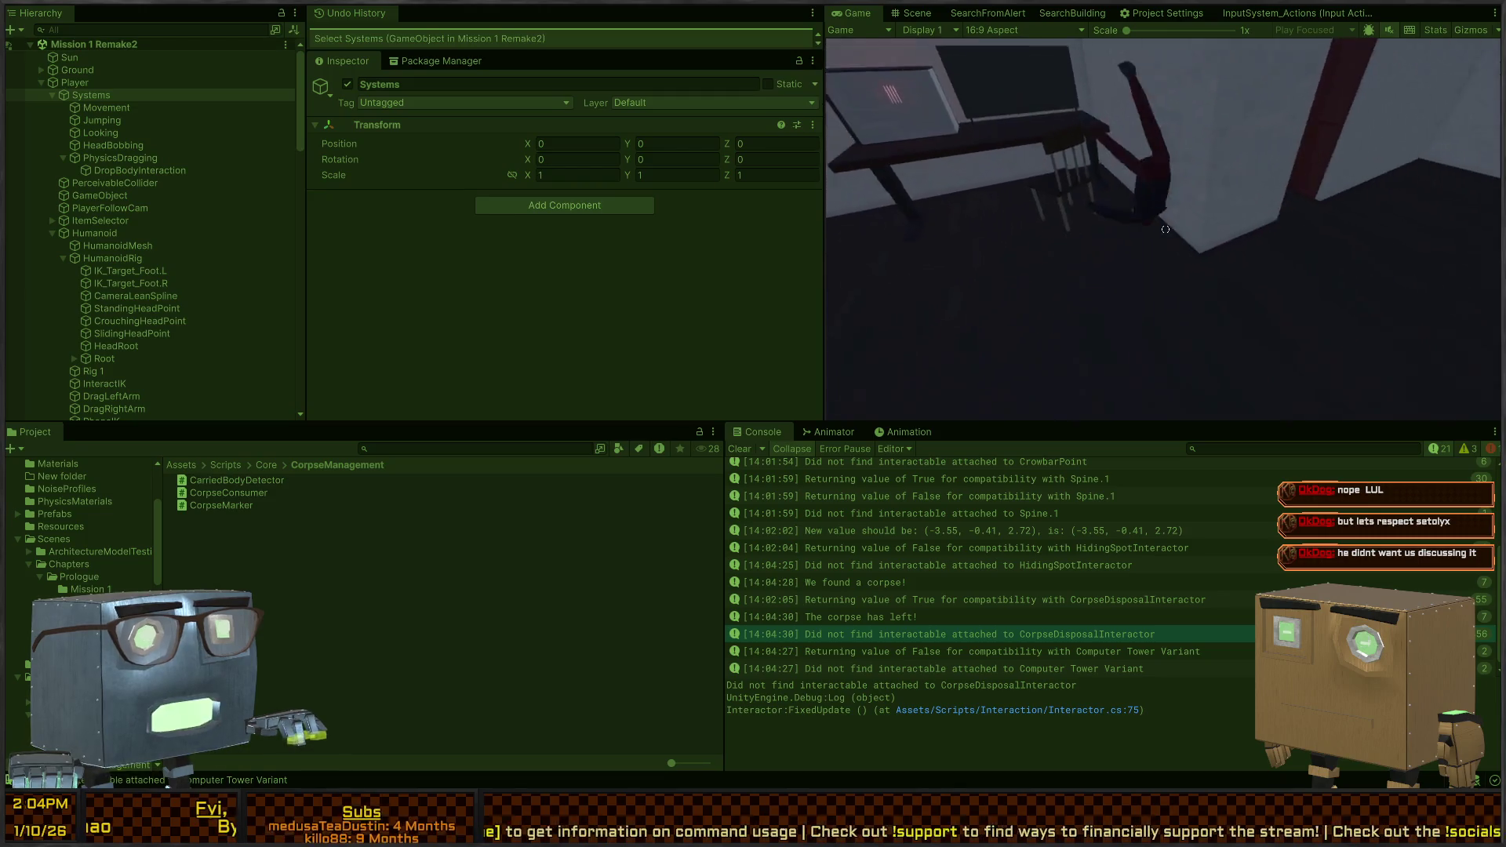
key("w")
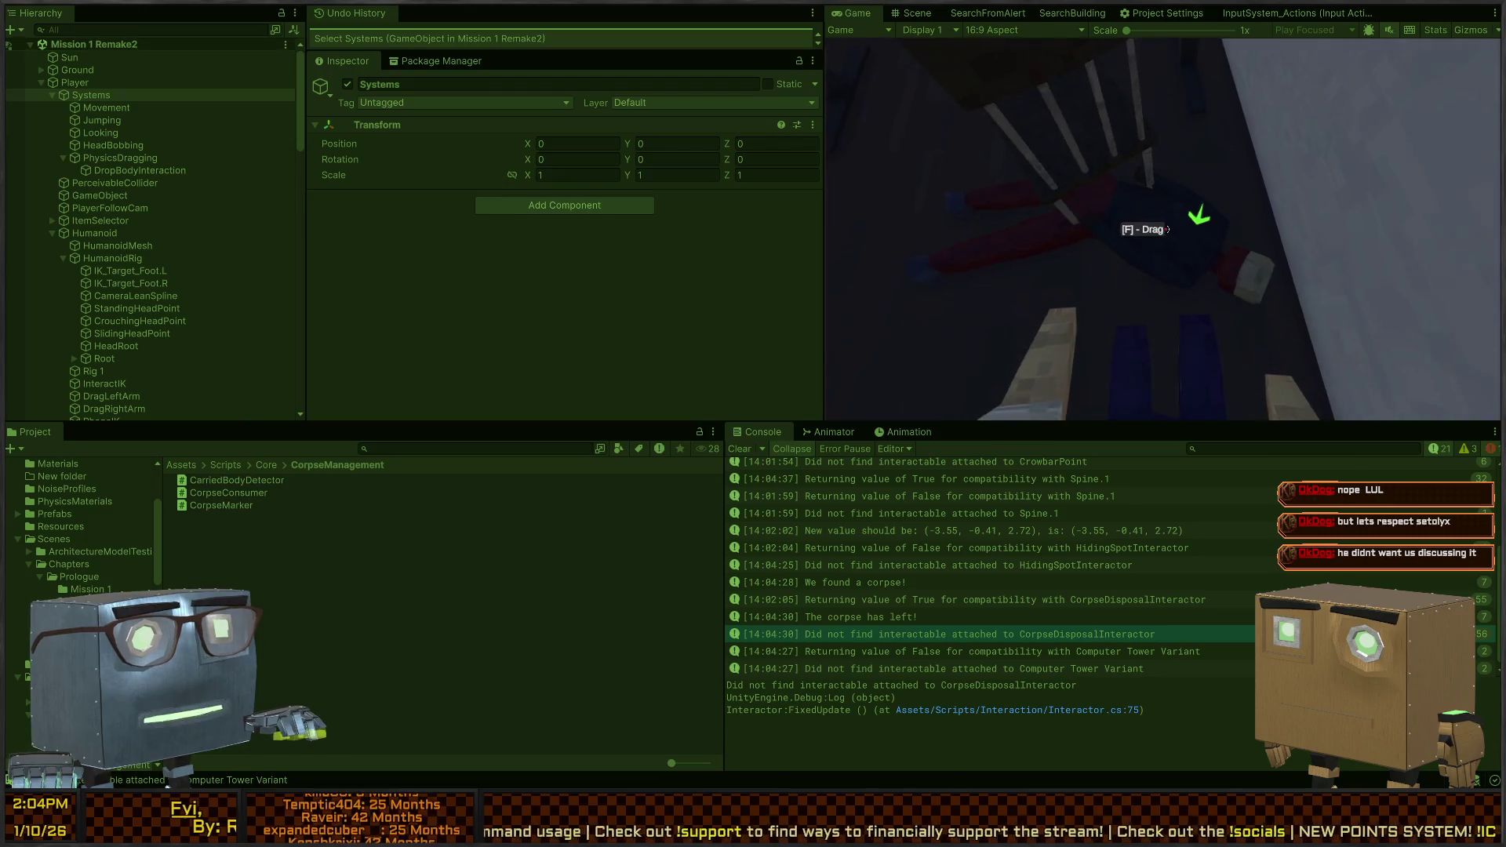
left_click(1165, 229)
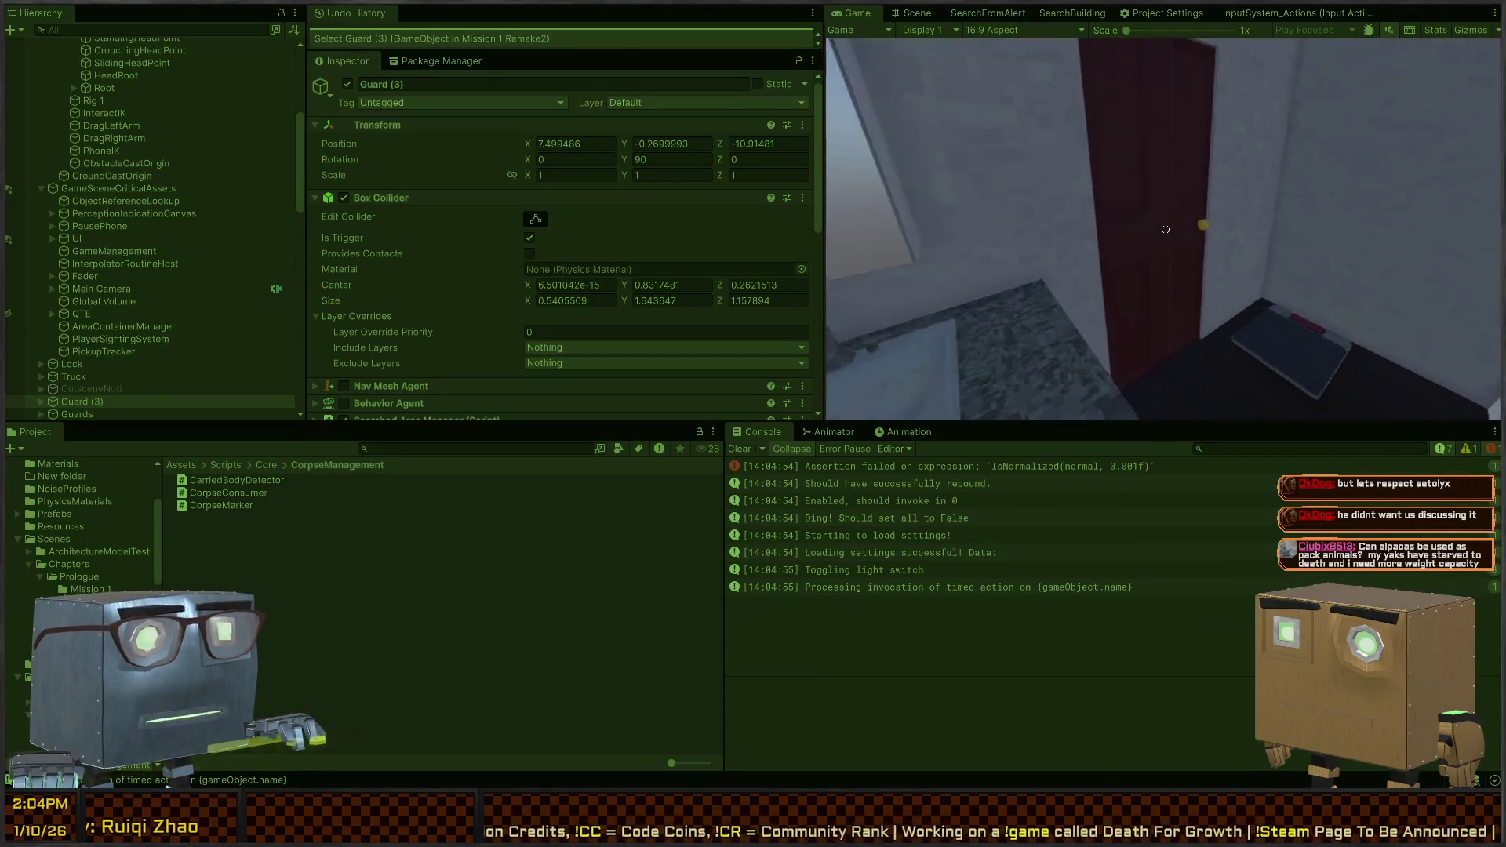
Walk through the doorway into the bedroom until the wardrobe shows the HIDE prompt, then stop the game
key("w")
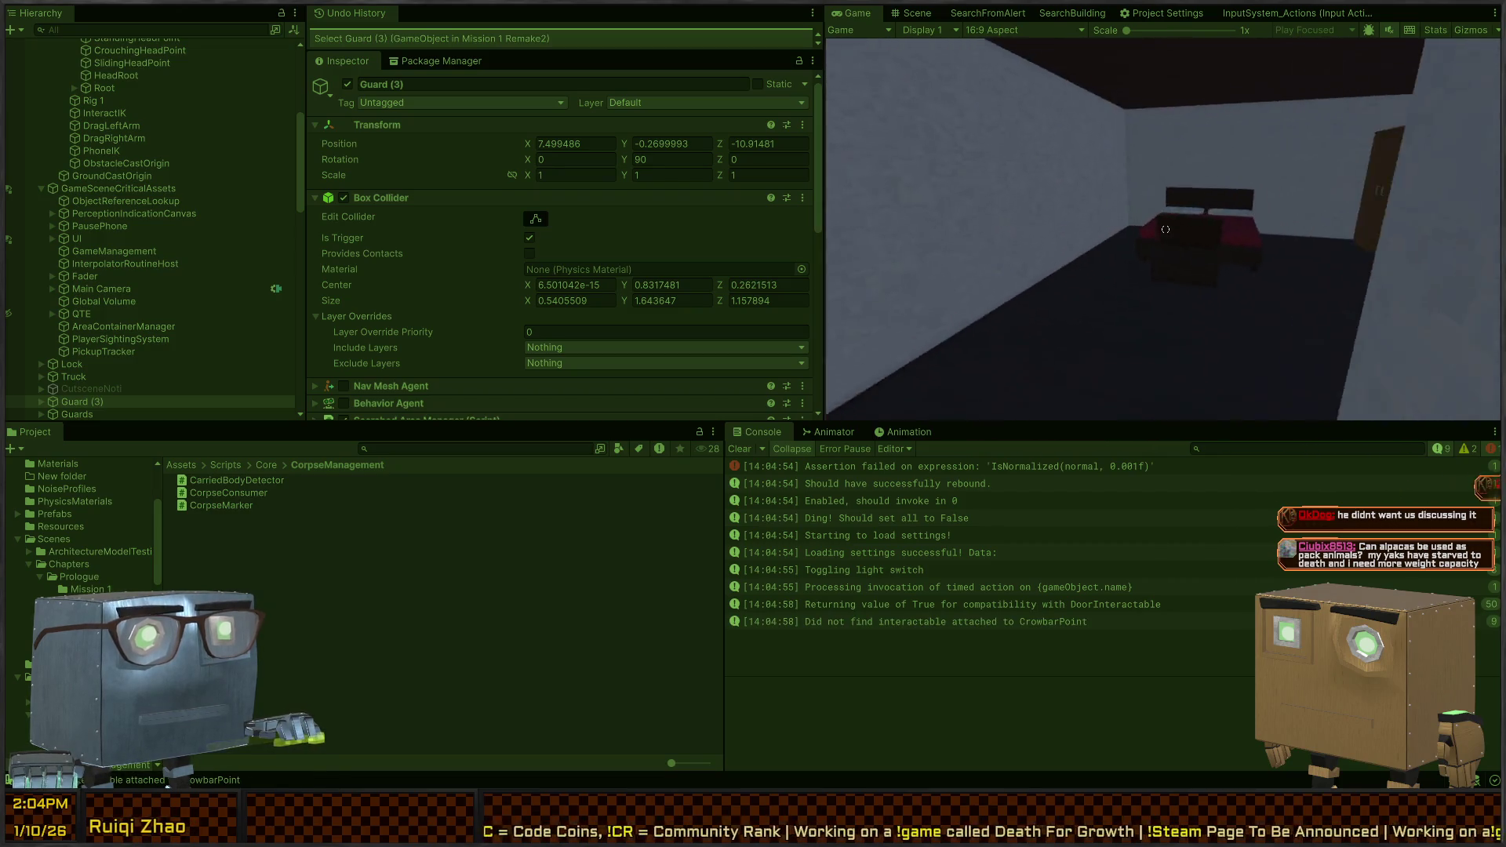
key("s")
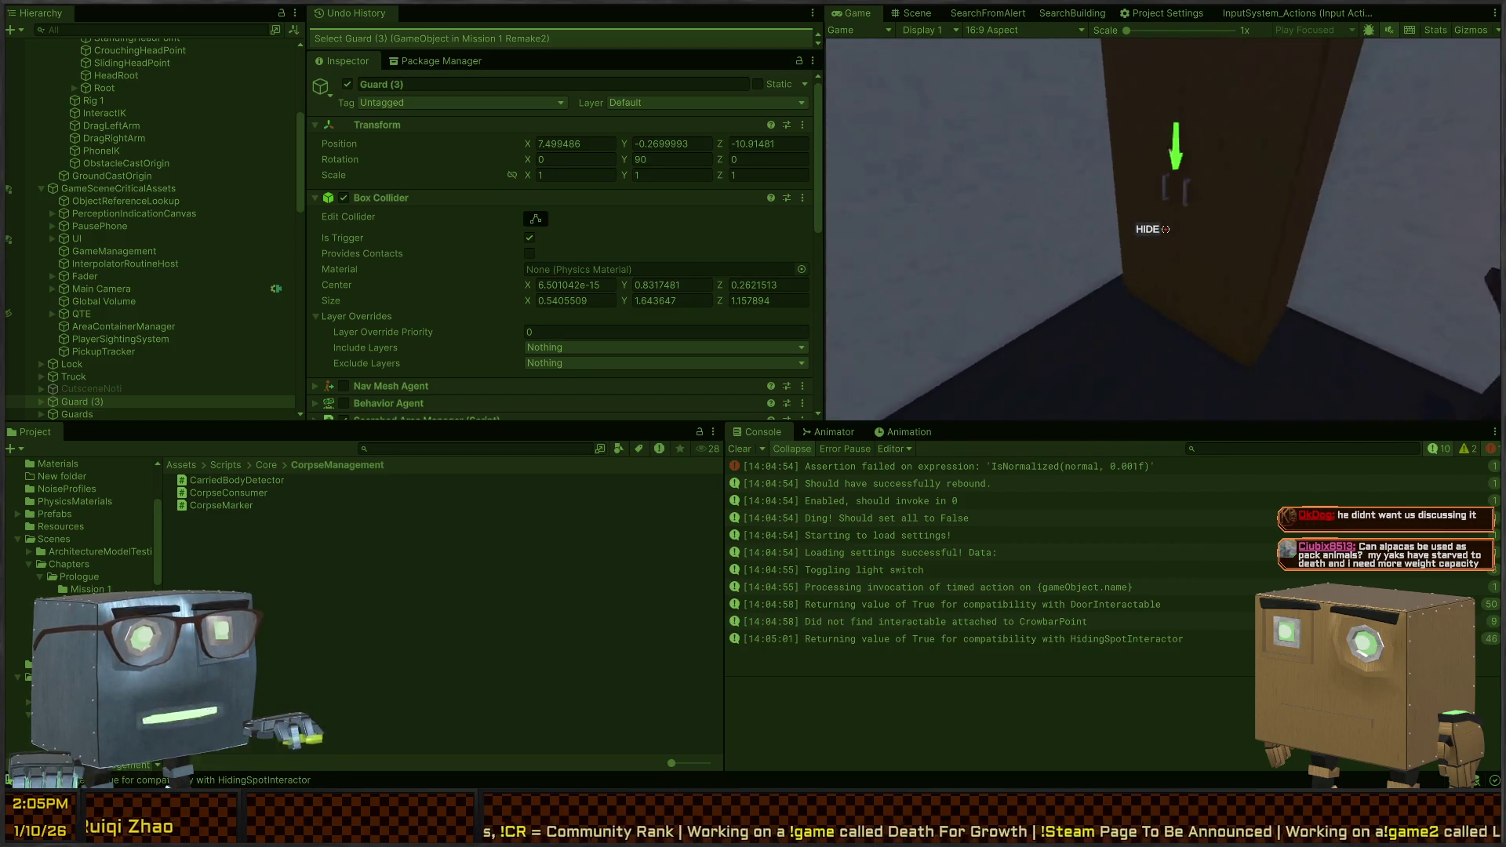
key("w")
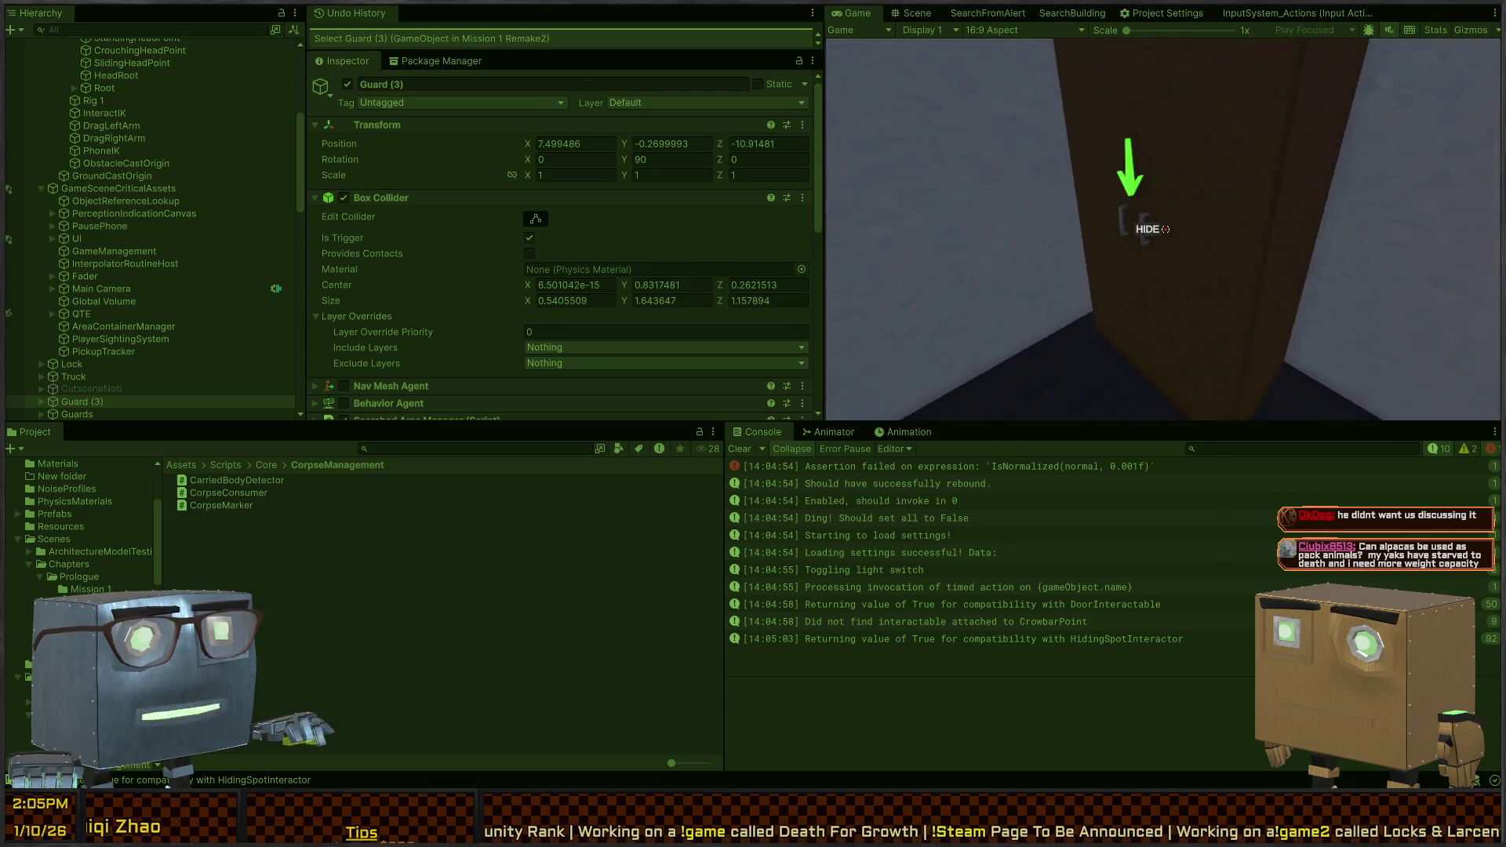
key("s")
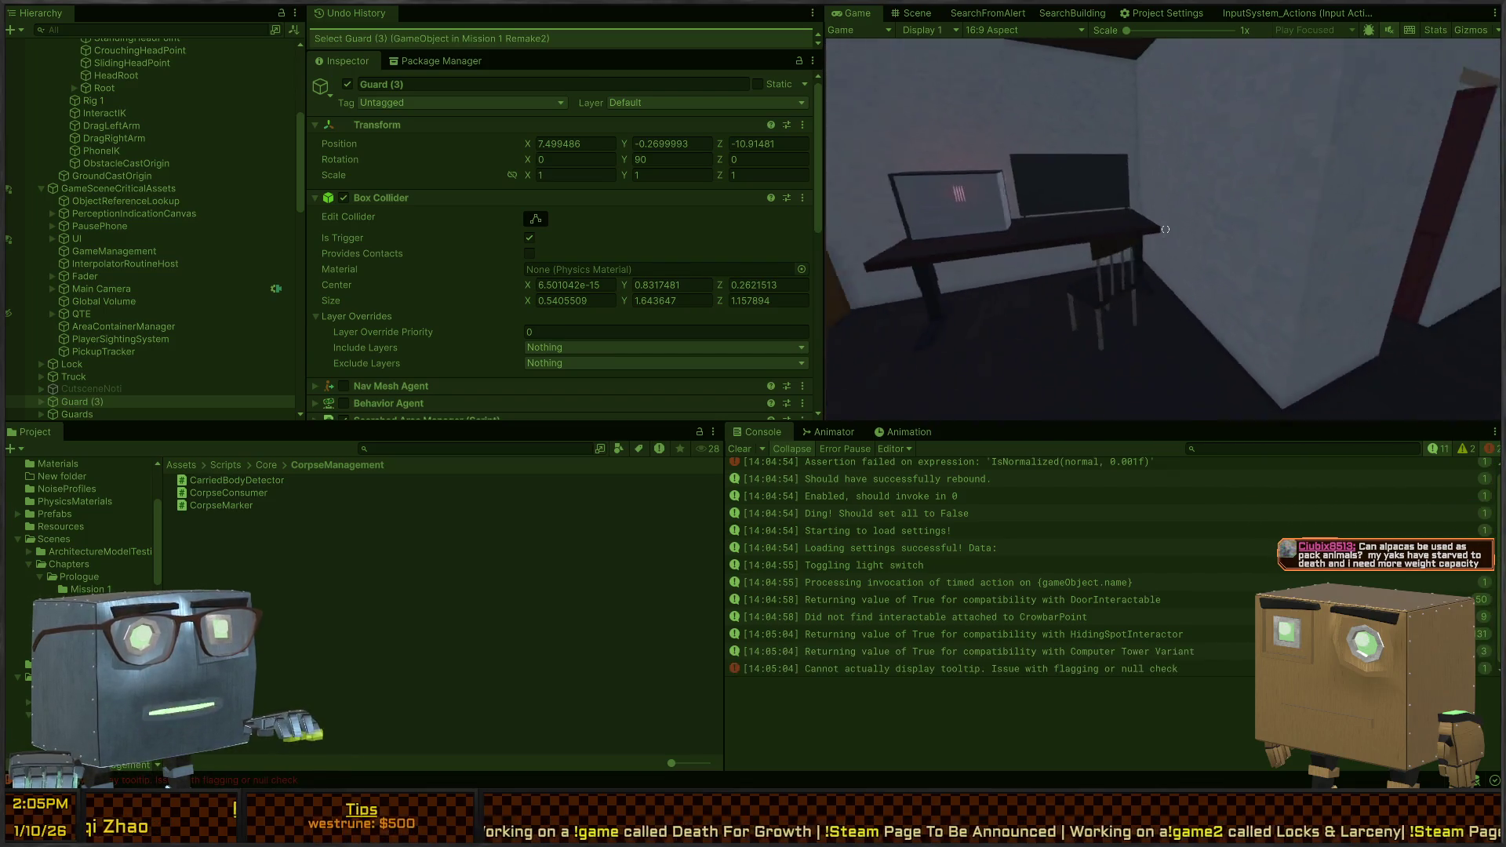
key("w")
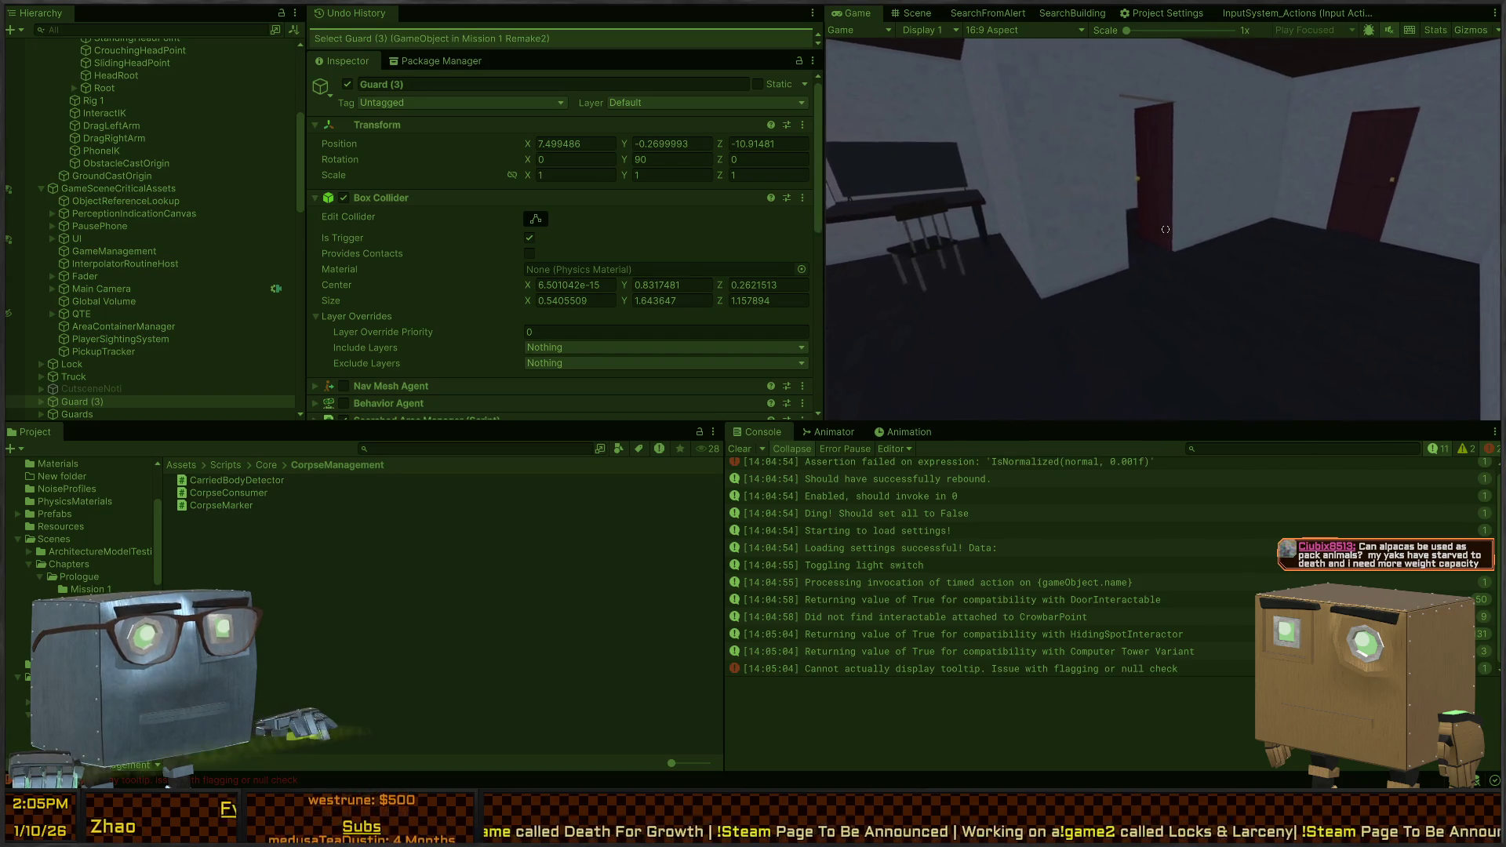
key("w")
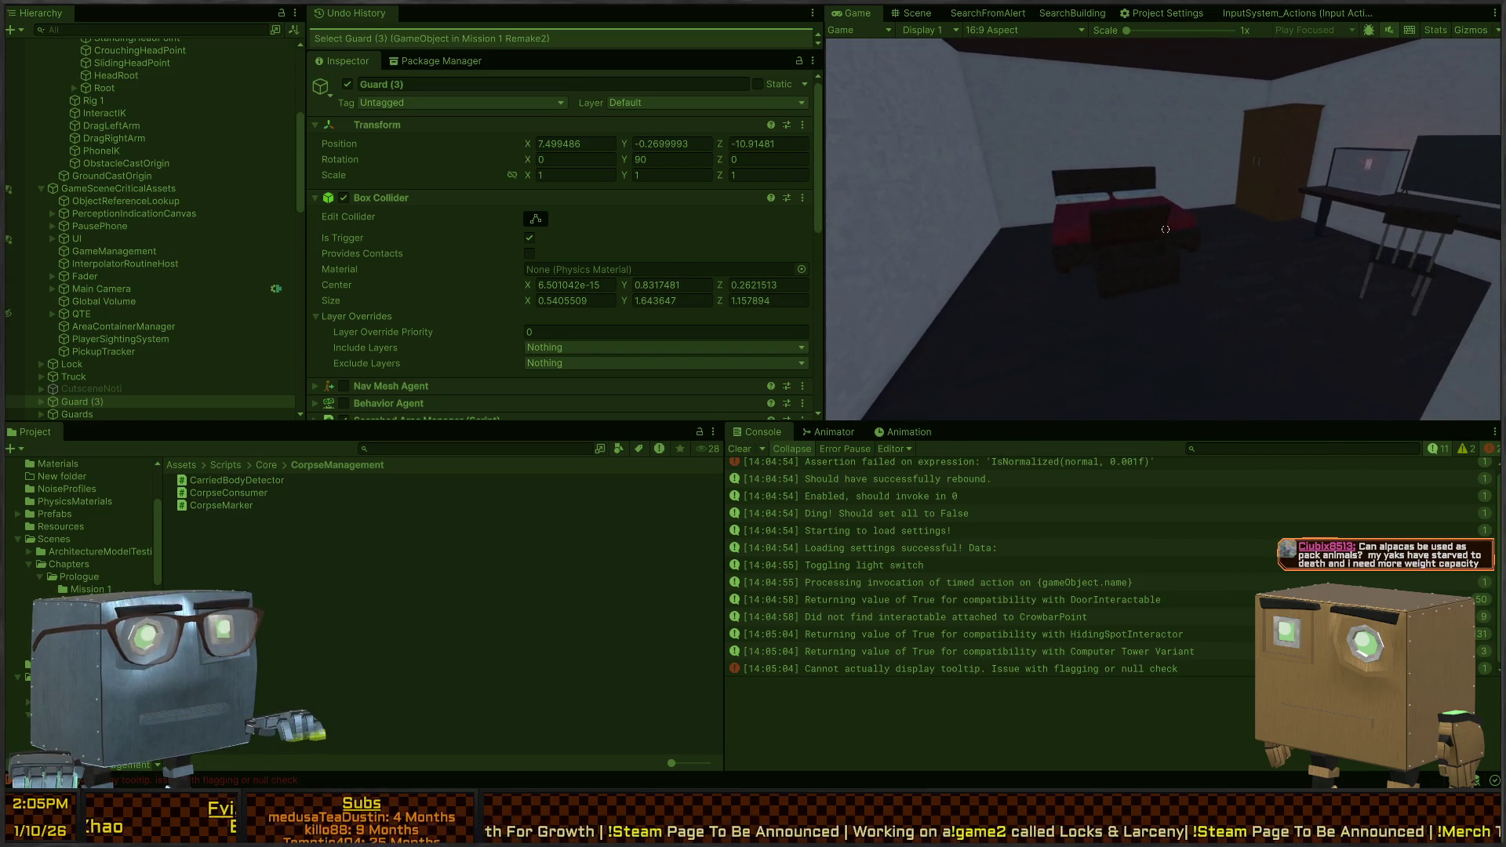
key("w")
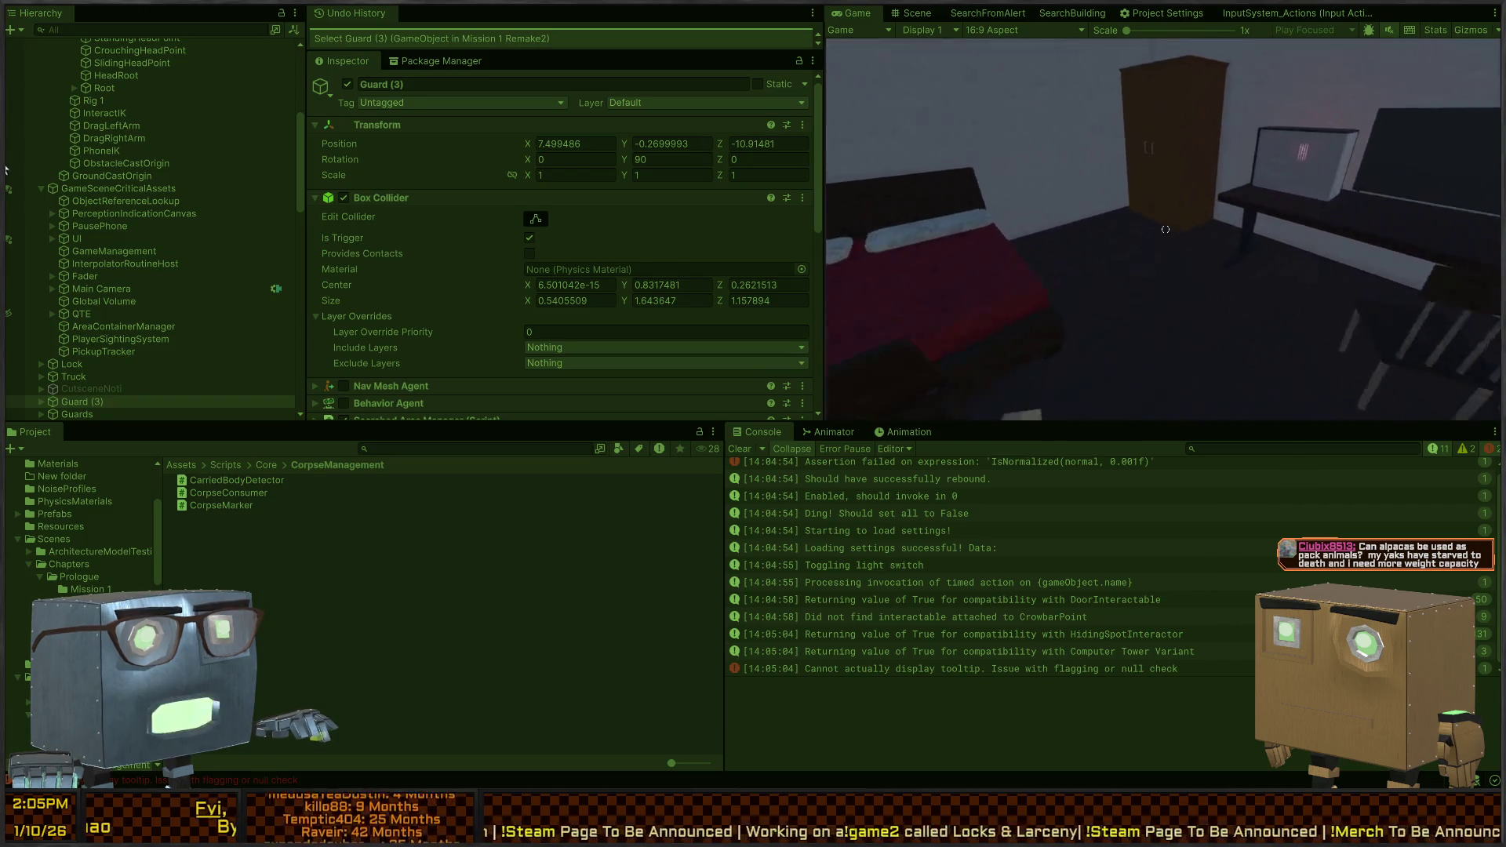
key("w")
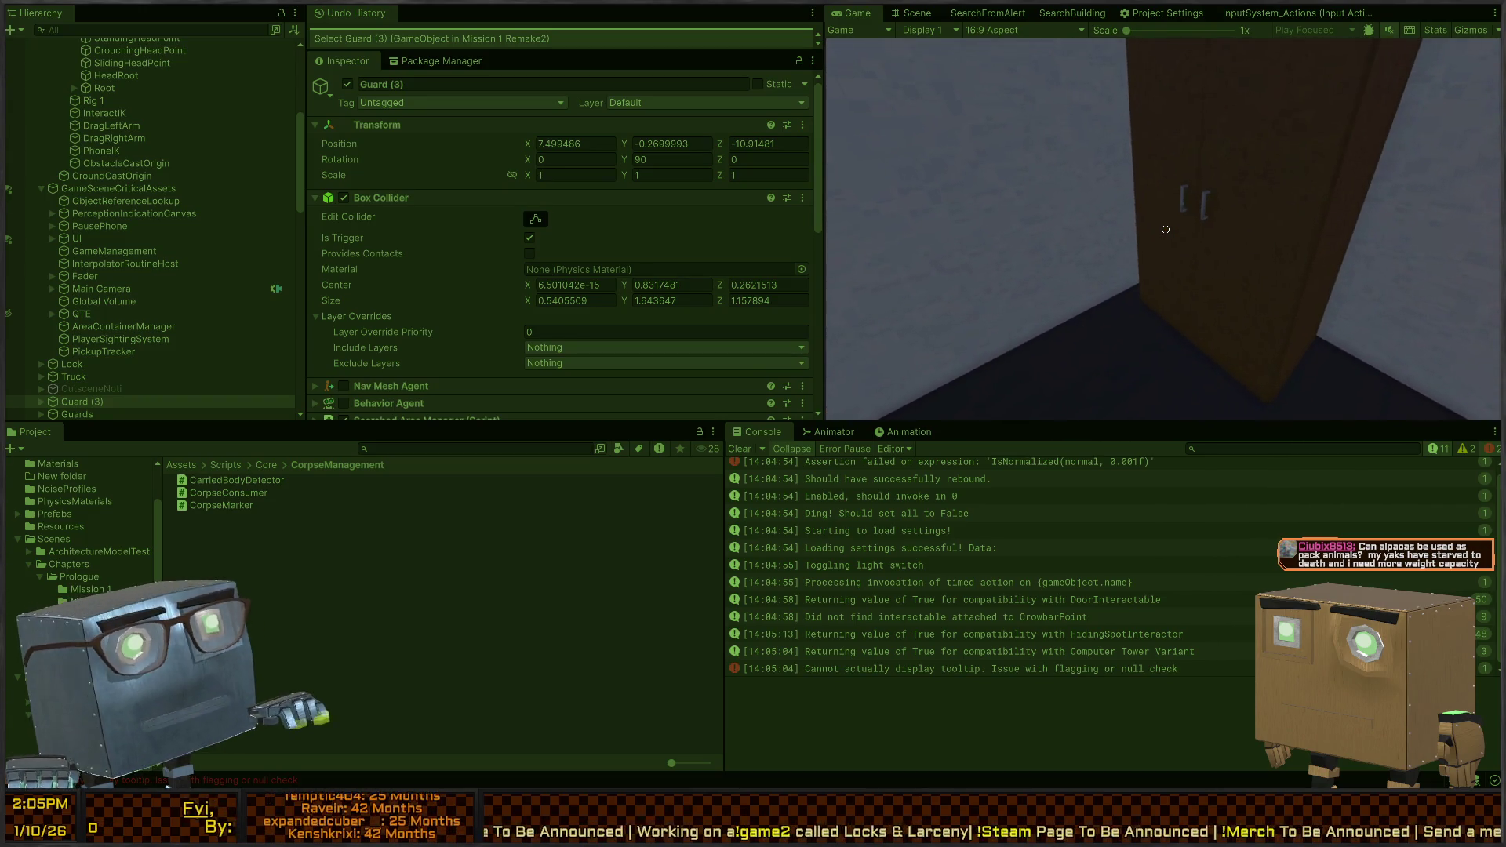
key("w")
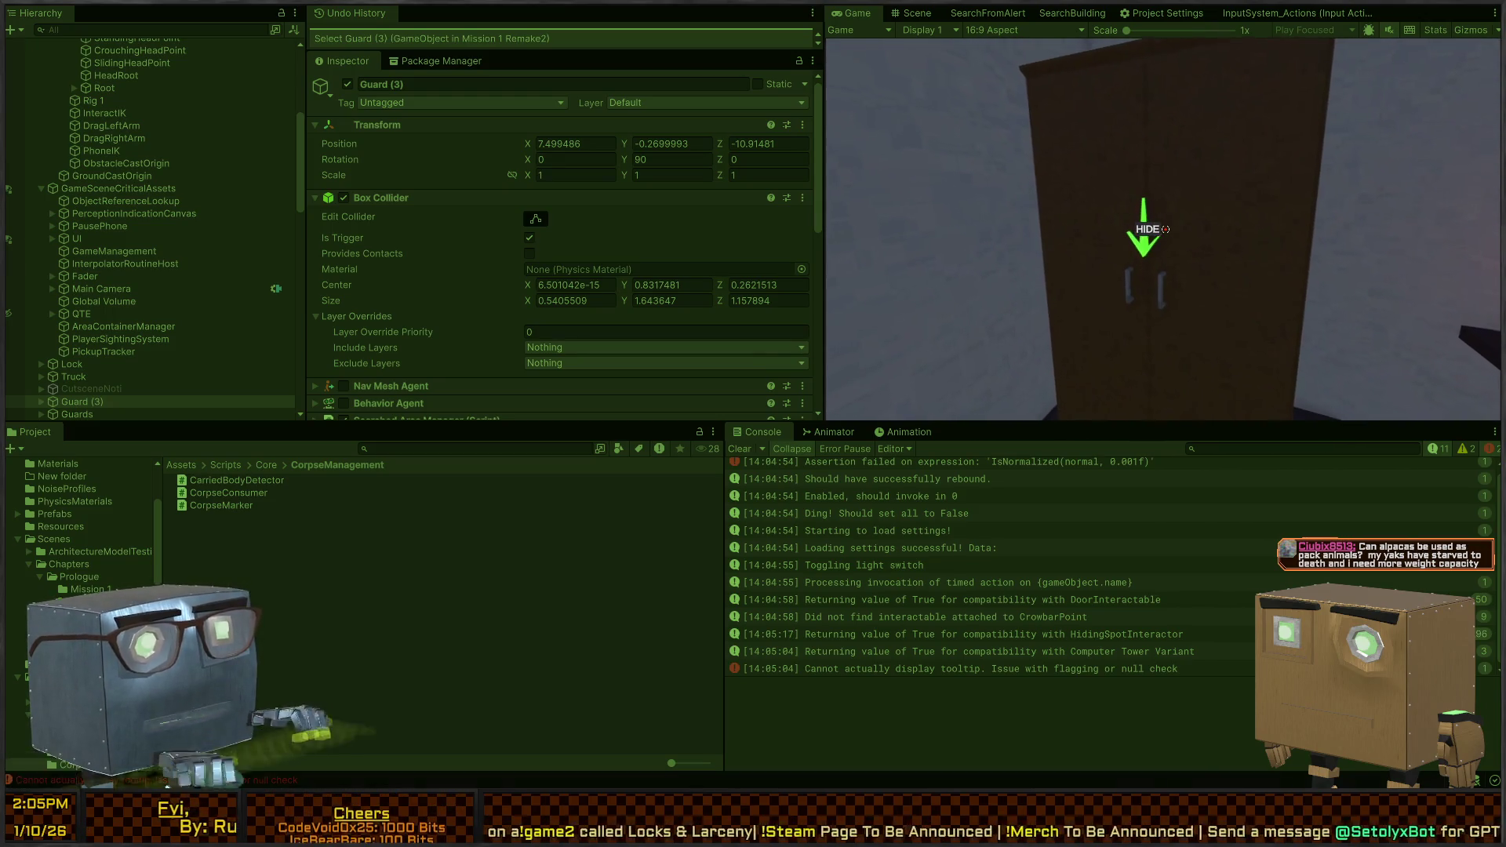
key("Escape")
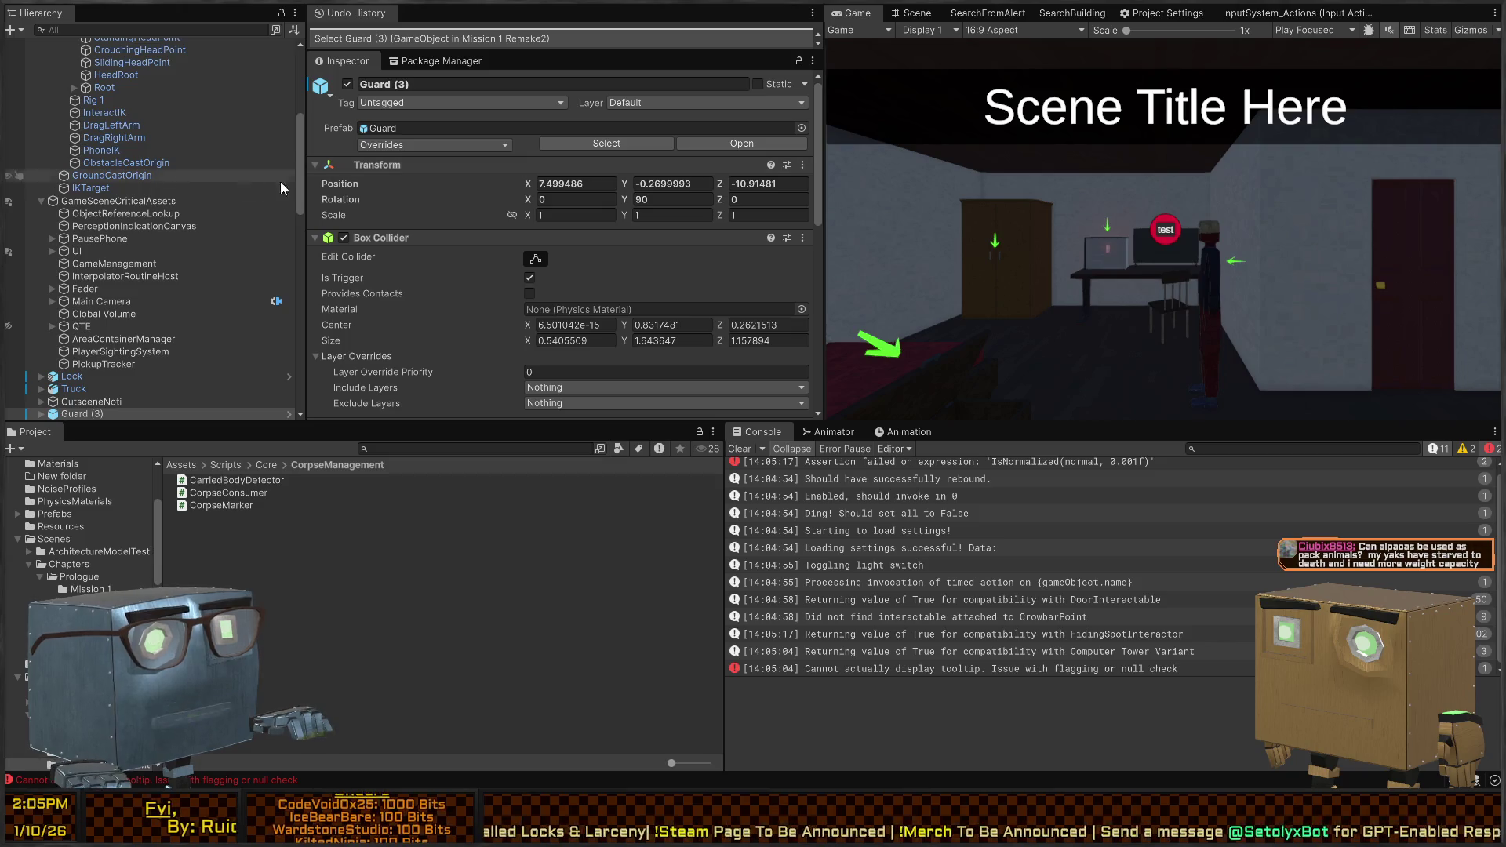
Select Player > Systems > PhysicsDragging to review its start-drag events
scroll(157, 204, "up", 4)
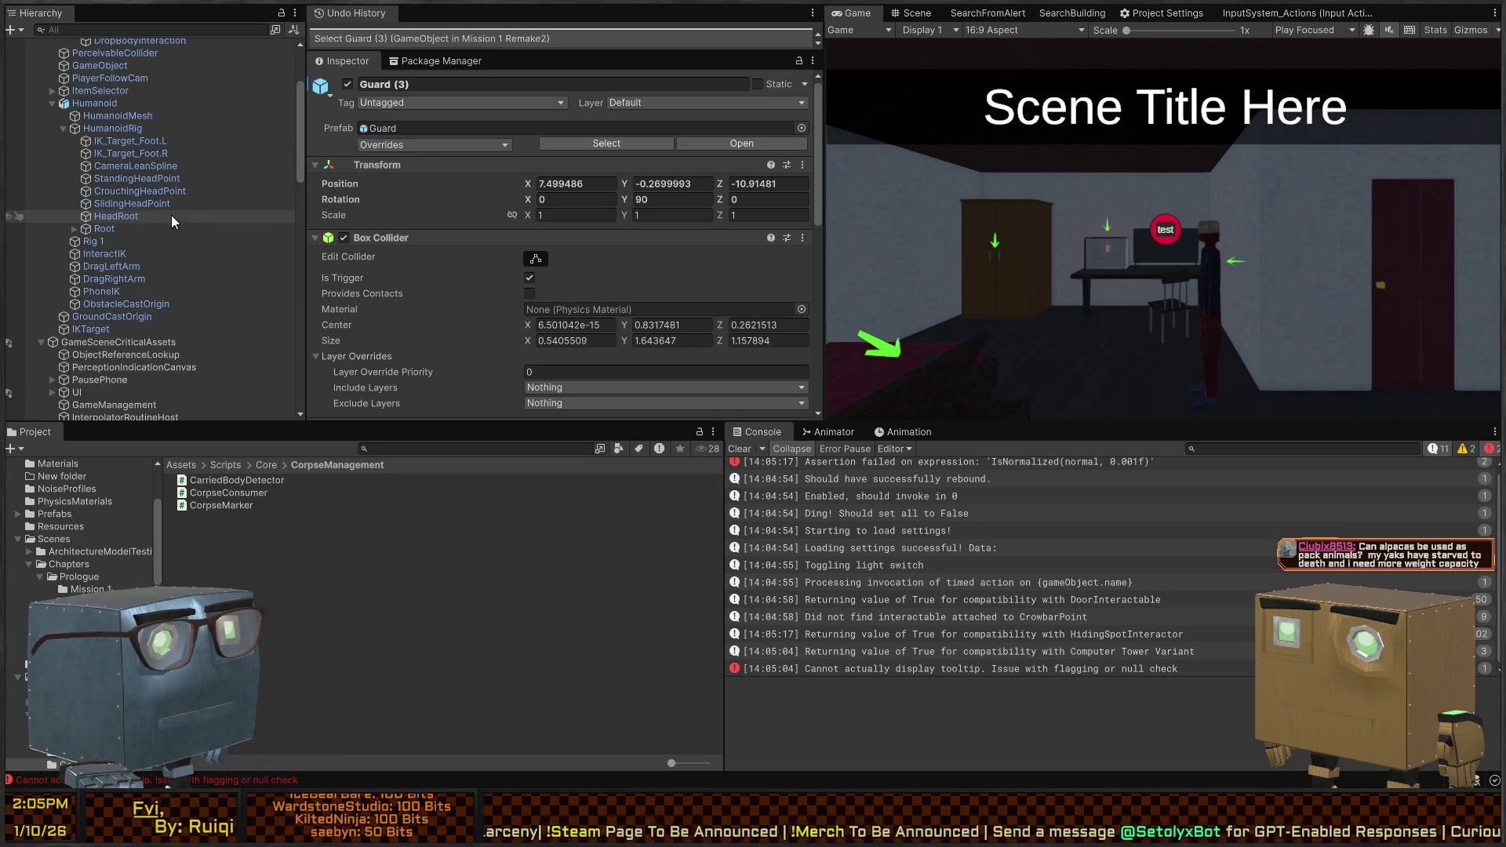
scroll(159, 266, "up", 4)
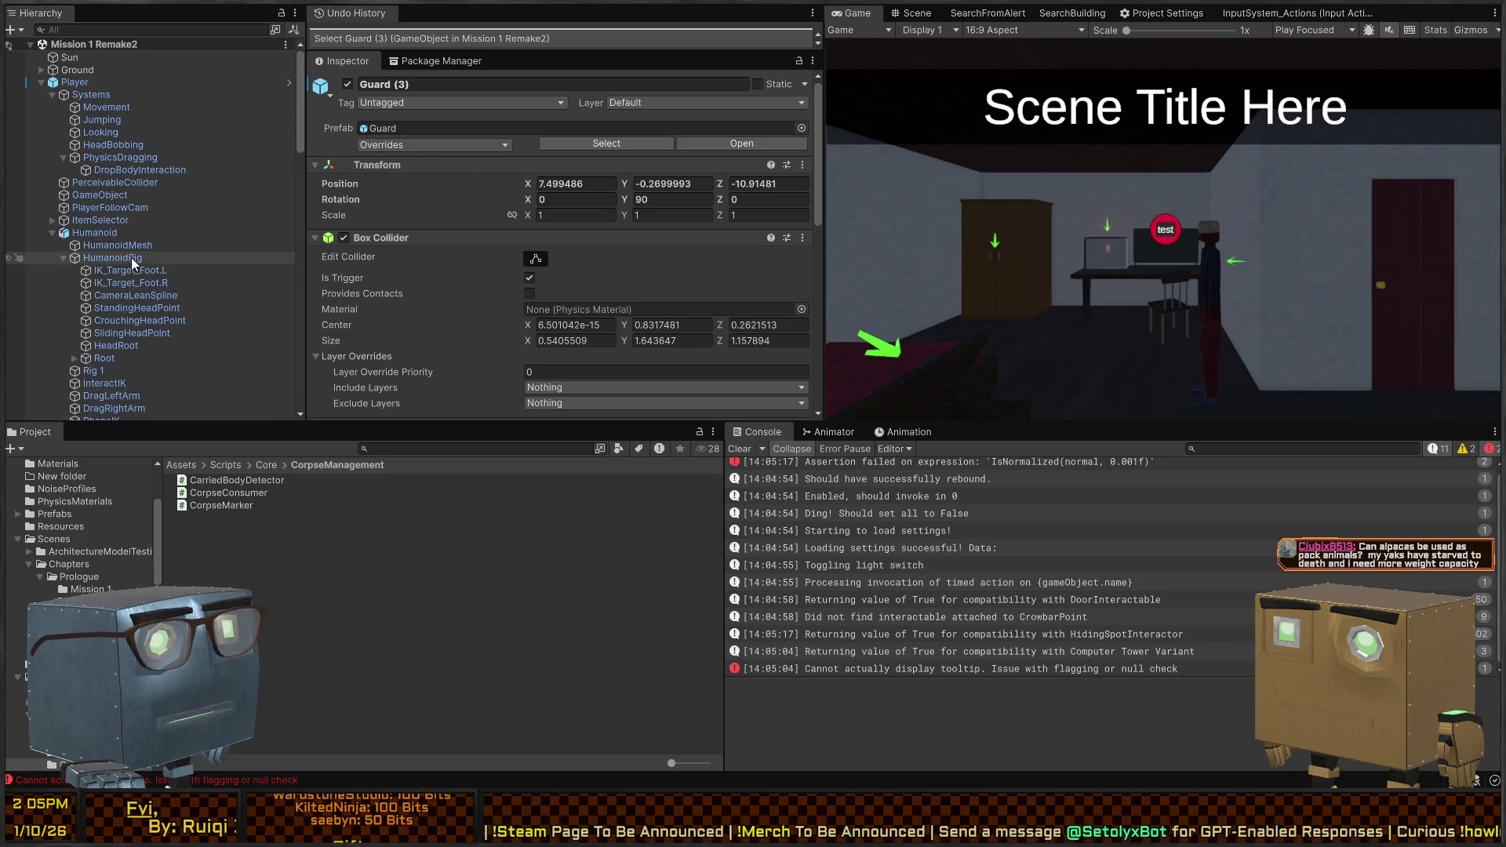
left_click(120, 171)
left_click(132, 160)
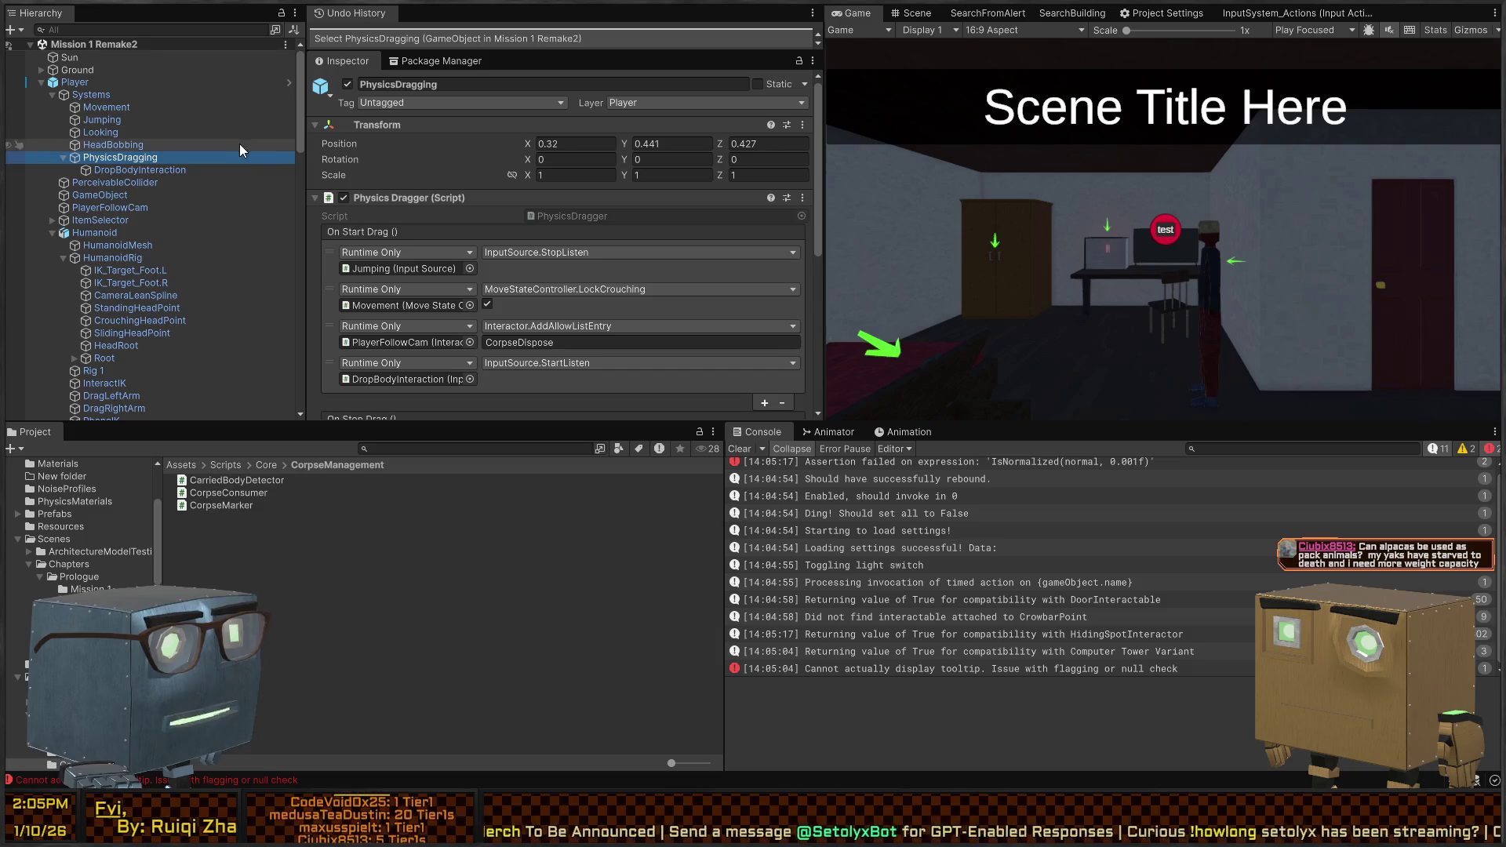
Fly the Scene view camera over to the wardrobe and select Wardrobe (1)
left_click(912, 14)
mouse_move(1061, 122)
left_mouse_down()
mouse_move(1128, 207)
mouse_move(1290, 288)
left_mouse_up()
mouse_move(227, 353)
left_mouse_down()
mouse_move(1192, 261)
mouse_move(1145, 251)
left_mouse_up()
left_click(1137, 235)
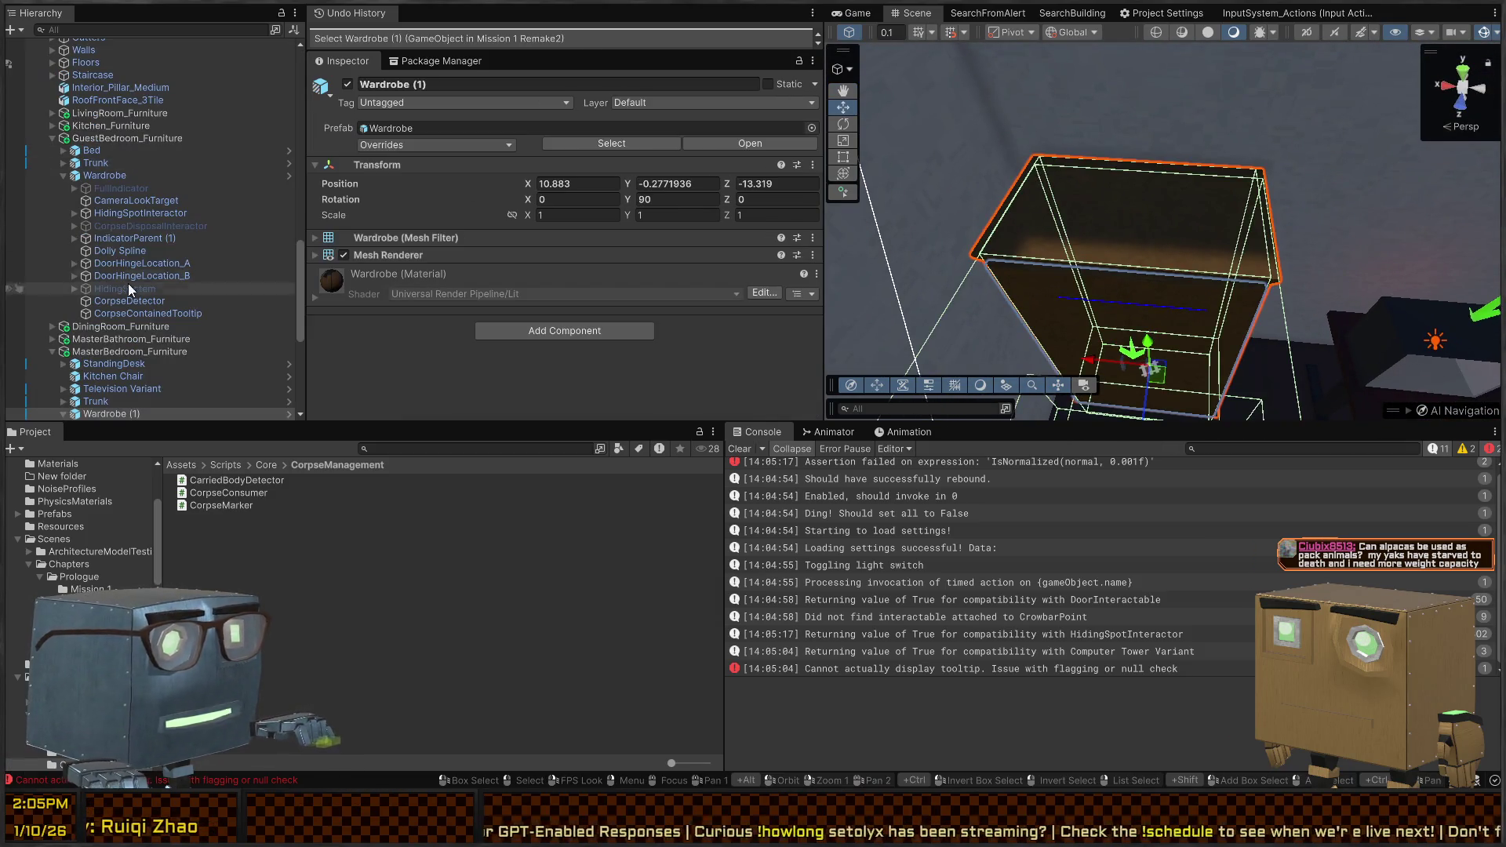
Clear the Console, then open Wardrobe (1) in Prefab Mode from the Hierarchy arrow
scroll(78, 220, "down", 2)
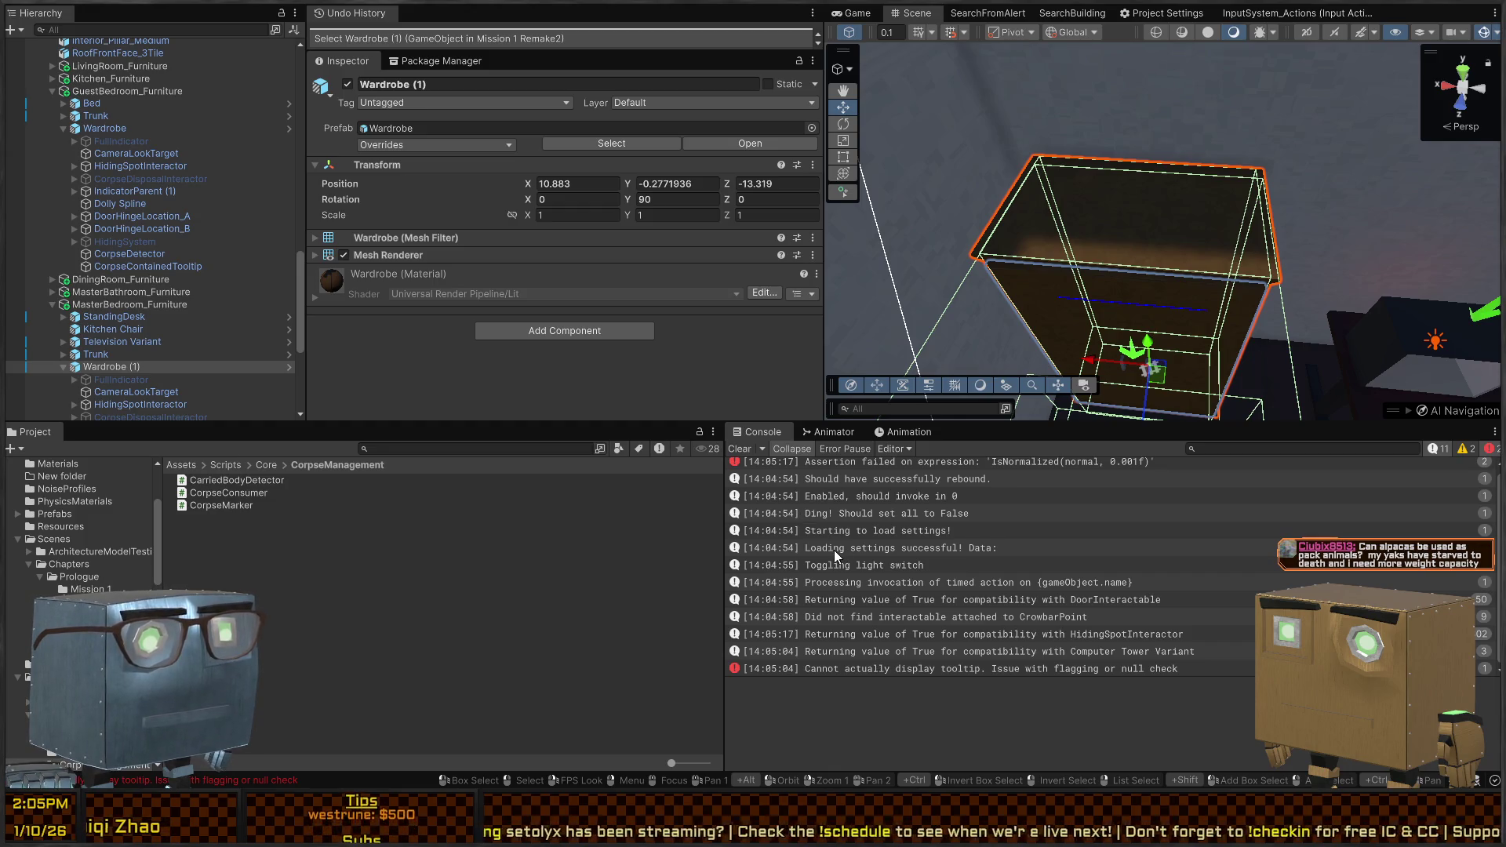
scroll(862, 541, "up", 1)
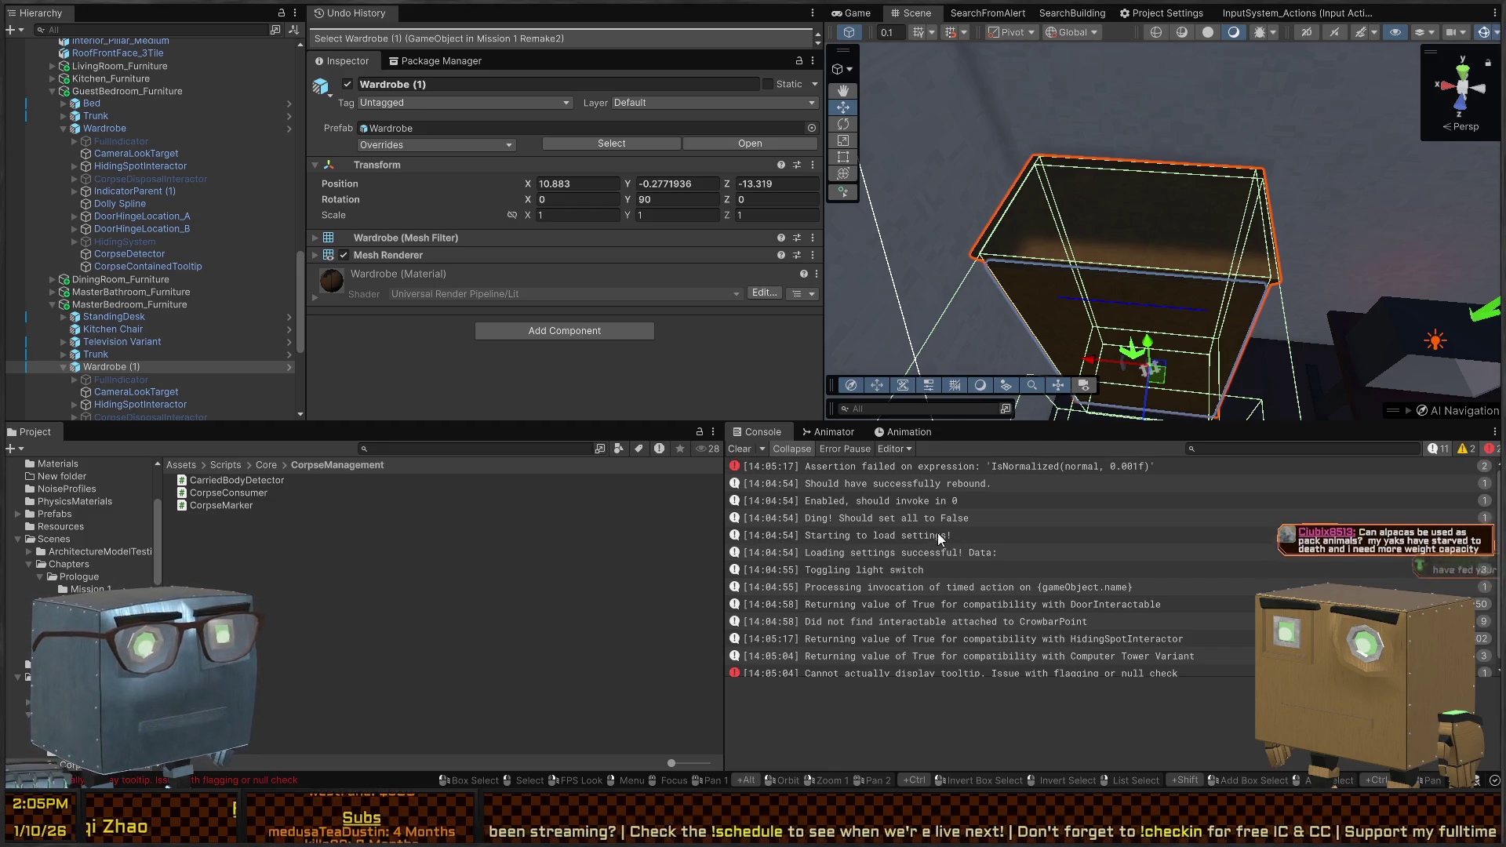
scroll(907, 540, "down", 1)
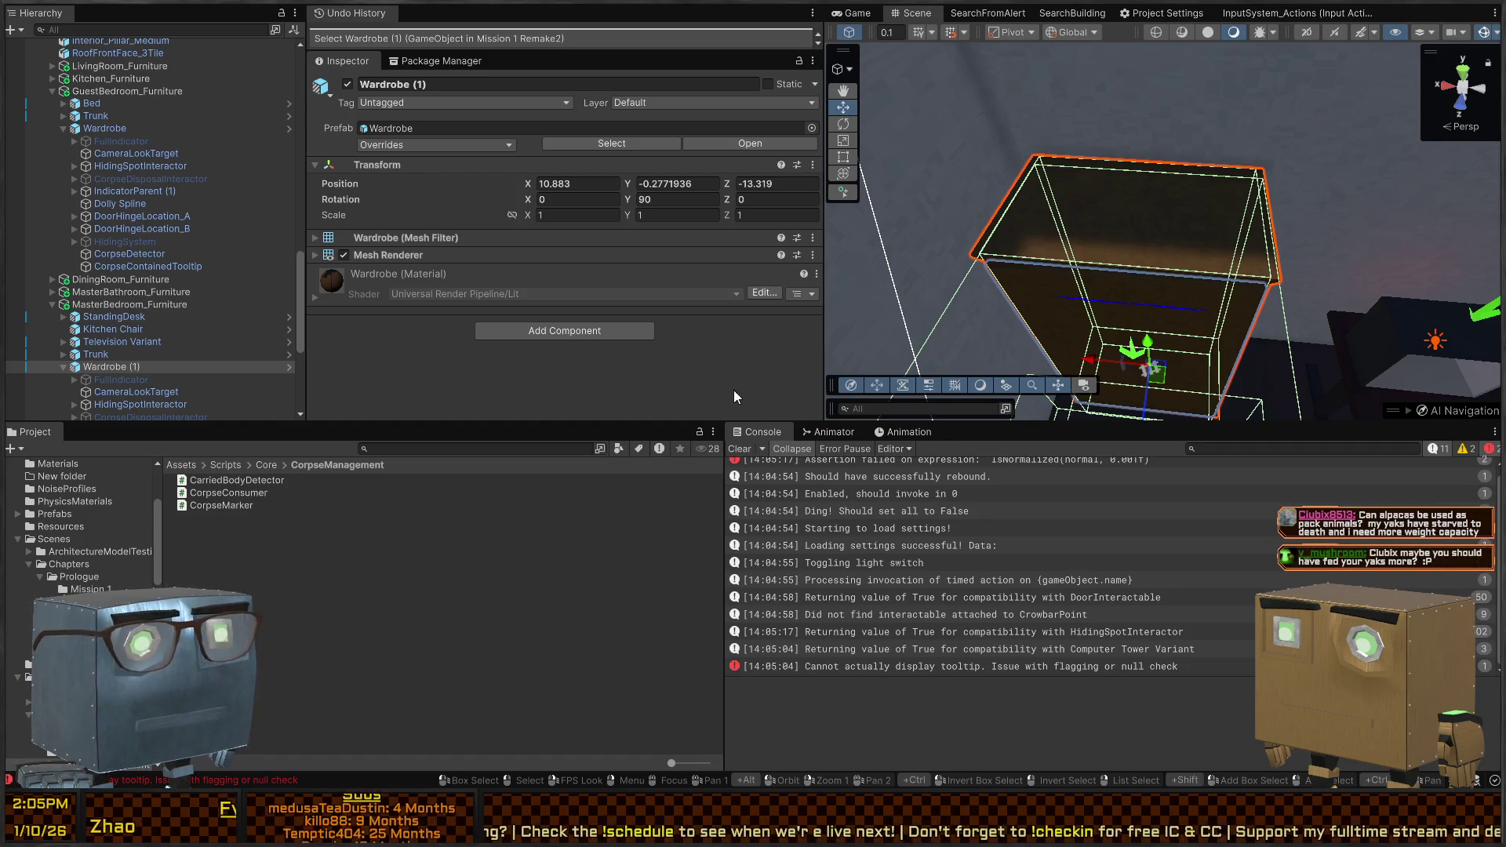
left_click(735, 449)
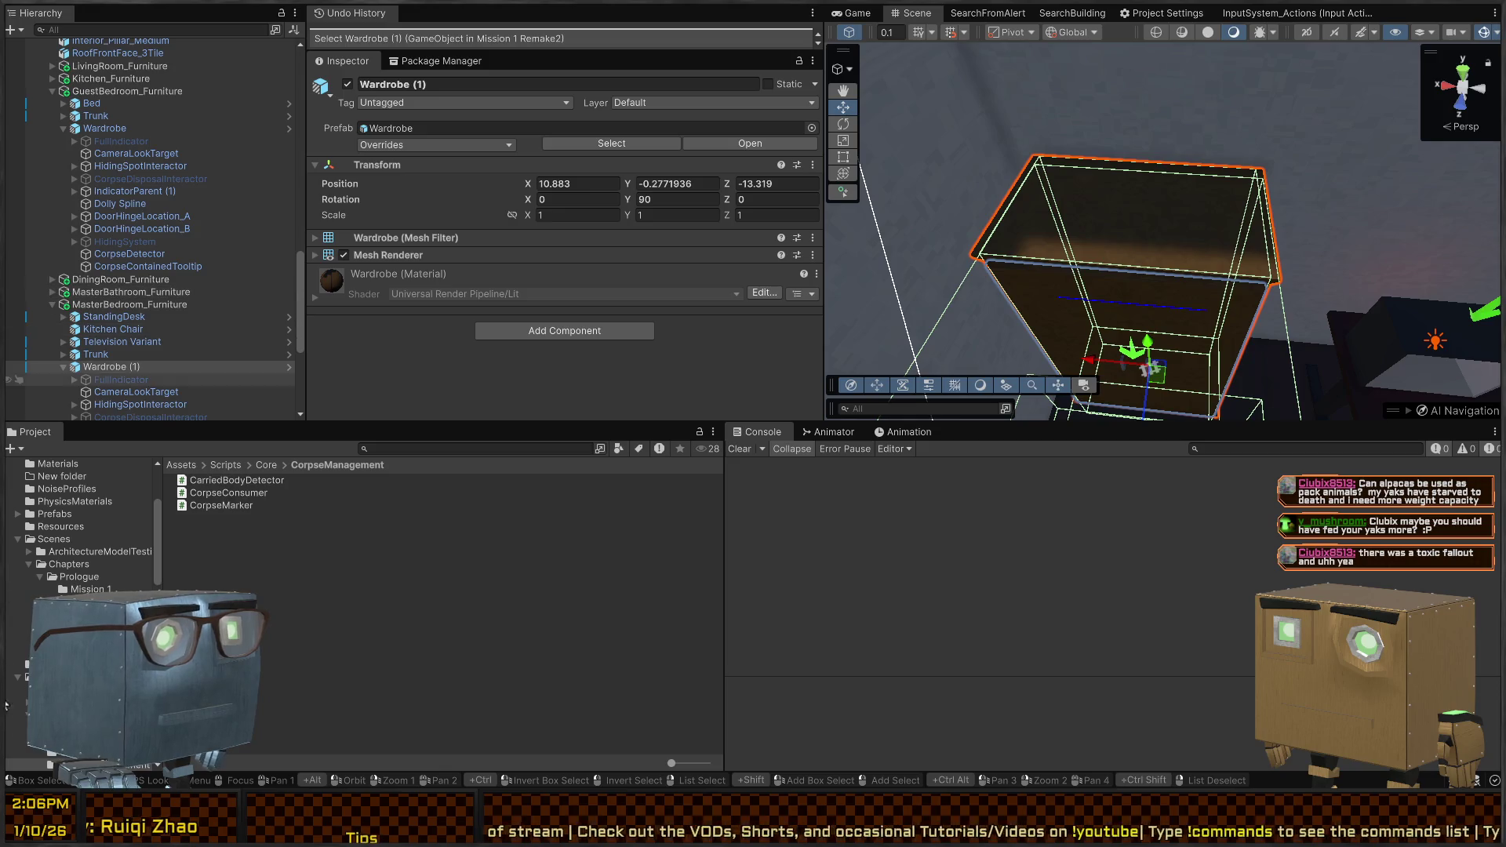
scroll(12, 263, "down", 3)
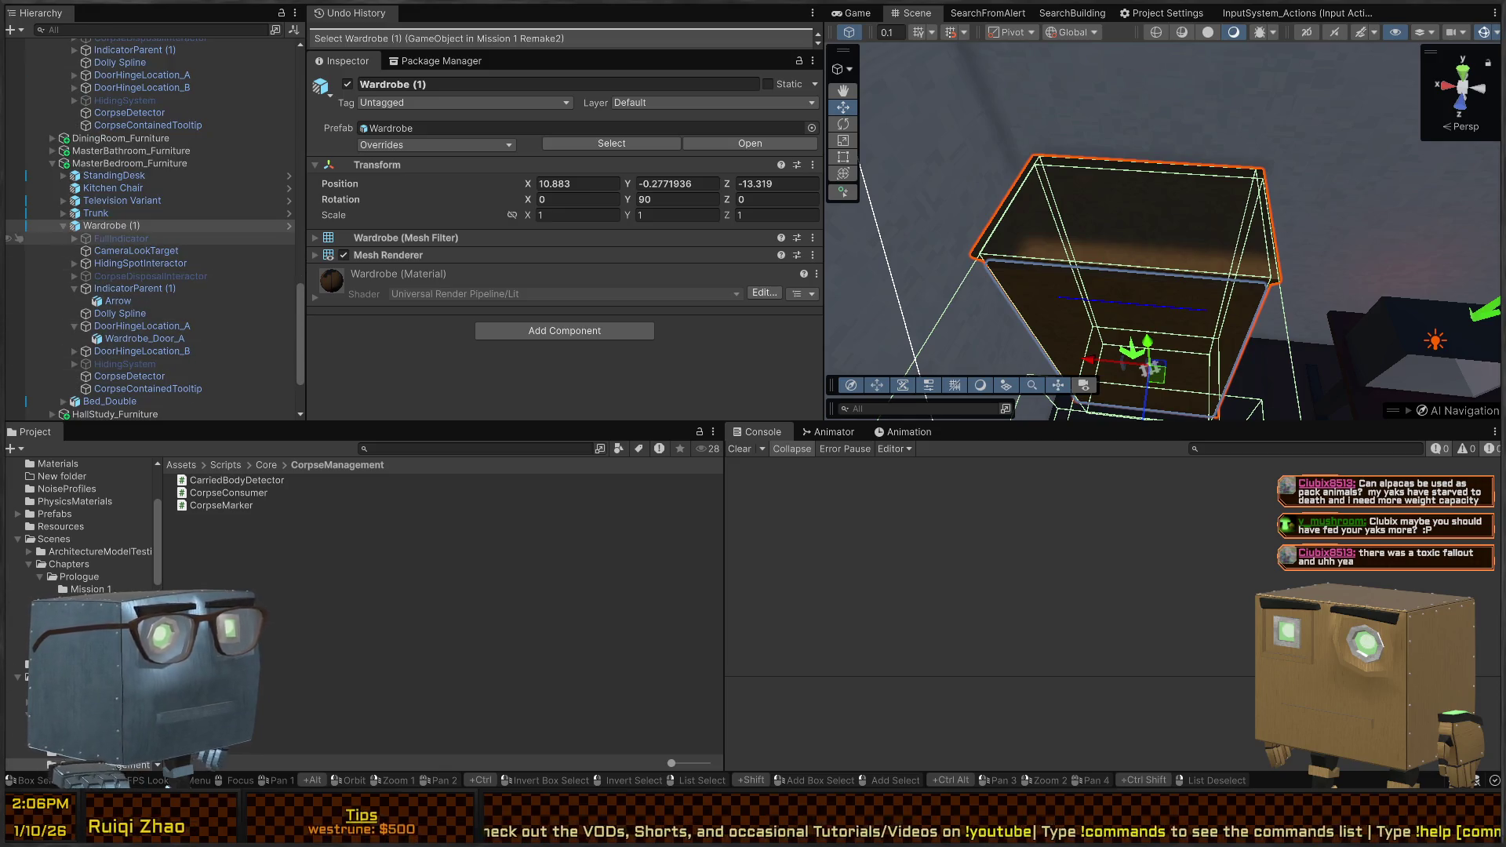
left_click(288, 226)
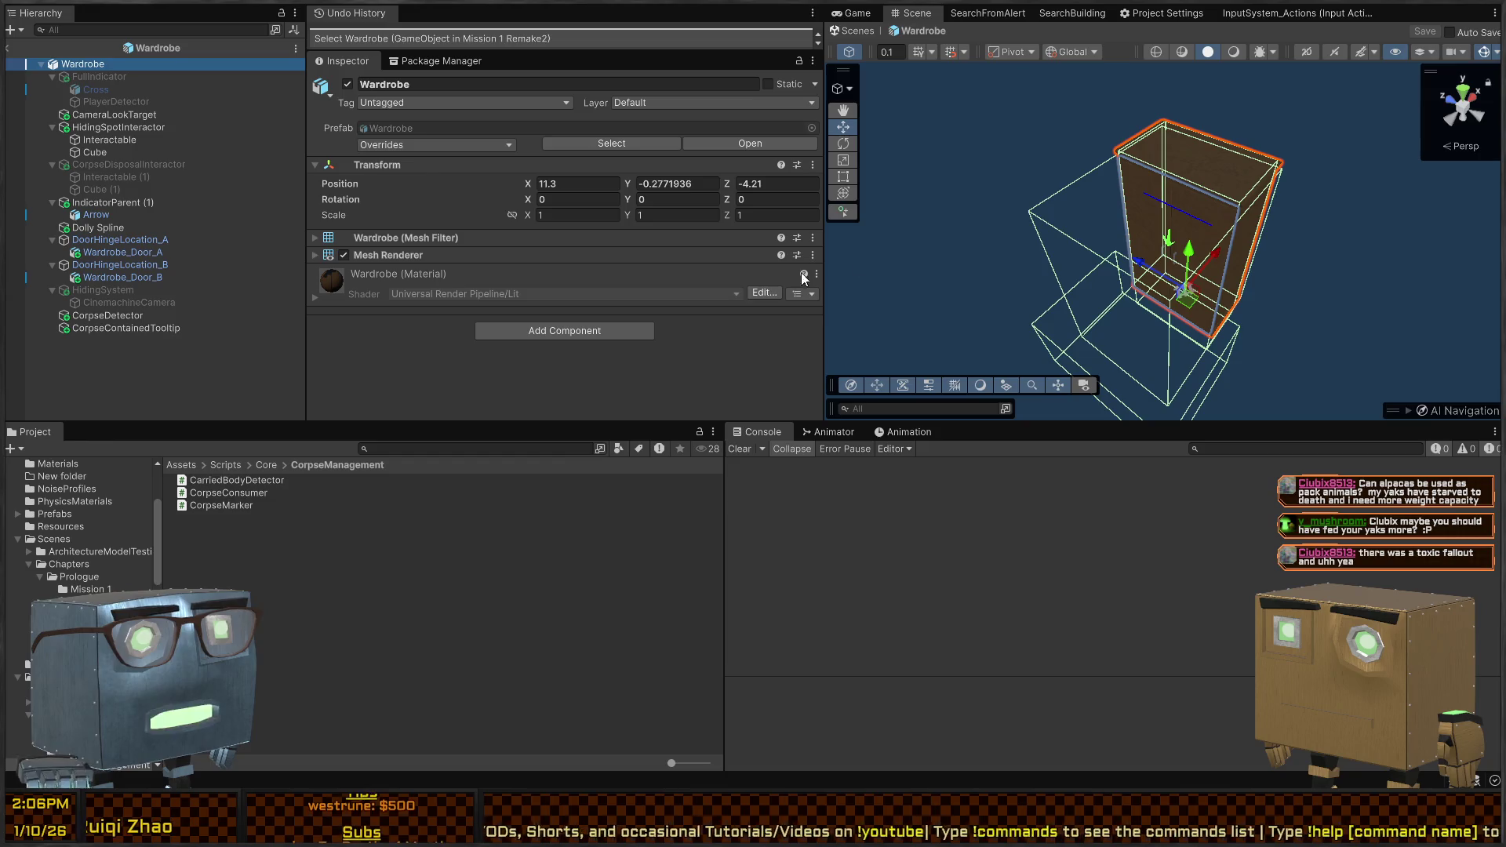
Check CorpseDetector's On Activate/On Deactivate events toggling CorpseDisposalInteractor, then switch to CarriedBodyDetector.cs in Visual Studio
mouse_move(1266, 273)
left_mouse_down()
mouse_move(1086, 193)
mouse_move(1073, 153)
left_mouse_up()
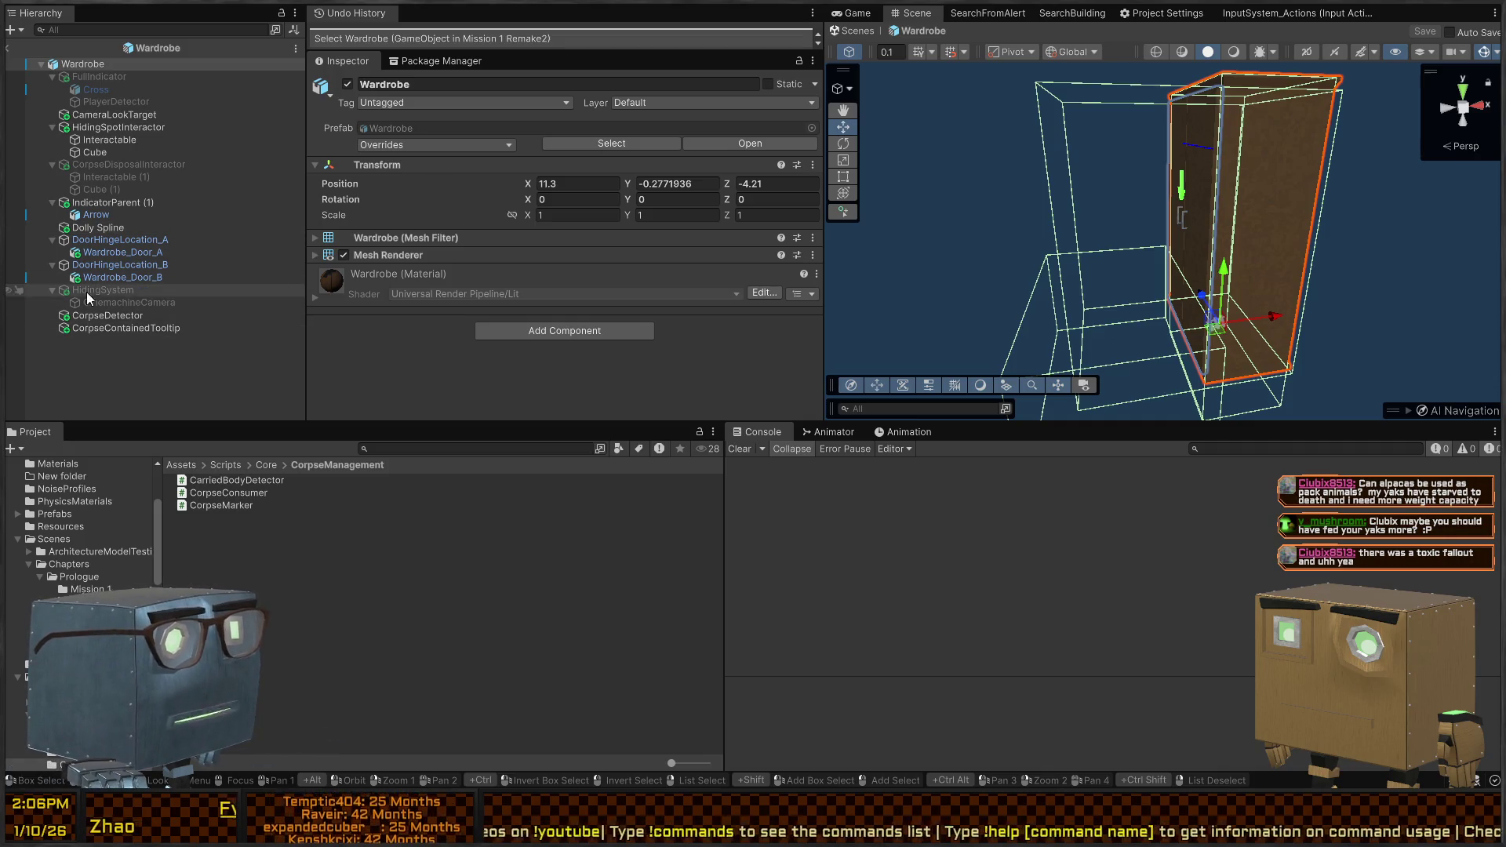
left_click(103, 314)
scroll(453, 246, "down", 5)
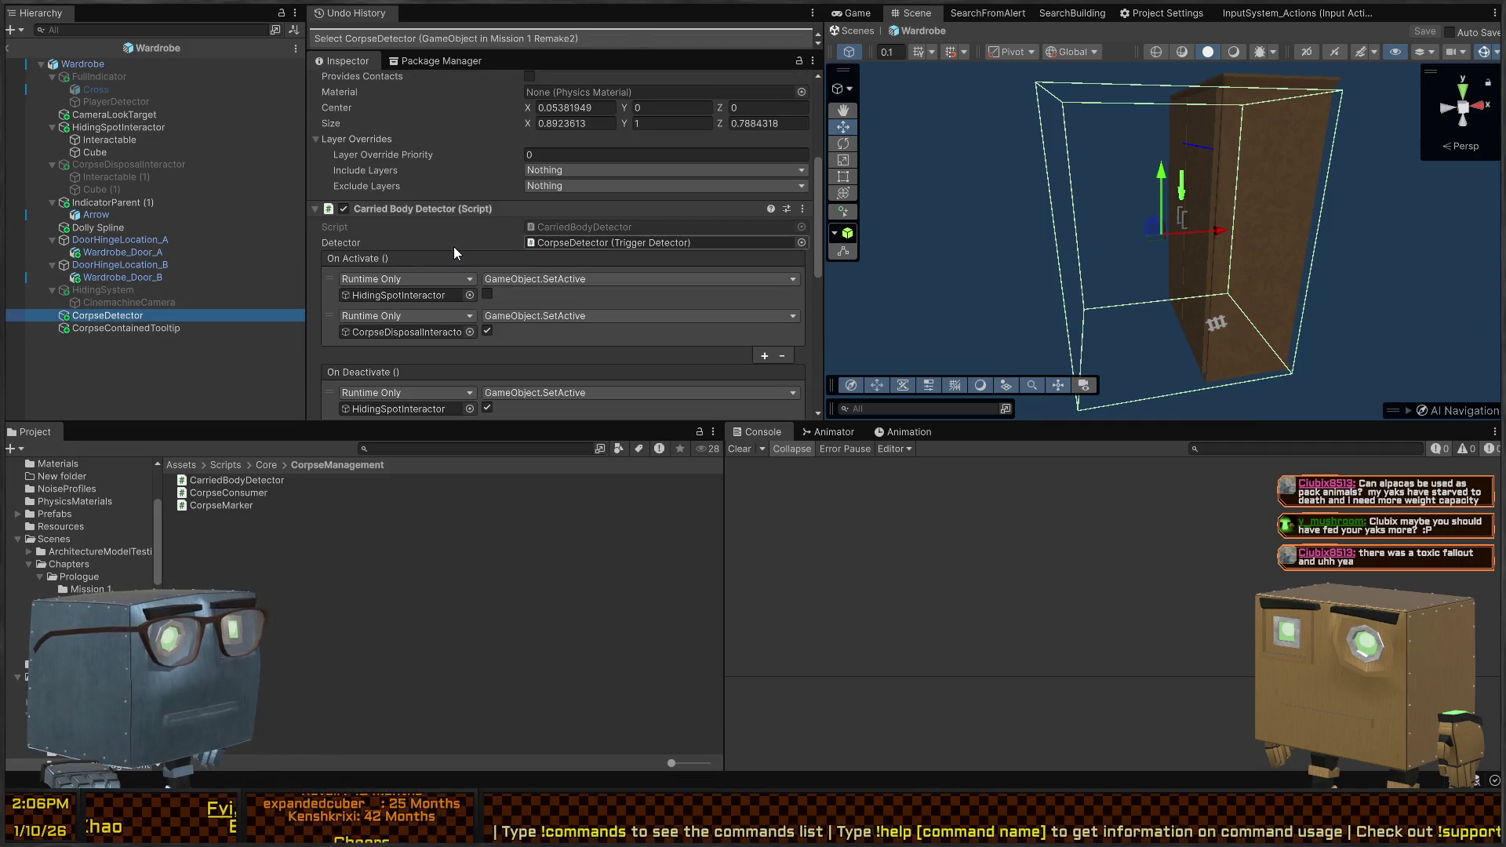
left_click(483, 233)
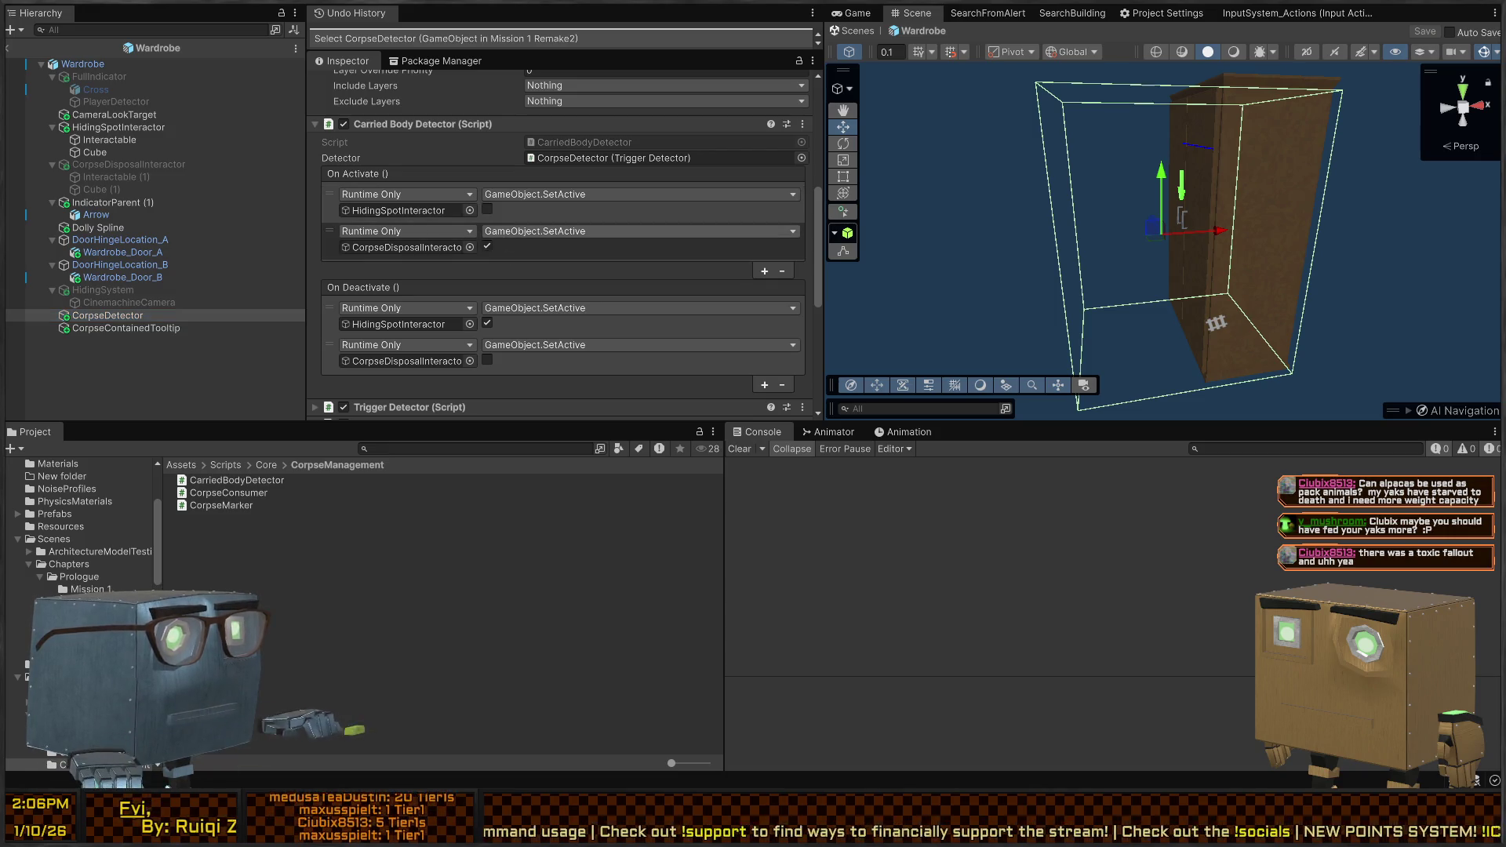
key("alt+Tab")
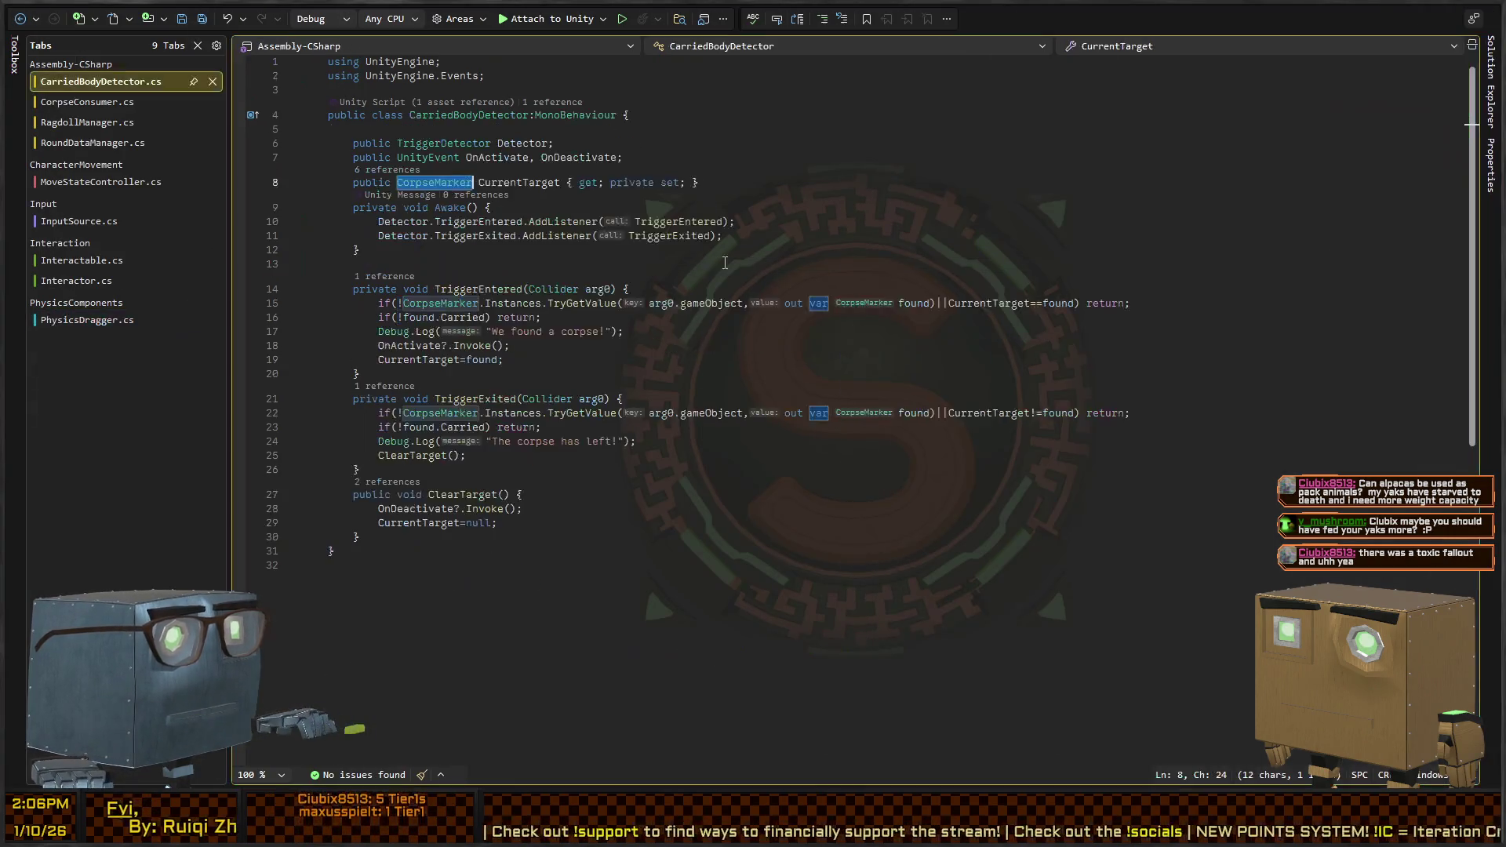
Open Interactable.cs and convert OnDisable's expression body into a braced block
left_click(92, 259)
scroll(577, 297, "down", 10)
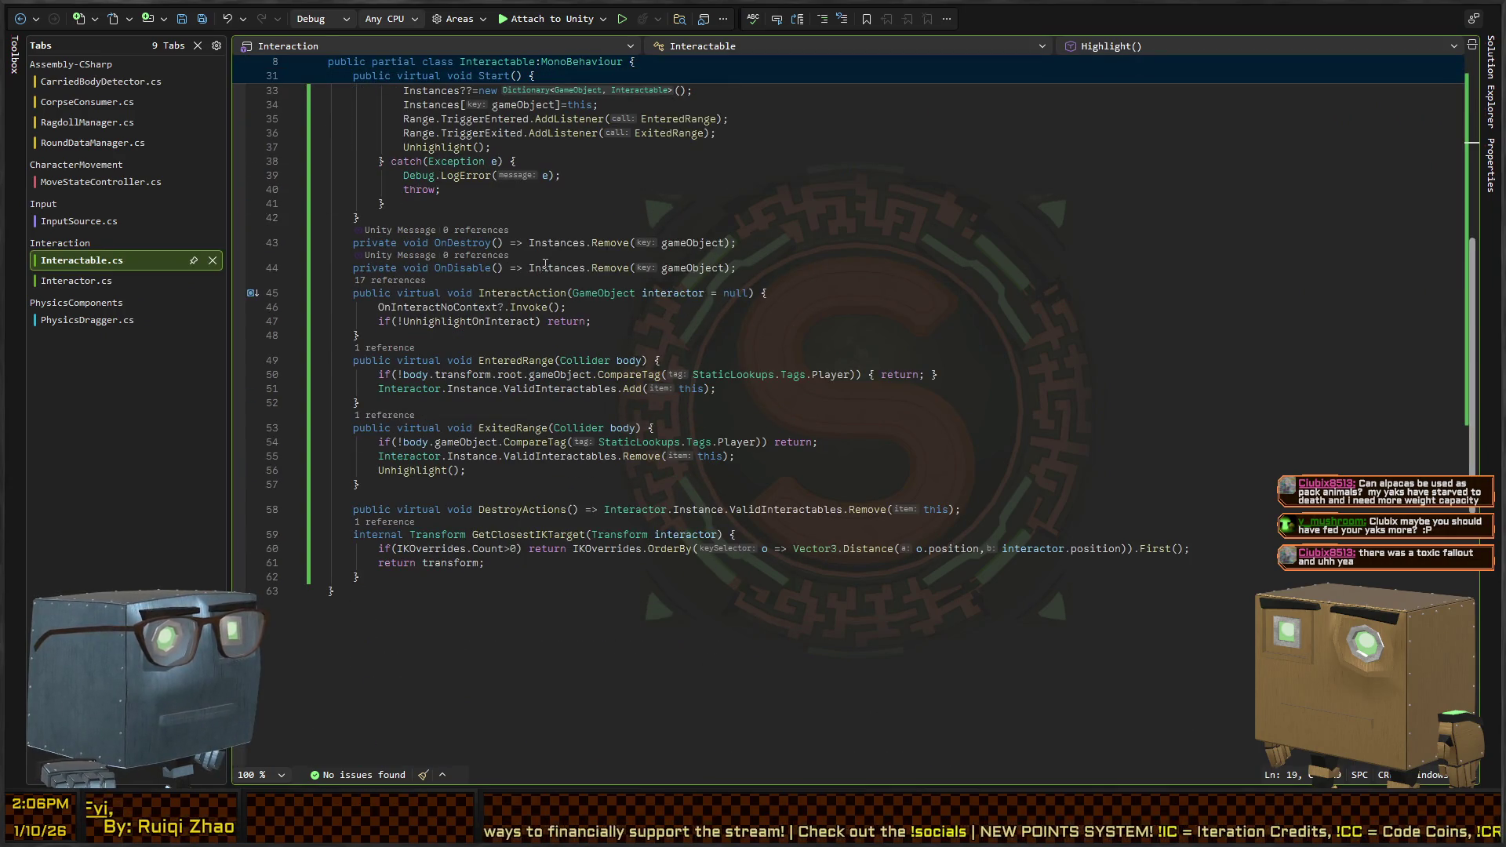
left_click(529, 270)
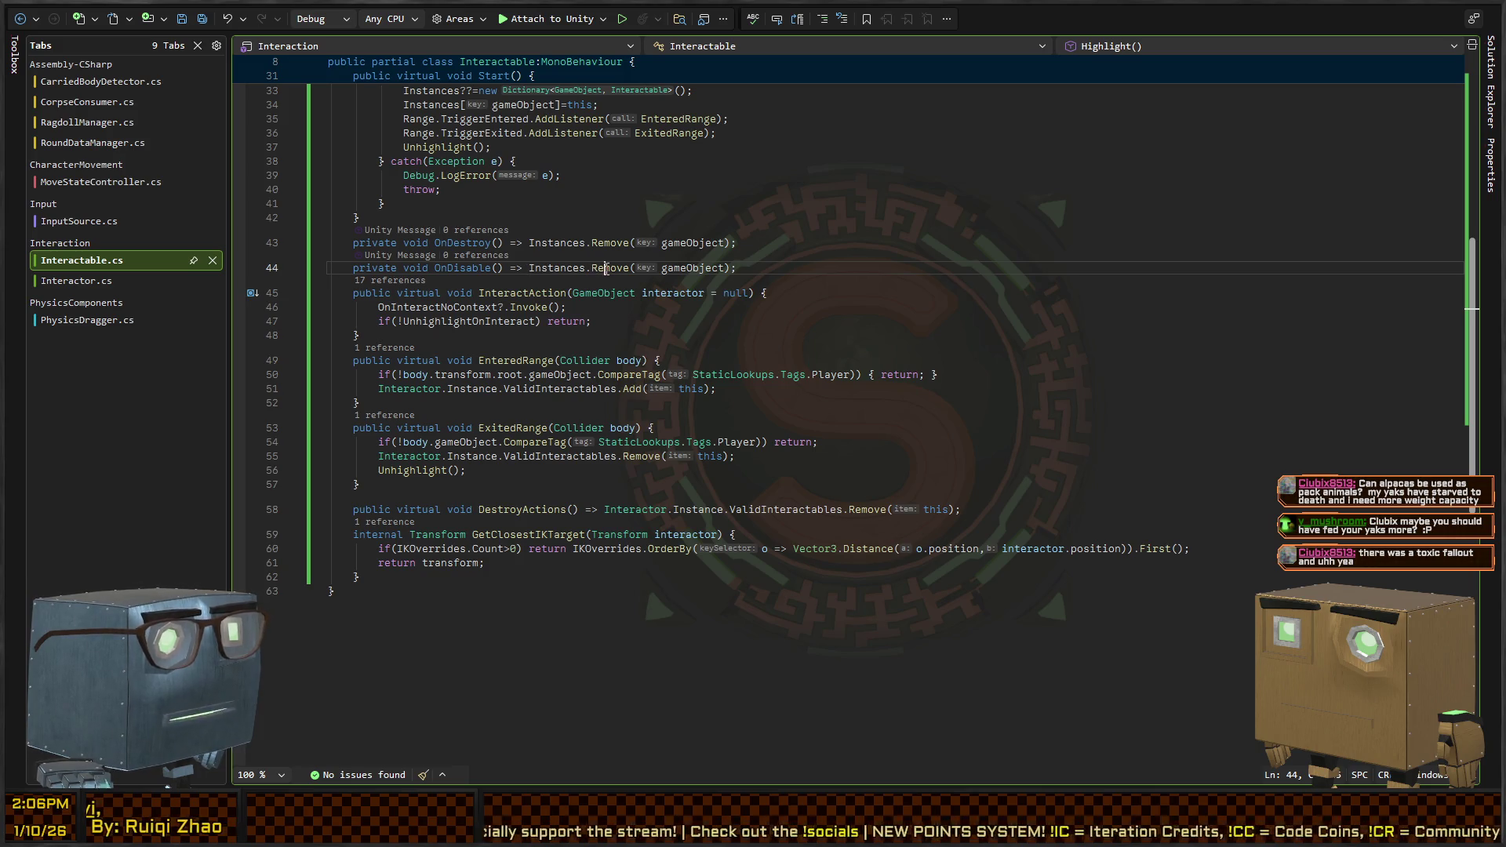
left_click(529, 268)
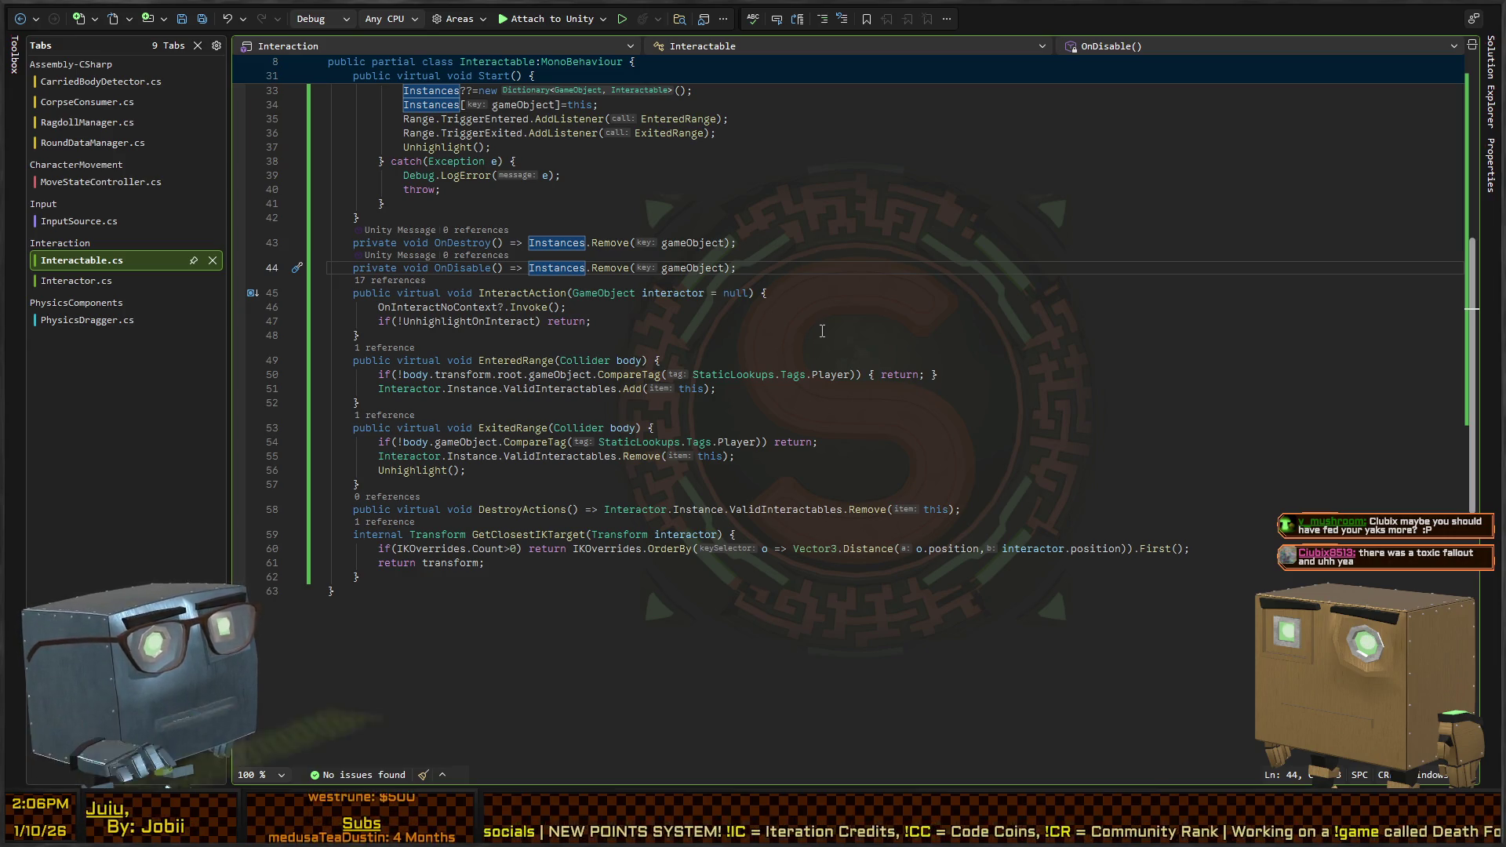
key("Left")
key("BackSpace")
key("BackSpace")
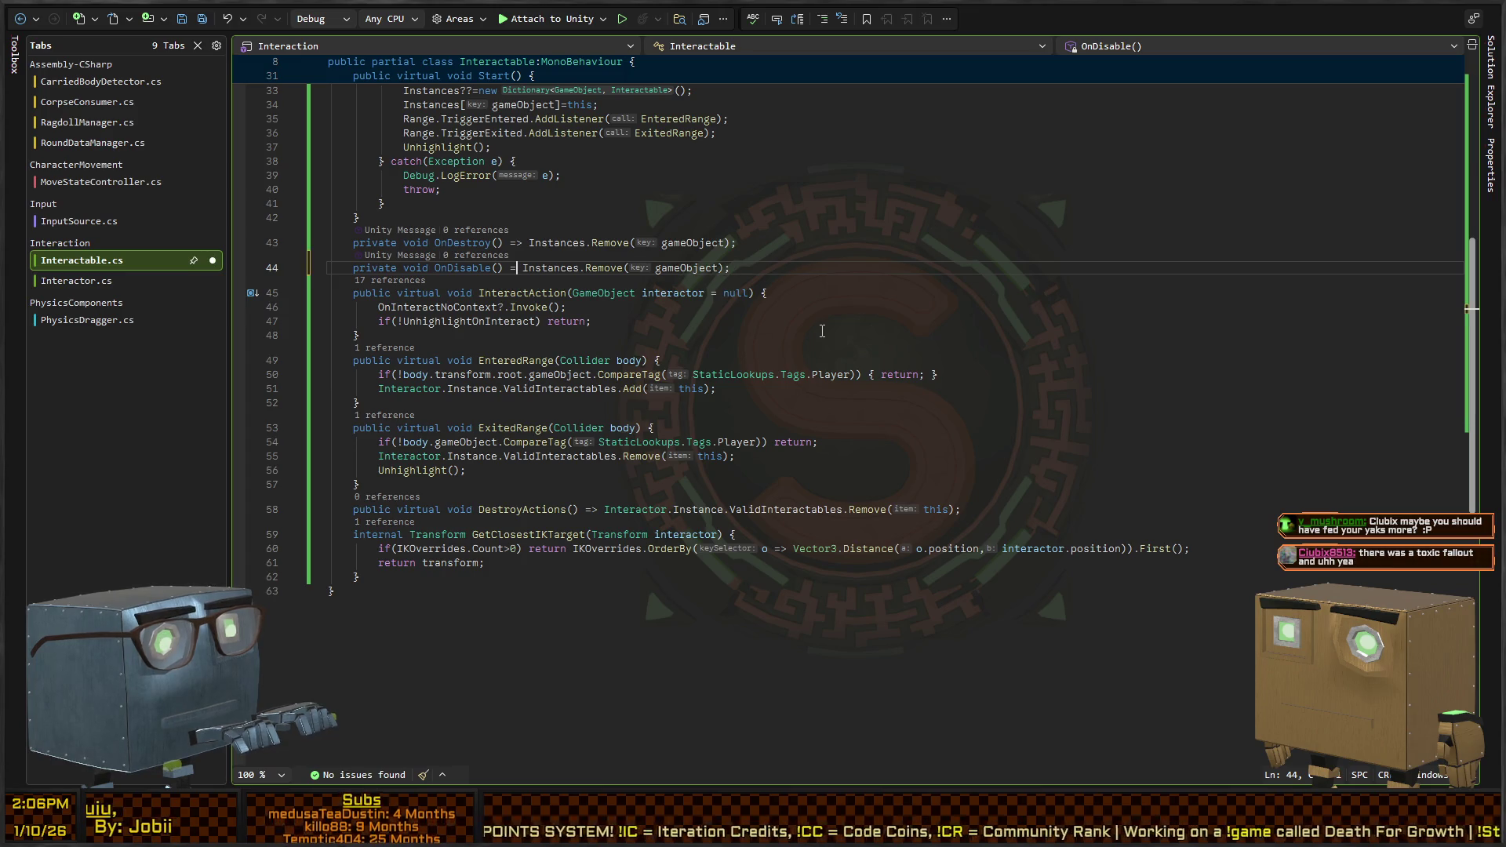
key("shift+End")
type("{")
key("Left")
key("Return")
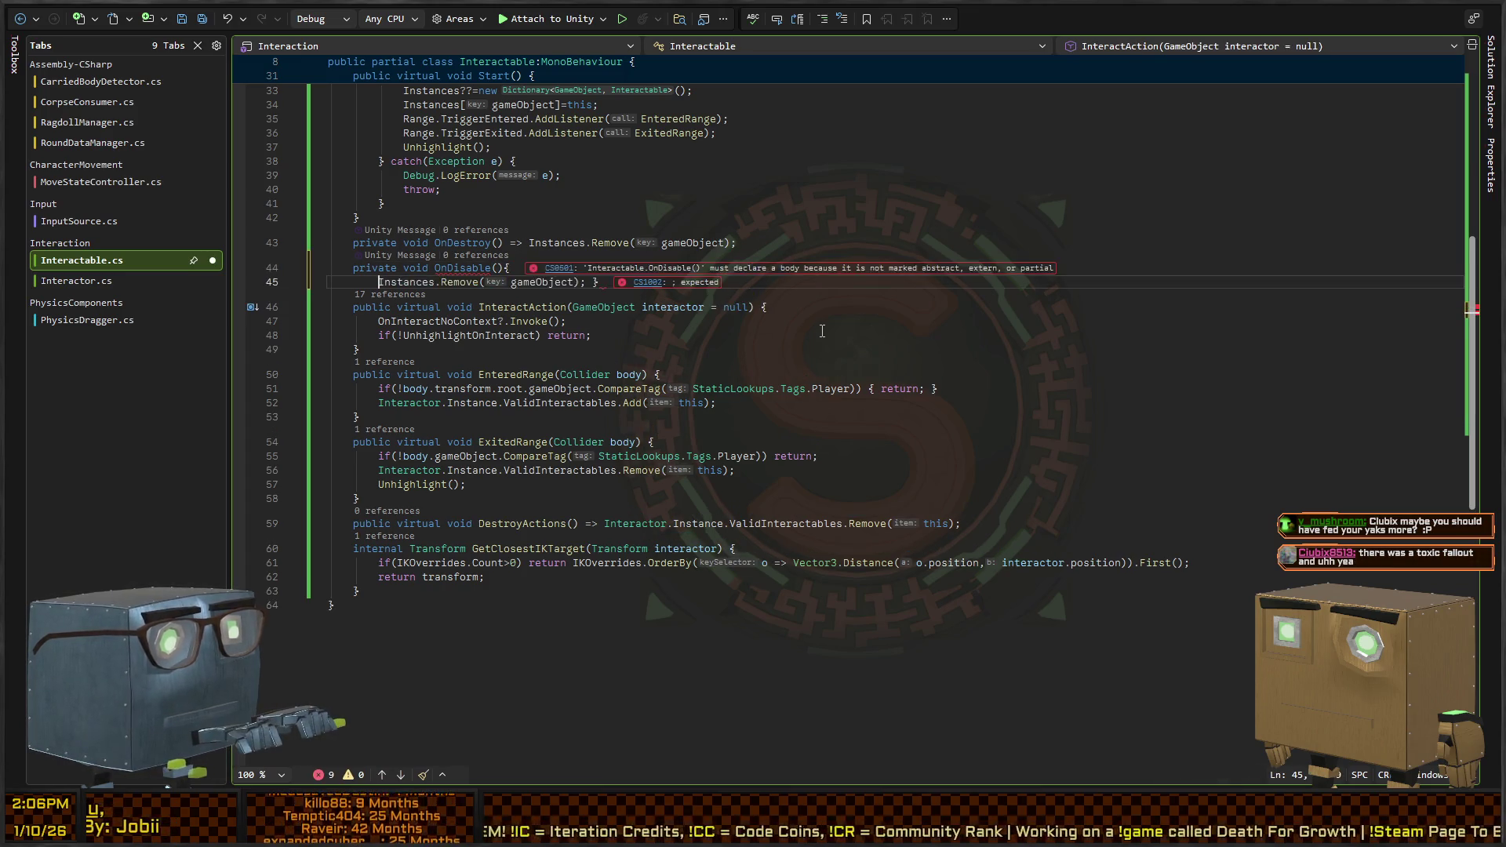
key("End")
Add 'if(Highlighted) Unhighlight();' above Instances.Remove in OnDisable, save, and return to Unity
key("Left")
key("Return")
key("Up")
key("ctrl+Return")
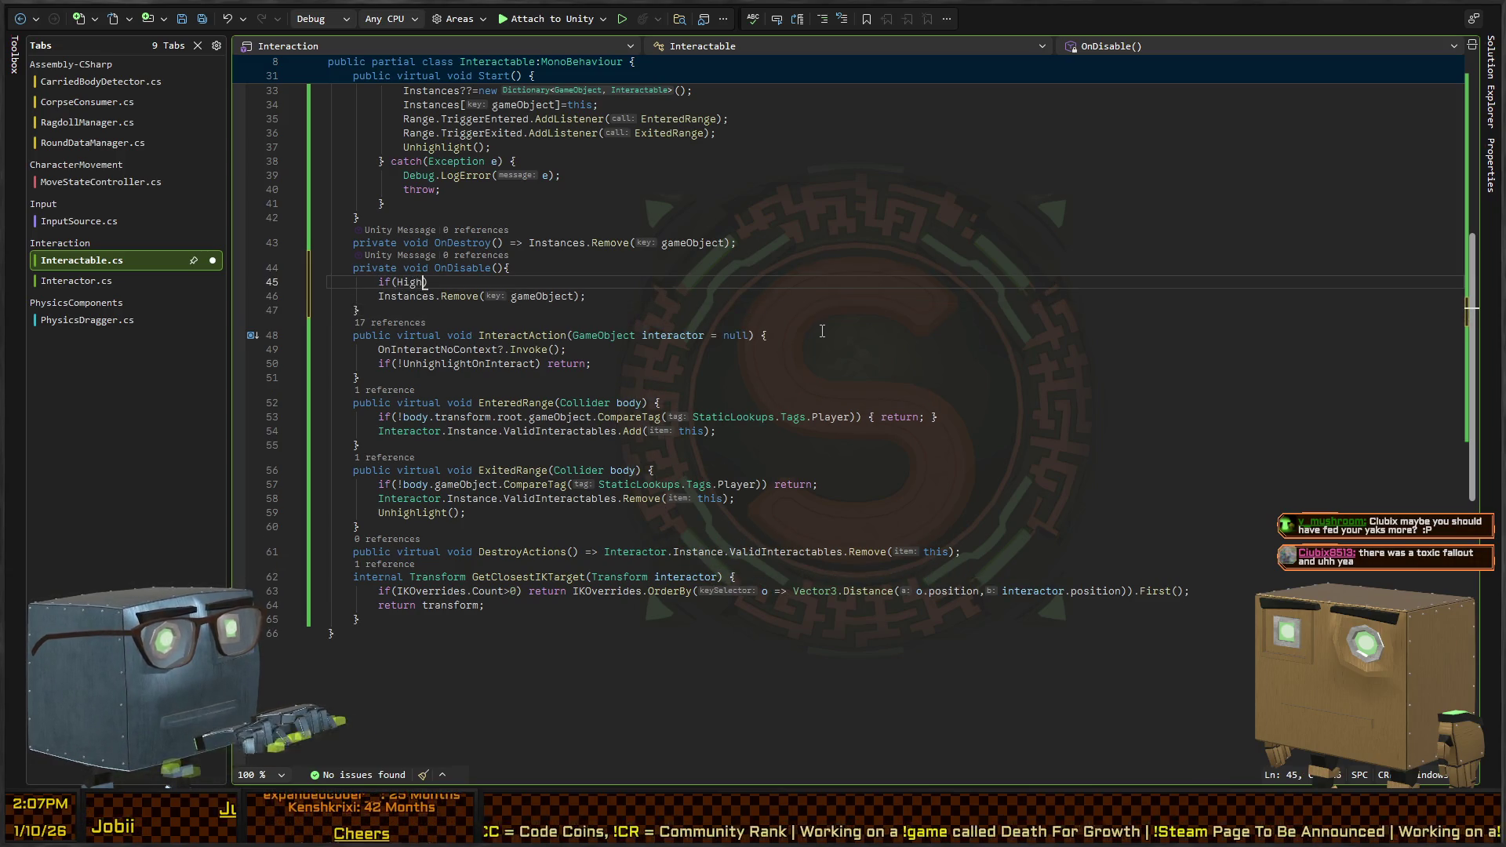
type("lighted) U")
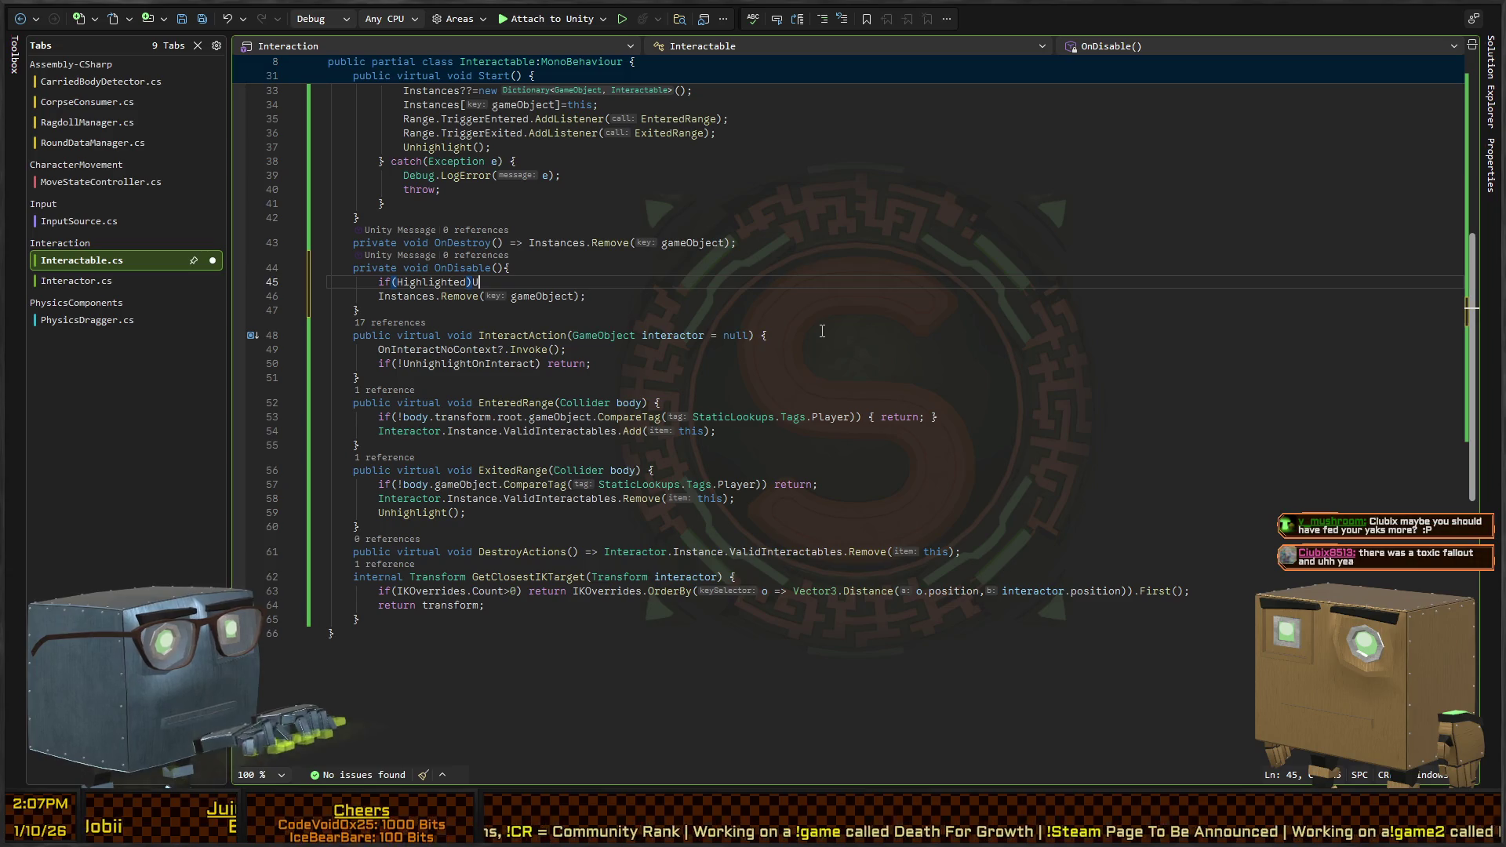
type("nhighlight();")
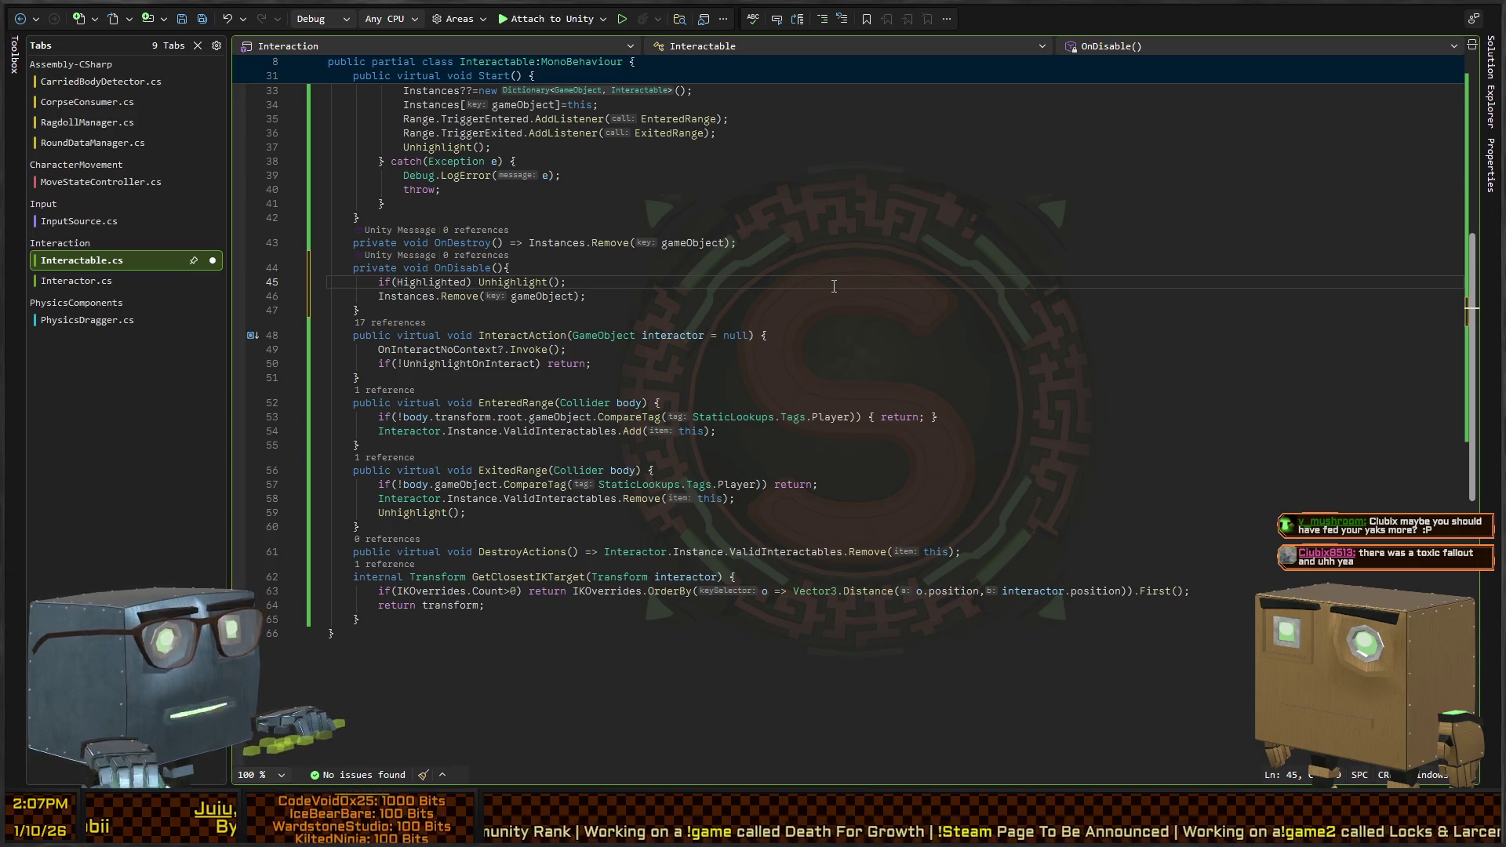
key("ctrl+s")
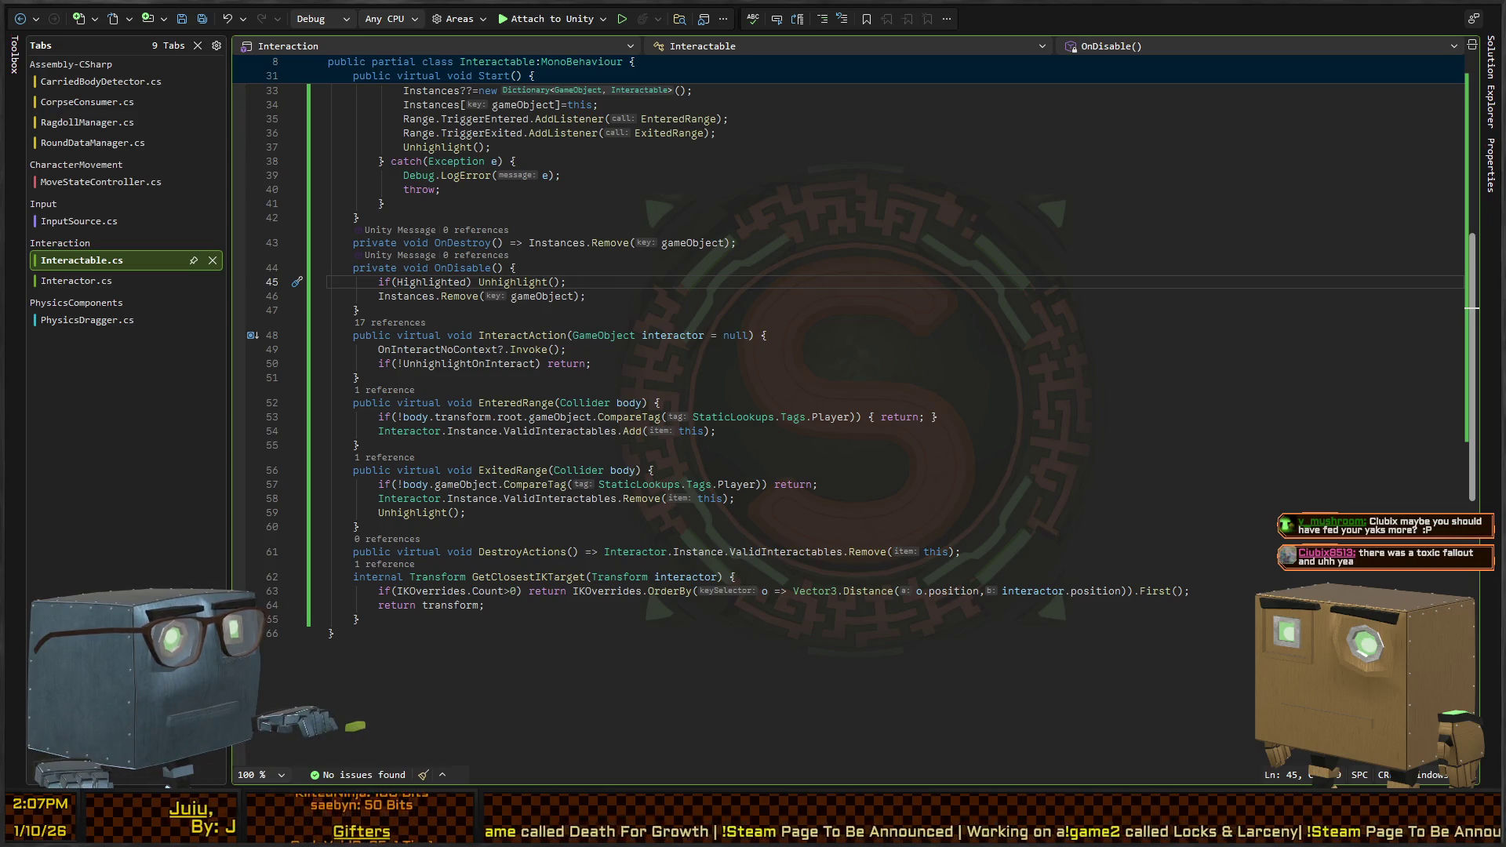
key("alt+Tab")
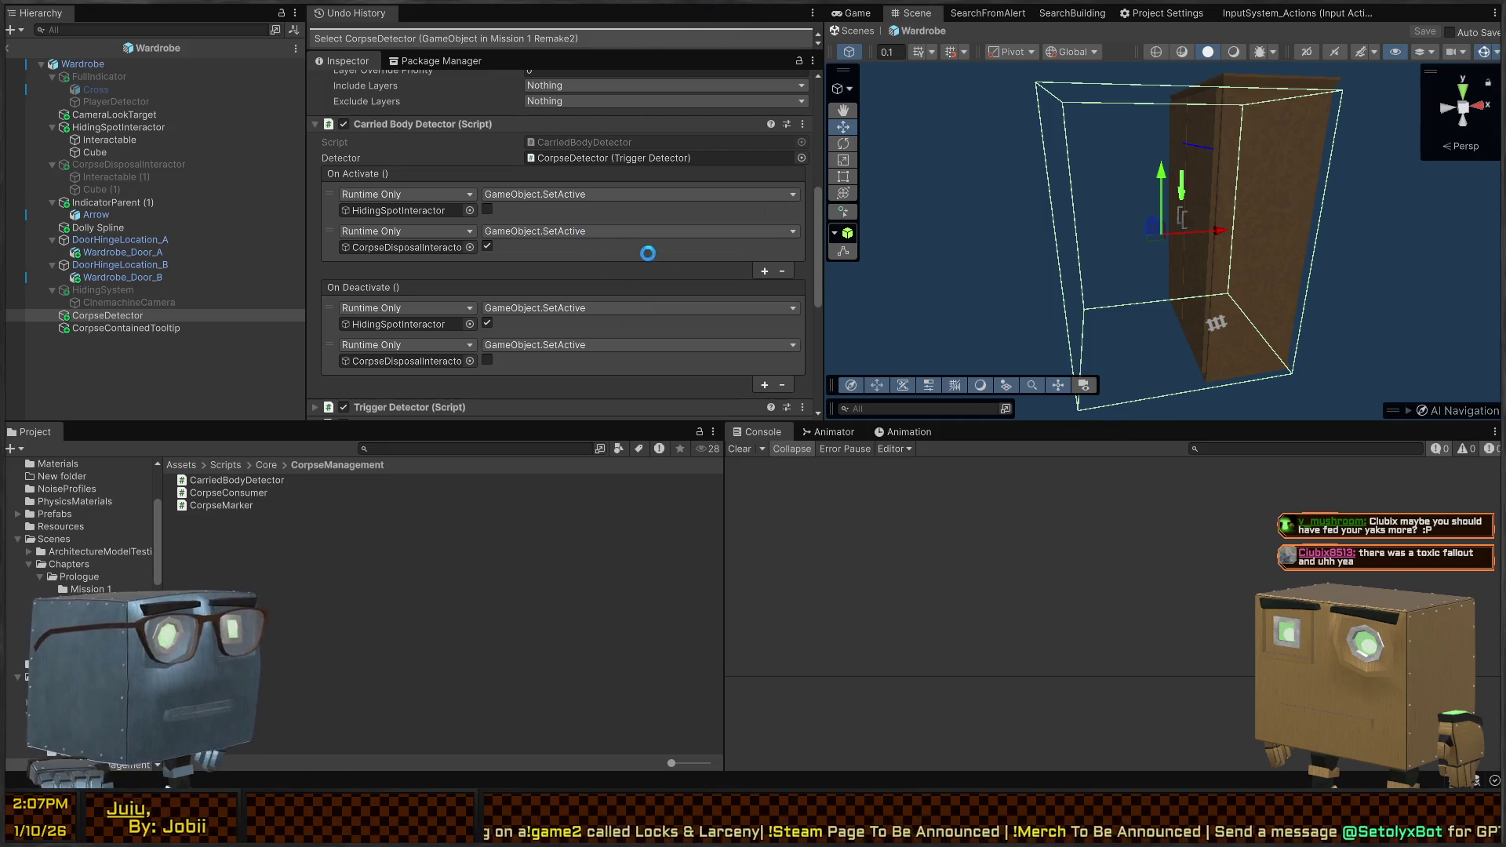
Leave the prefab, playtest dumping the corpse into the wardrobe, then switch to Scene view
left_click(851, 32)
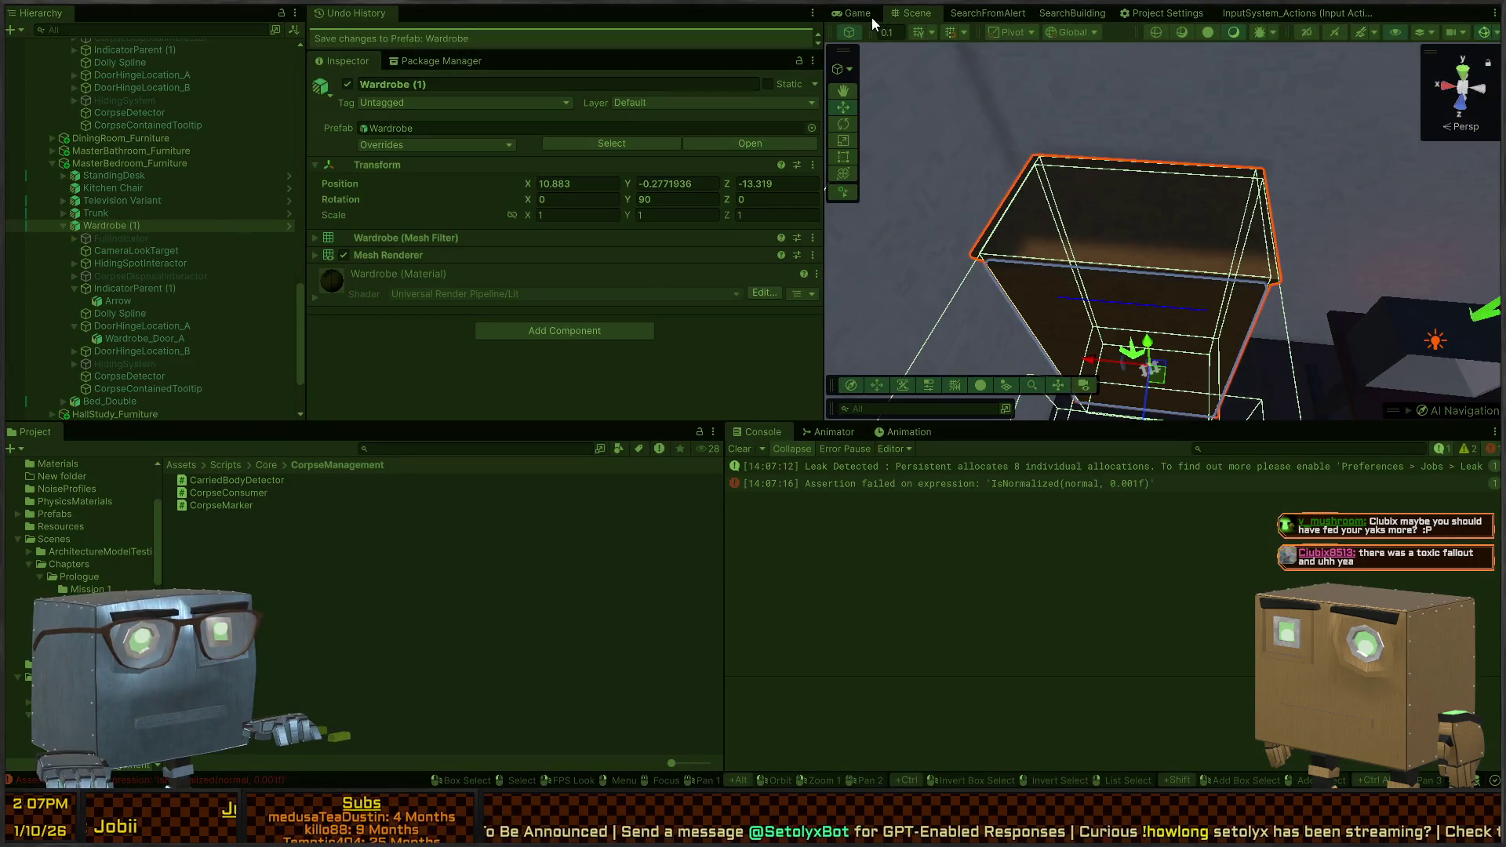
left_click(858, 15)
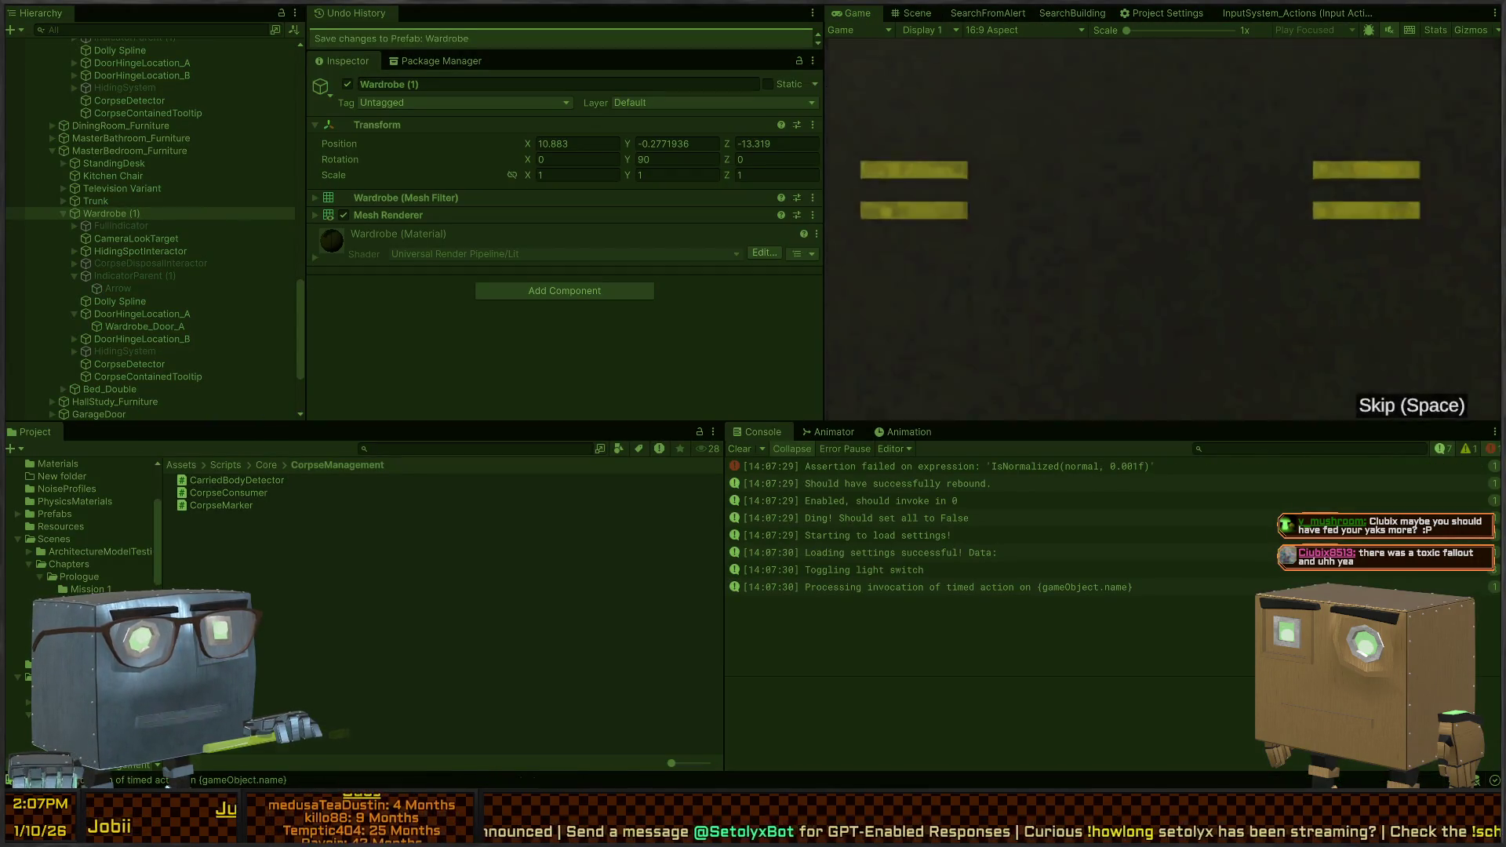
key("w")
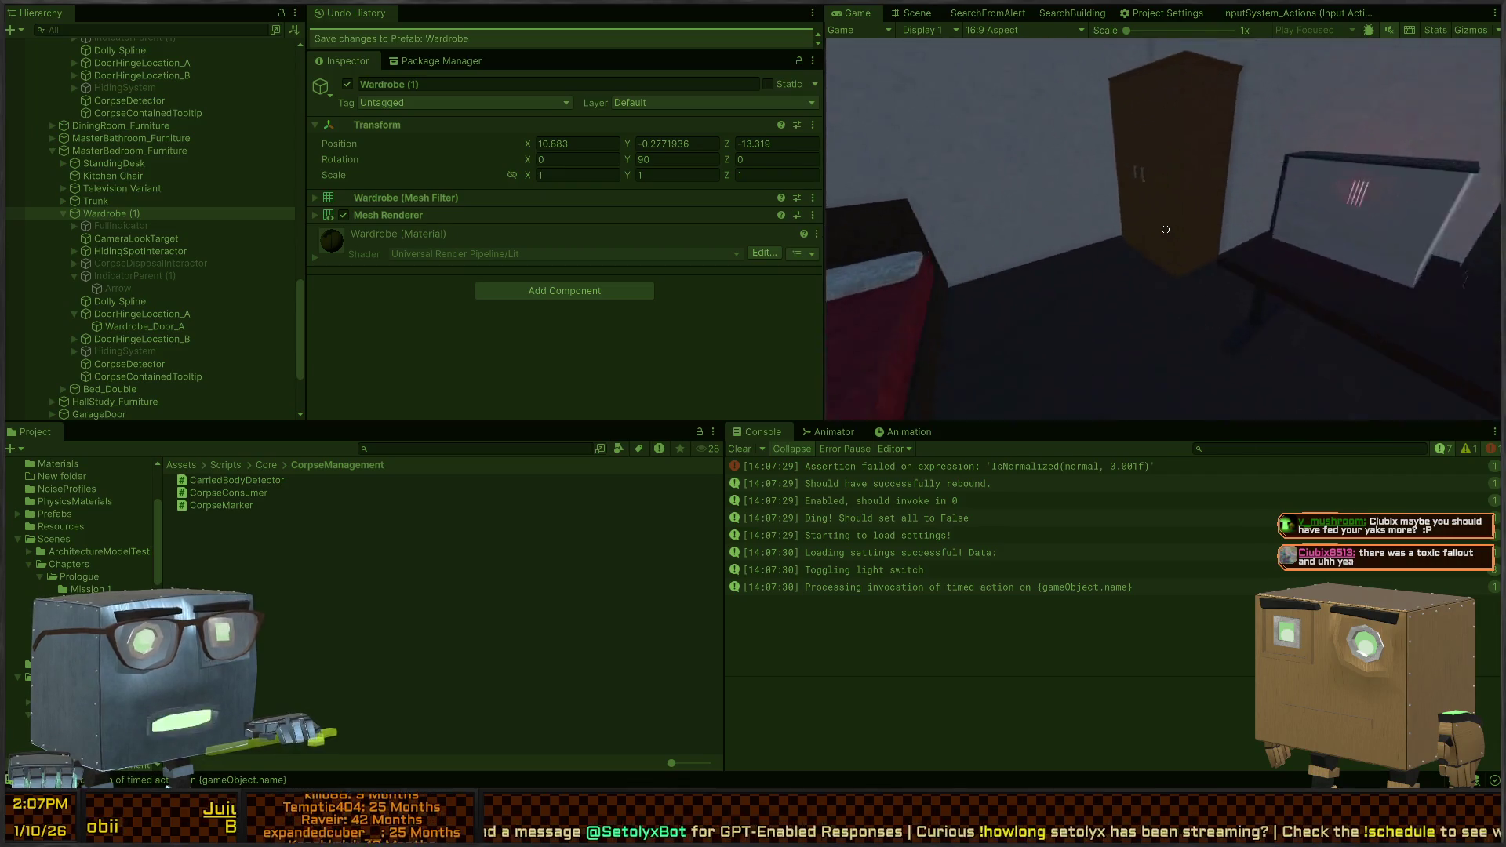
key("s")
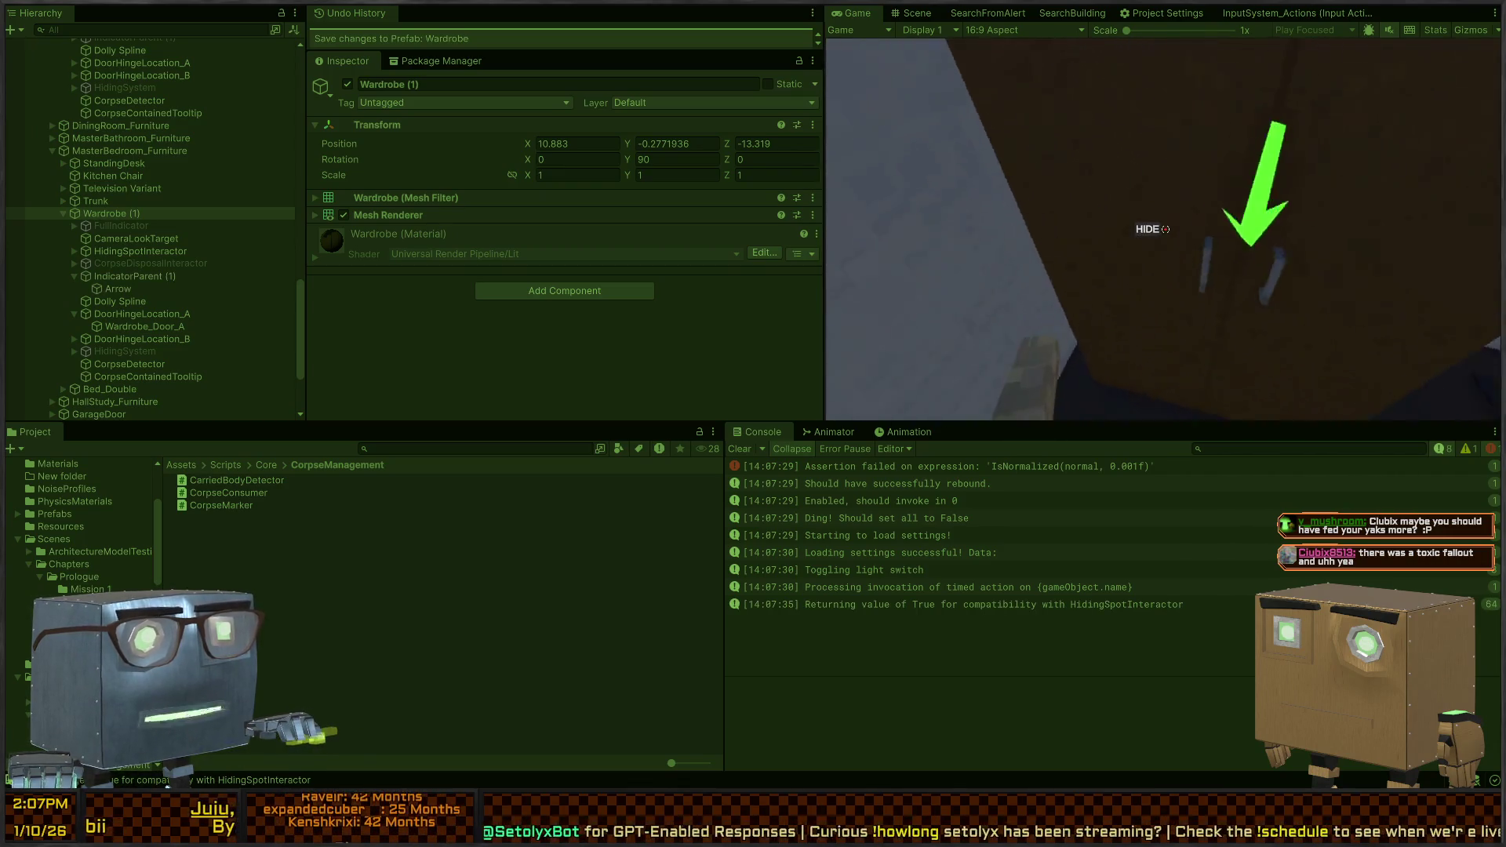
key("w")
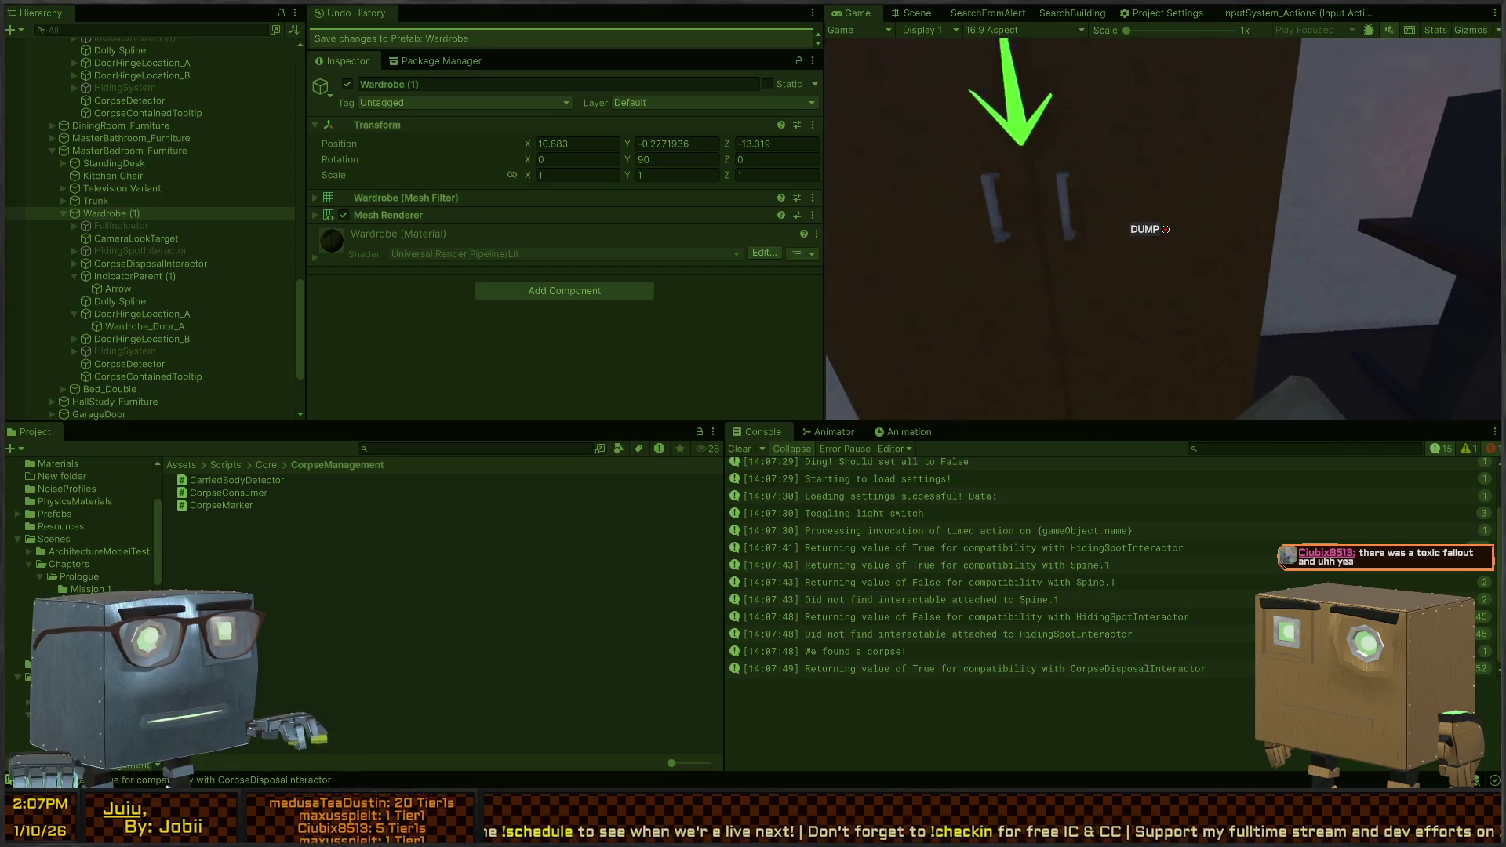
key("e")
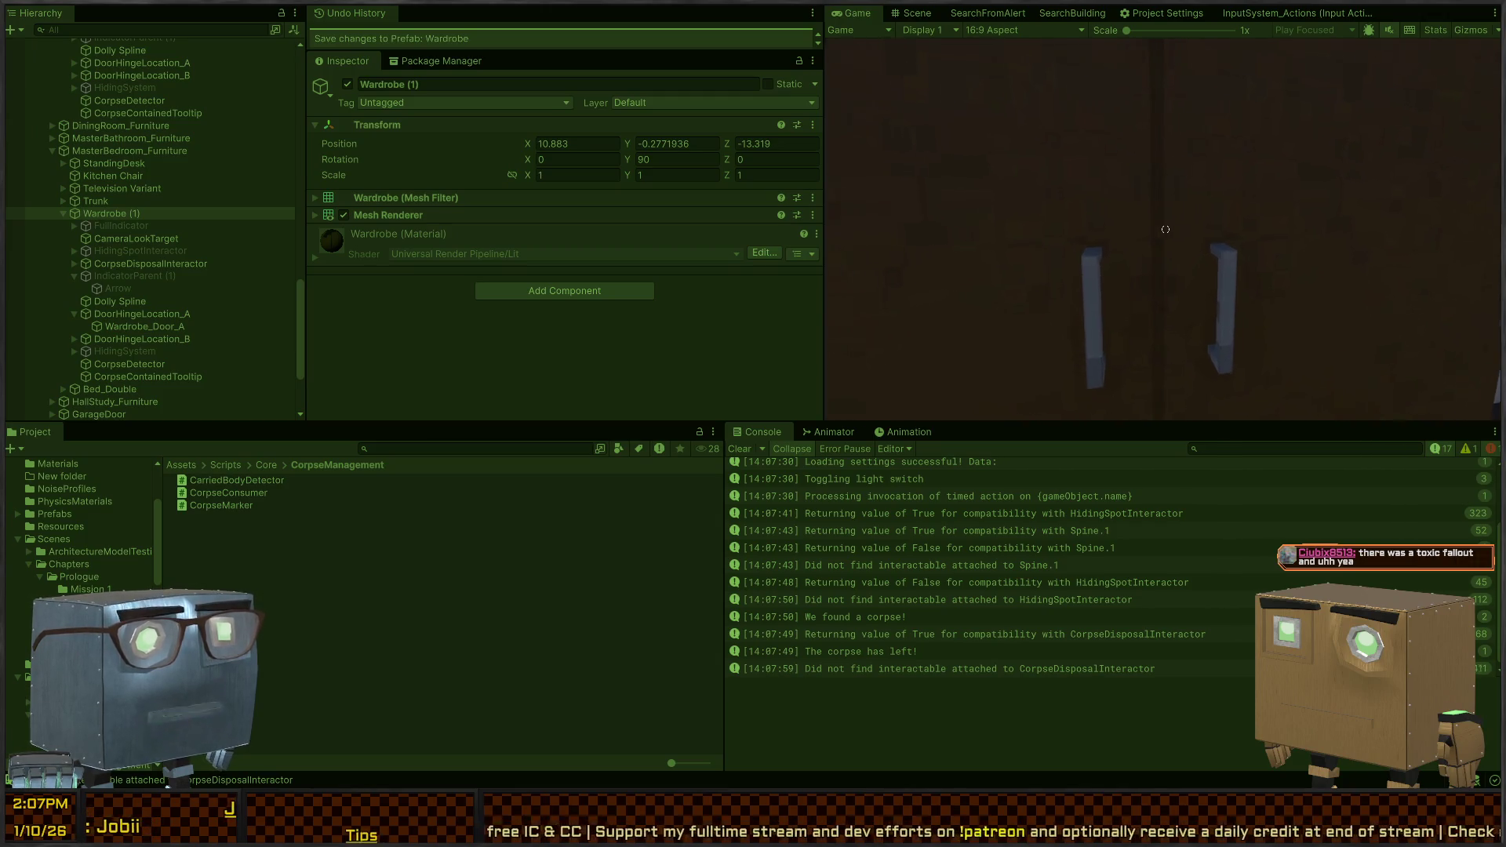
key("ctrl+1")
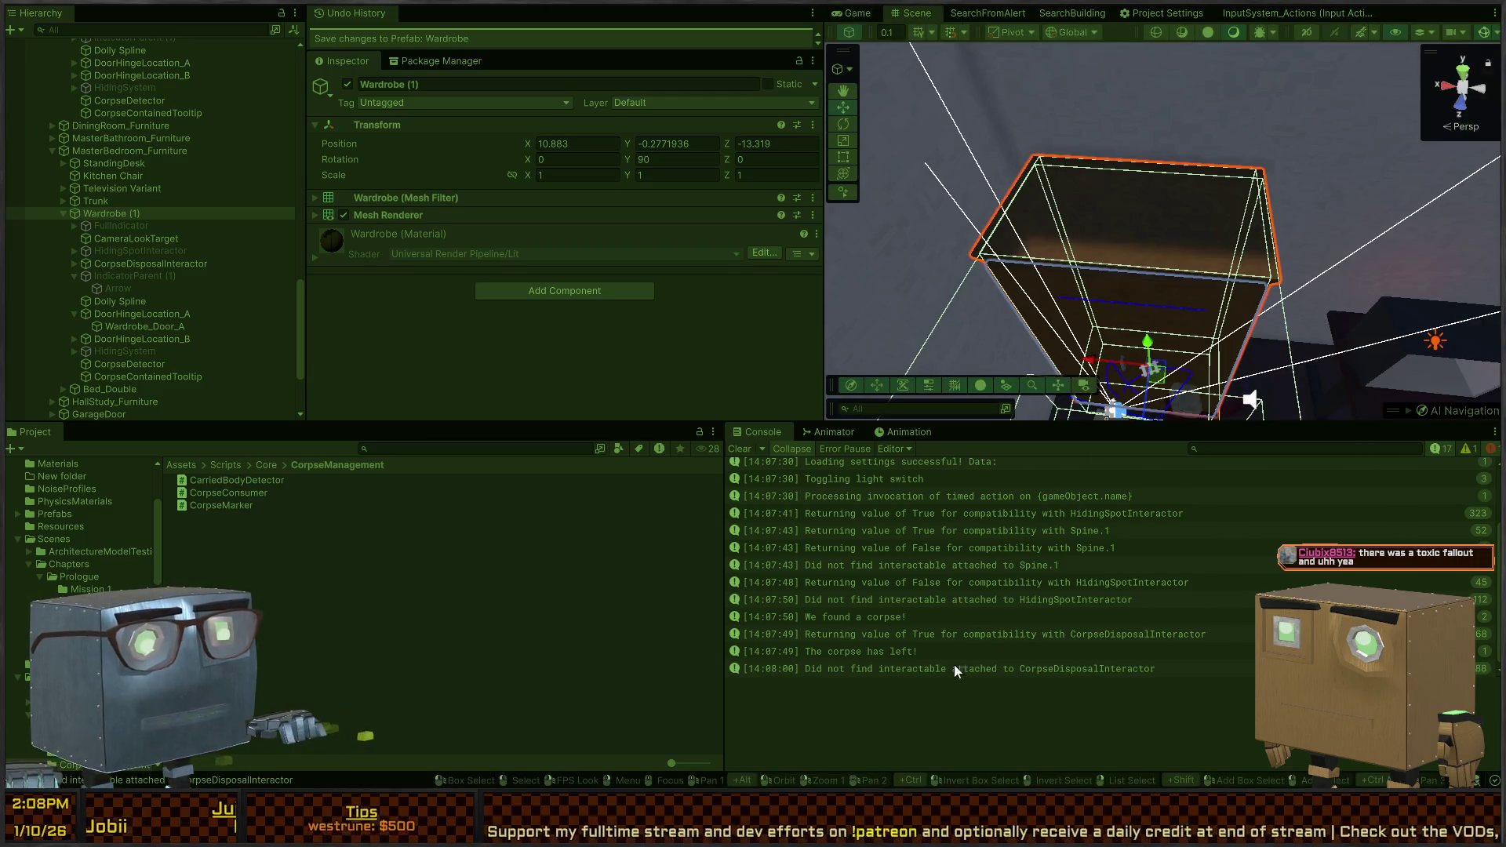
Inspect the not-found log entry and the wardrobe's CorpseDisposalInteractor settings
left_click(937, 668)
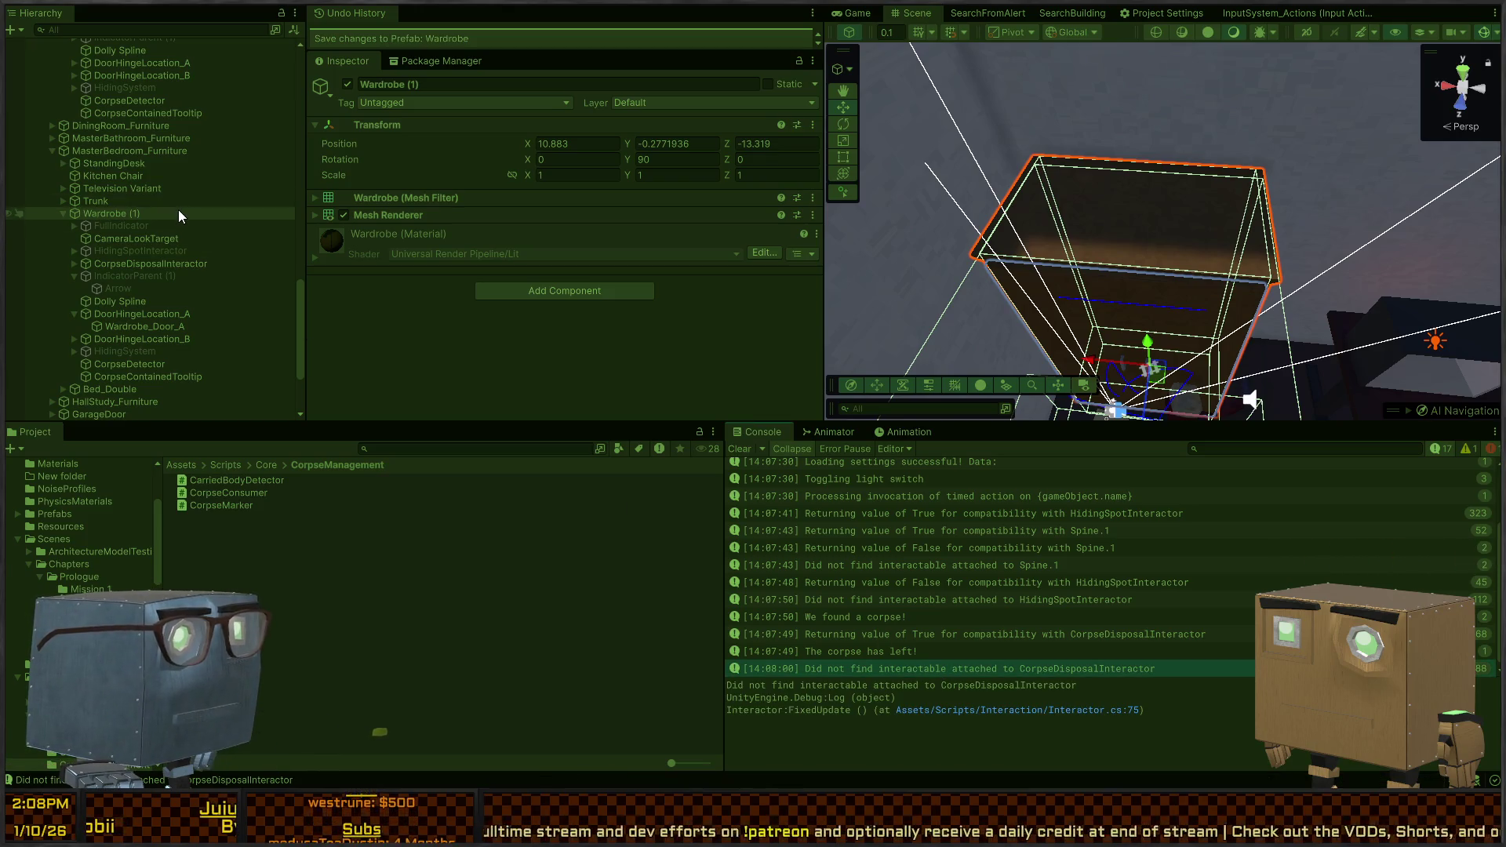
scroll(177, 210, "up", 3)
left_click(157, 310)
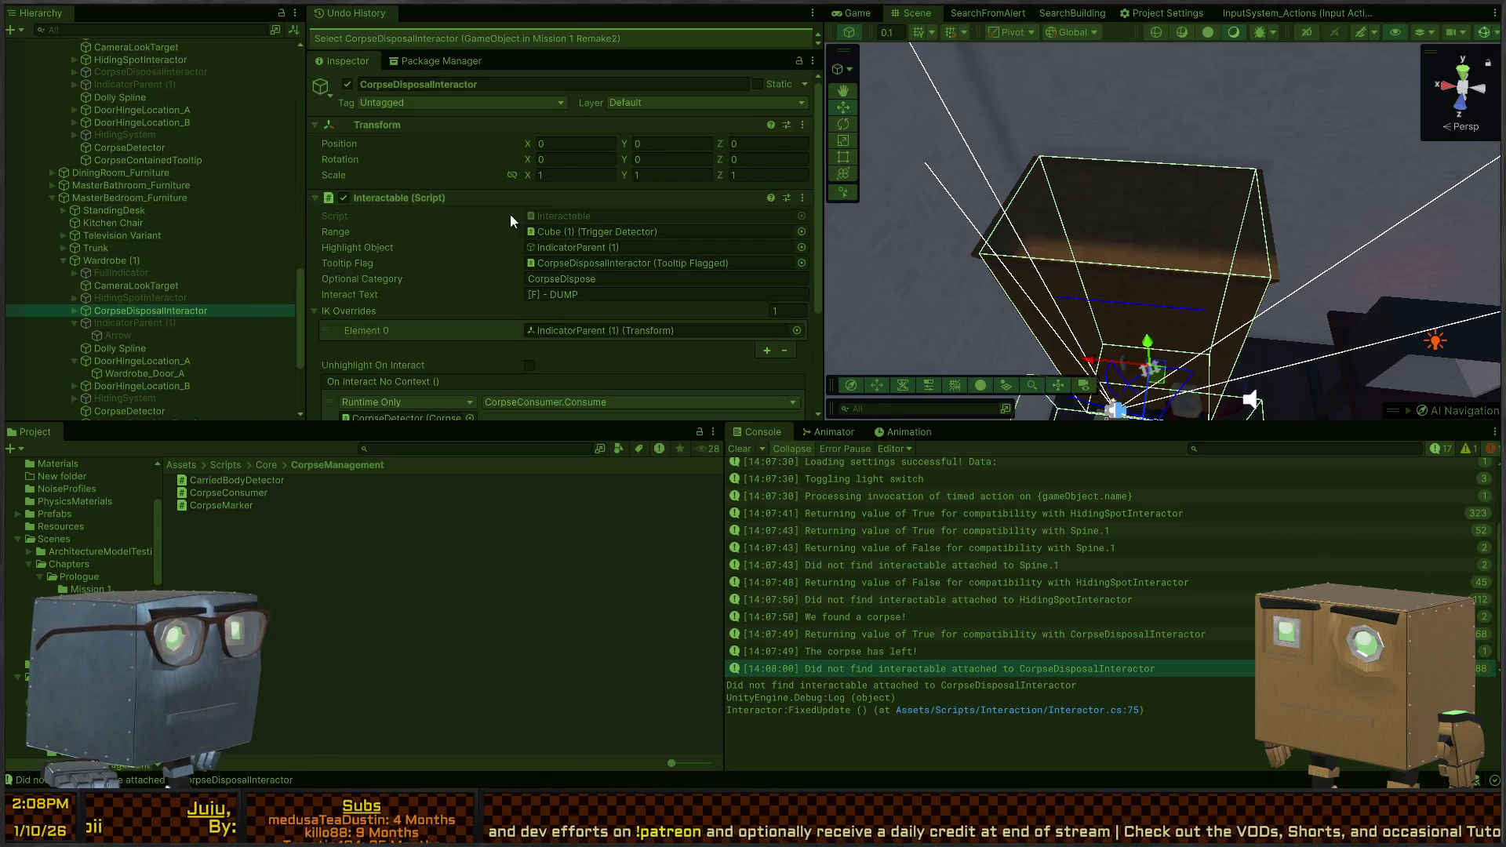
scroll(449, 240, "down", 3)
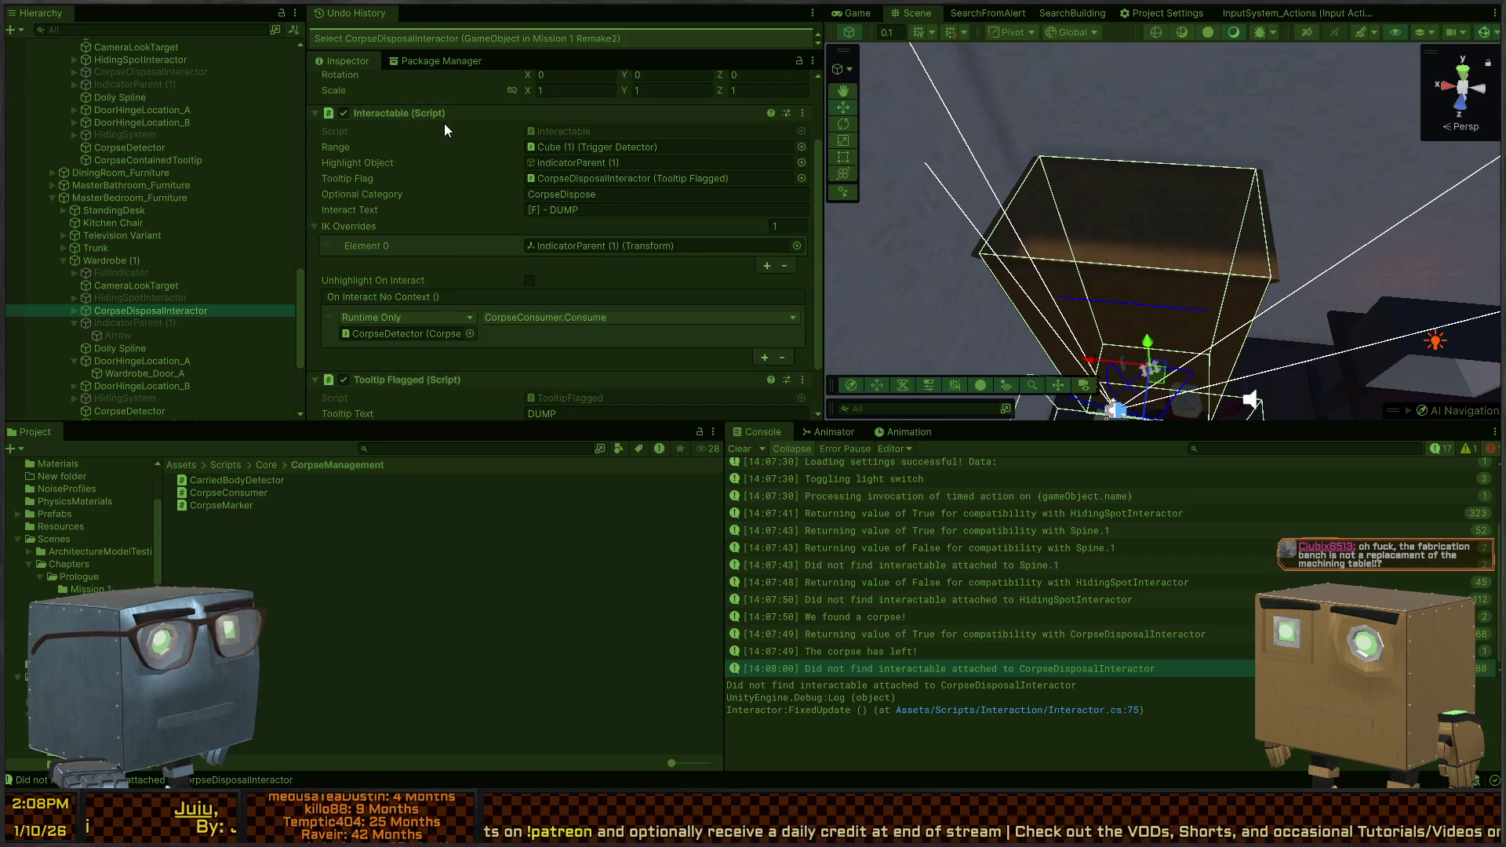
scroll(441, 174, "up", 3)
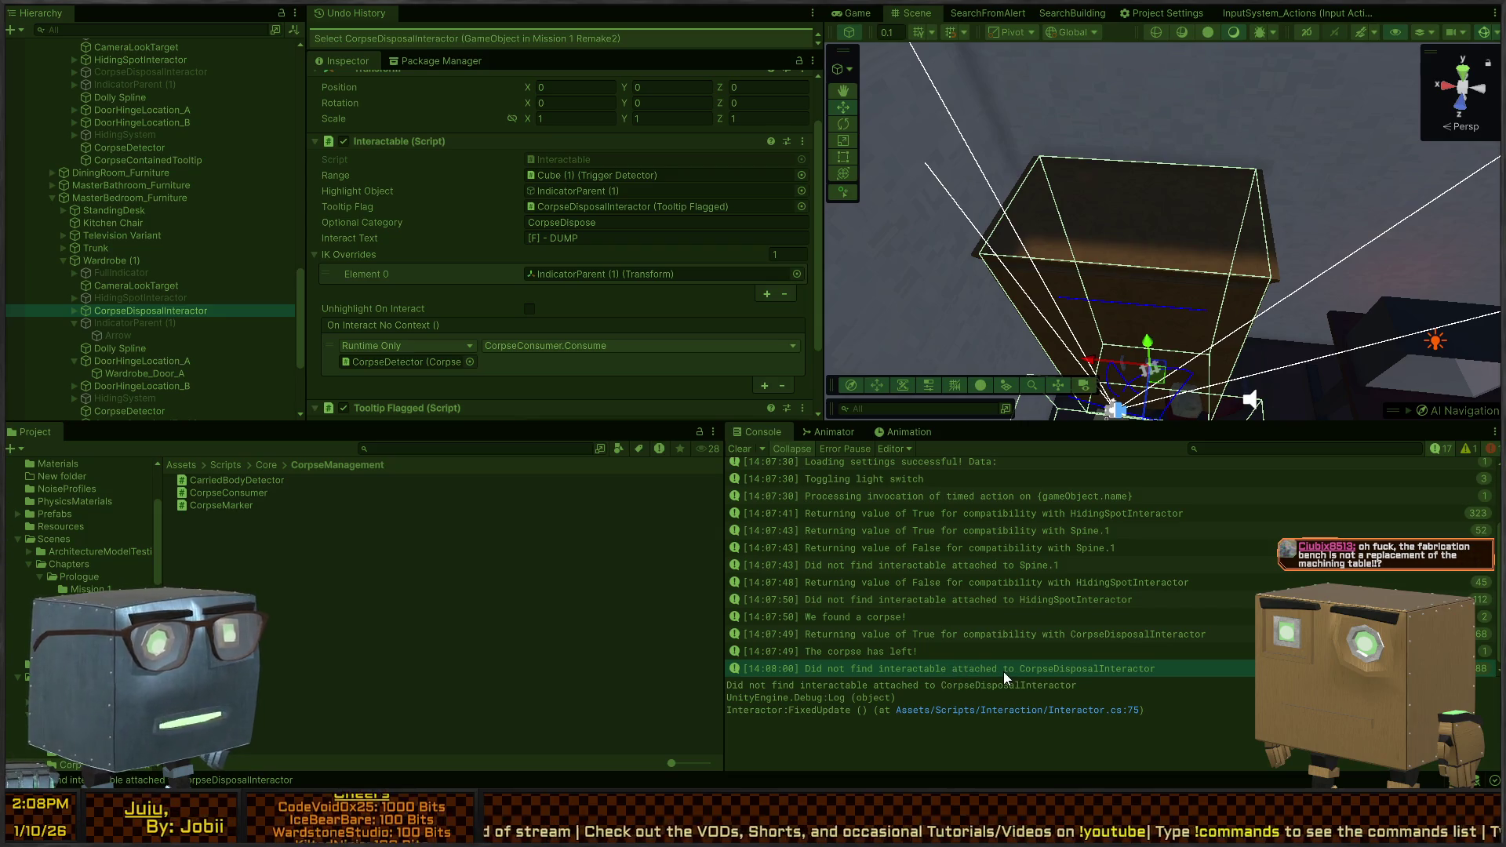
scroll(217, 179, "up", 3)
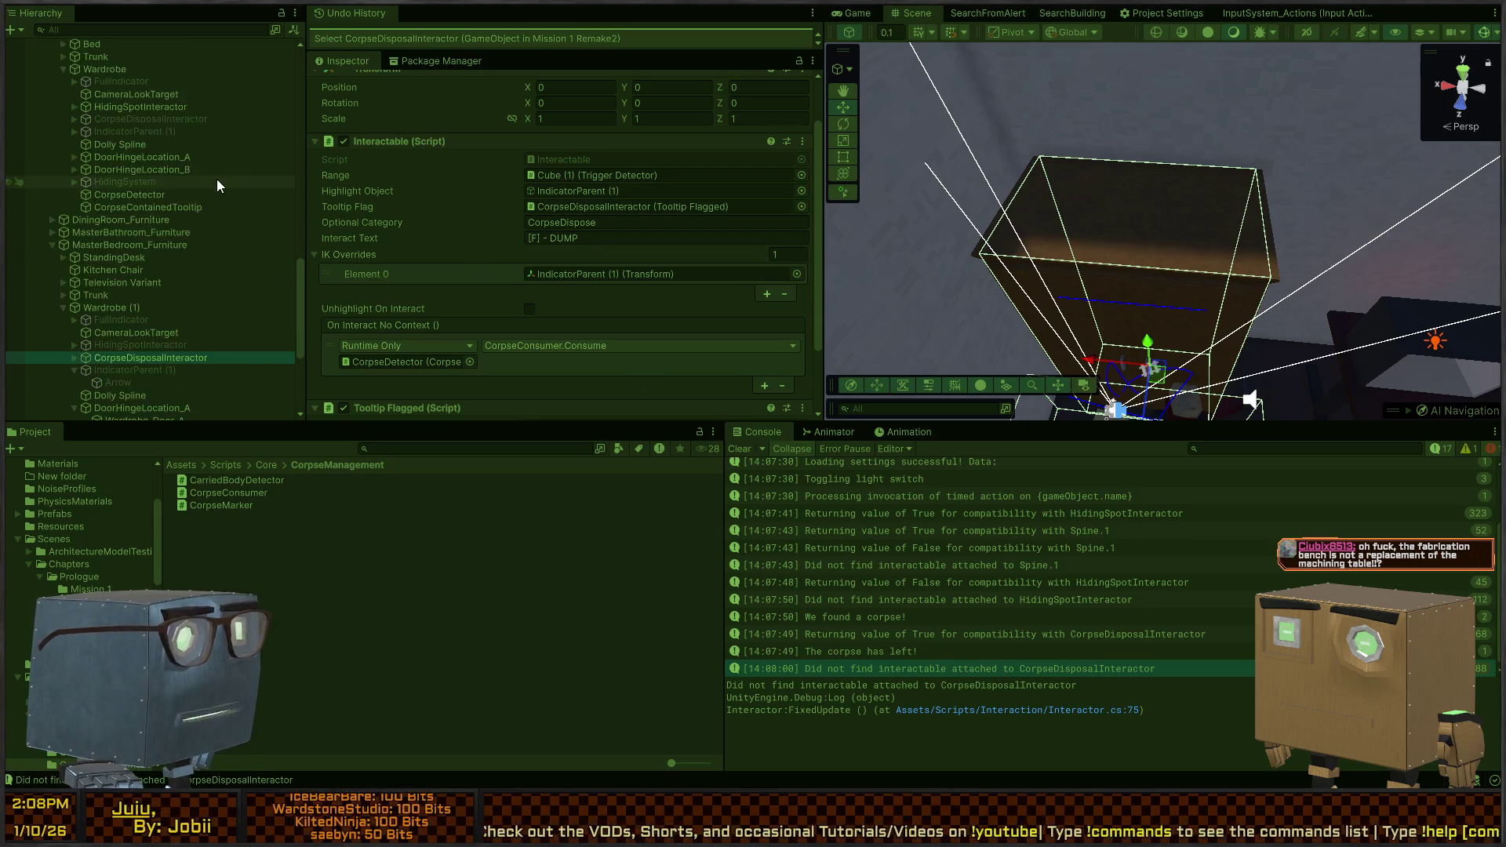
scroll(83, 174, "up", 20)
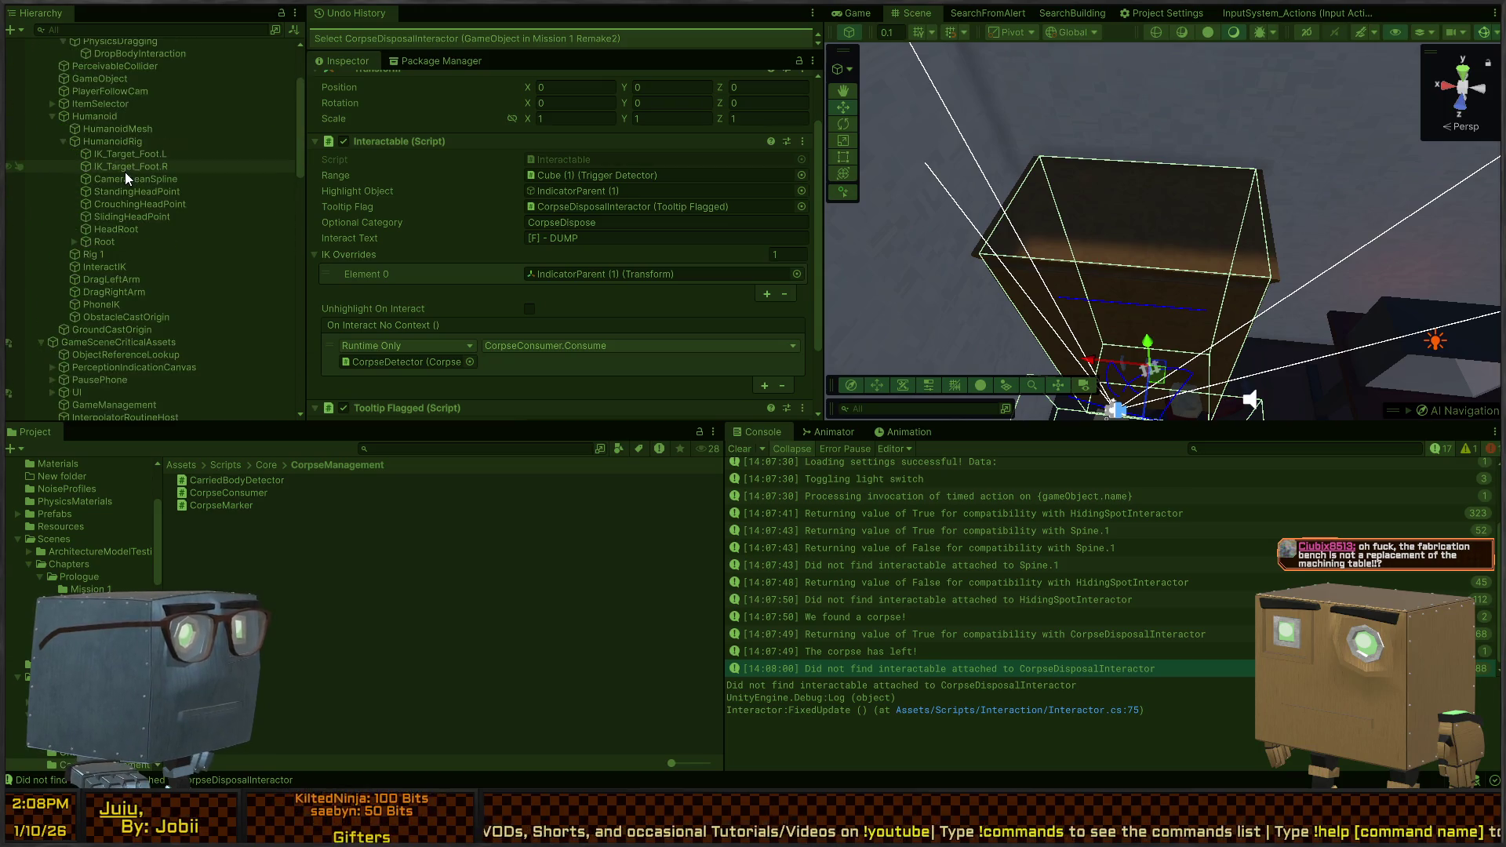
scroll(125, 172, "up", 5)
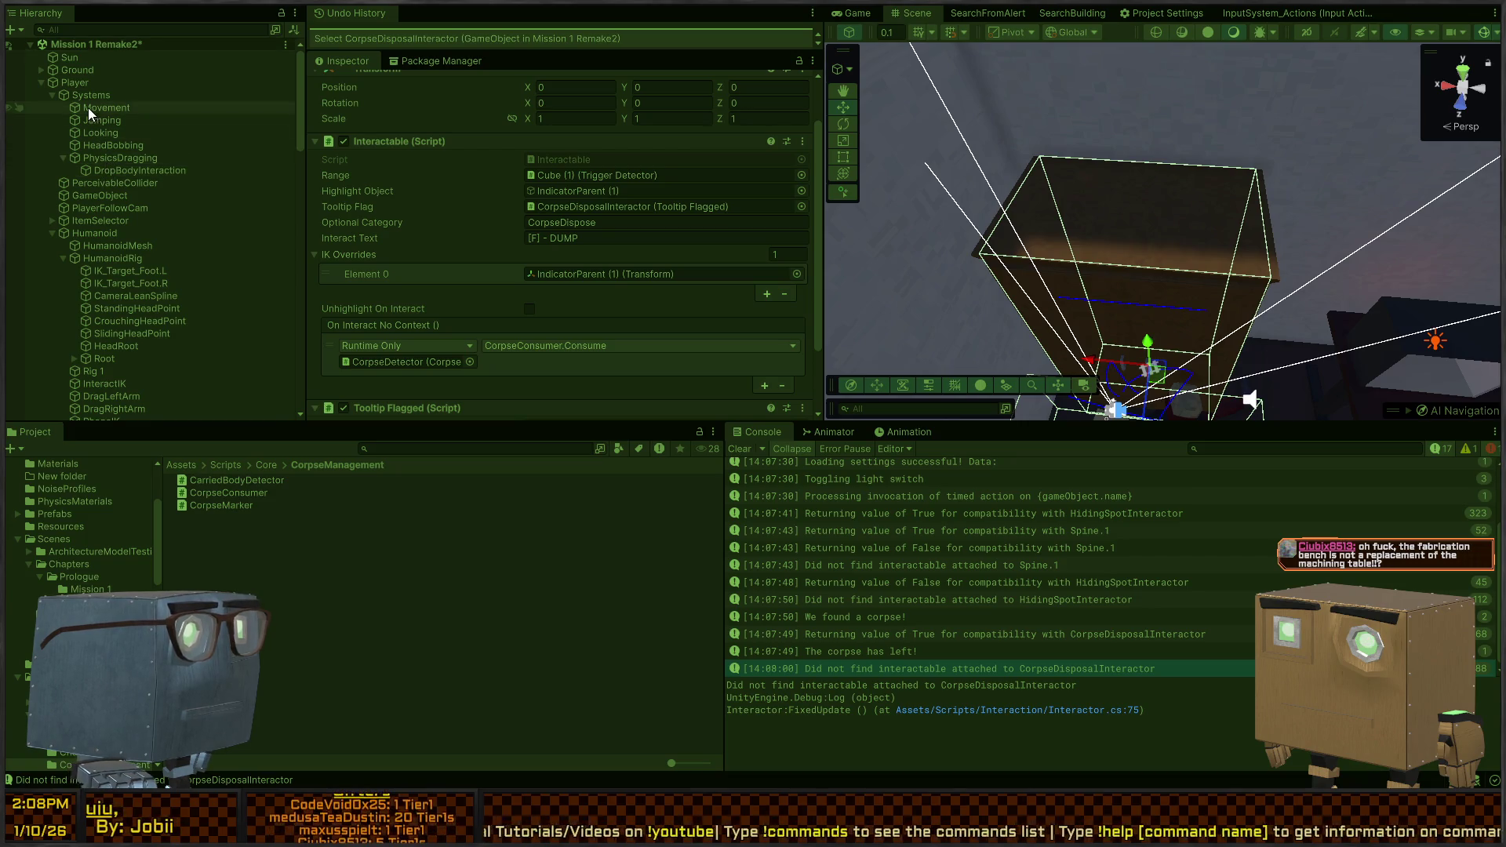
Inspect PlayerFollowCam's interactor lists and the console messages' sources, then return to the game
left_click(91, 196)
left_click(88, 209)
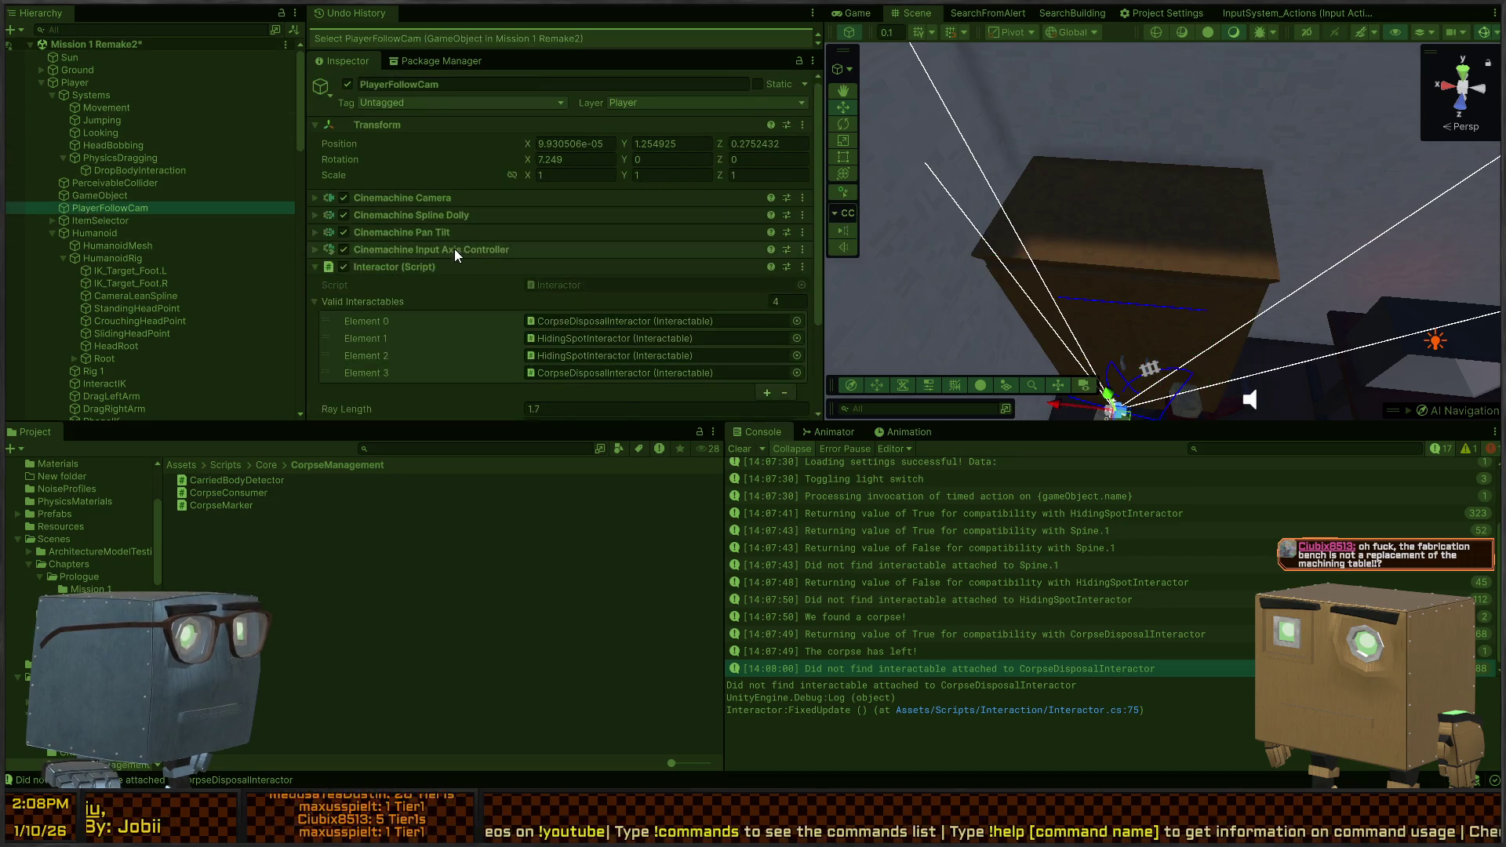
scroll(454, 248, "down", 3)
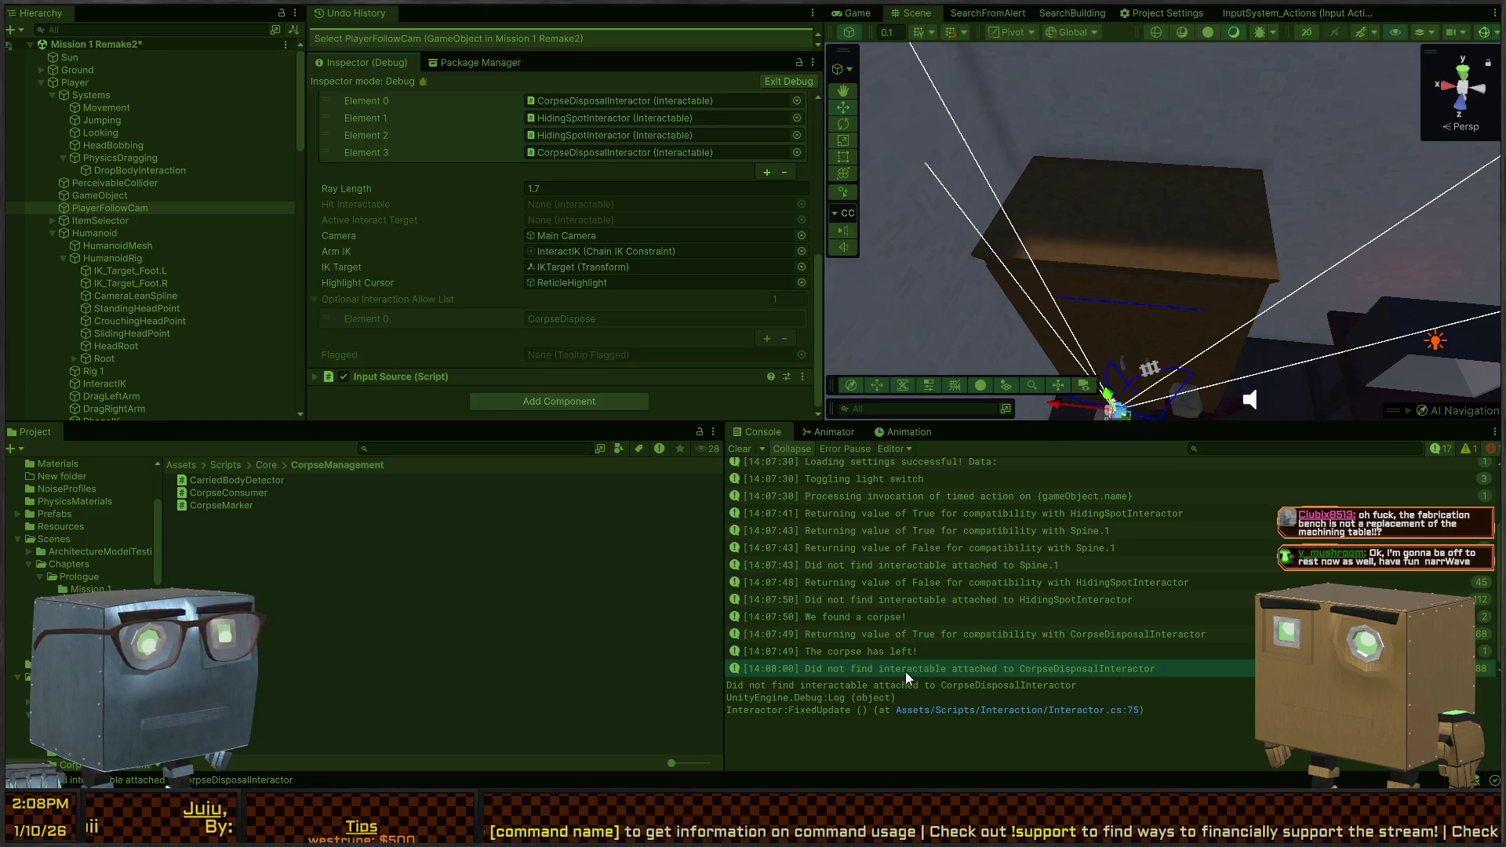
left_click(980, 637)
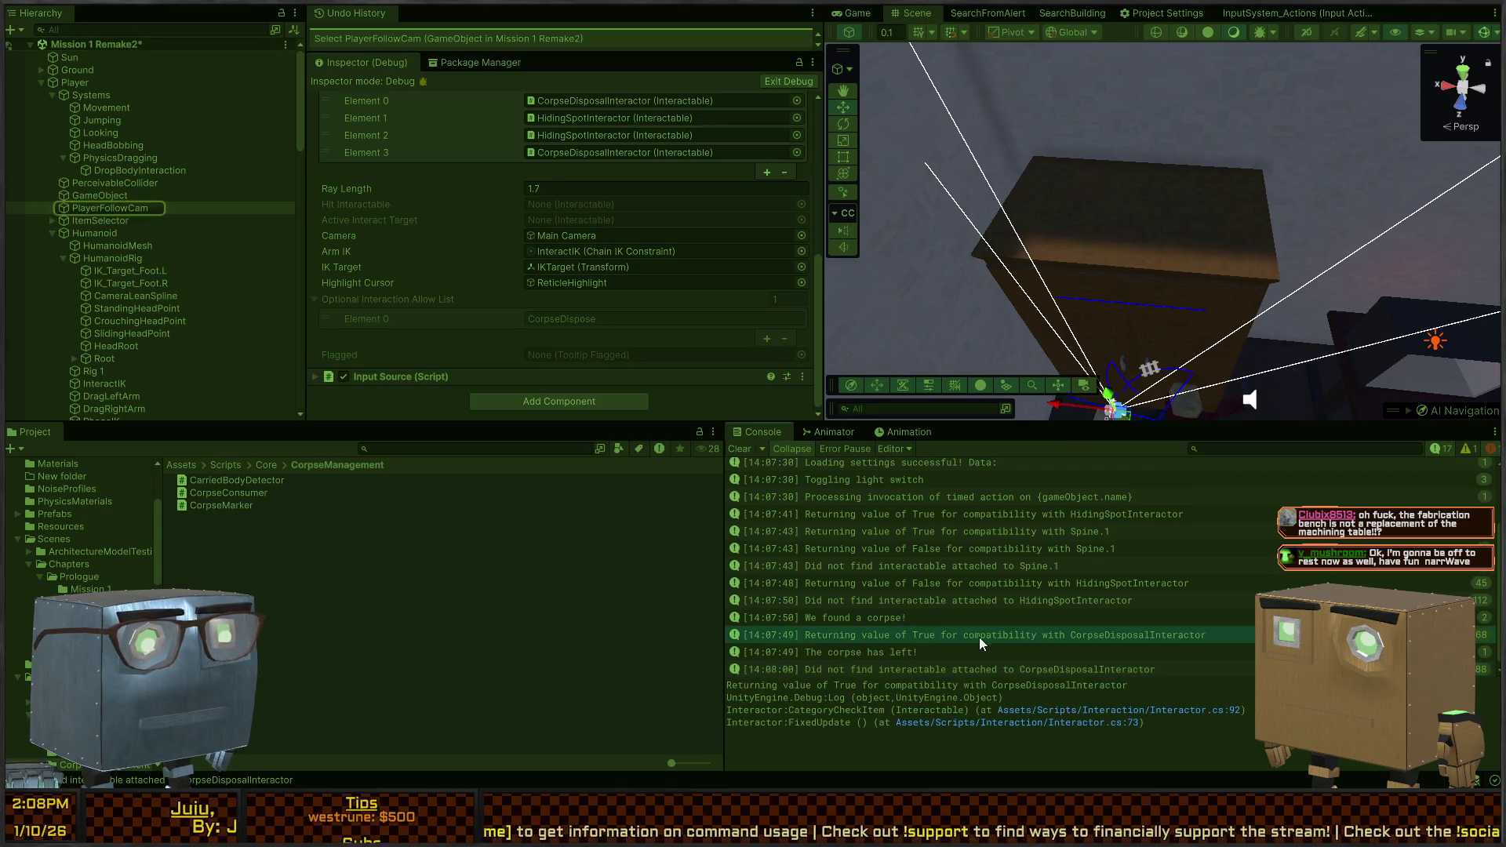
scroll(967, 647, "down", 1)
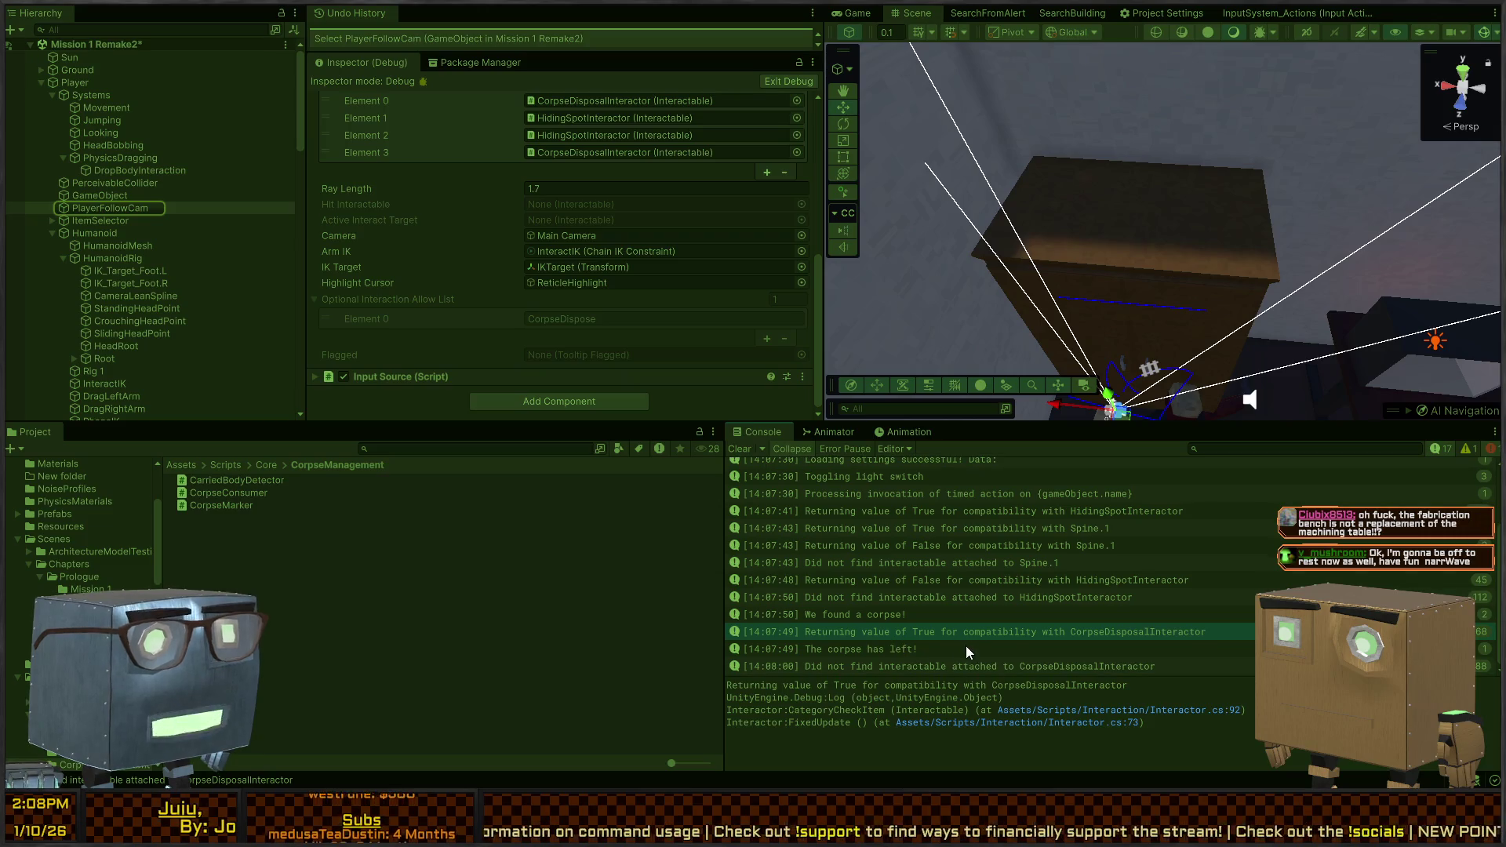
left_click(919, 664)
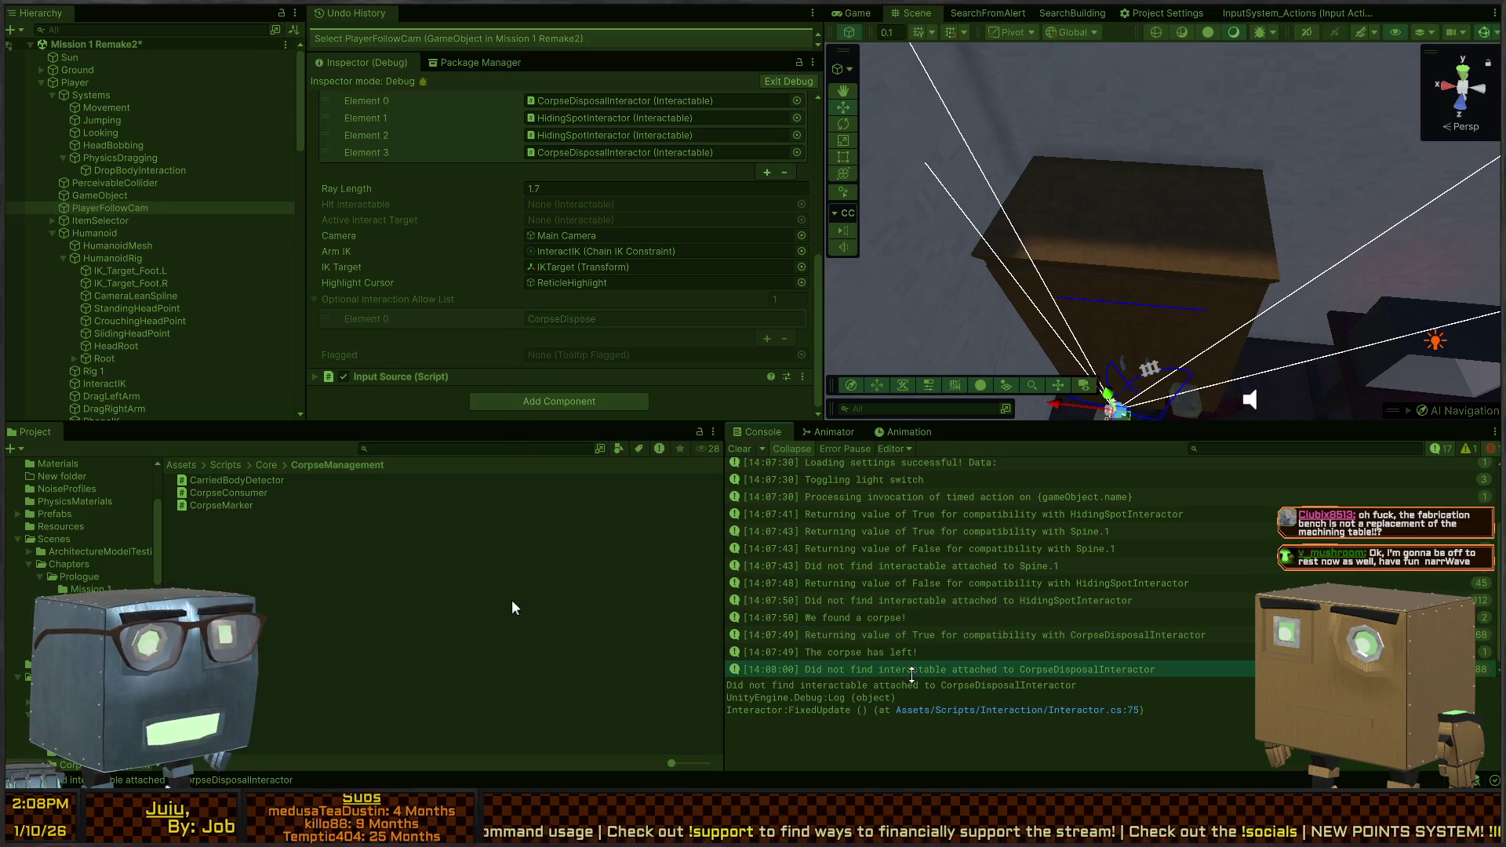
left_click(855, 14)
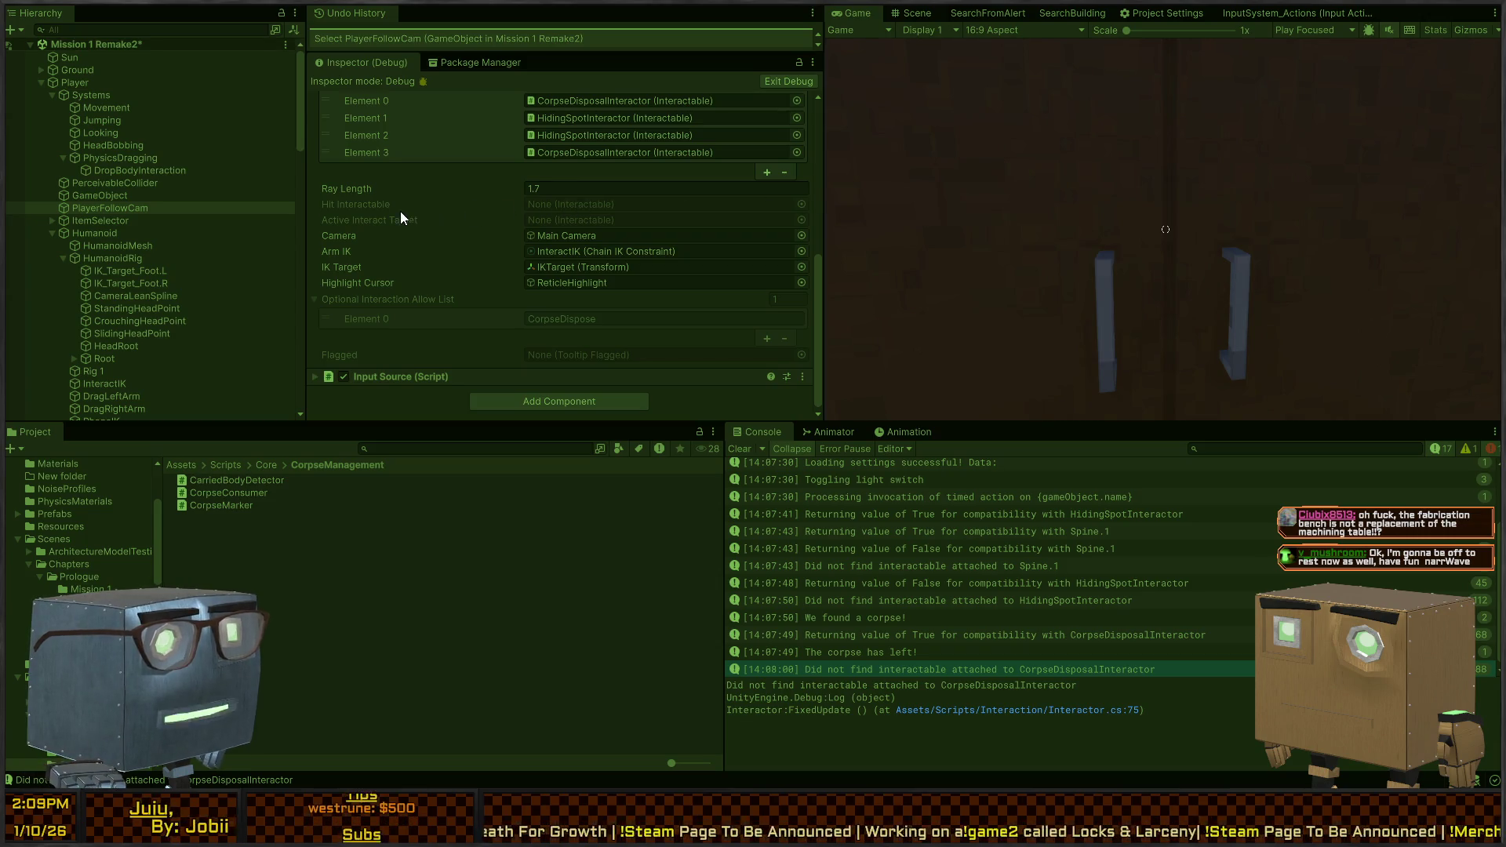
Play briefly around the wardrobe, stop play mode with Ctrl+P, and switch to Visual Studio
left_click(998, 222)
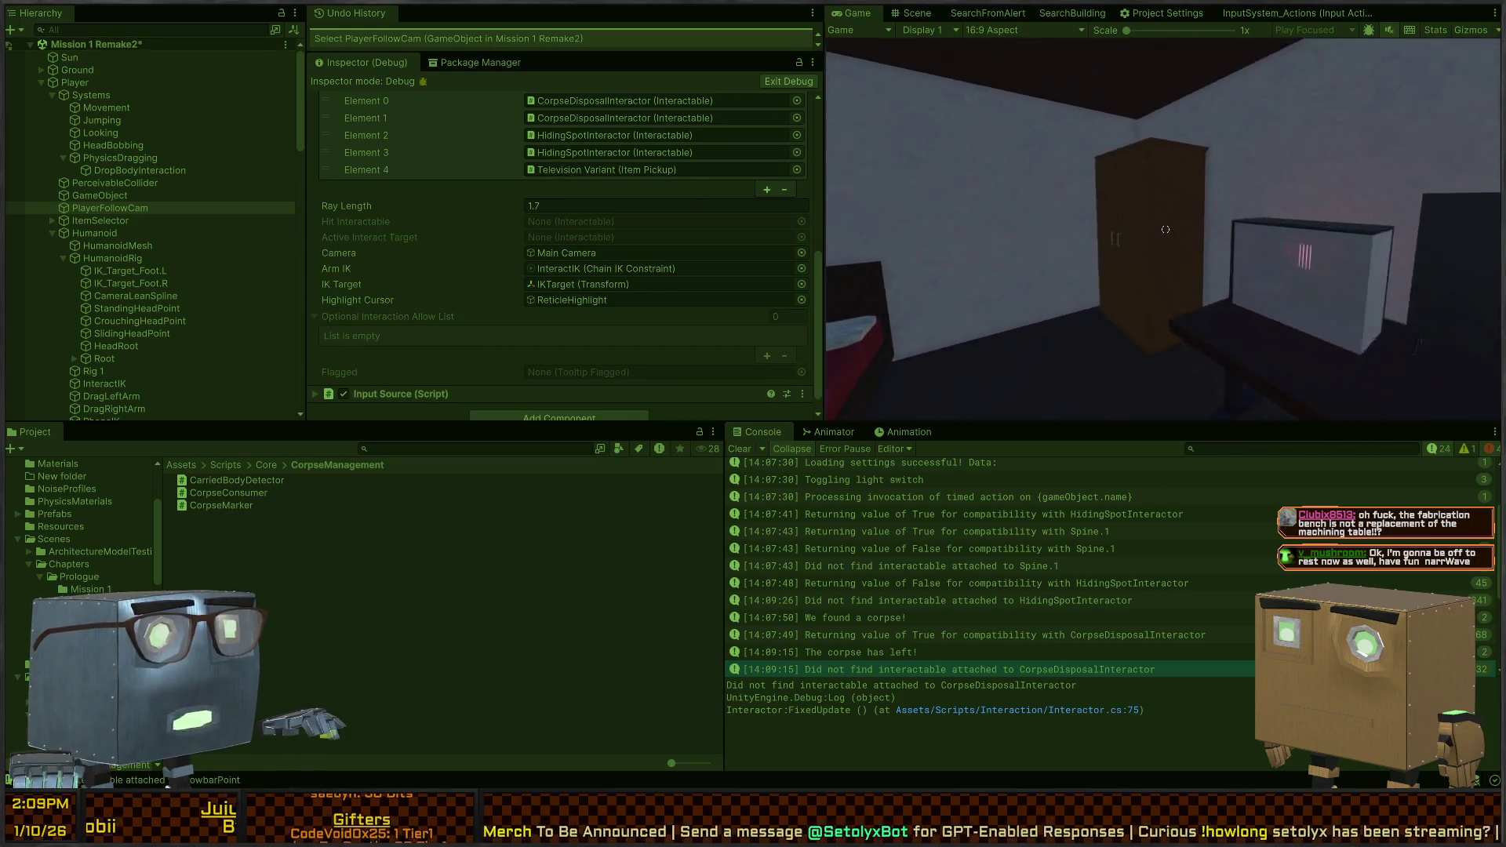
key("ctrl+p")
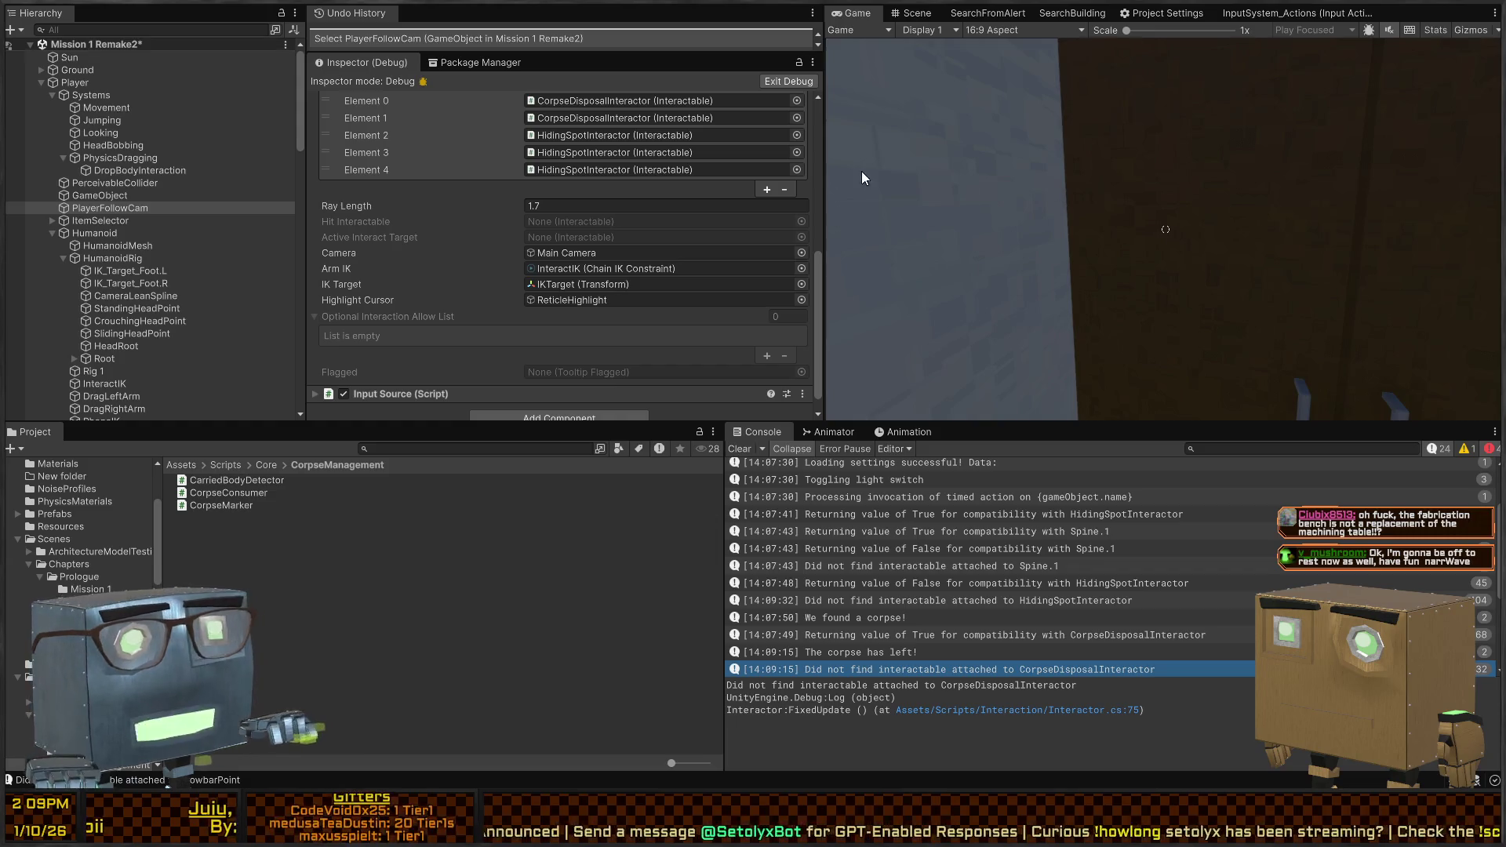
key("alt+Tab")
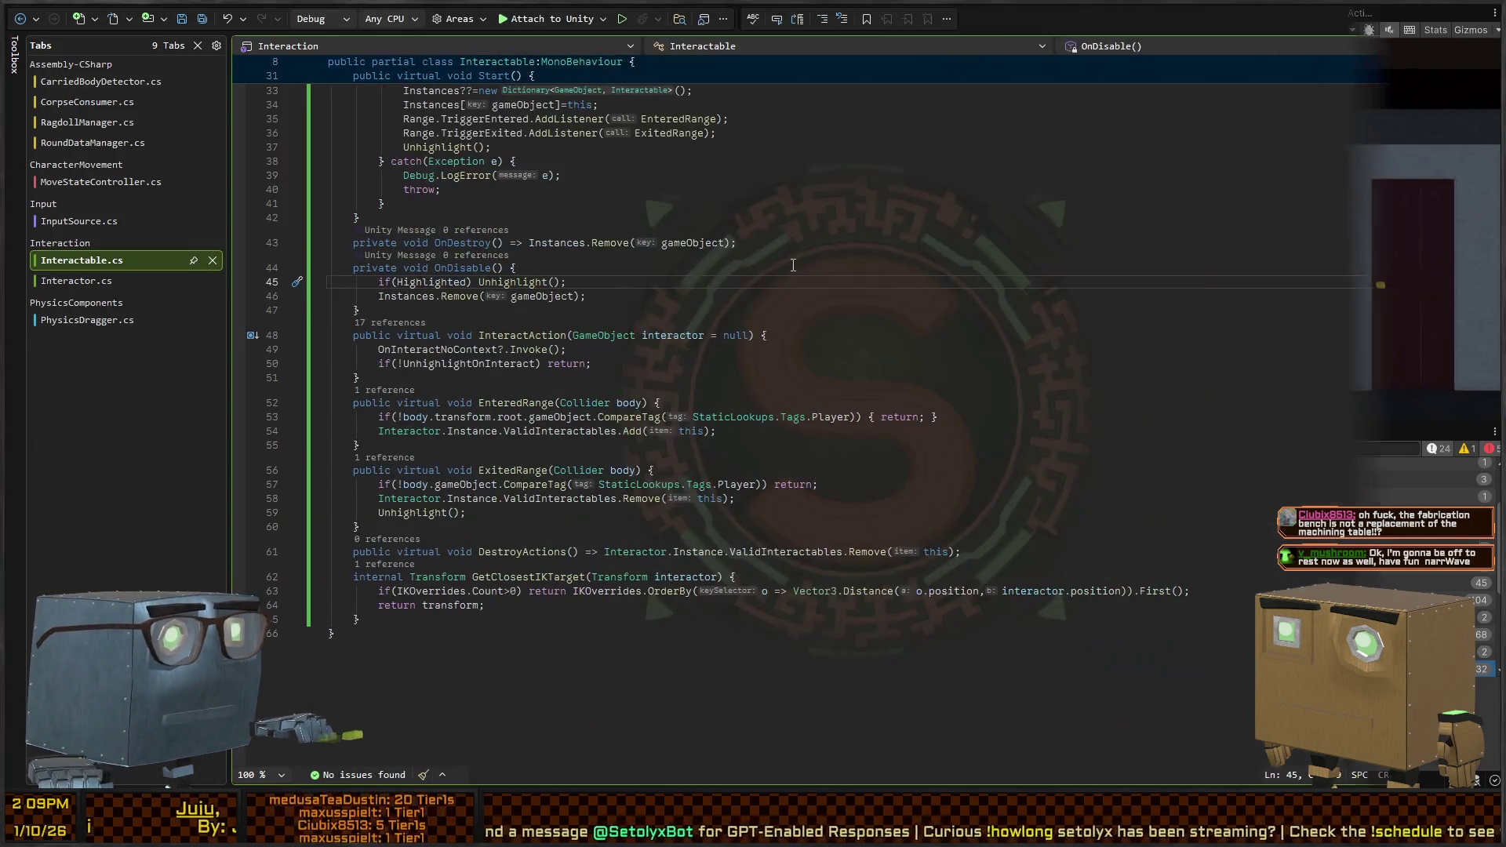
Review the Unhighlight and Instances.Remove lines in OnDisable, then open Interactor.cs
left_click(793, 268)
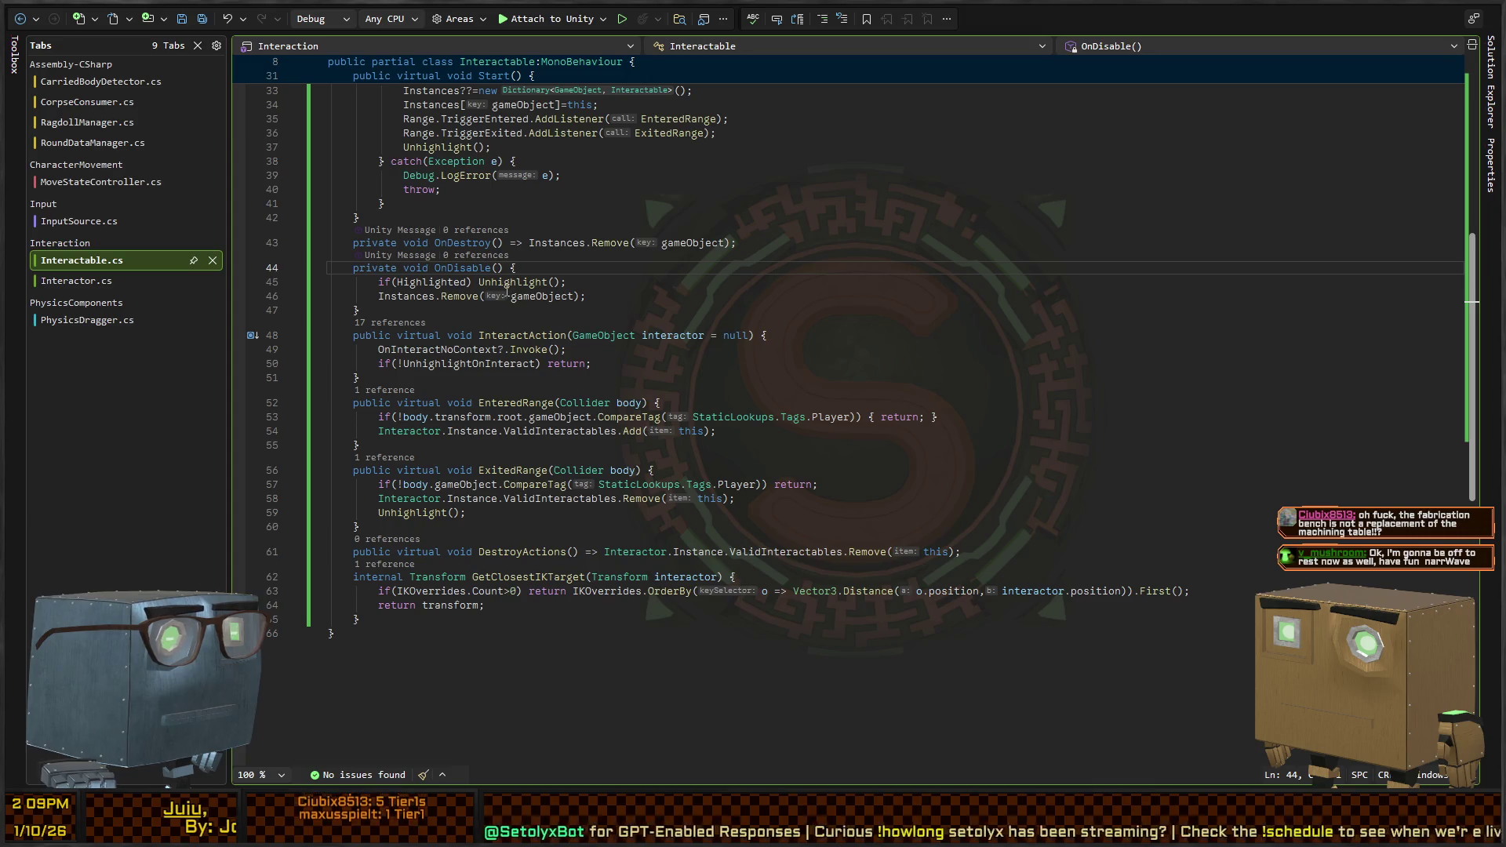
left_click(666, 291)
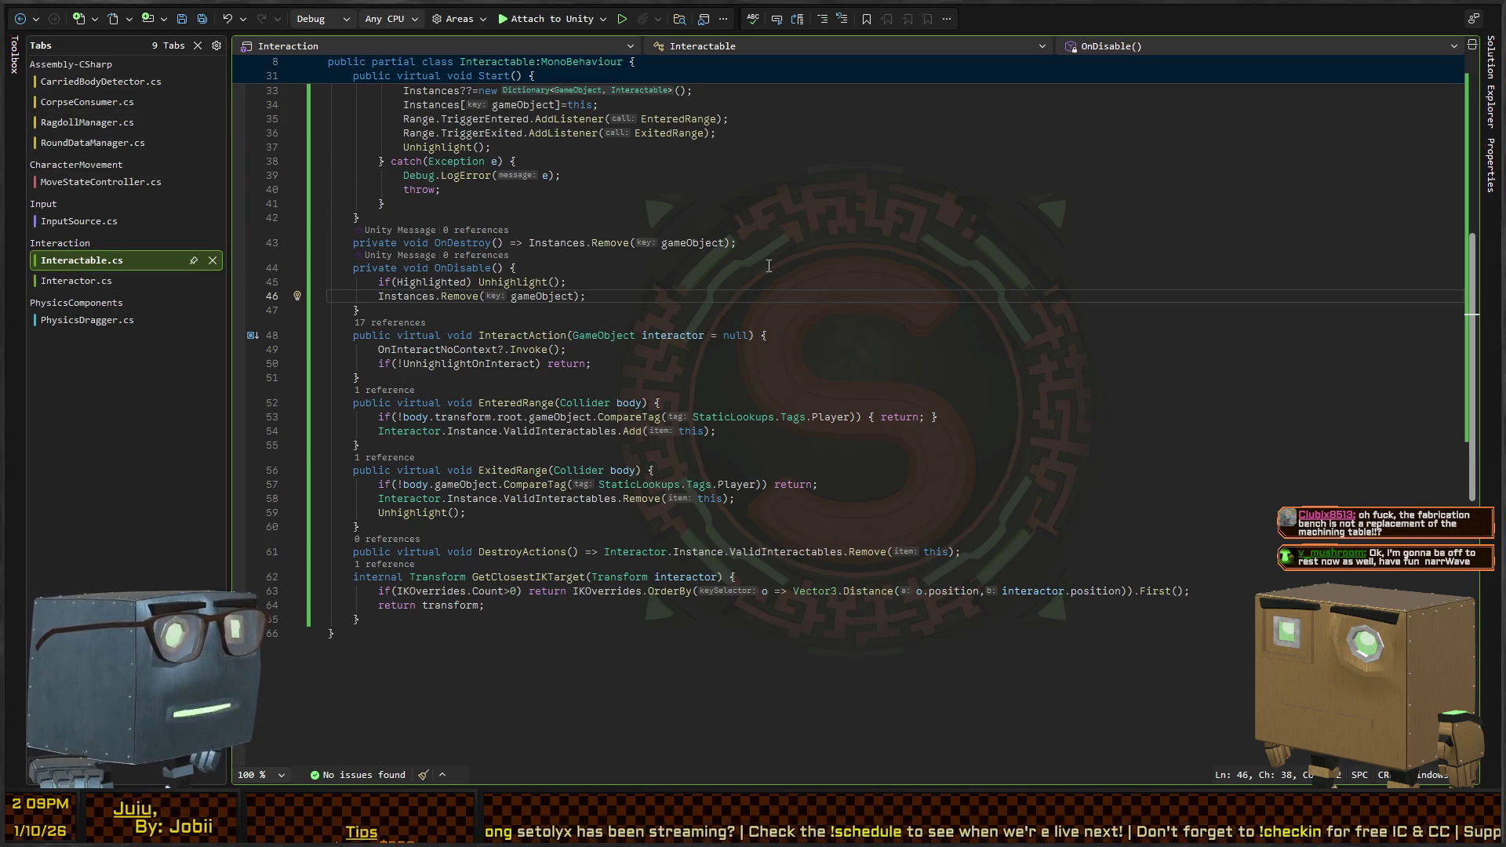
left_click(88, 281)
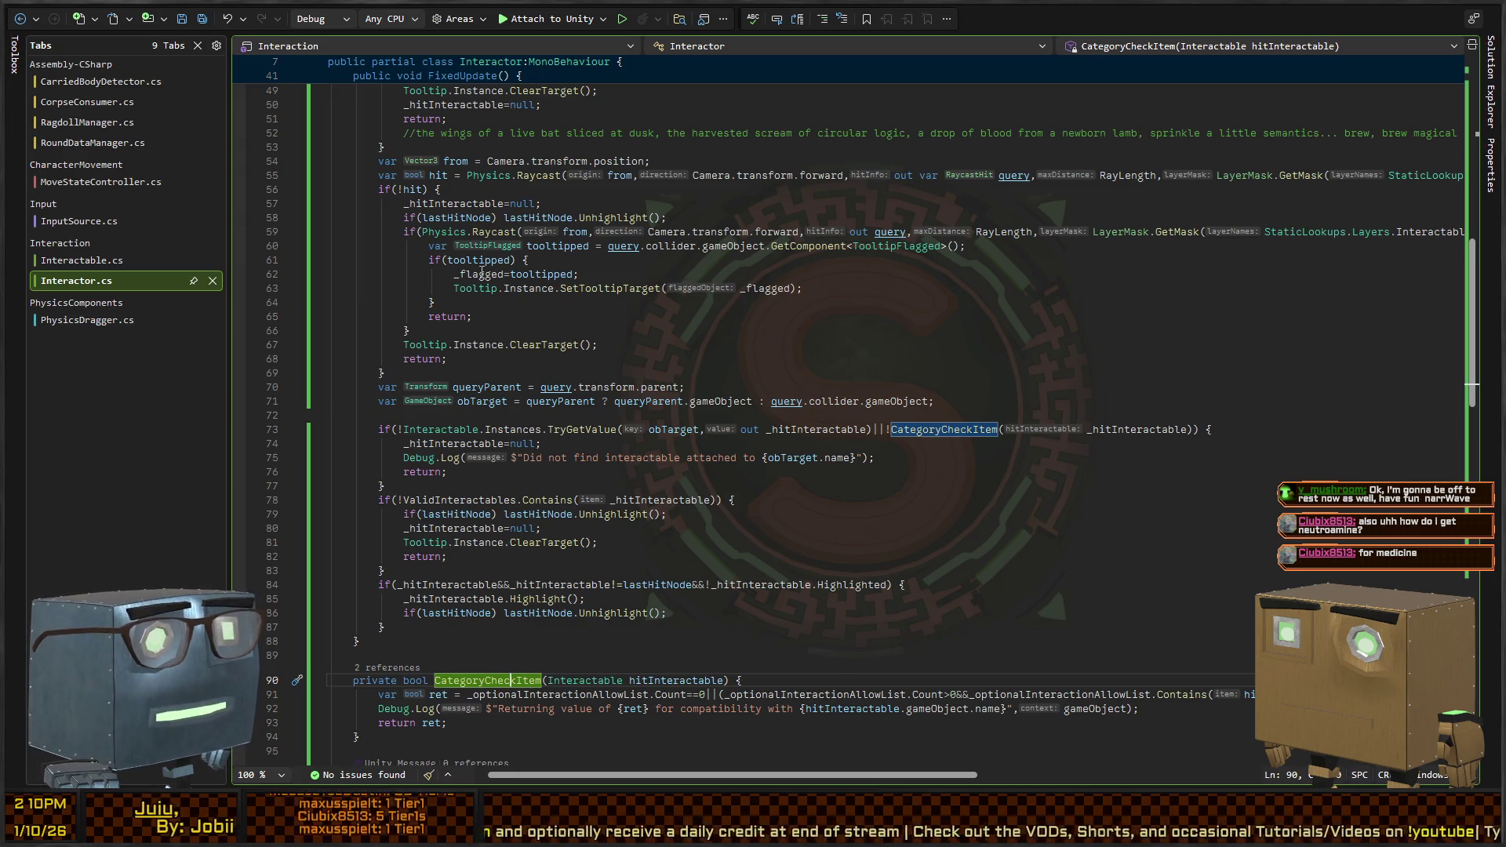
Read through Interactor.cs, checking the end of FixedUpdate and the _ikRoutine field
scroll(503, 391, "down", 4)
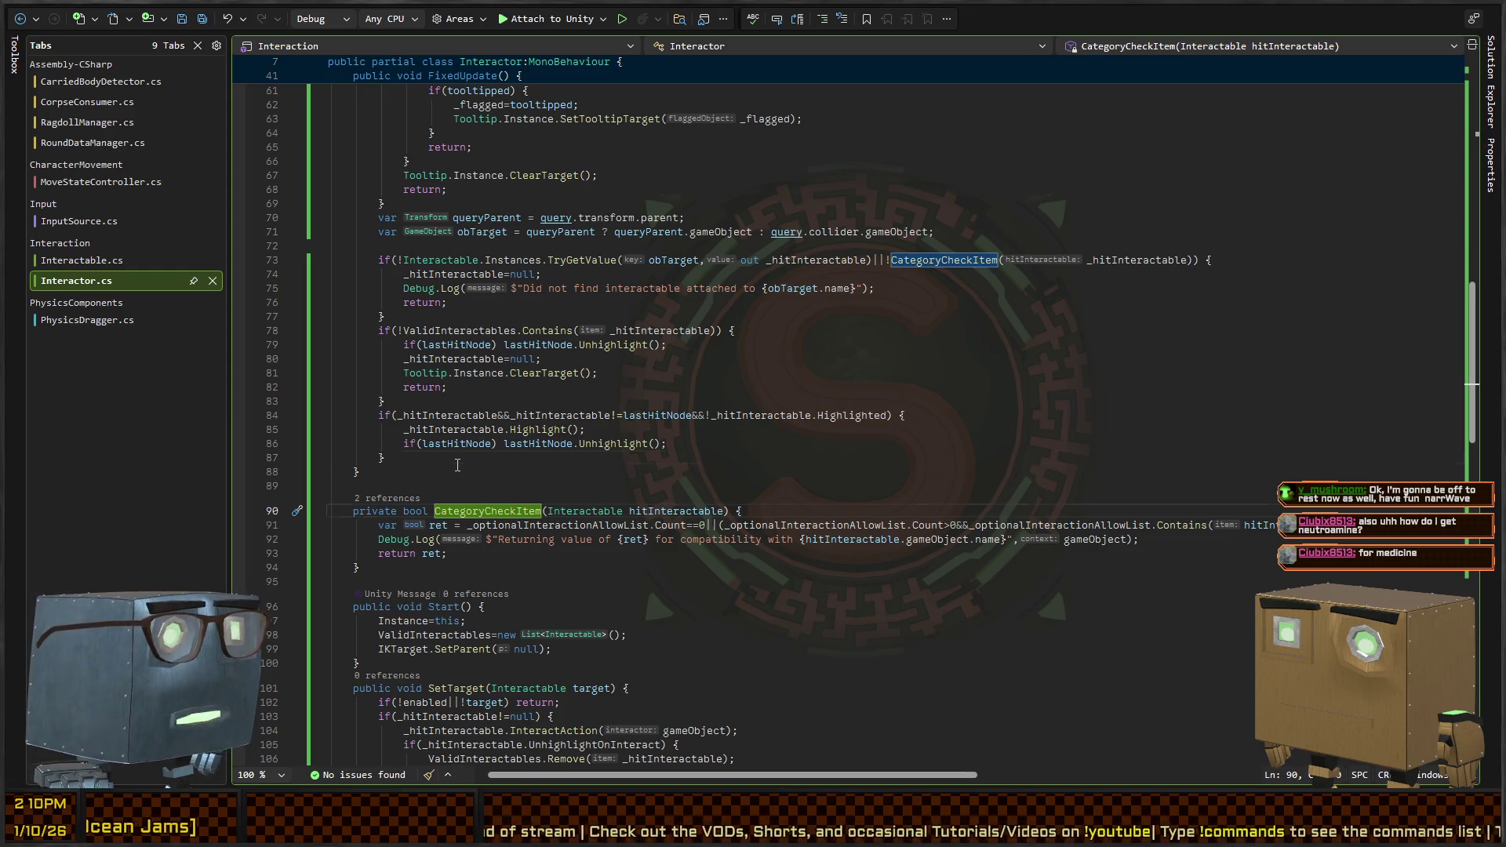
left_click(523, 455)
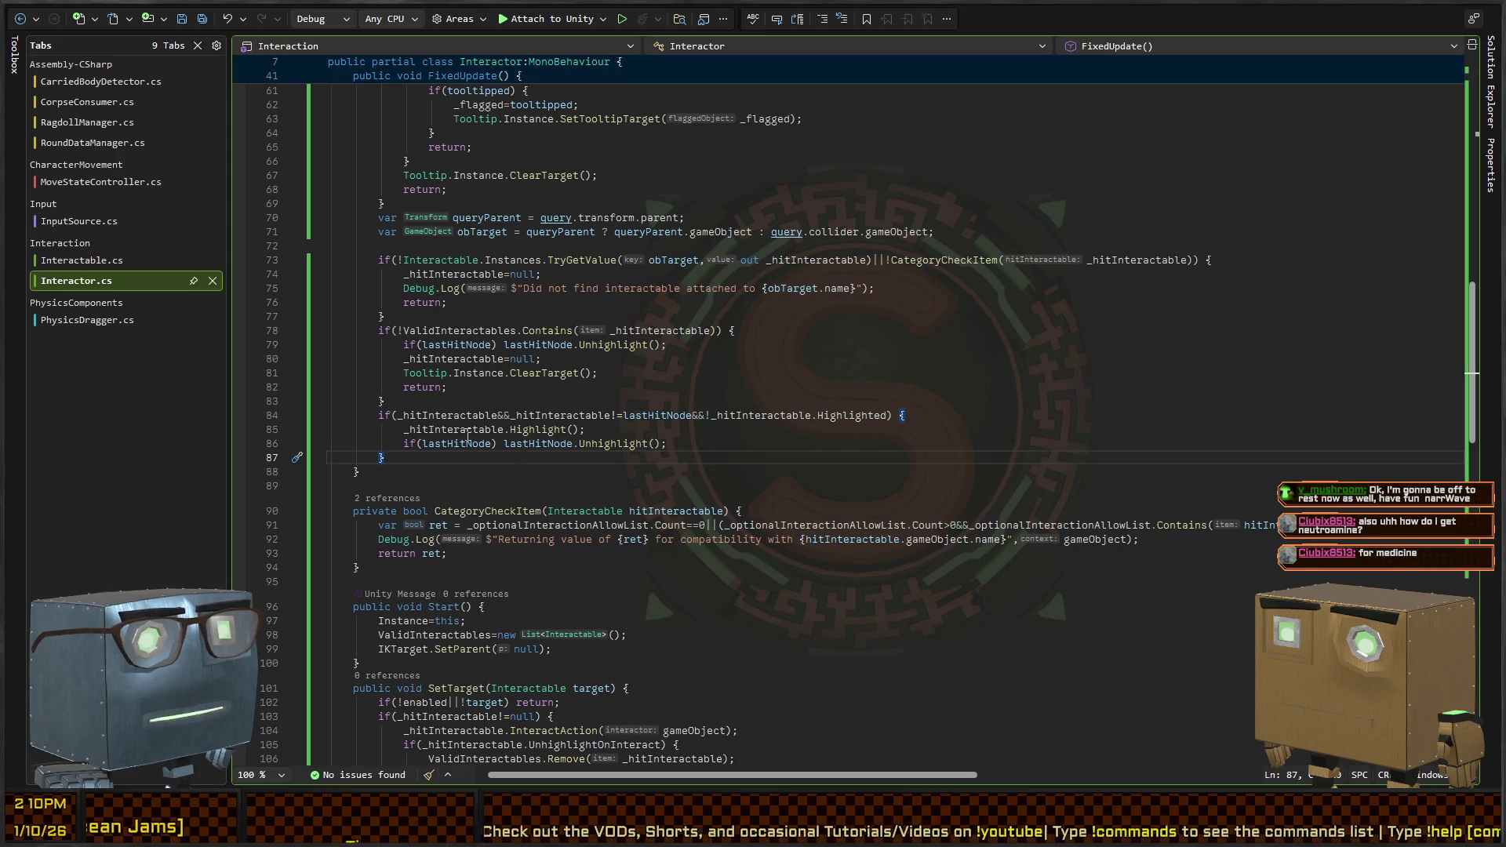
scroll(430, 362, "up", 9)
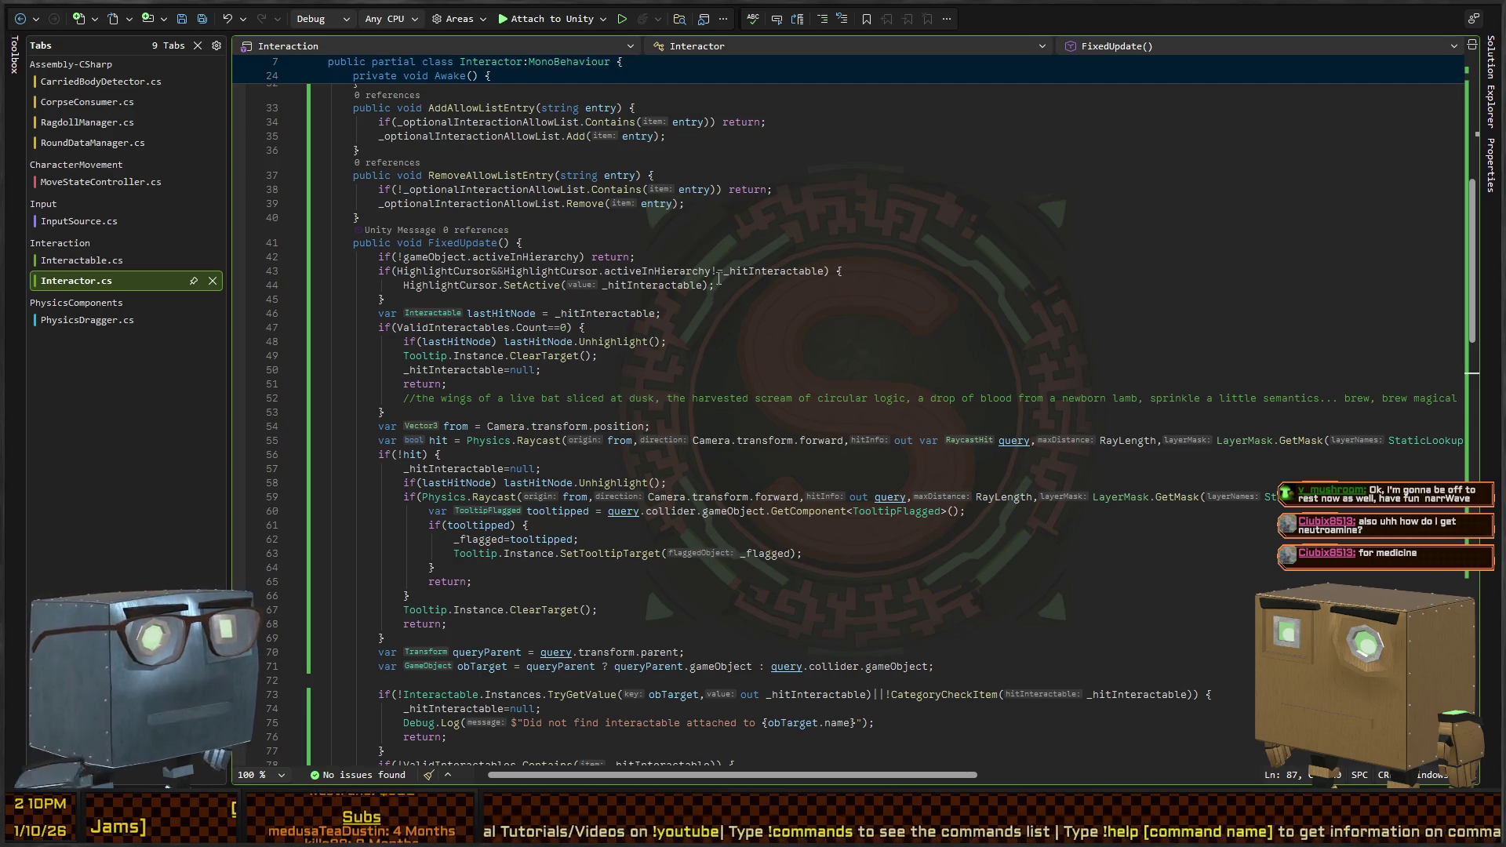
scroll(444, 362, "up", 8)
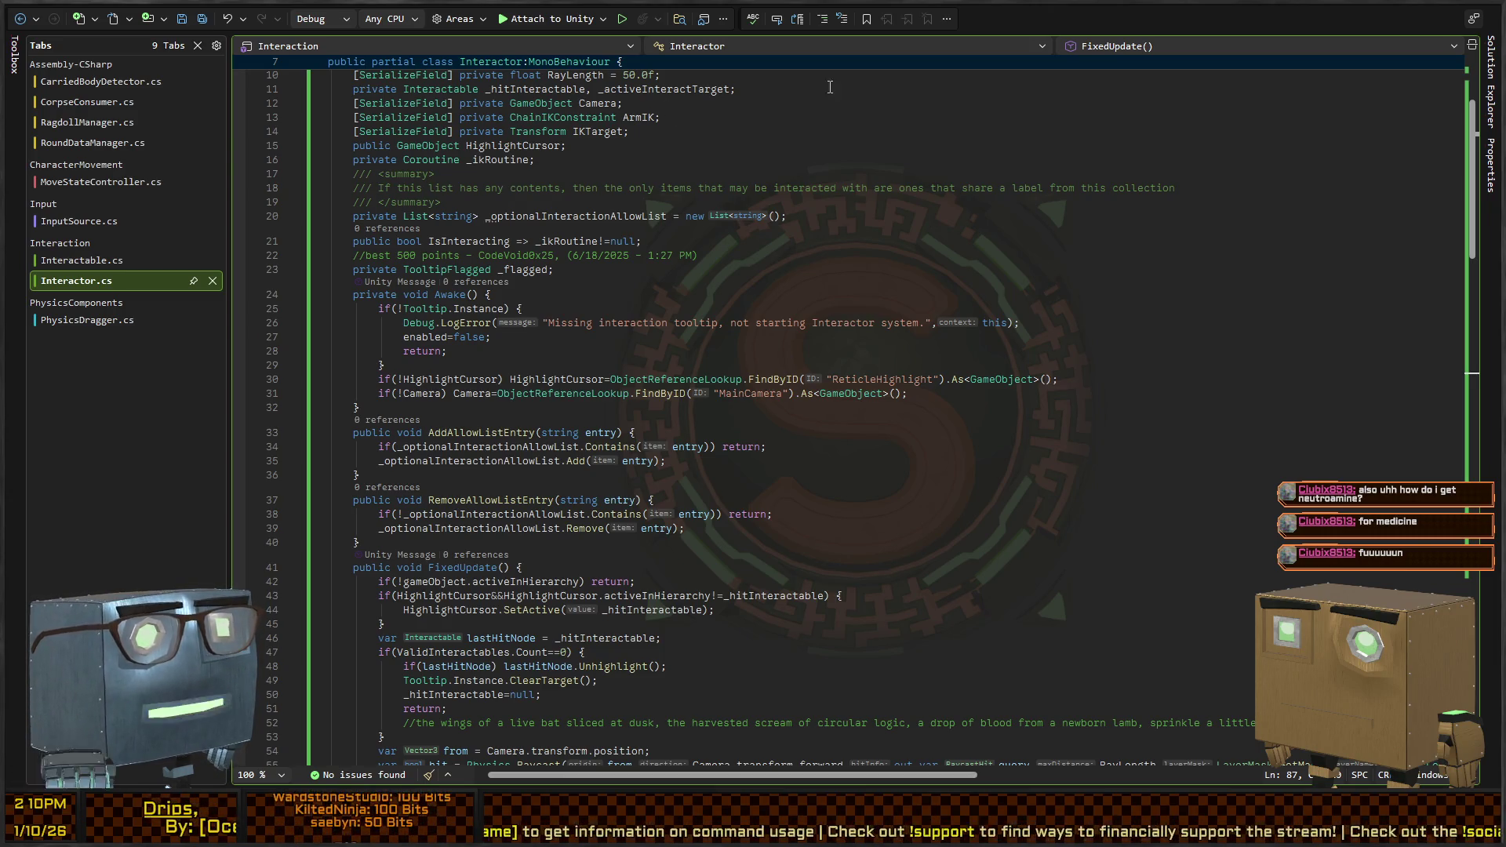
left_click(581, 158)
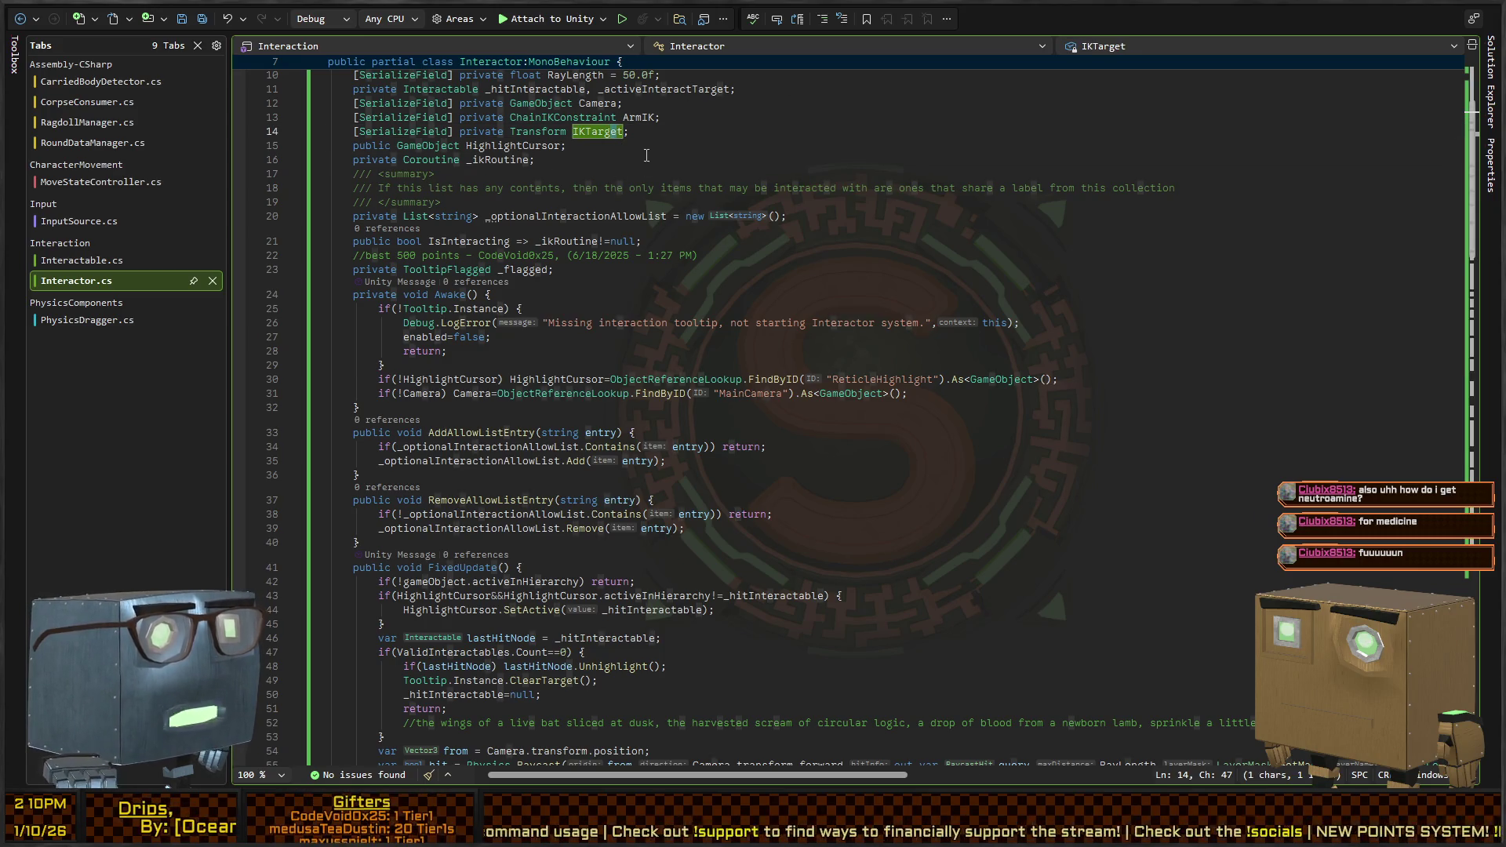
scroll(570, 161, "down", 6)
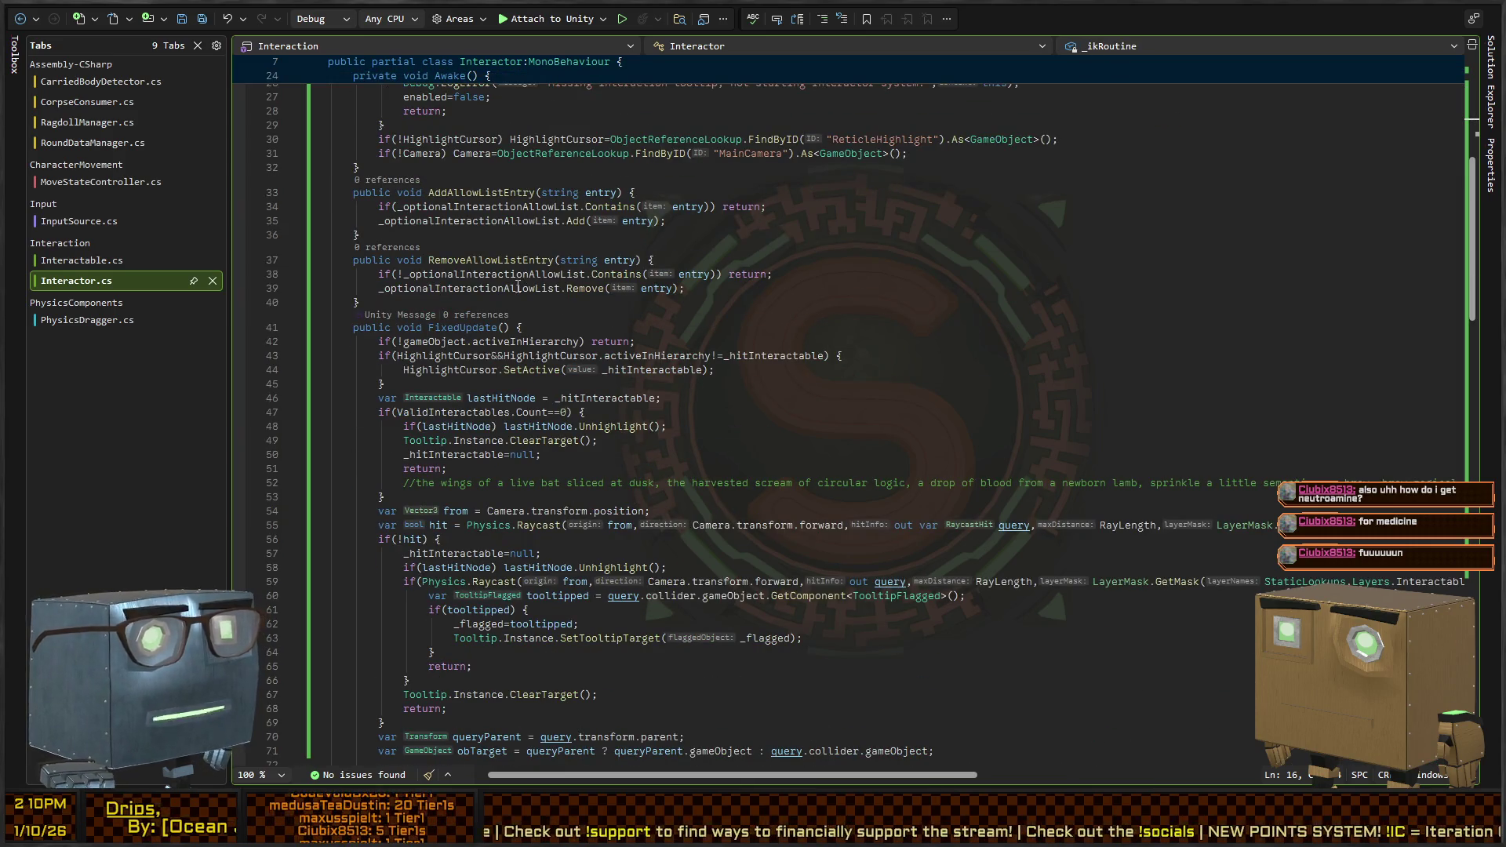
scroll(444, 392, "down", 4)
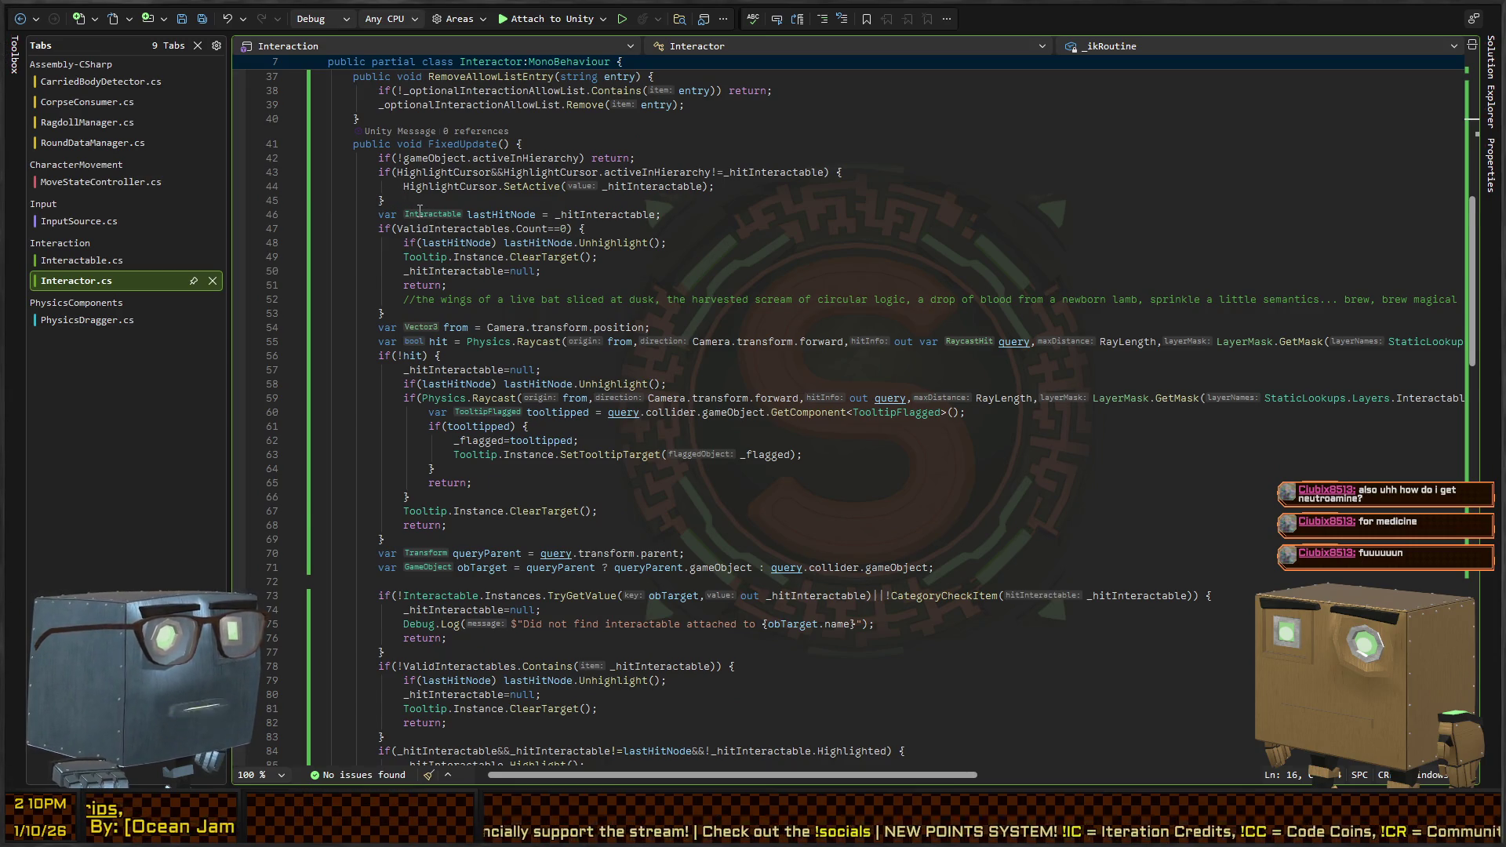
scroll(419, 210, "down", 2)
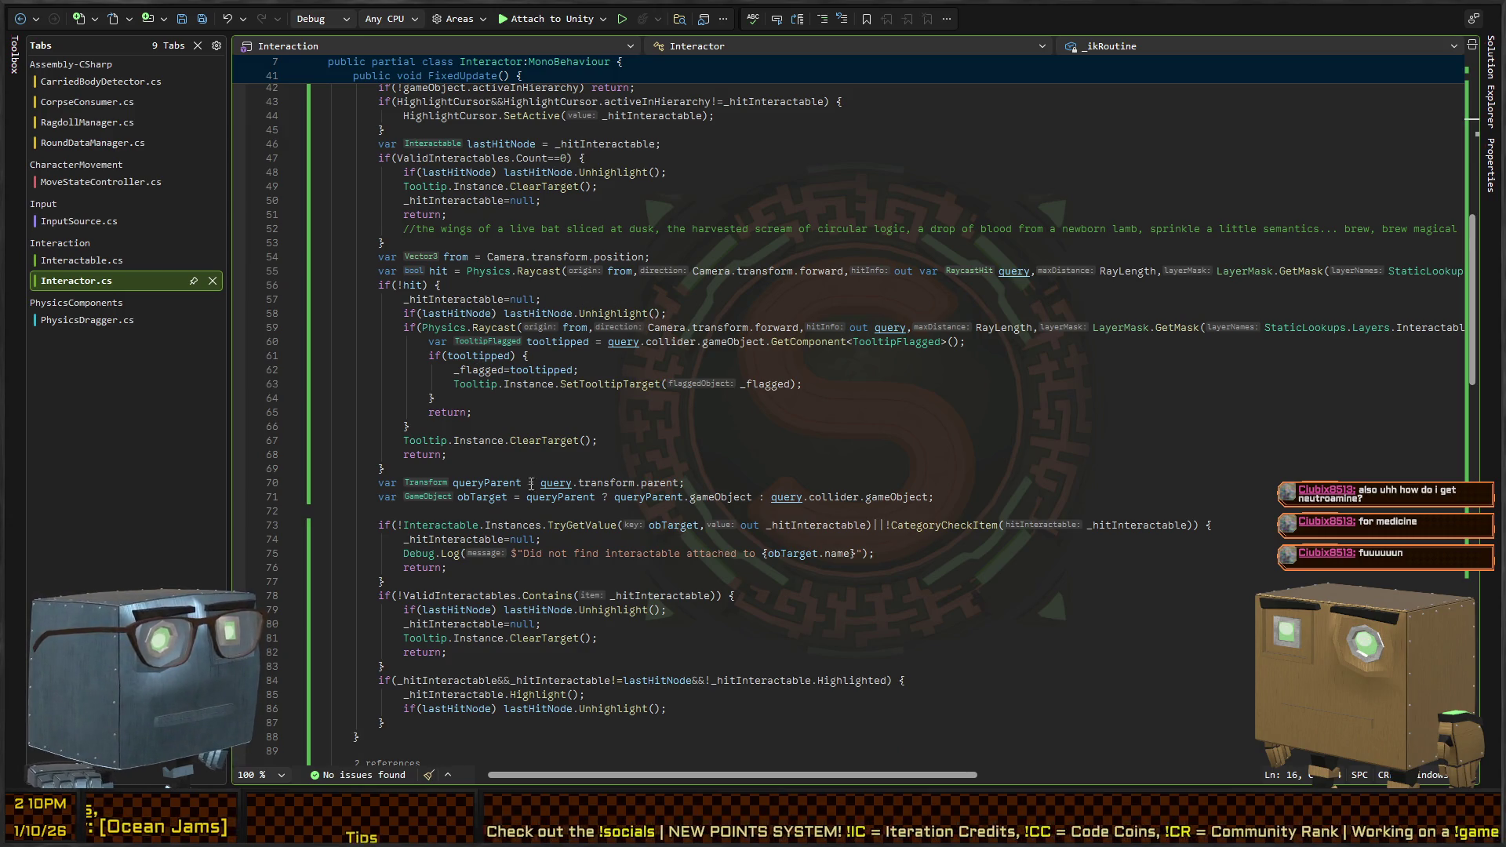
scroll(531, 482, "down", 4)
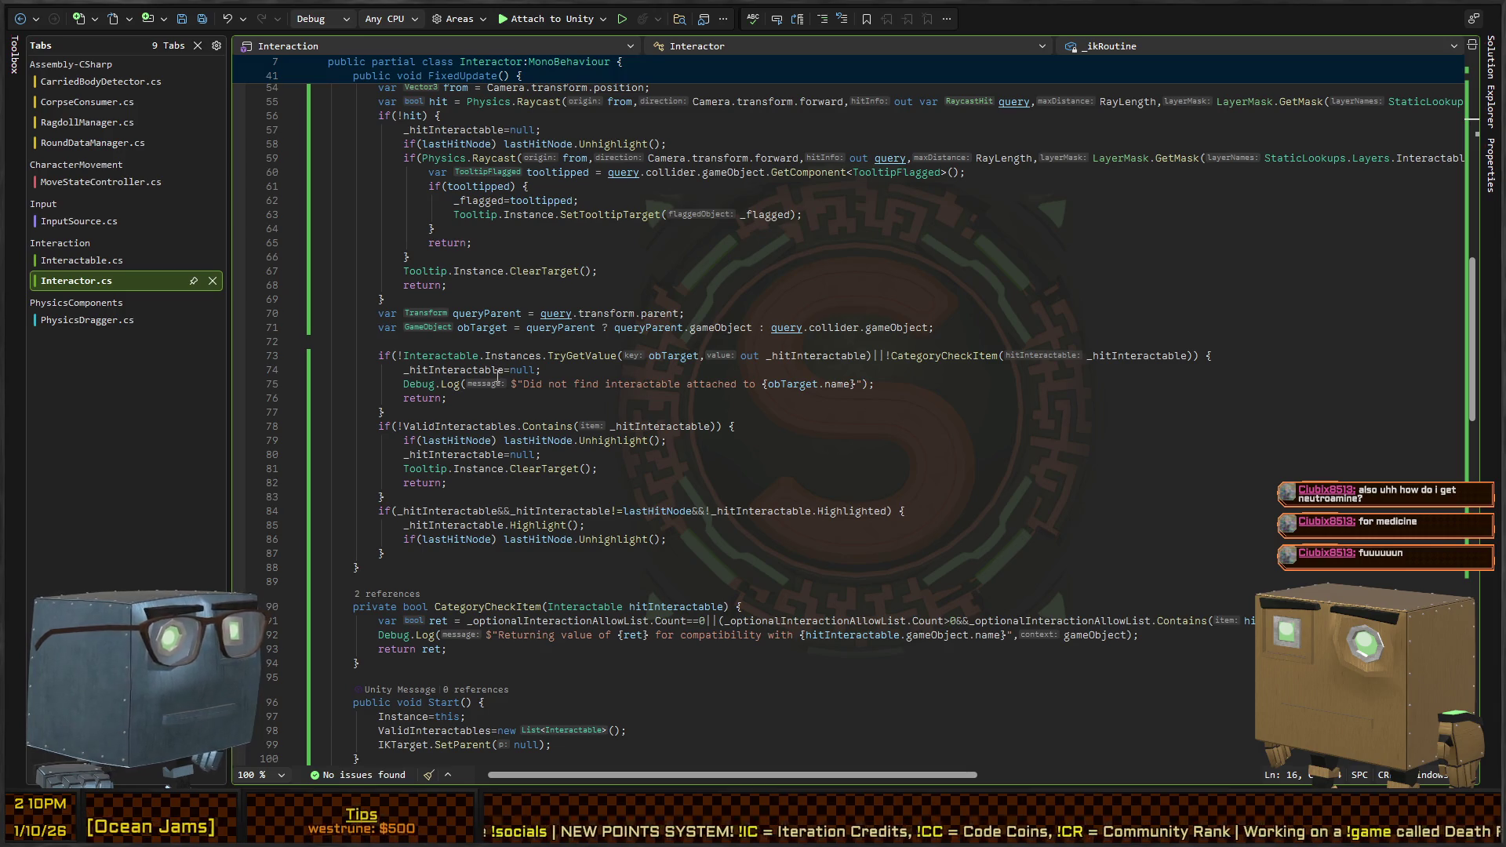
Select the ValidInteractables field and list all its references with Shift+F12
key("End")
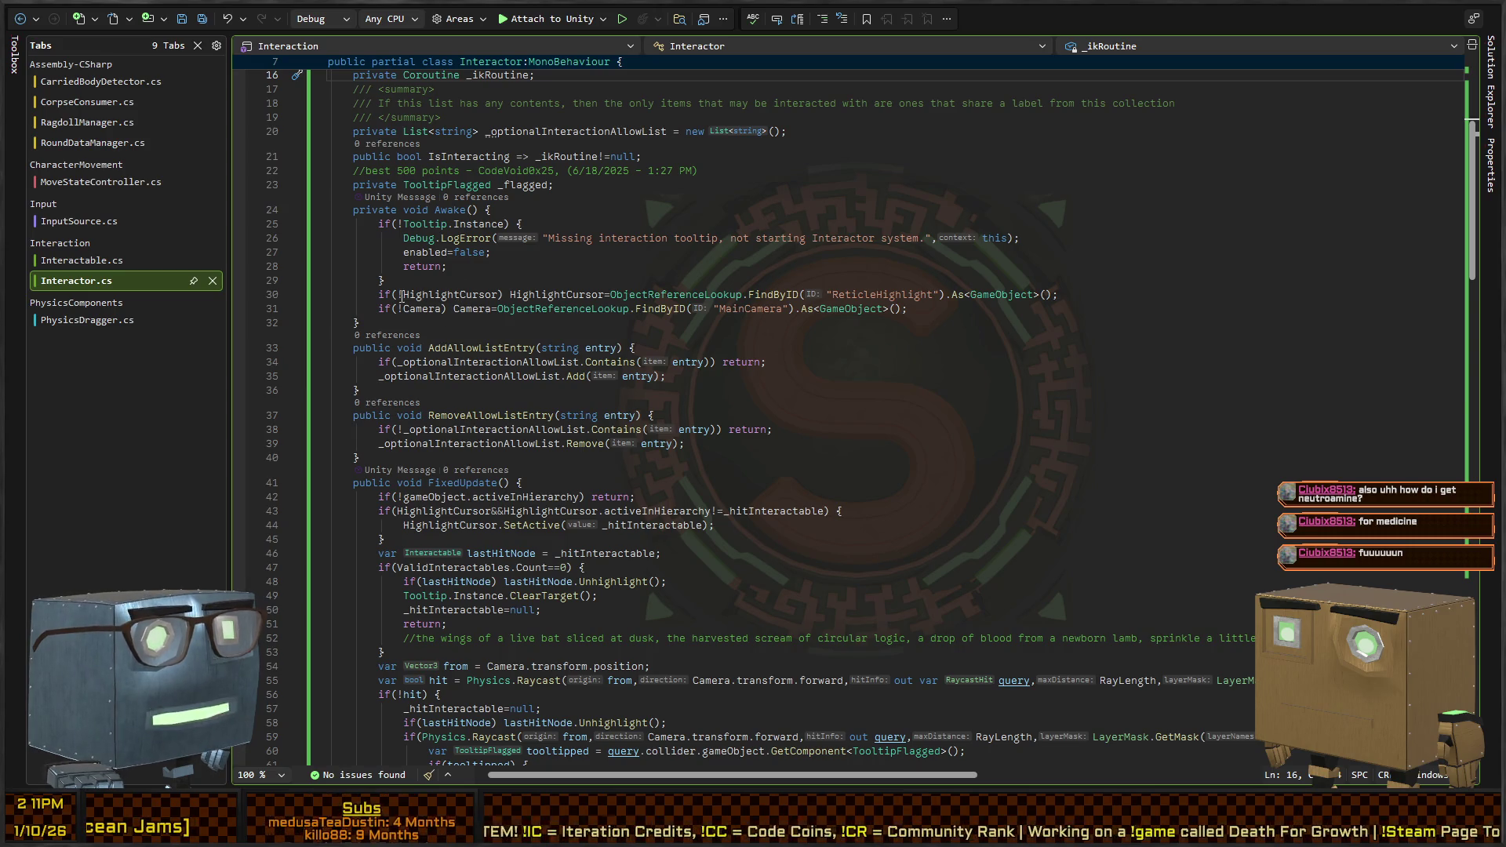
scroll(401, 298, "down", 7)
scroll(401, 298, "down", 10)
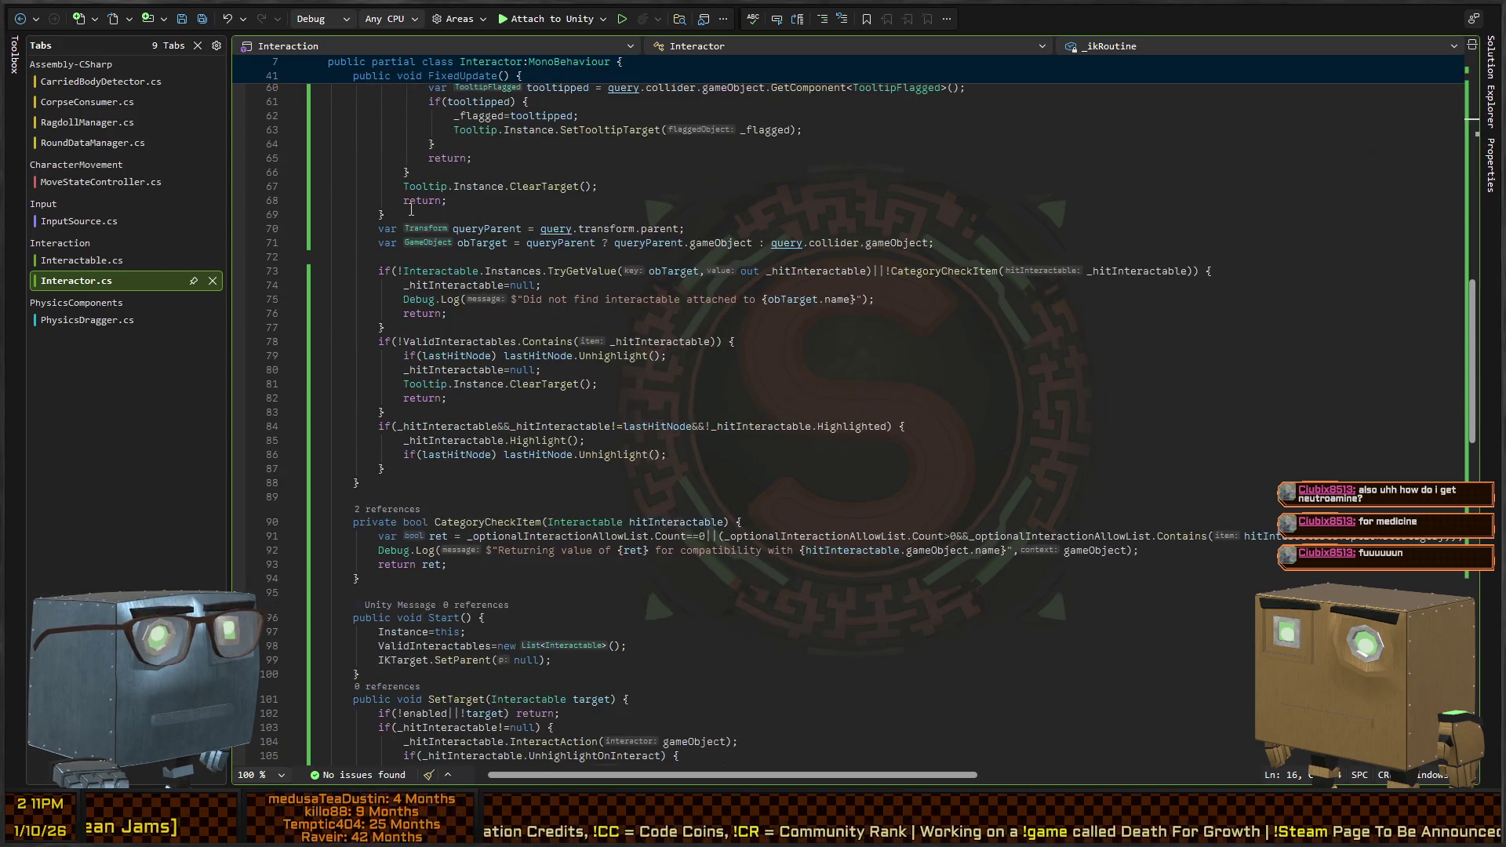
scroll(413, 409, "down", 10)
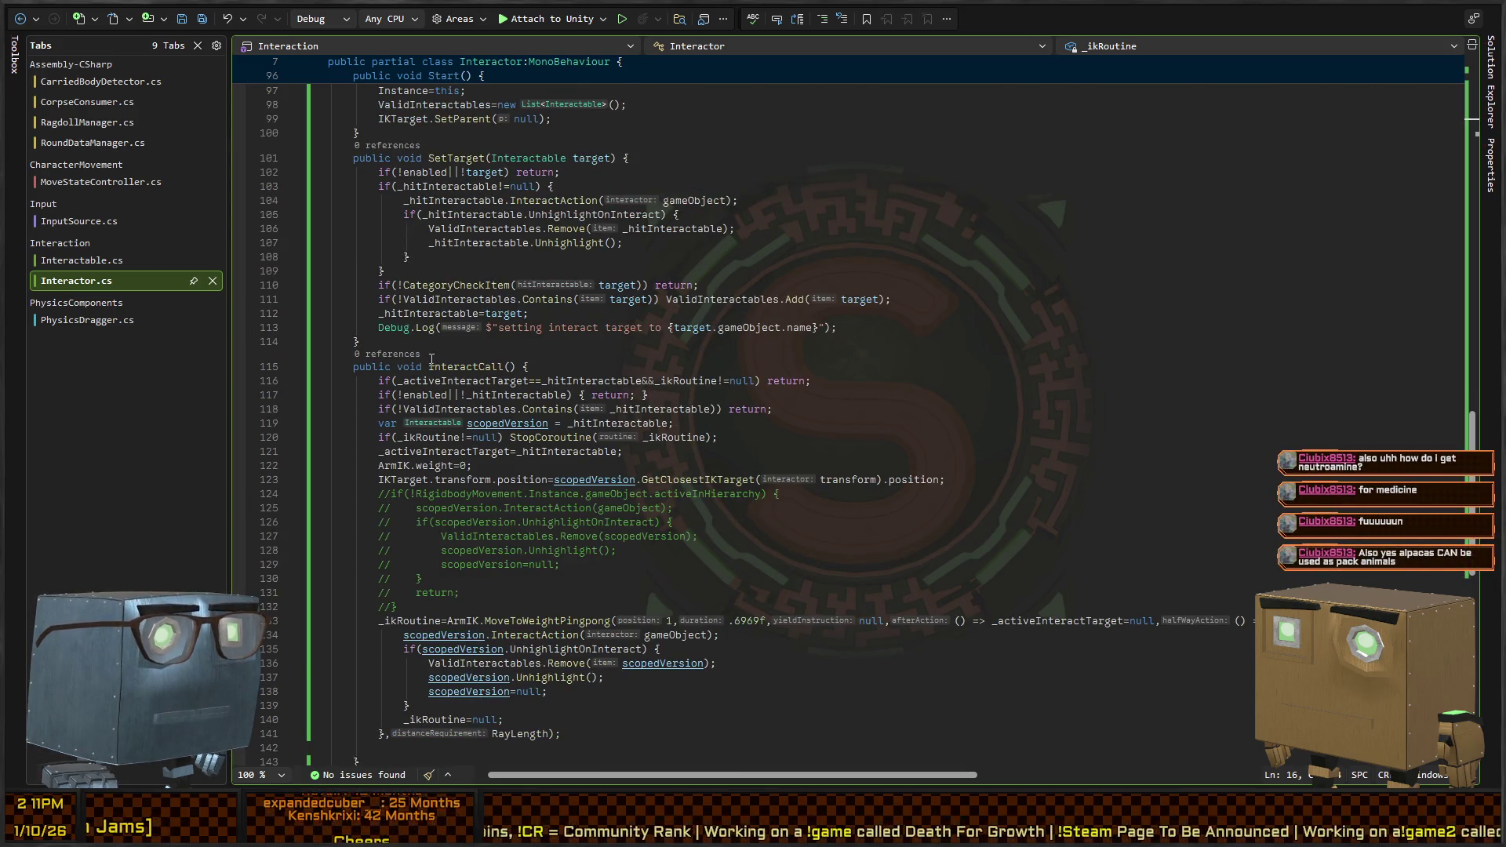
scroll(424, 358, "down", 6)
scroll(424, 359, "up", 20)
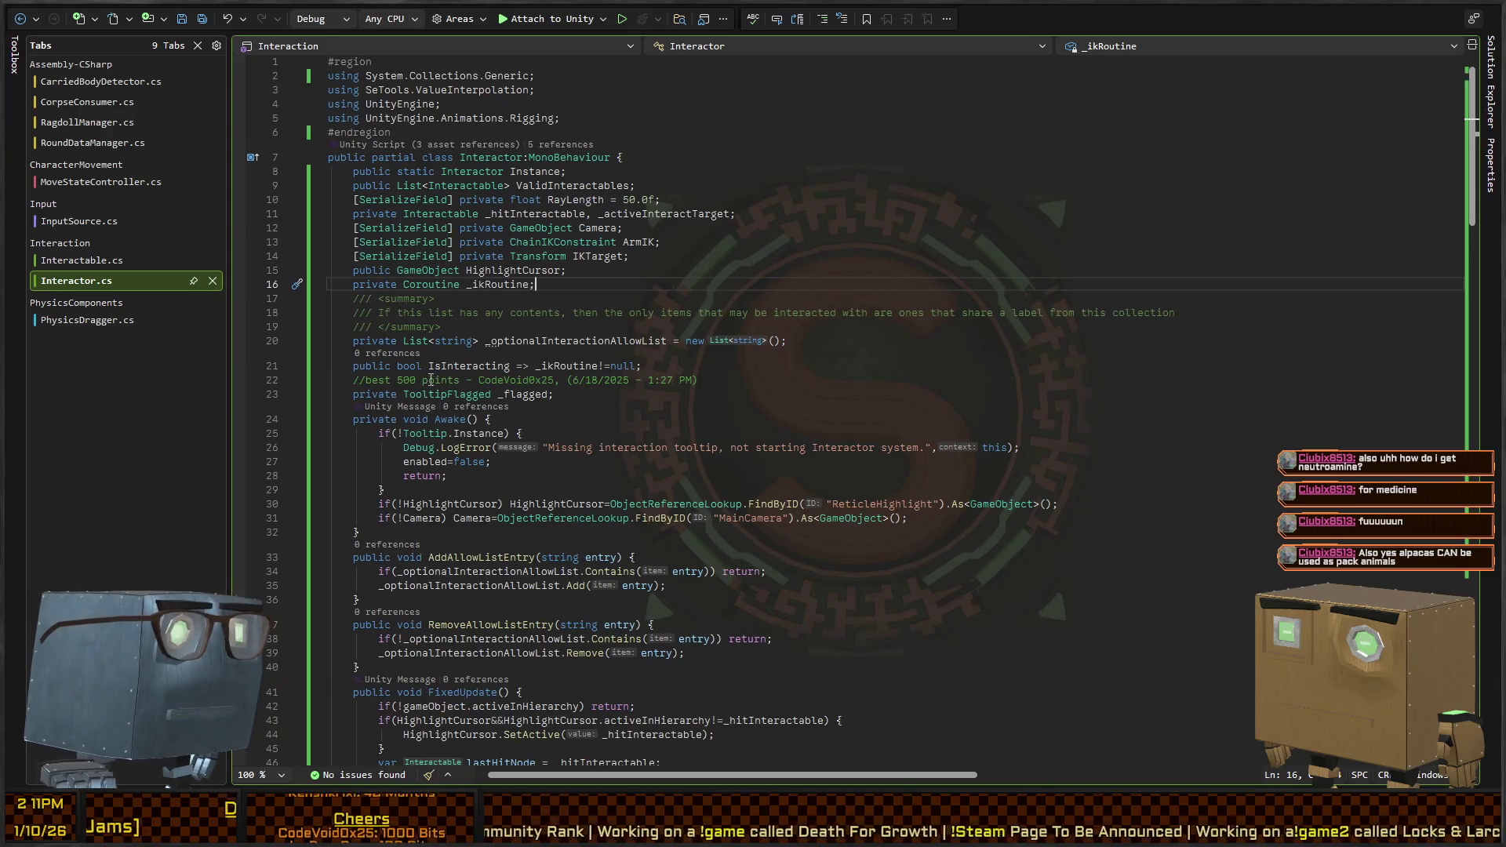
left_click(558, 186)
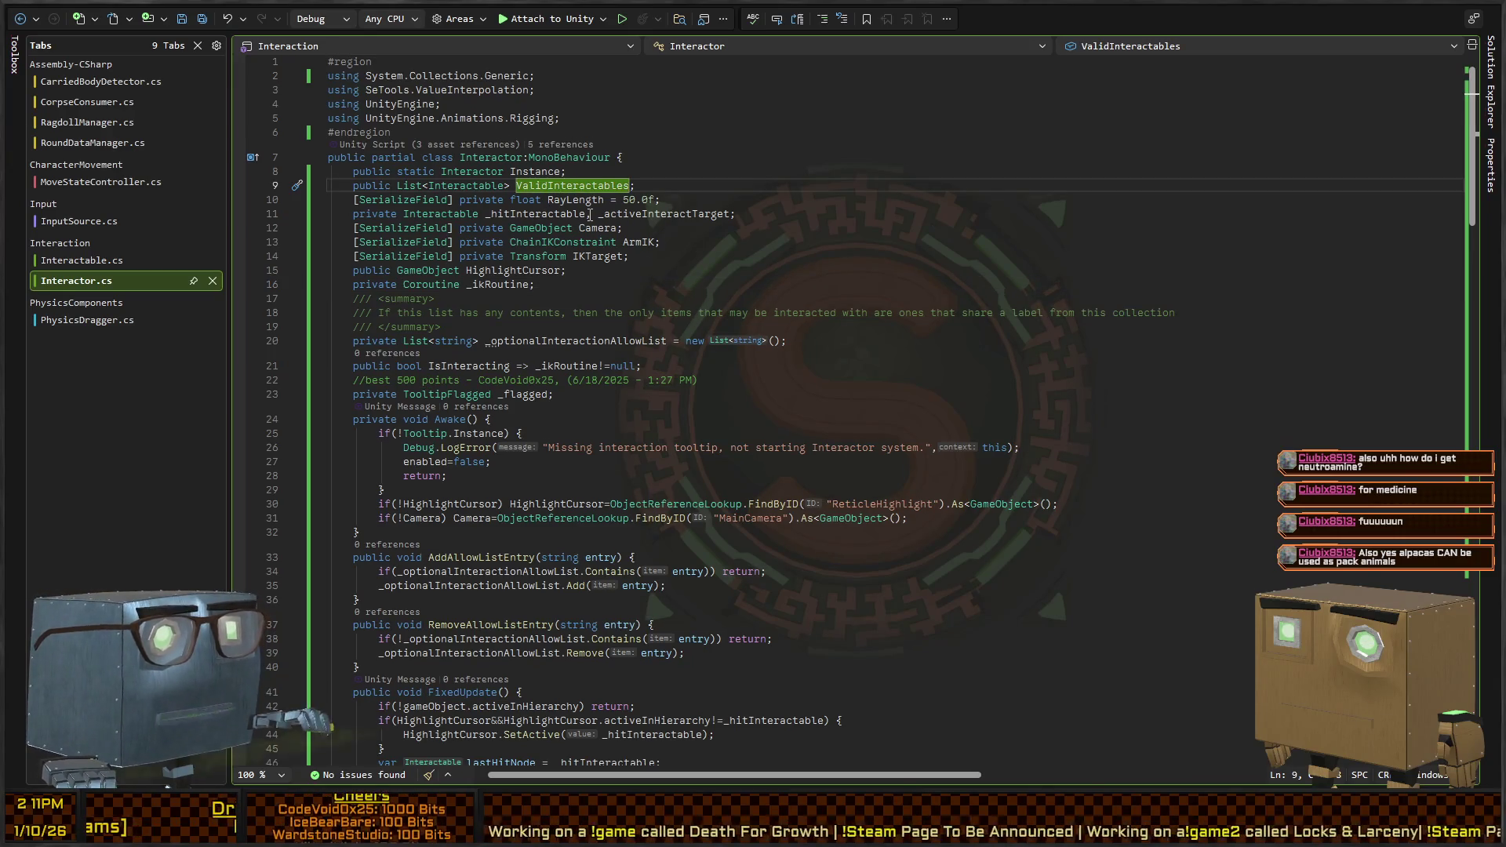
key("shift+F12")
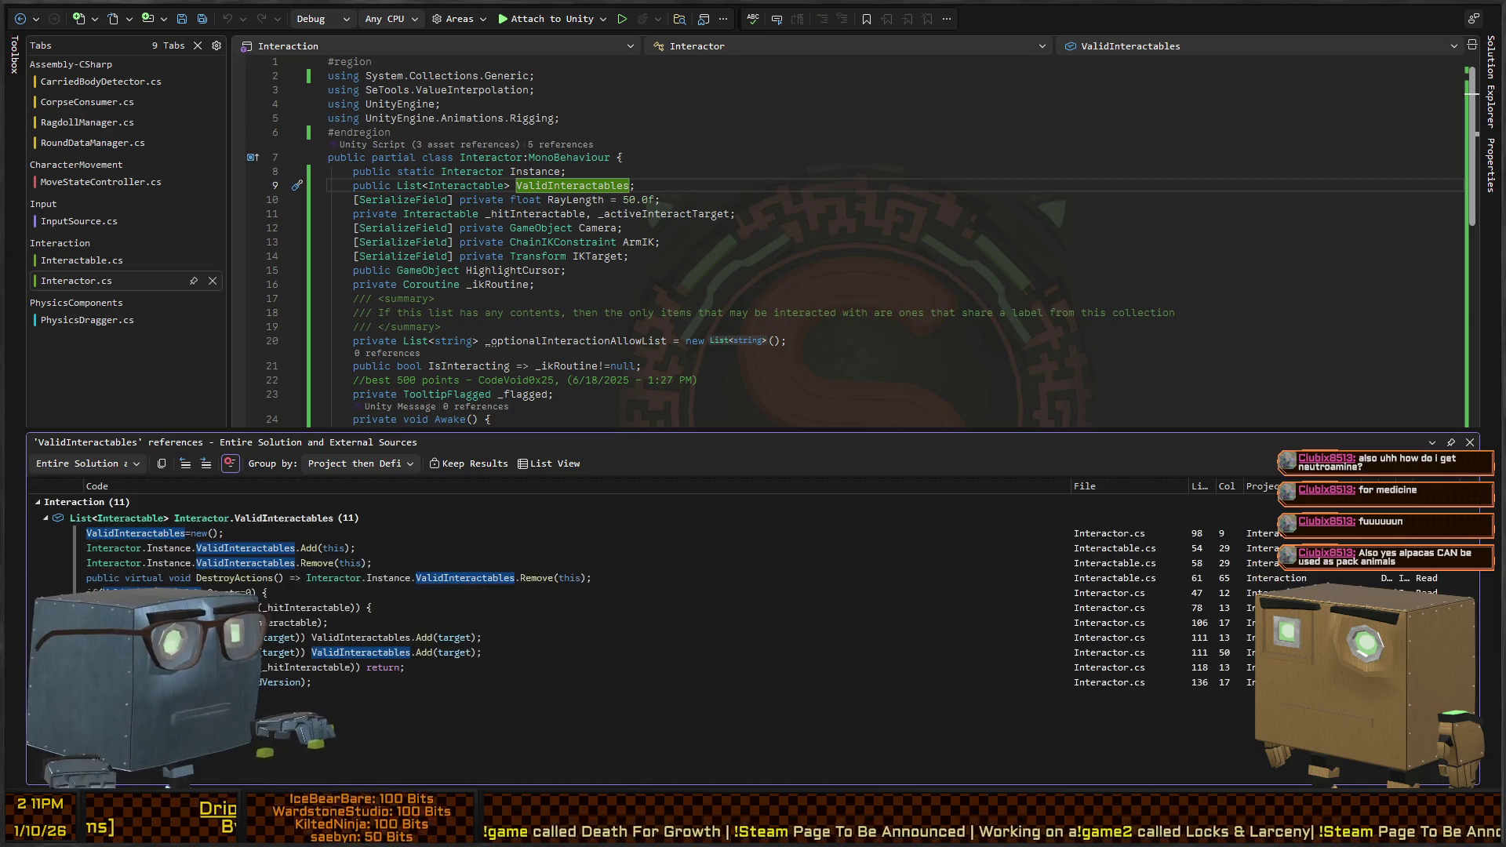
In OnDisable, add a line removing this from Interactor.Instance.ValidInteractables if it contains it
left_click(221, 549)
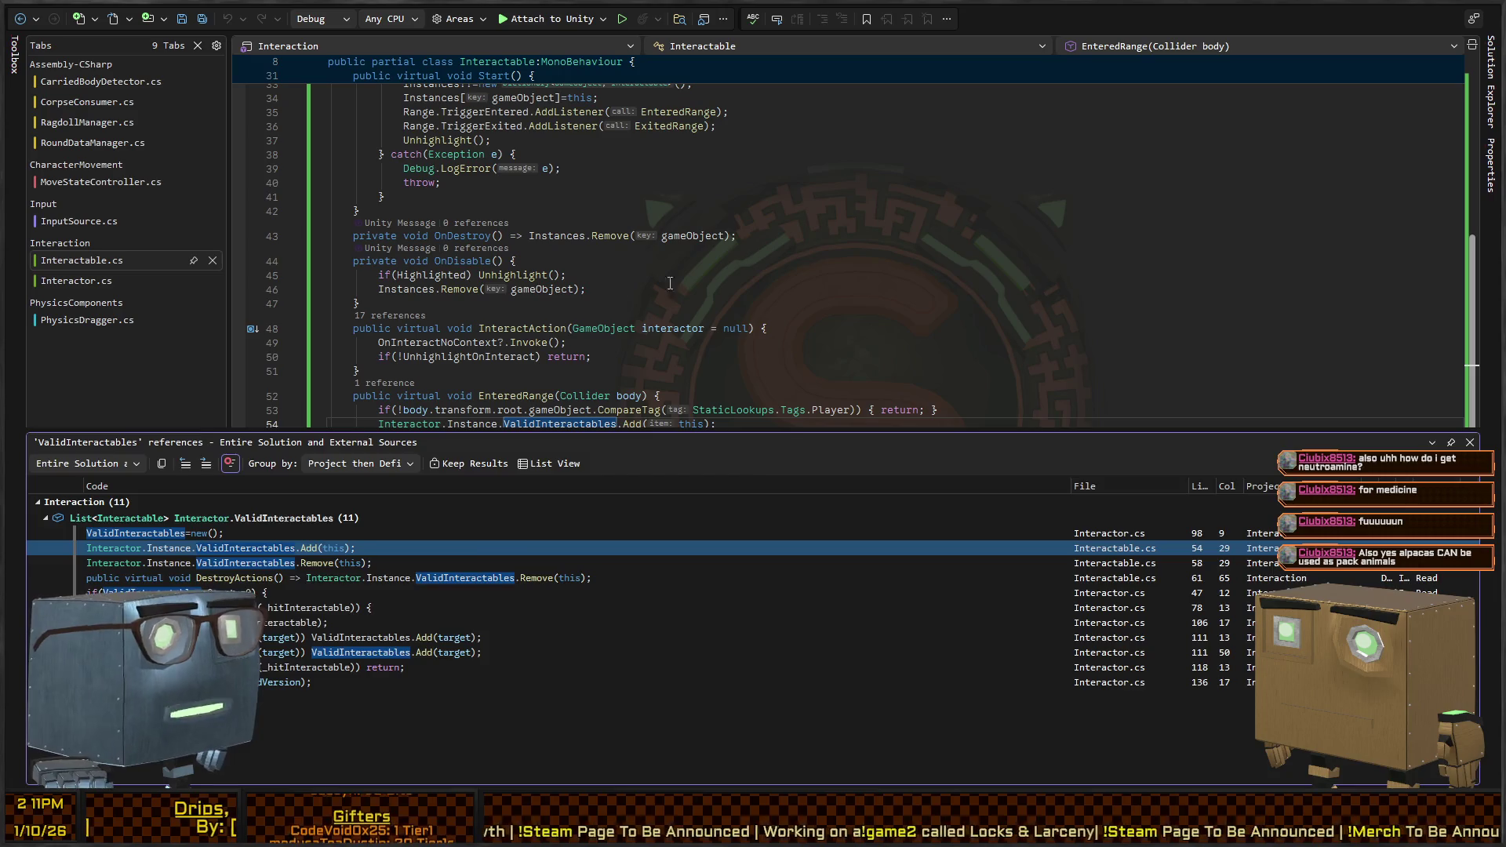
key("shift+Escape")
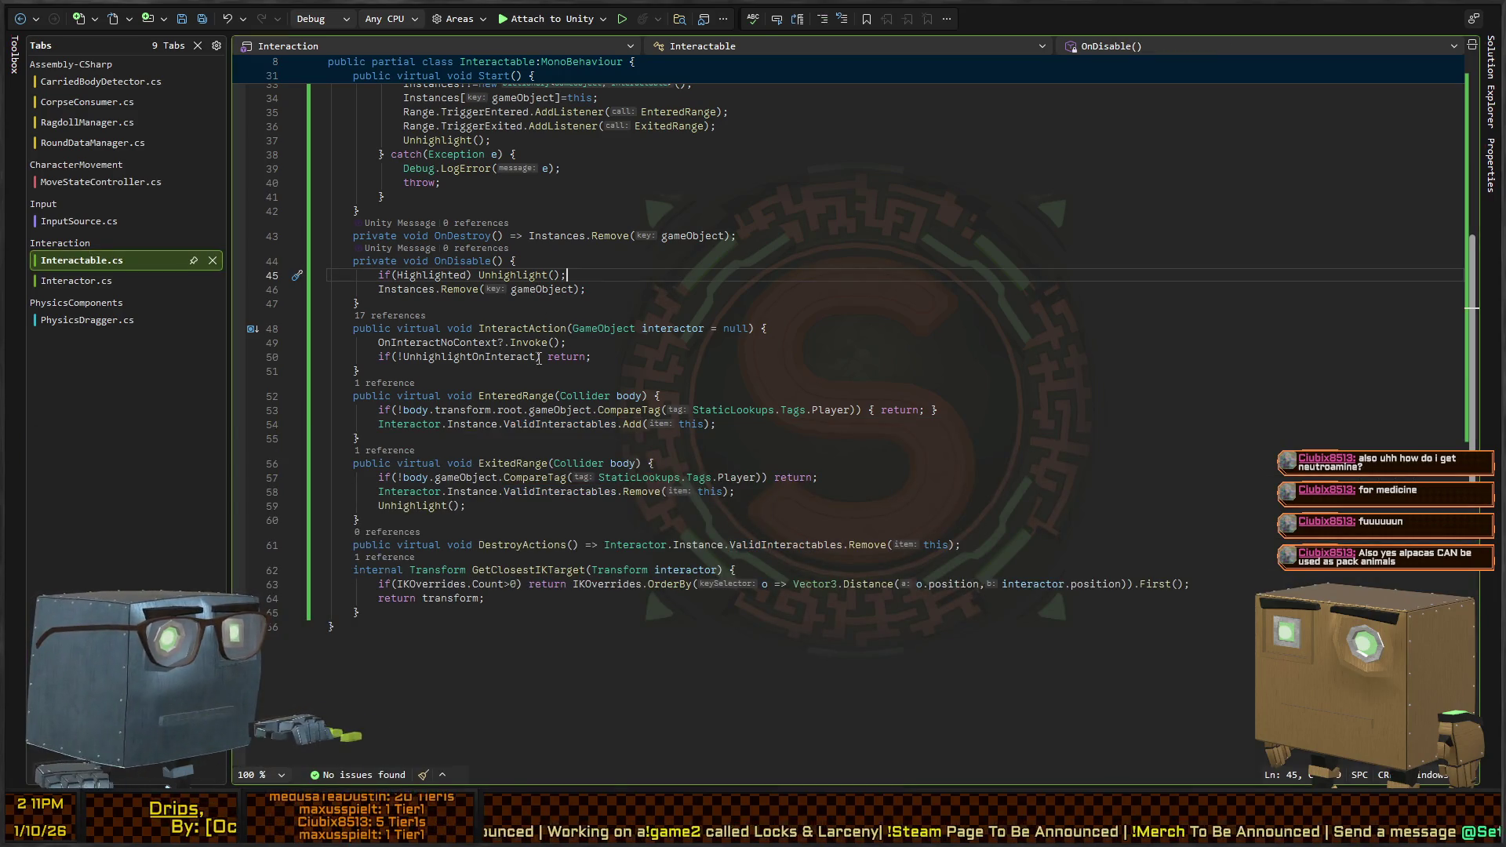
left_click(703, 284)
key("Return")
type("if")
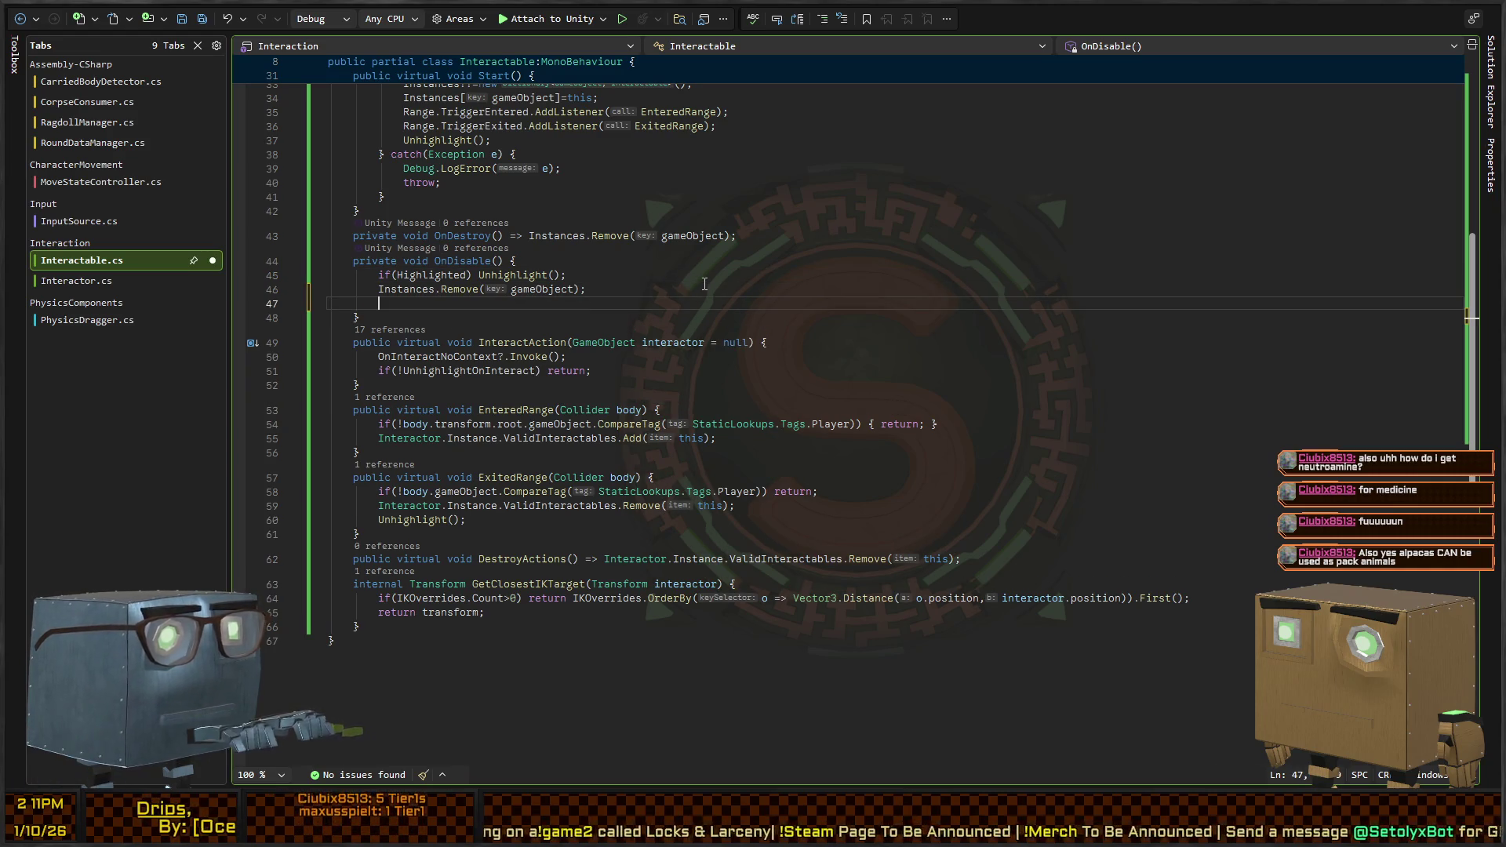
type("(Interactor")
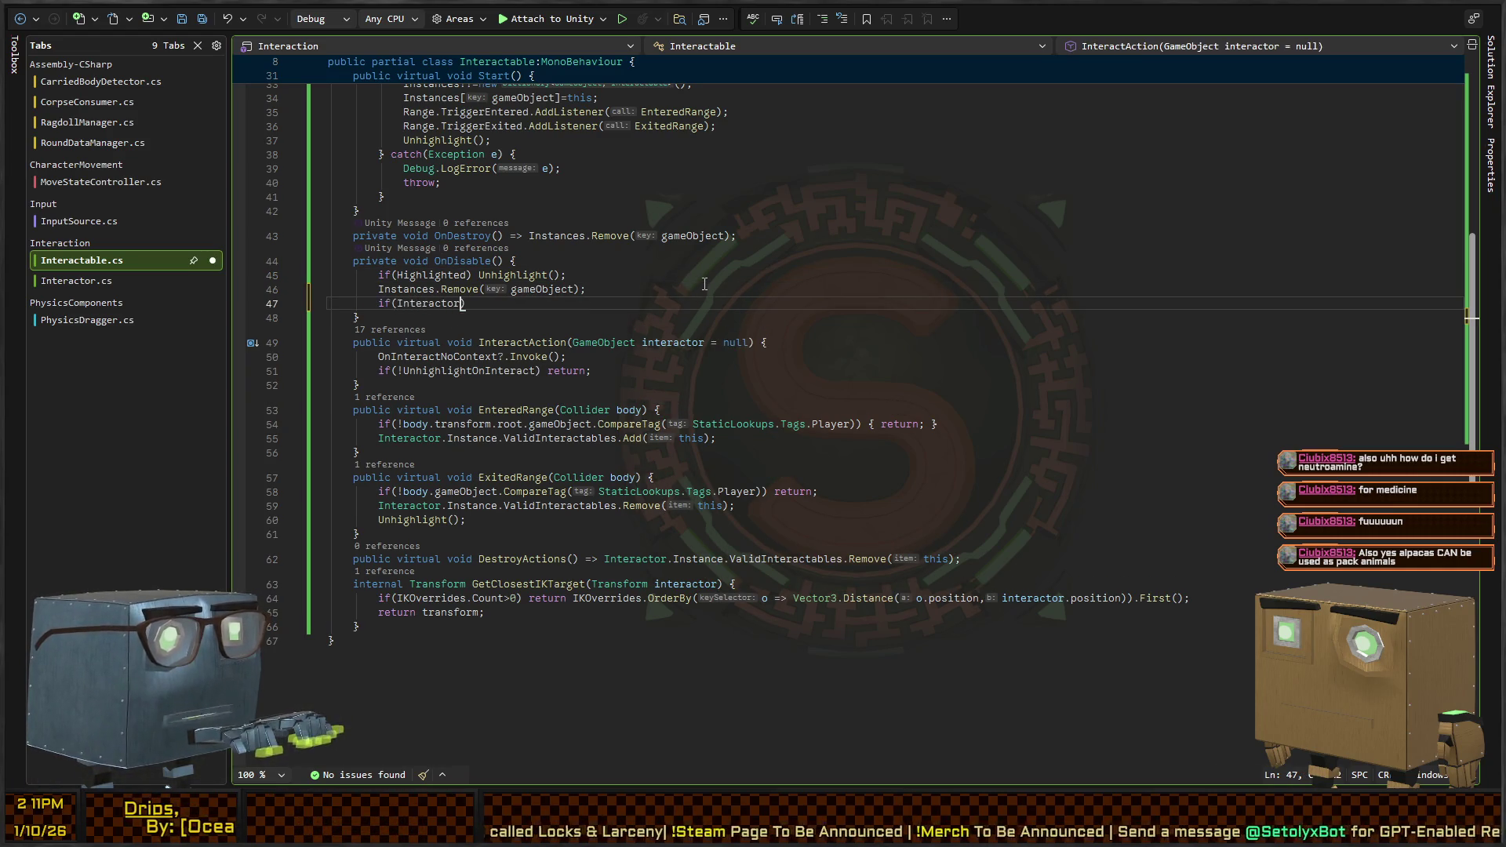
type(".Instance.")
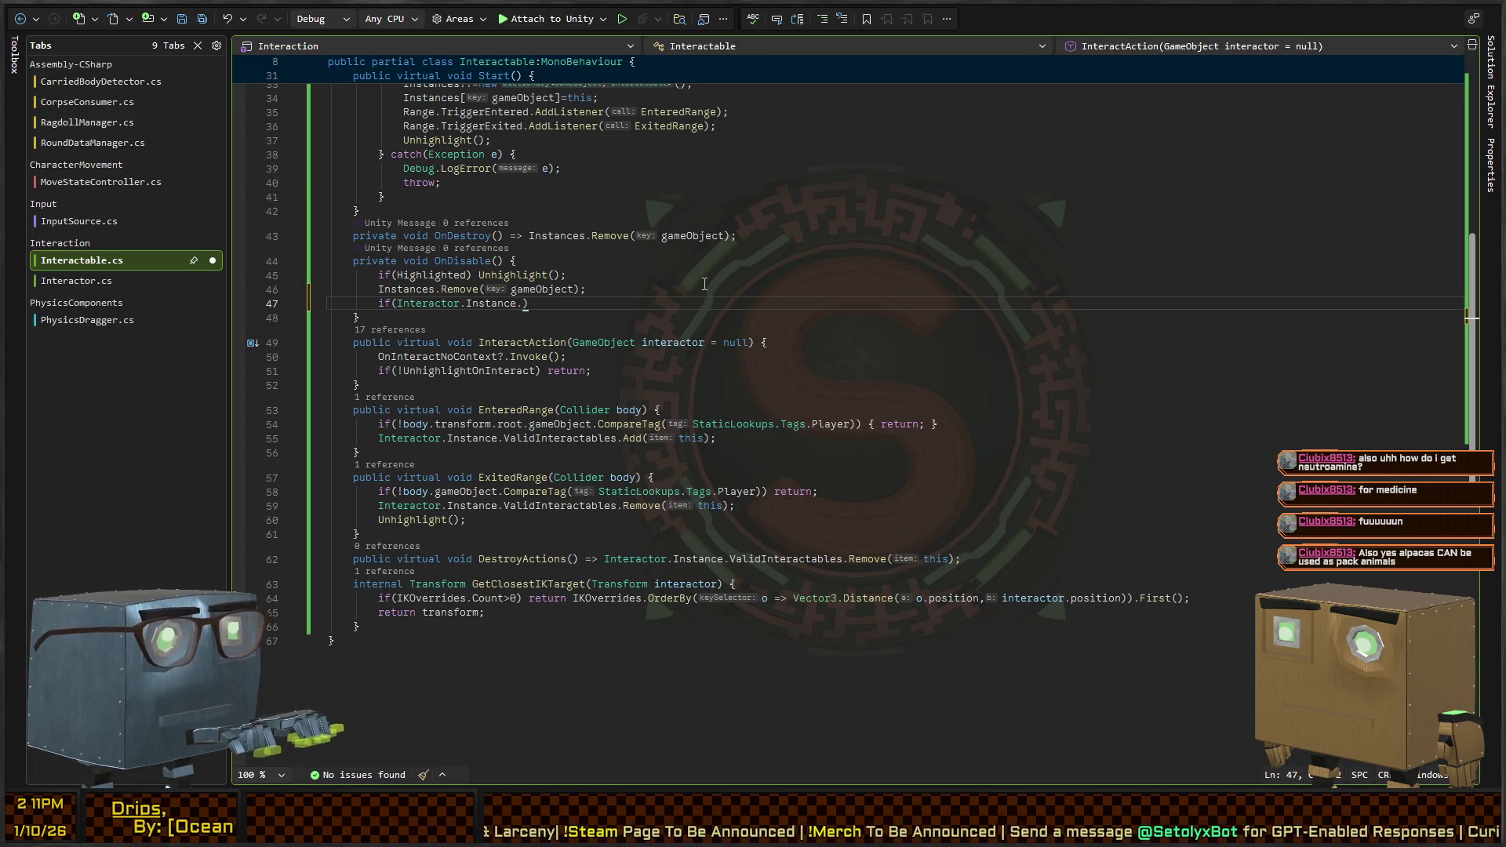
type("ValidInteractables.")
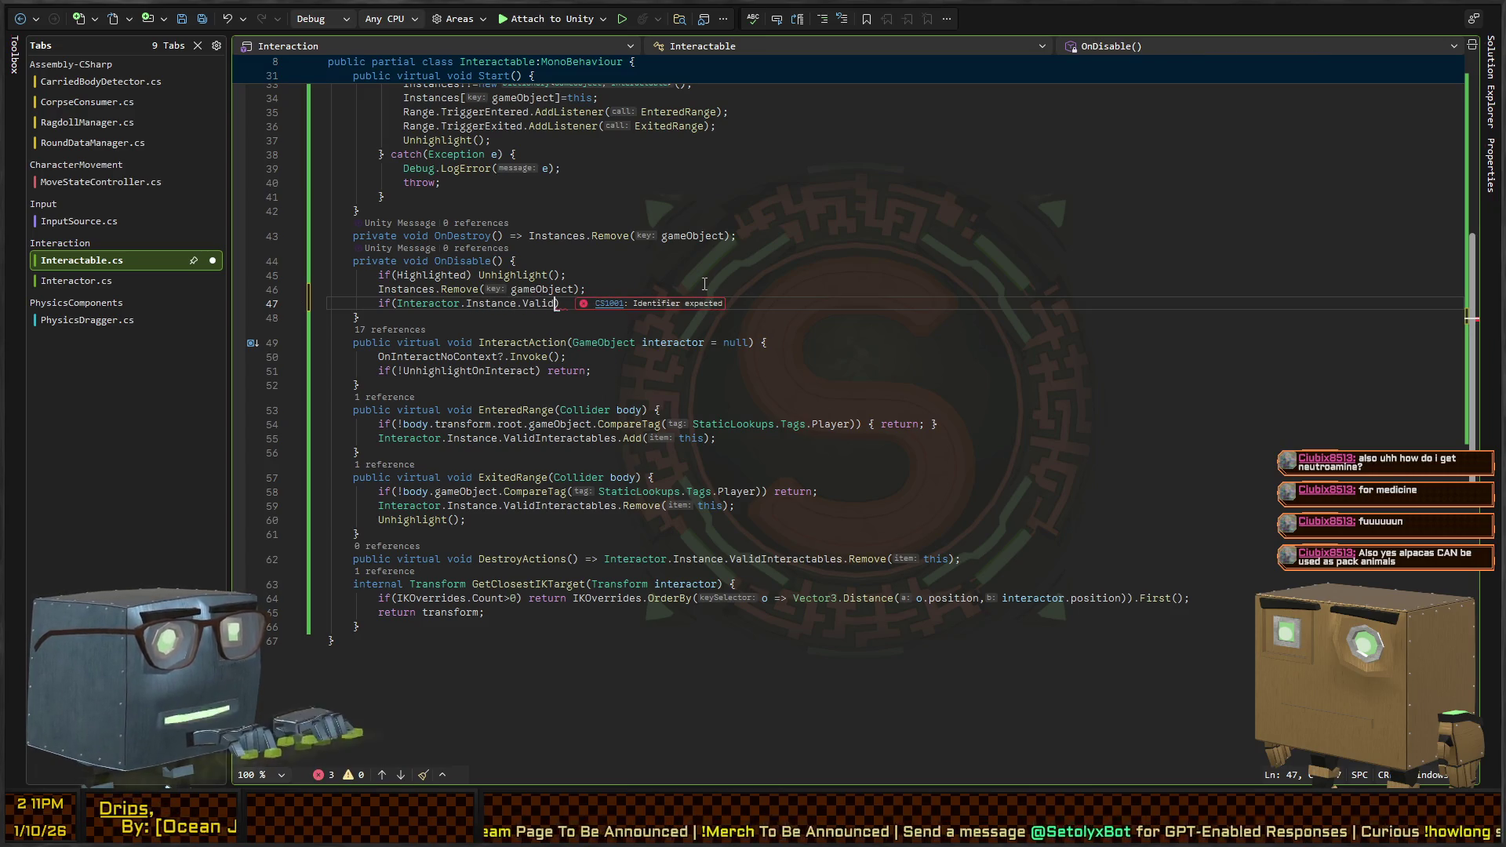
type("Contains(thi")
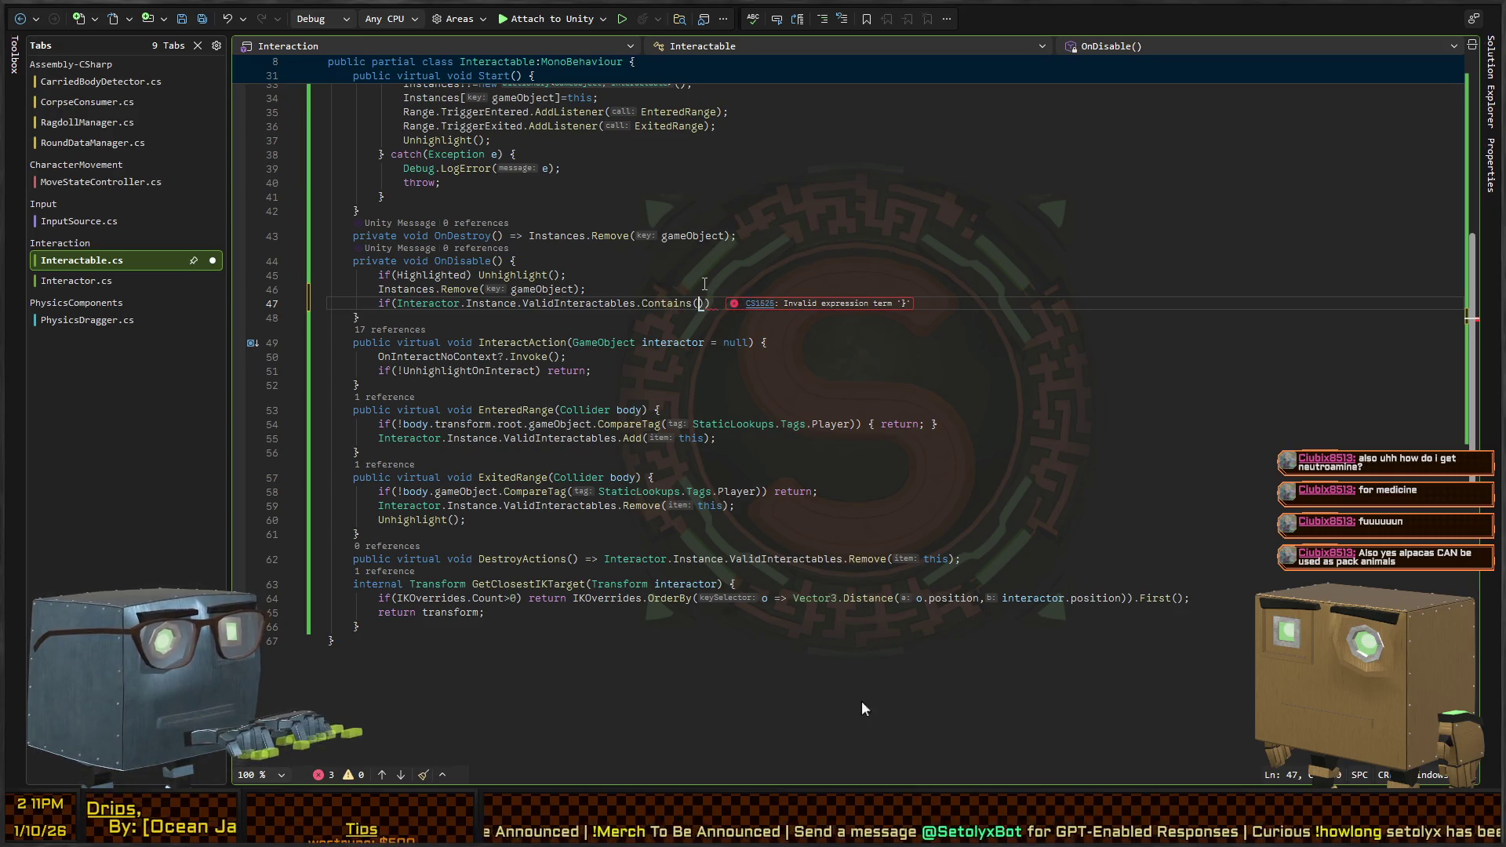
type("s))")
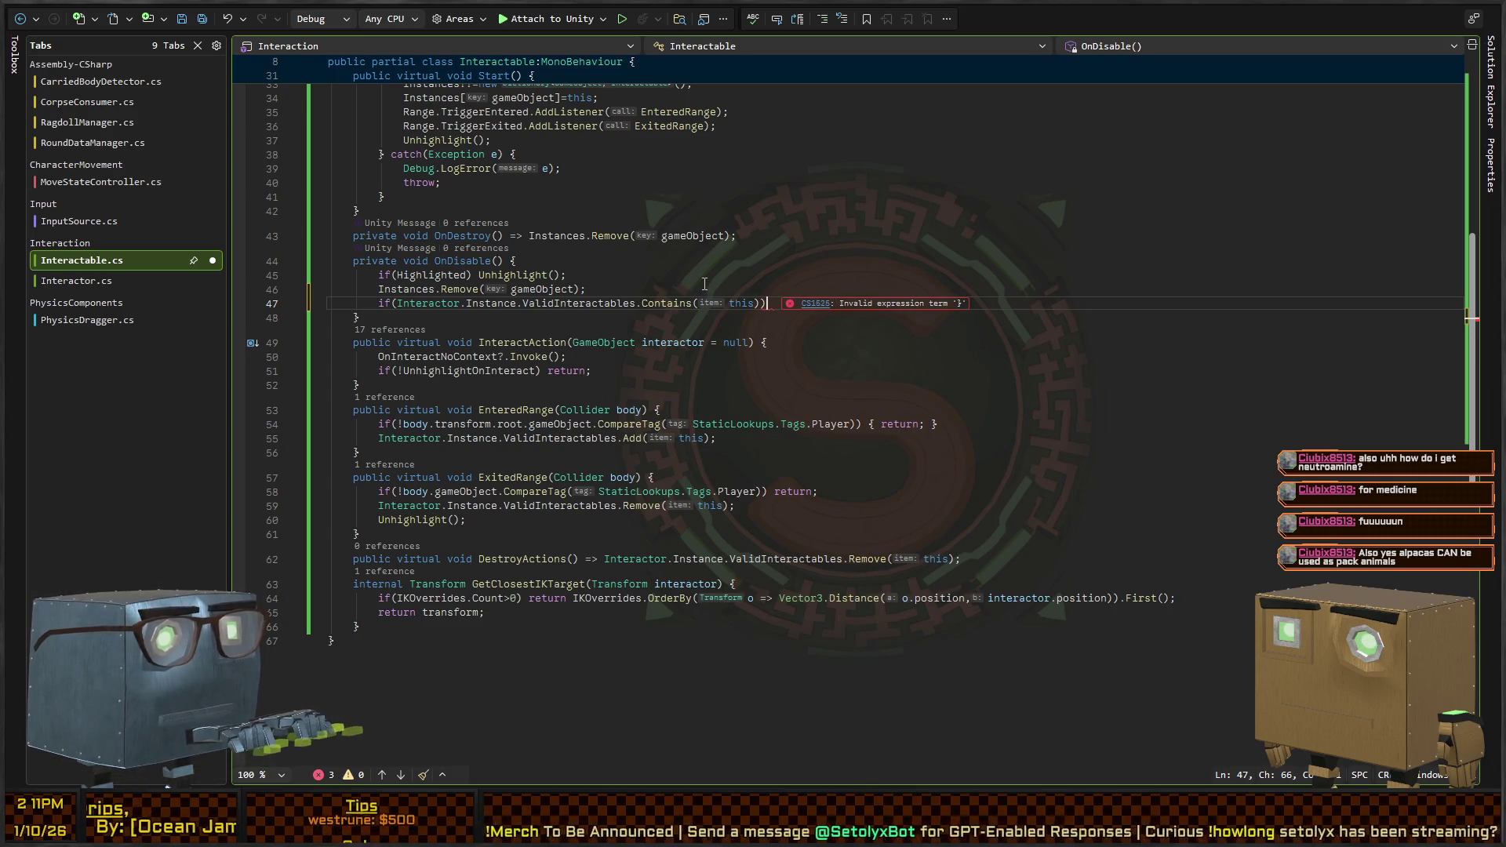
type("Interactor.Insta")
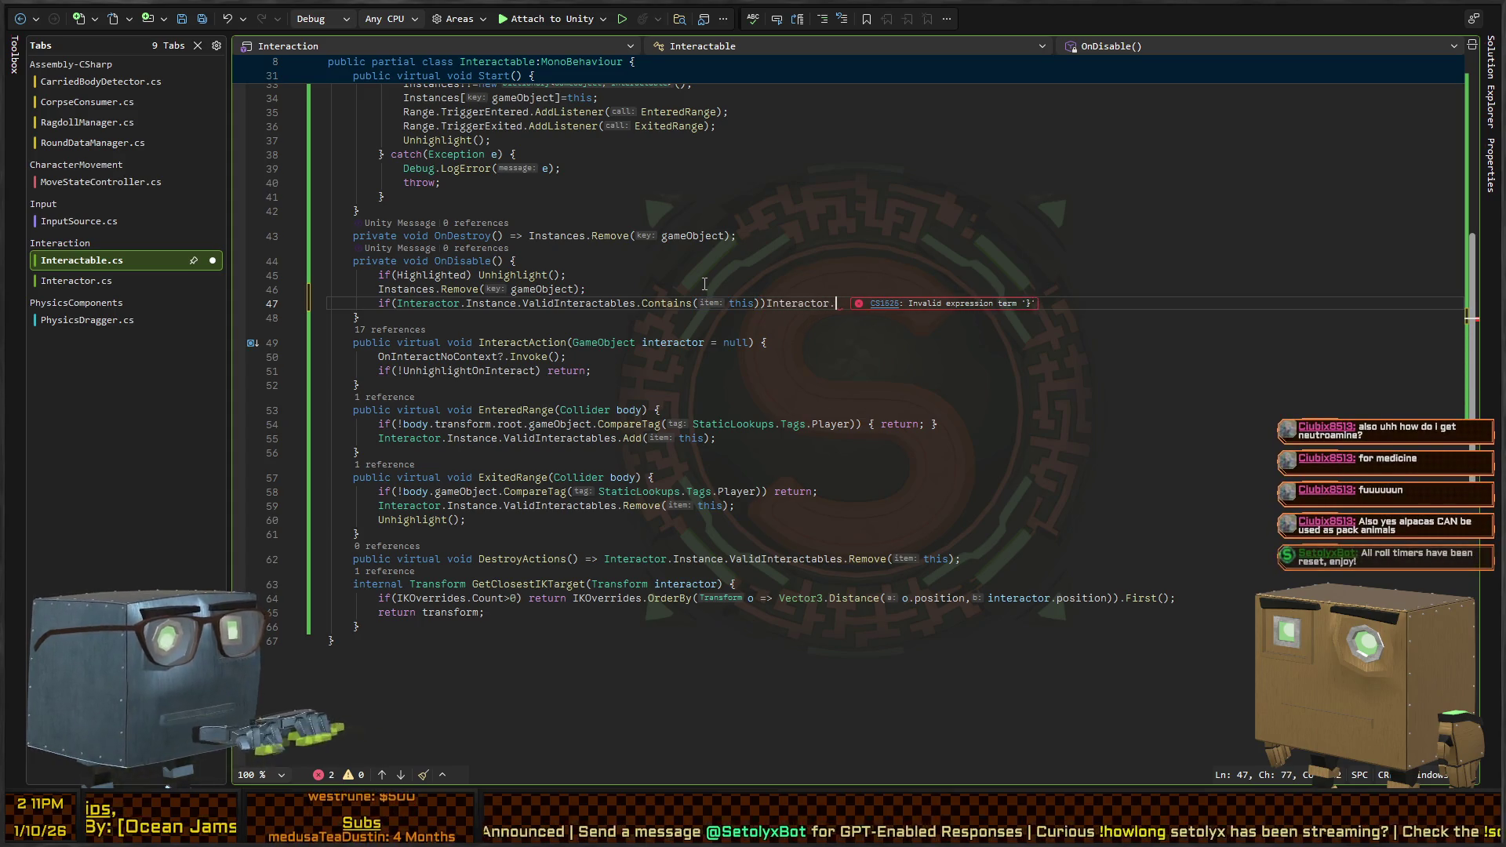
type("nce.Remov")
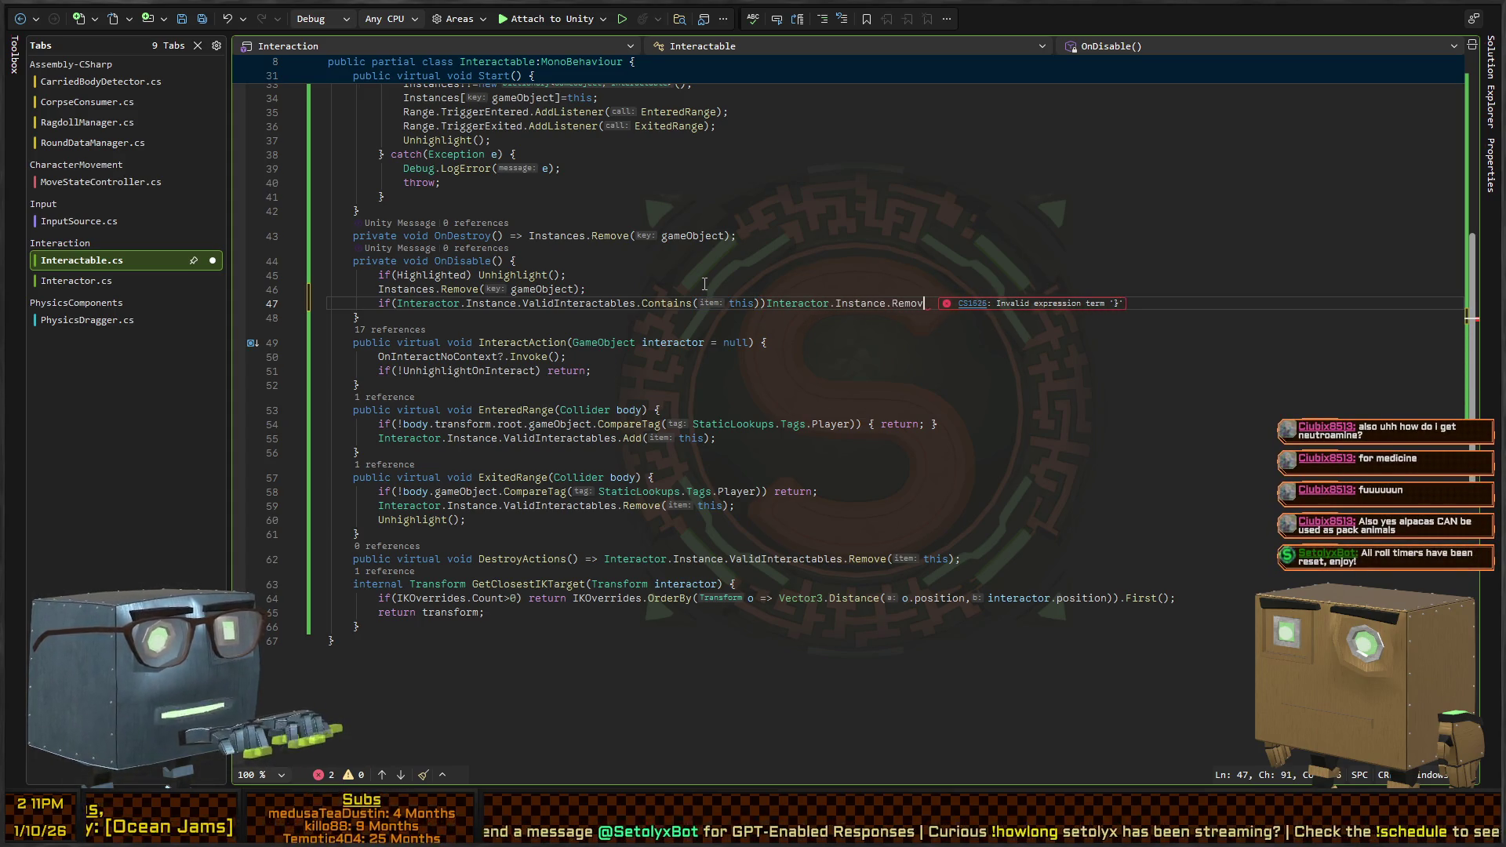
key("BackSpace")
key("BackSpace")
key("BackSpace")
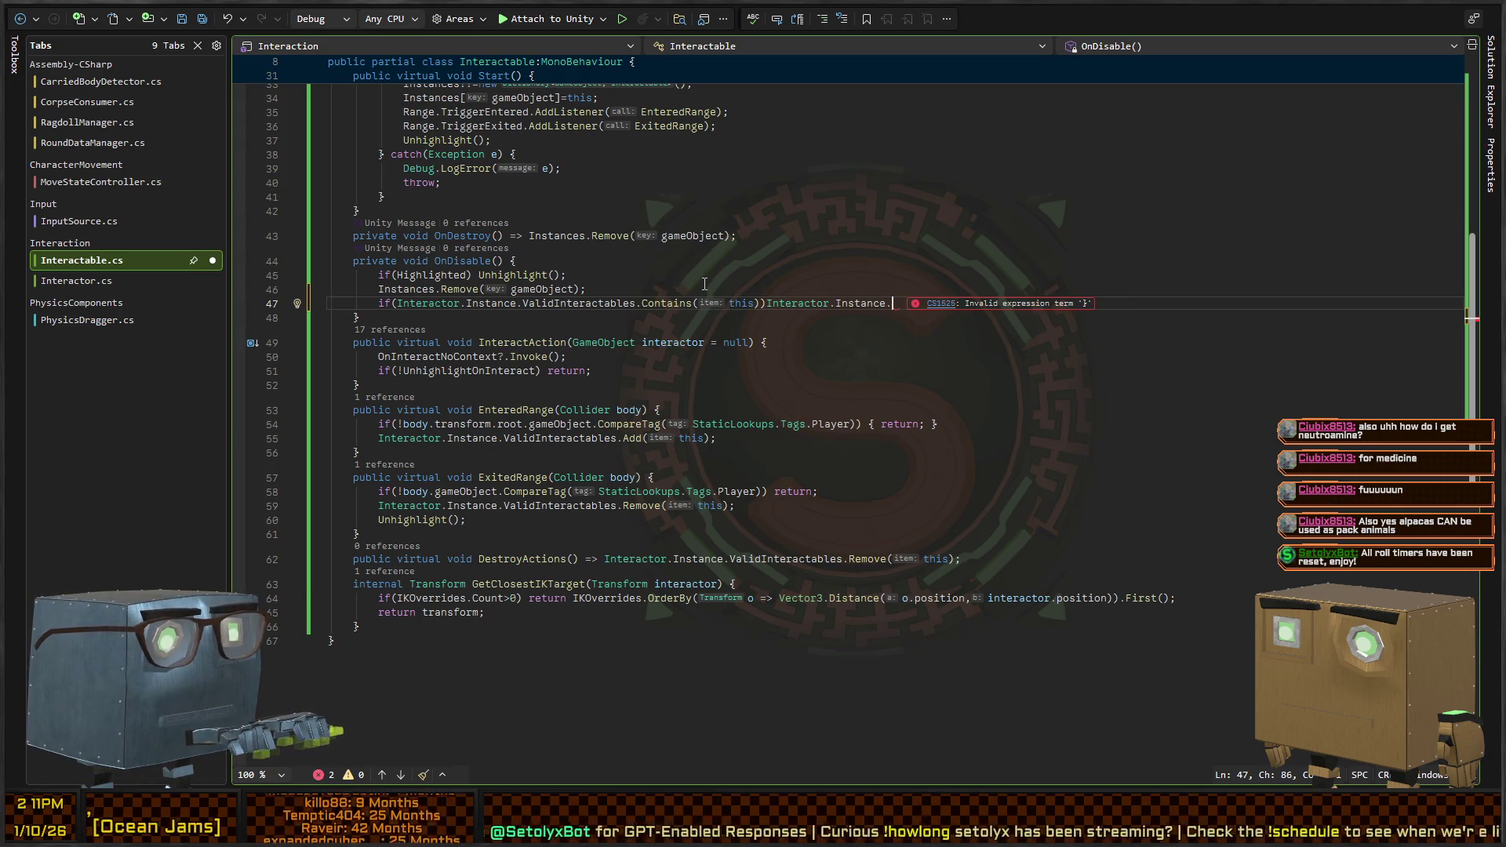
type("ValidInteractables.Re")
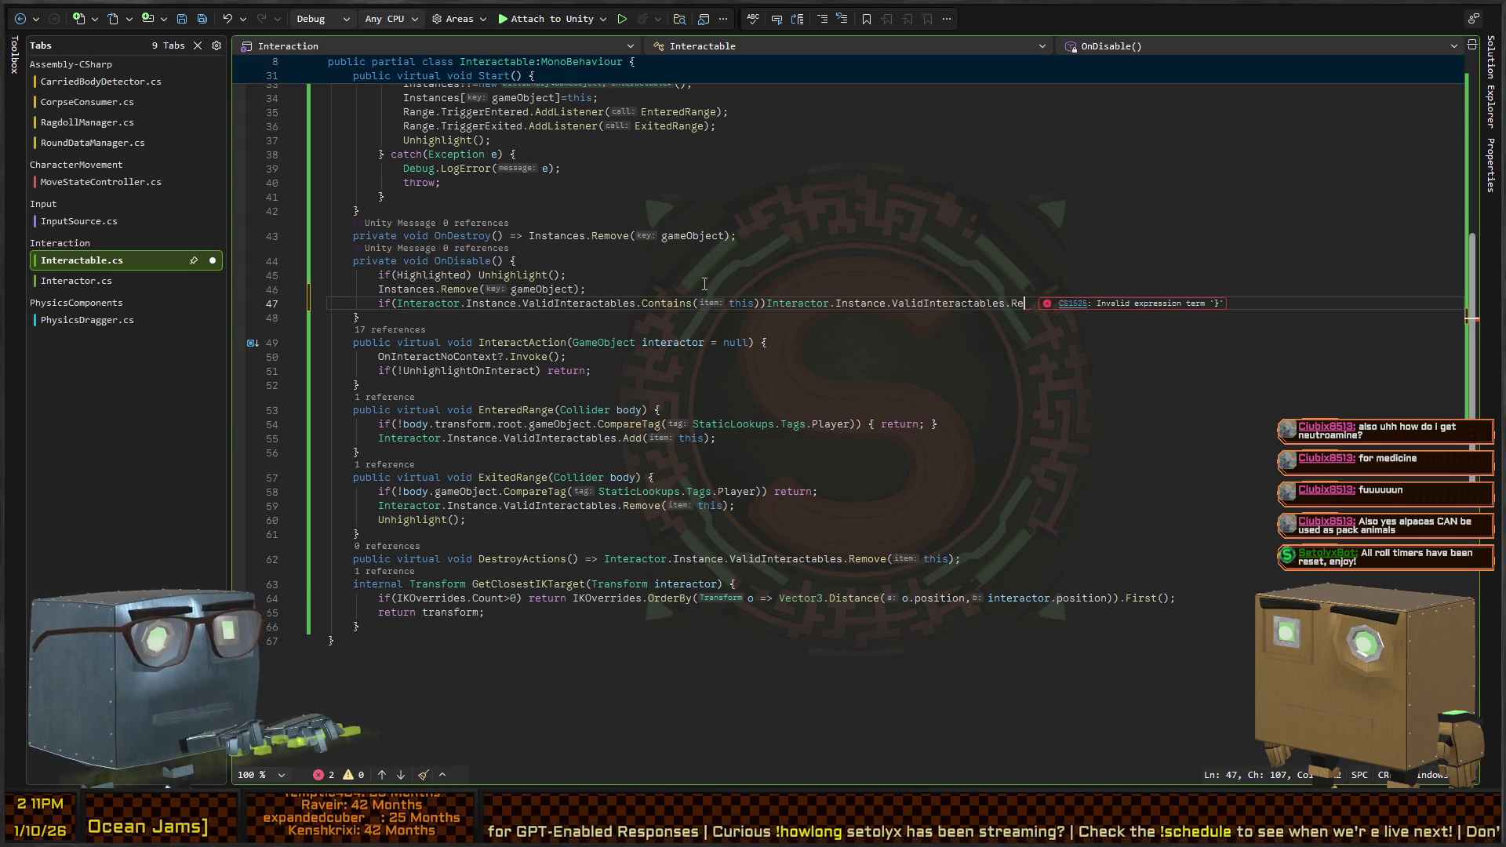
type("move(this);")
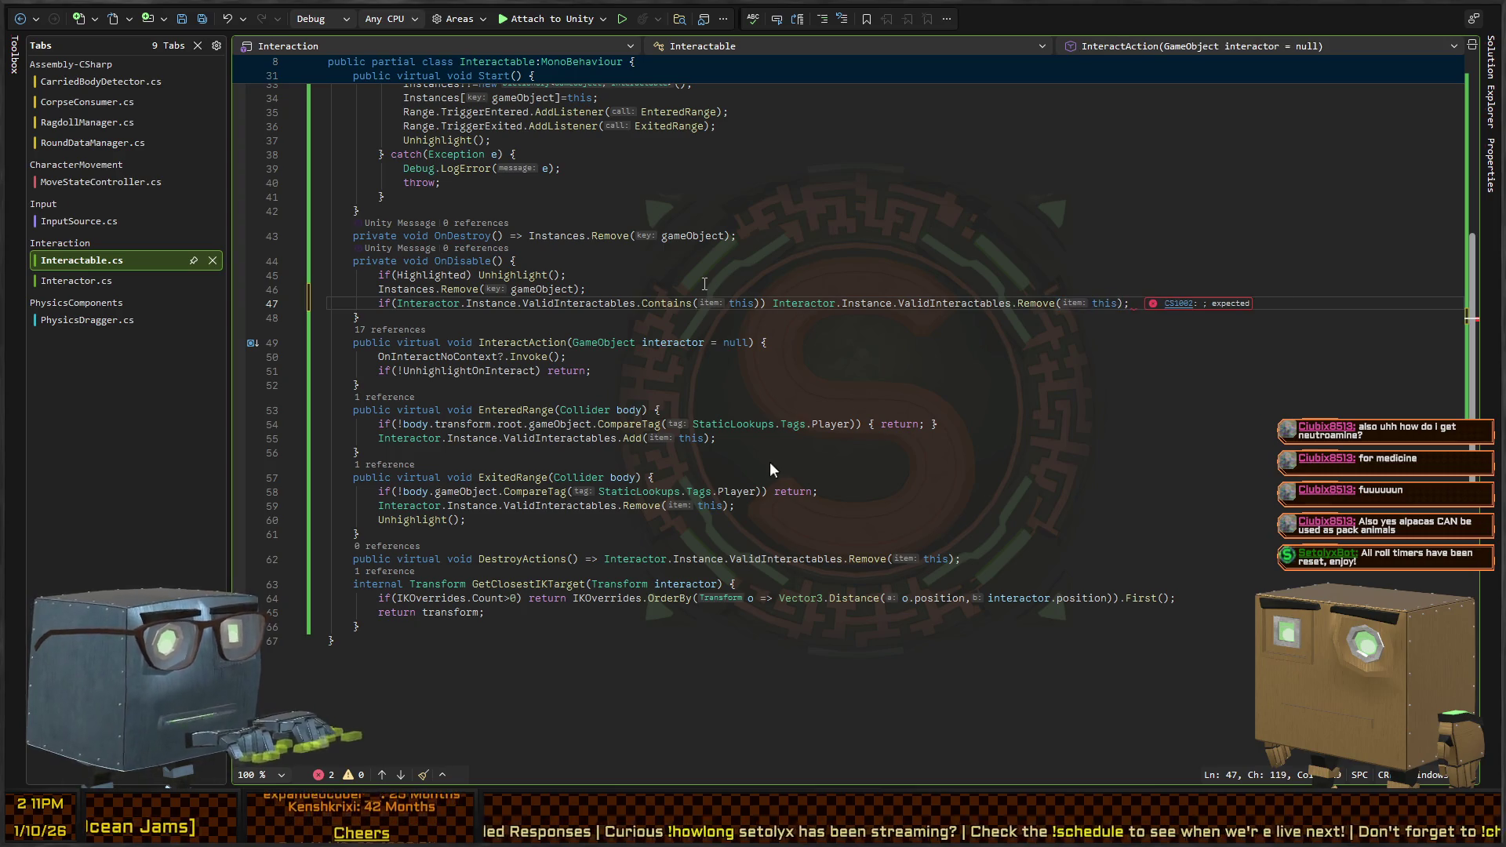
key("alt+Tab")
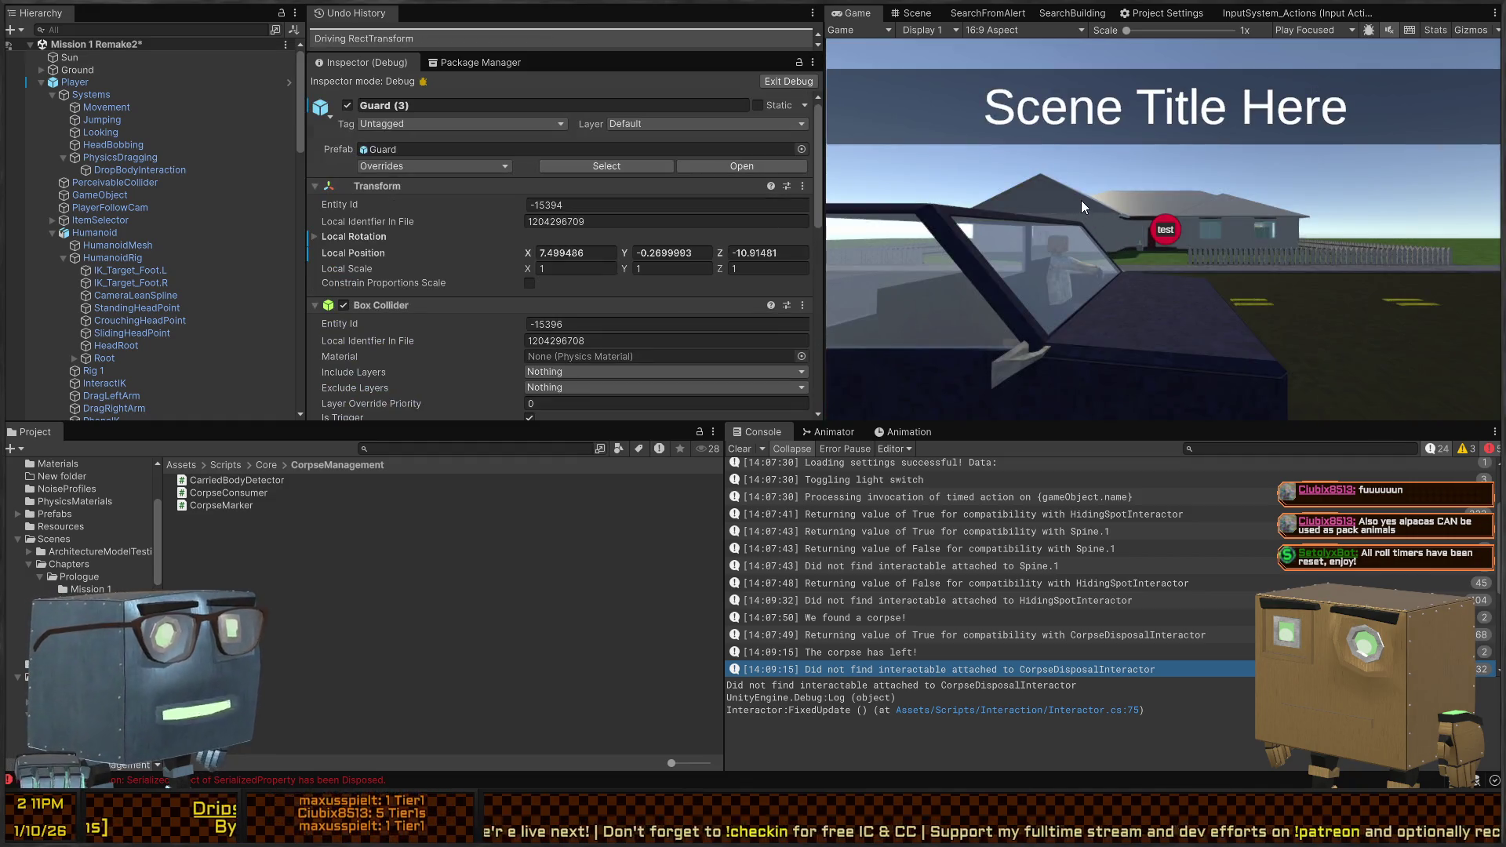
Maximize the Game view and walk through the red door into the bedroom and bathroom
key("shift+space")
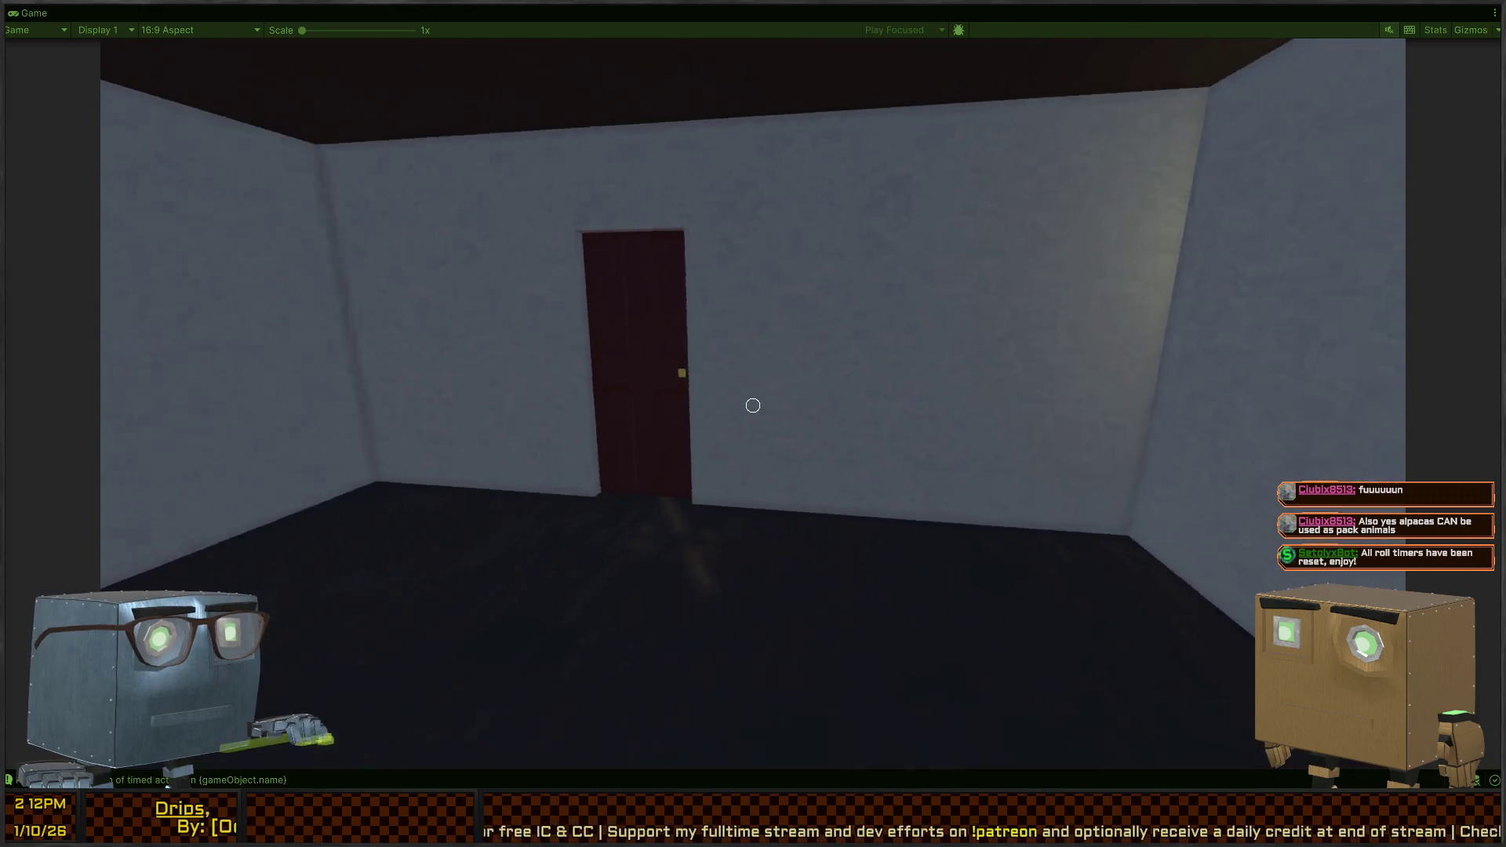
key("w")
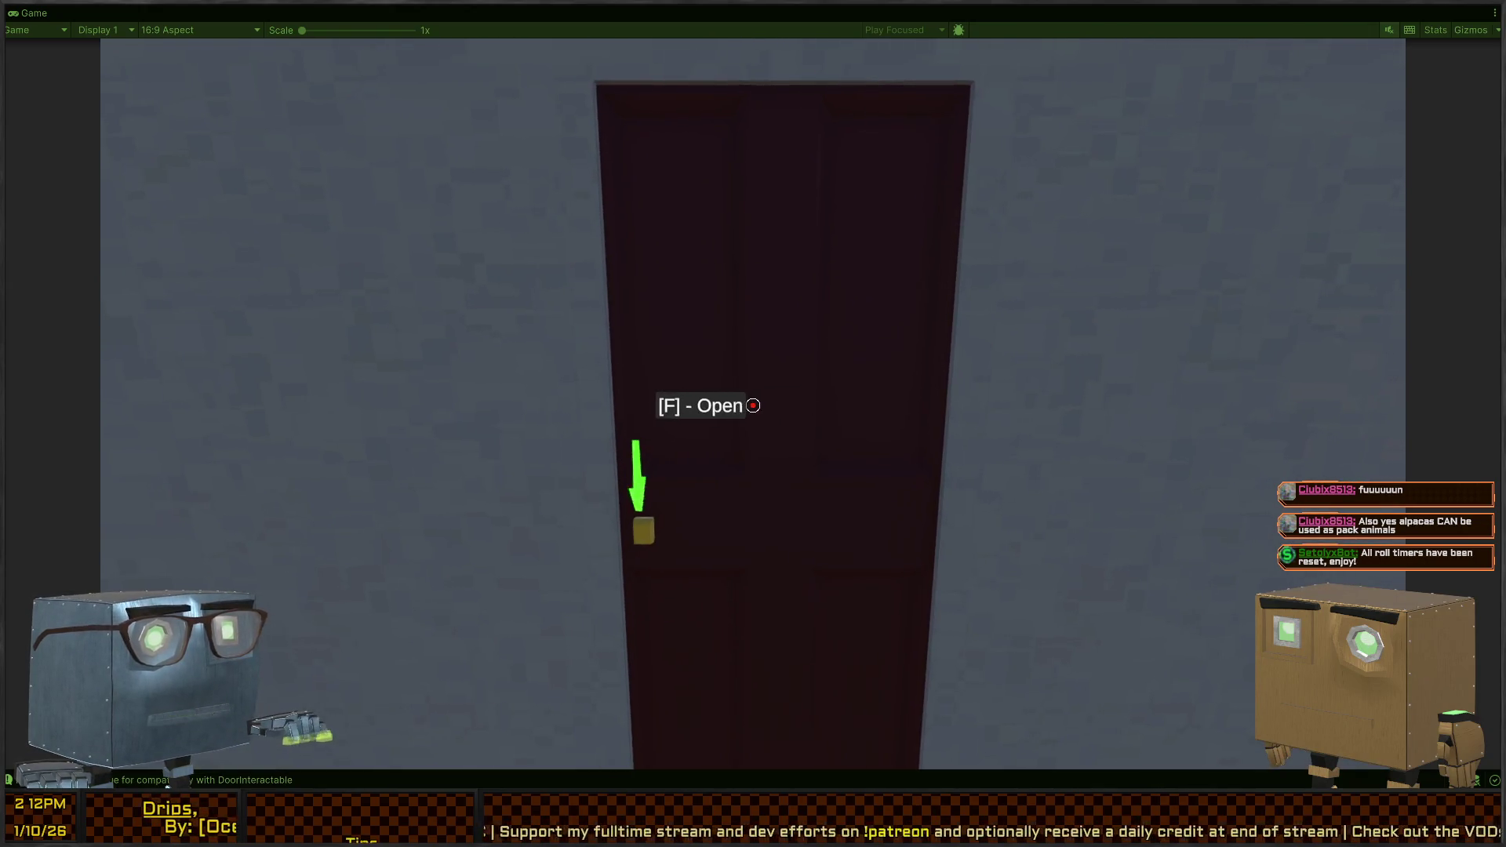
key("f")
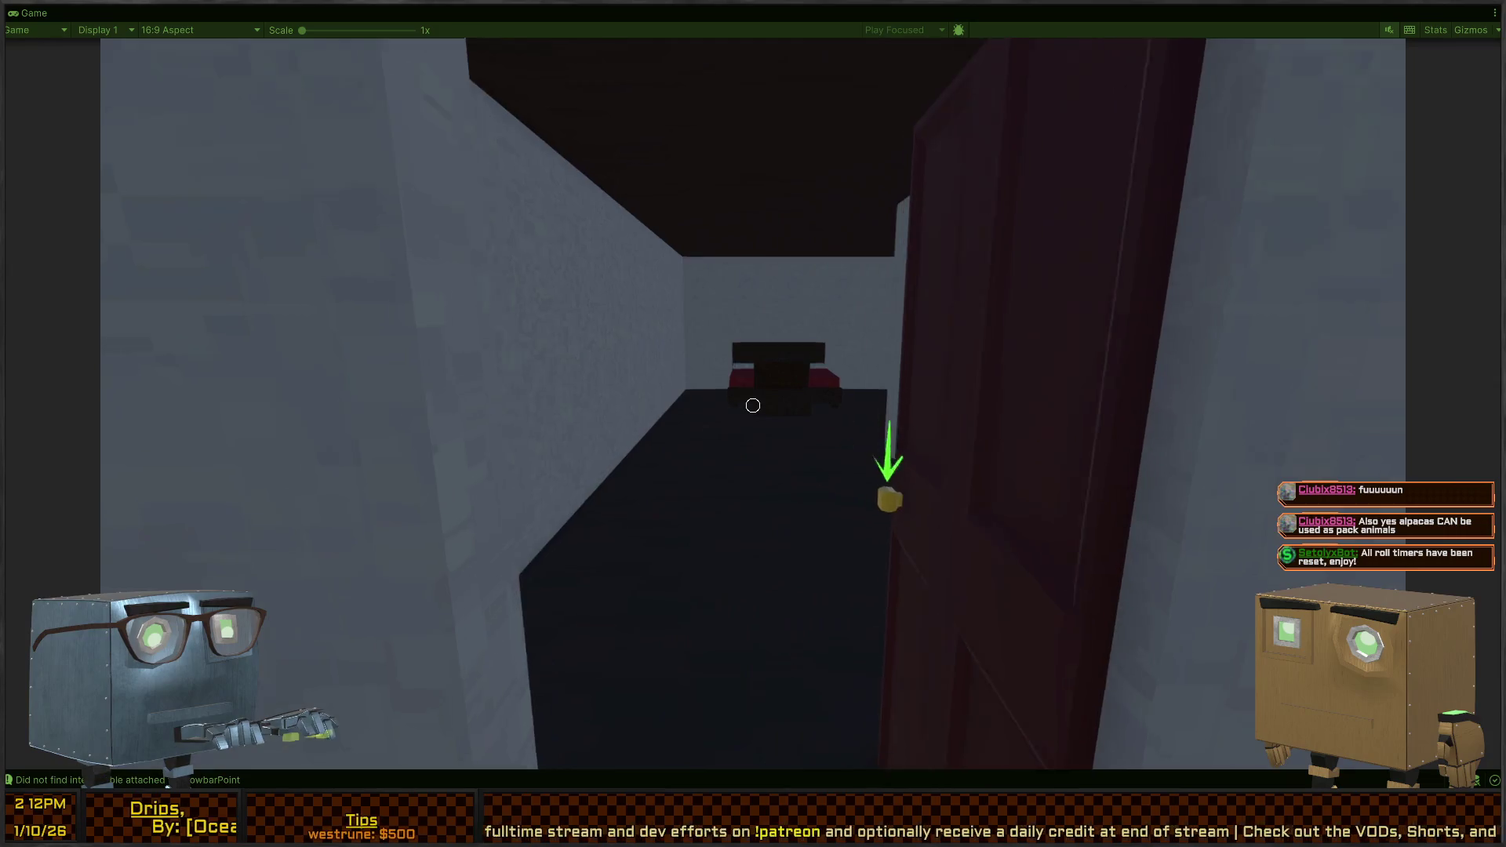
key("w")
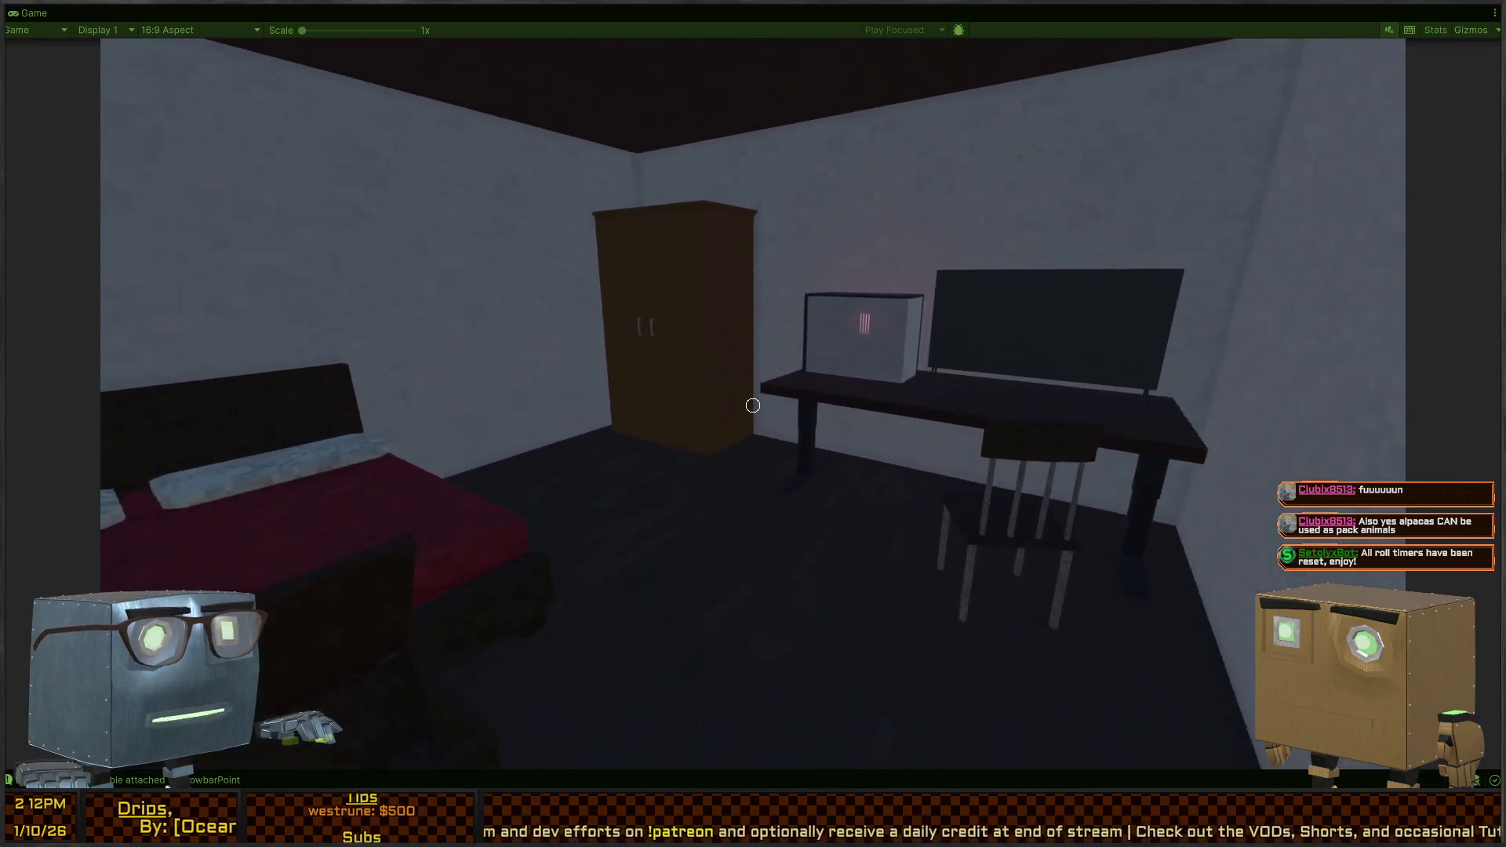
key("w")
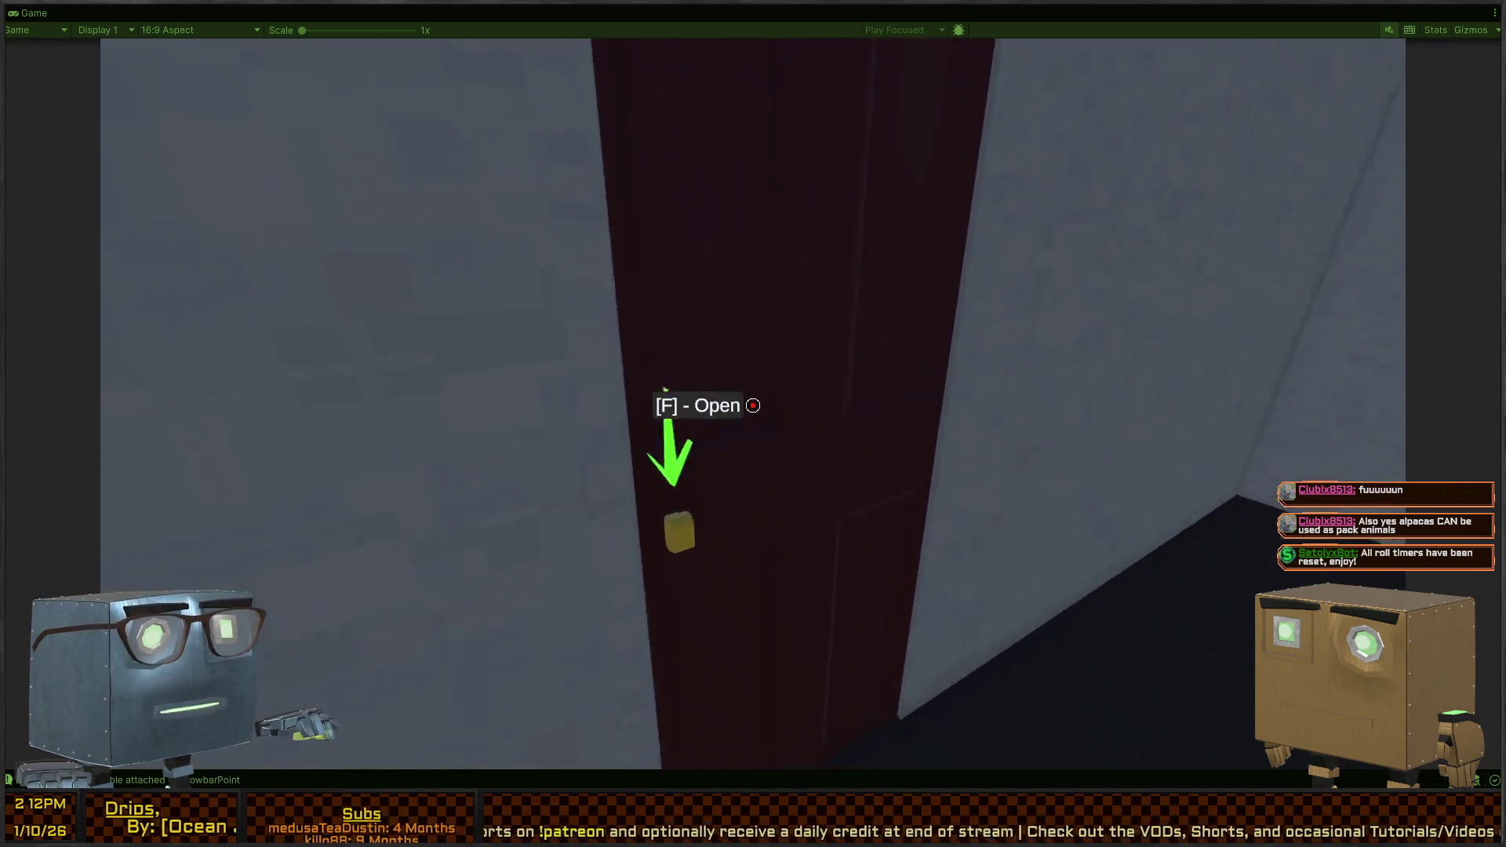
key("e")
key("w")
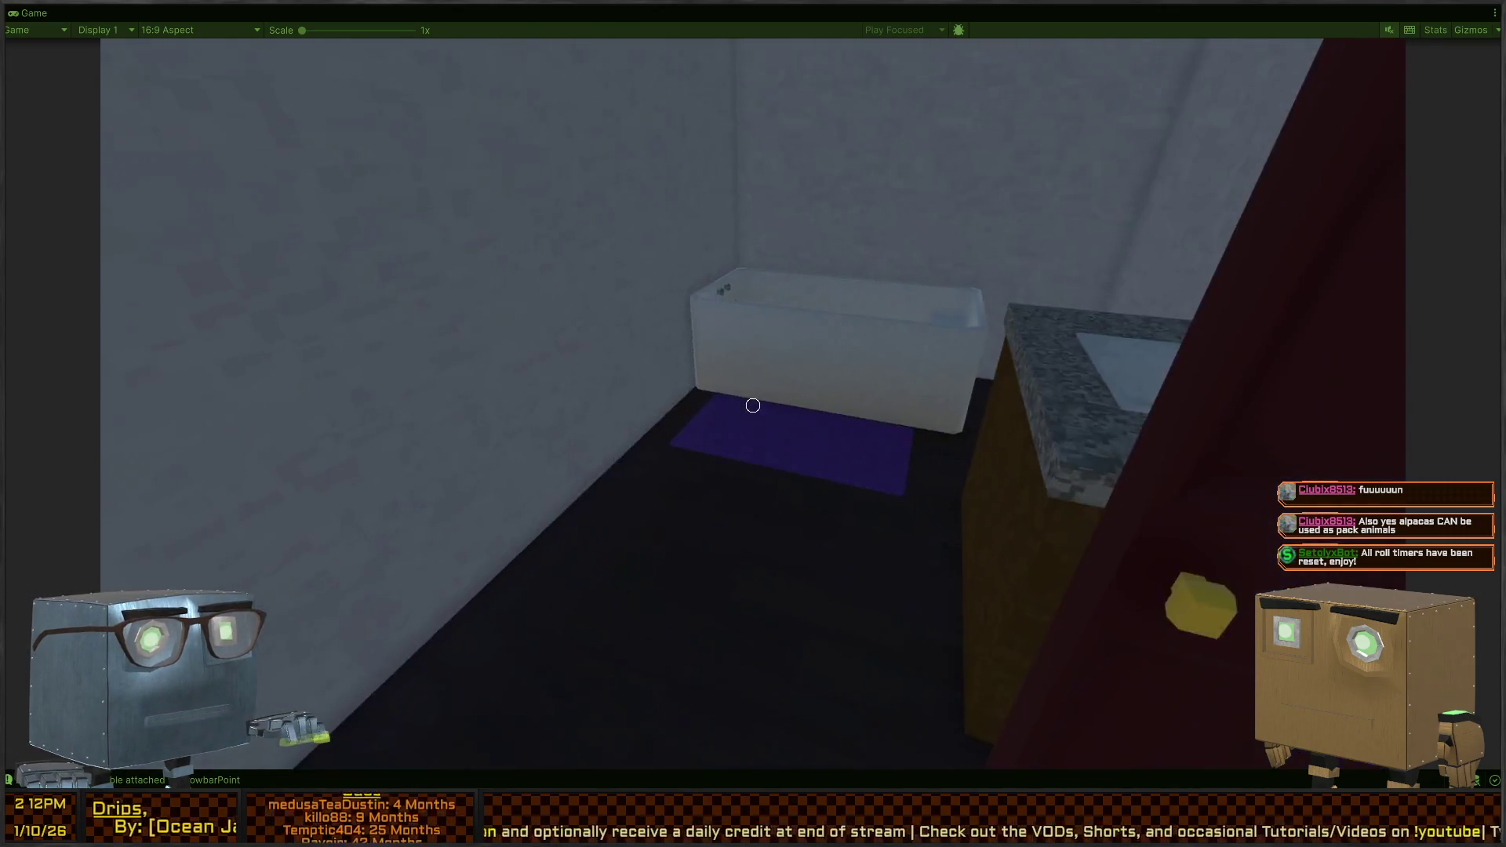
key("w")
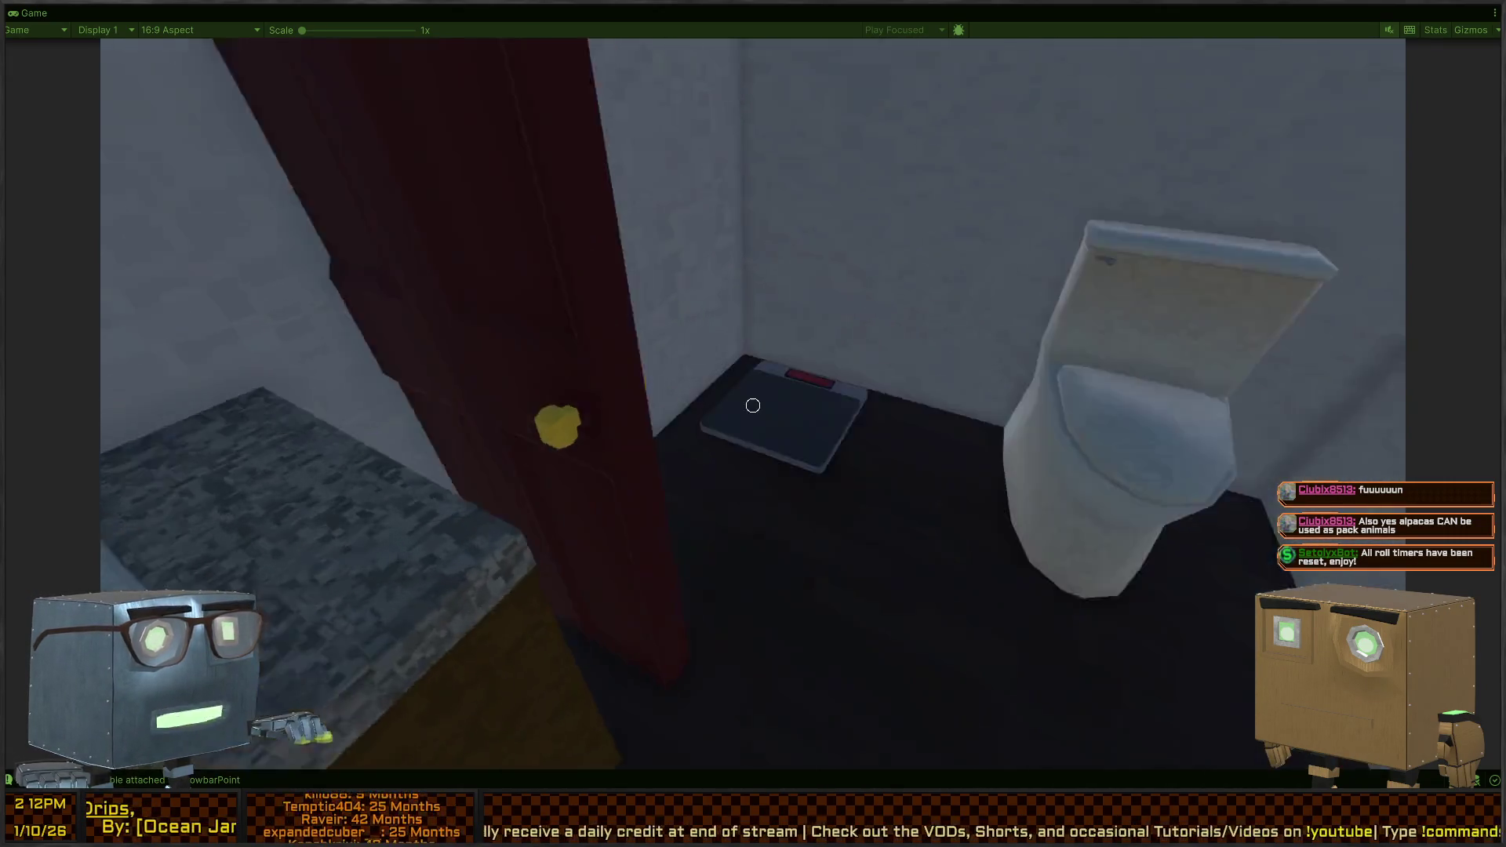
key("w")
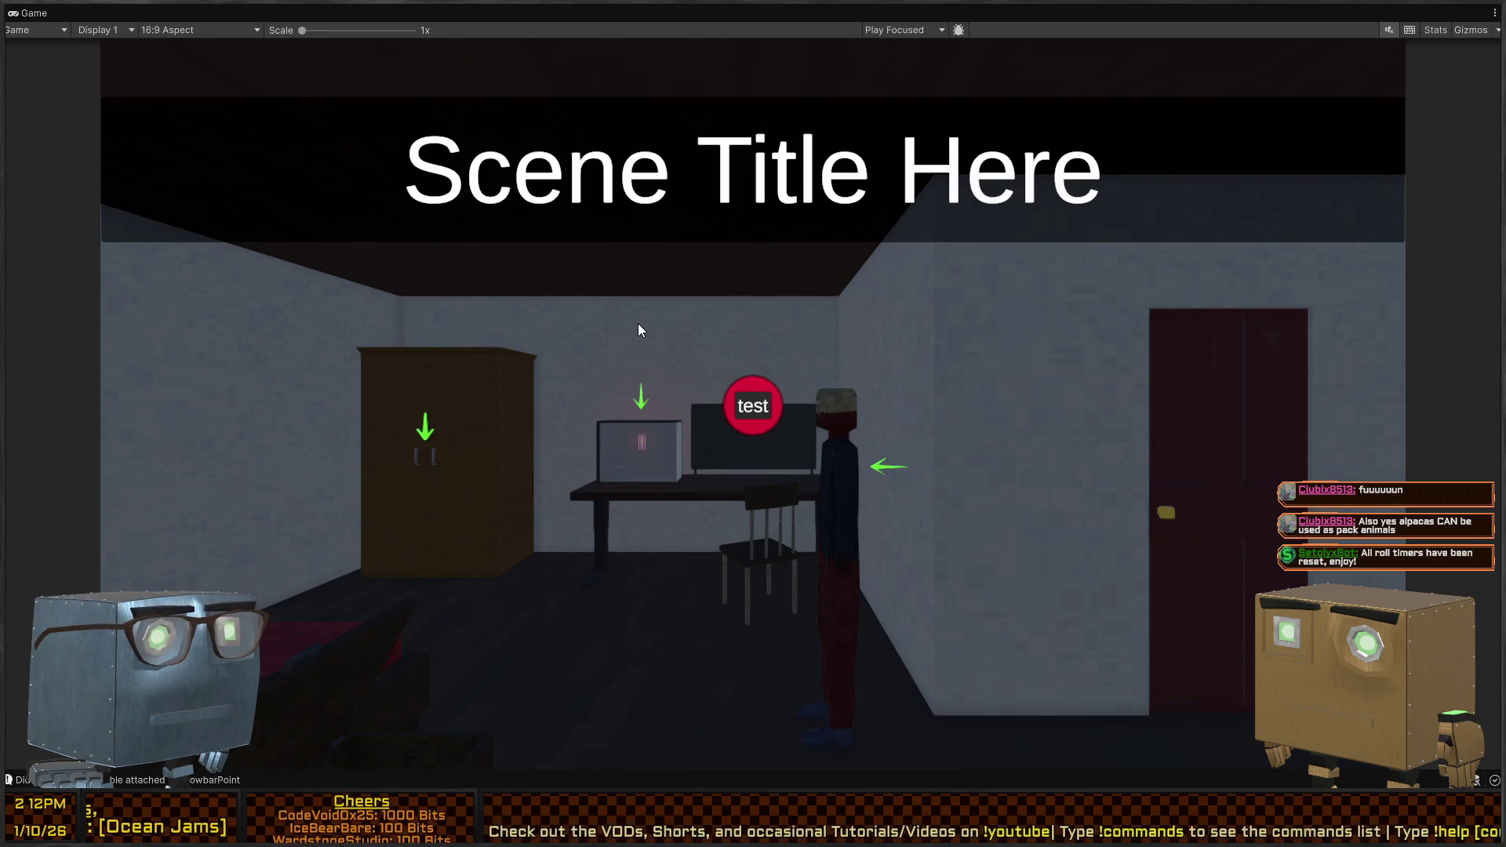
Restart play mode, carry the body to the wardrobe and dump it, then restore the layout
key("ctrl+p")
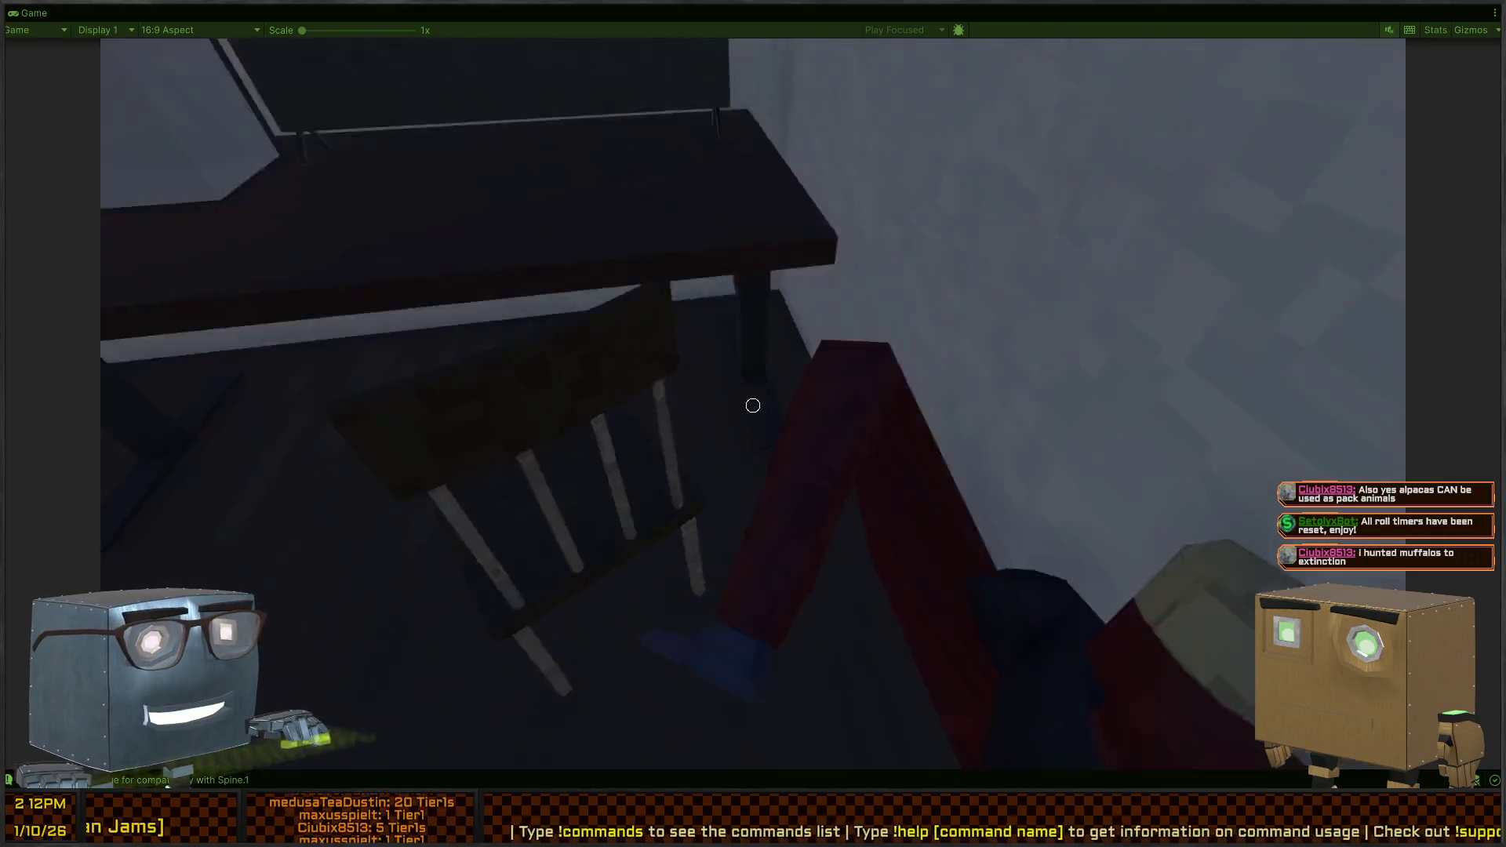
key("w")
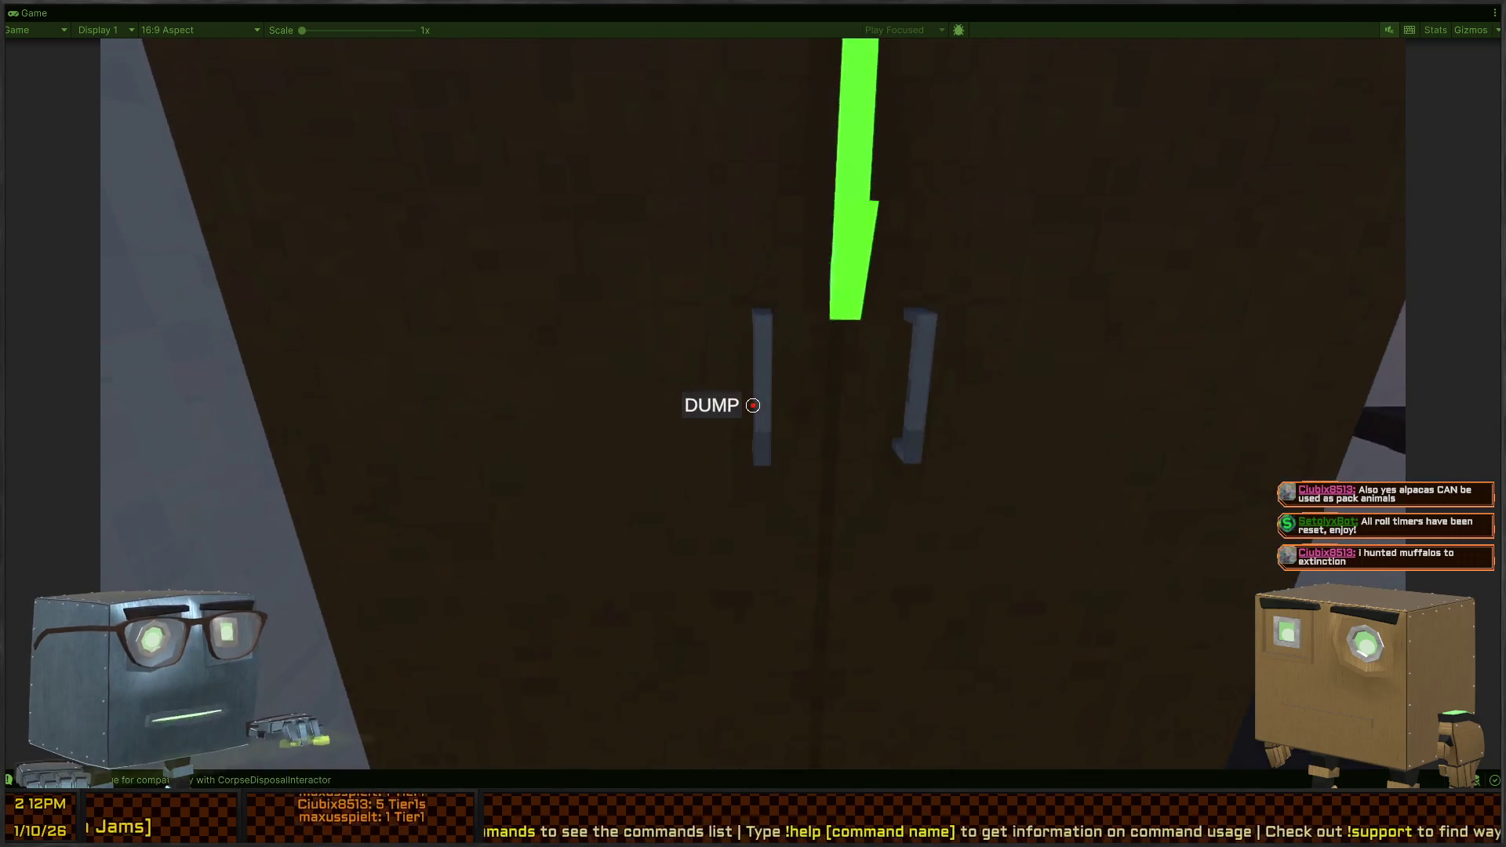
left_click(753, 405)
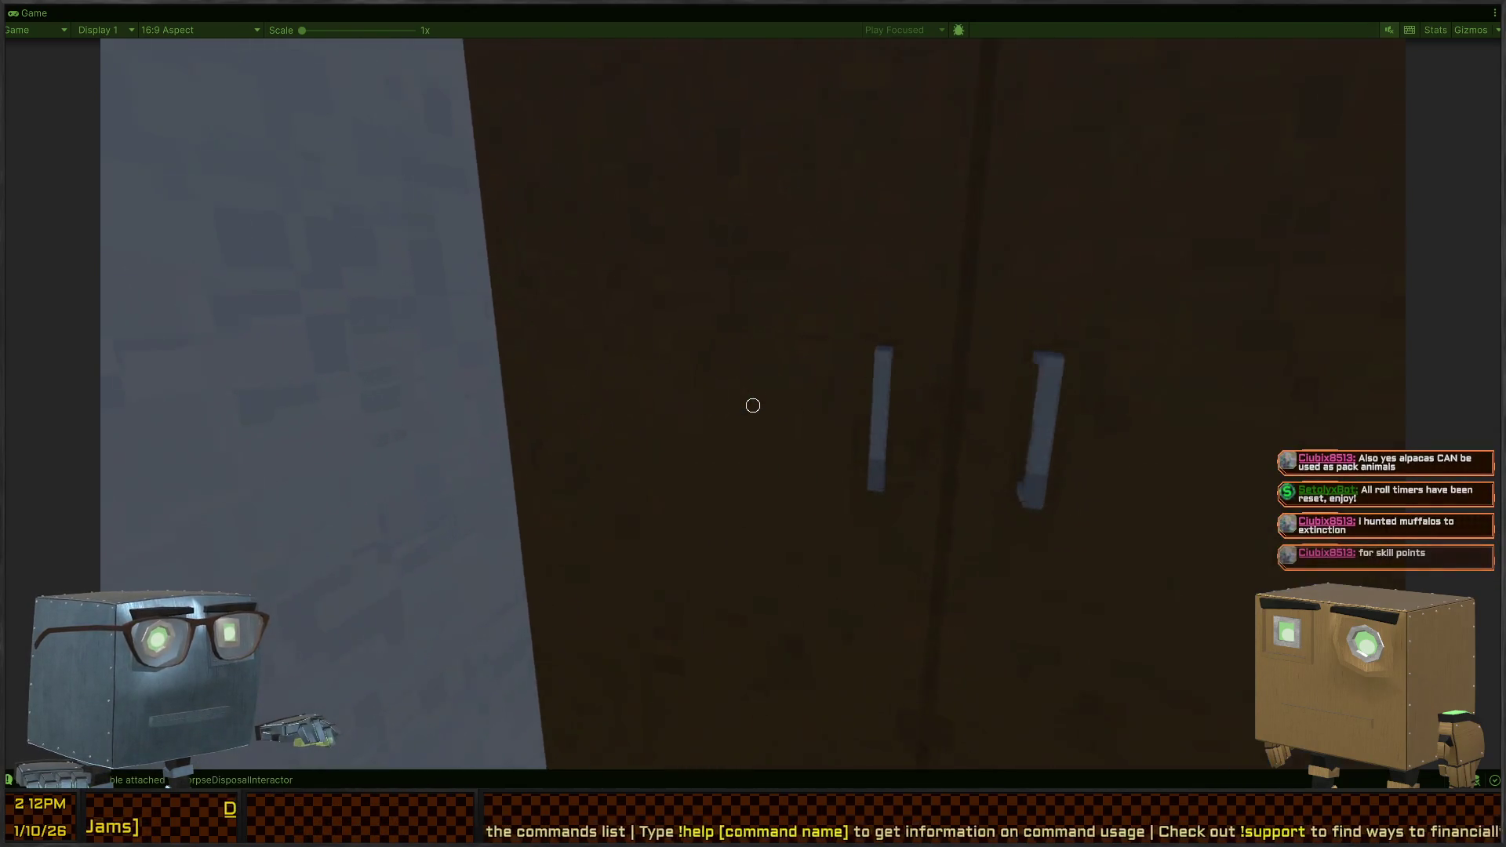
key("Escape")
key("shift+space")
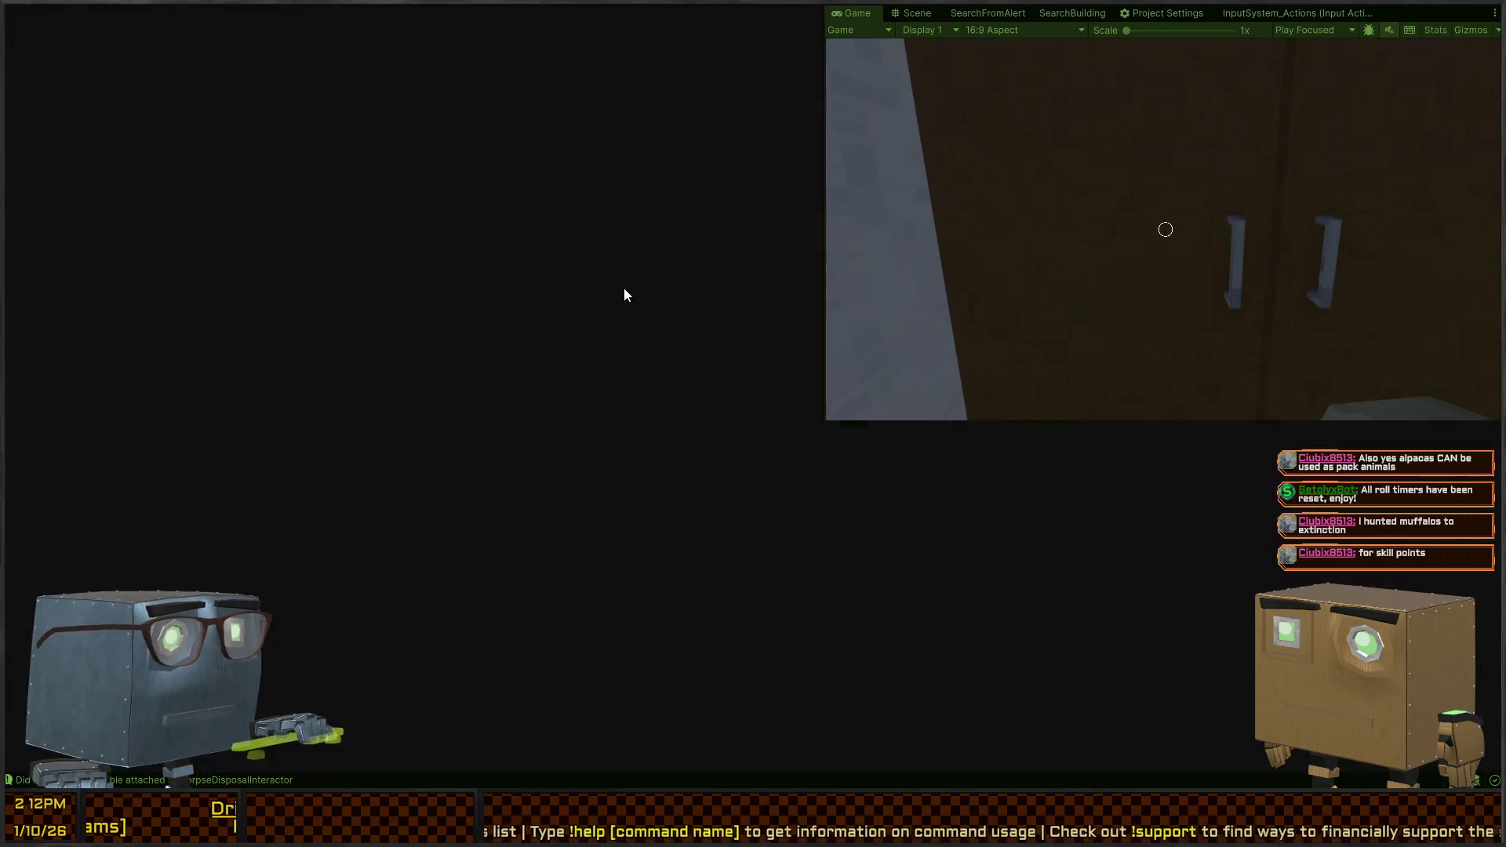
Browse the Player's Timed Action, DropBodyInteraction and Systems objects in the Inspector
left_click(429, 270)
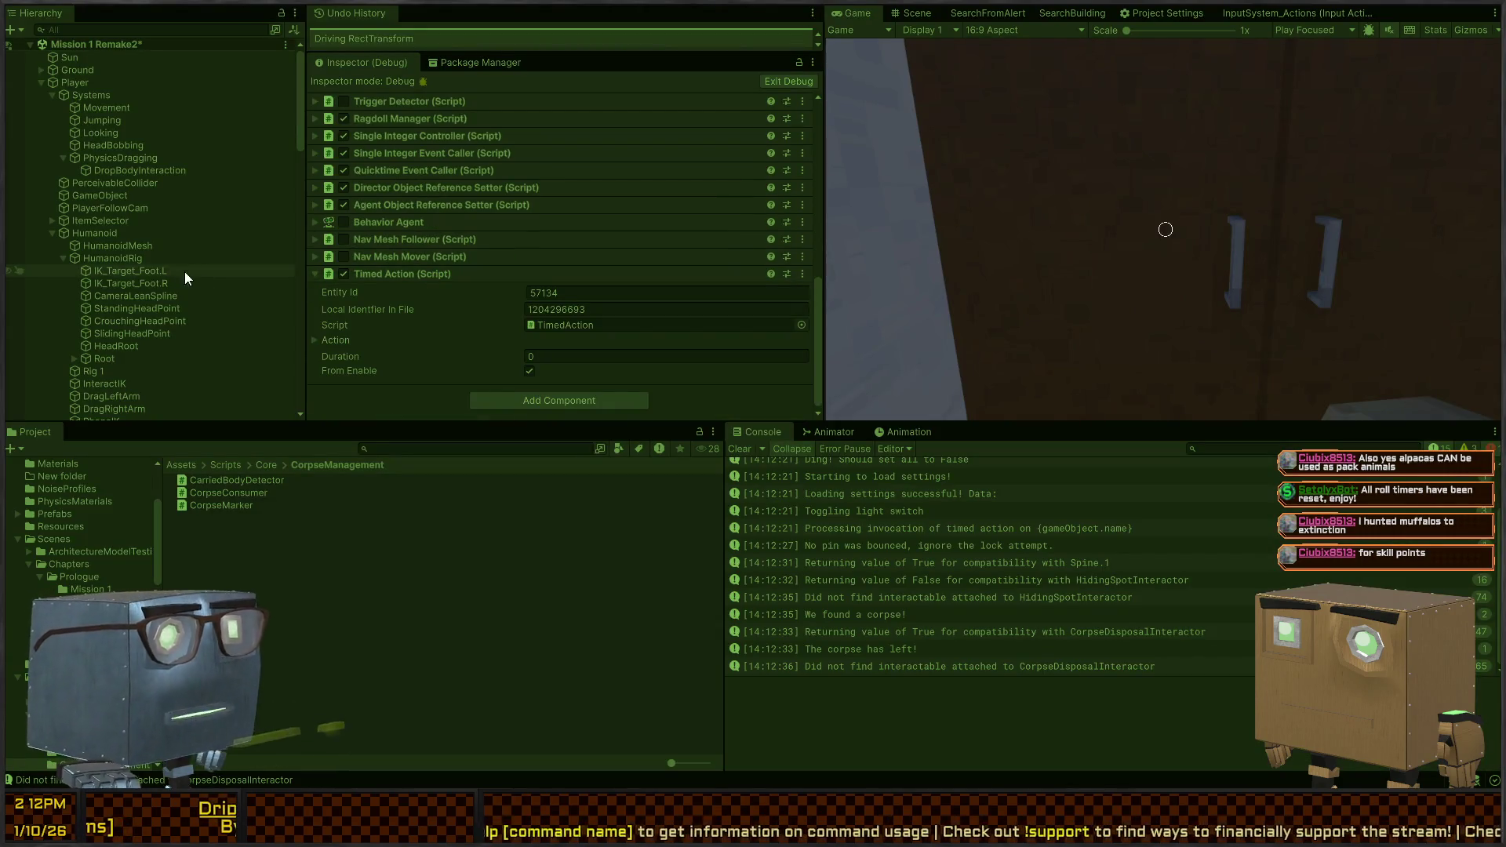
left_click(152, 166)
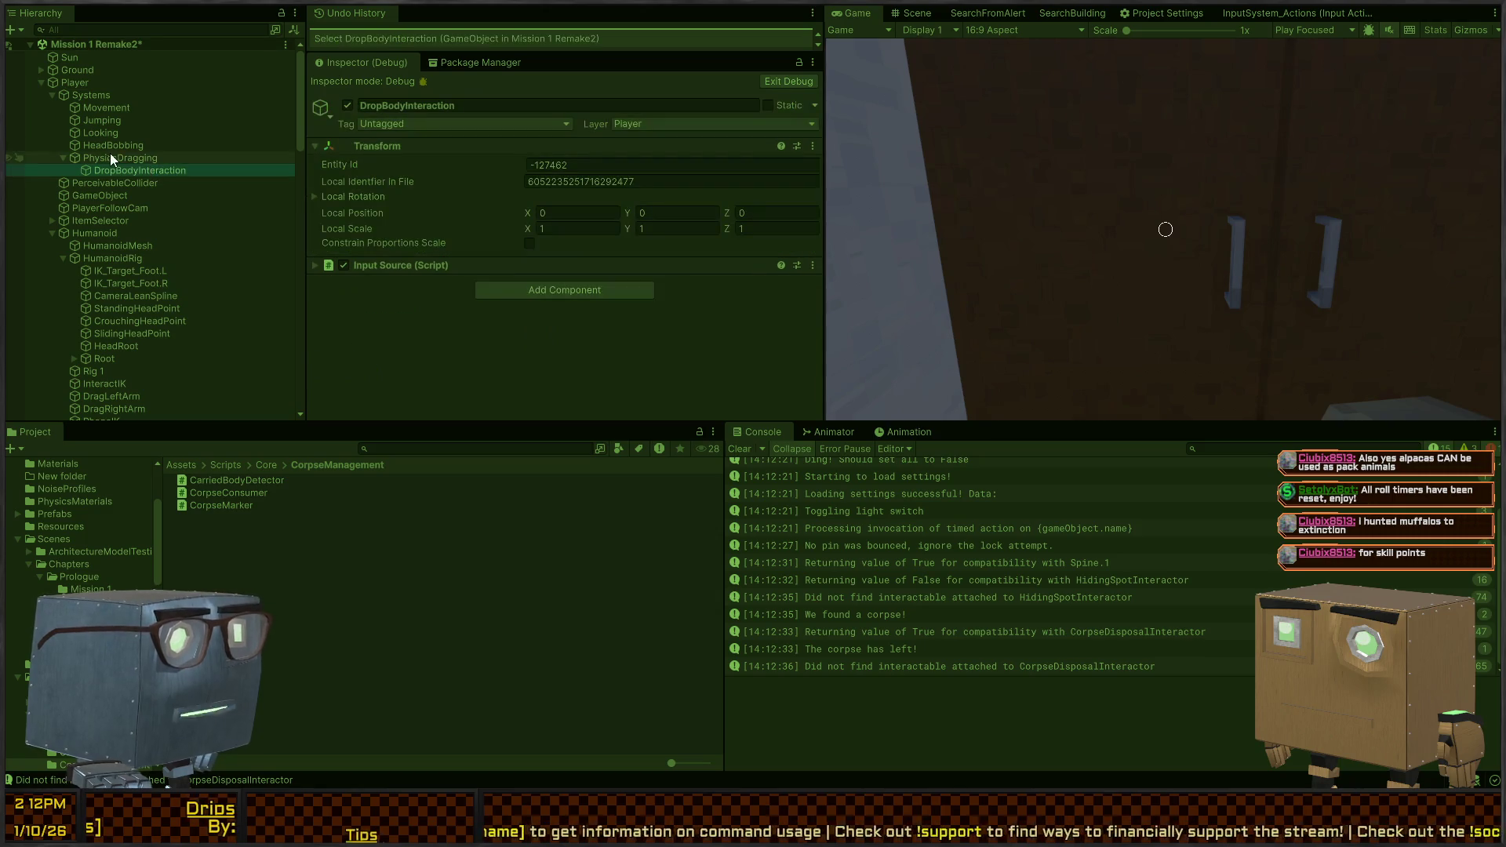
left_click(119, 93)
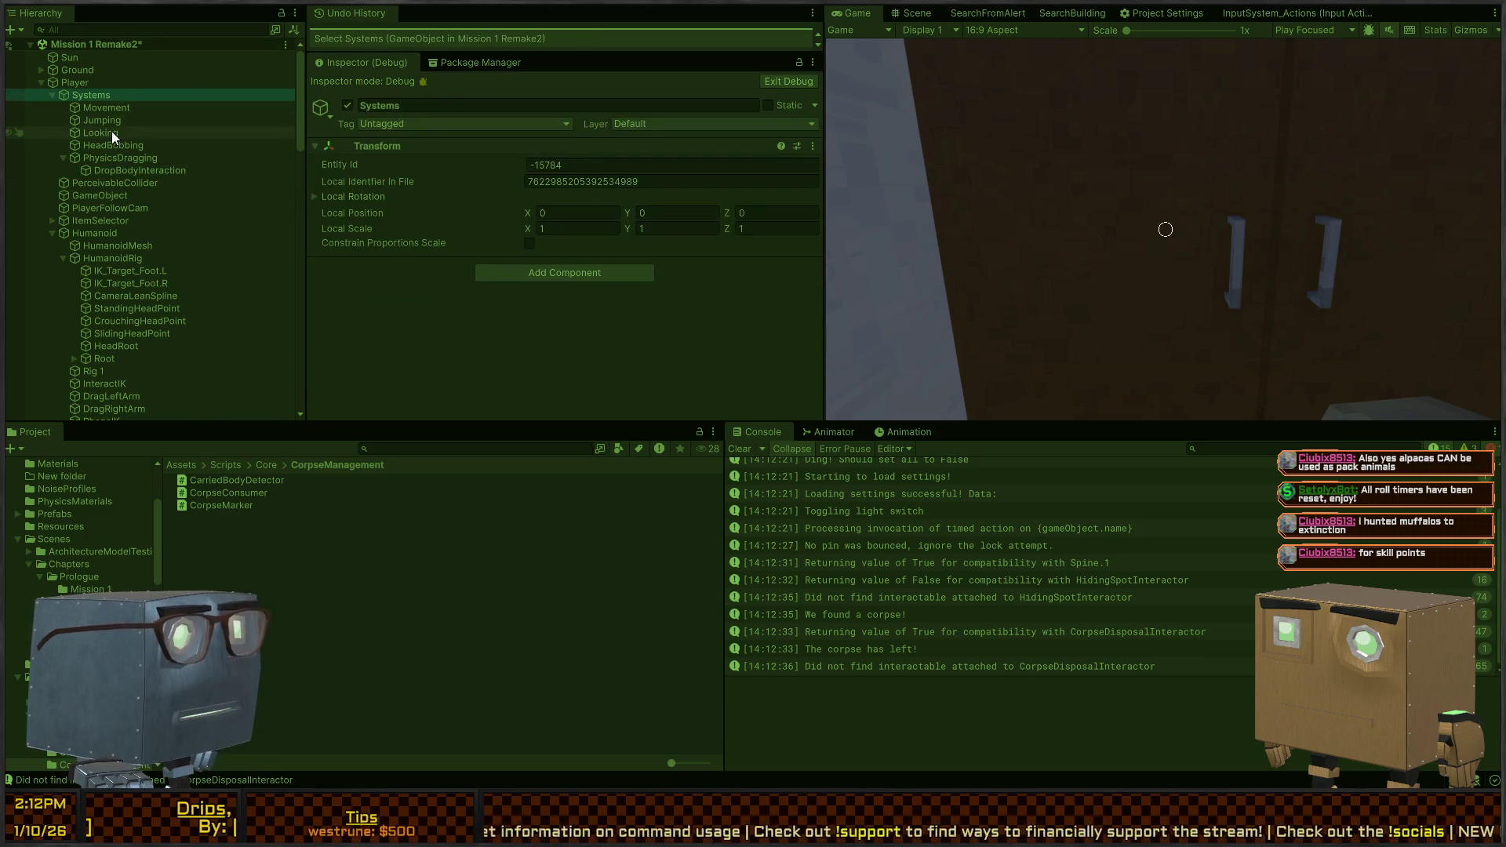
left_click(102, 85)
scroll(562, 239, "down", 2)
scroll(561, 239, "down", 3)
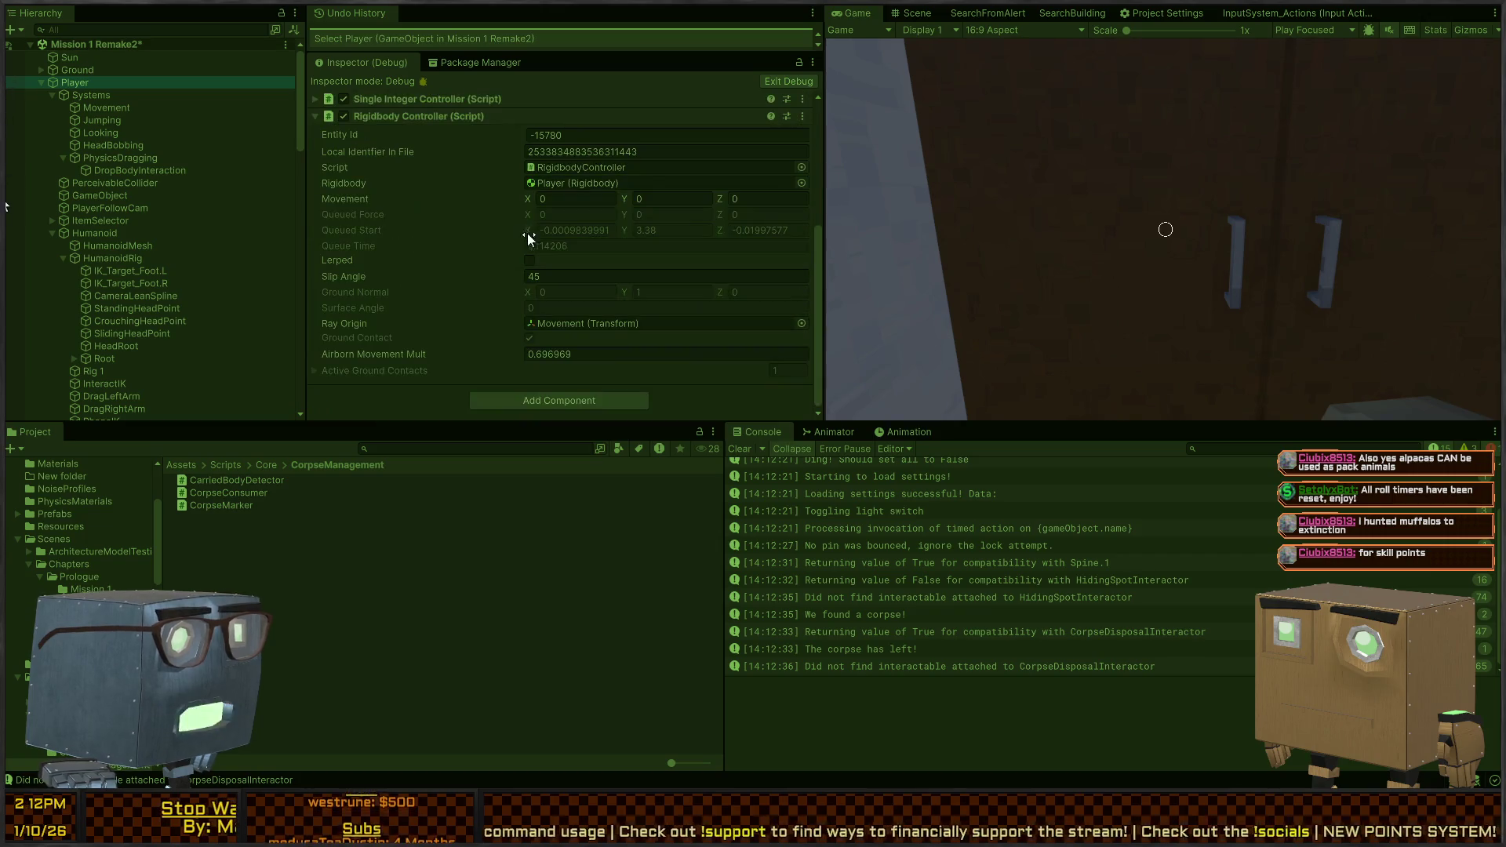
Select PlayerFollowCam among Player's children and ping its CorpseDisposalInteractor target
left_click(106, 229)
left_click(110, 256)
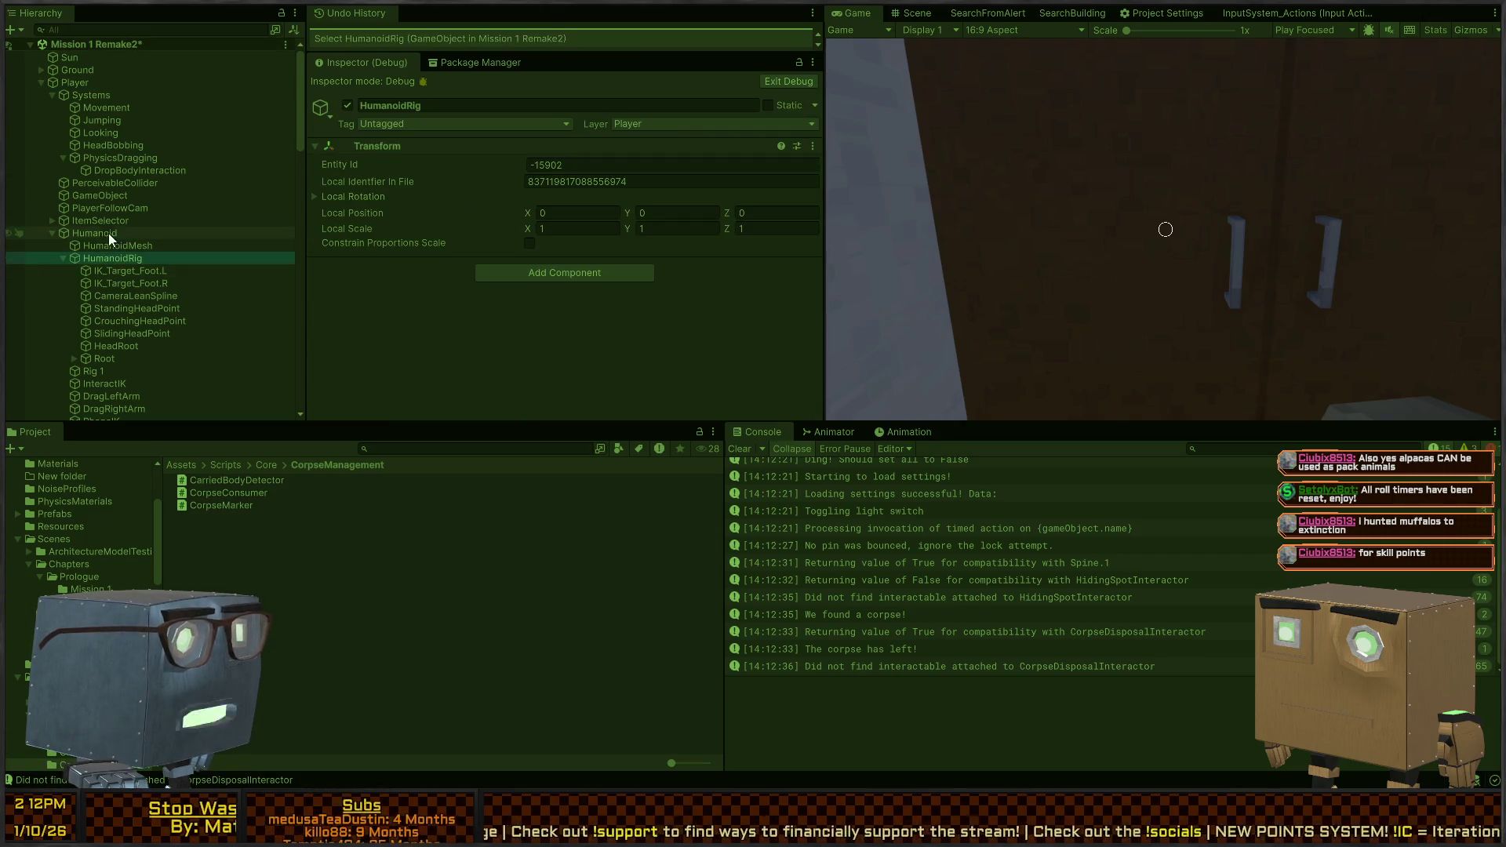
left_click(107, 223)
left_click(126, 197)
left_click(117, 206)
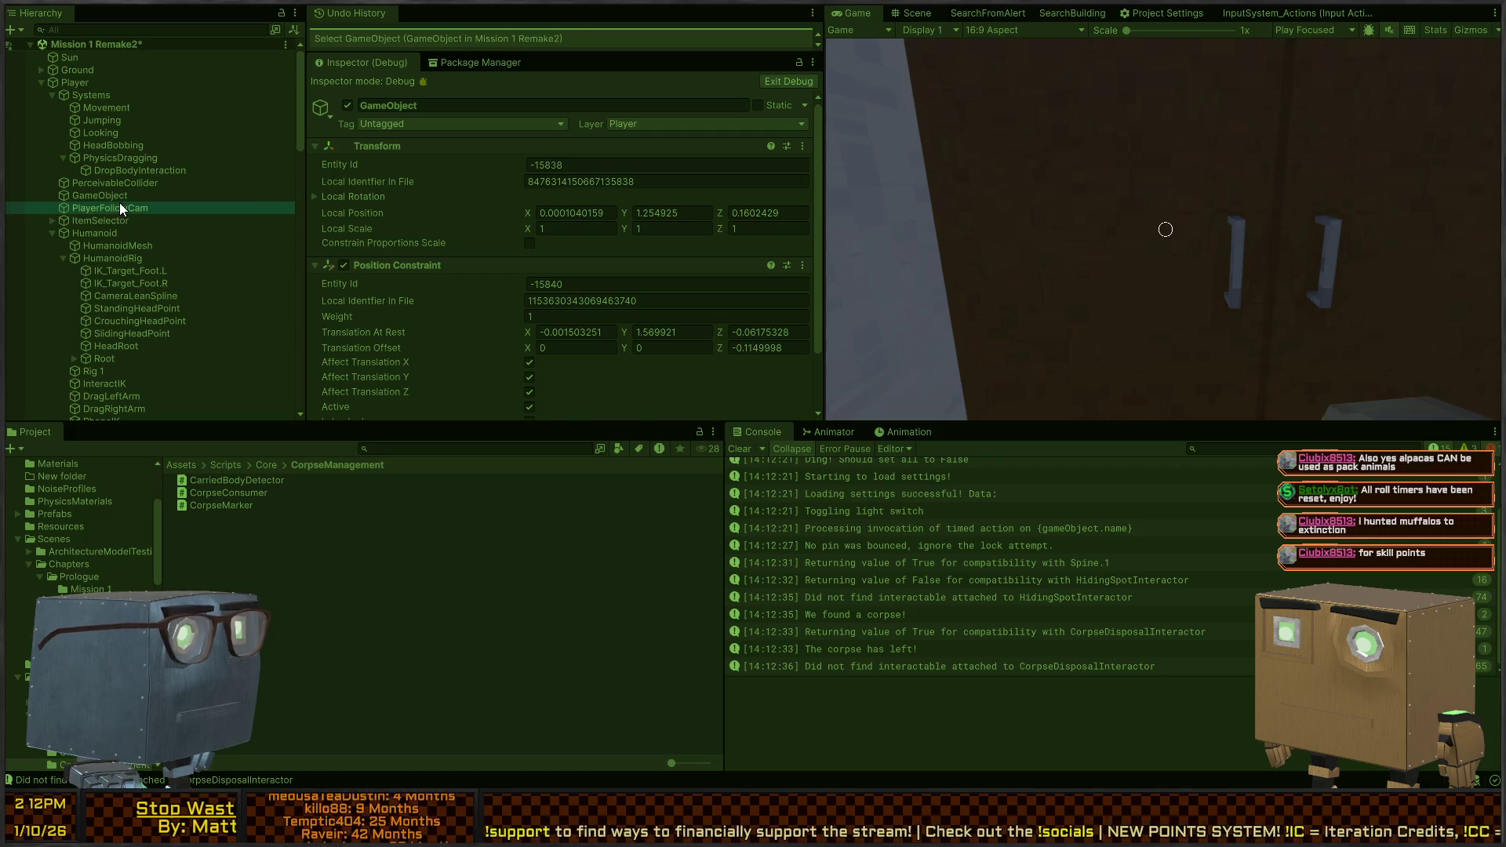
scroll(499, 235, "down", 6)
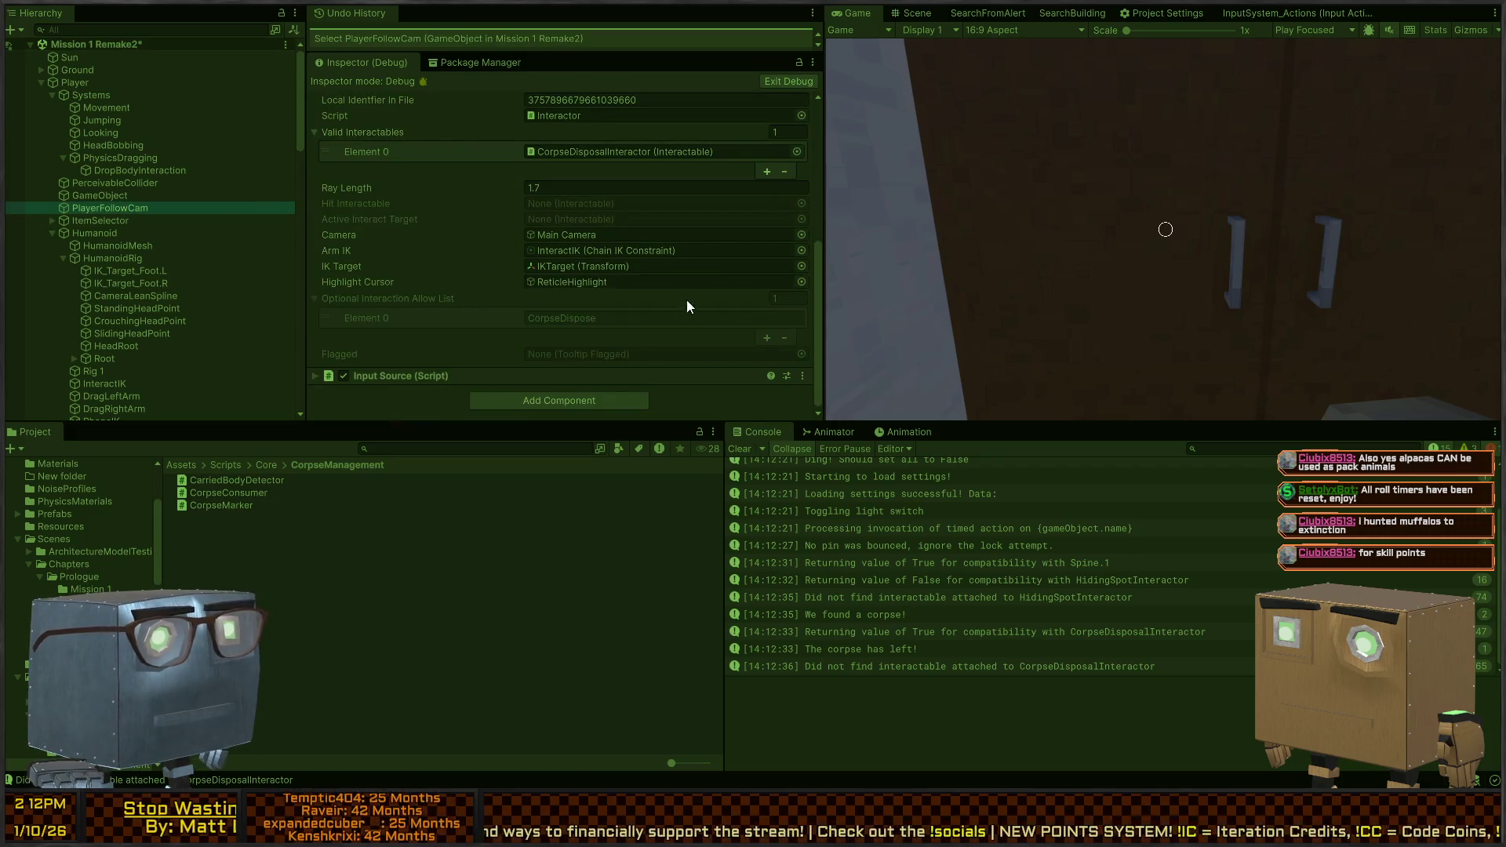
left_click(568, 153)
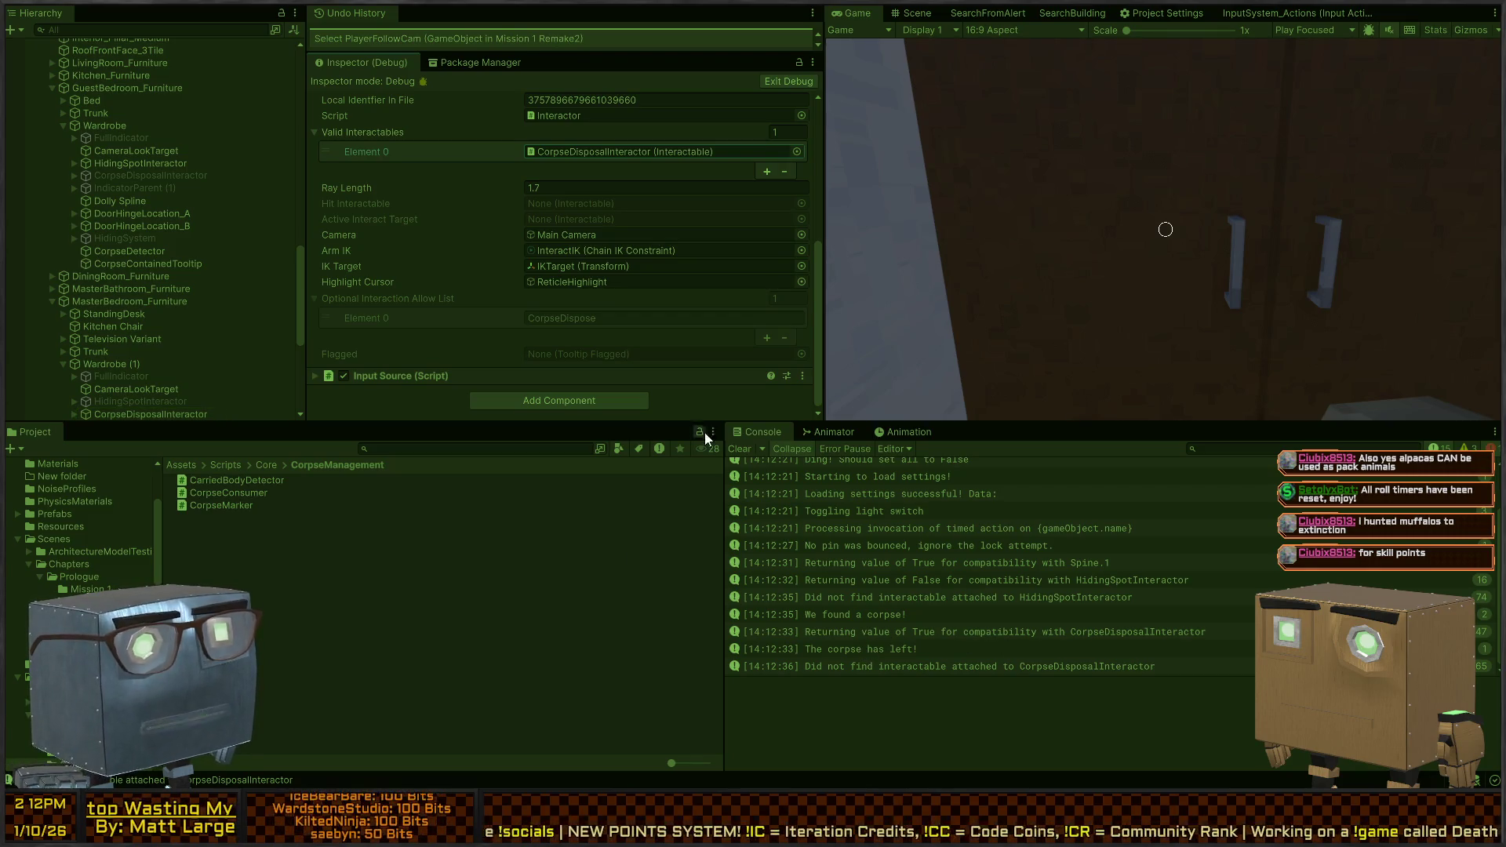
In the running game, walk up to the wardrobe and back away
left_click(742, 446)
left_click(1112, 256)
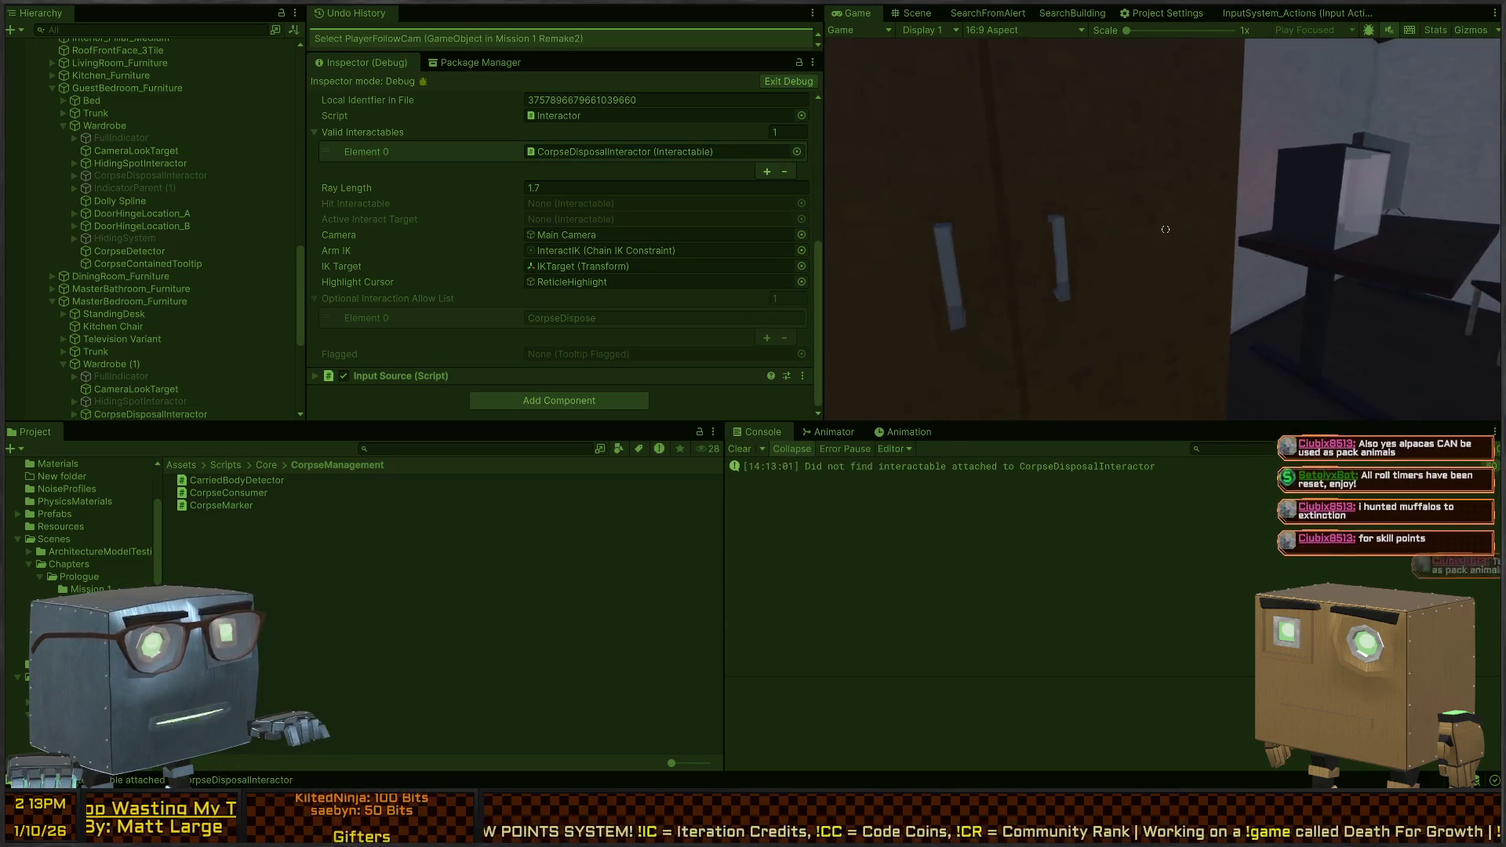
key("w")
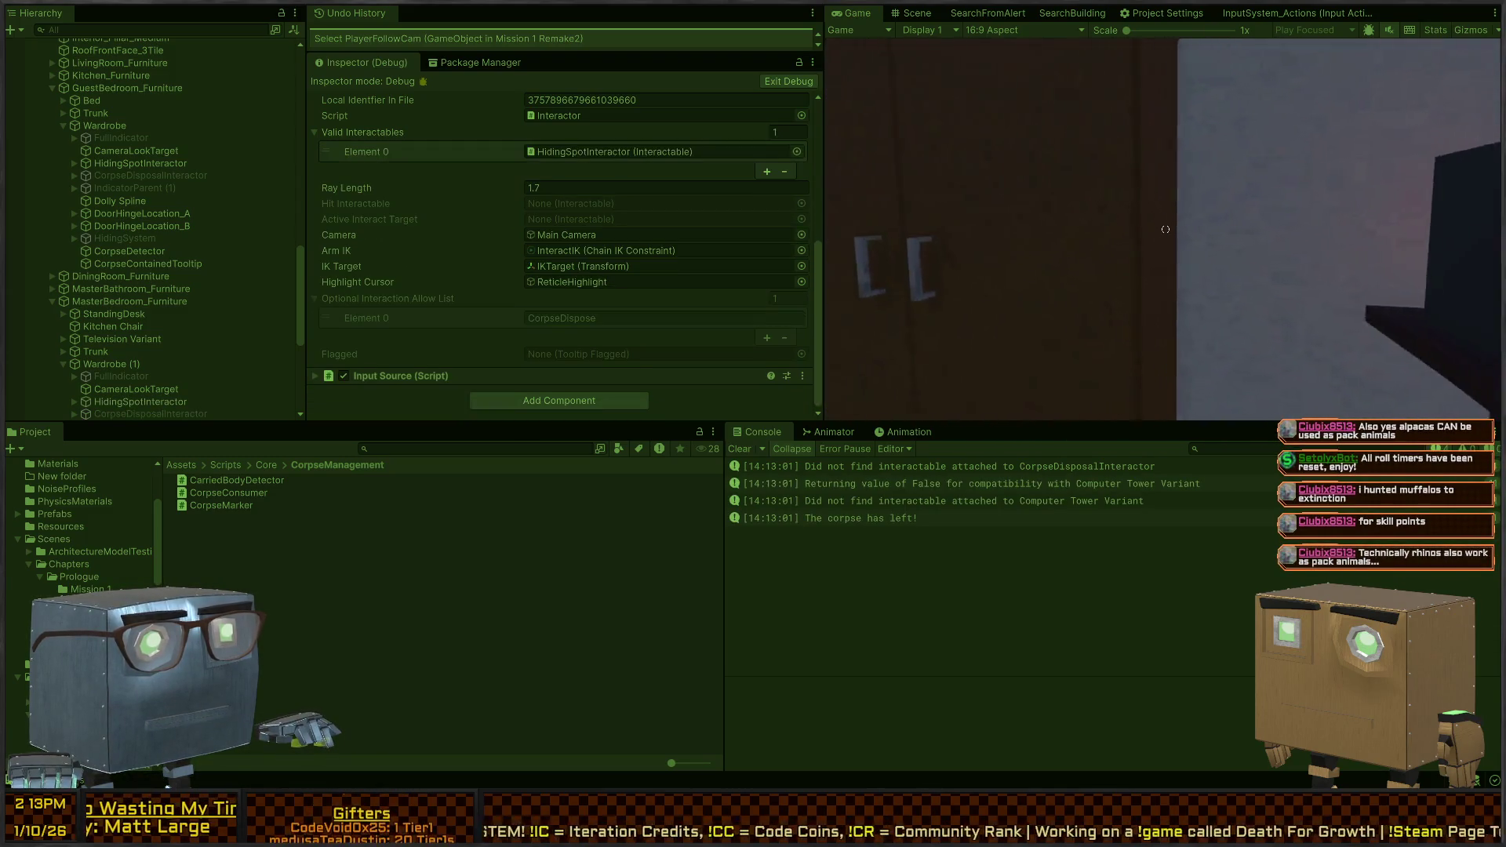
key("e")
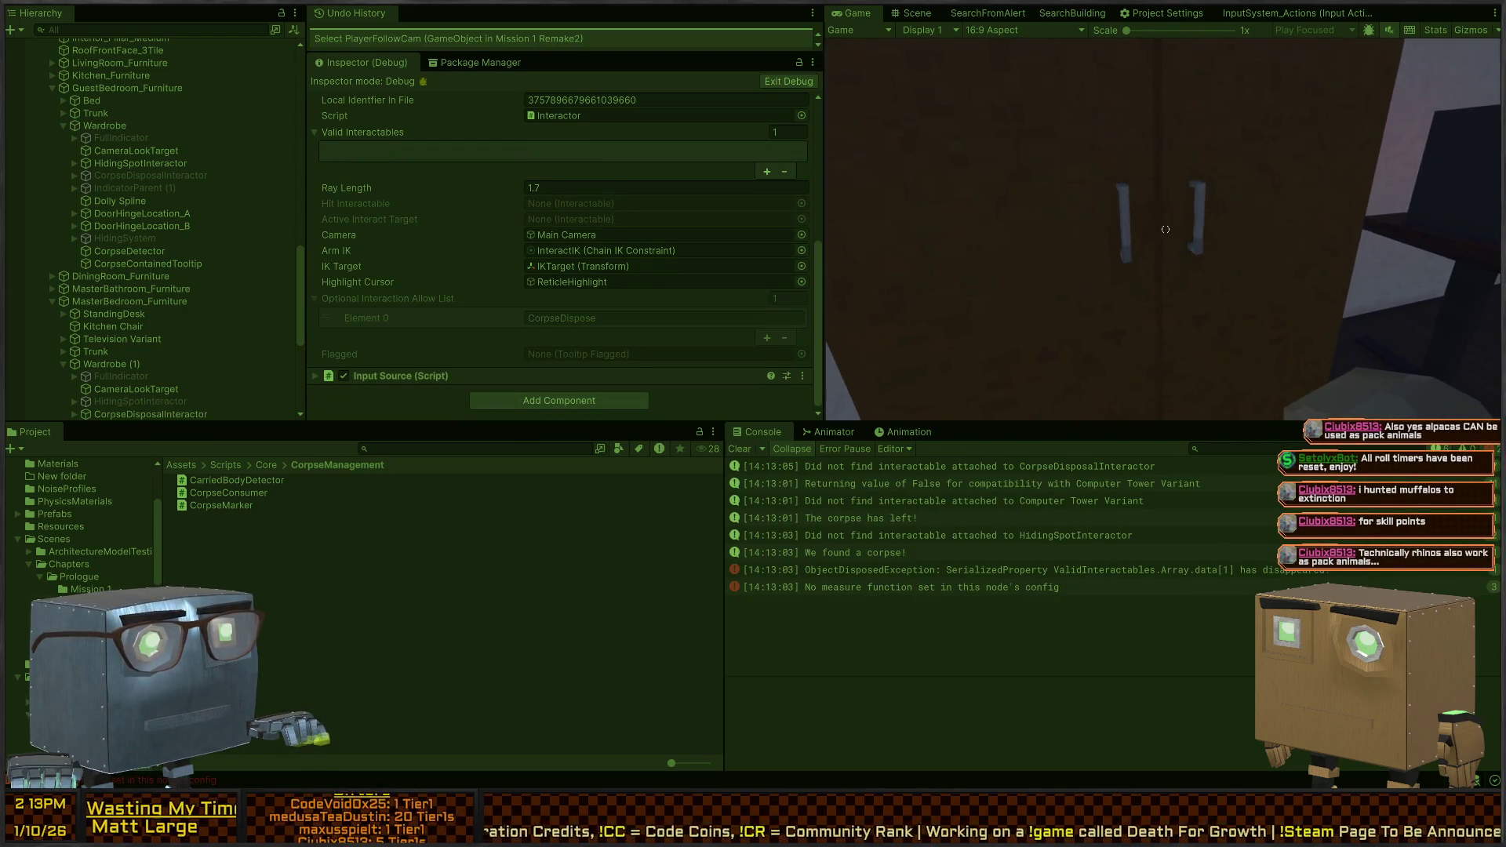
key("s")
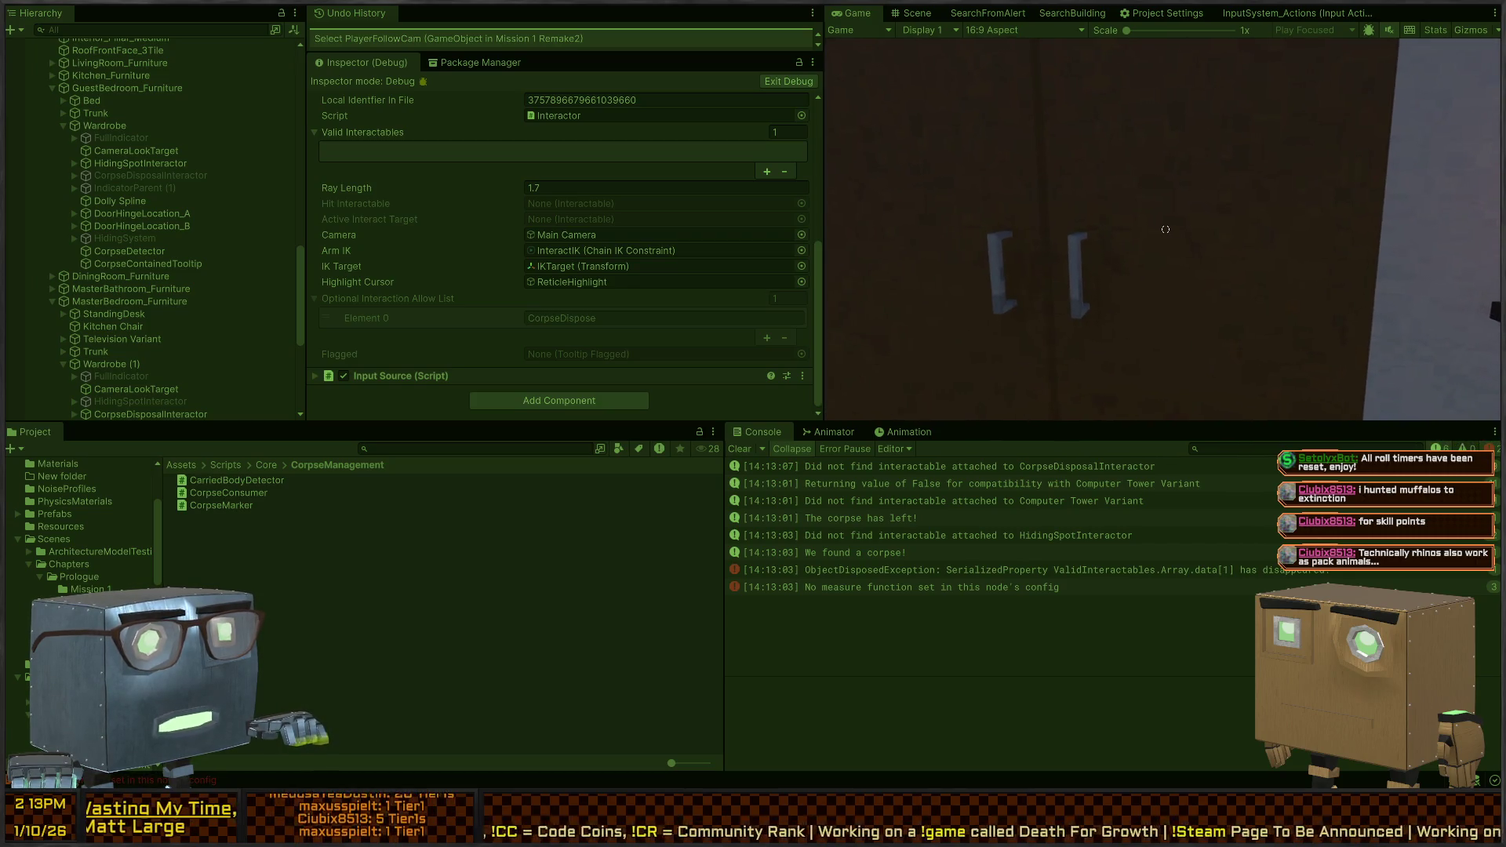
key("Escape")
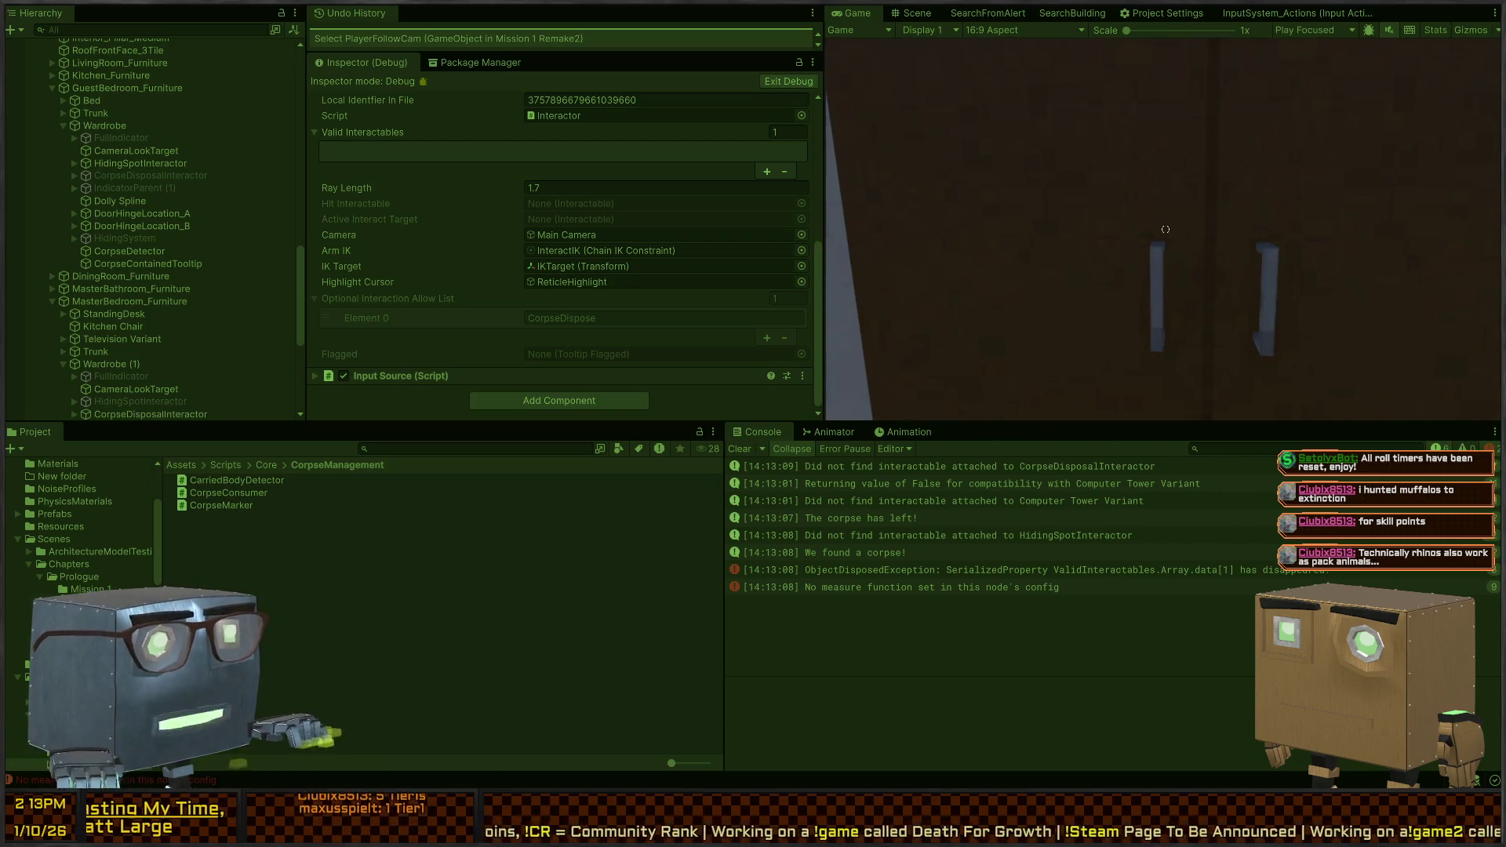
Inspect the wardrobe's children and PlayerFollowCam, then open the not-found log's source in Interactor.cs
left_click(129, 152)
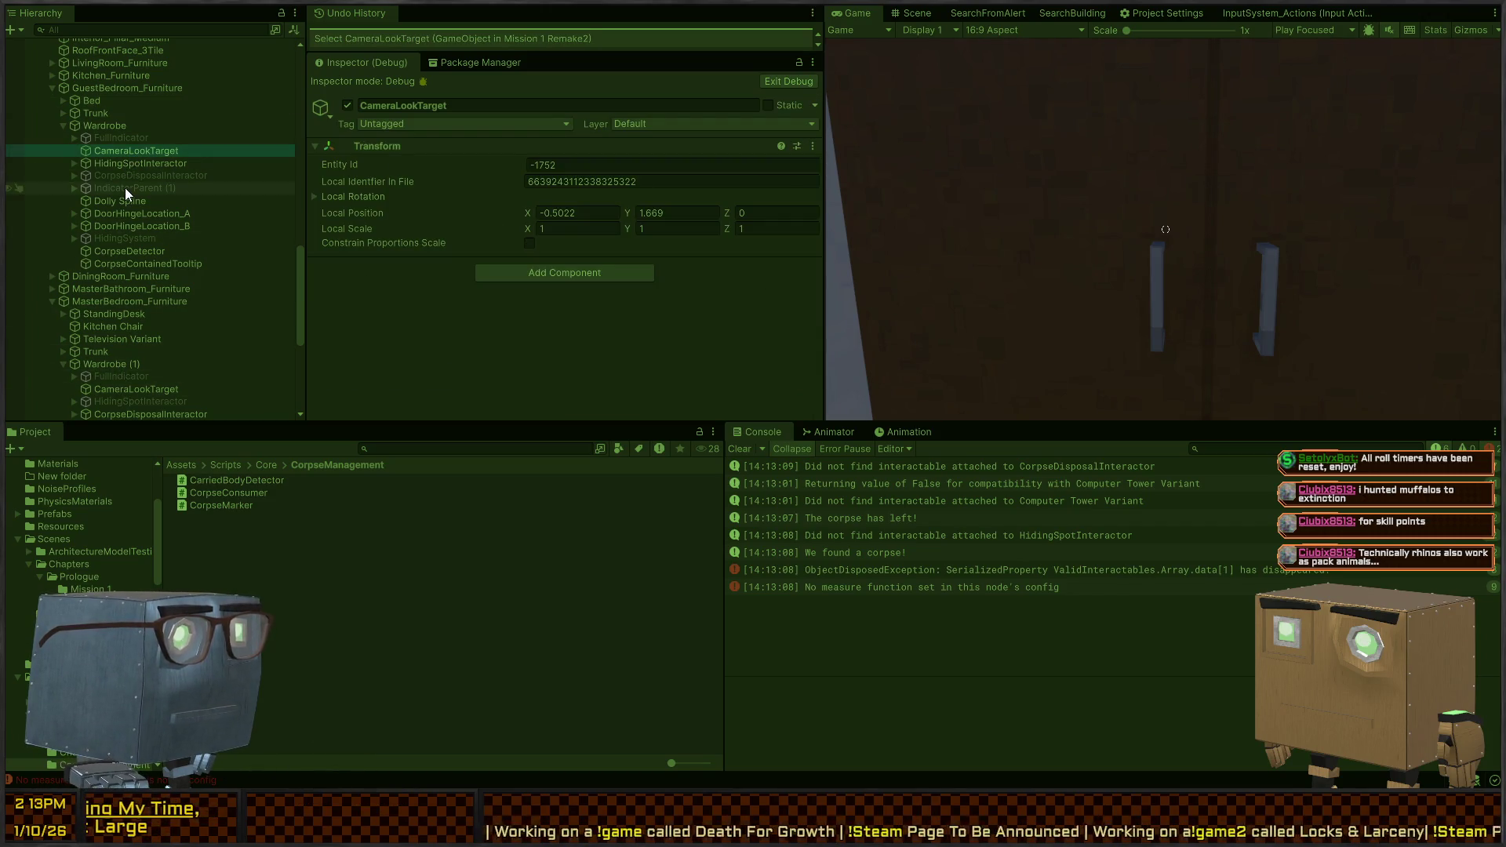
left_click(121, 164)
left_click(129, 141)
left_click(116, 154)
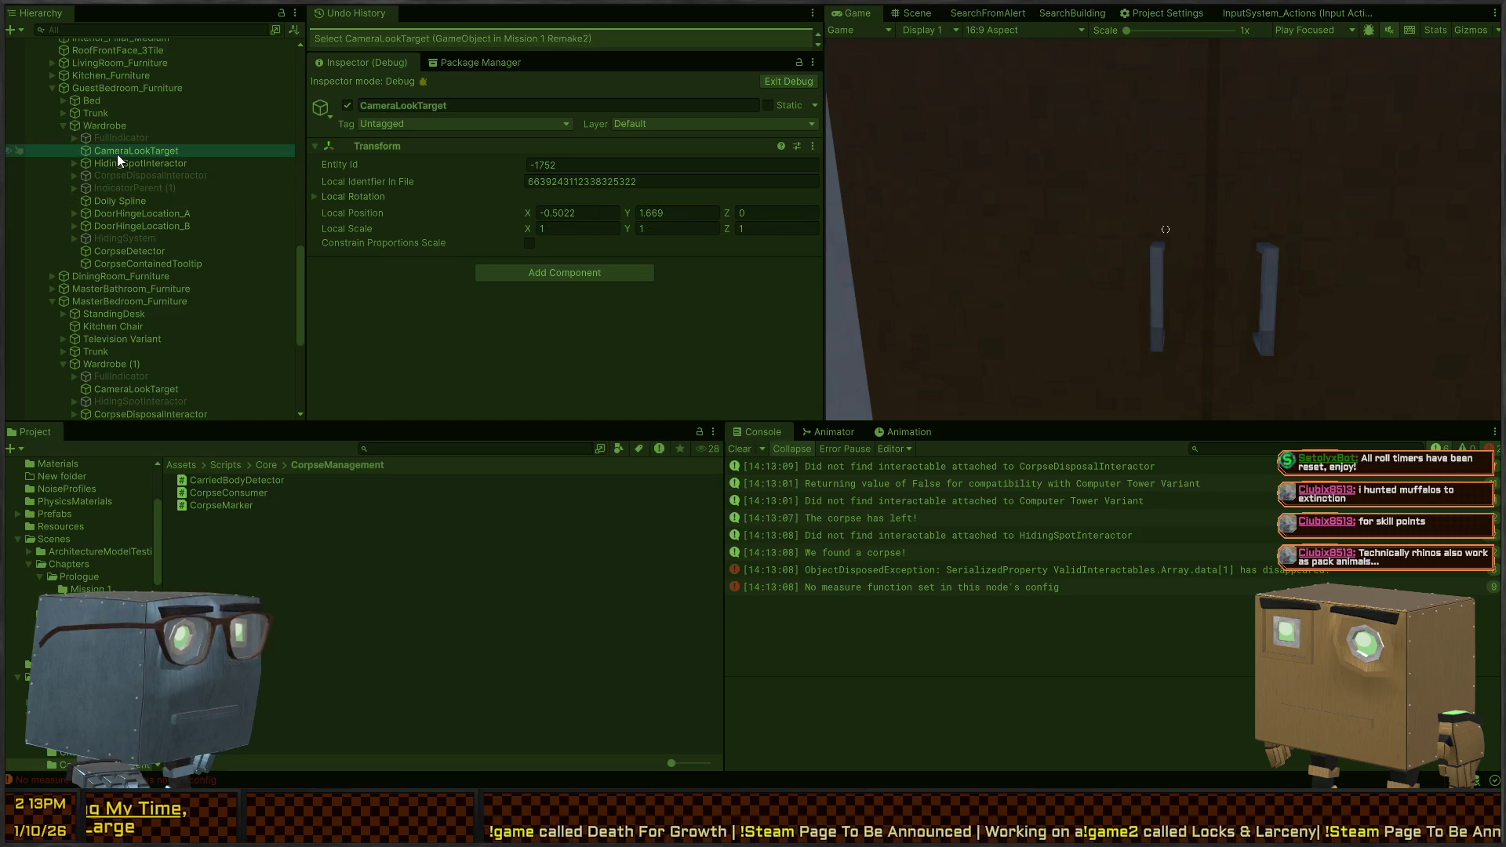
scroll(129, 119, "up", 3)
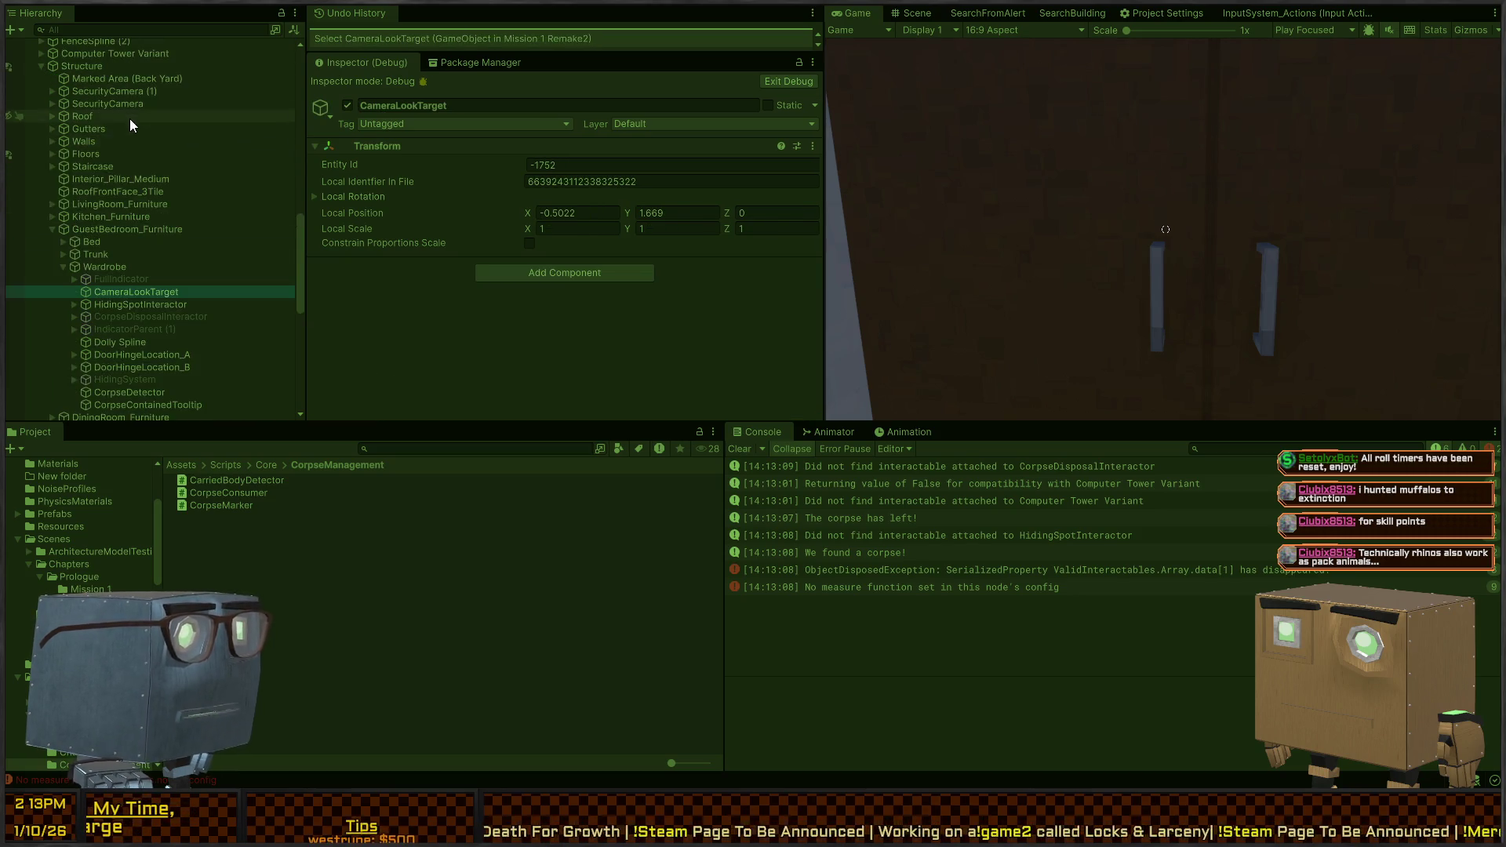
scroll(137, 167, "up", 10)
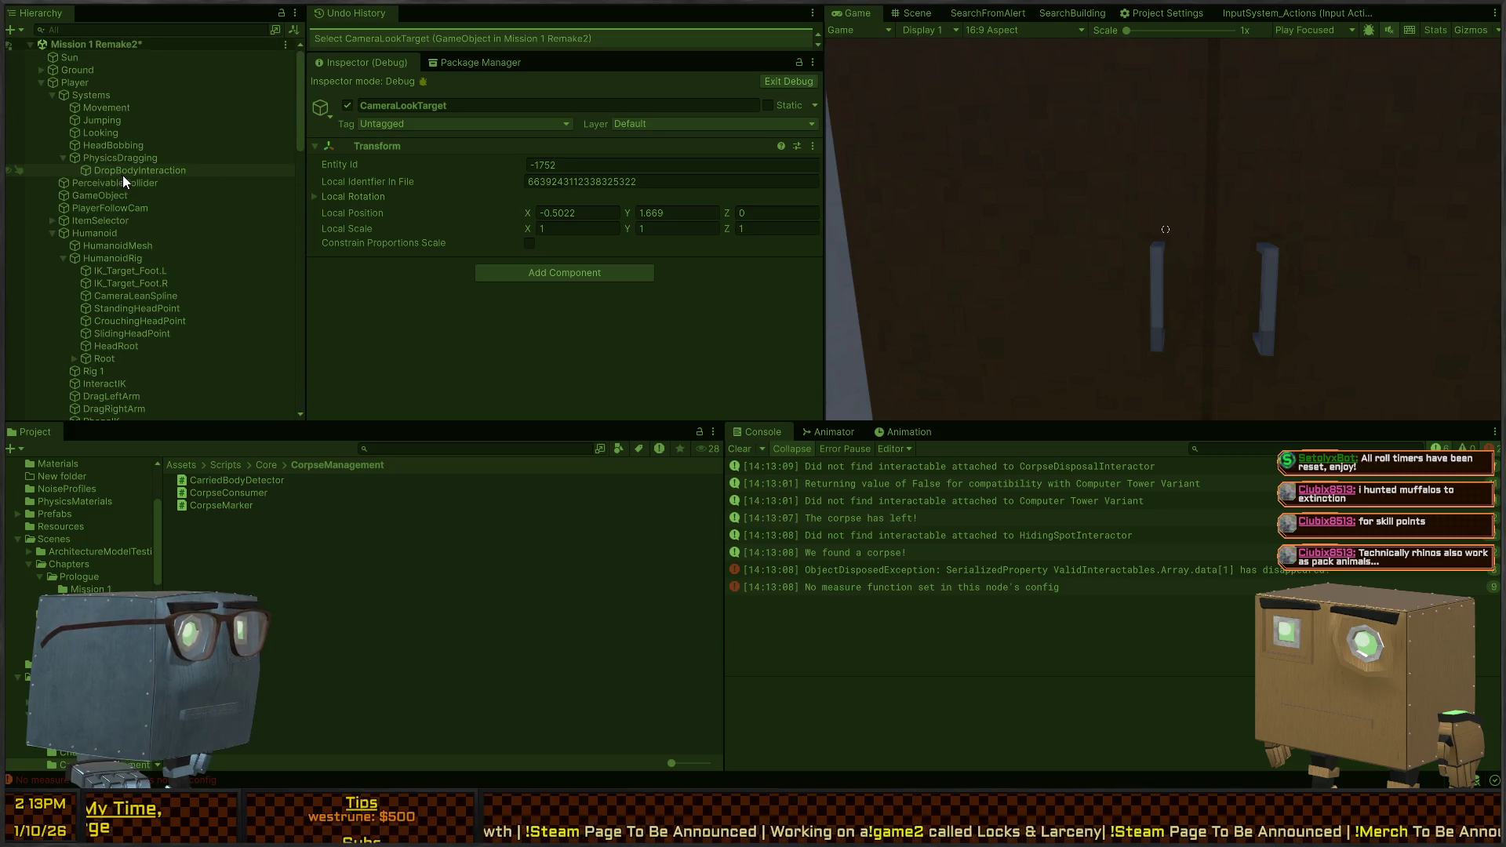
left_click(105, 115)
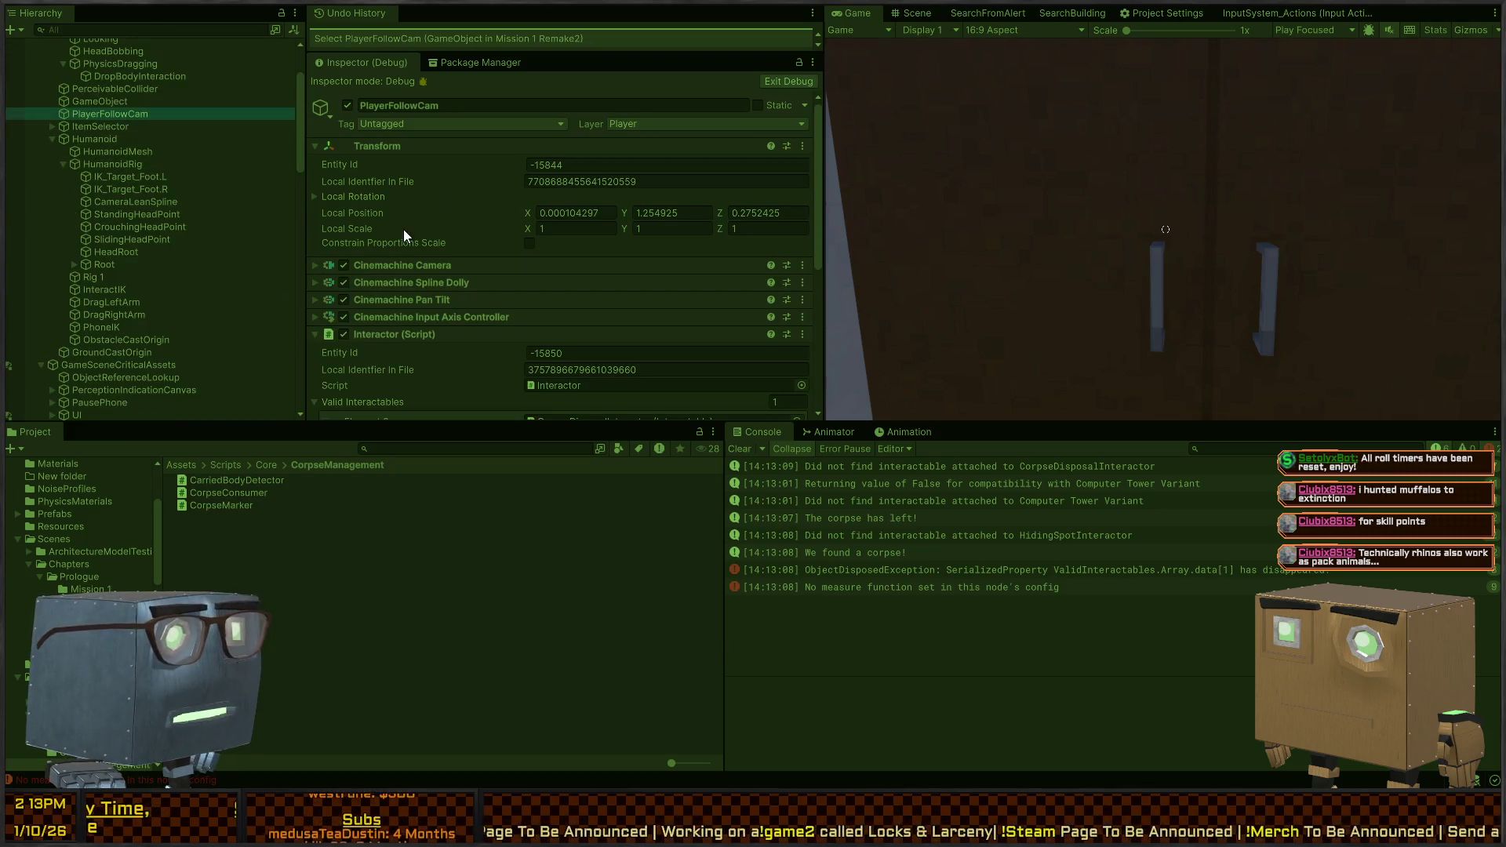
scroll(406, 212, "down", 3)
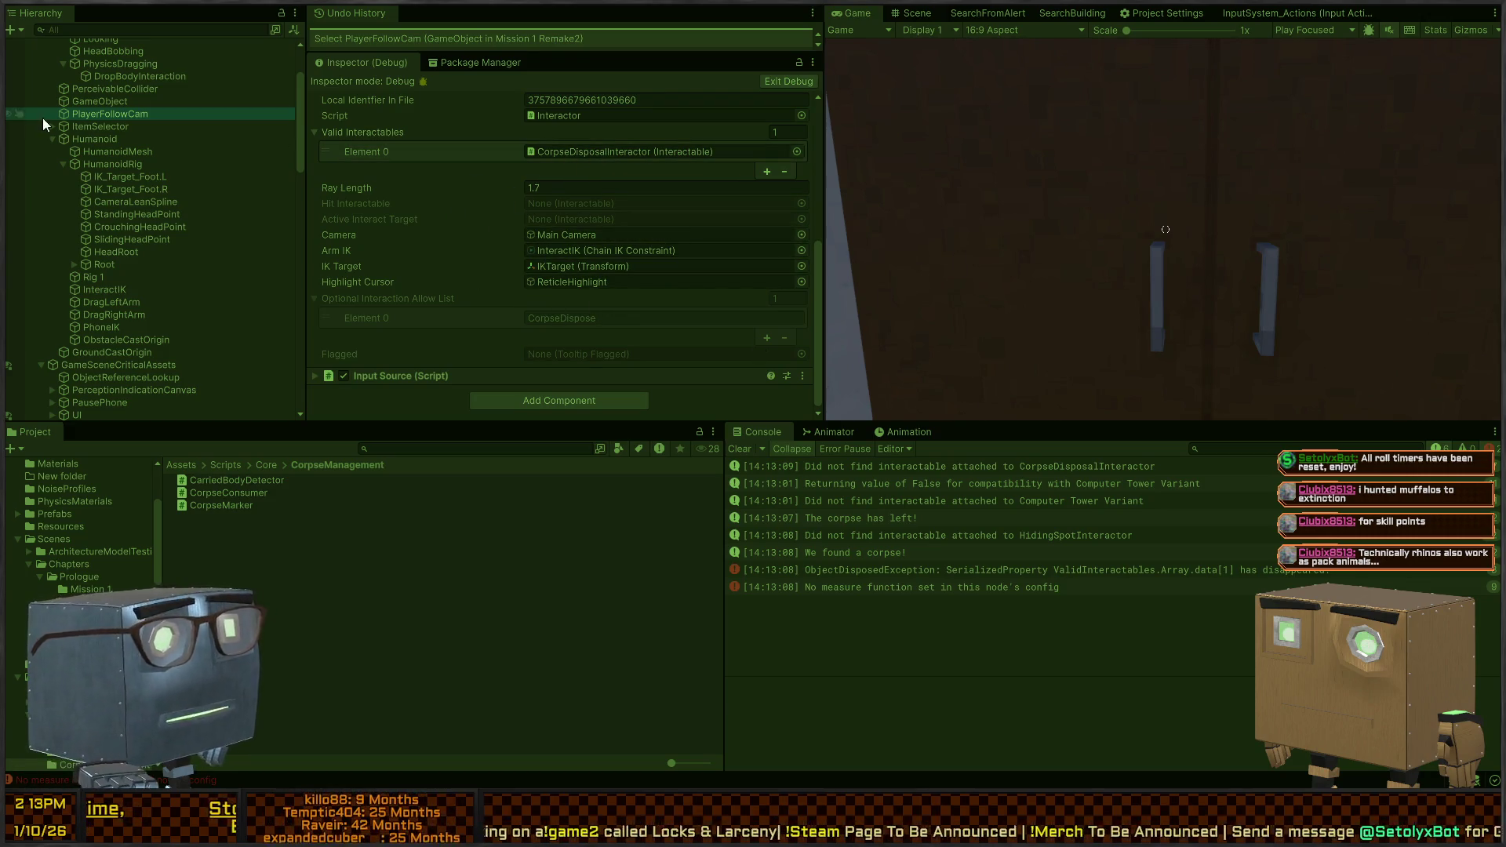
left_click(112, 100)
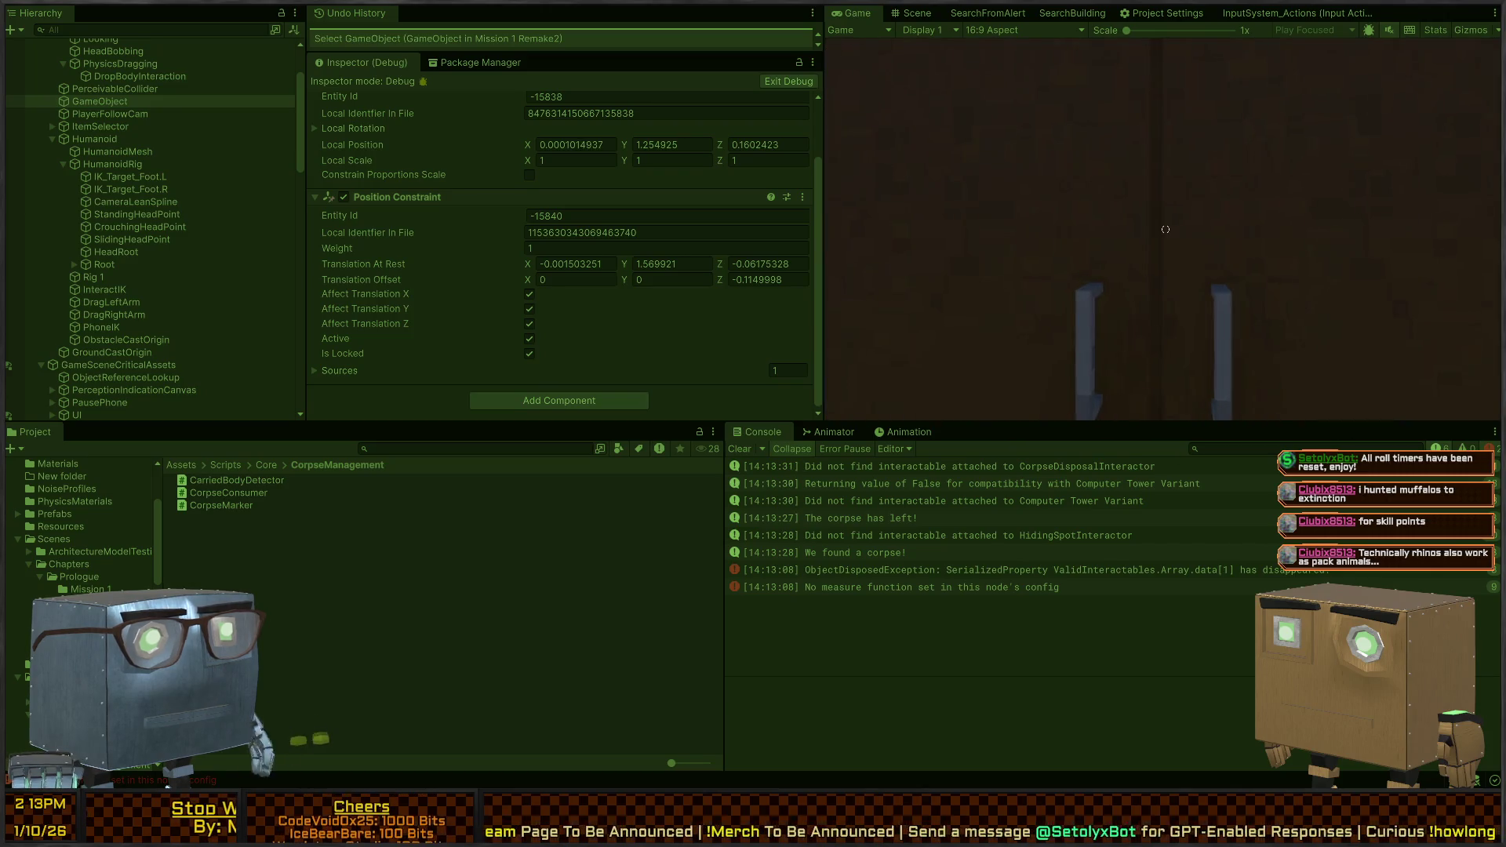
left_click(903, 468)
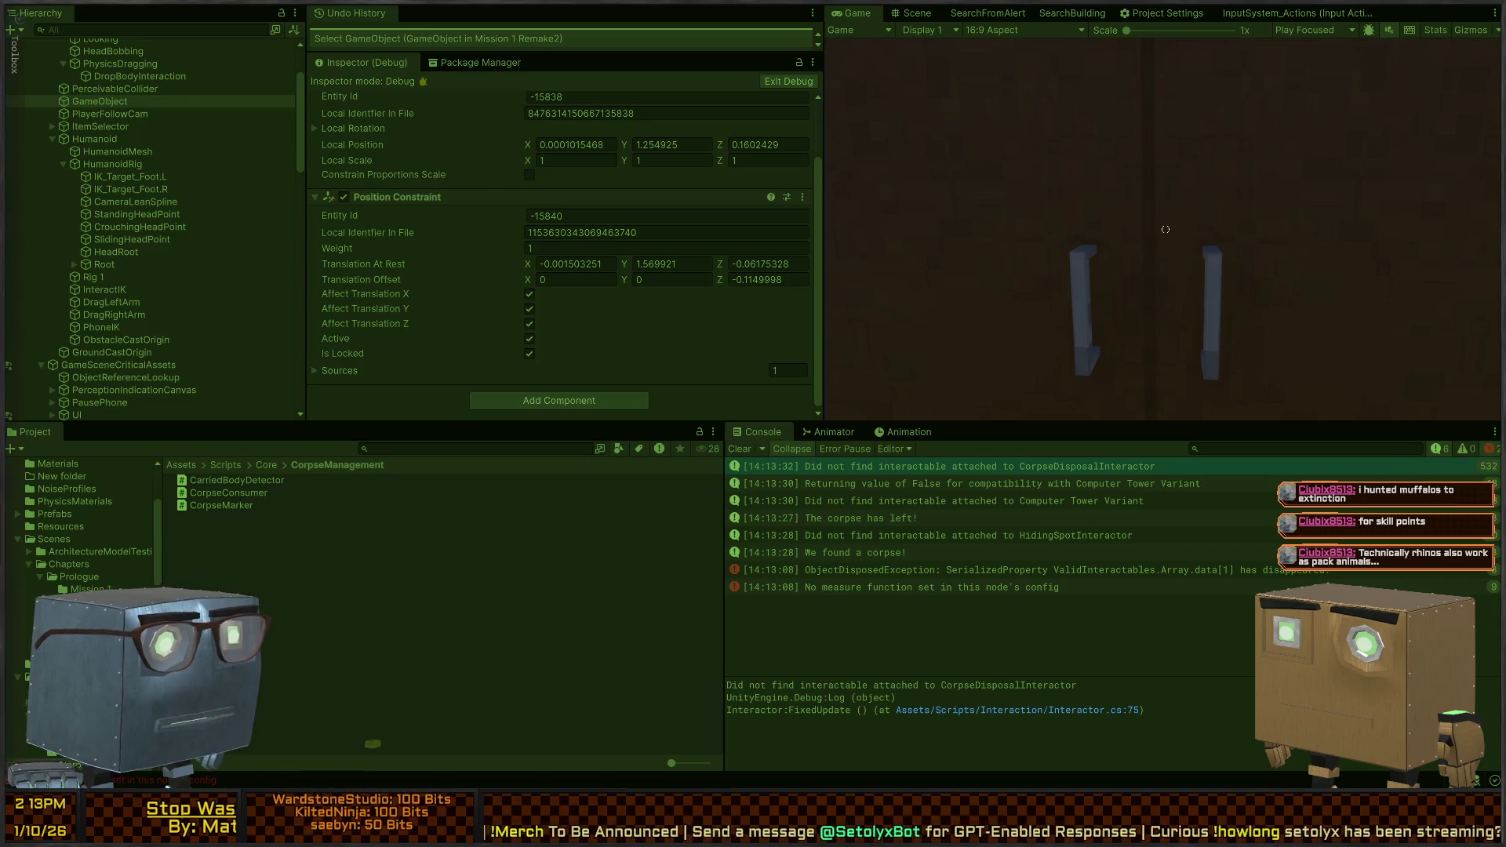
double_click(749, 467)
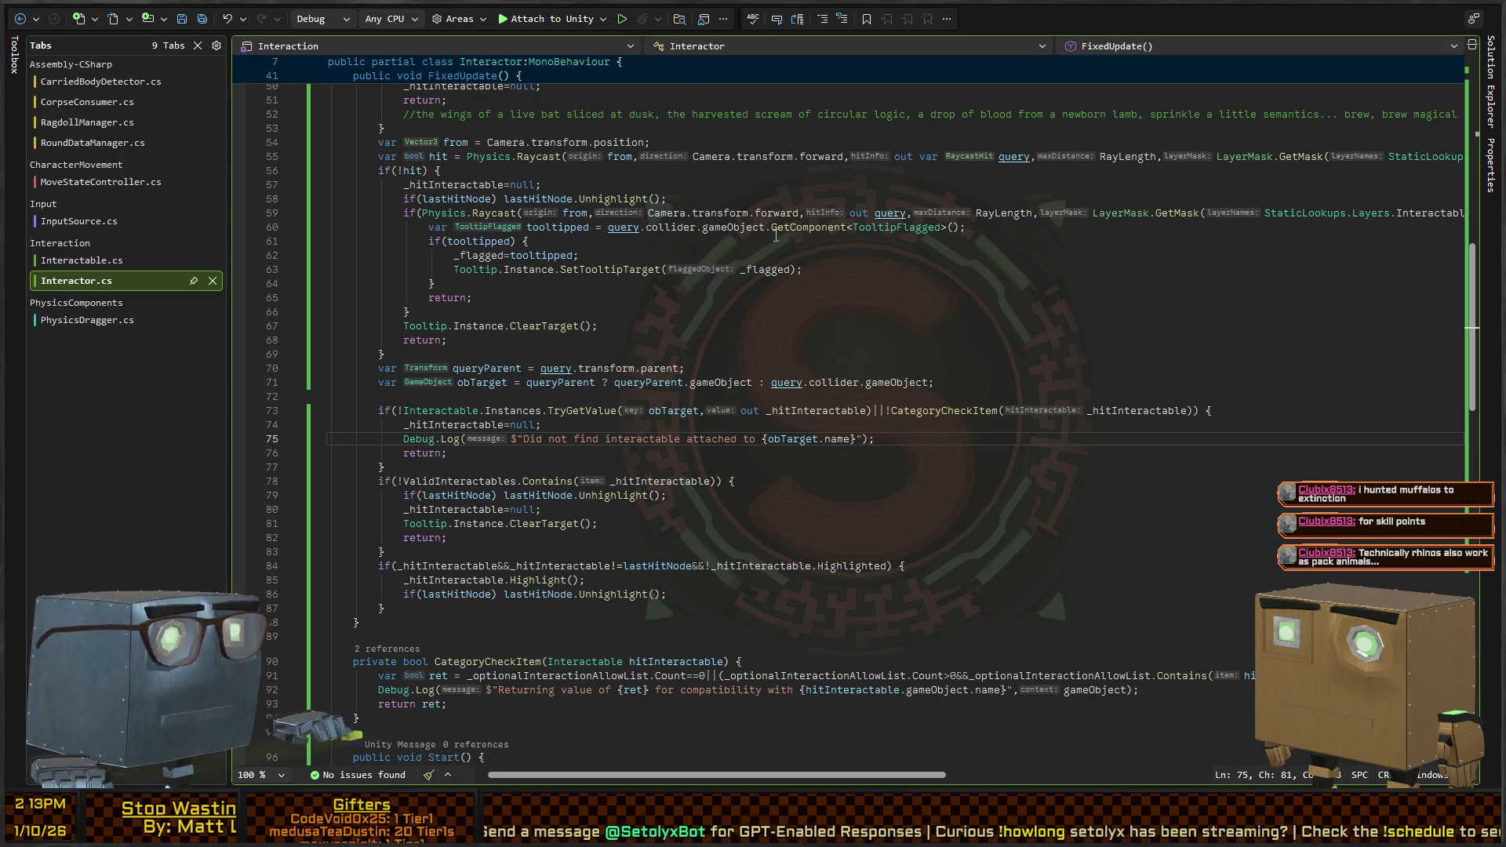
In Interactable.cs, add an empty OnEnable method right after OnDisable
key("ctrl+Tab")
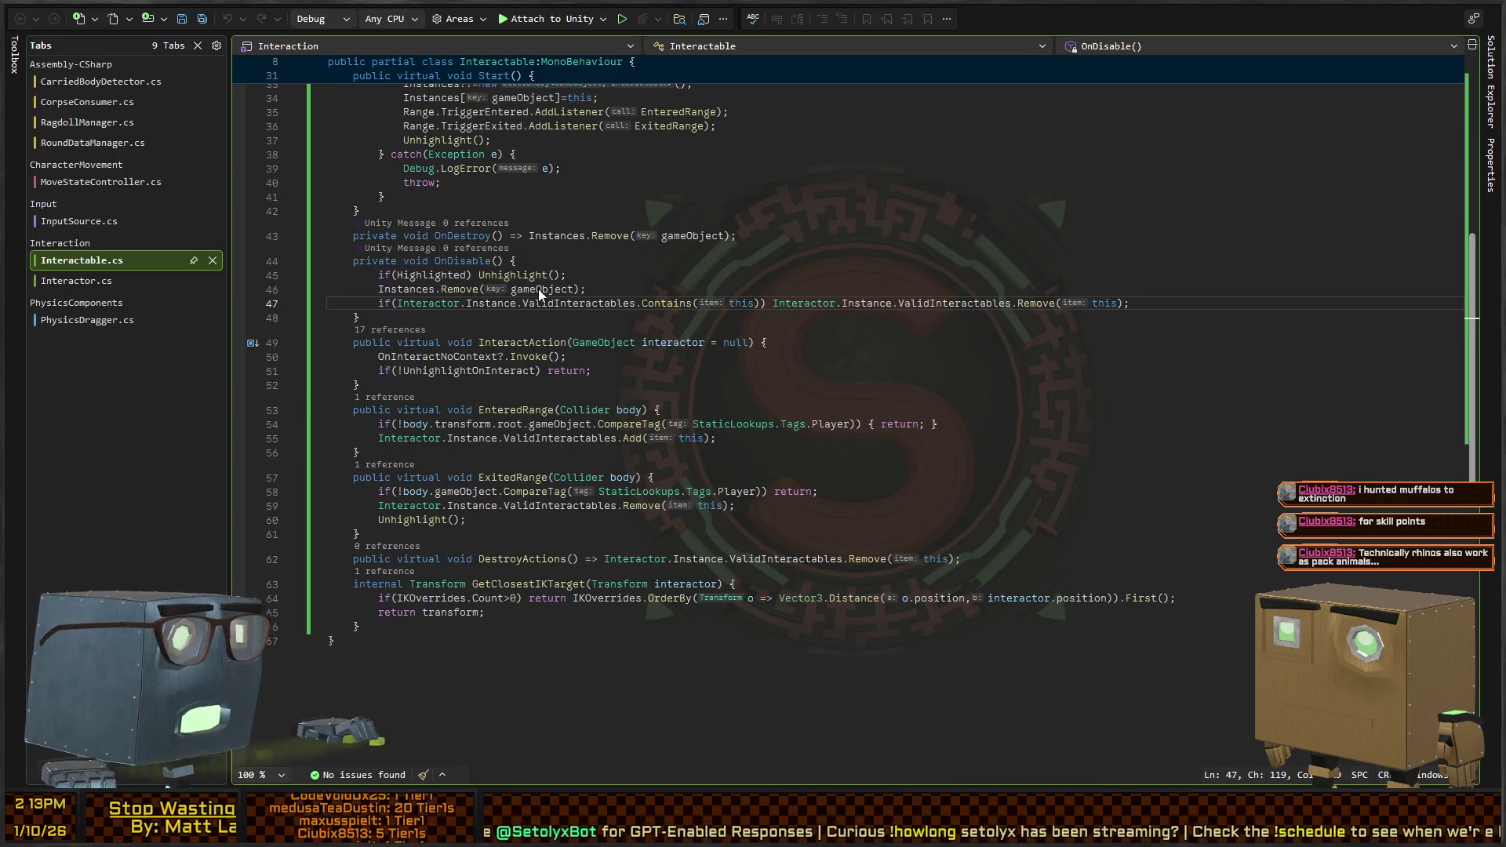
left_click(594, 292)
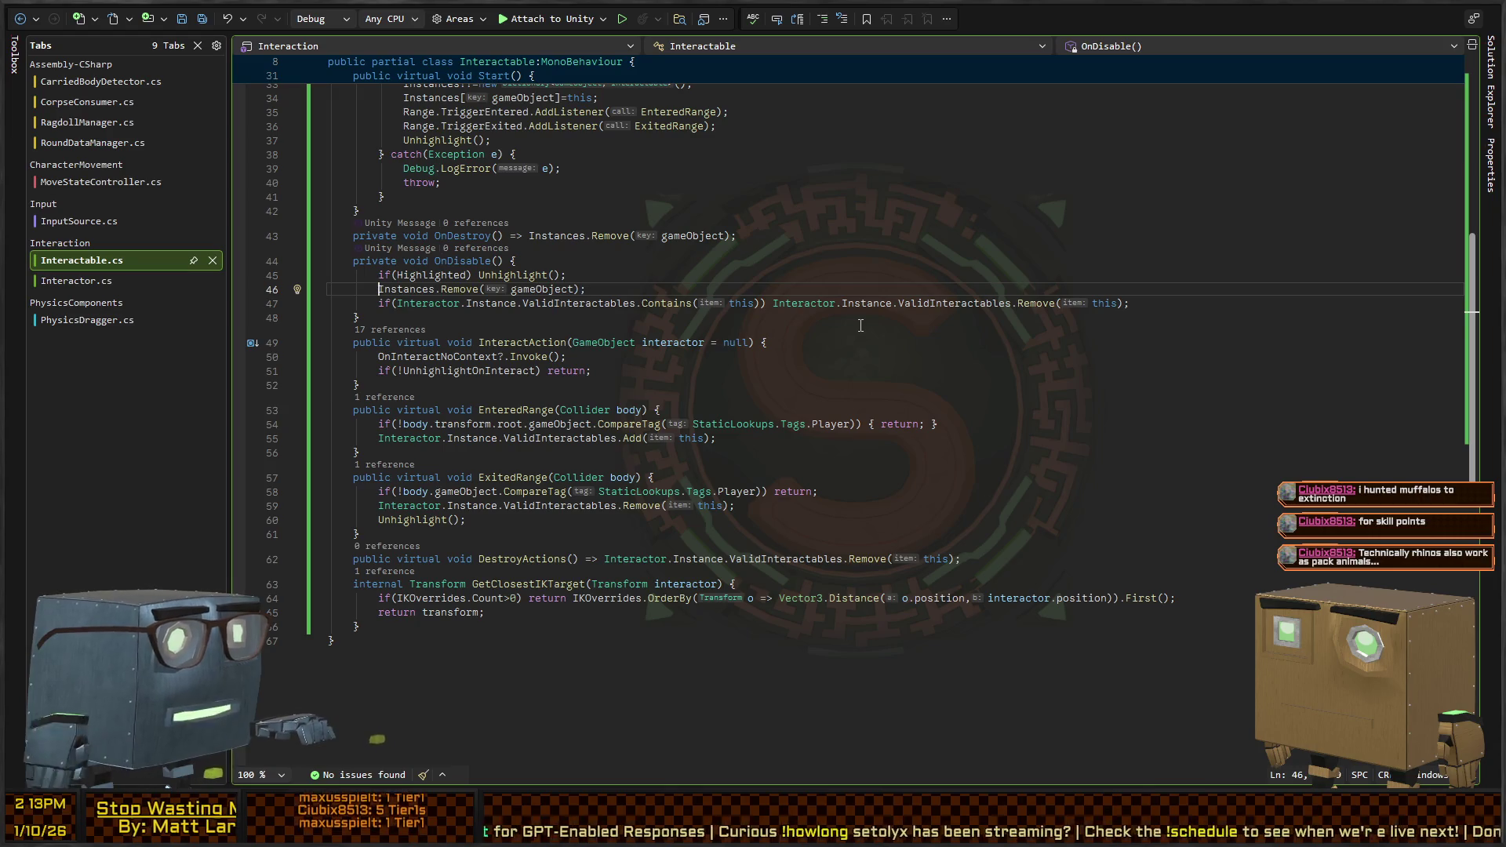
key("Down")
key("Down")
key("Return")
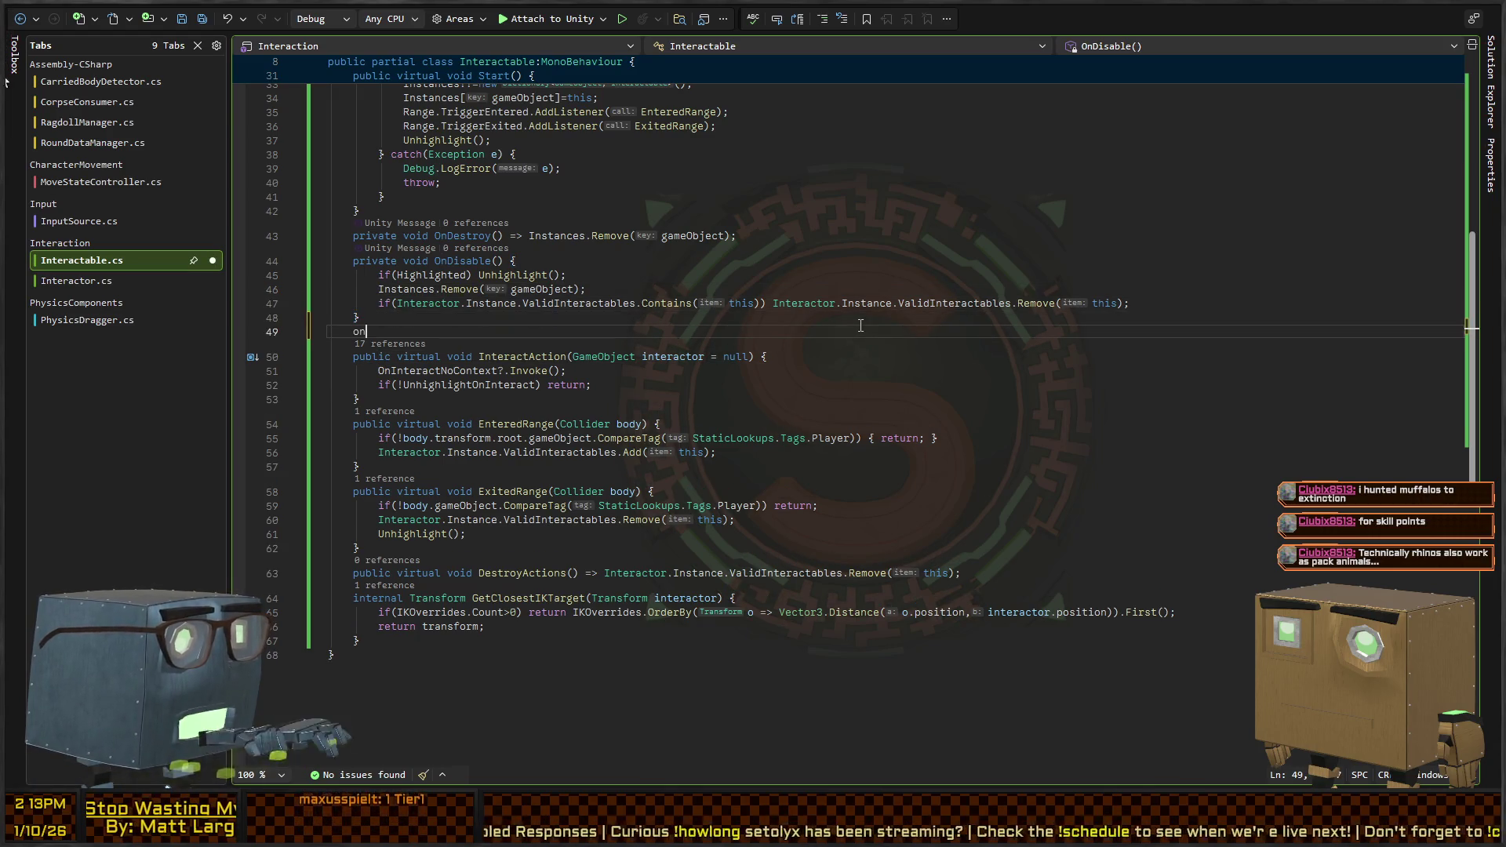
key("Tab")
scroll(833, 314, "up", 10)
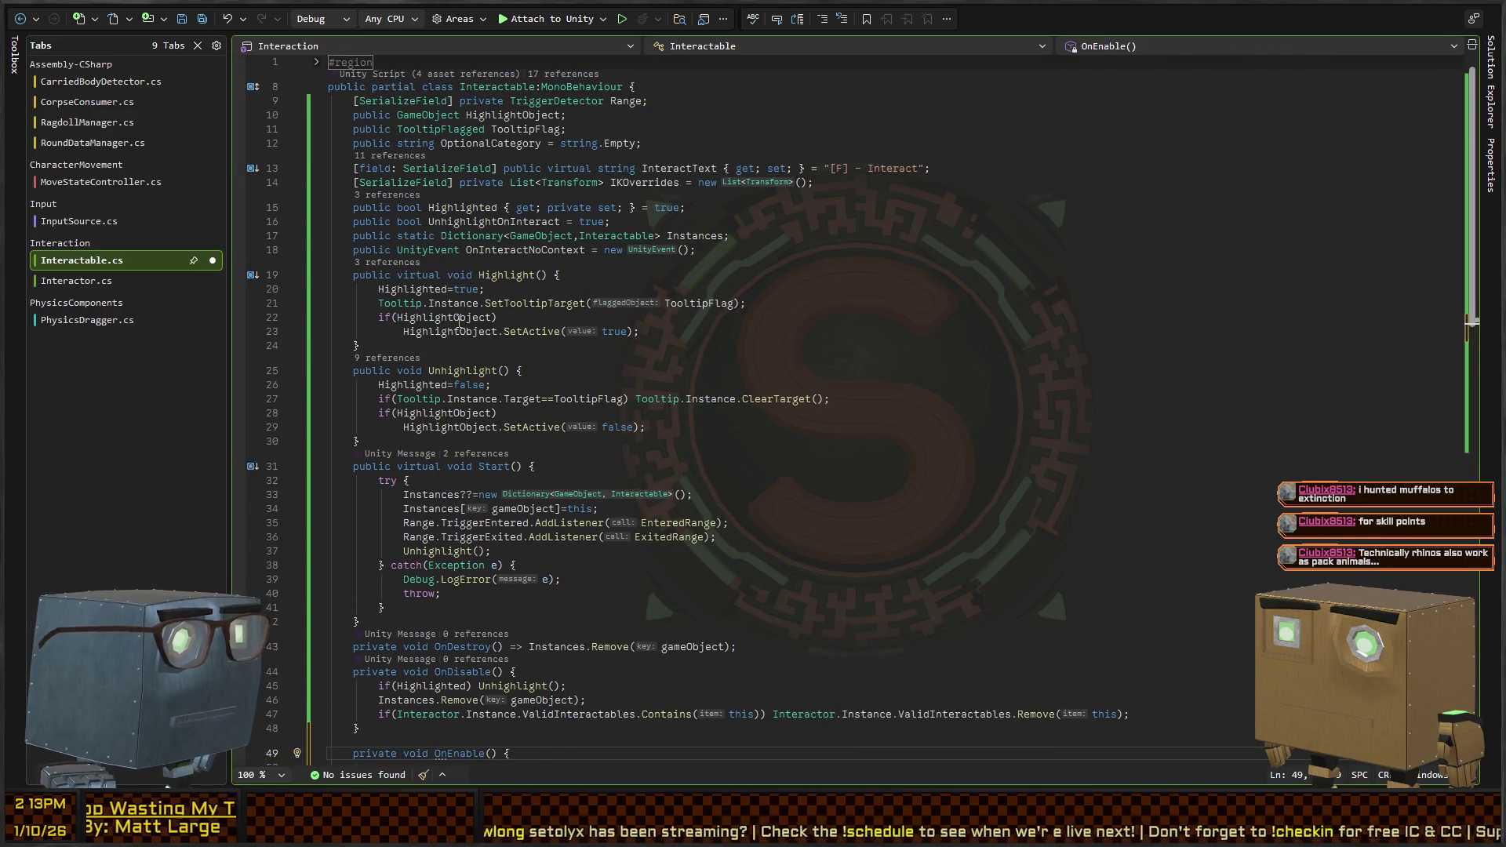
scroll(460, 323, "down", 5)
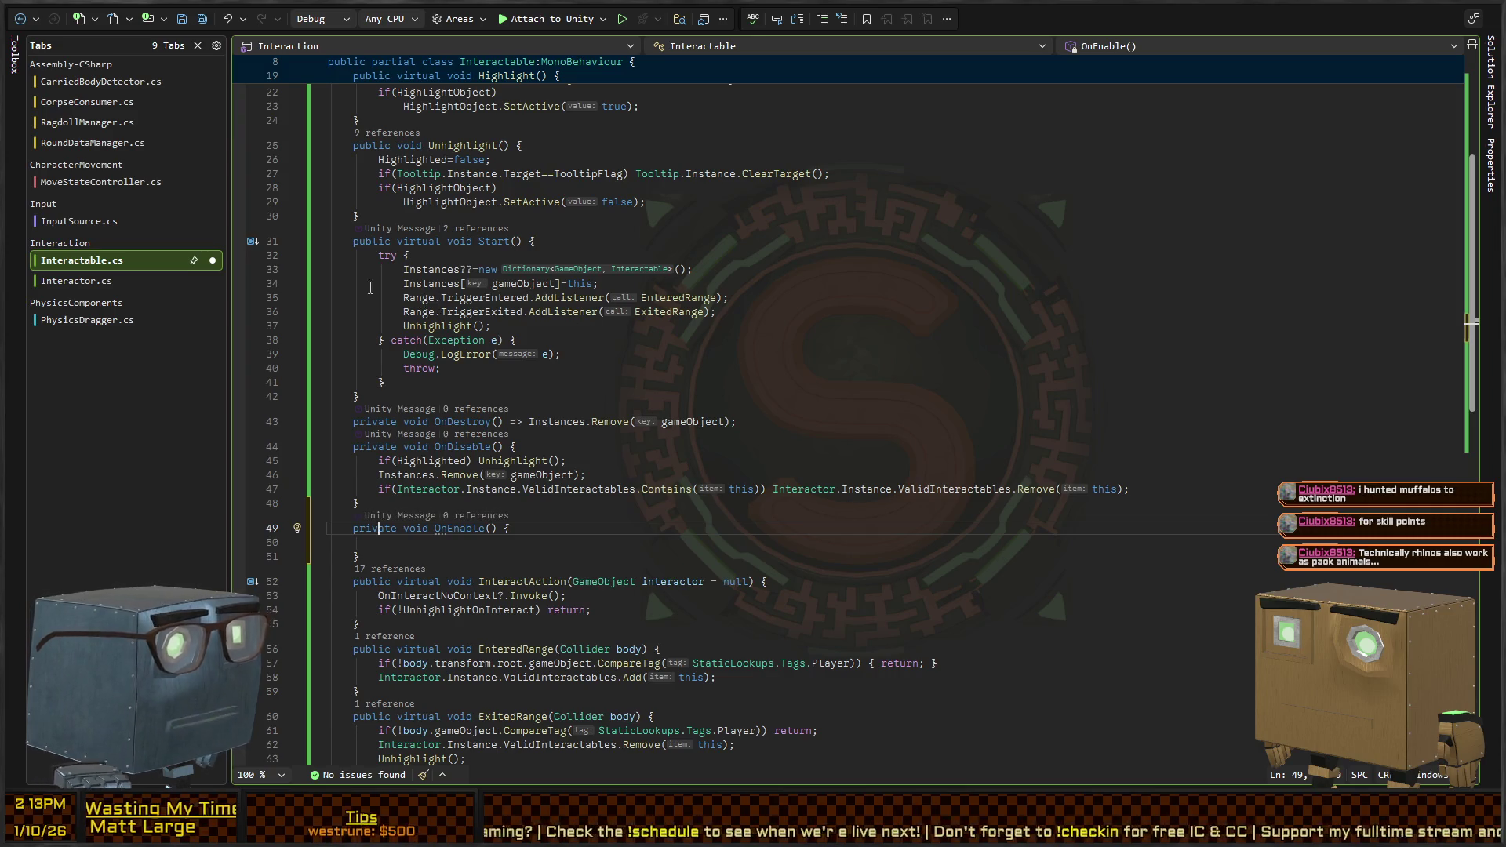
Move the two Instances registration lines from Start into OnEnable, then return to Unity
left_click(557, 328)
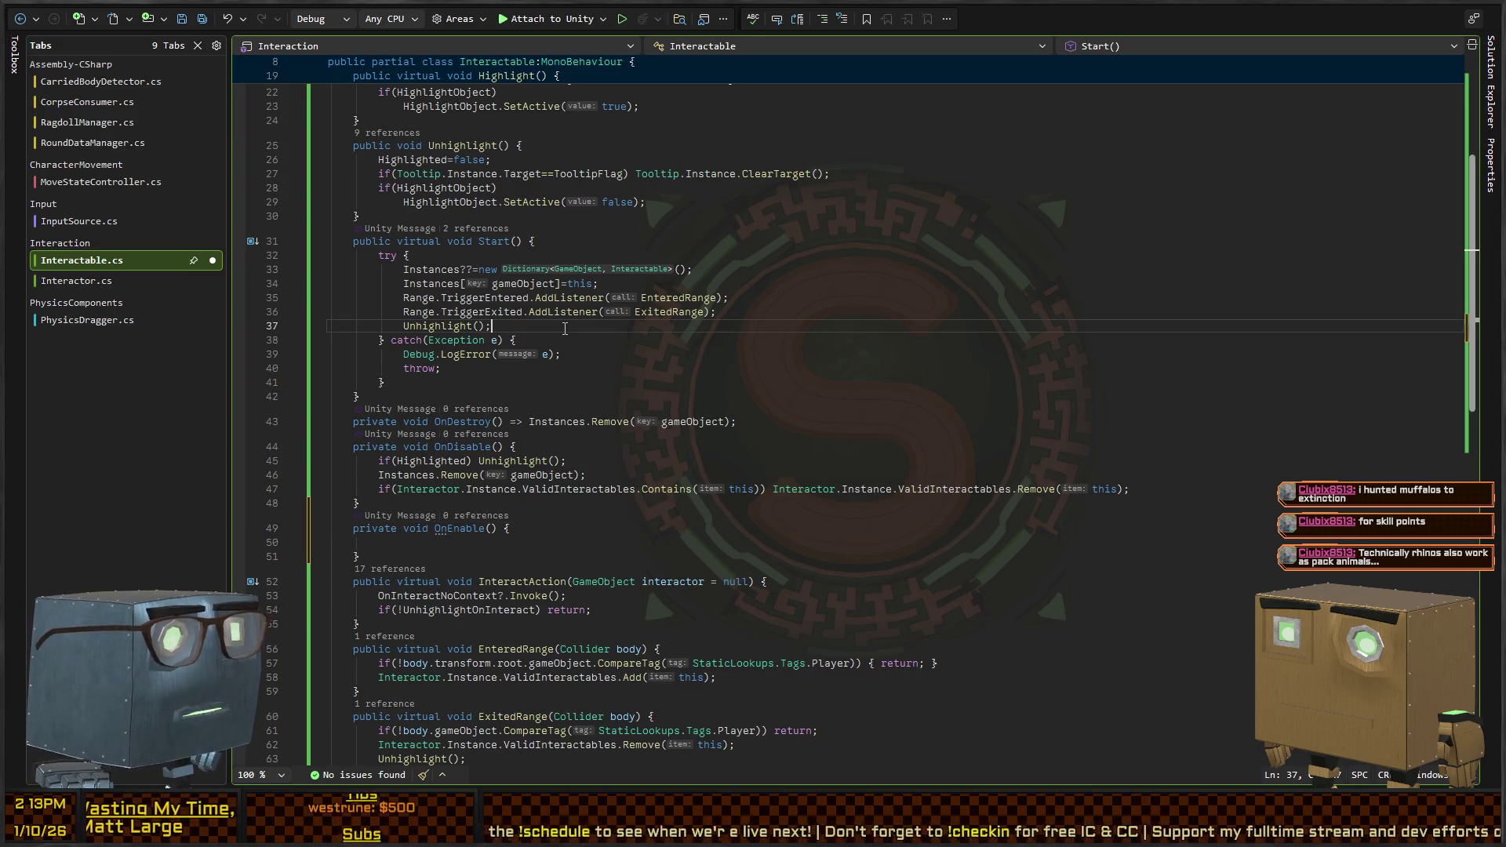
key("Up")
key("Up")
key("Up")
key("Home")
key("shift+End")
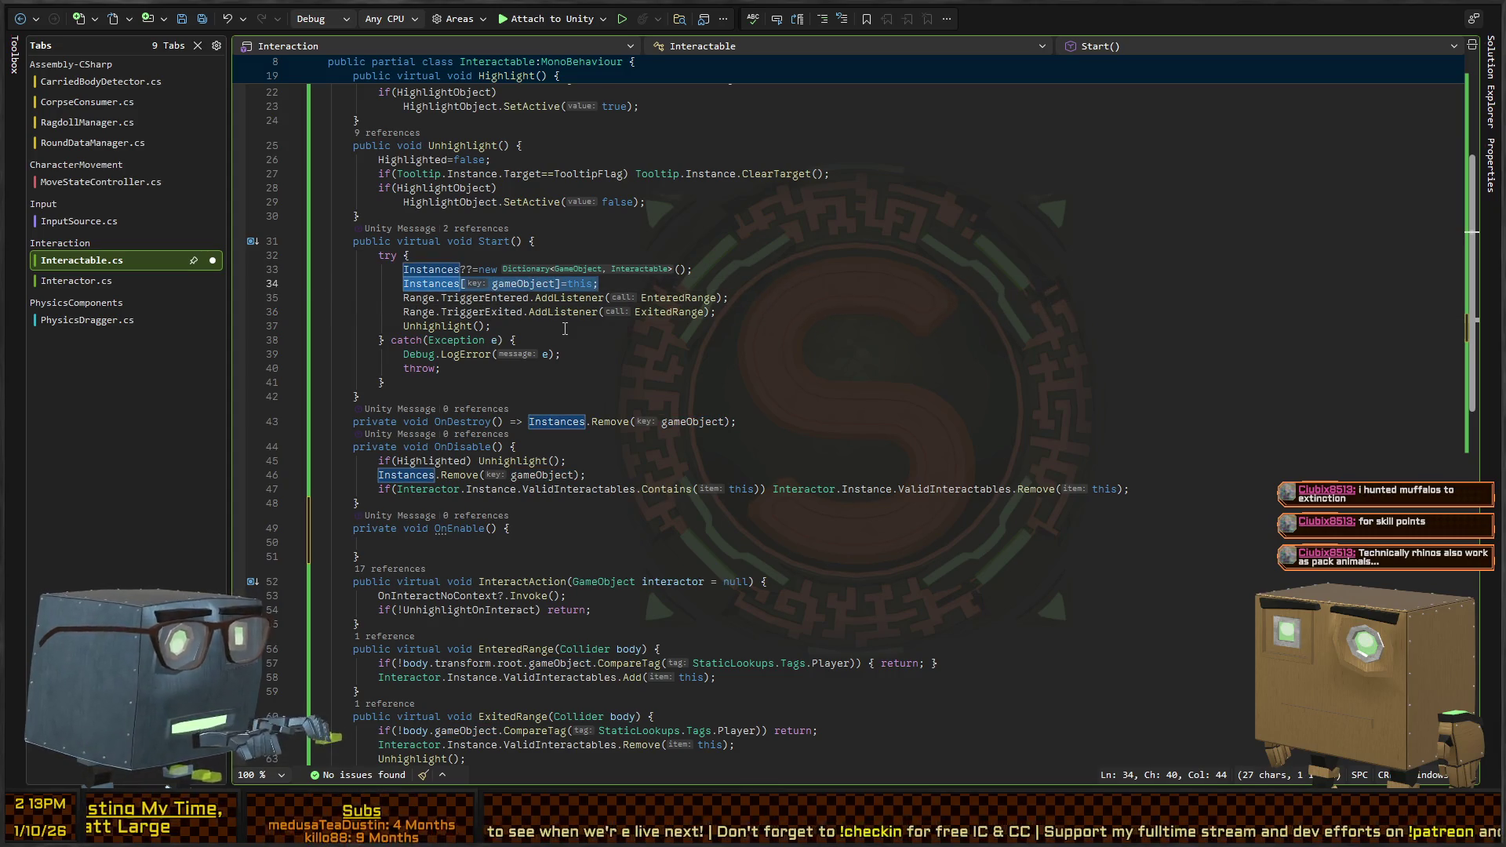
key("Delete")
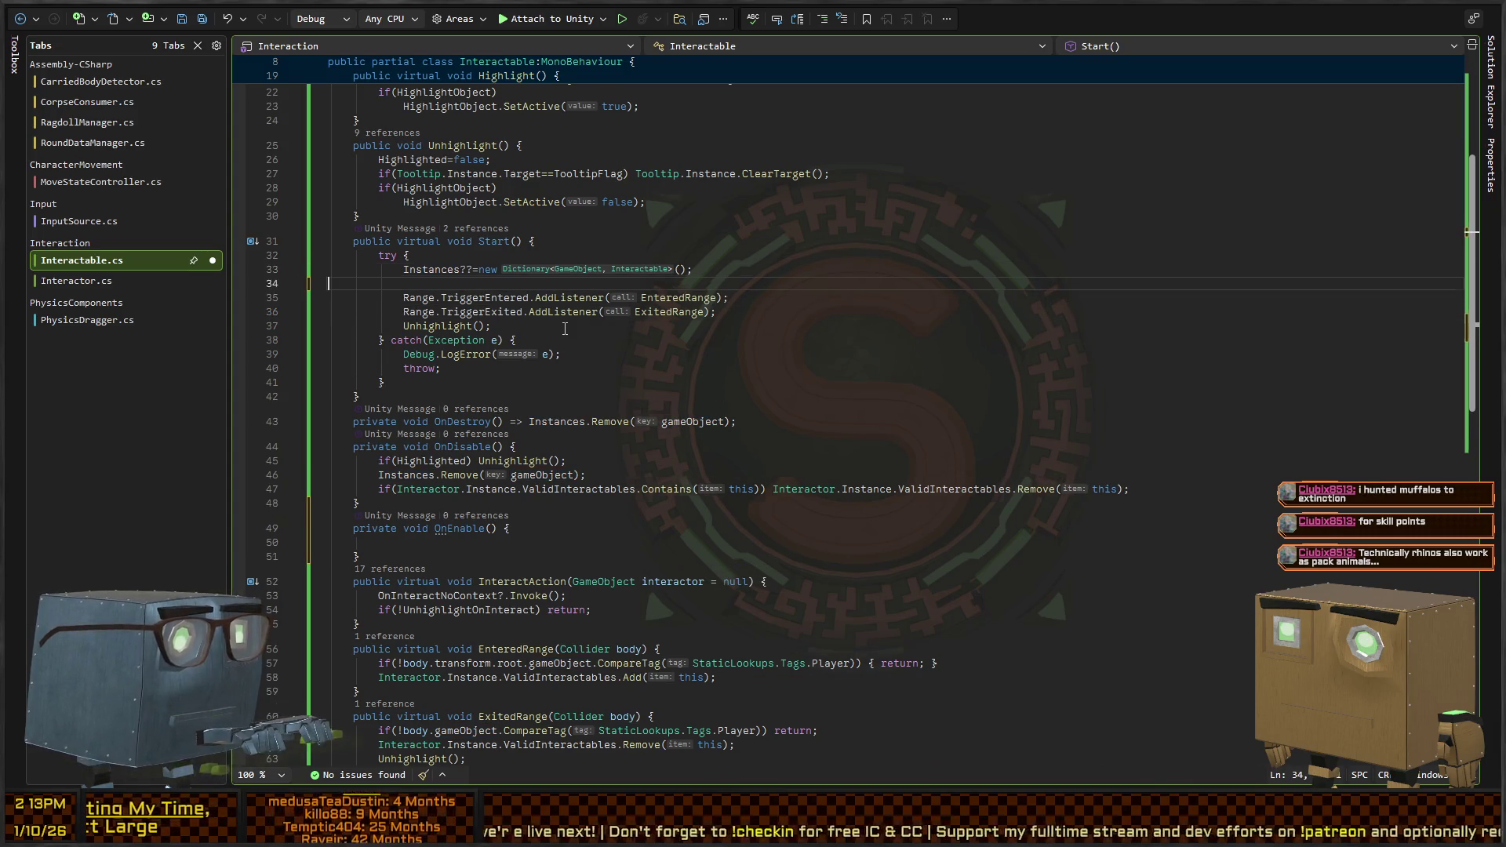
key("ctrl+z")
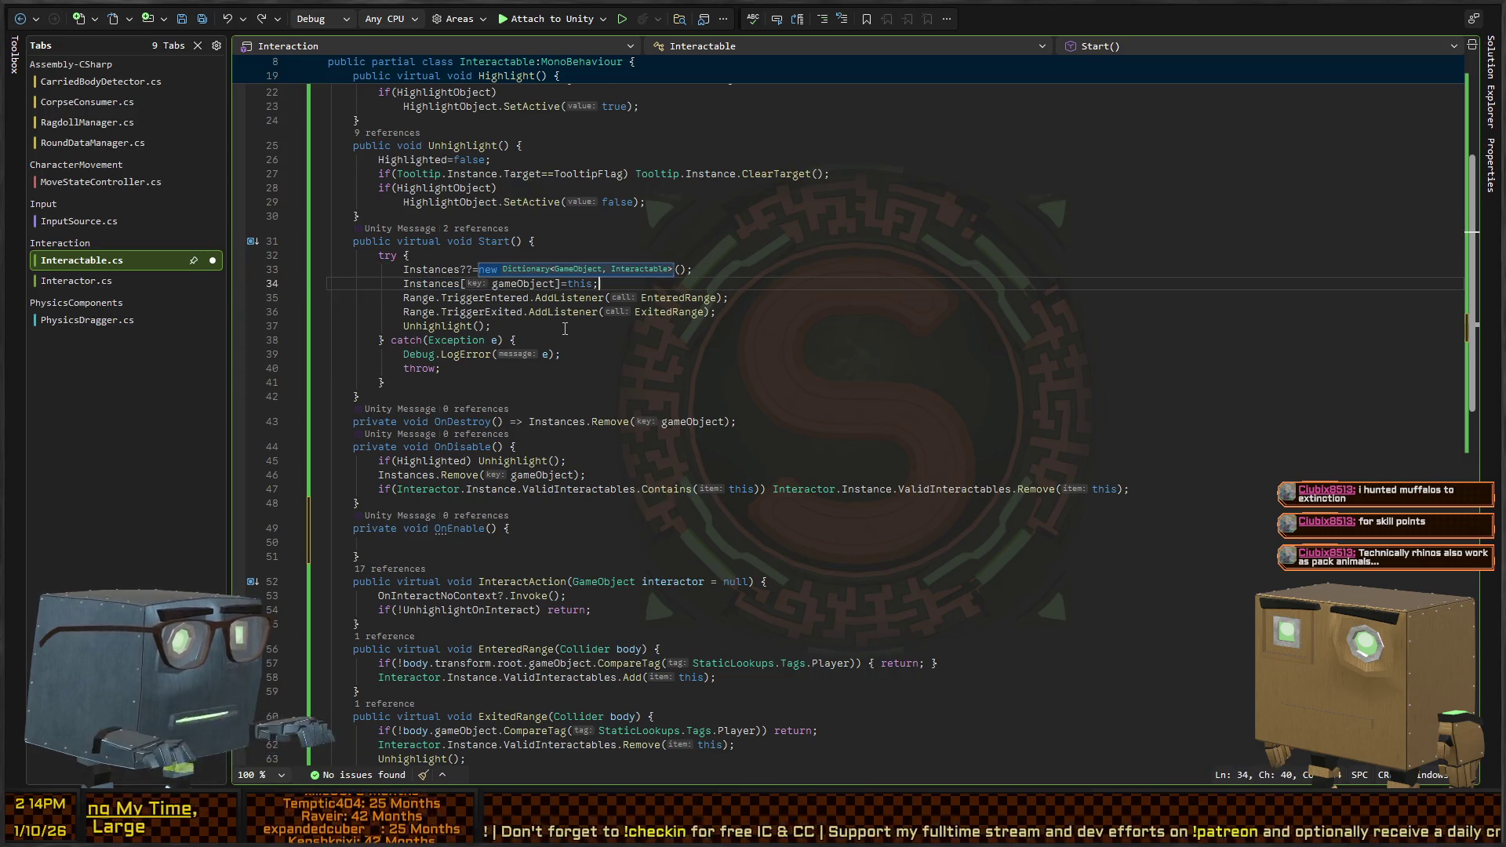
key("shift+Up")
key("Delete")
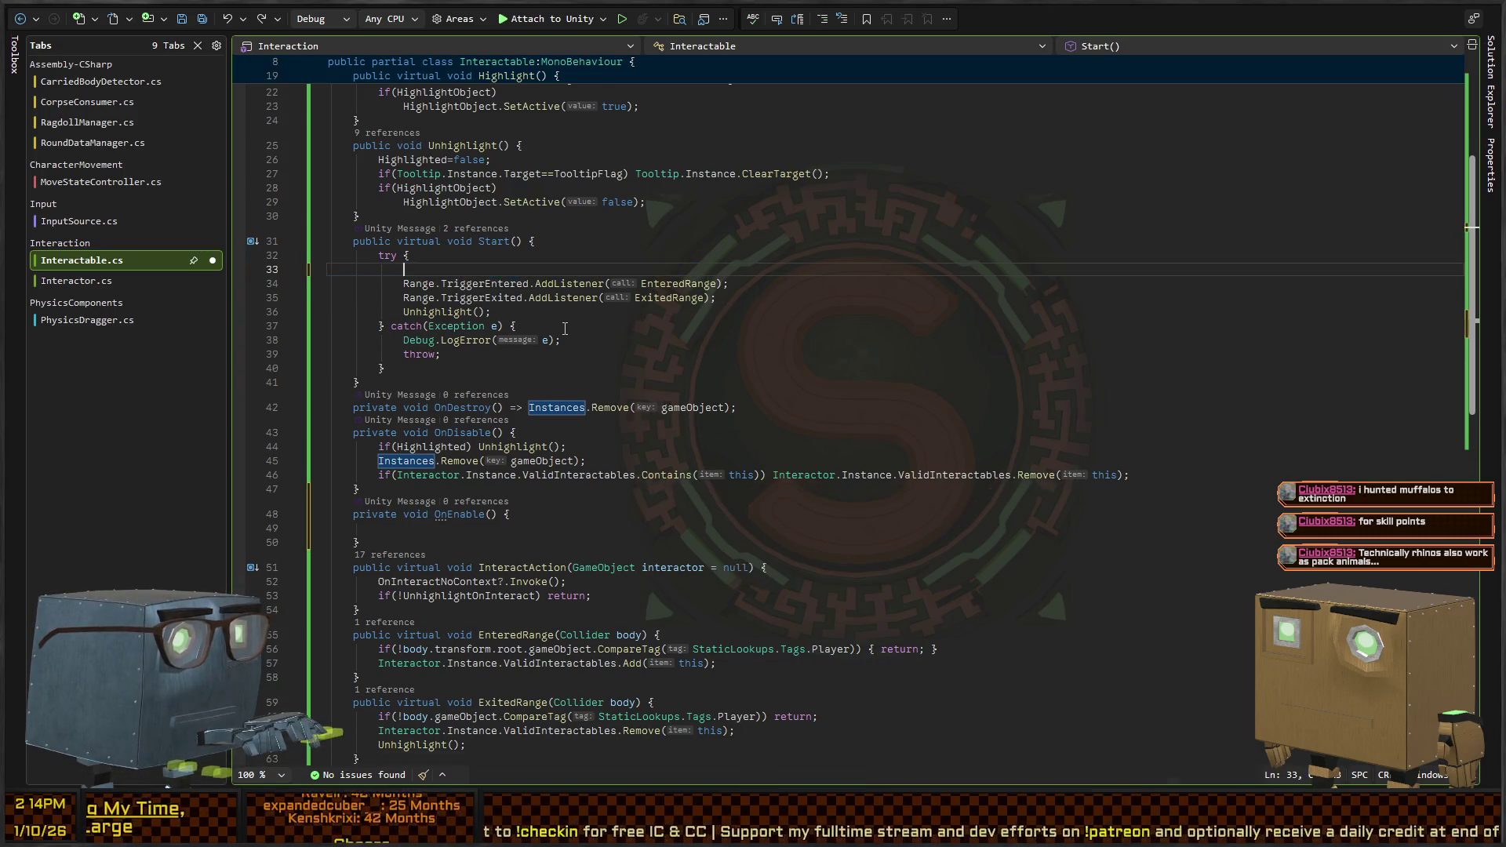
key("BackSpace")
scroll(539, 342, "down", 6)
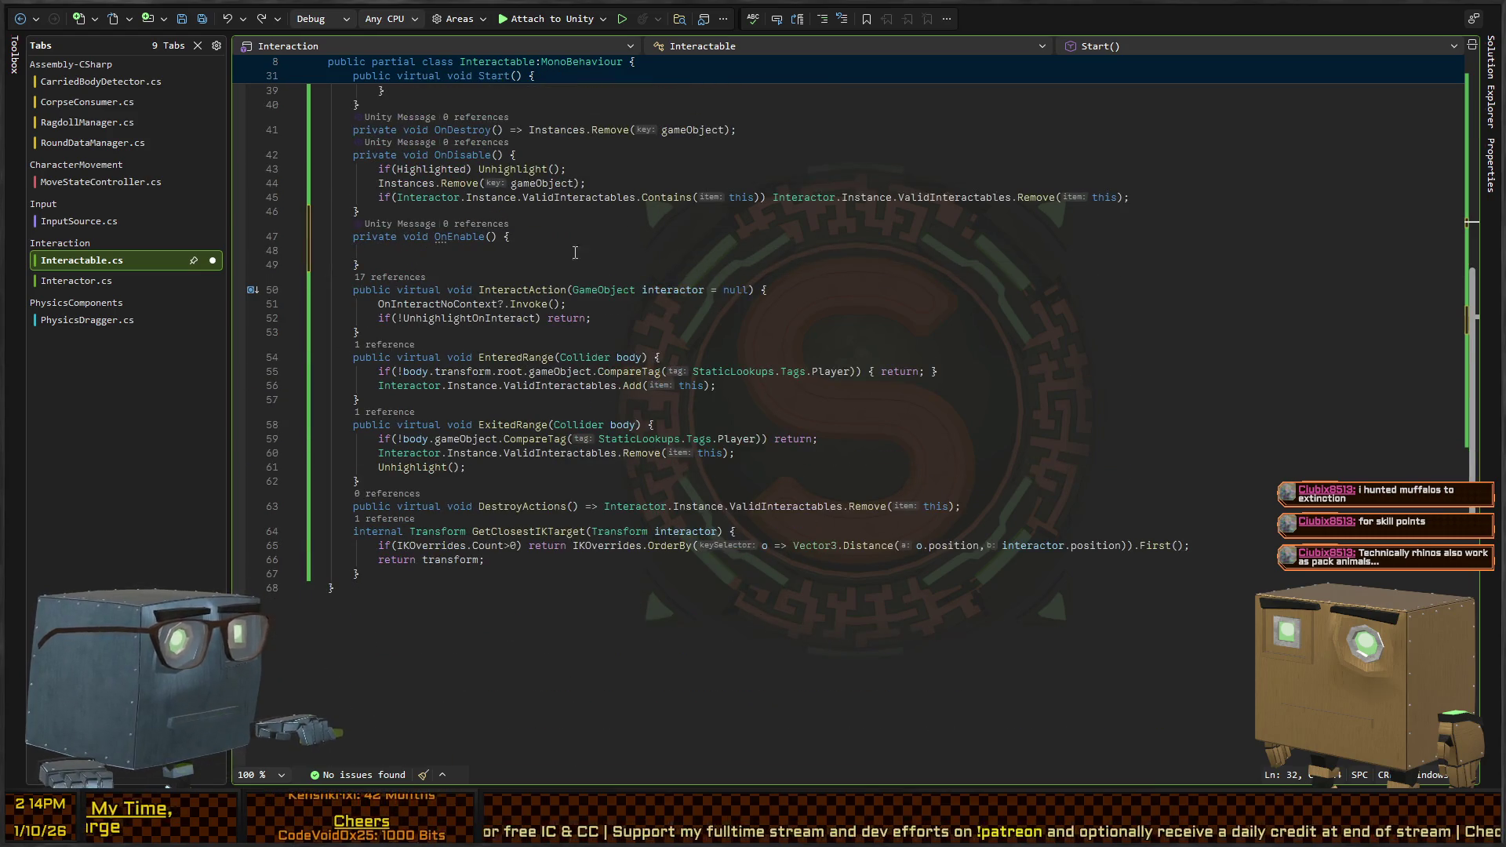
left_click(599, 251)
type("Instances??=new(); Instances[gameObject]=this;")
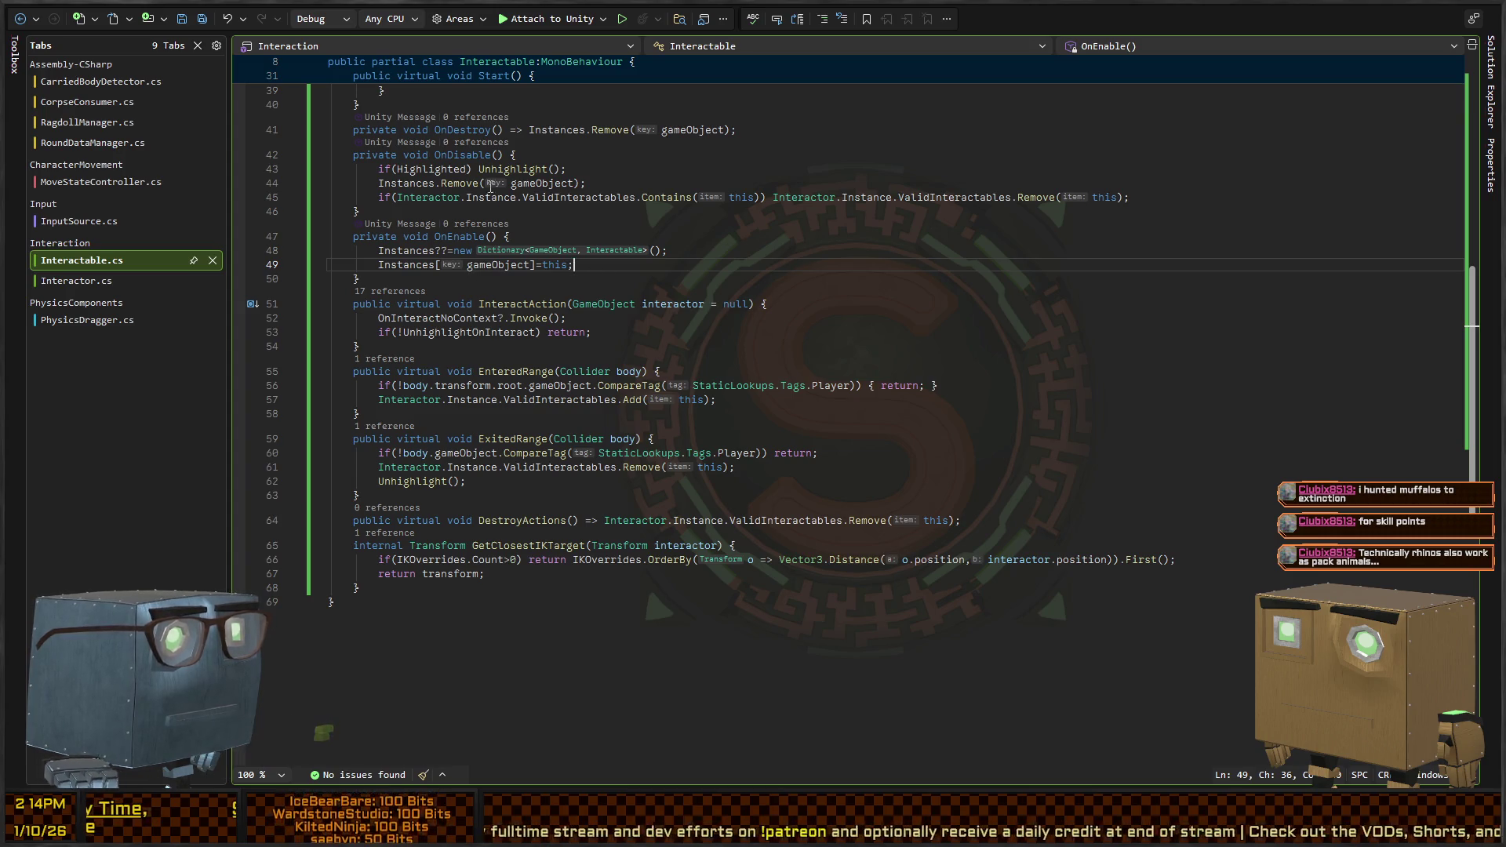
key("ctrl+Tab")
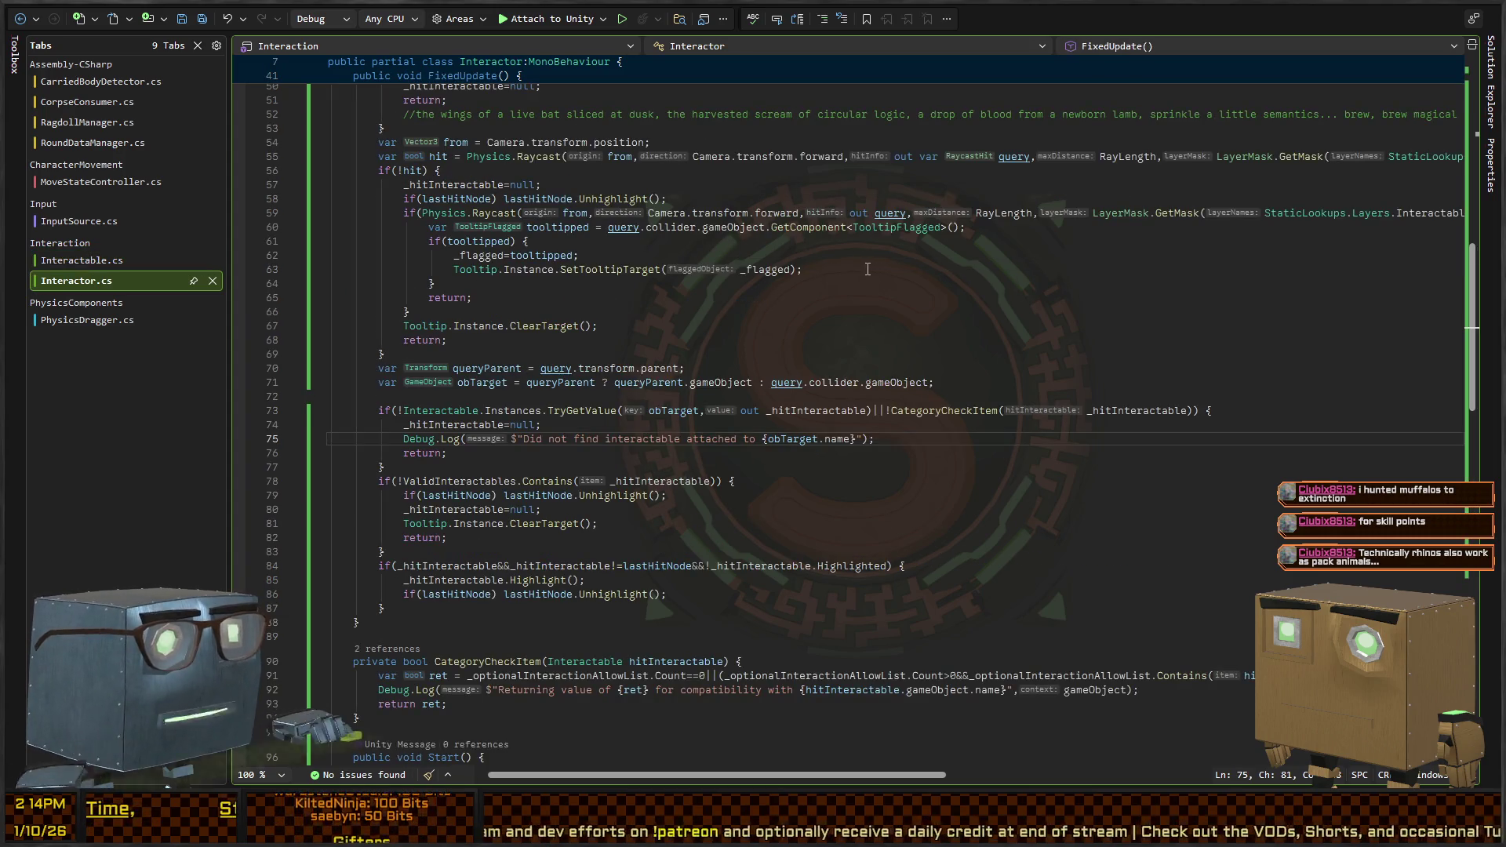
key("alt+Tab")
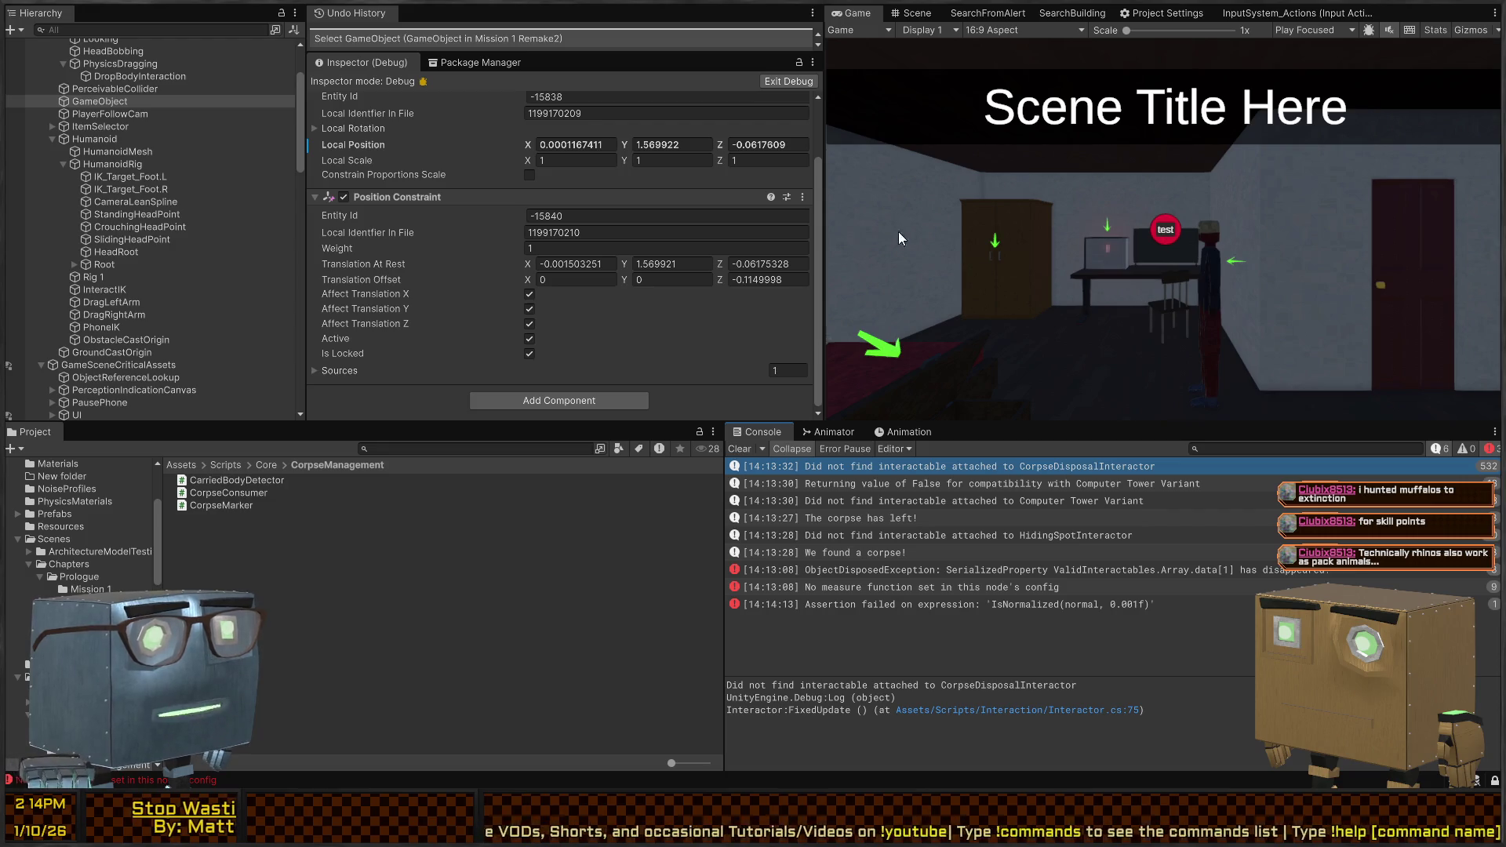
Enter Play mode with Ctrl+P and skip the intro screen, restoring the normal layout
key("ctrl+p")
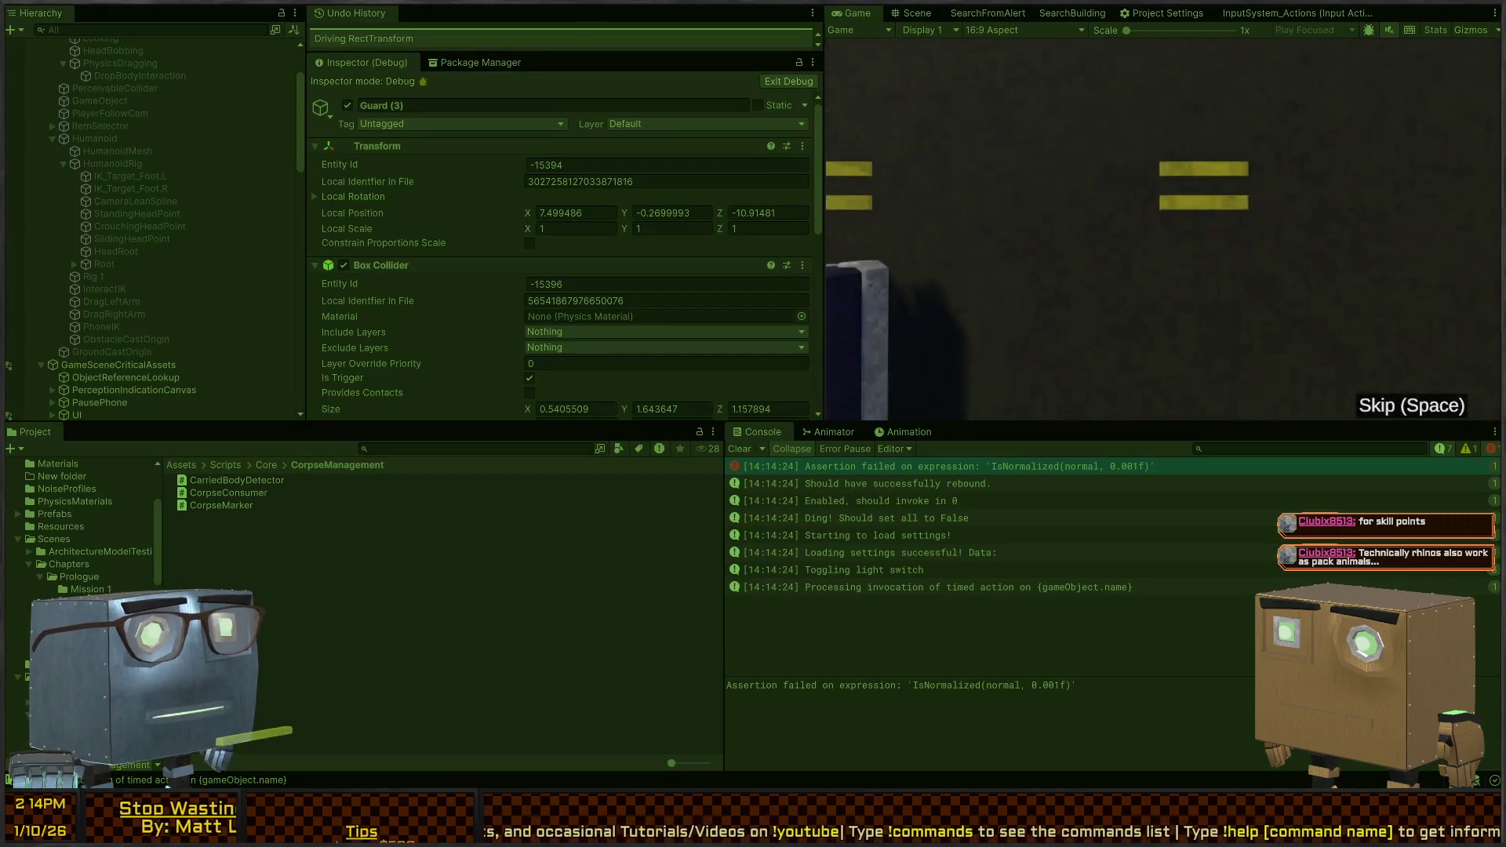
key("space")
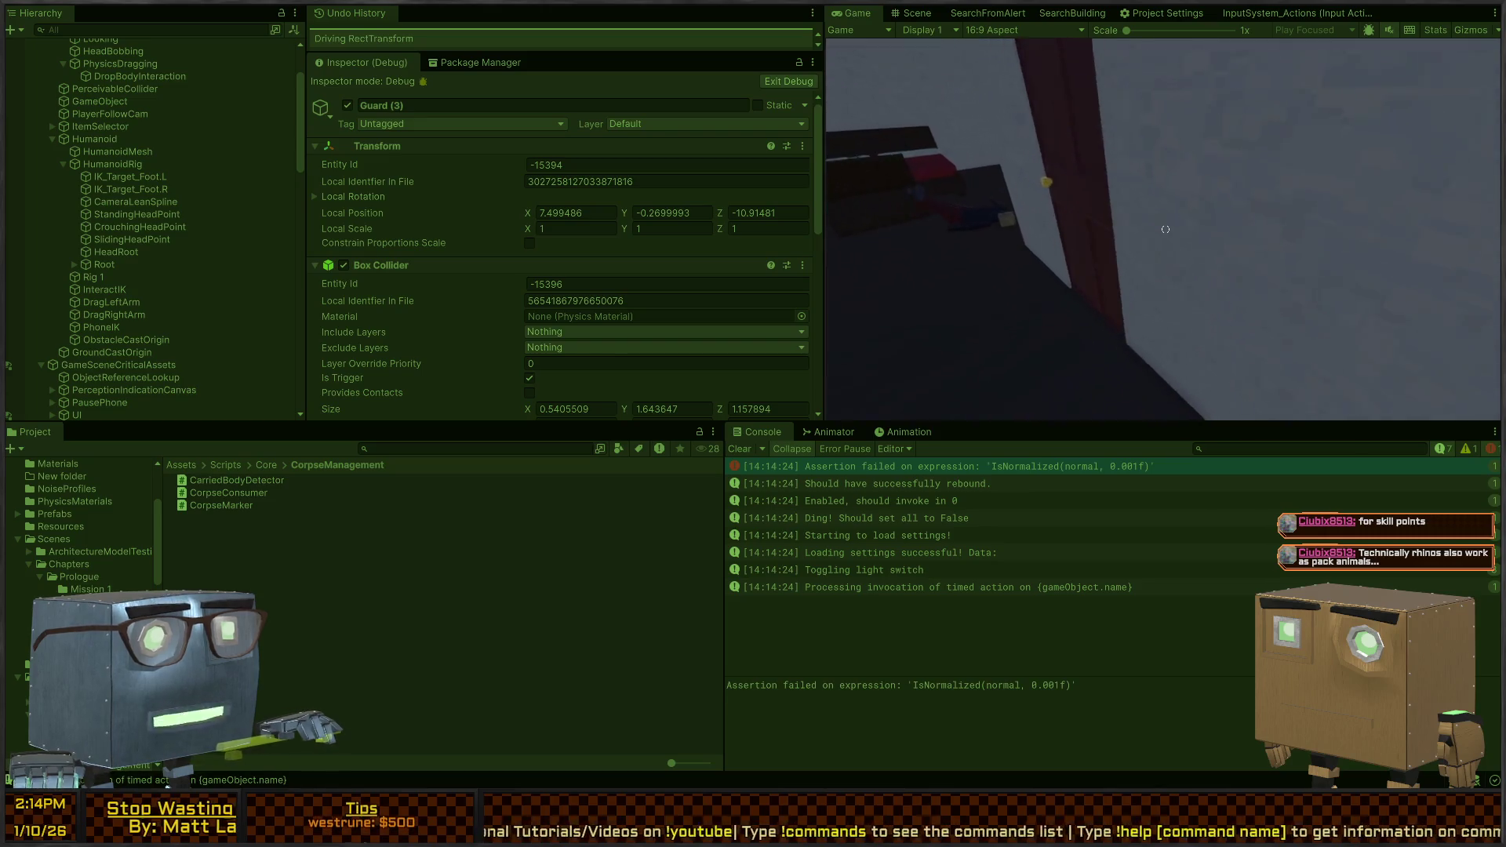
key("shift+space")
left_click(1155, 229)
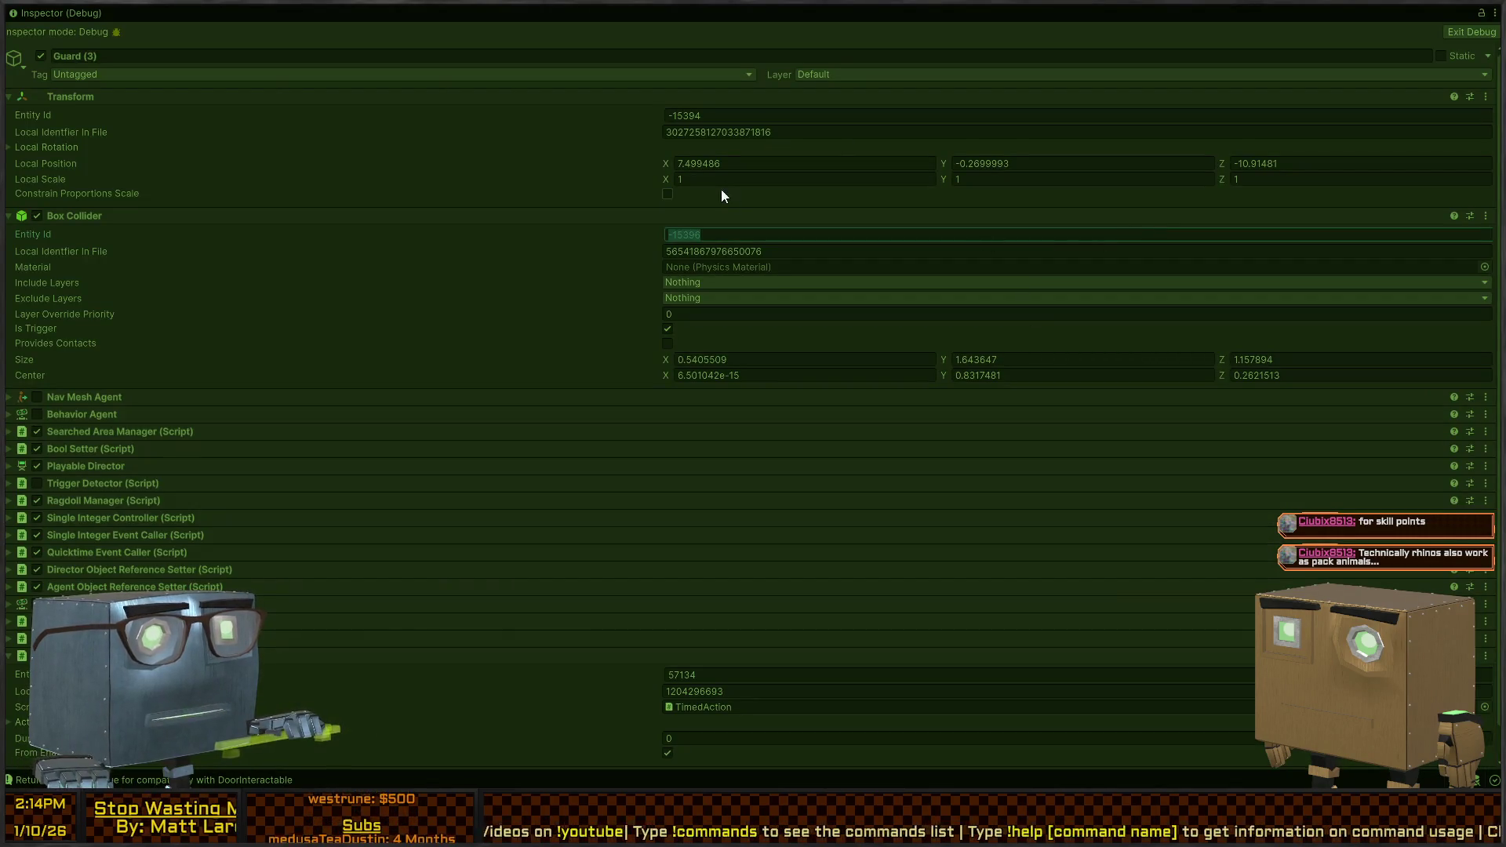
left_click(468, 171)
key("shift+space")
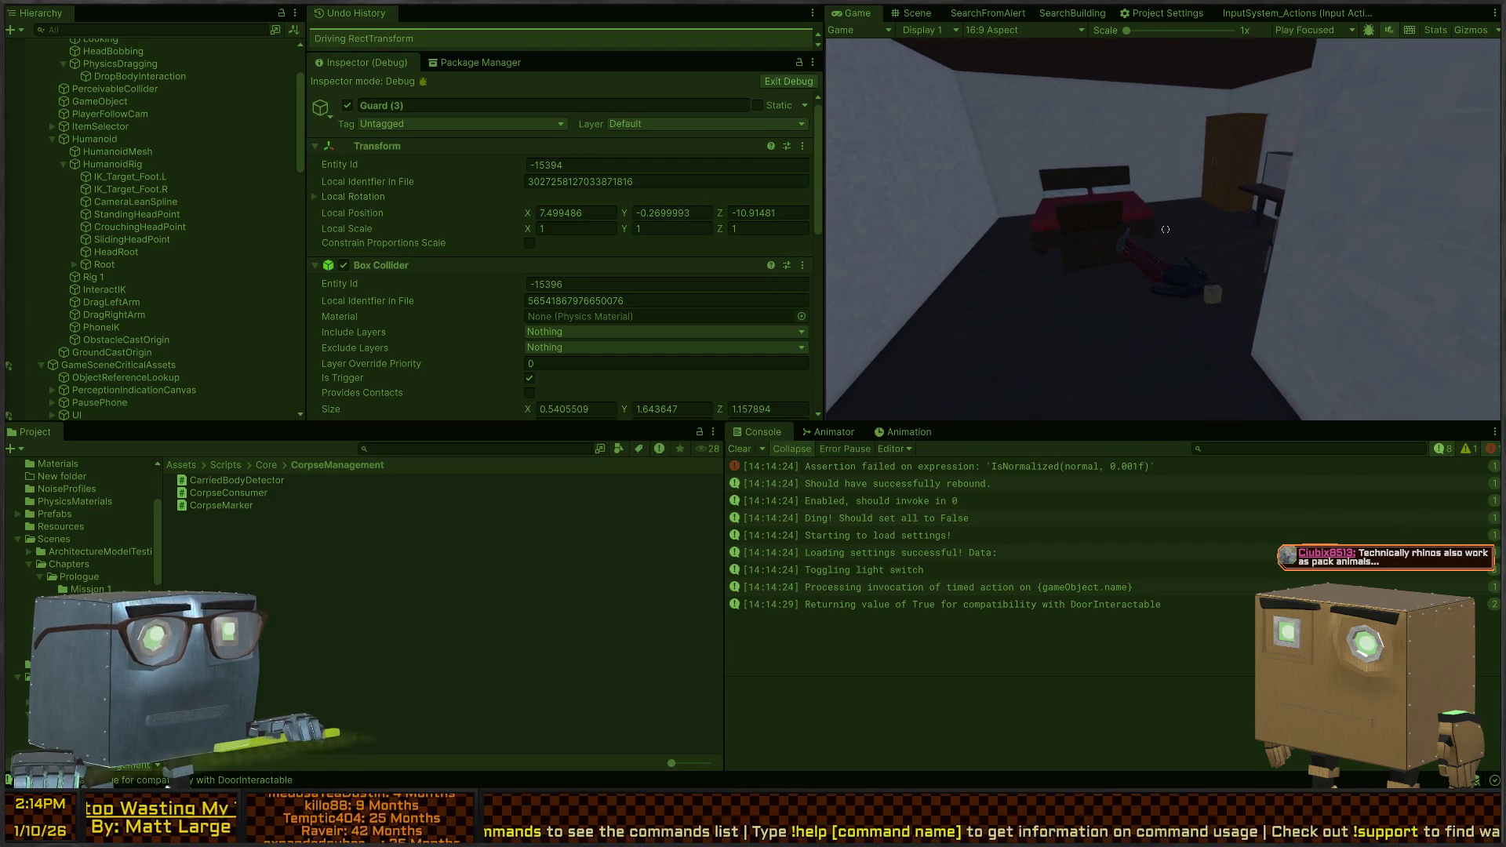
Select the HumanoidMesh object in the Hierarchy
key("shift+space")
key("shift+space")
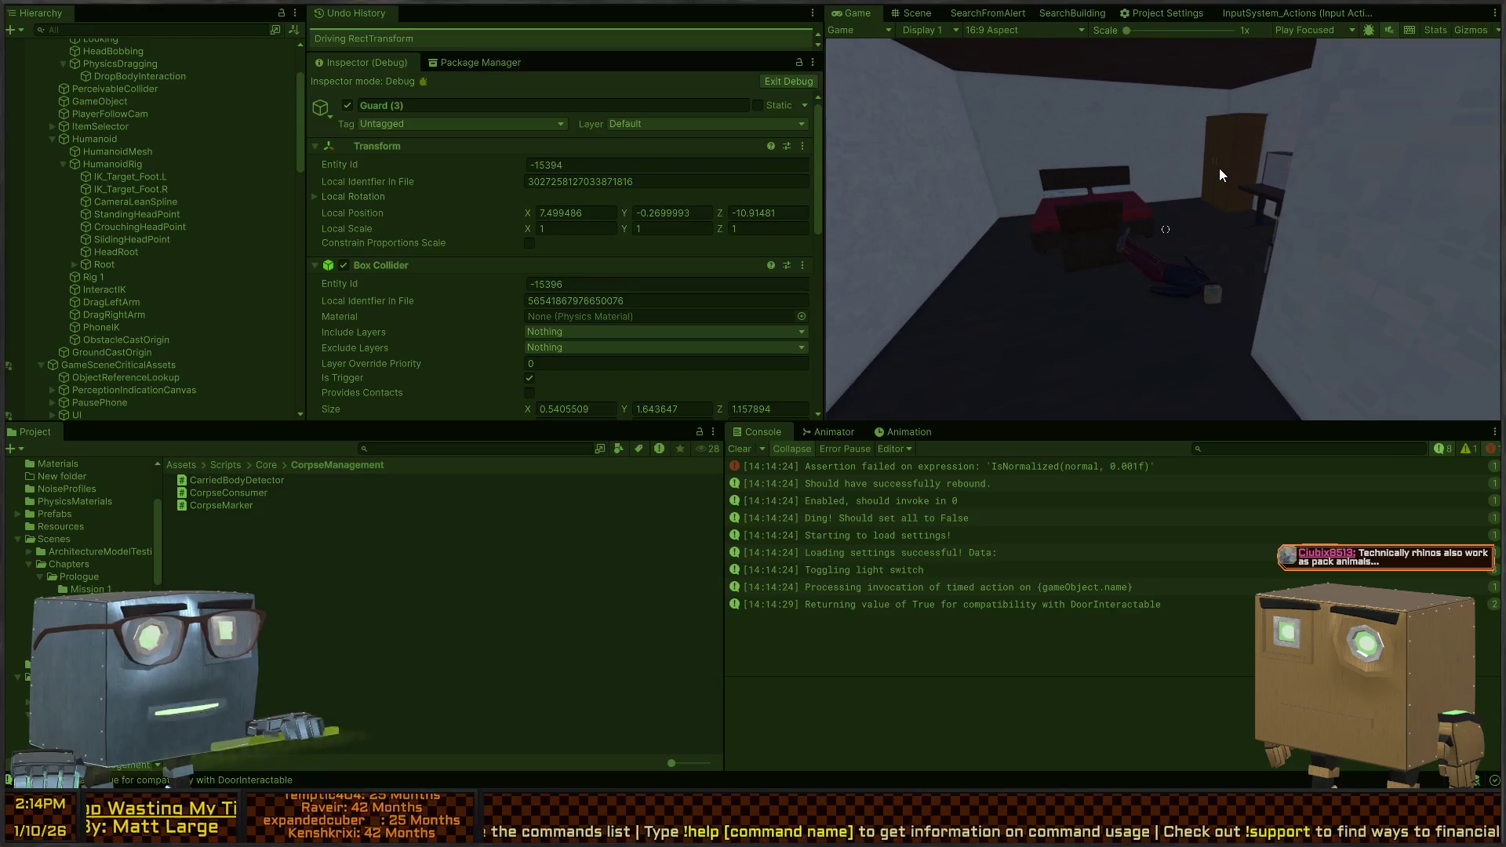
key("shift+space")
key("shift+space")
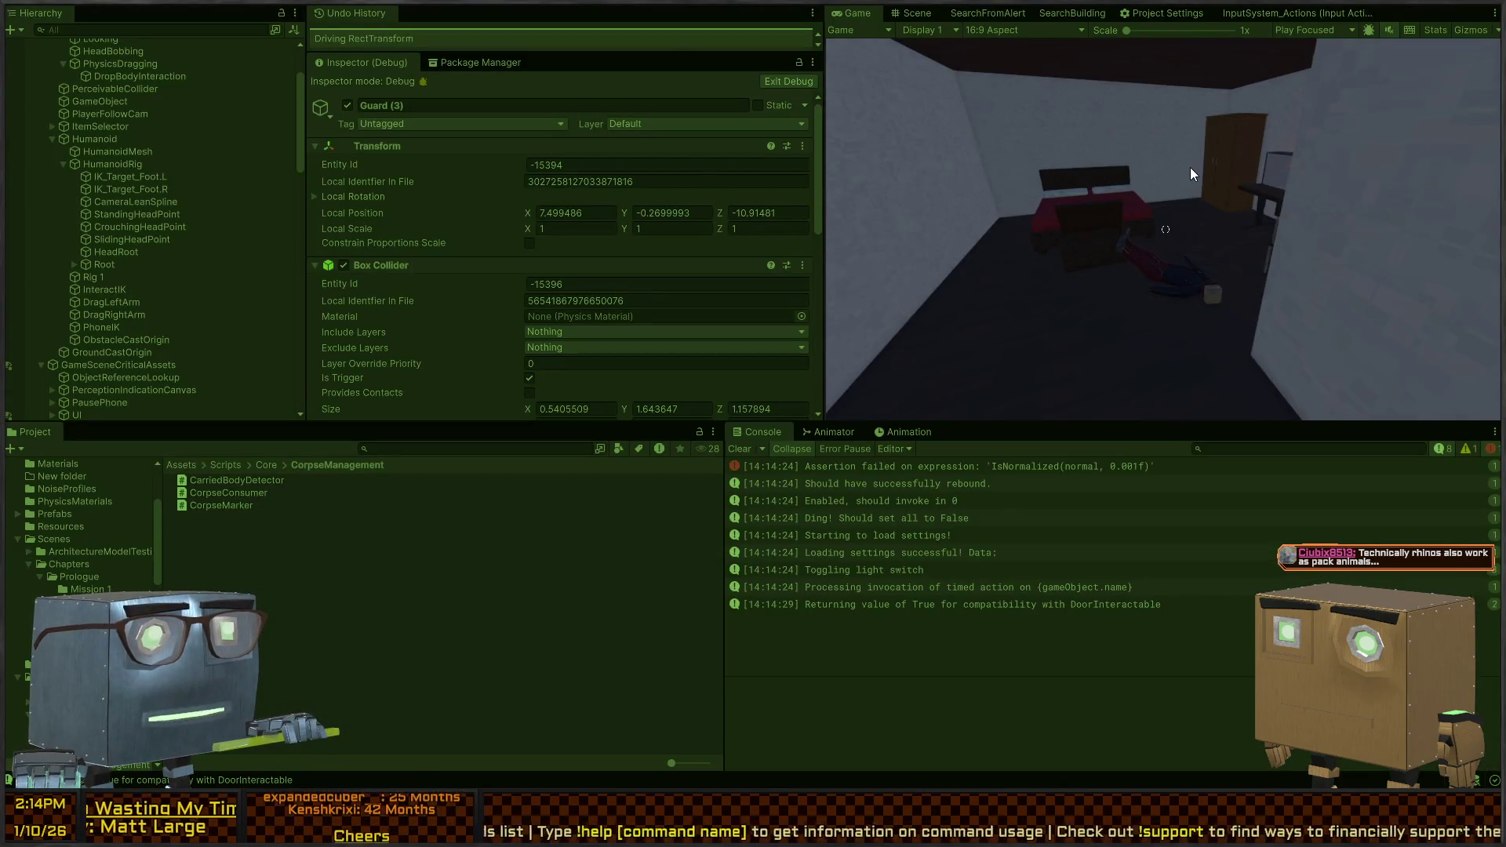
key("shift+space")
key("shift+space")
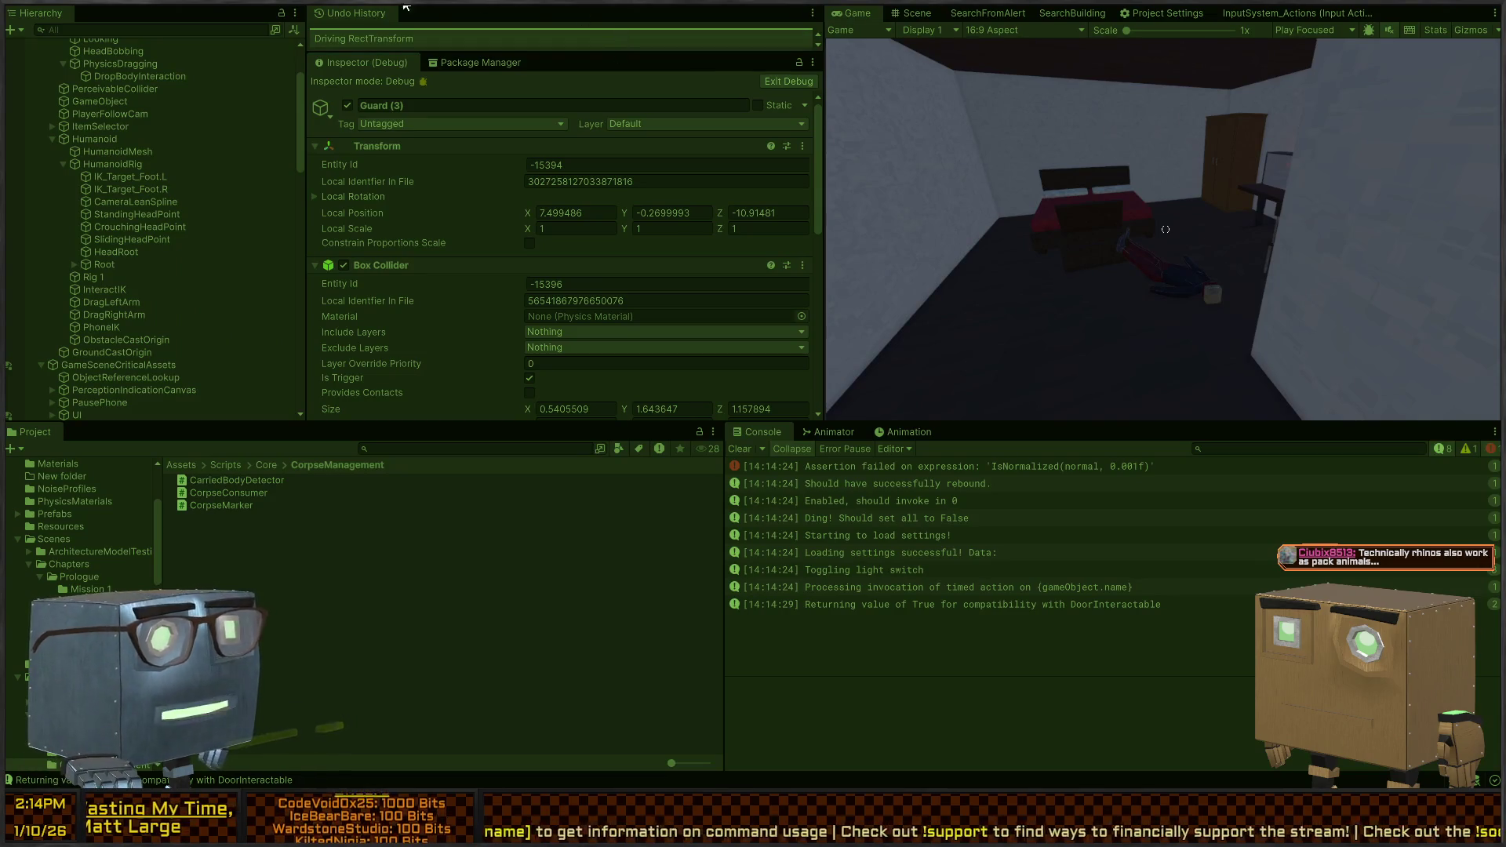
left_click(155, 151)
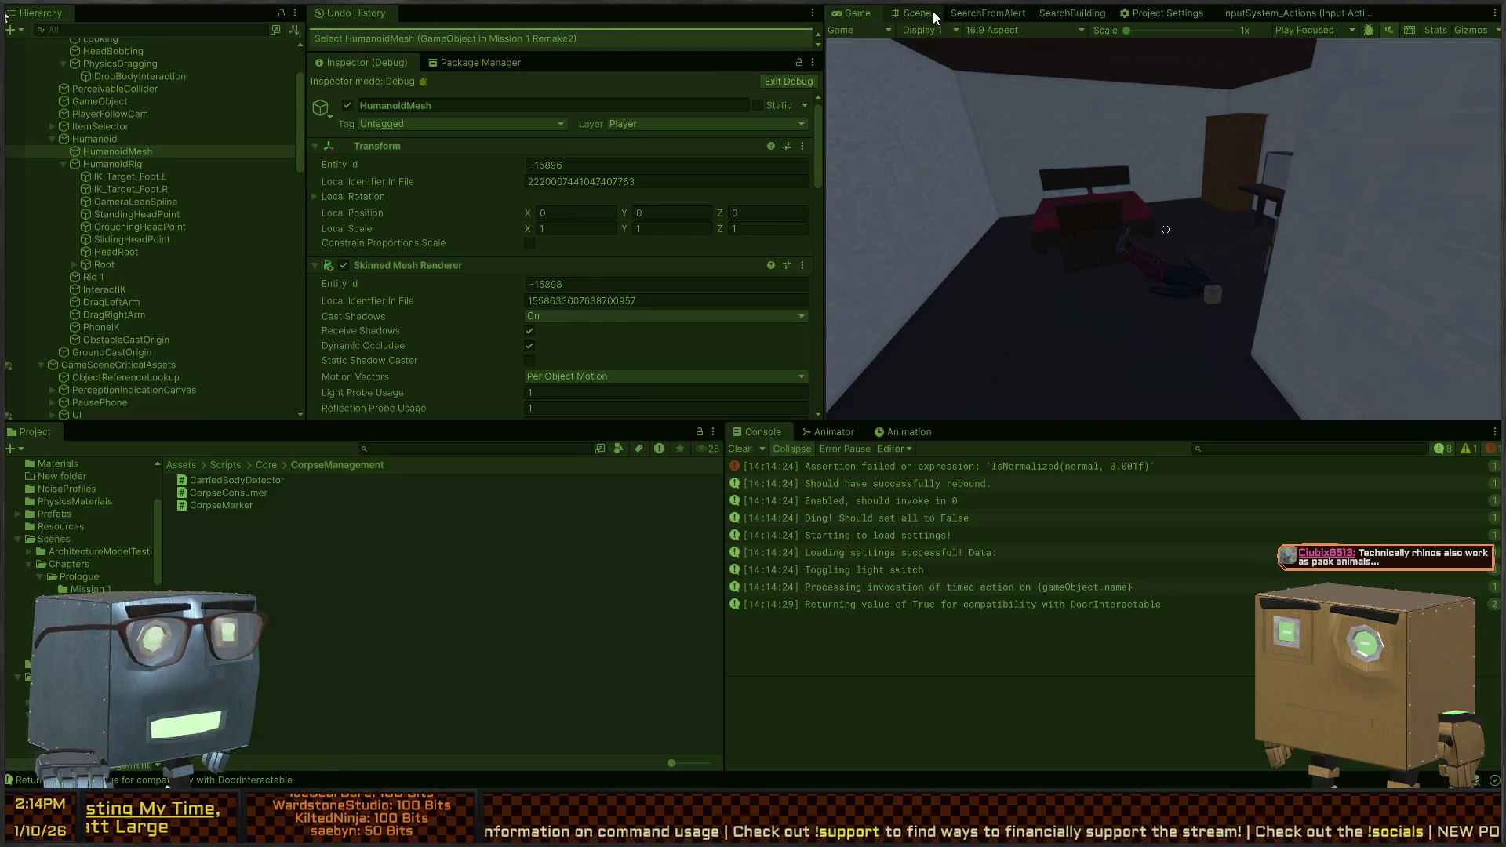
In a maximized Game view, drag the body to the wardrobe and dump it
key("shift+space")
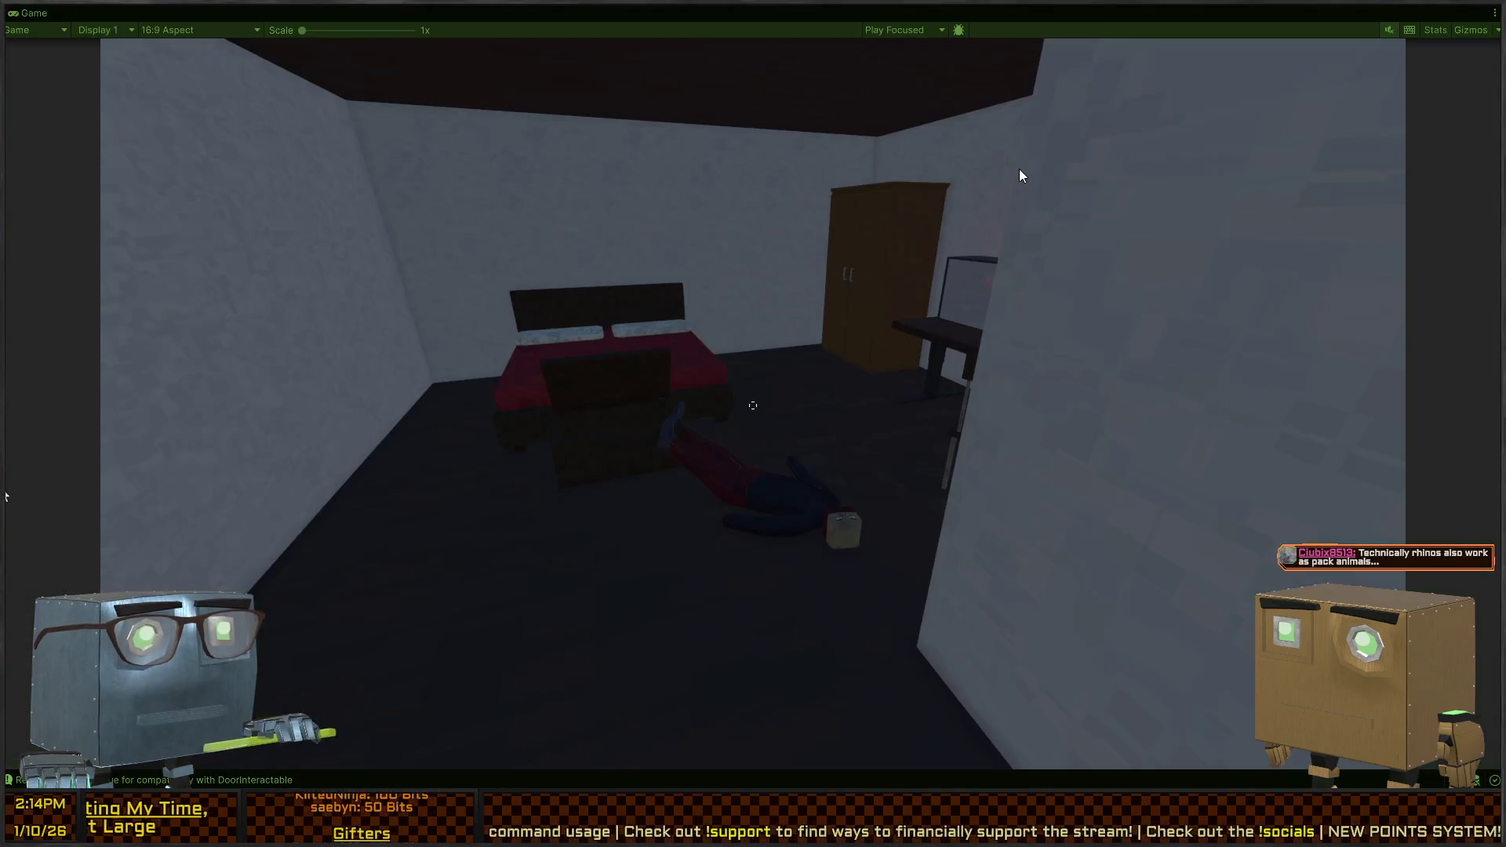
left_click(1019, 176)
key("w")
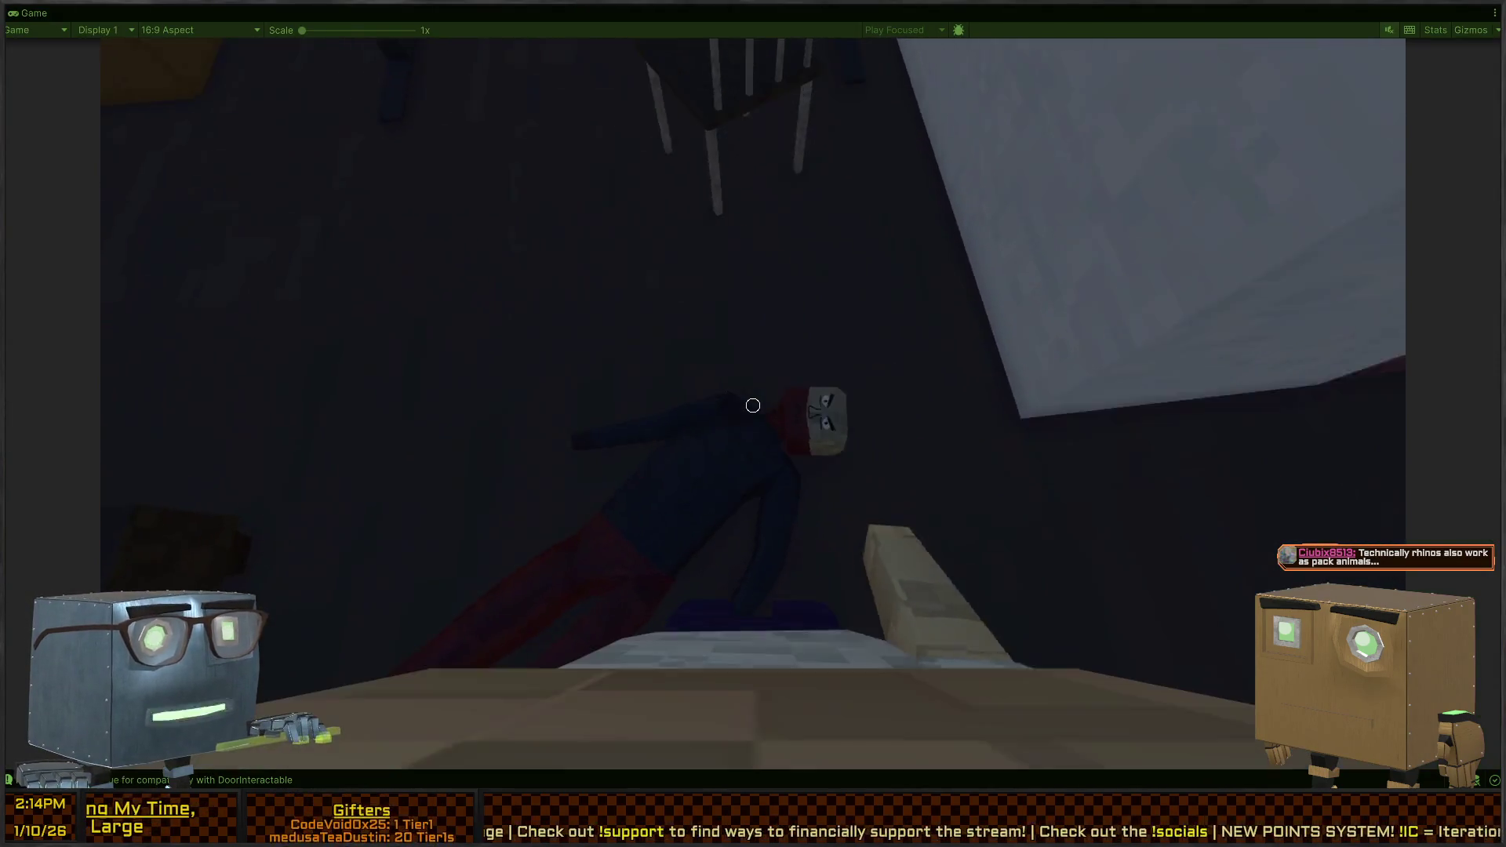
key("f")
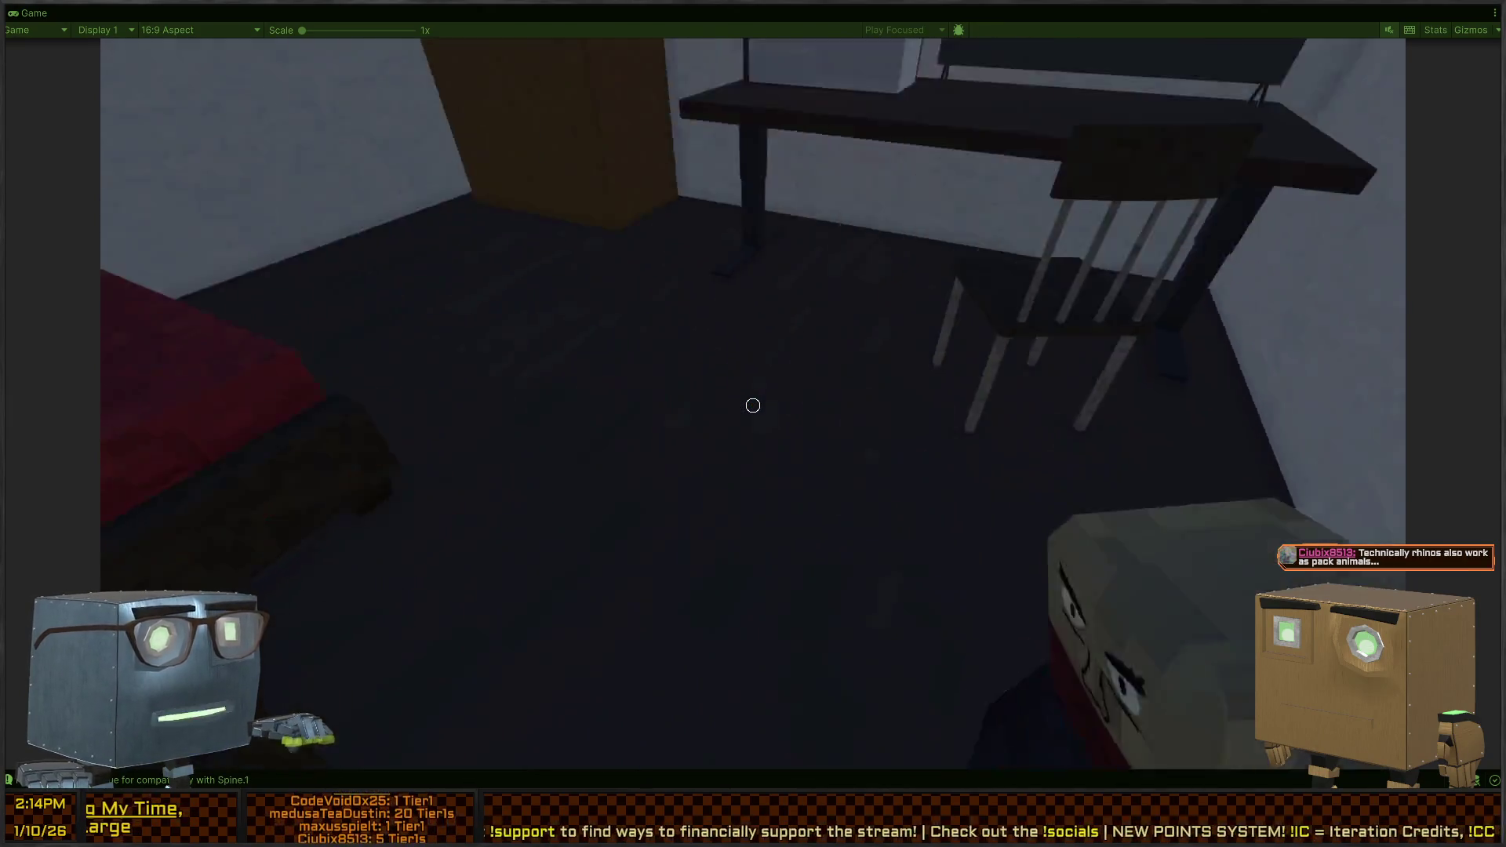
key("w")
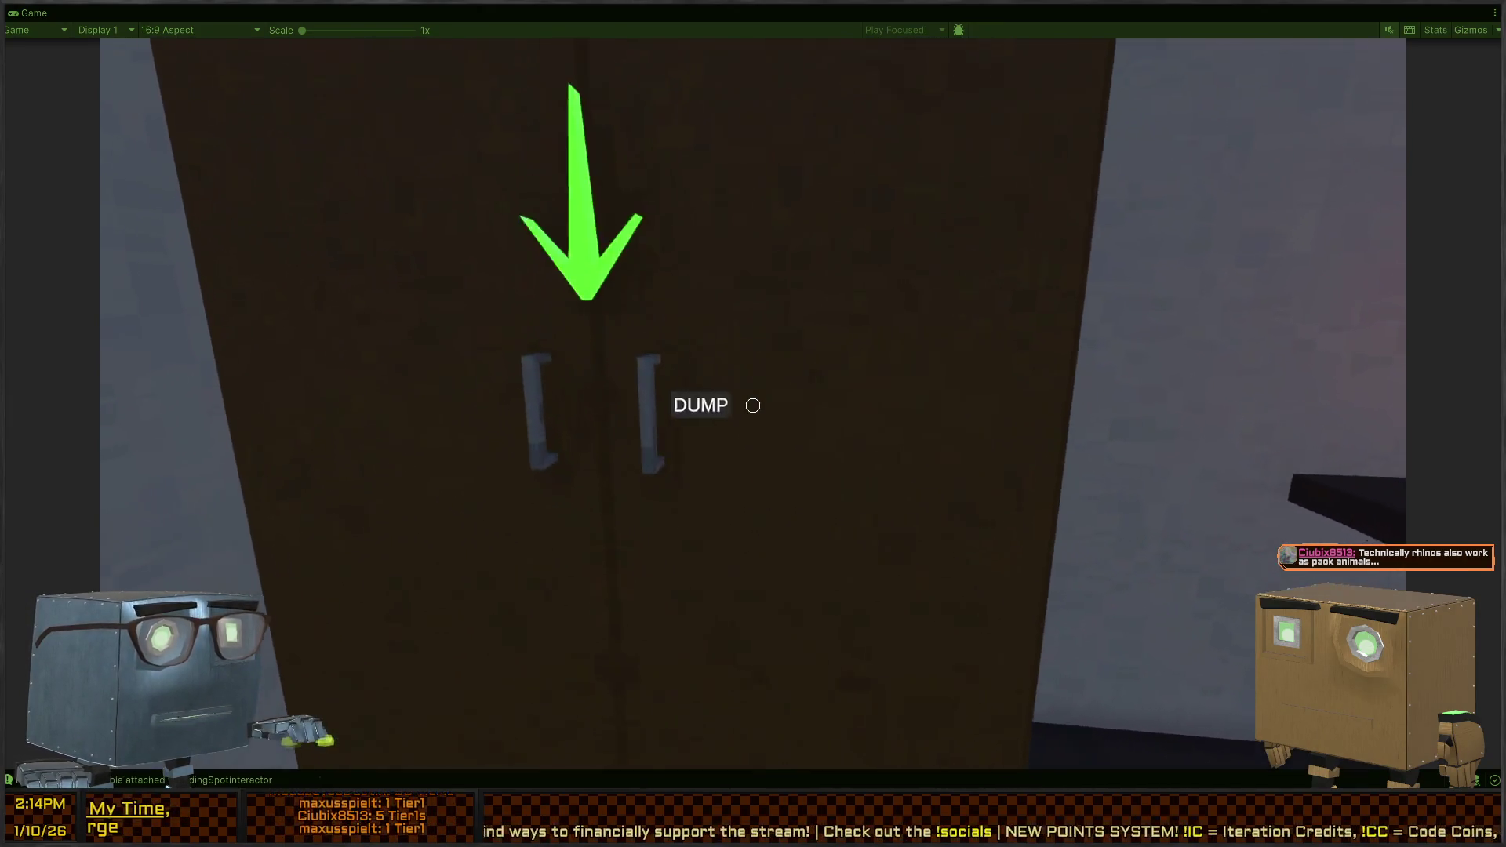
key("w")
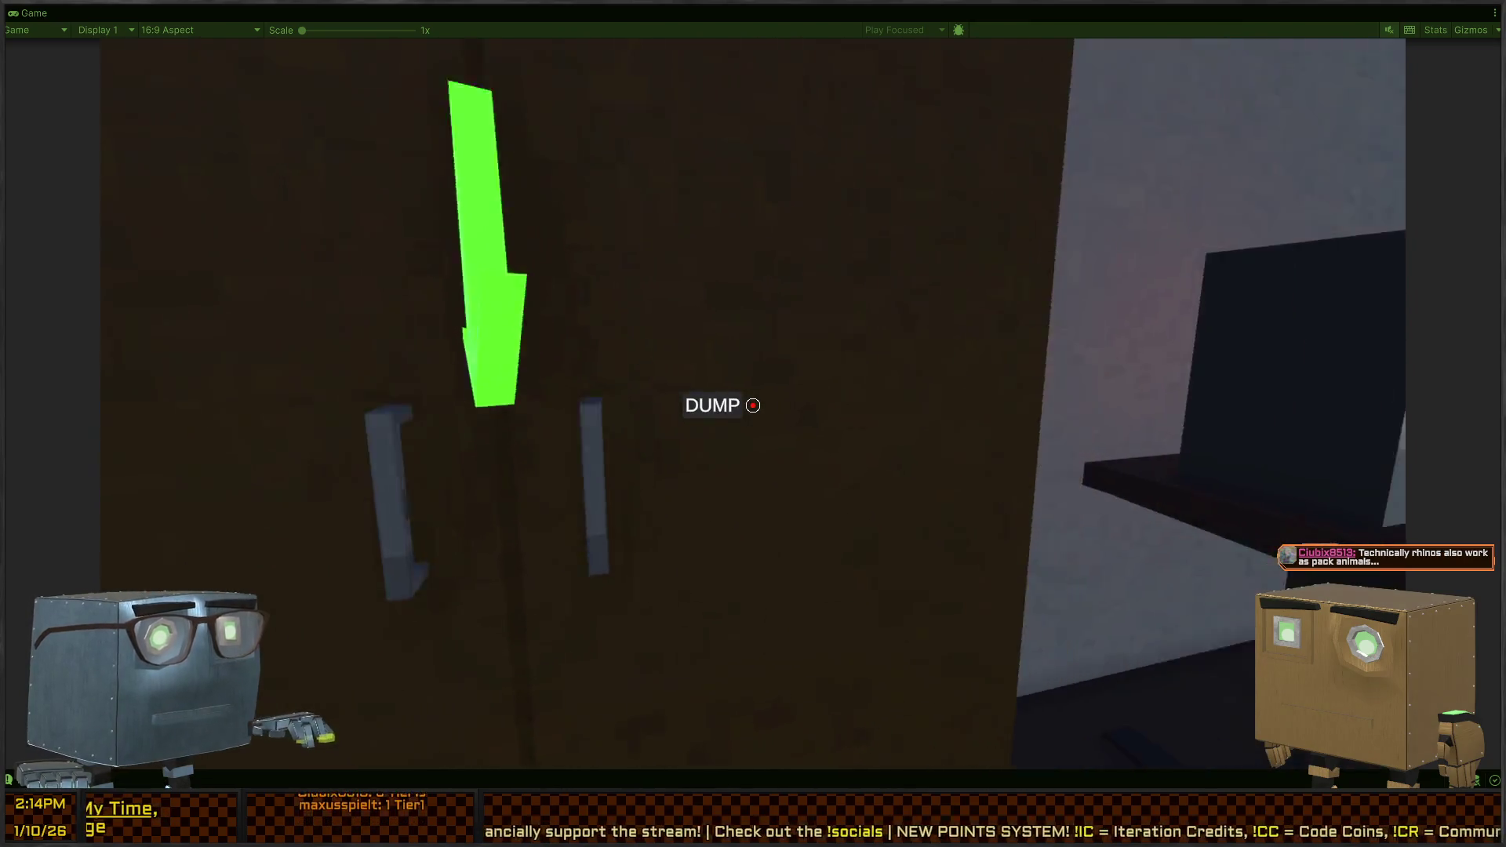
key("s")
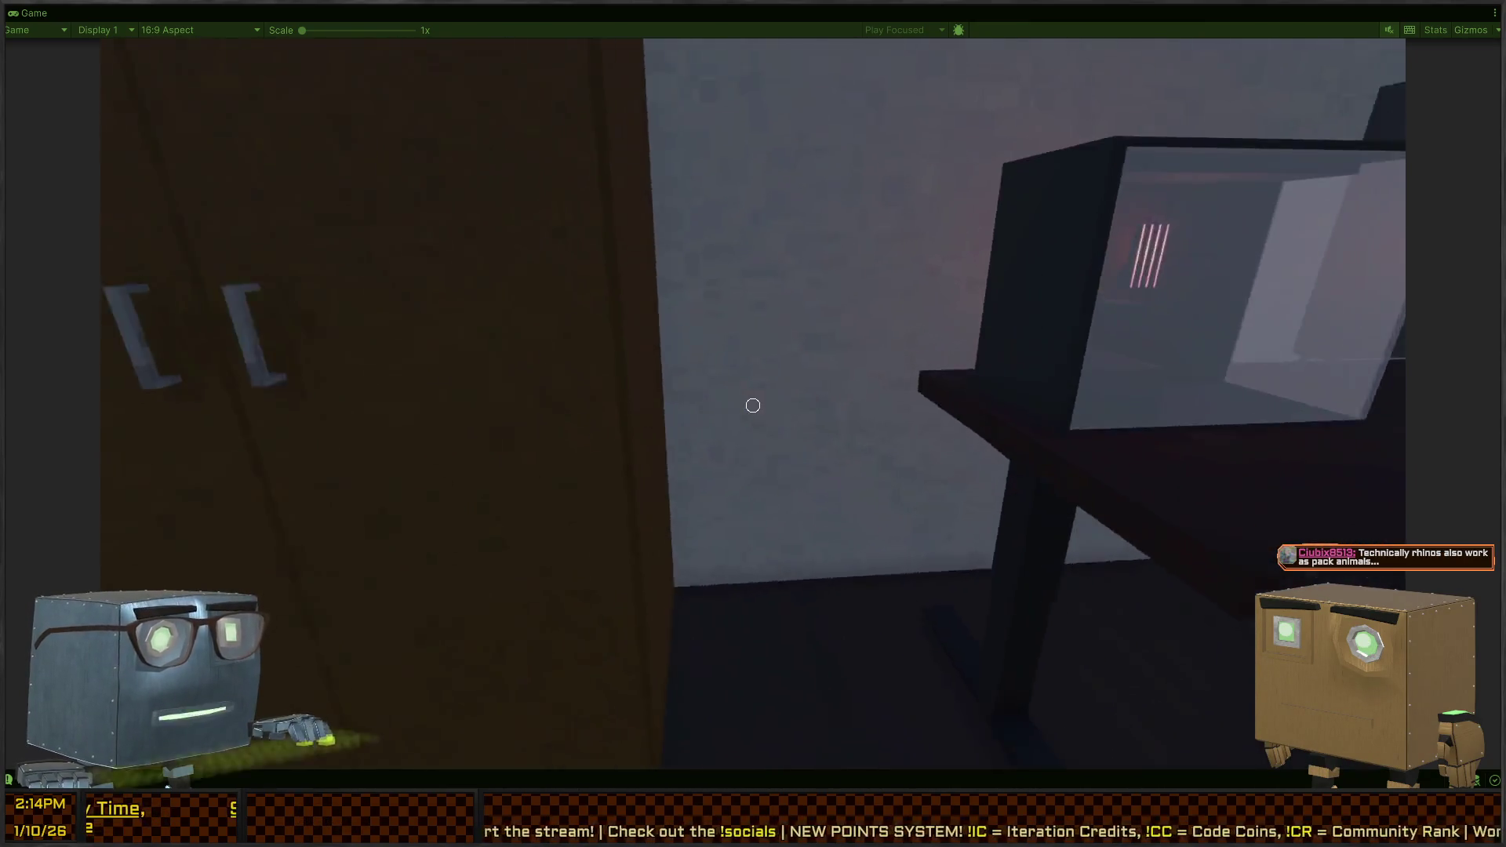
key("w")
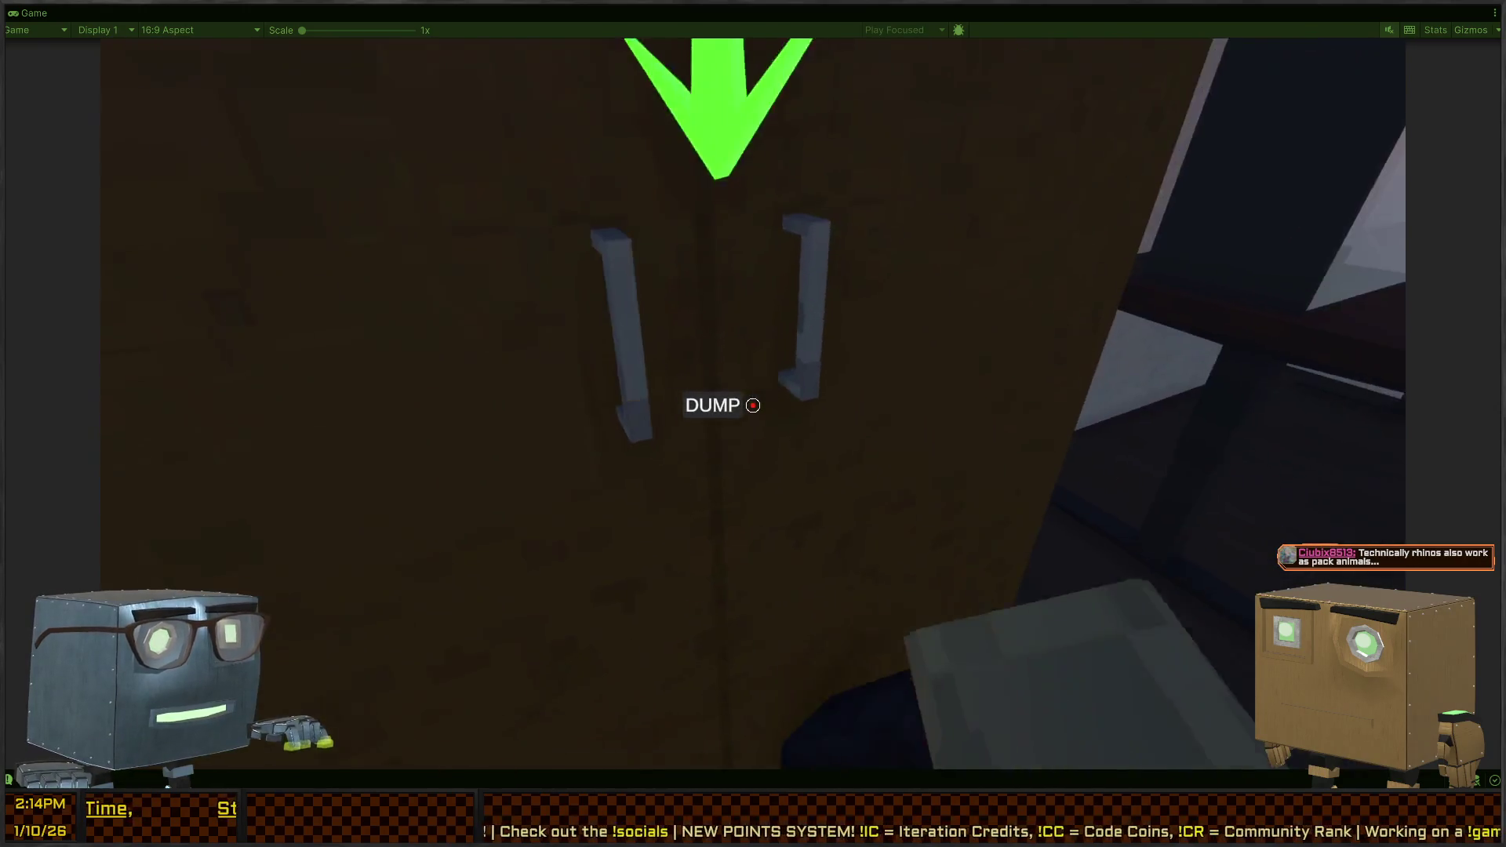
left_click(753, 405)
Walk out through the bedroom, hallway and front doors onto the road
key("s")
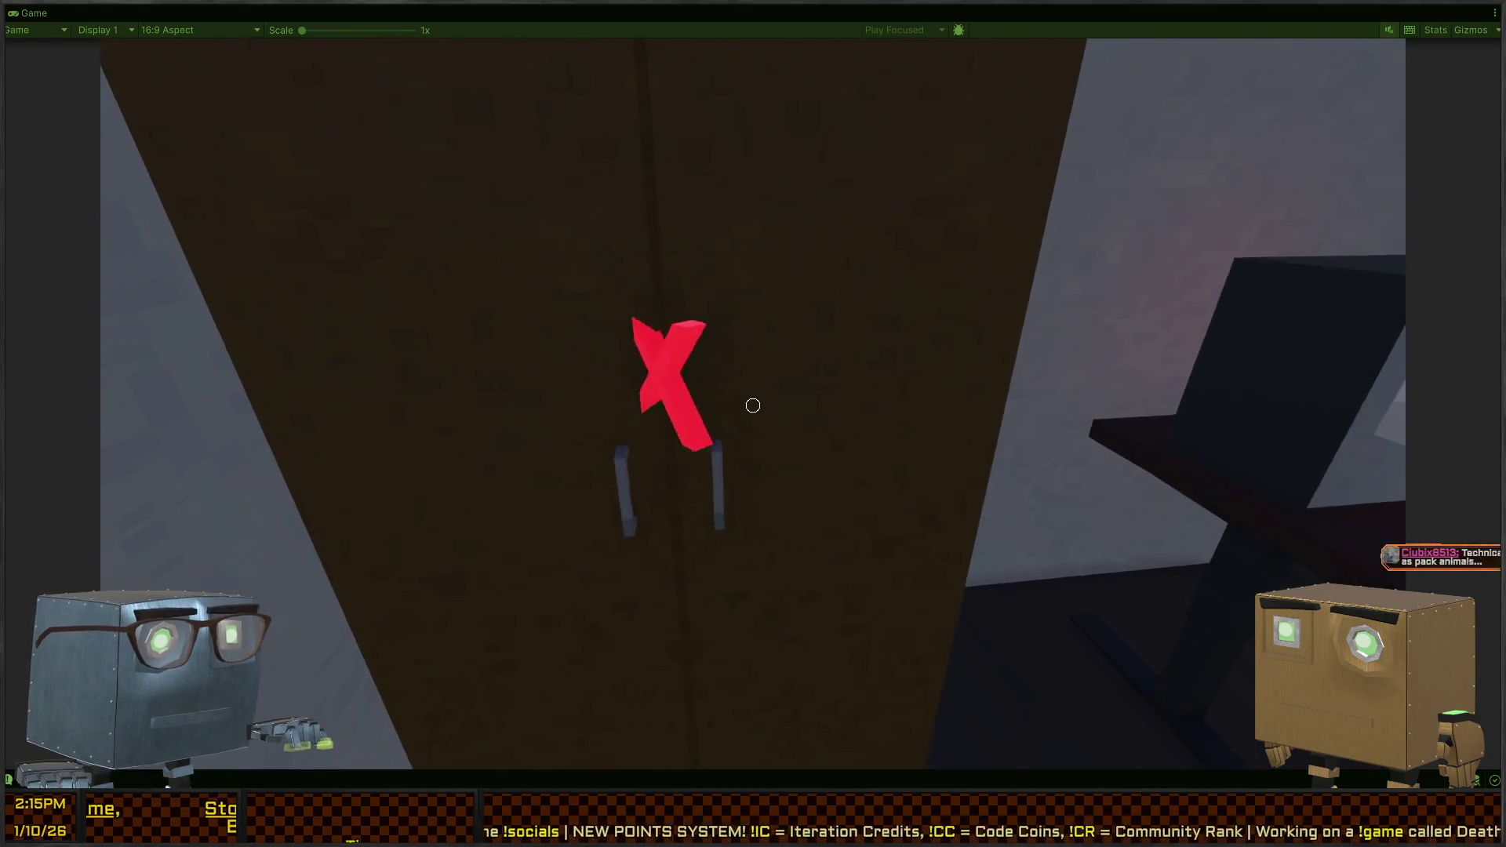
key("w")
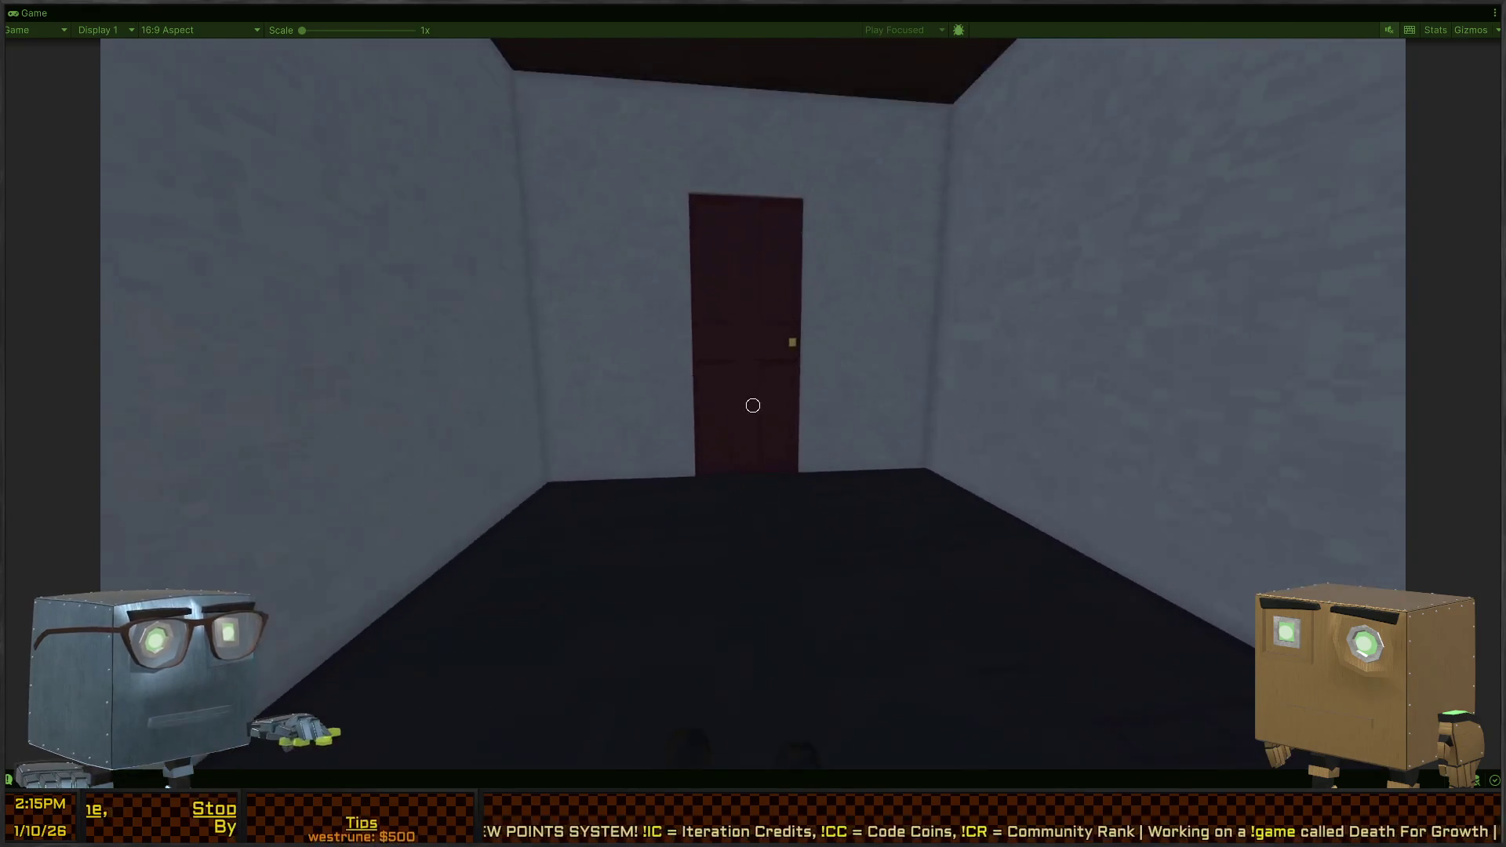
key("w")
key("f")
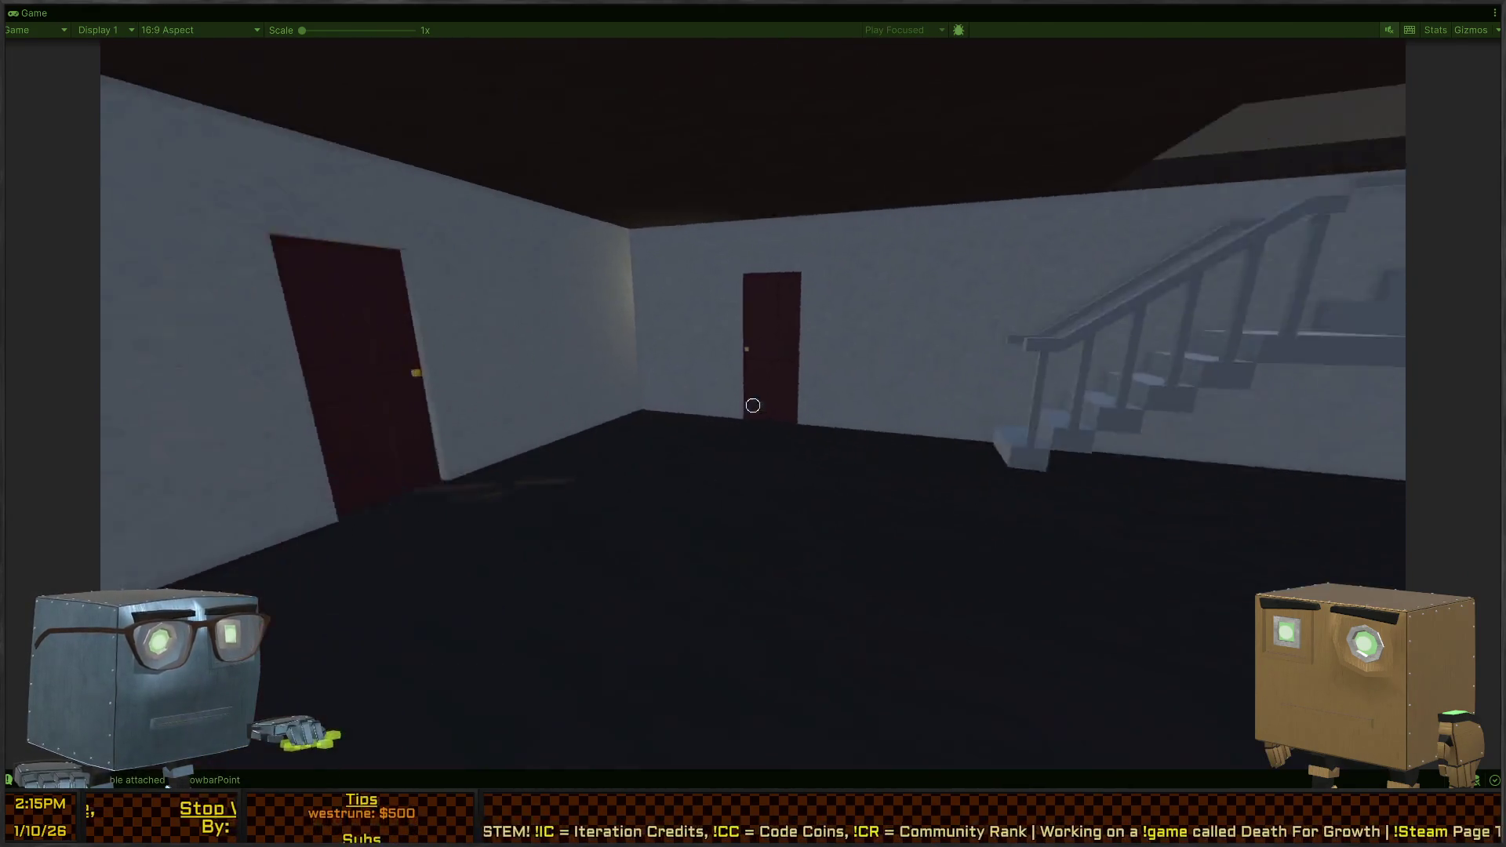
key("w")
key("f")
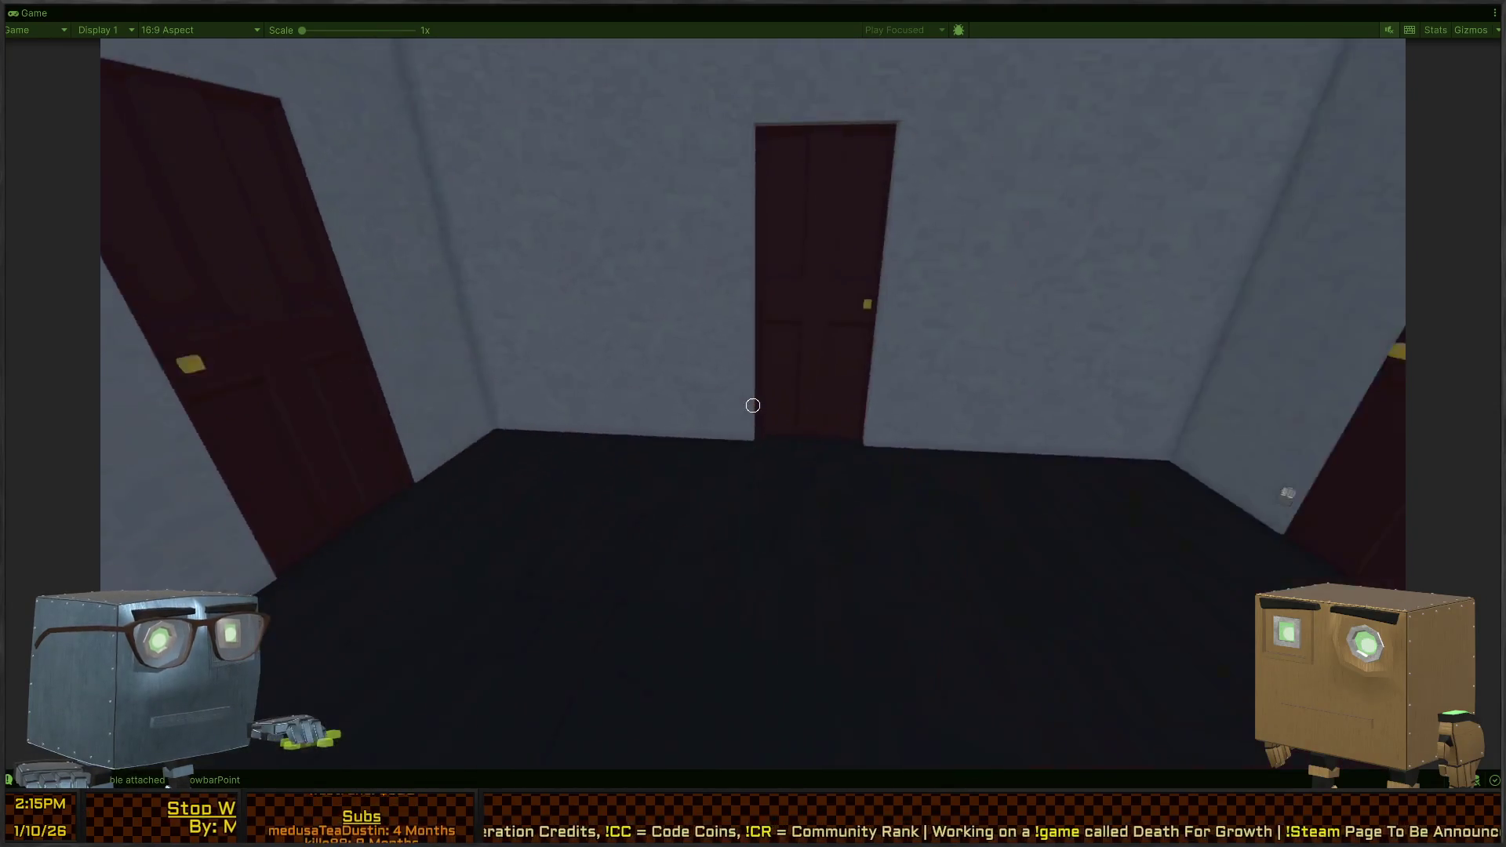
key("w")
key("f")
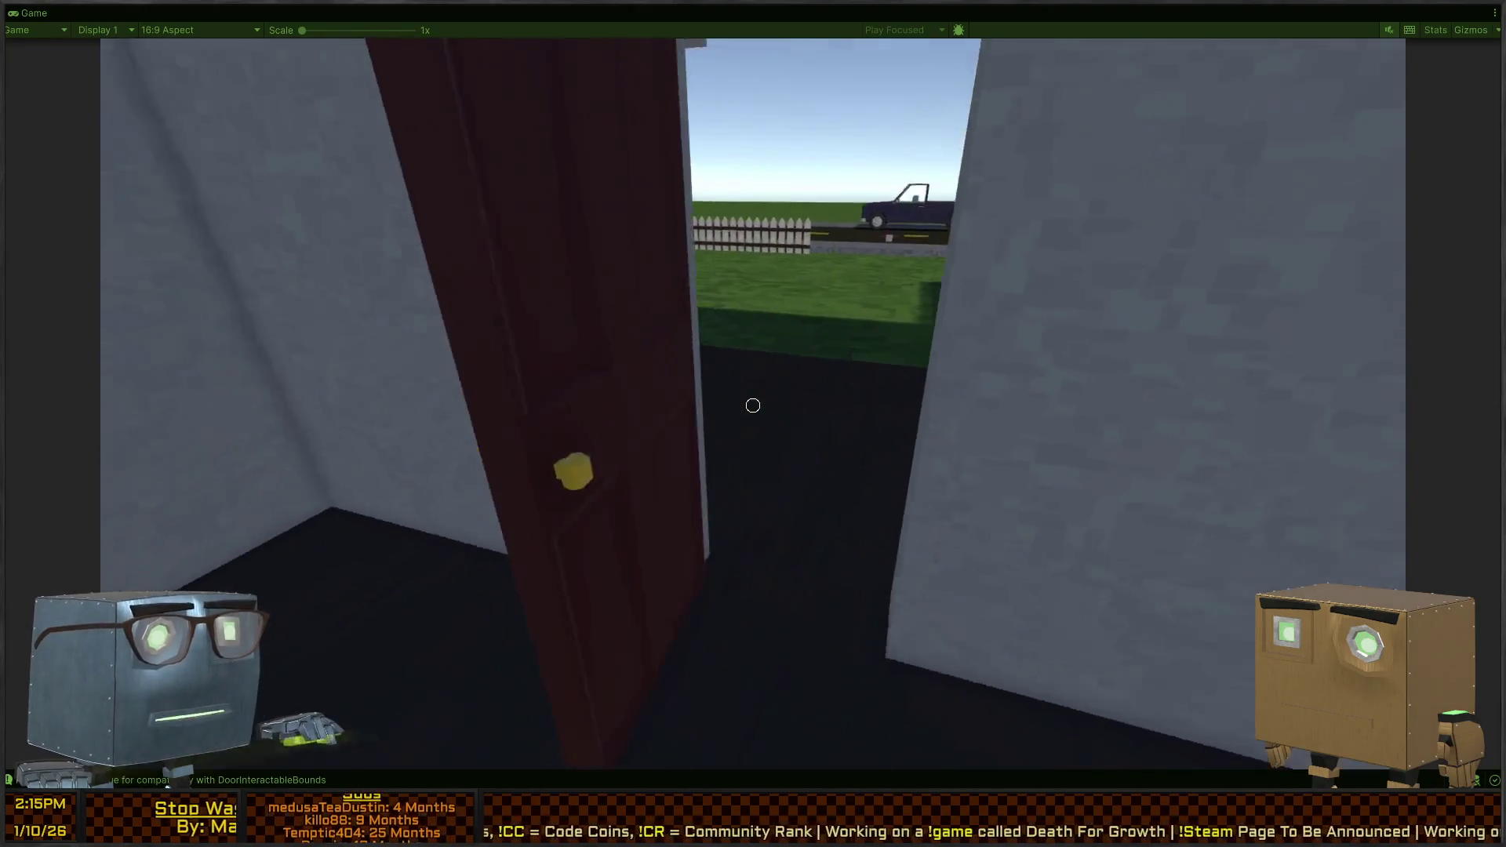
key("w")
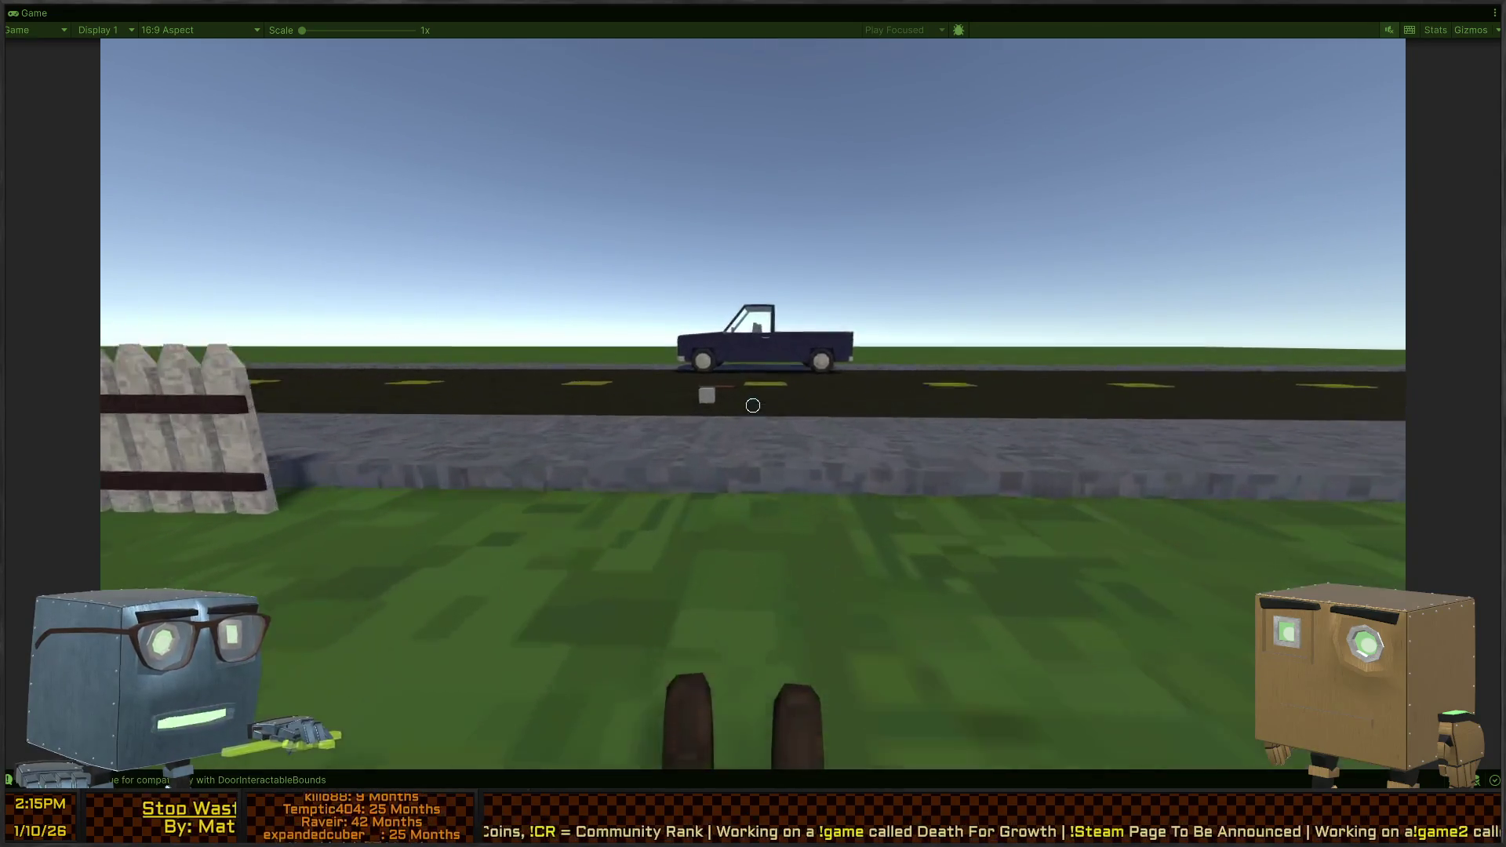
key("w")
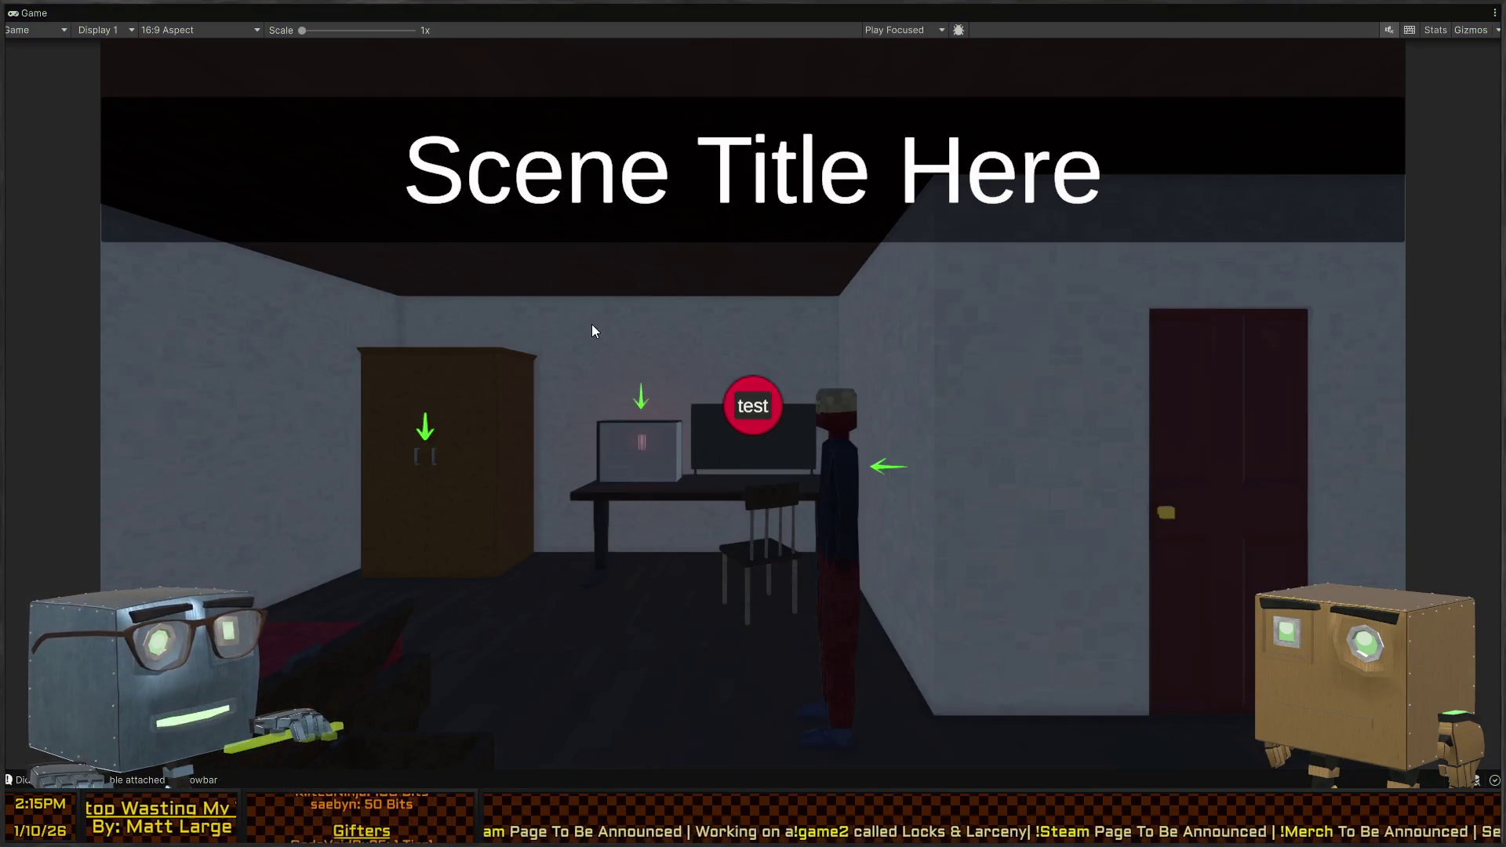
key("shift+space")
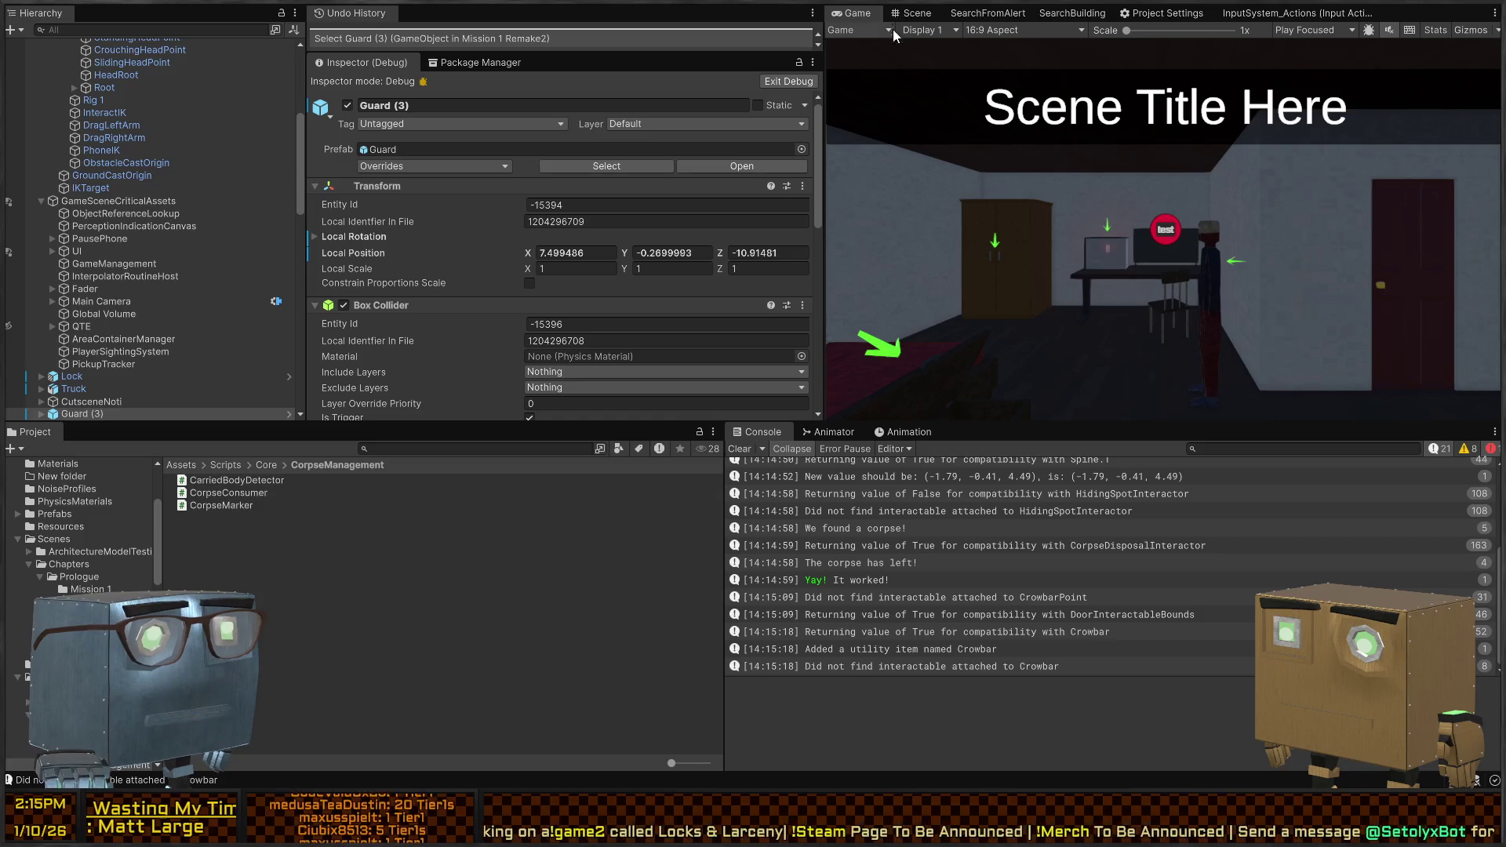
In the Scene view, select Wardrobe (1) and its CorpseDisposalInteractor child showing '[F] - DUMP'
left_click(910, 11)
mouse_move(853, 248)
left_mouse_down()
mouse_move(1290, 104)
mouse_move(1110, 152)
left_mouse_up()
left_click_drag(1072, 170, 1035, 171)
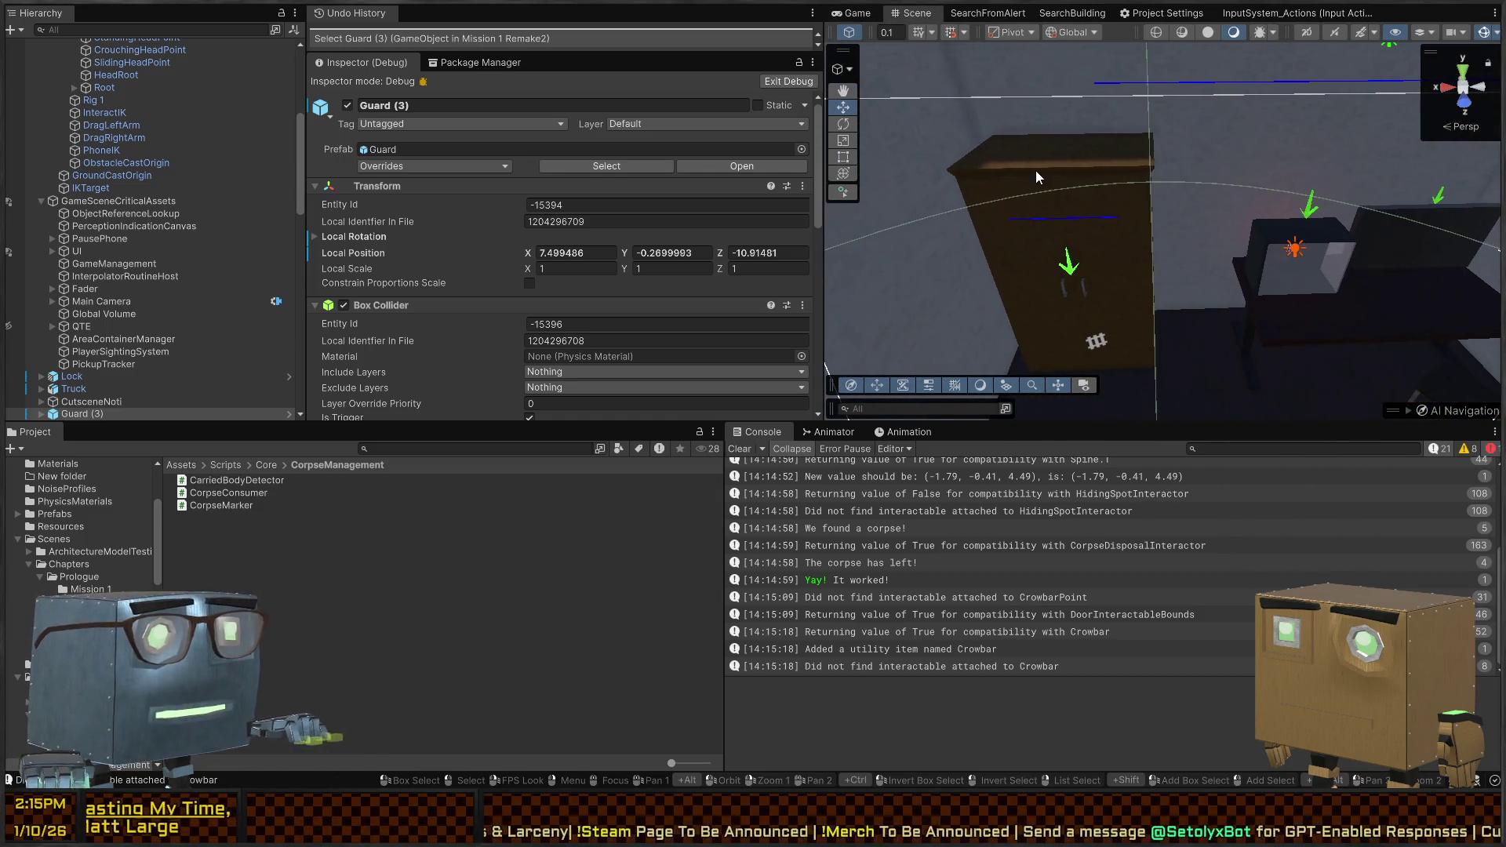
left_click(1036, 171)
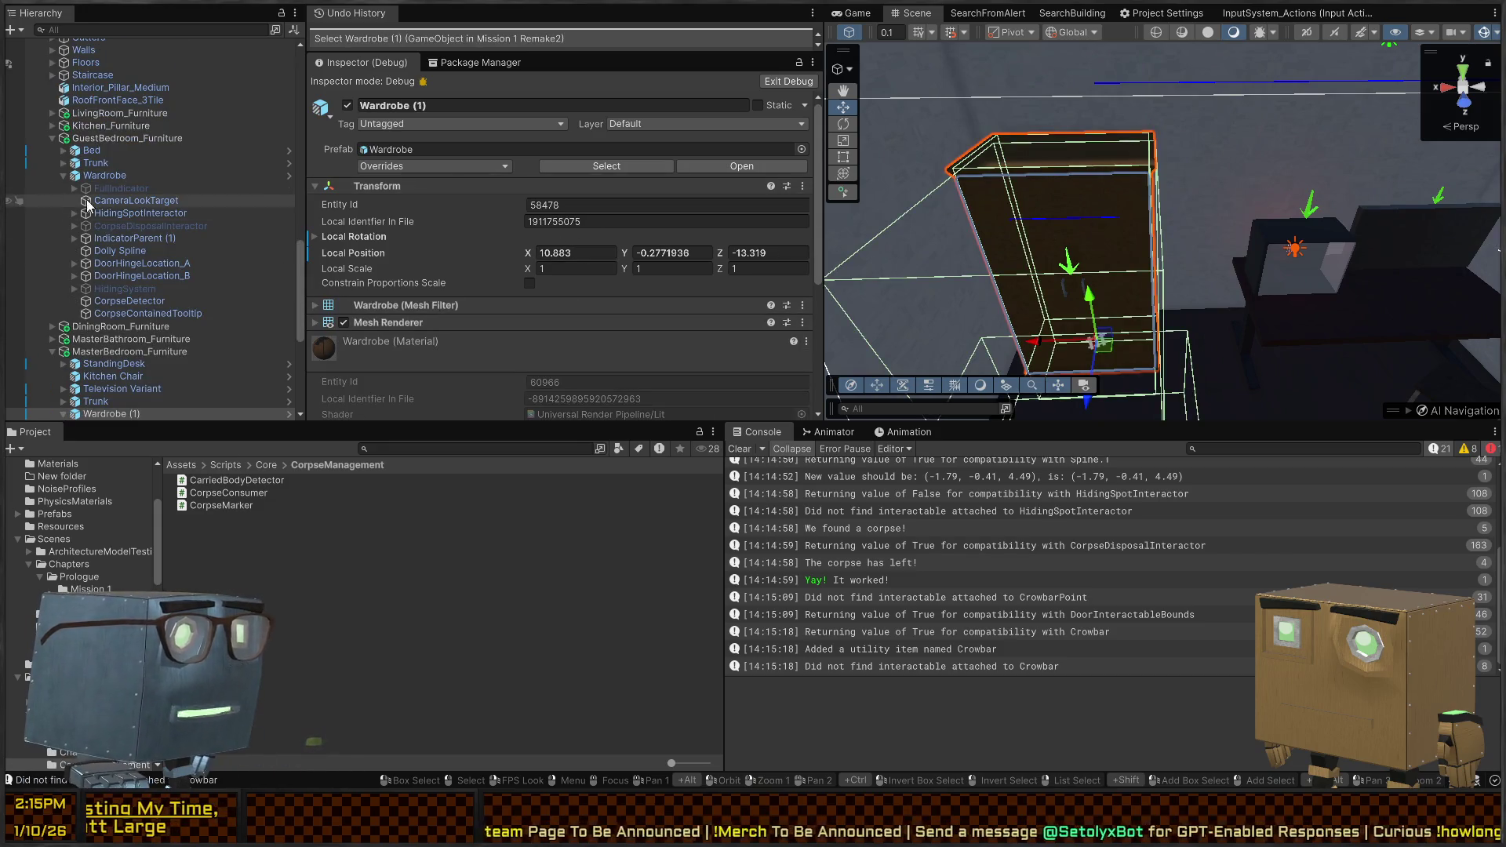
scroll(623, 312, "down", 5)
scroll(78, 316, "down", 5)
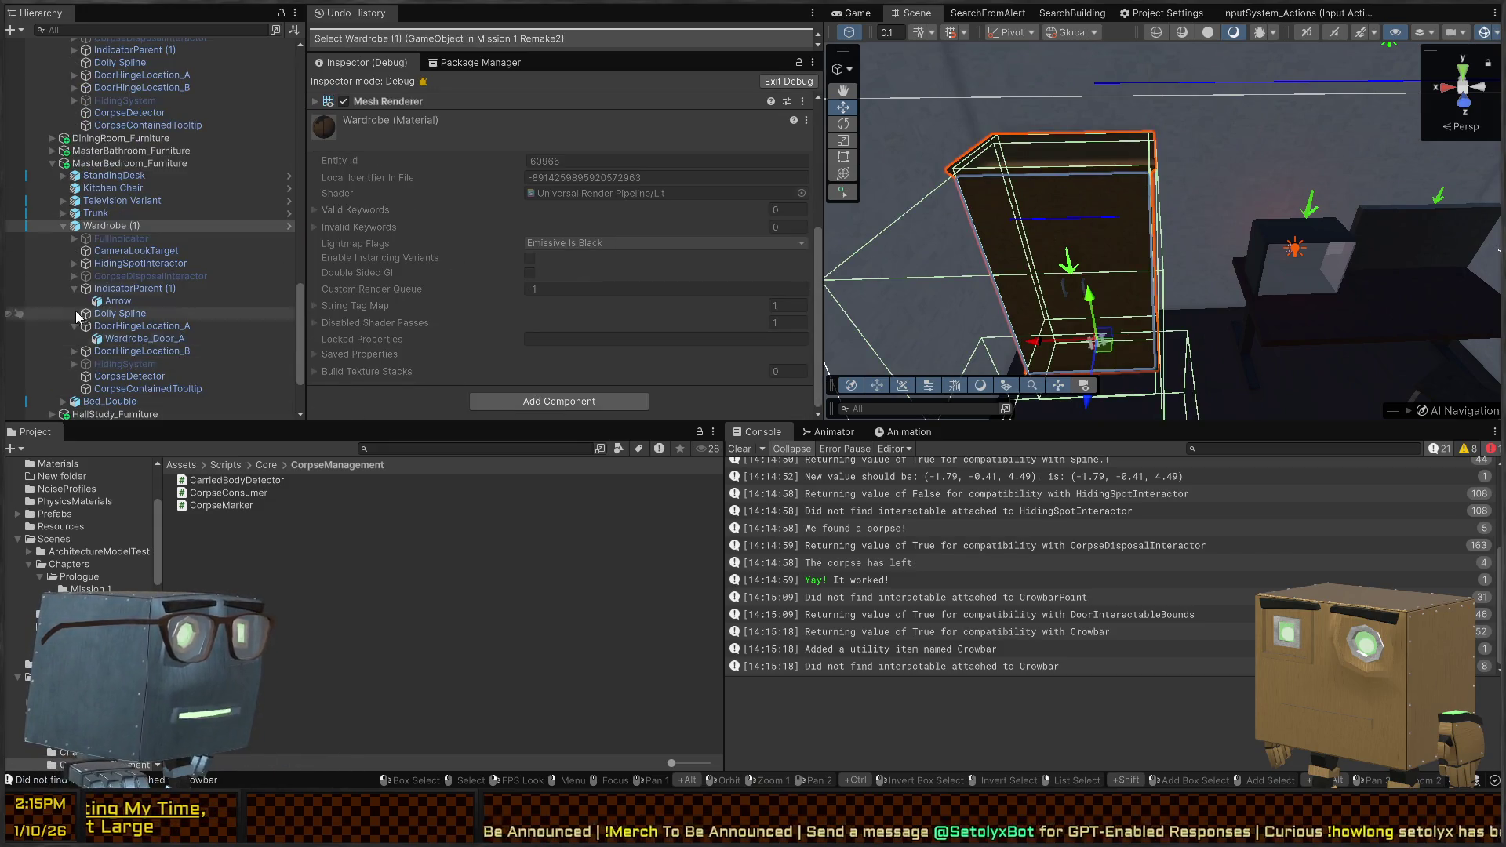
left_click(116, 251)
key("Down")
key("Down")
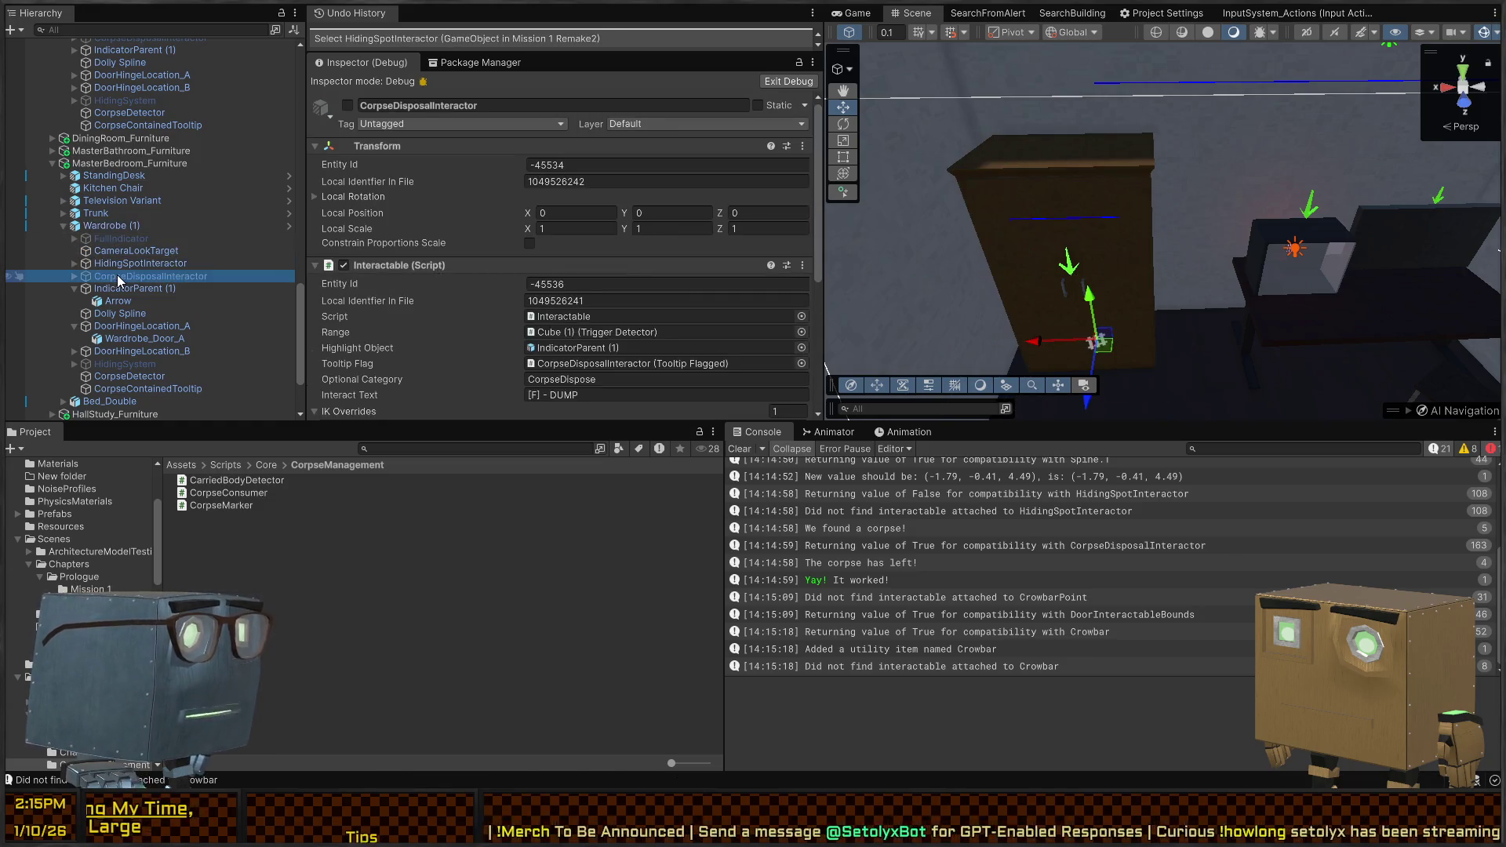
scroll(566, 252, "down", 1)
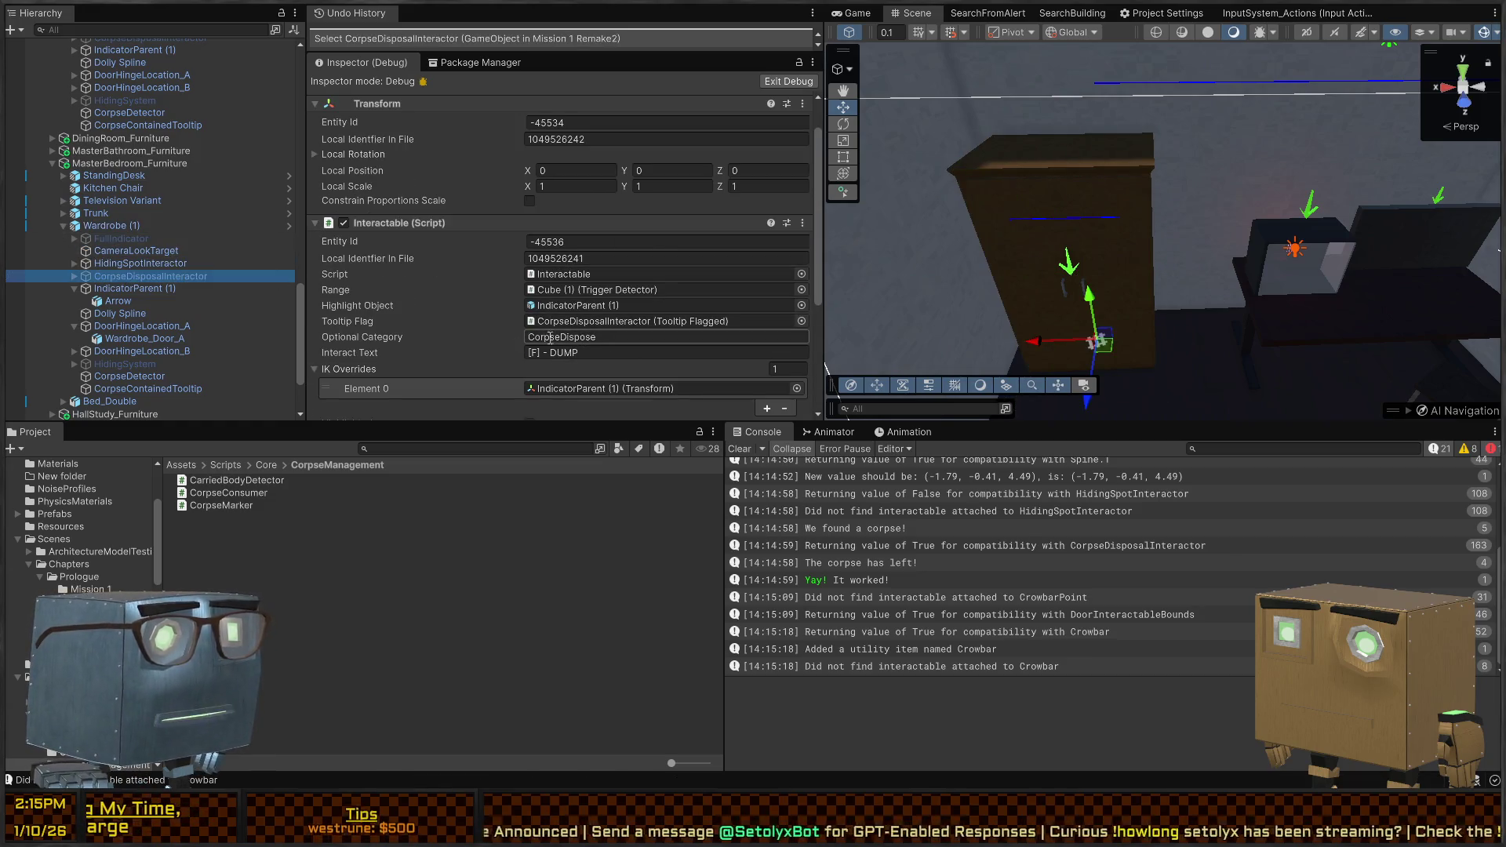
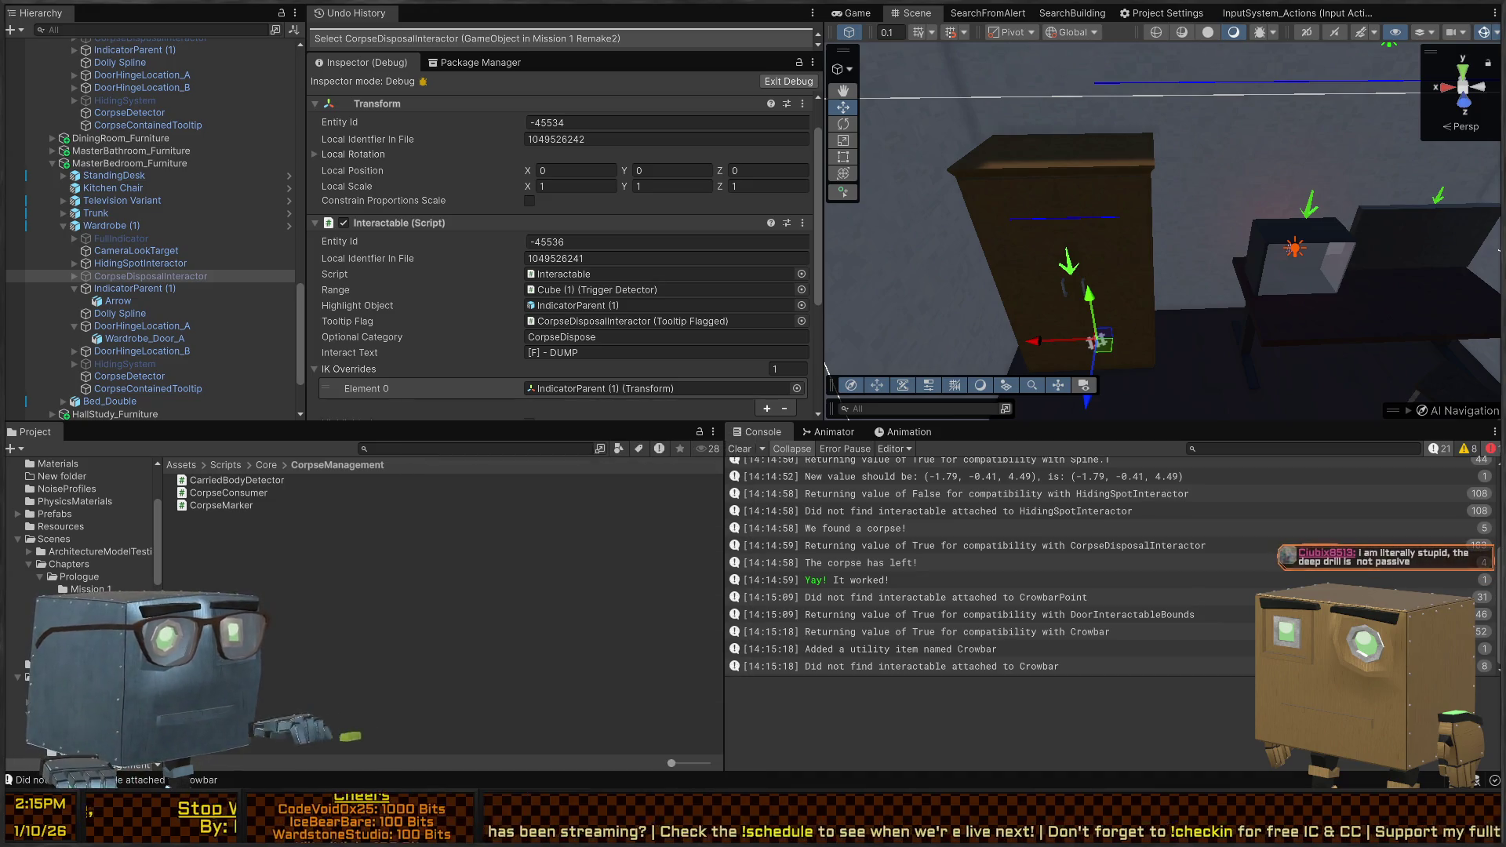
Fly the Scene camera from the wardrobe over the level and down beside the pickup truck on the road
right_click(905, 260)
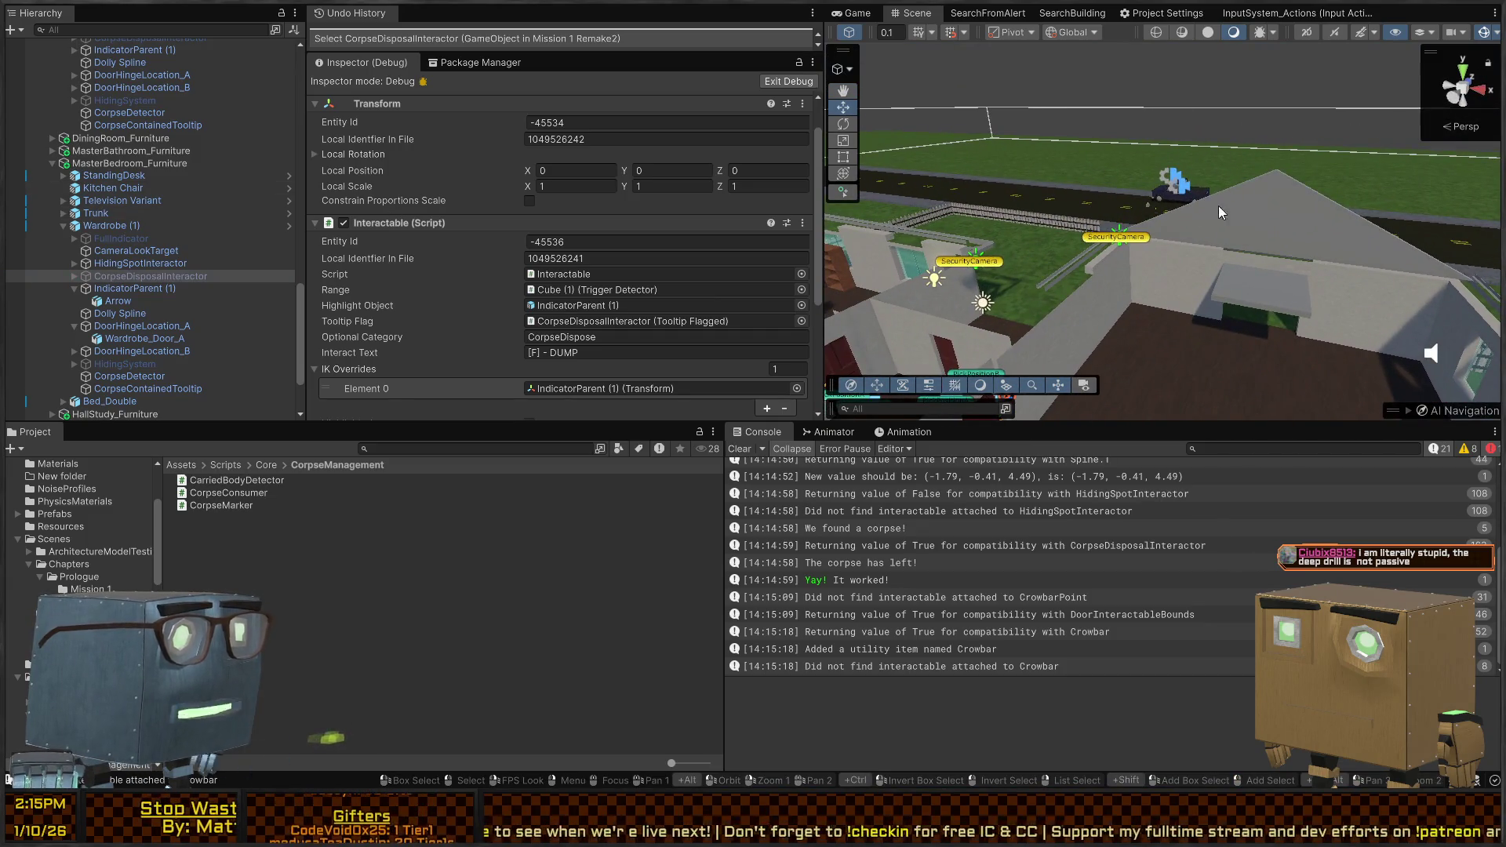
right_click(1200, 212)
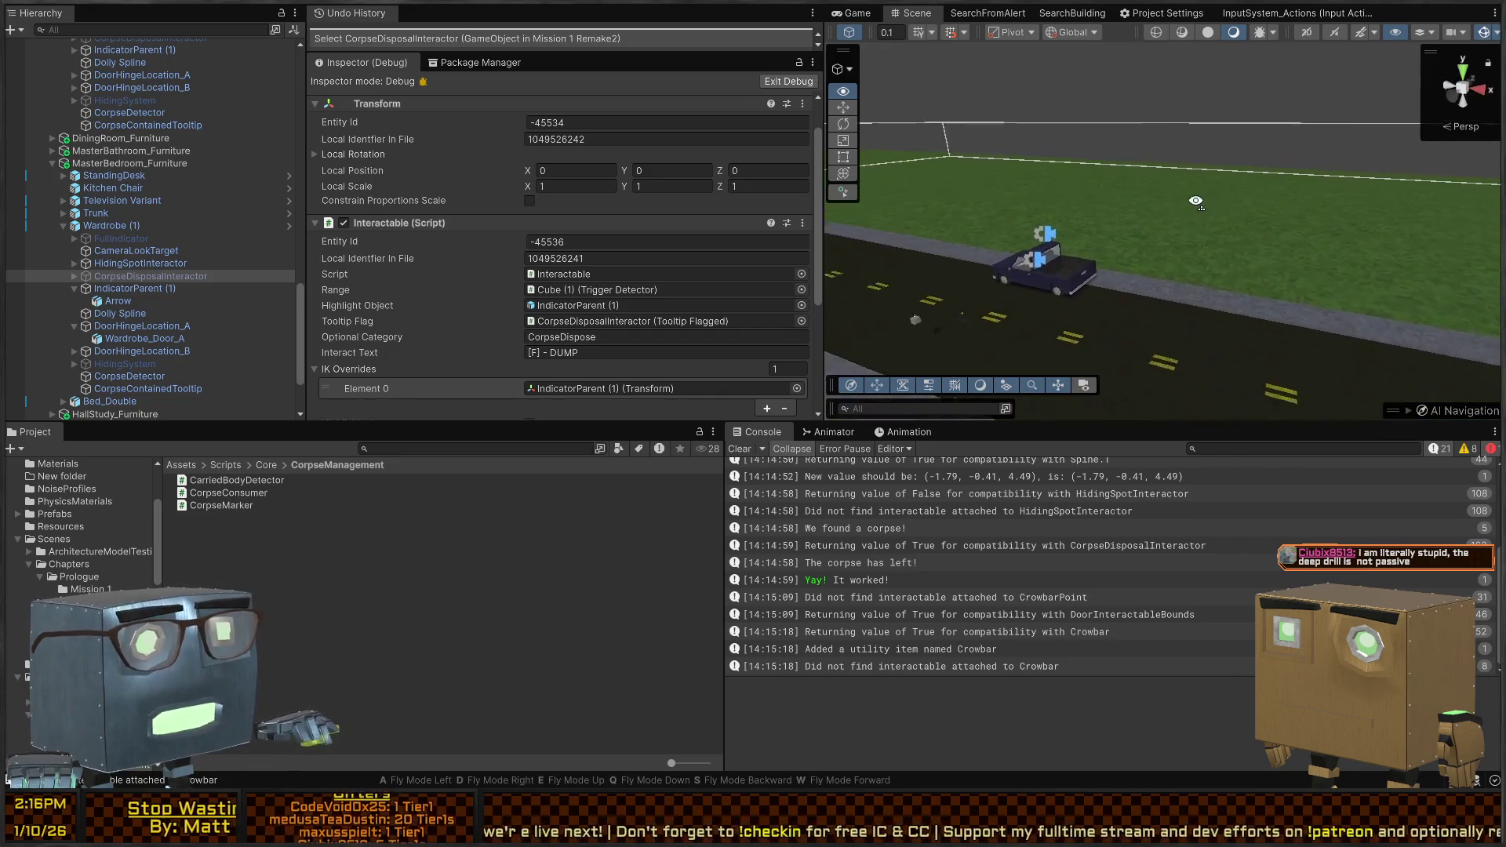
right_click(916, 196)
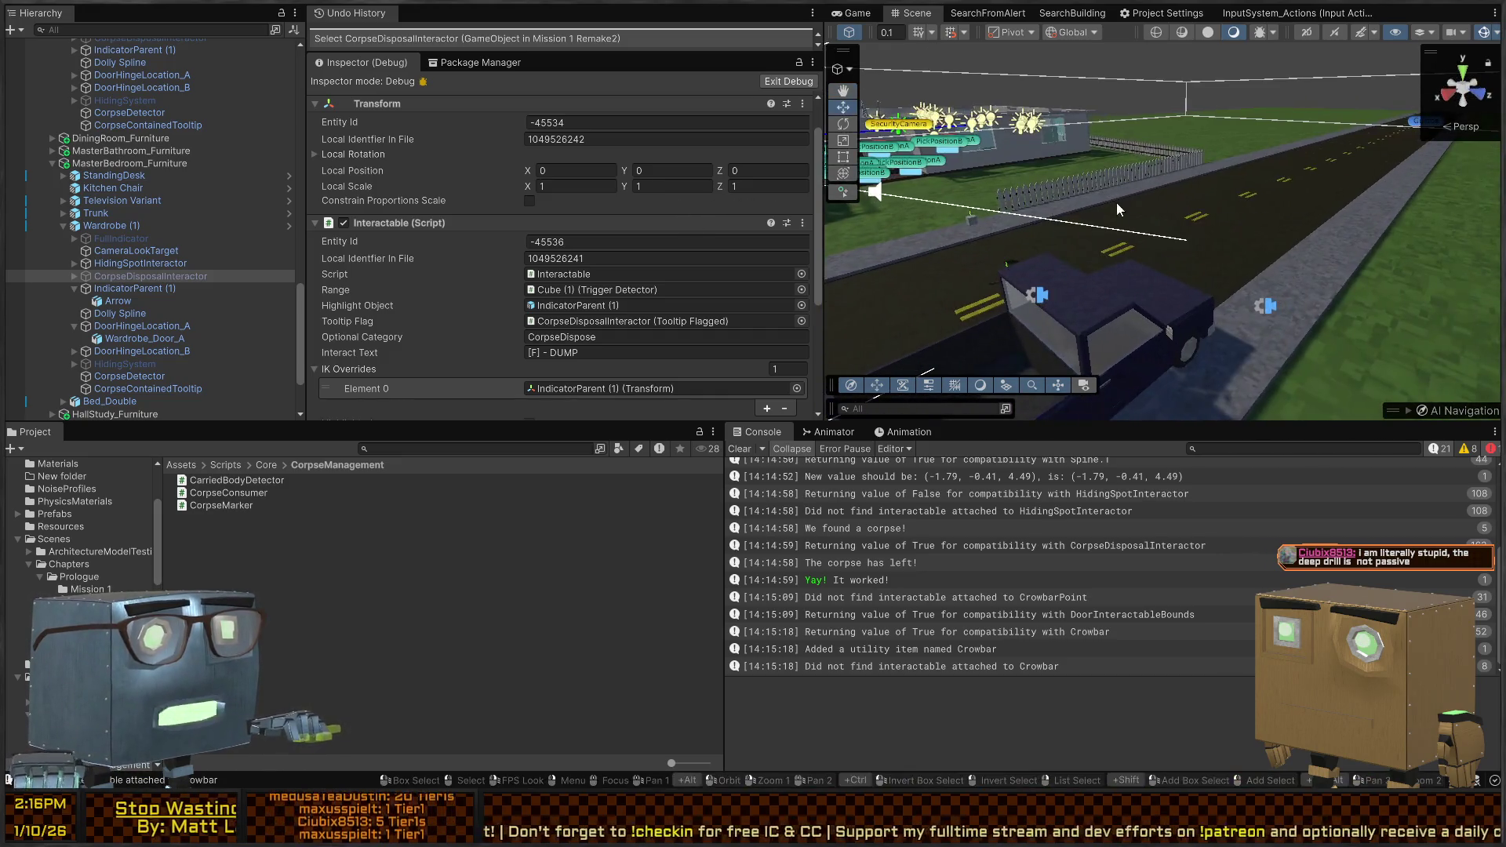
right_click(1073, 182)
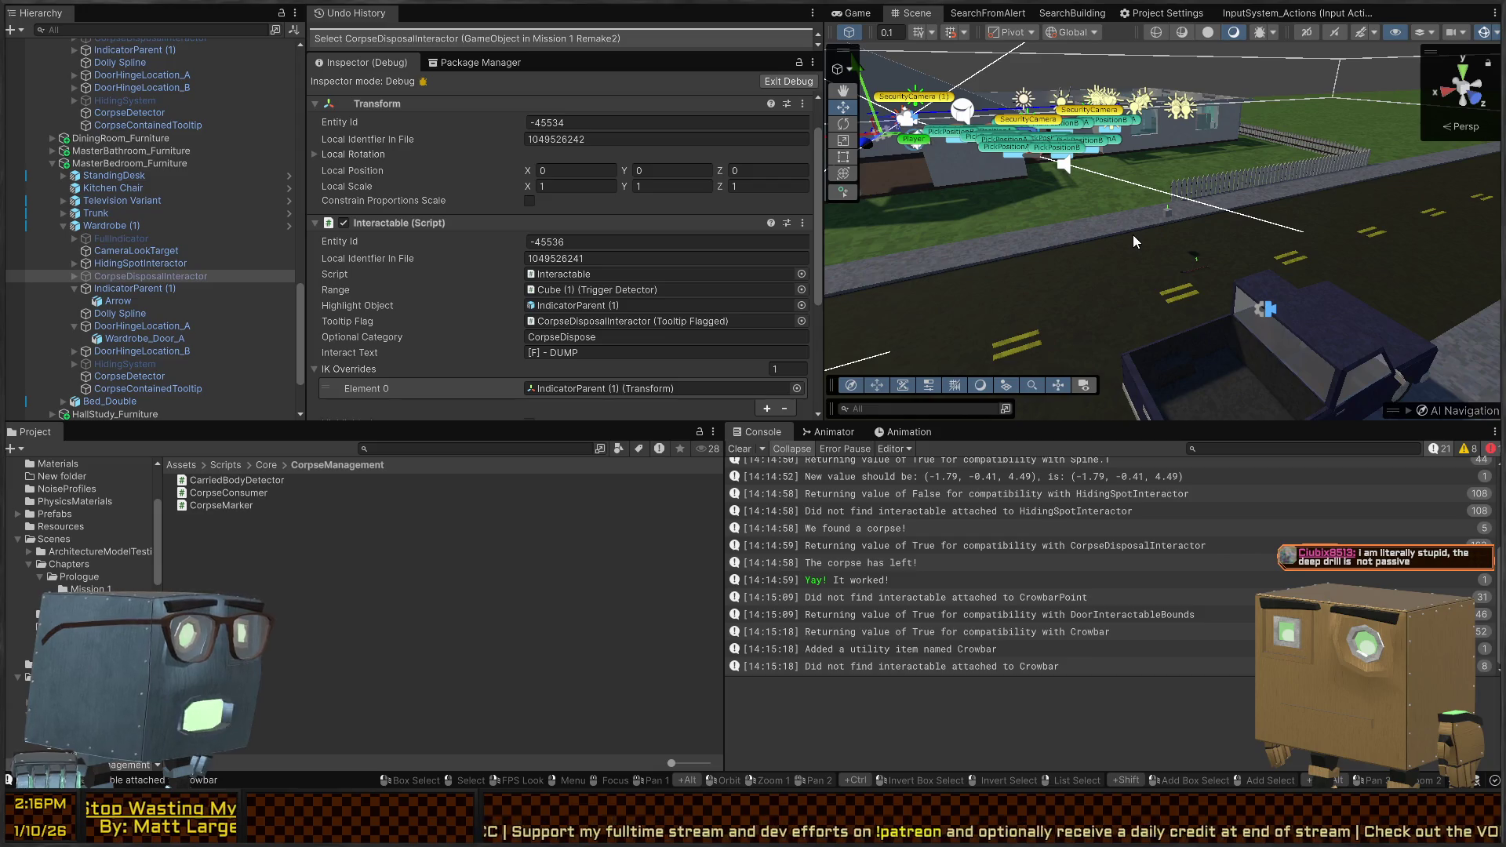
right_click(1318, 252)
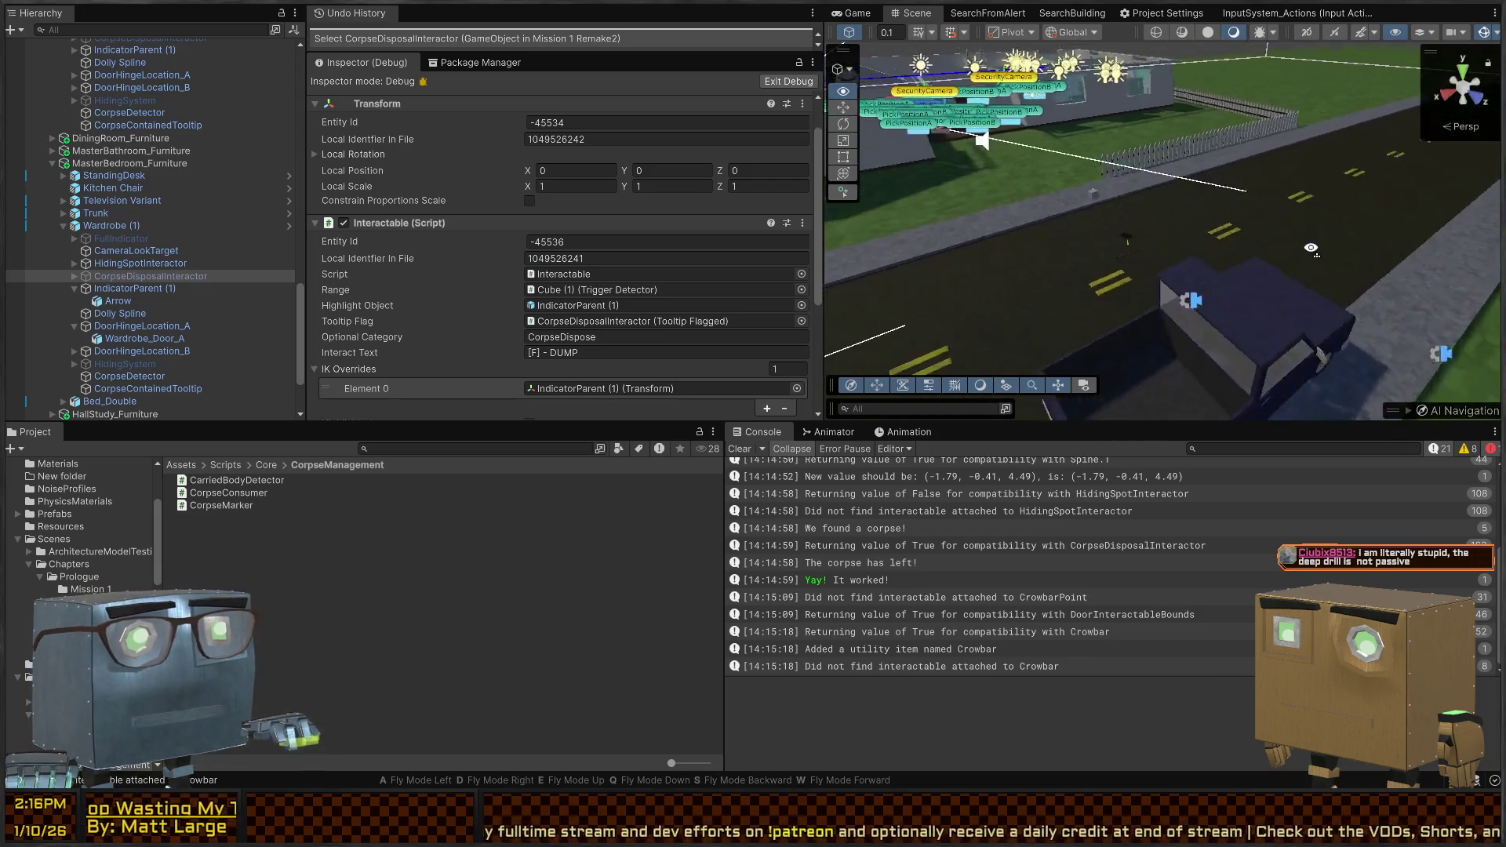
right_click(1310, 248)
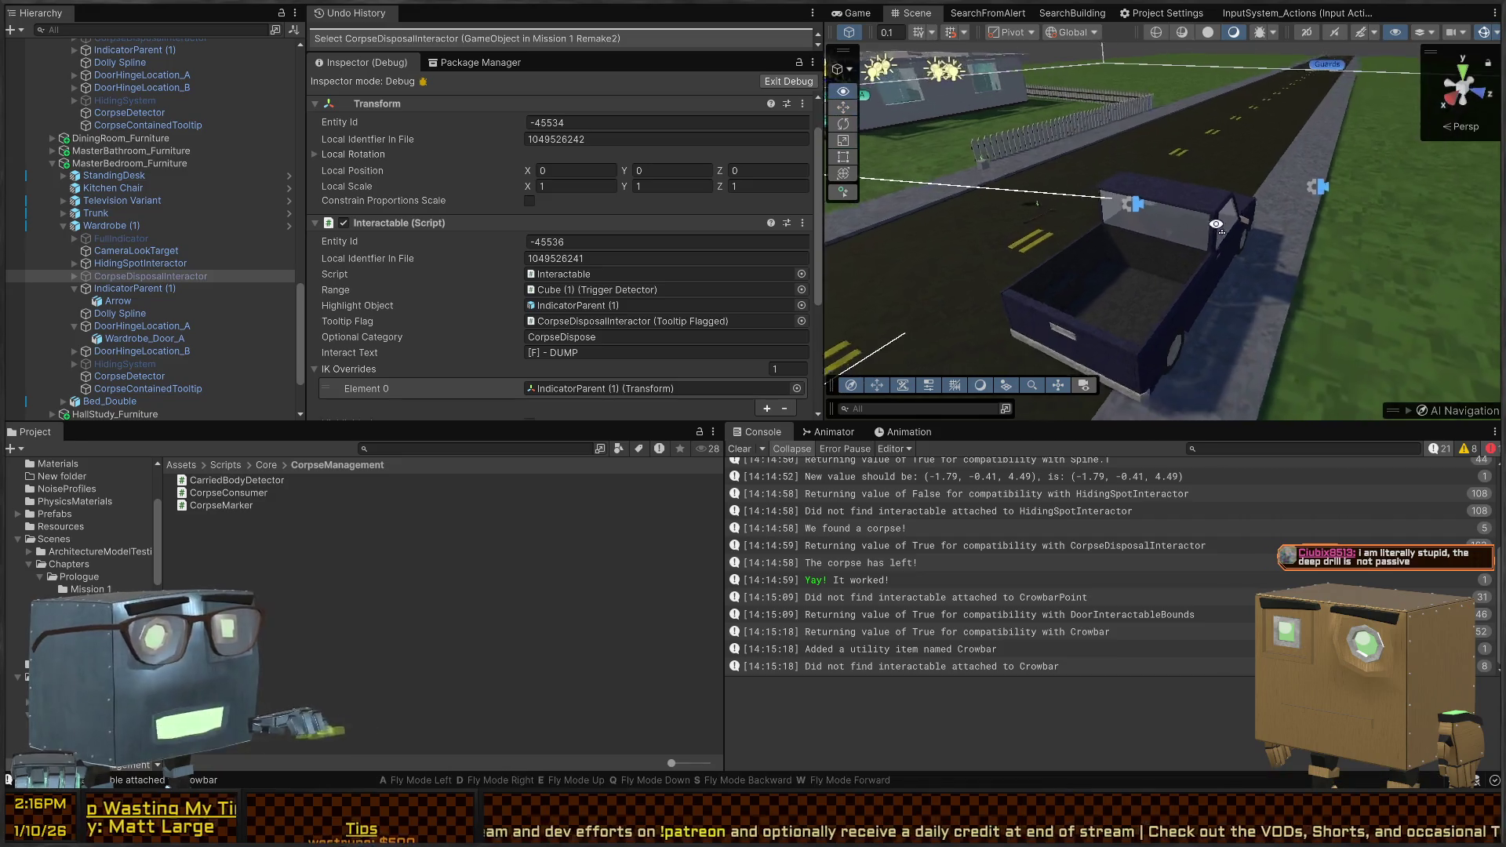
right_click(1216, 225)
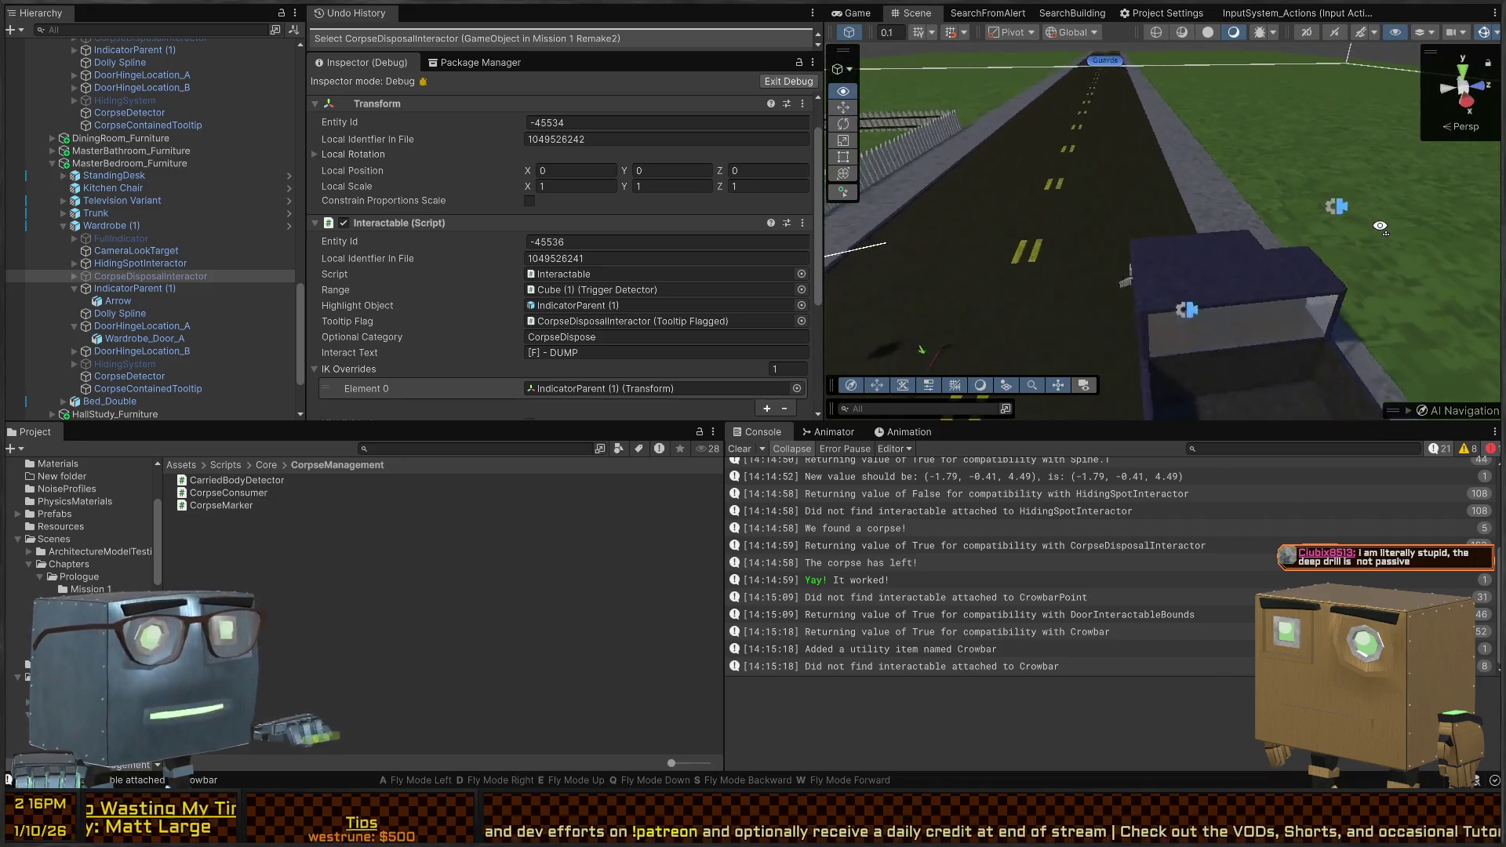
right_click(1449, 212)
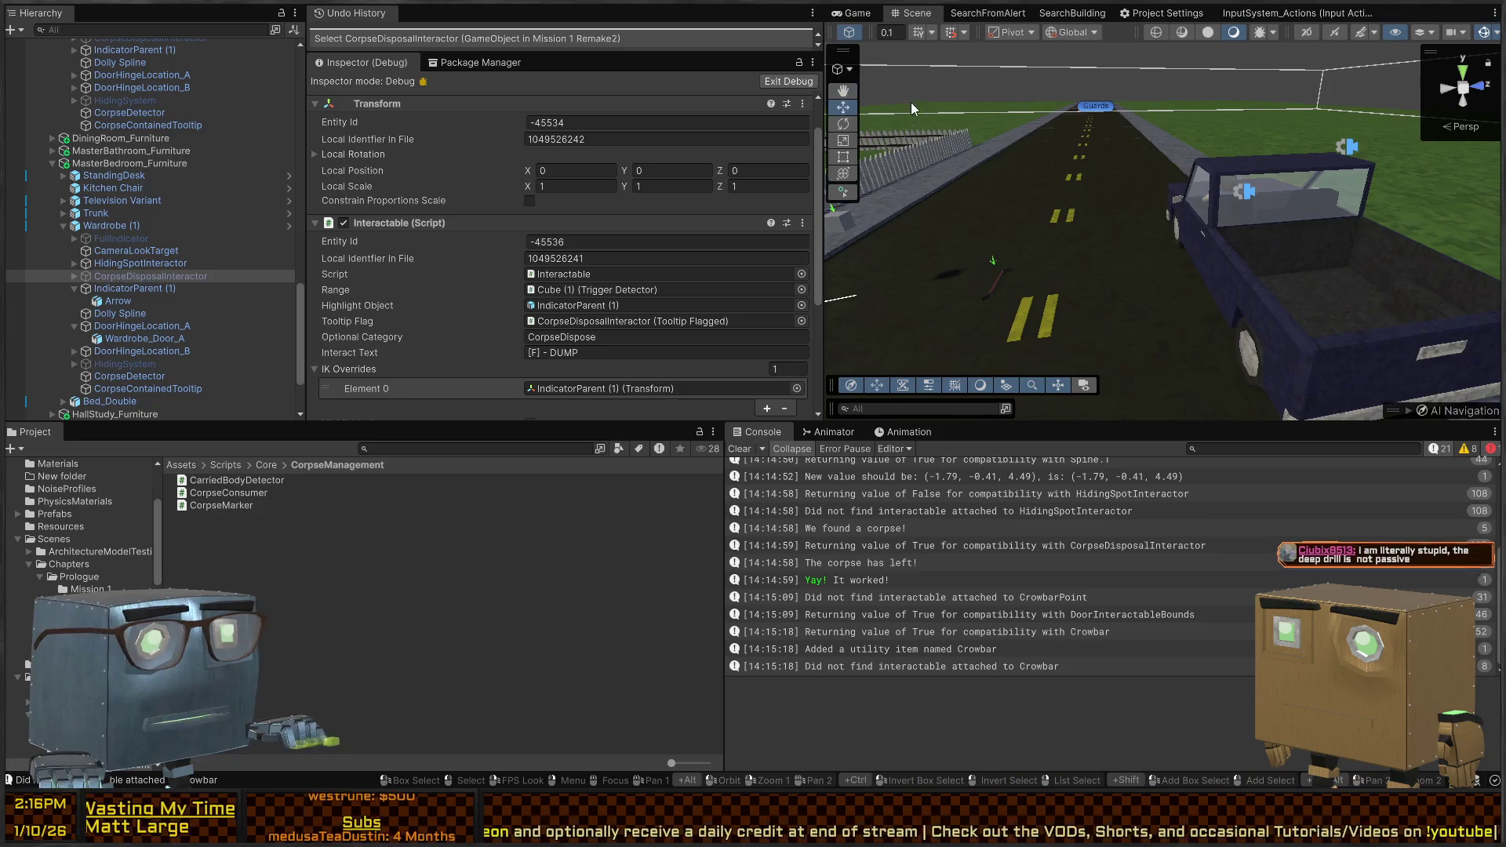
Play the level in a maximized Game view, then pick up the body and dump it in the wardrobe
left_click(844, 14)
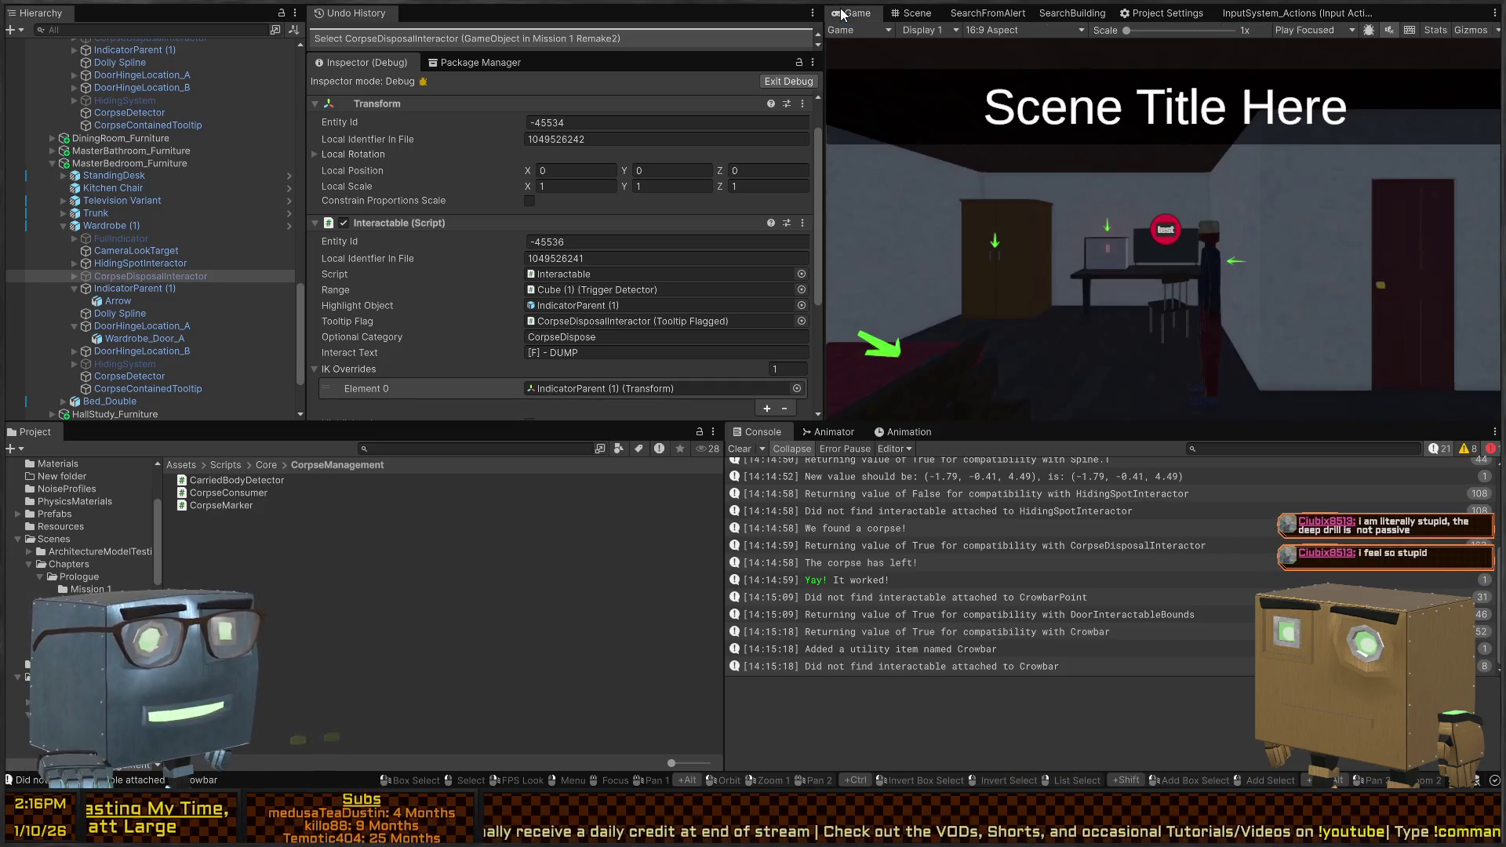
key("shift+space")
key("ctrl+p")
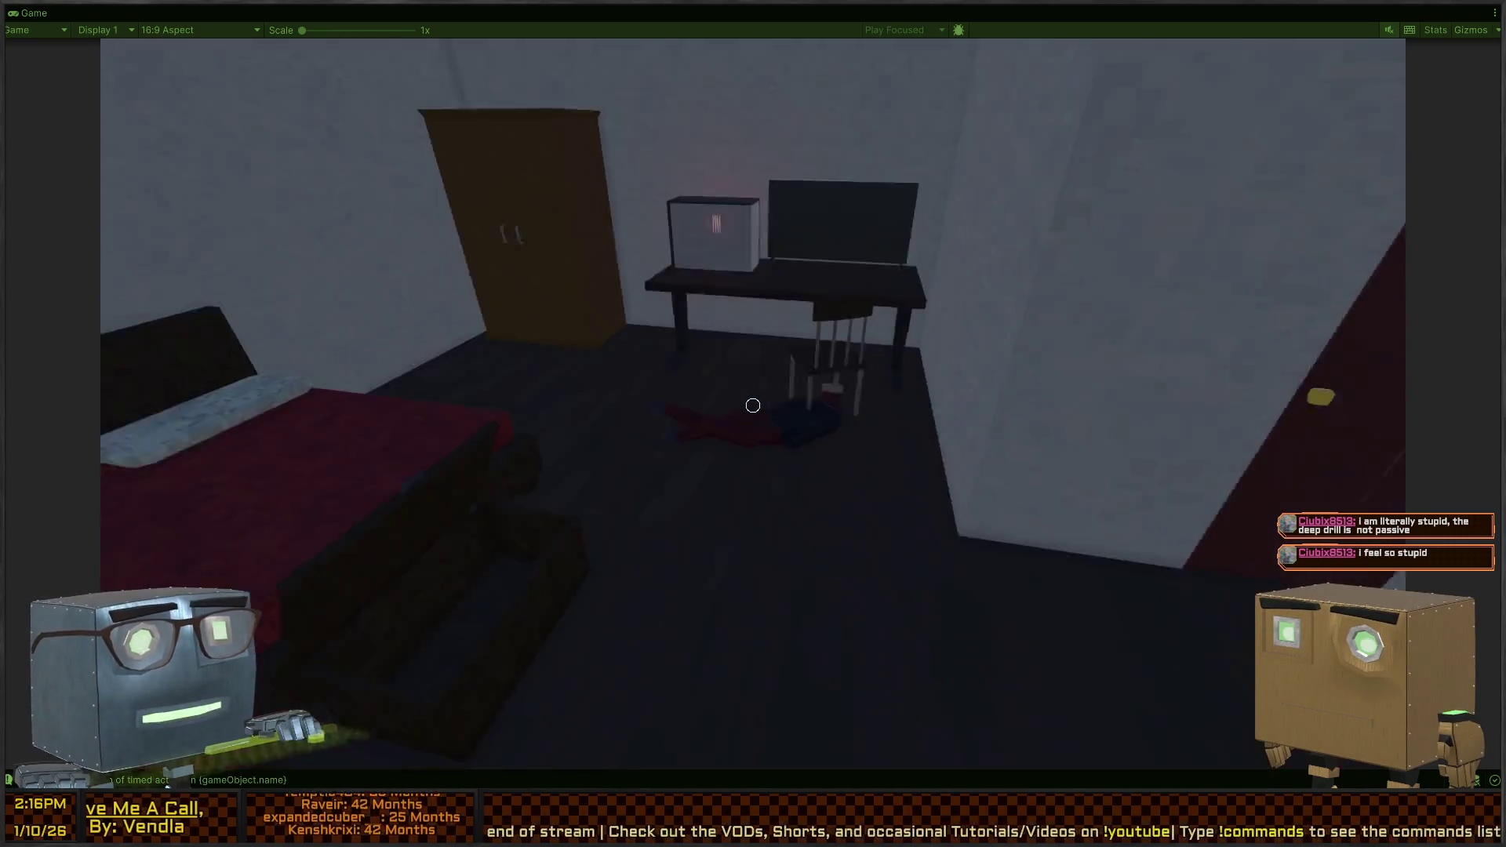
key("w")
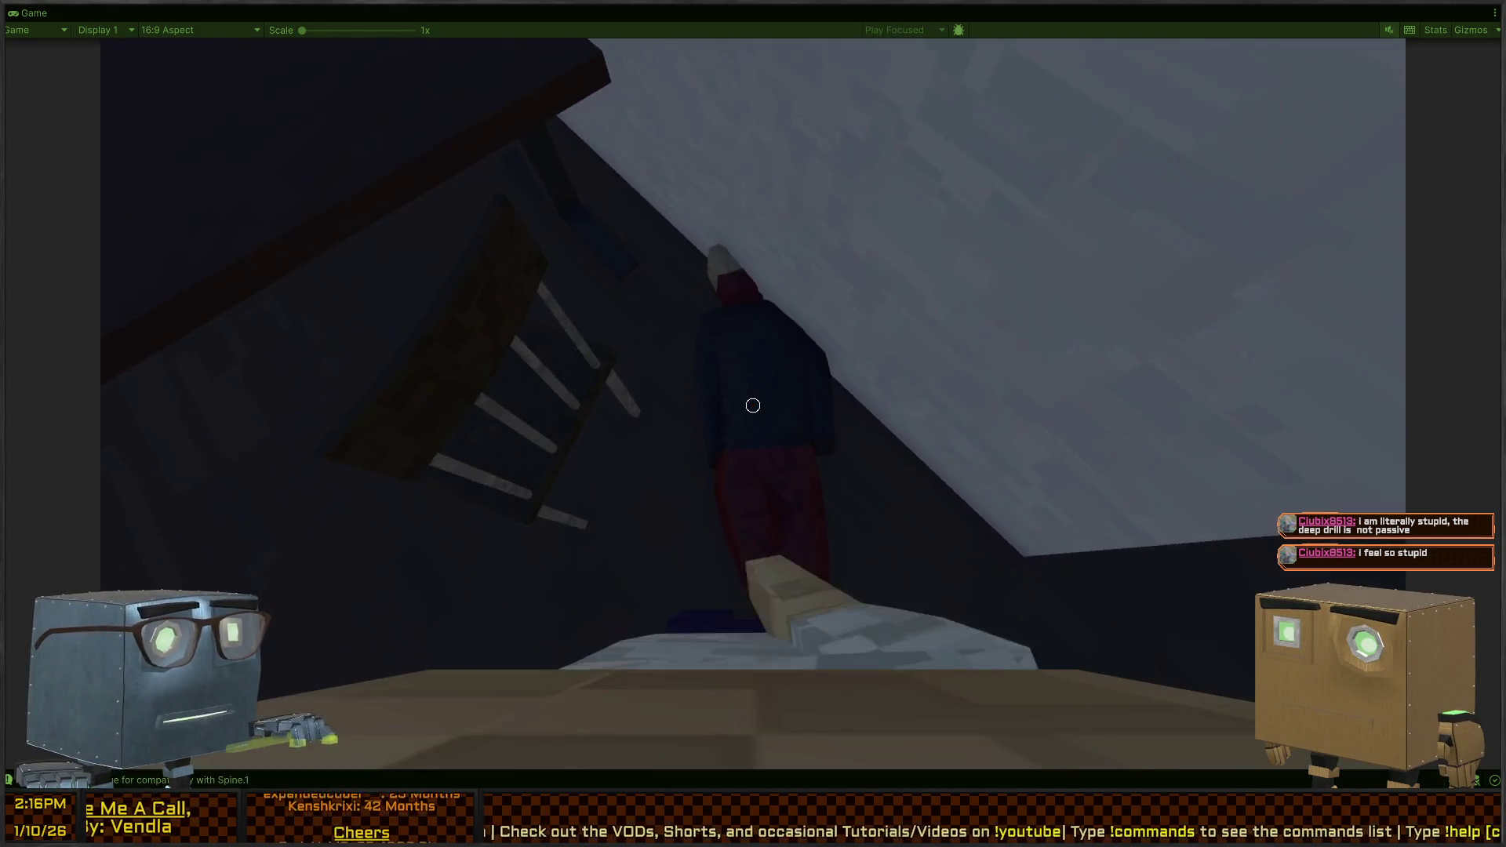
left_click(753, 404)
key("w")
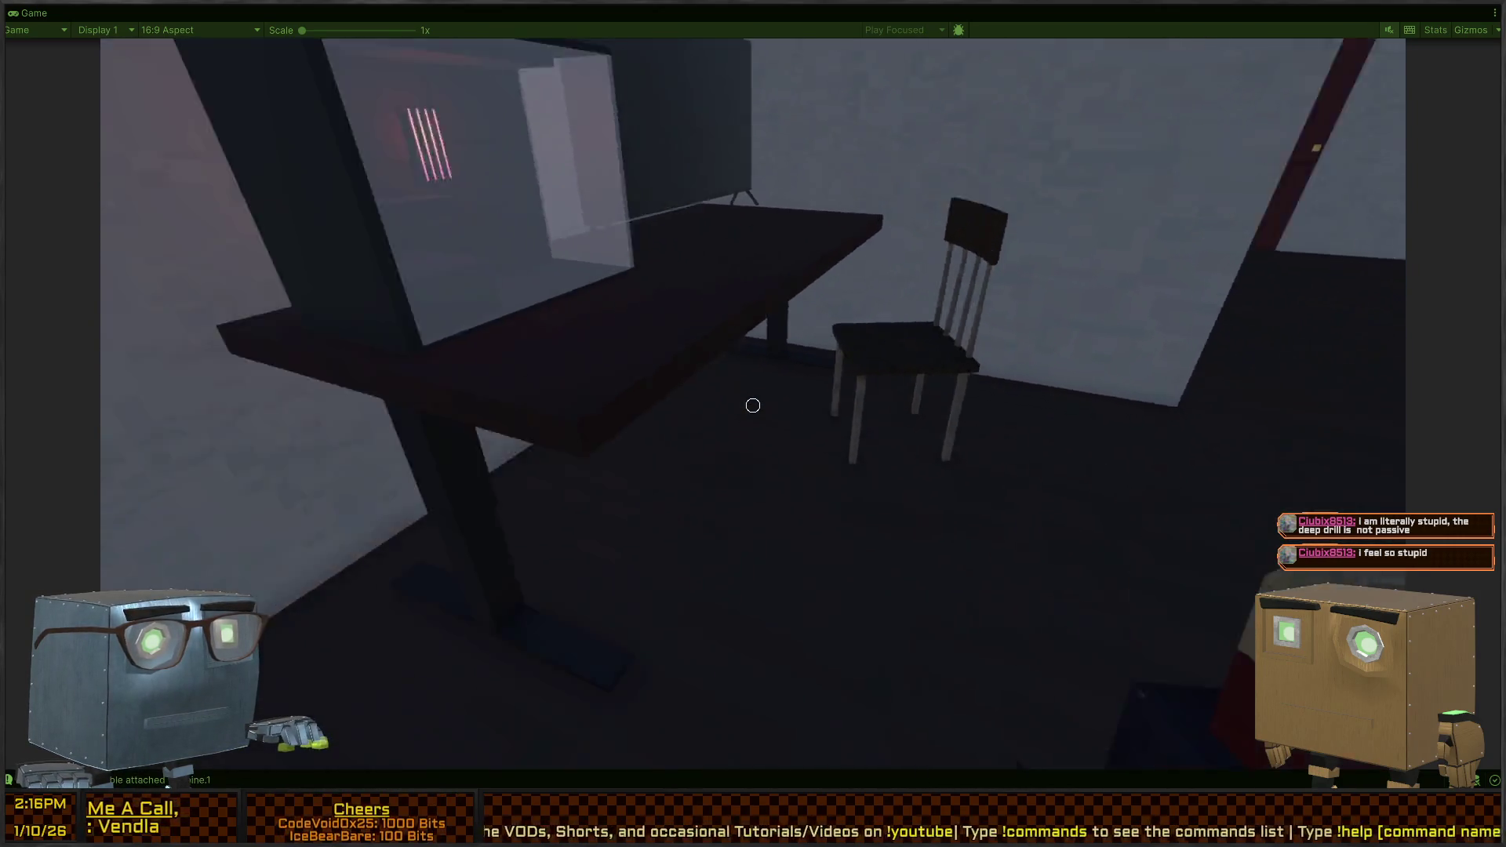
left_click(753, 405)
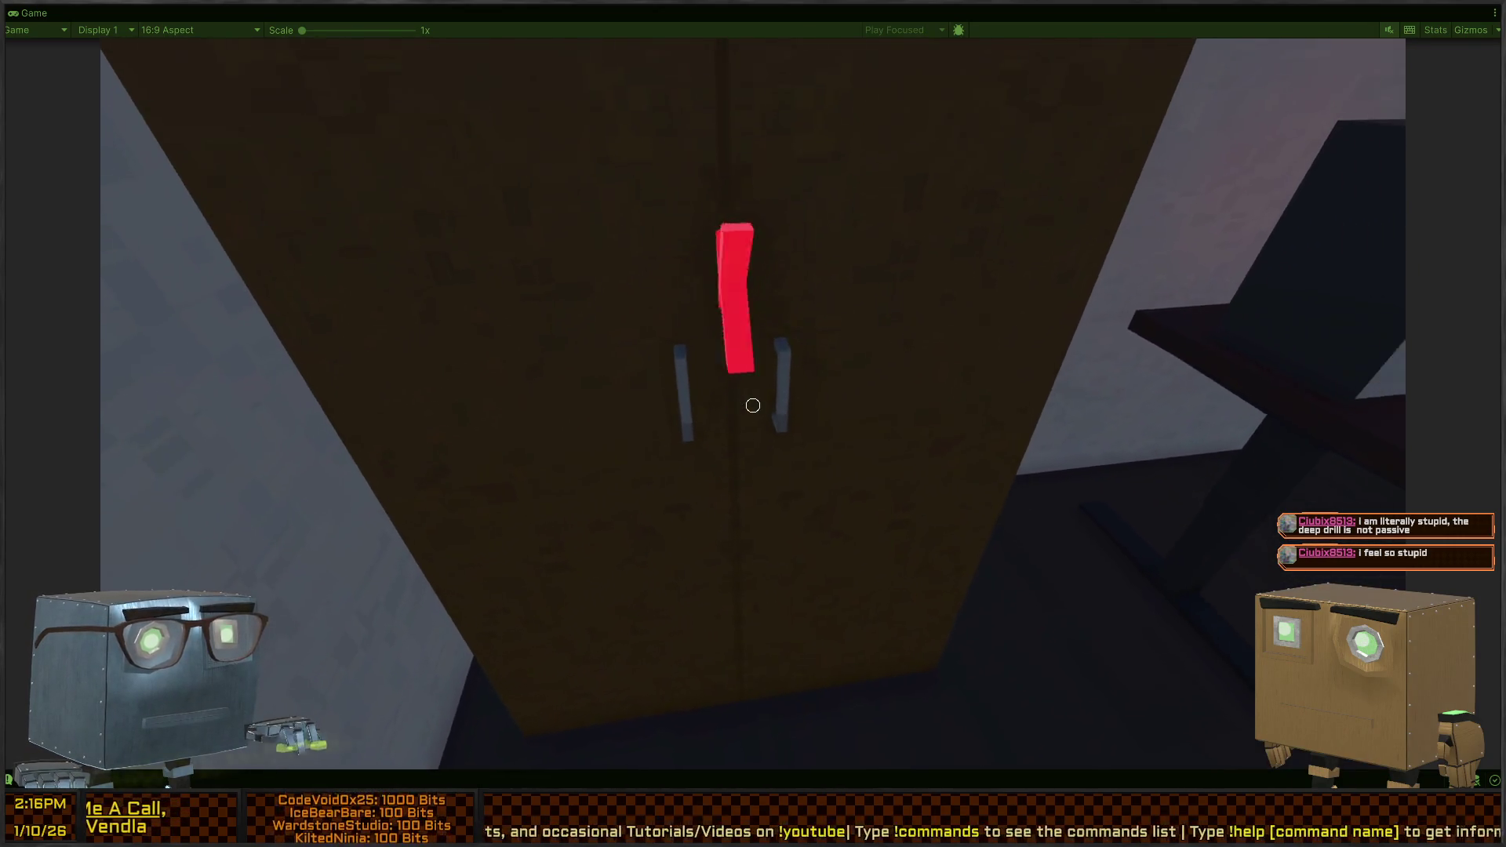
Open the red door and the outside door, then walk out onto the grass
key("w")
key("f")
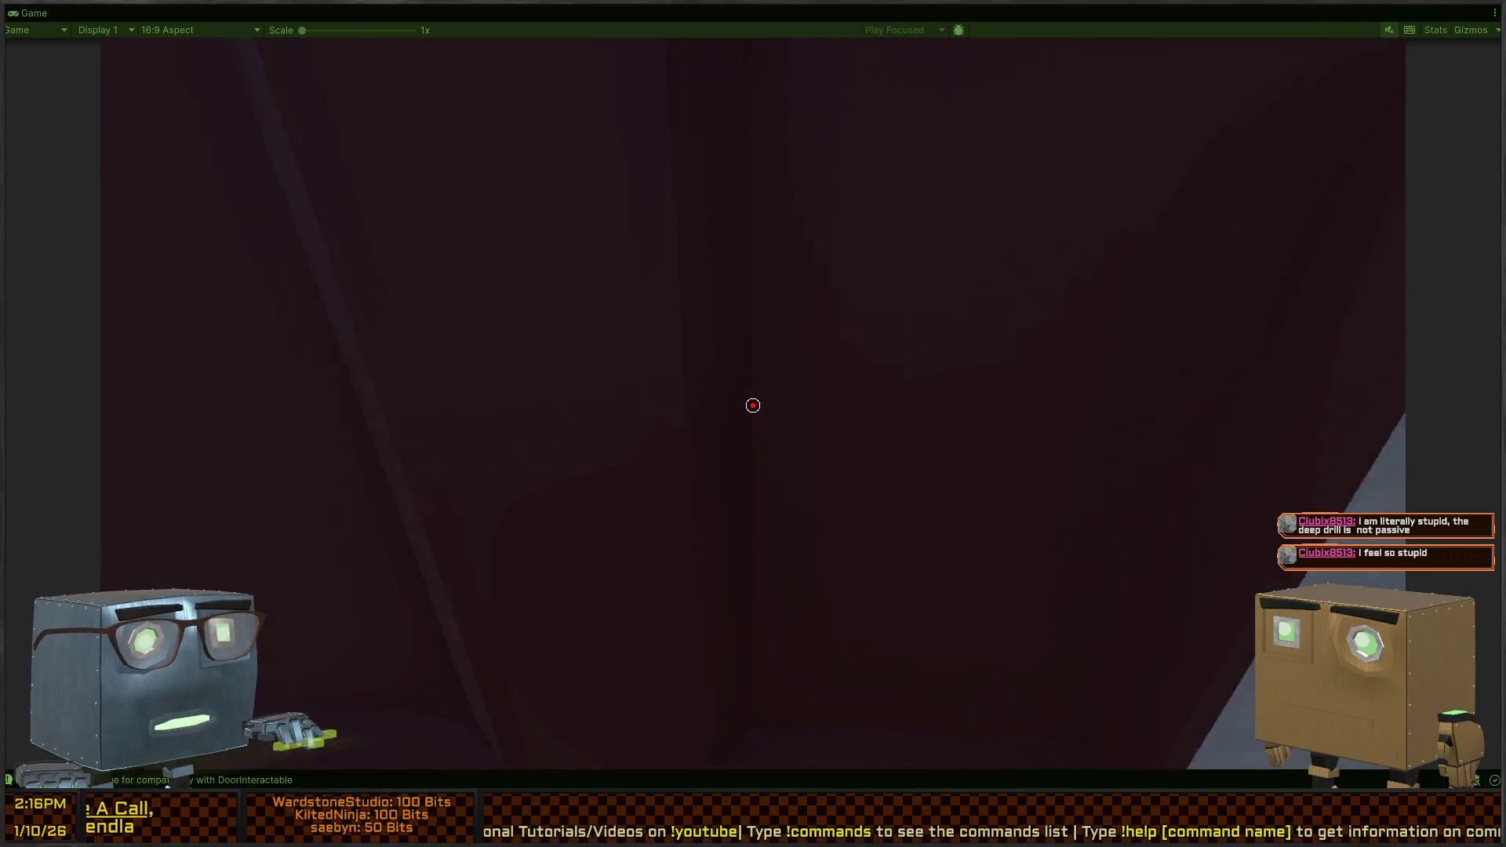
key("w")
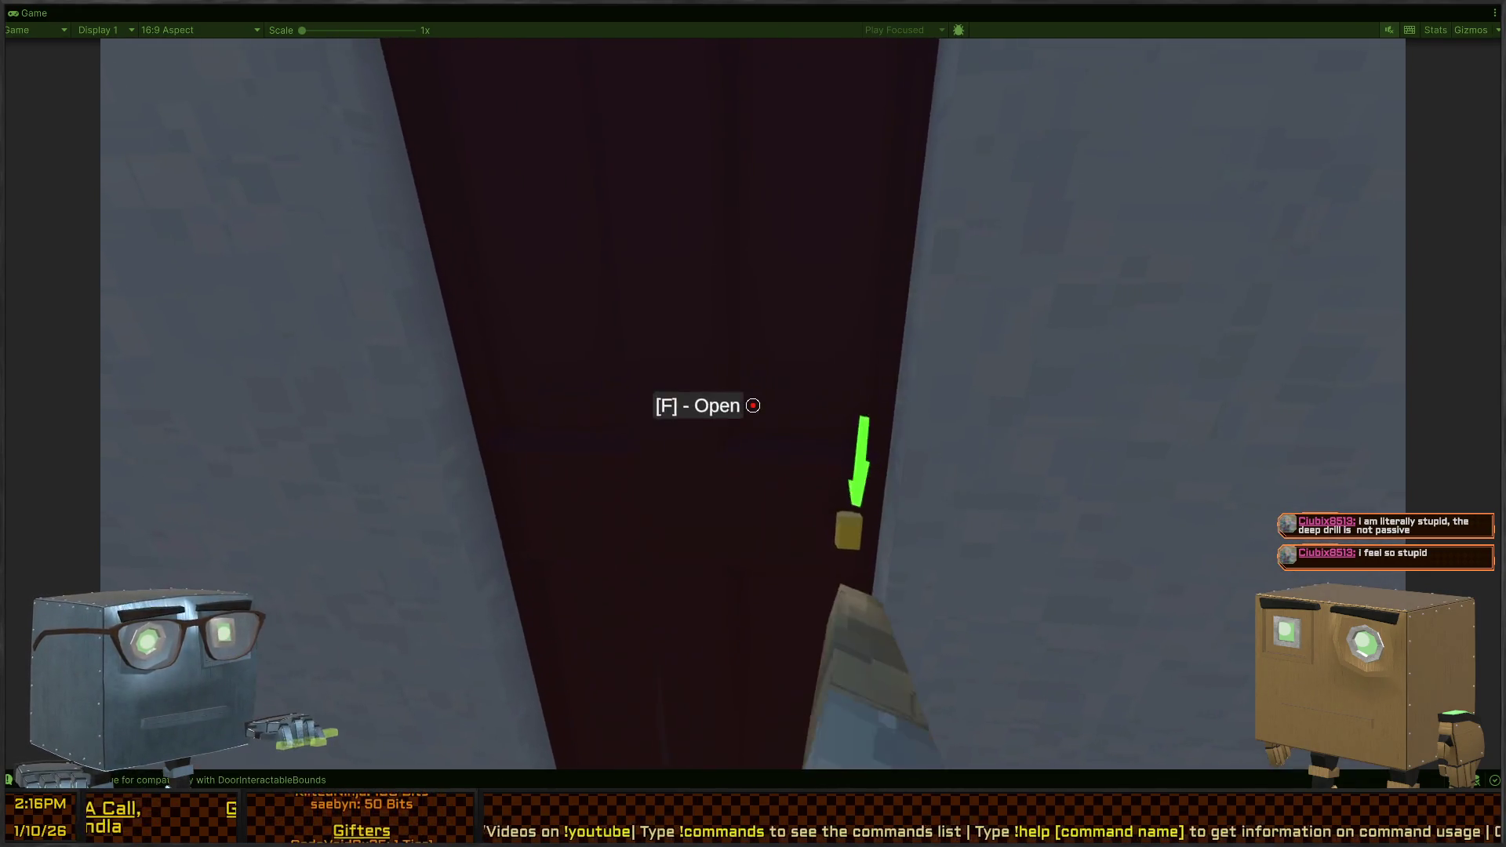
key("f")
key("w")
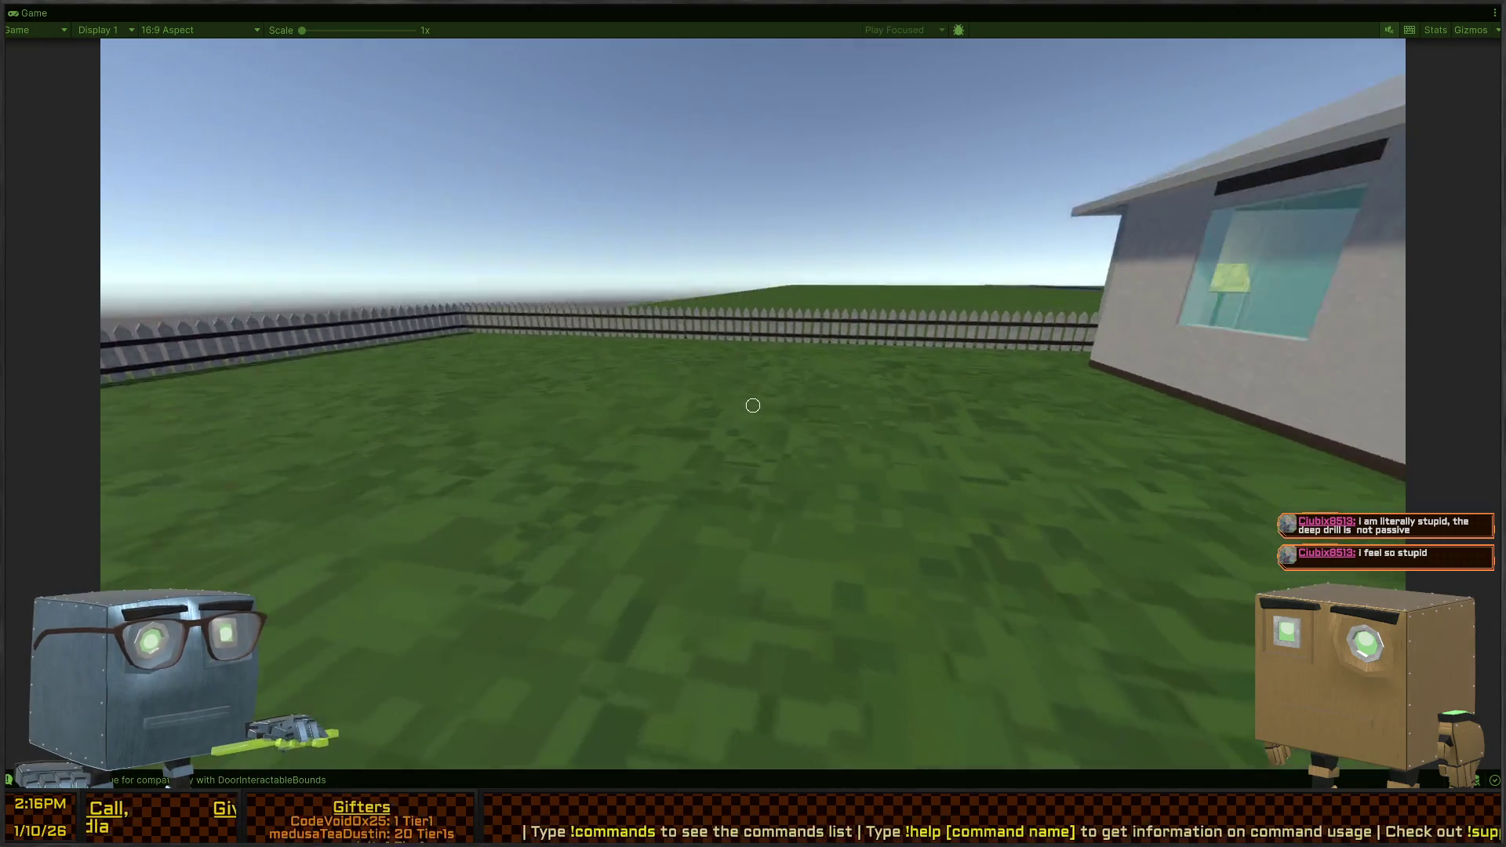
Walk around the house, along the fence, to the pickup truck and sidewalk
key("w")
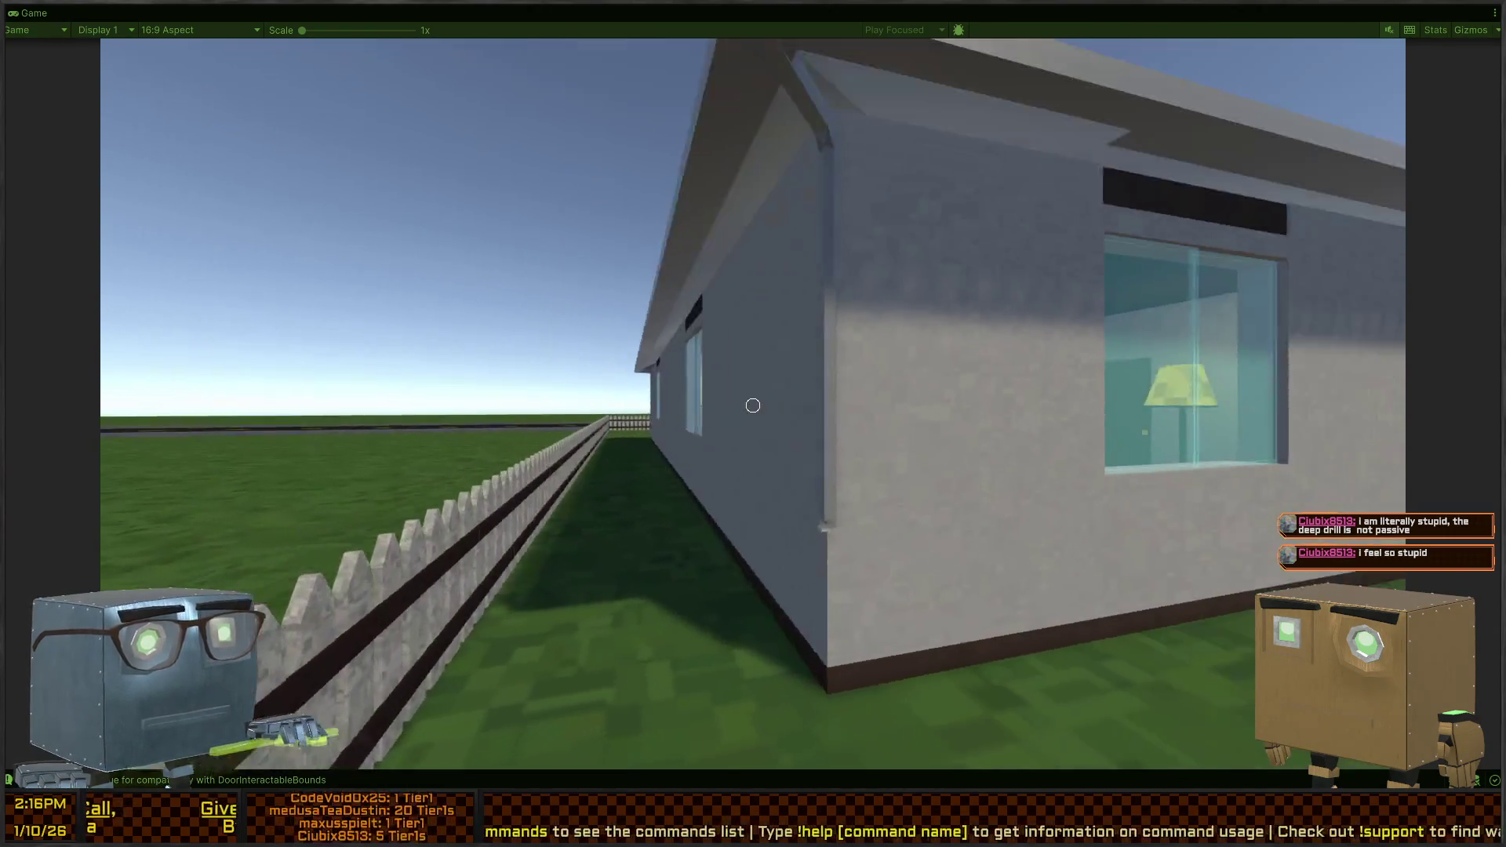
key("w")
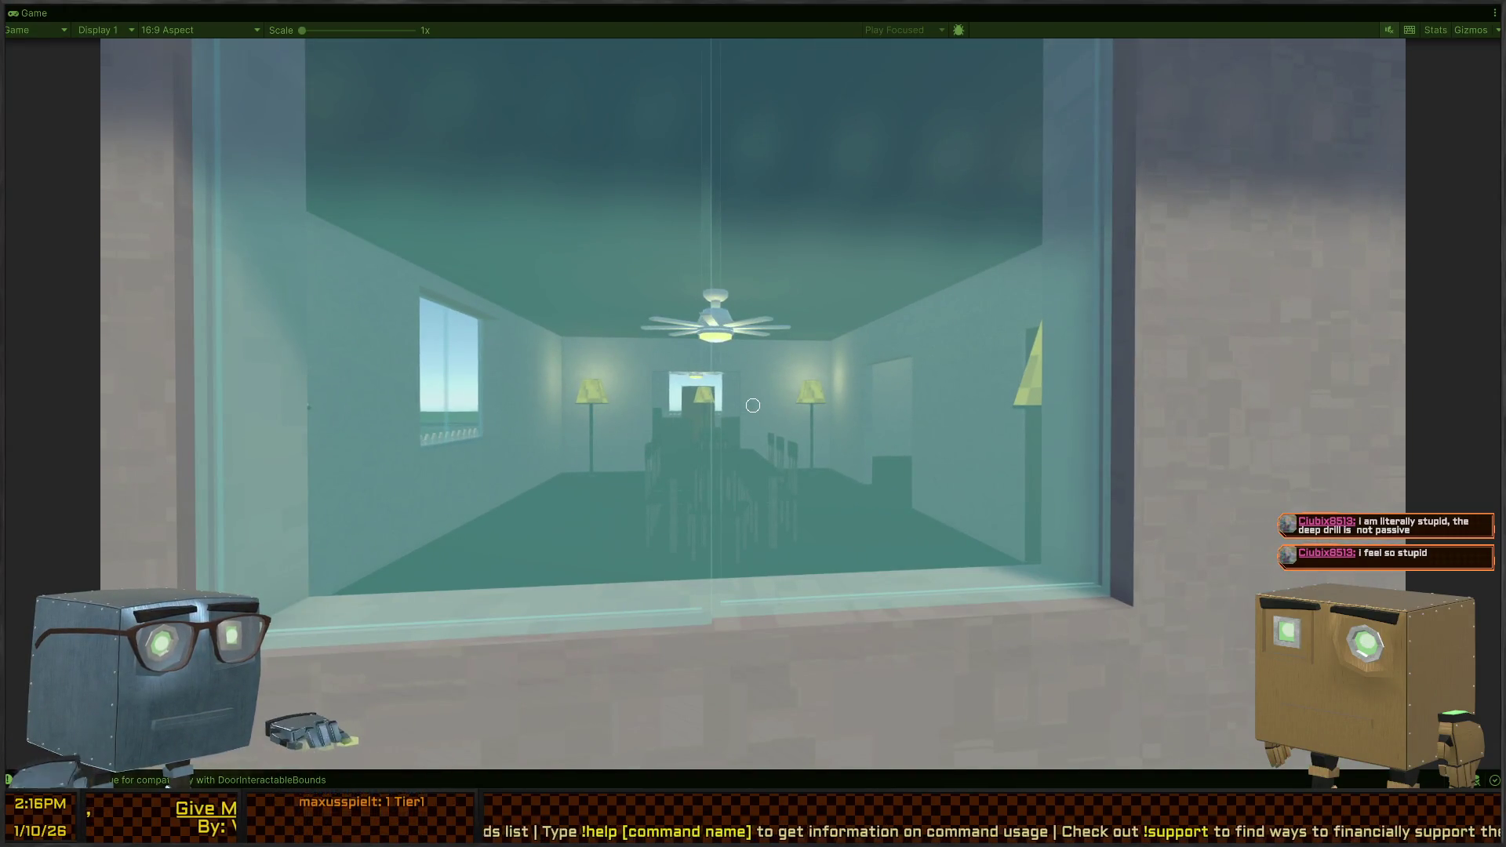
key("w")
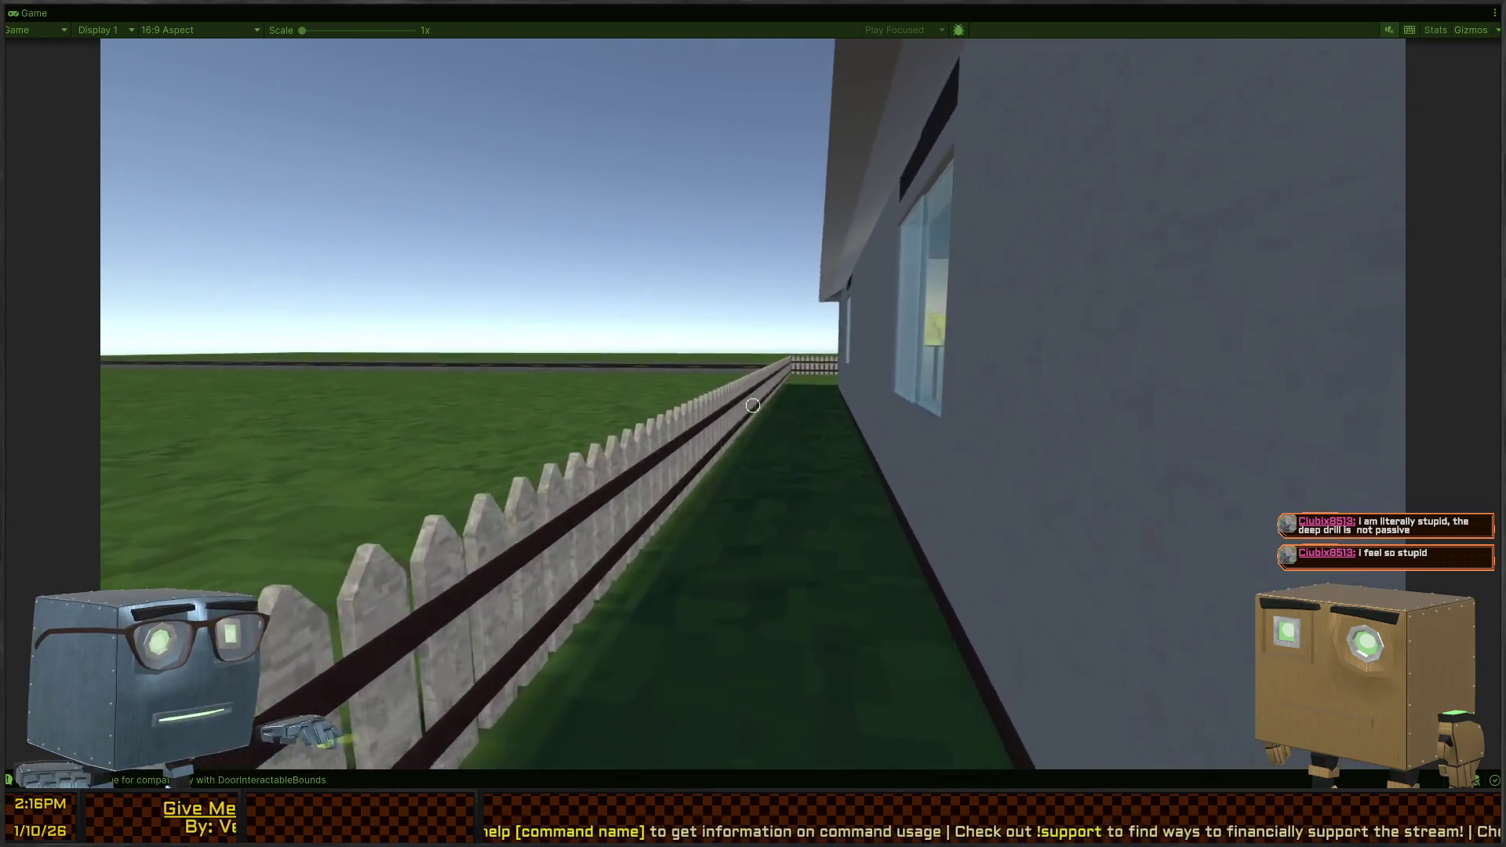
key("w")
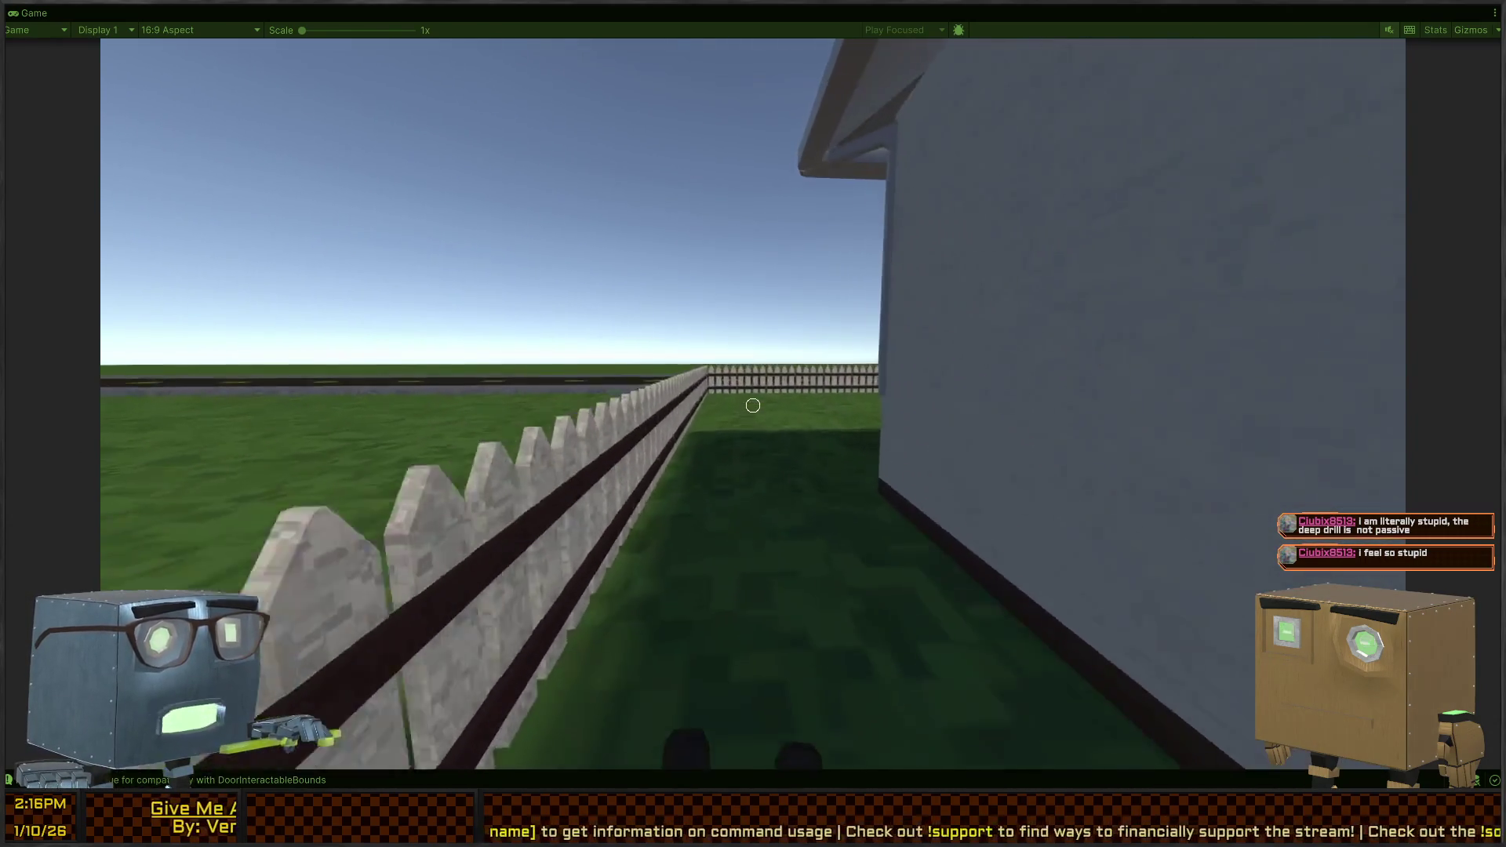
key("w")
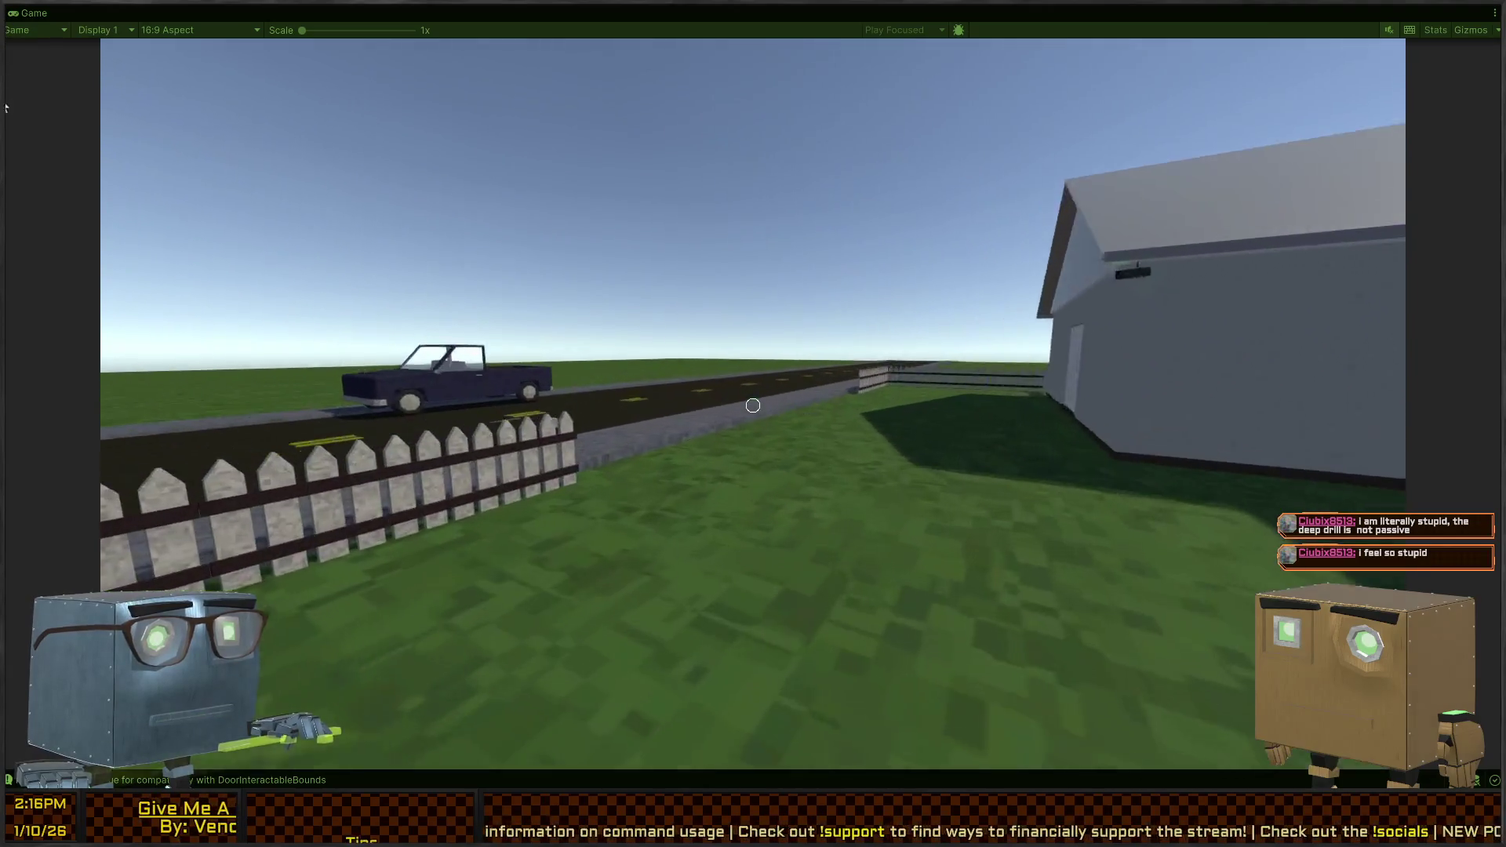
key("w")
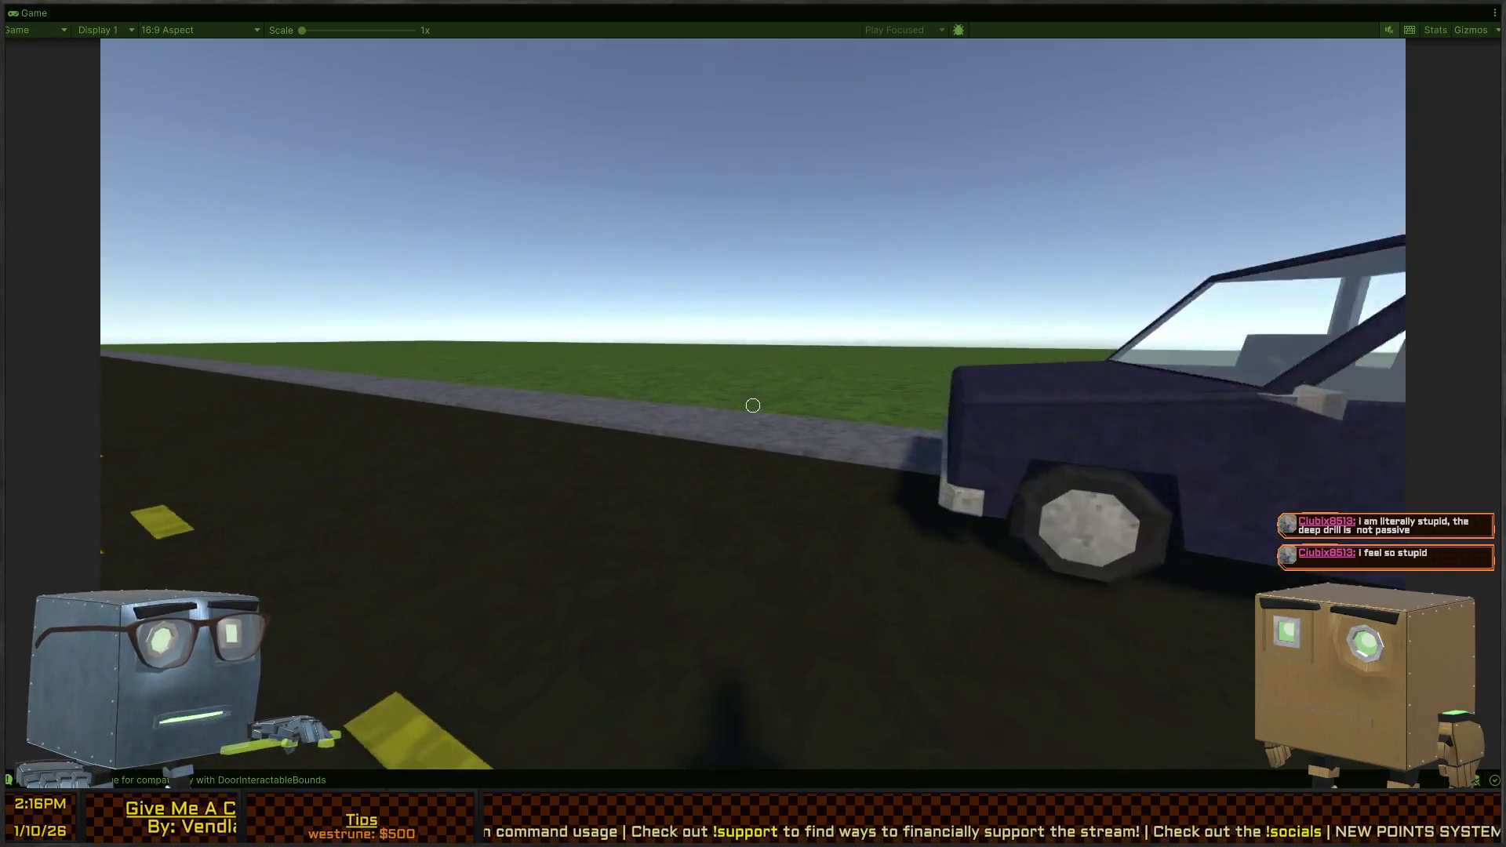
key("w")
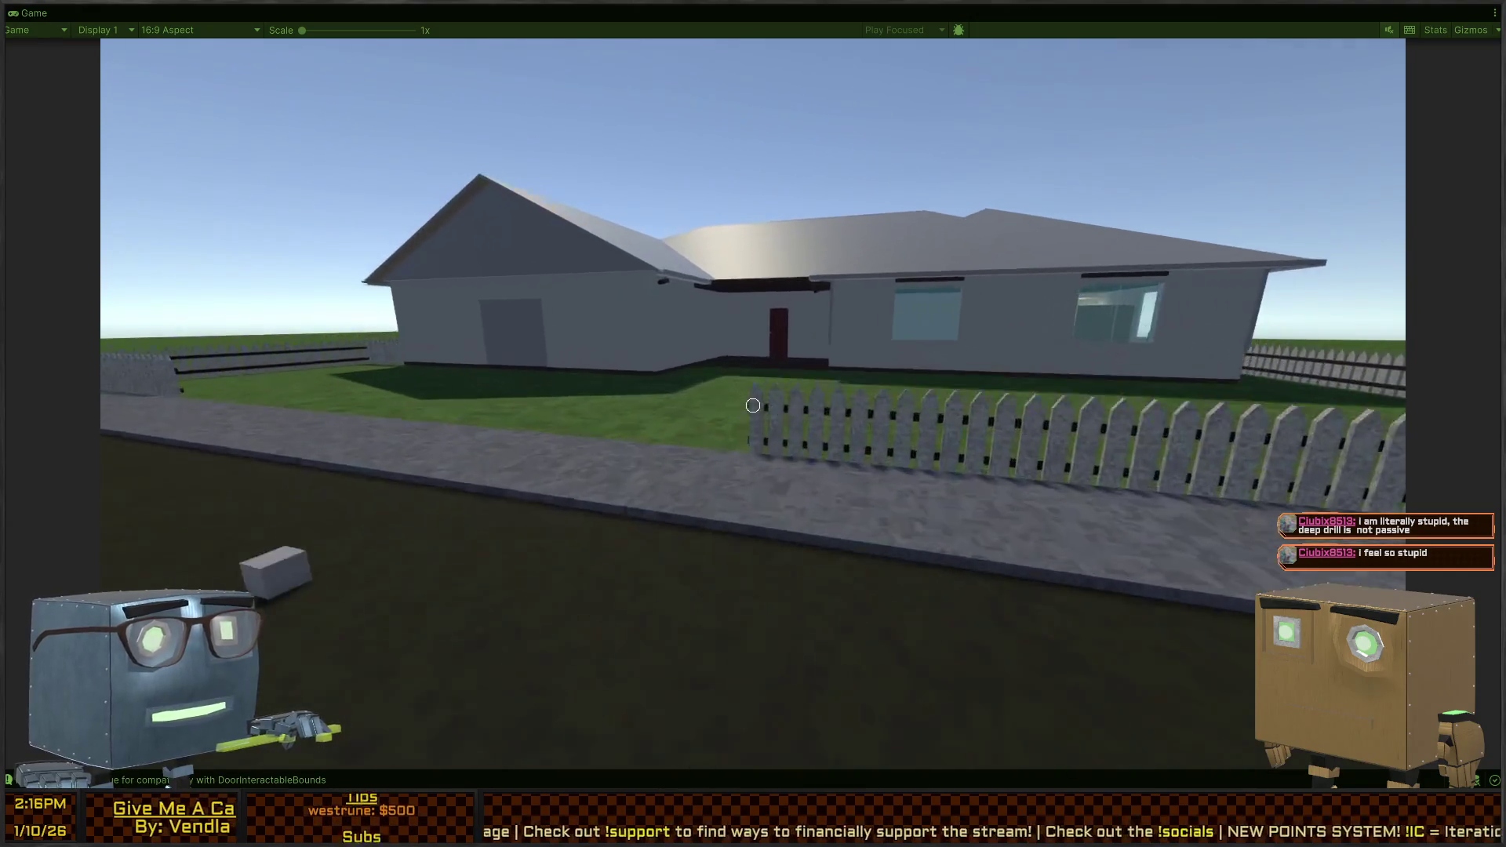
key("w")
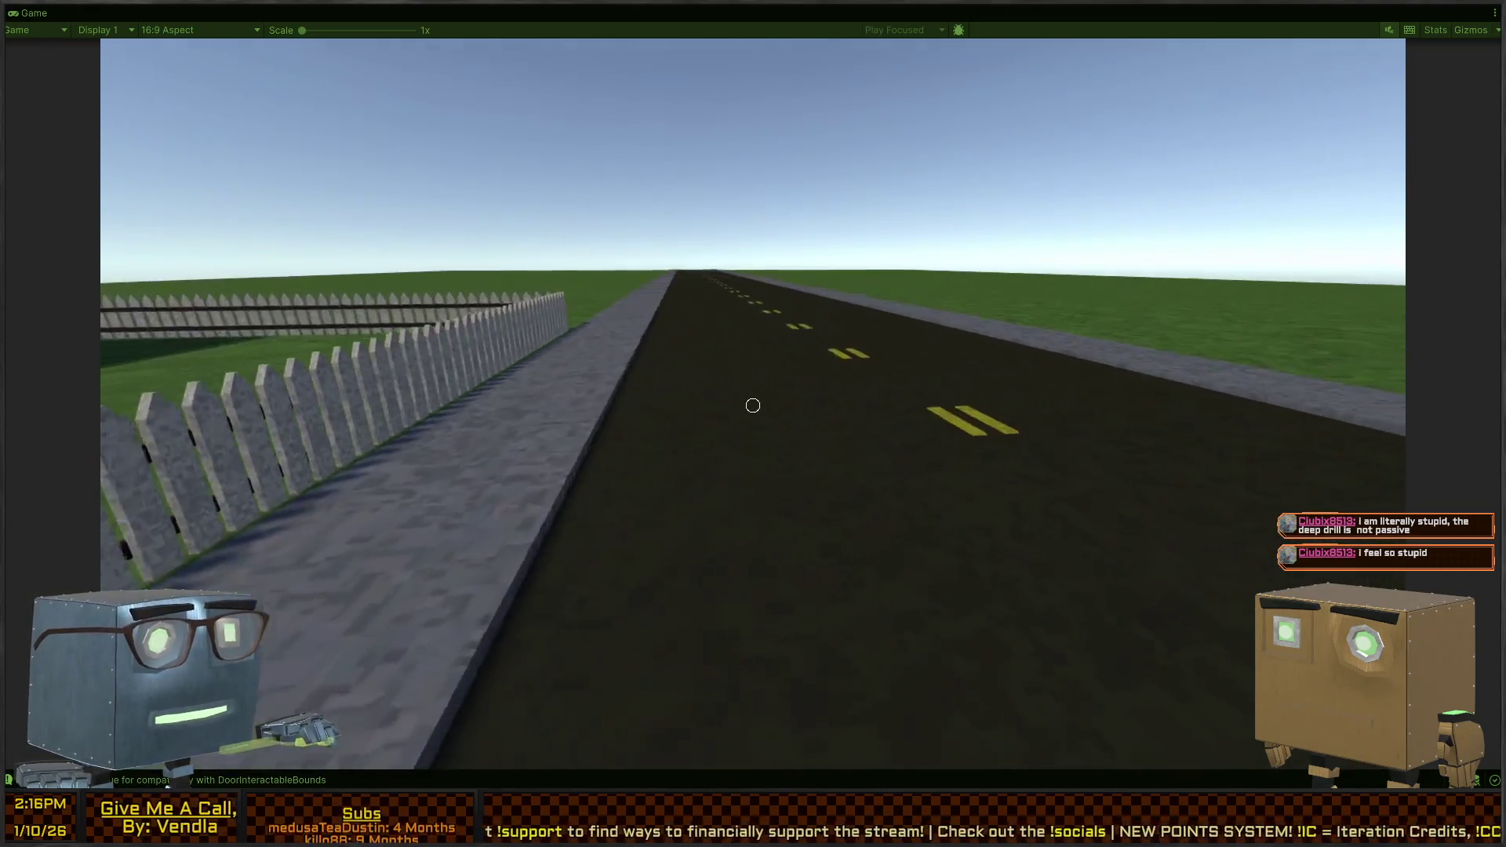
key("s")
Stop play mode and restore the full editor layout
key("Escape")
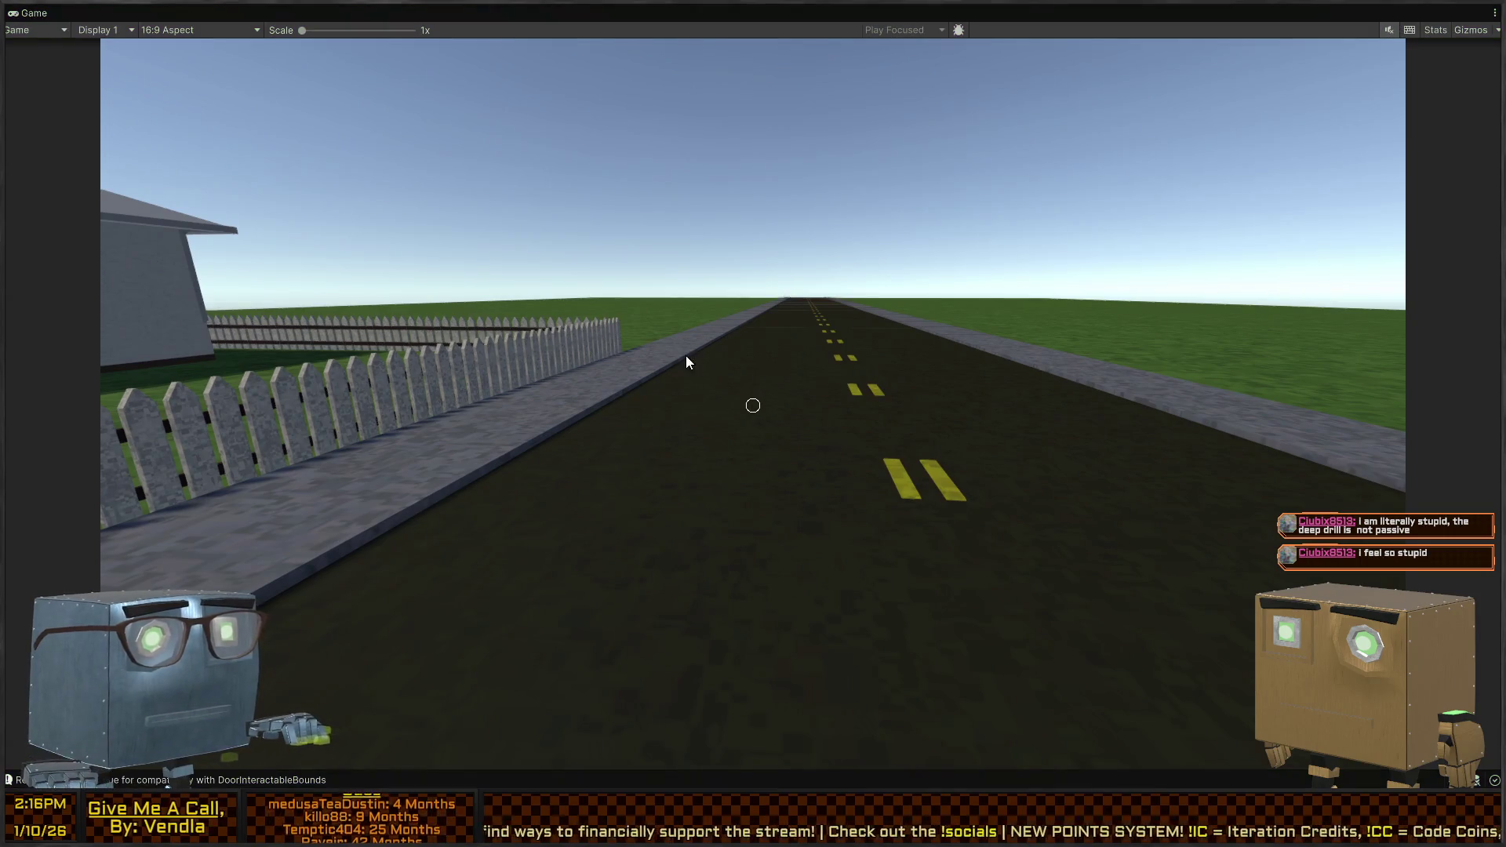
left_click(741, 355)
key("shift+space")
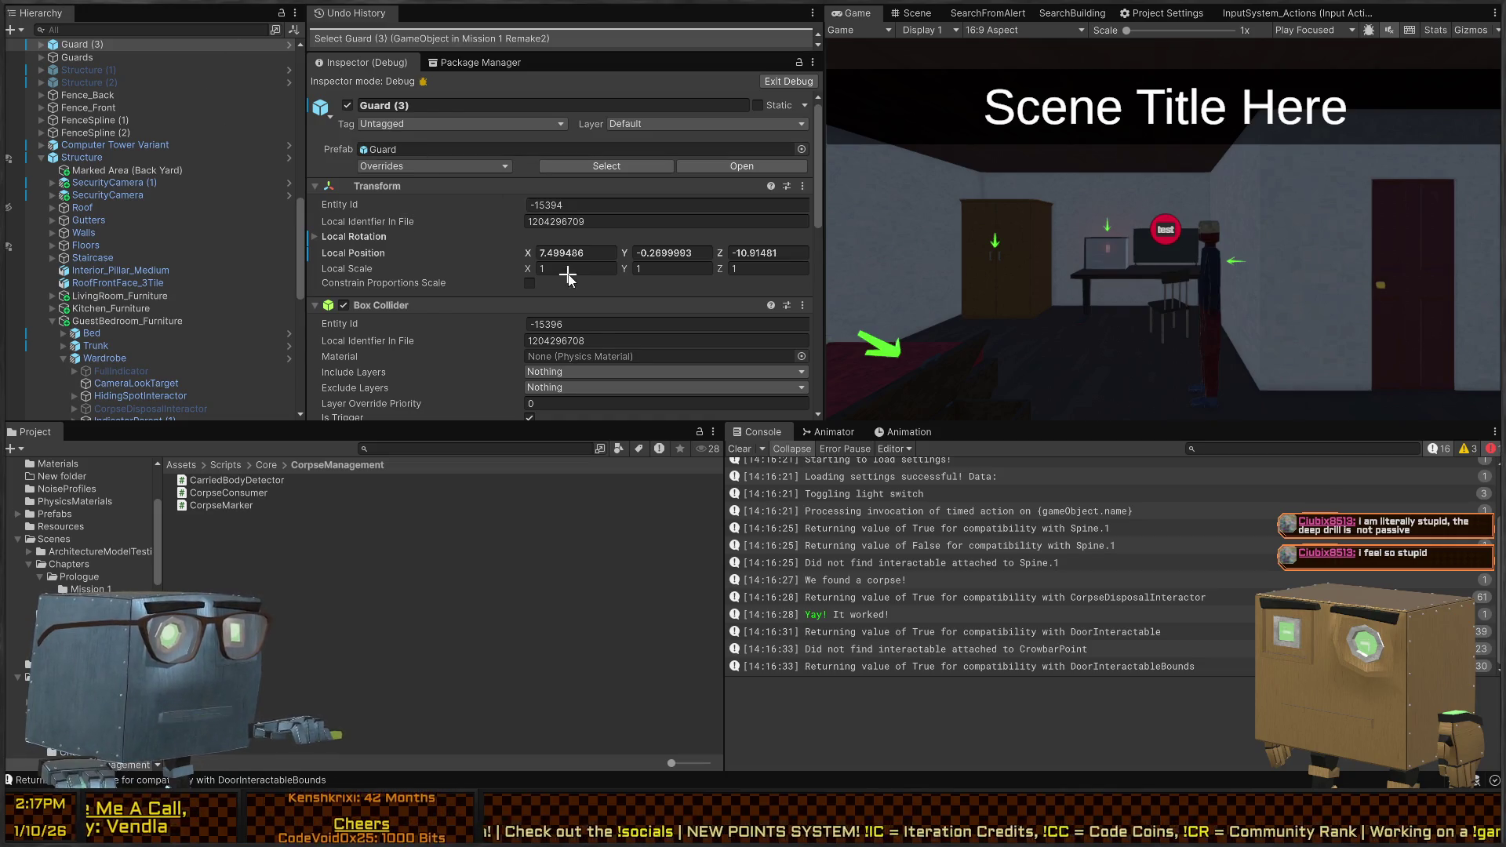
Draw a red annotation mark beside the local position values
right_click(547, 235)
left_click(521, 318)
left_click_drag(508, 243, 455, 258)
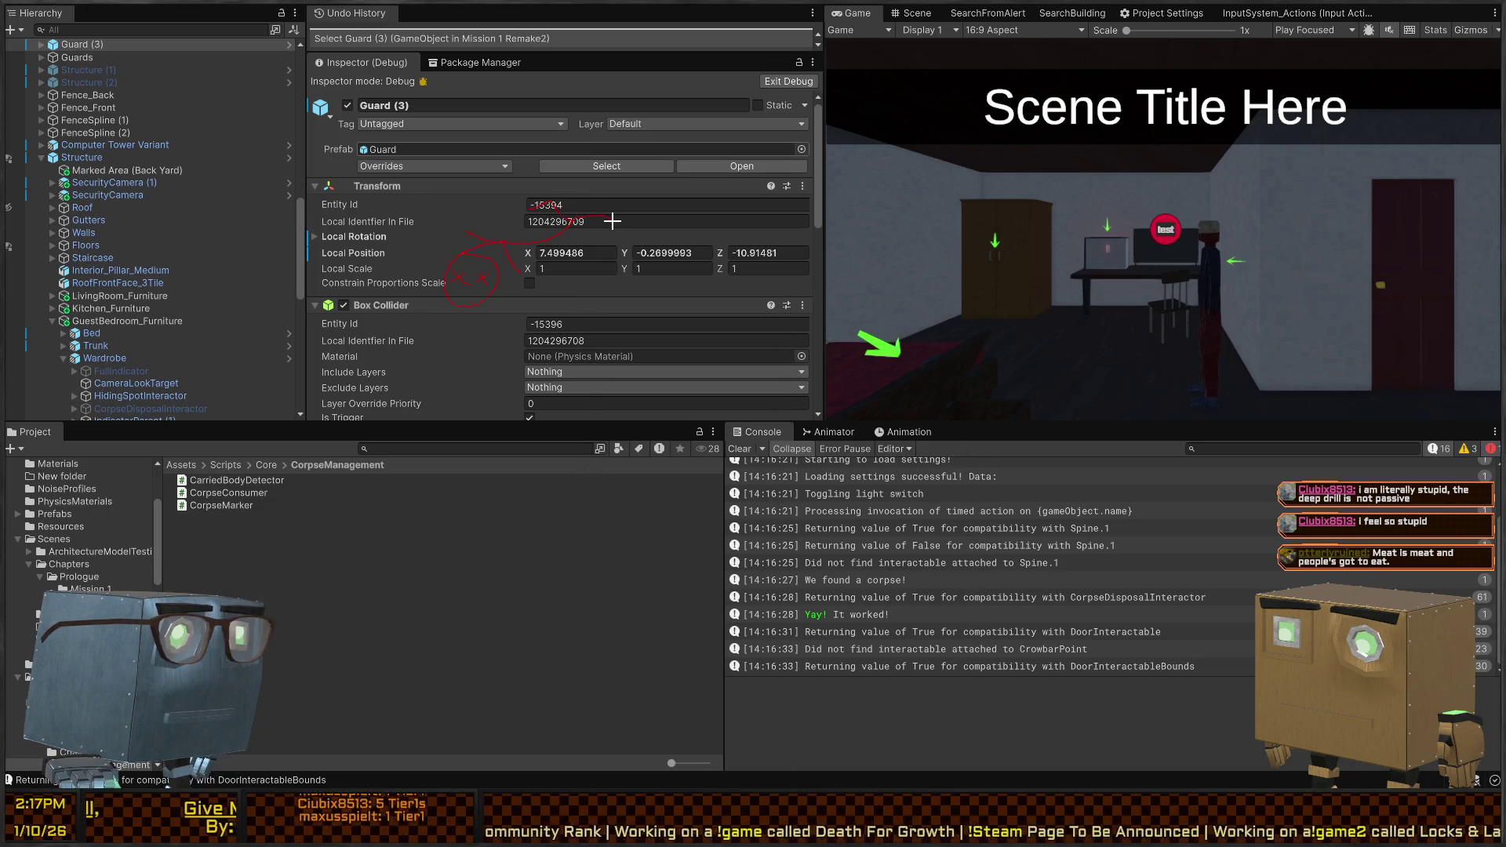
left_click_drag(611, 221, 614, 202)
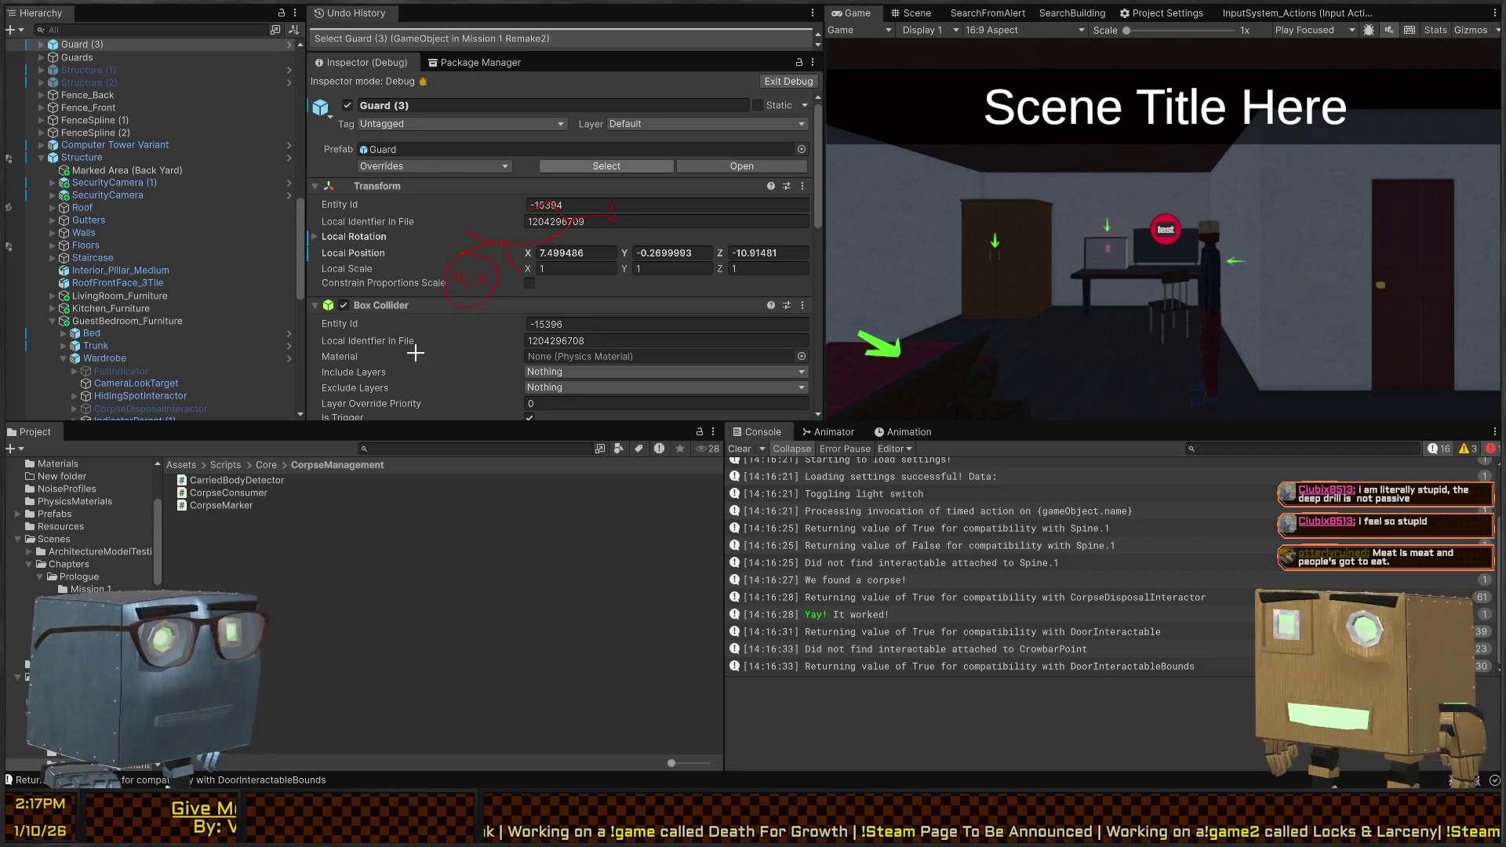
Dismiss the annotation colours and switch to the Scene view
right_click(788, 182)
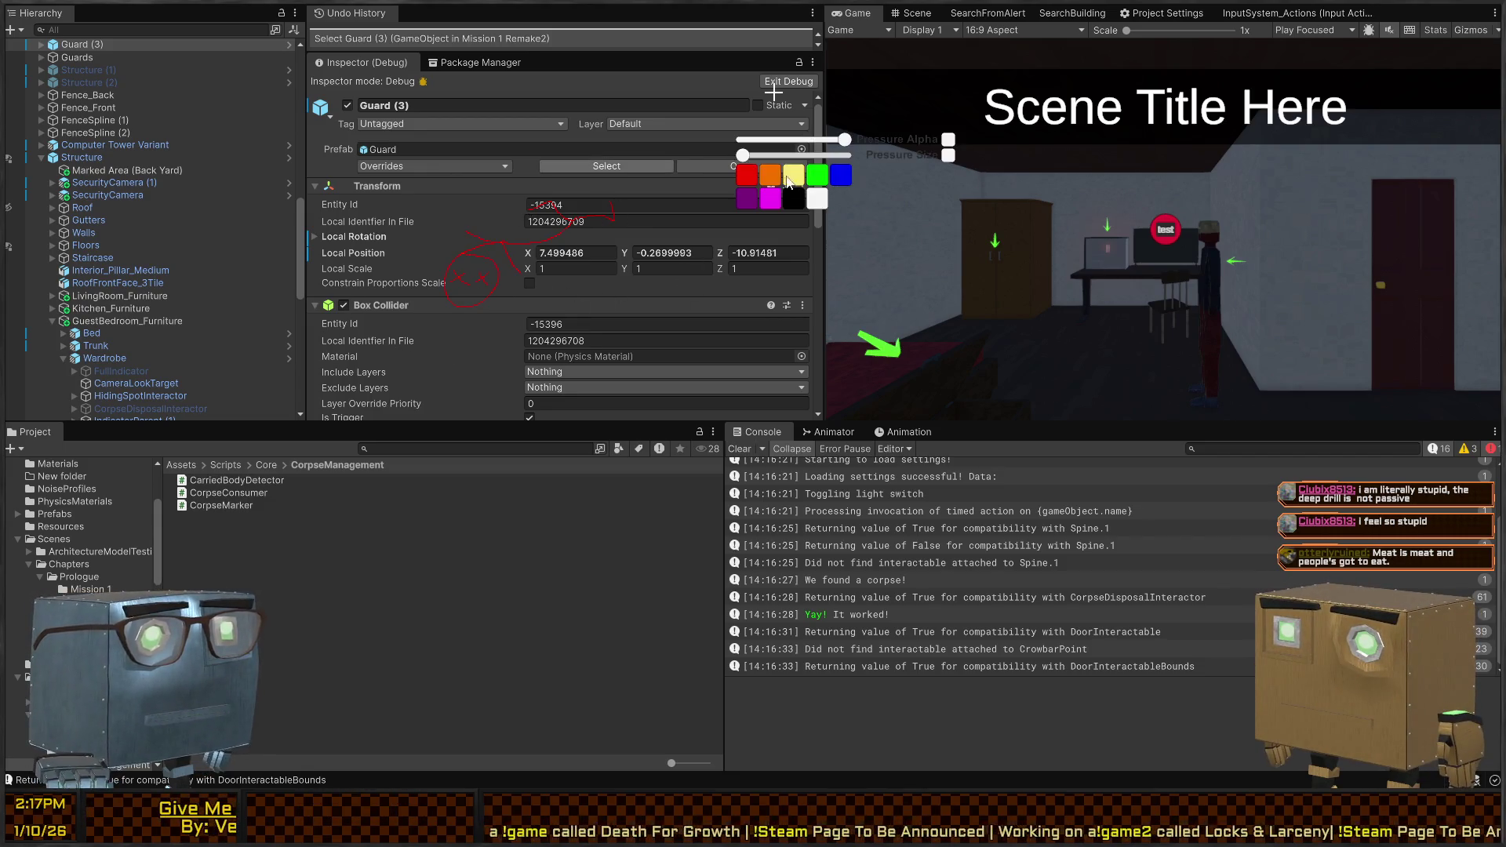
left_click(797, 176)
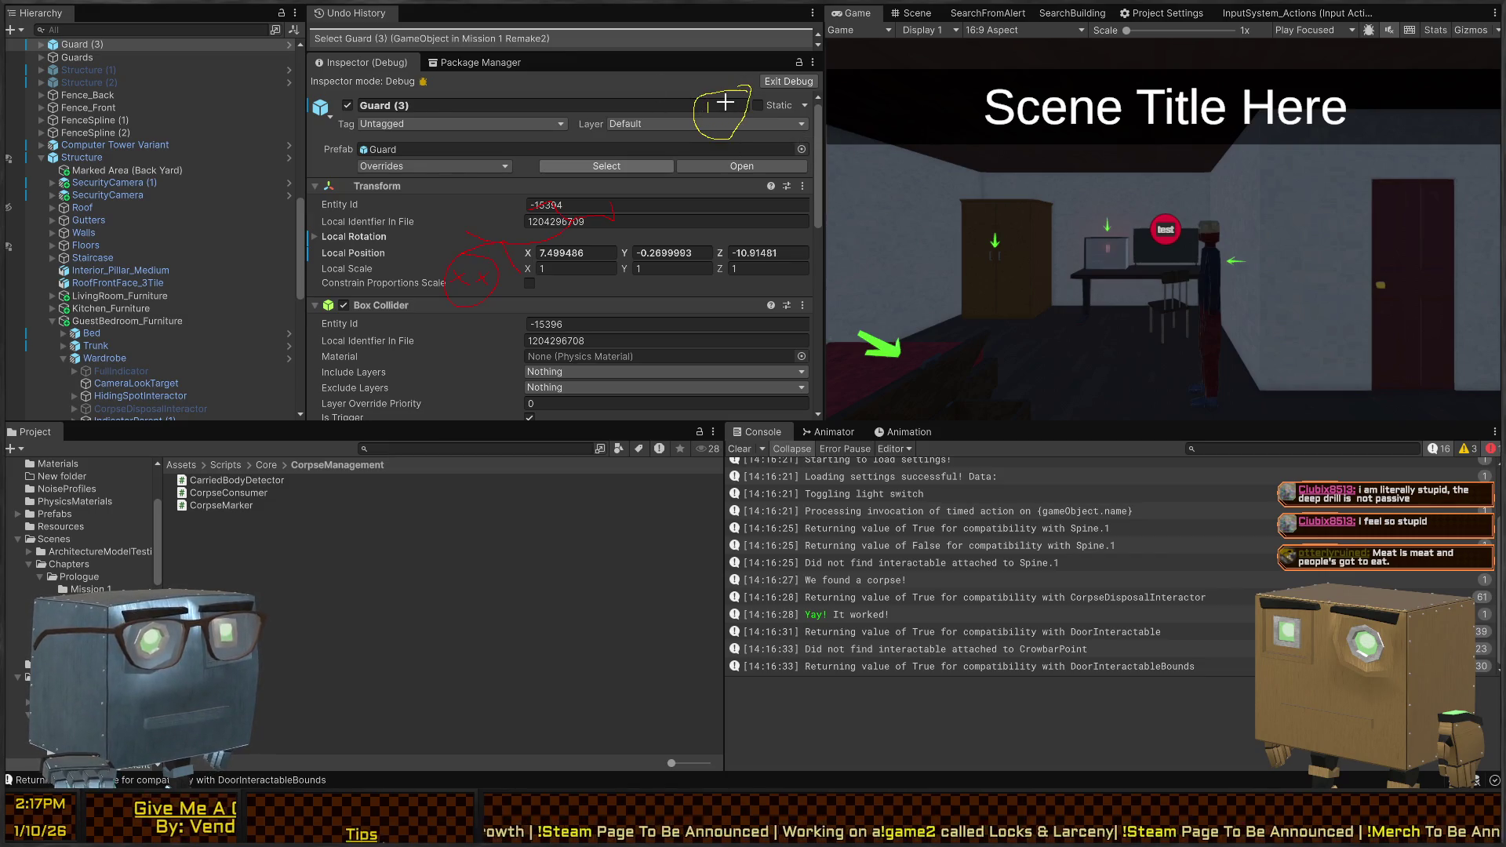
left_click(912, 13)
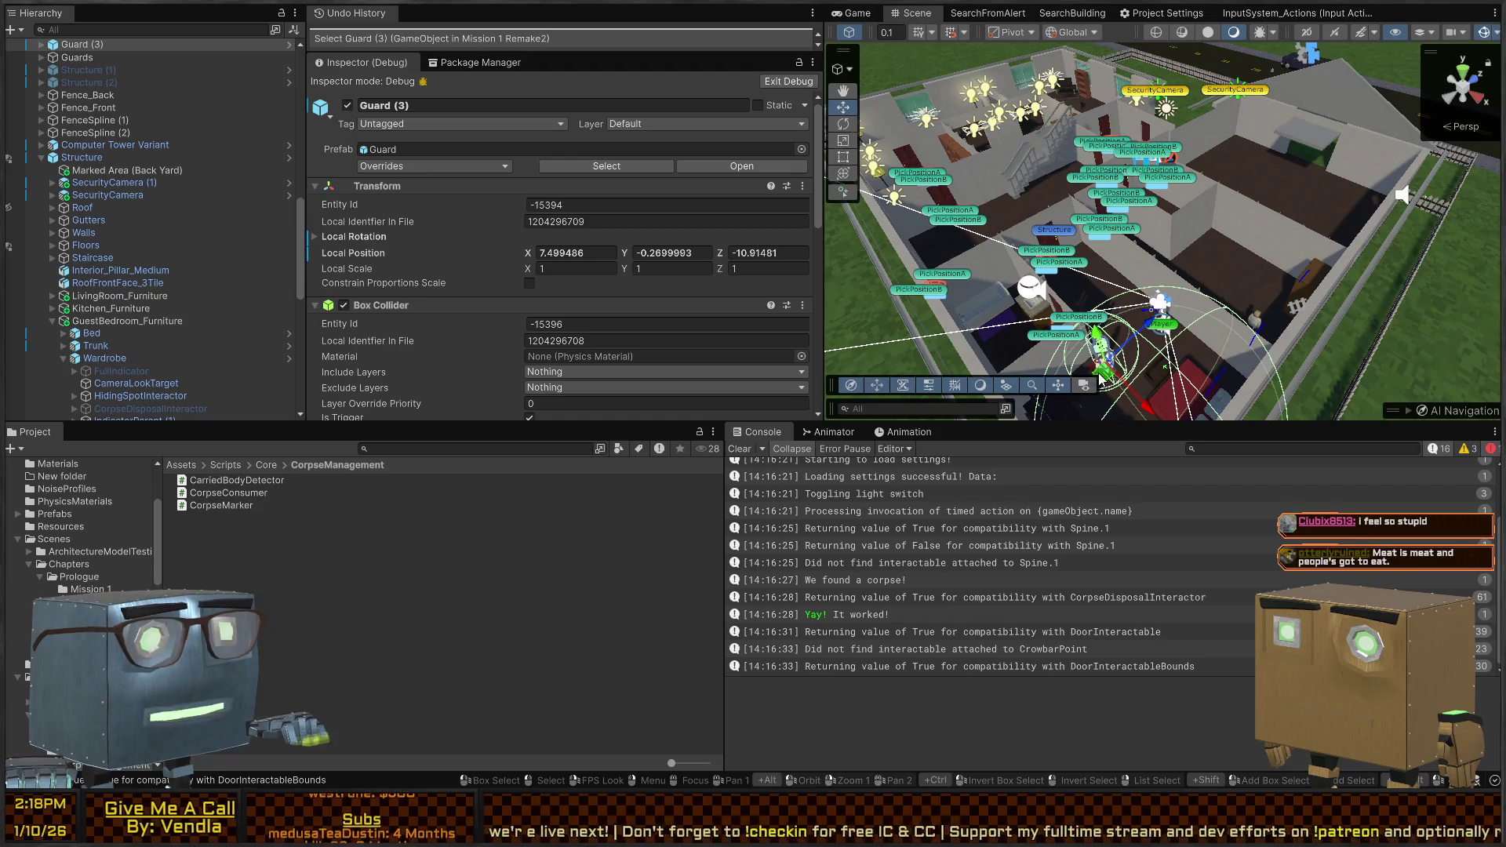
Drag Guard (3) into the backyard near the security cameras, at X -1.78, Z 13.87
mouse_move(1099, 380)
left_mouse_down()
mouse_move(1227, 216)
mouse_move(1230, 106)
left_mouse_up()
key("f")
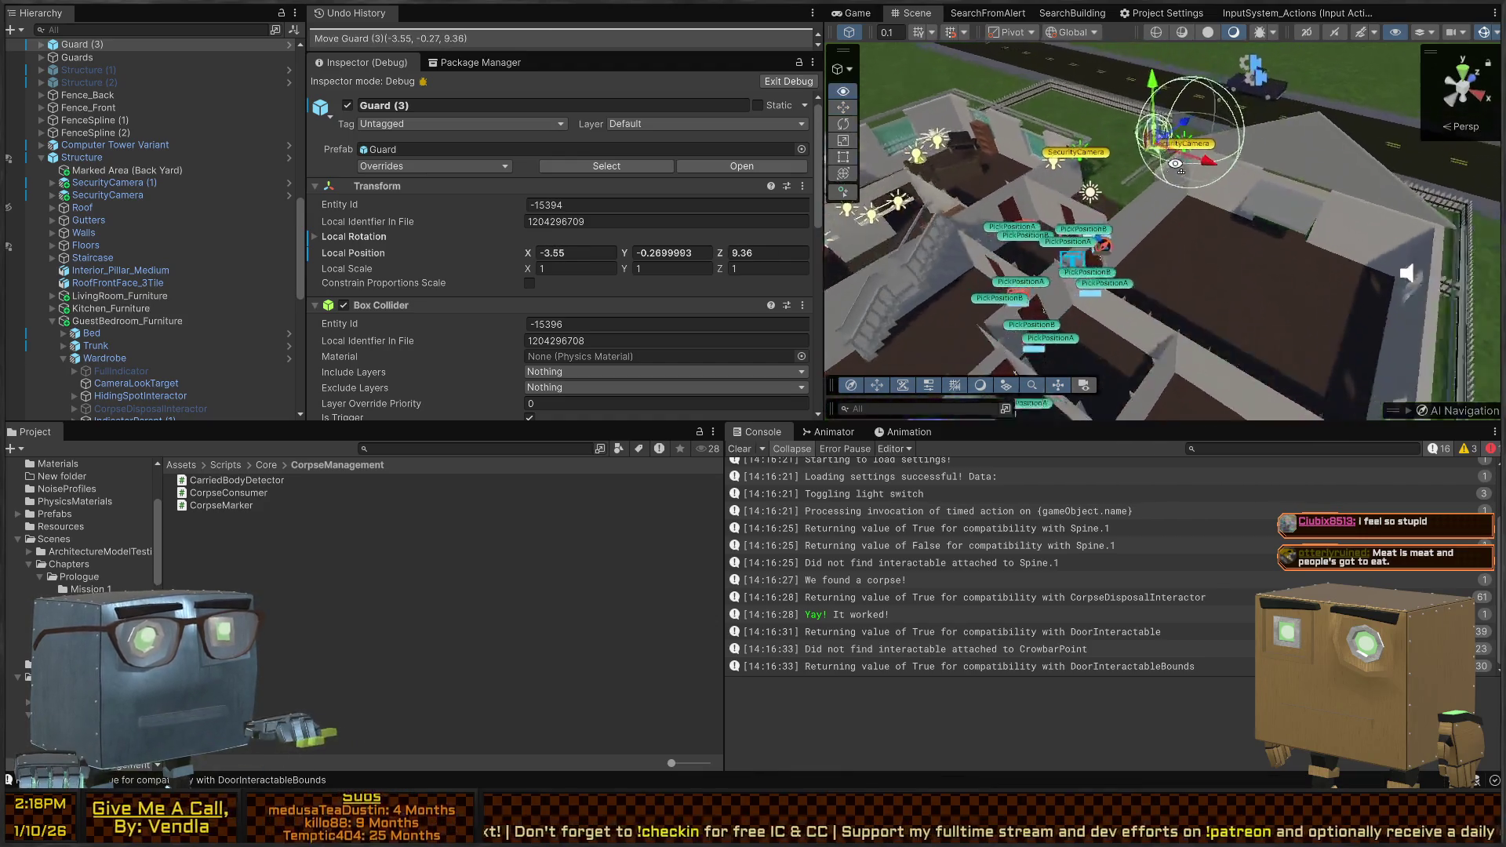
mouse_move(1134, 202)
left_mouse_down()
mouse_move(1214, 171)
mouse_move(1218, 155)
left_mouse_up()
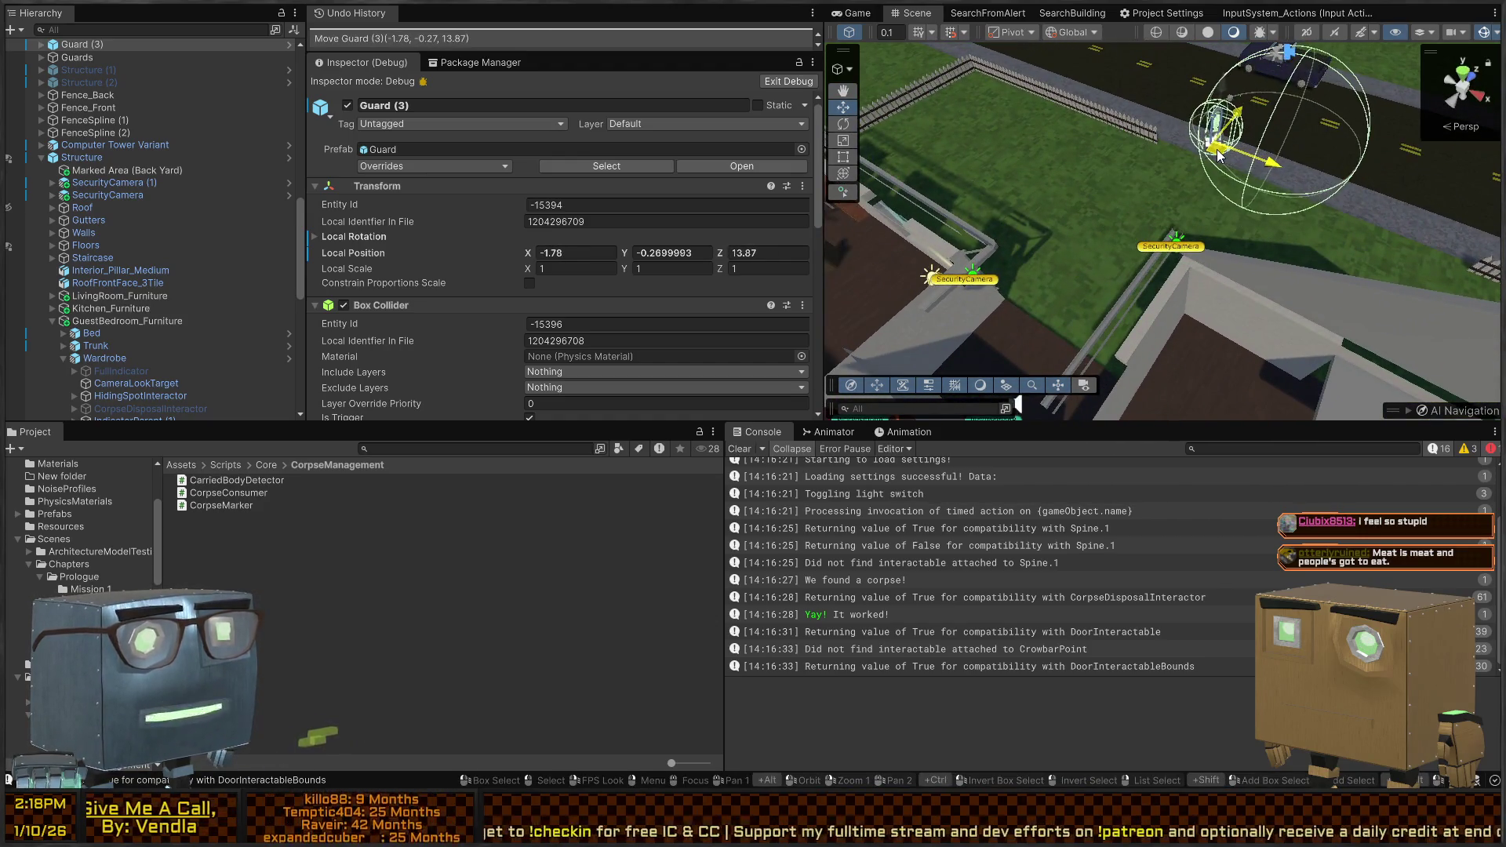
Fly the Scene camera back over the house and select the Player
right_click(1107, 217)
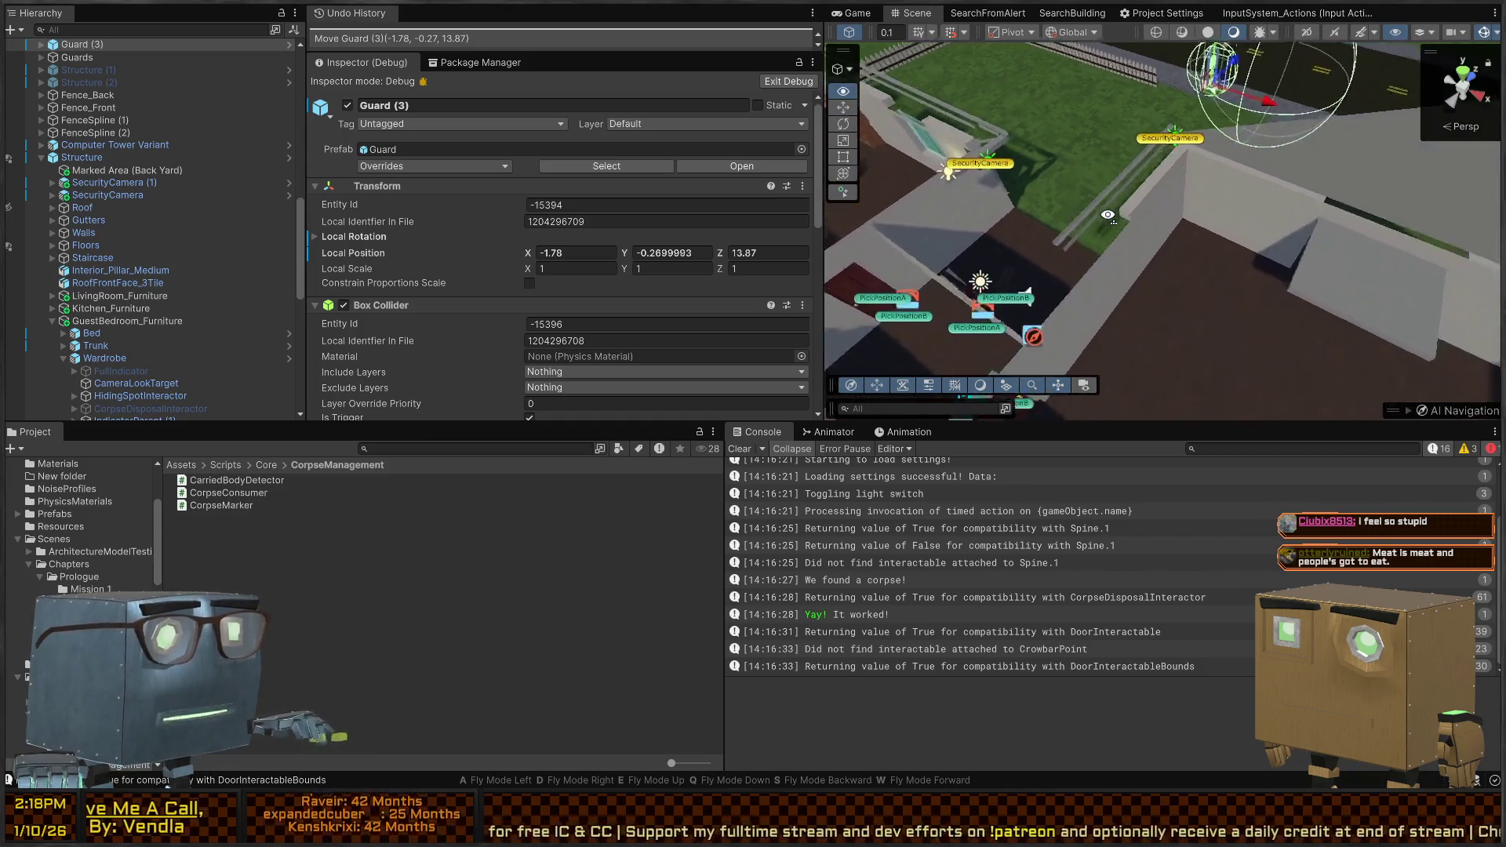
key("w")
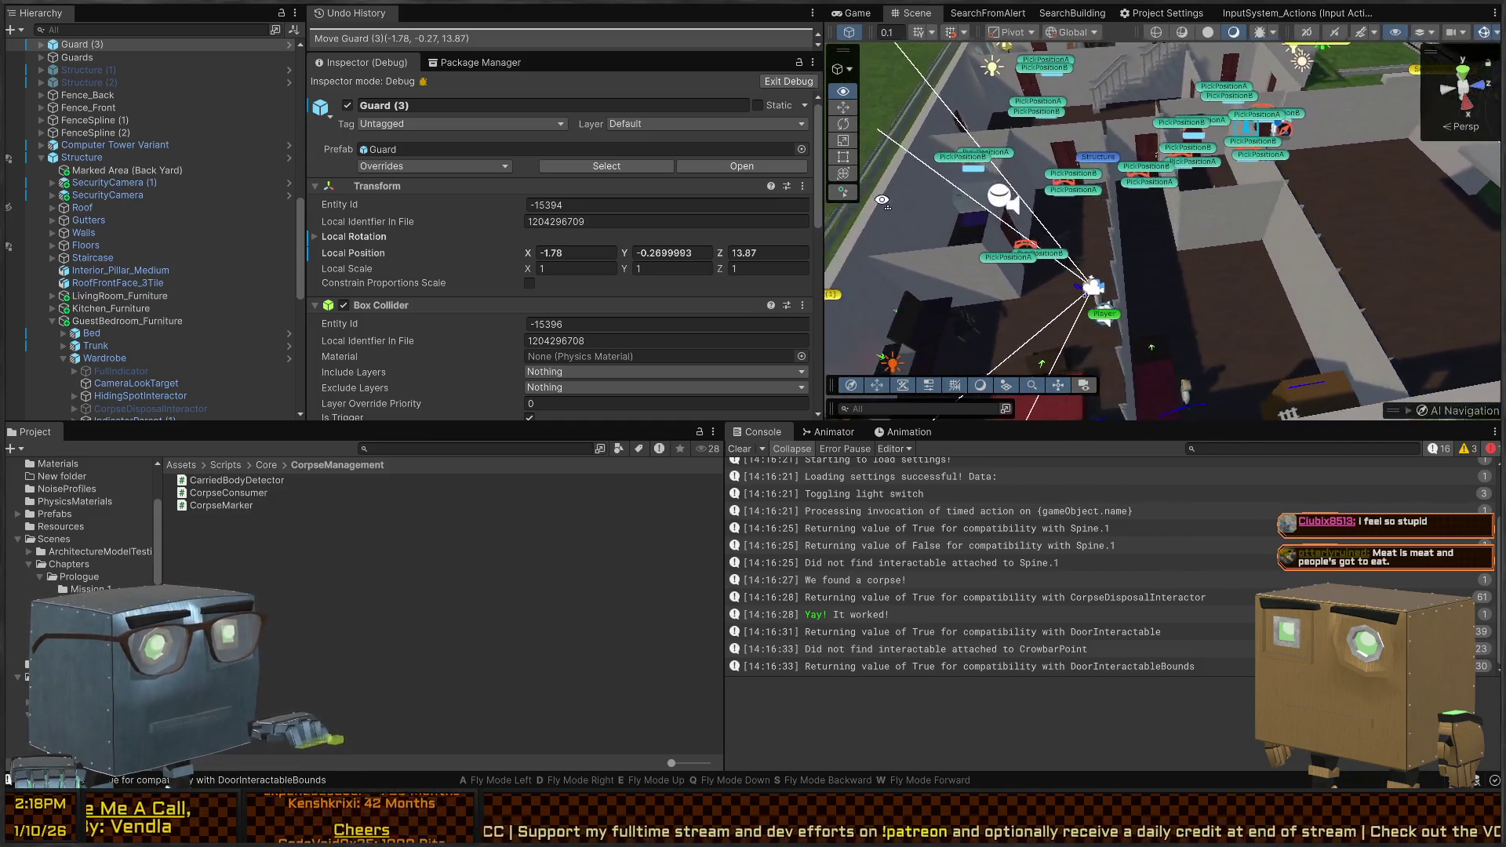
left_click(1145, 251)
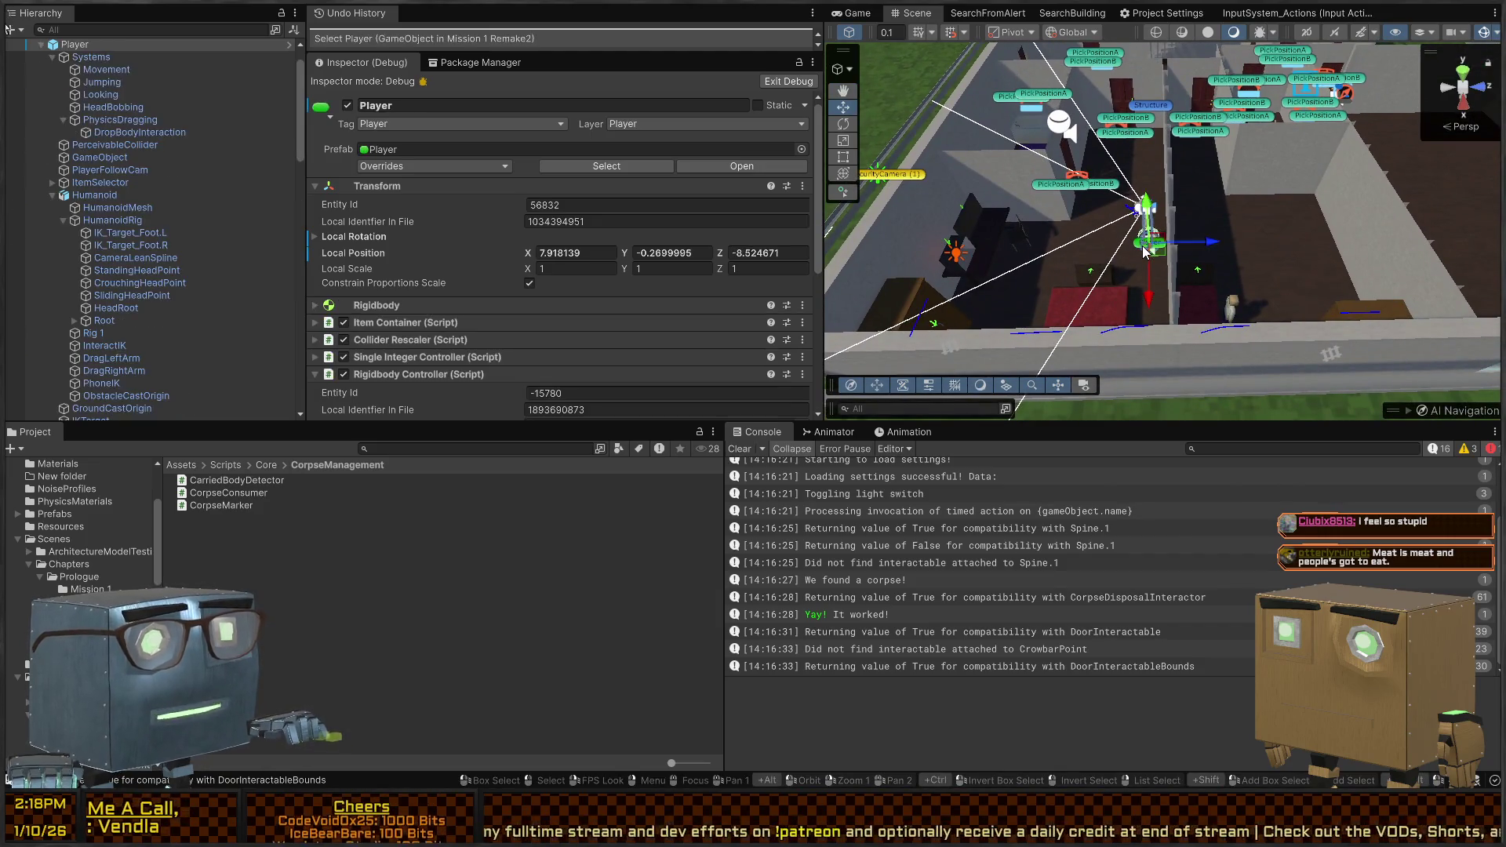
Move the Player onto the road beside the truck at X -2.1, Z 20.06, and edit the NPC-alerting TODO card
right_click(1145, 251)
key("s")
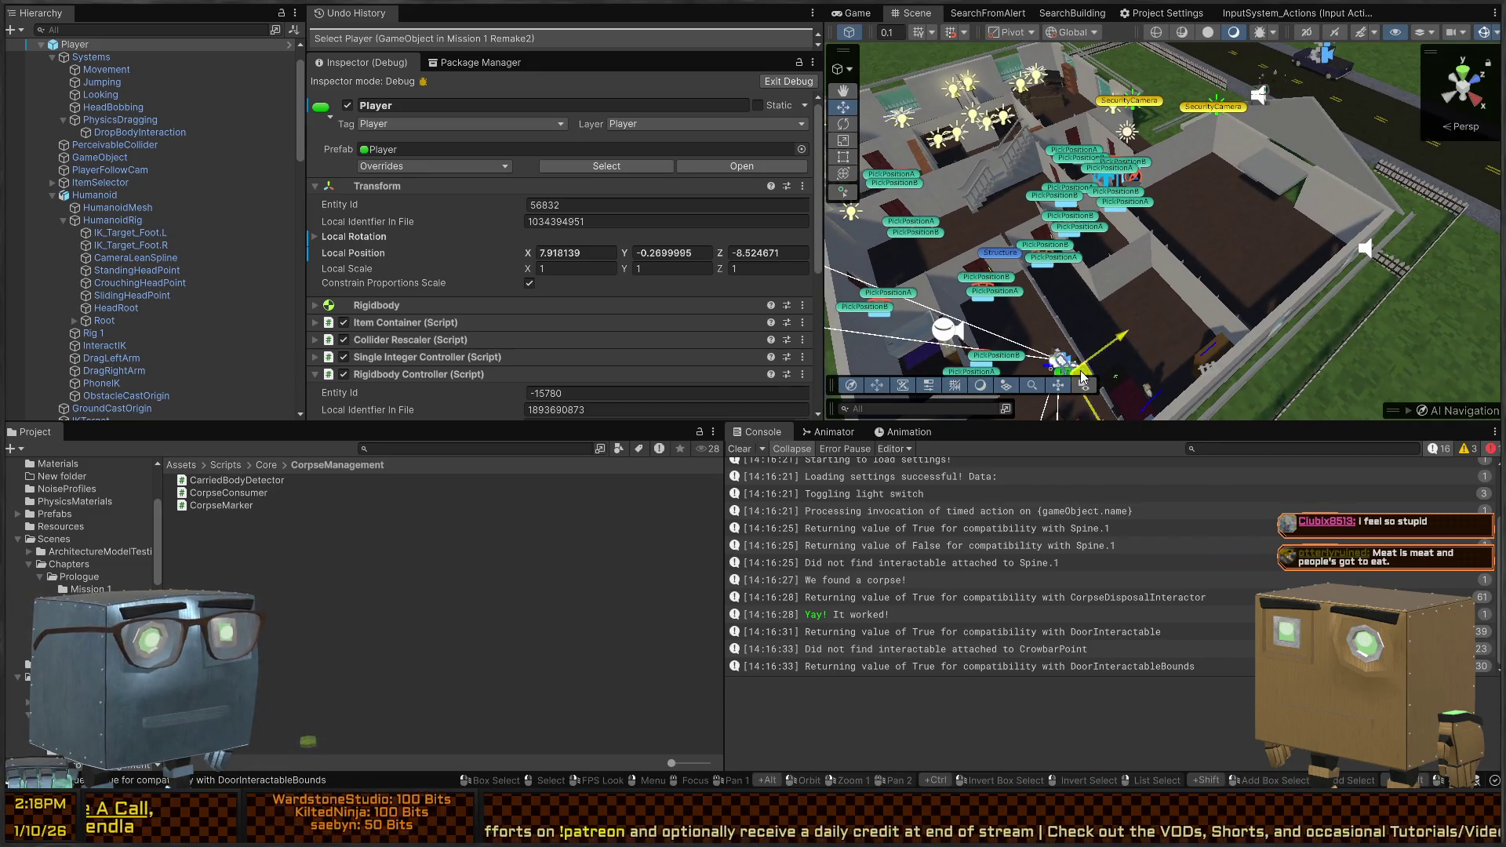
left_click_drag(1080, 370, 1137, 235)
key("f")
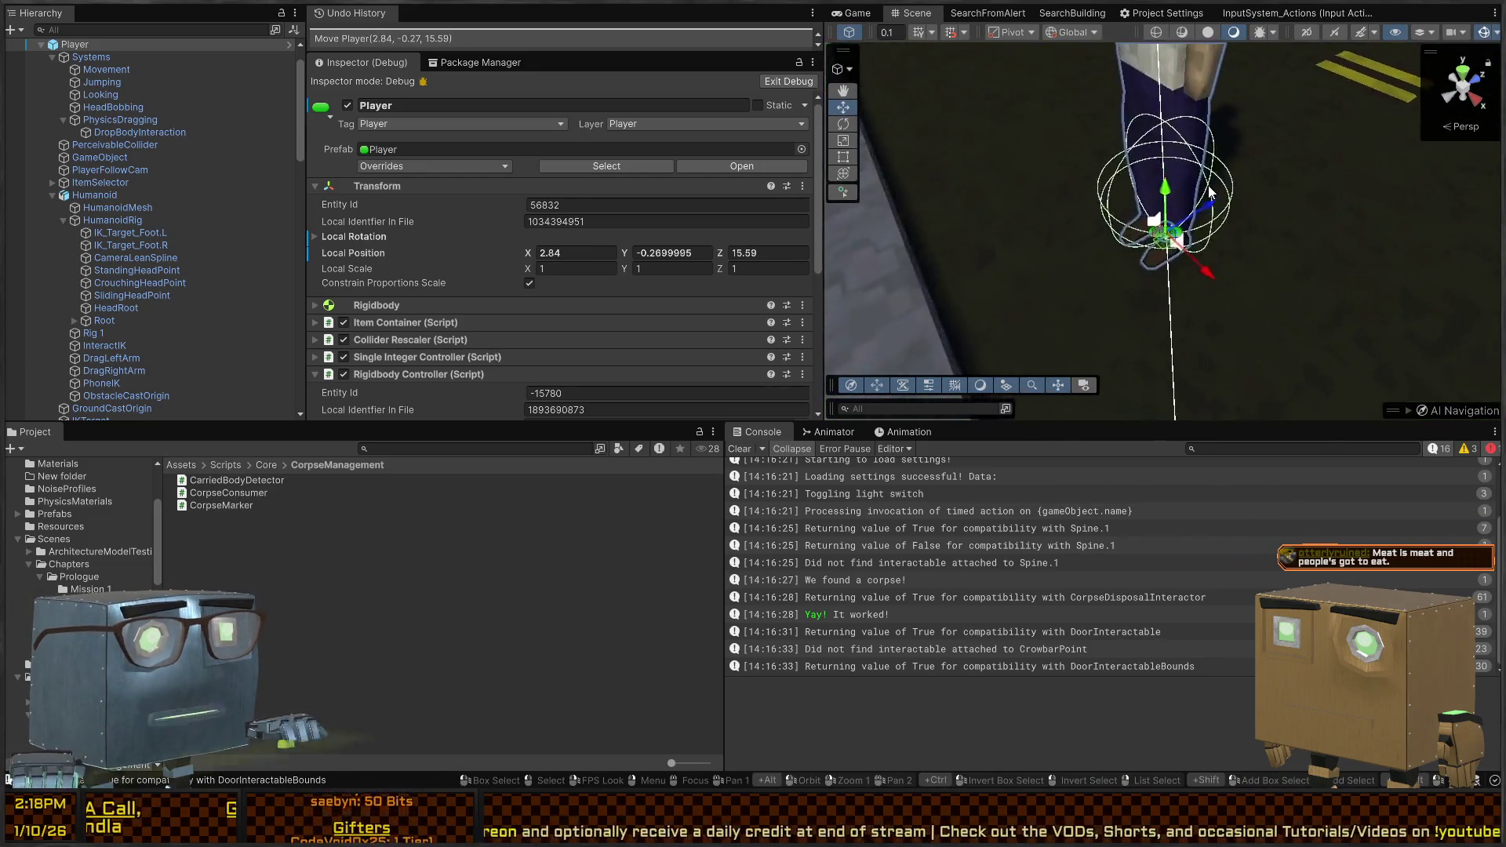
scroll(1208, 185, "down", 5)
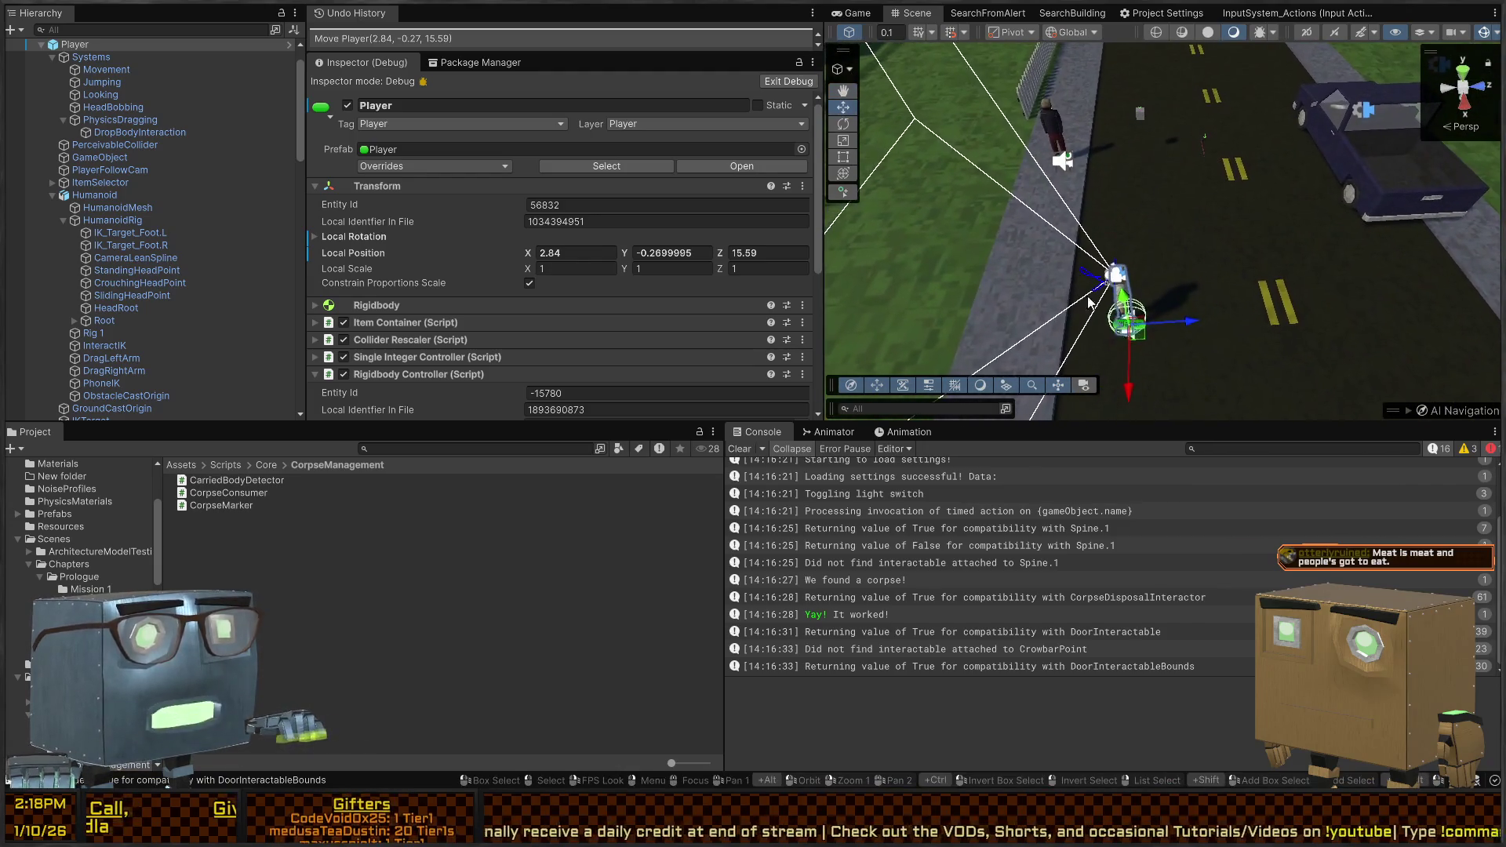
mouse_move(1129, 323)
left_mouse_down()
mouse_move(1255, 148)
mouse_move(1326, 151)
mouse_move(1308, 155)
left_mouse_up()
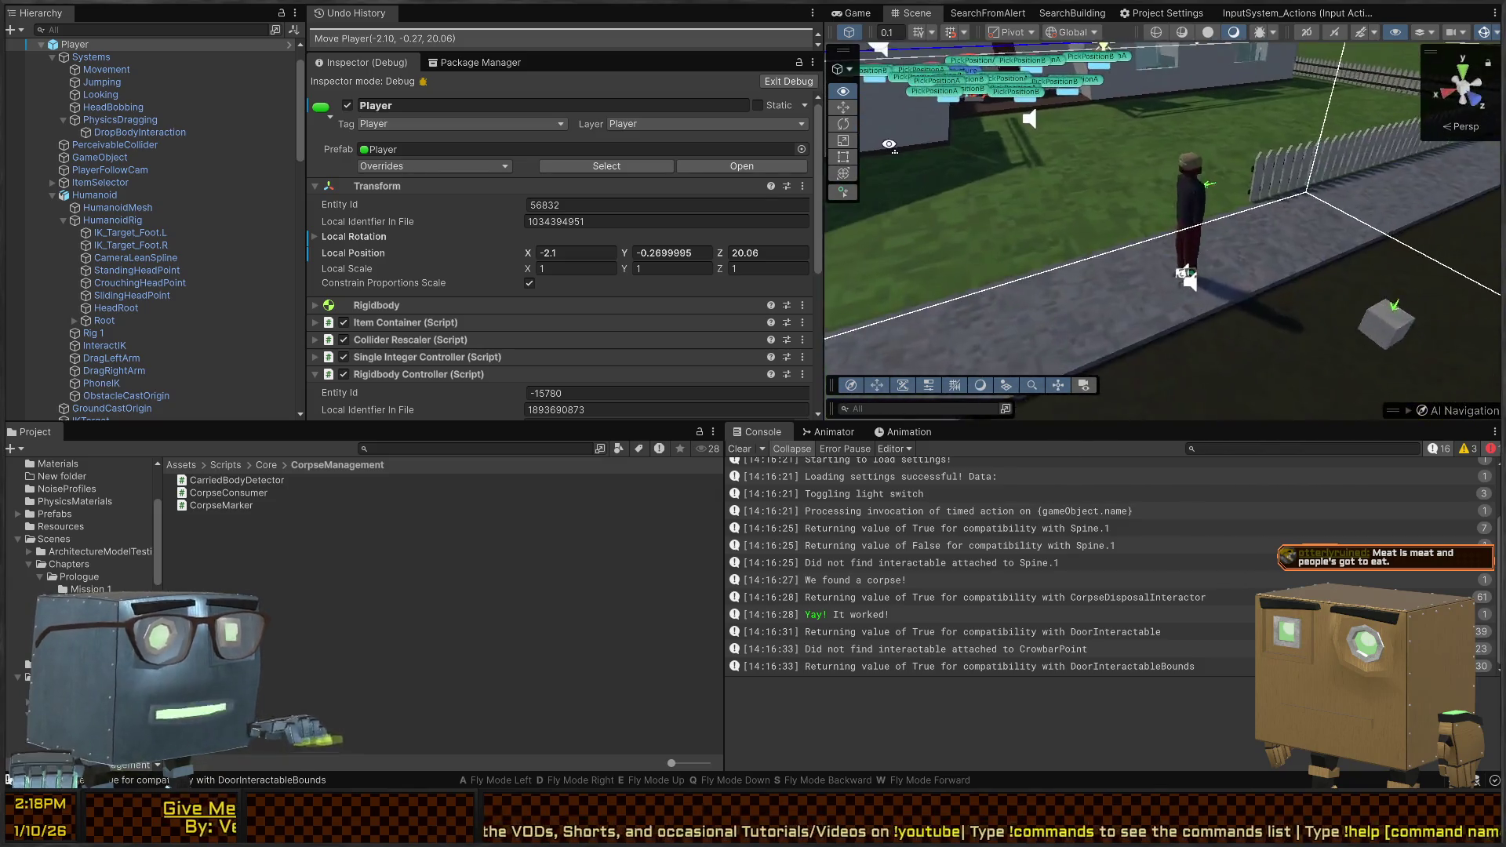
mouse_move(889, 144)
left_mouse_down()
mouse_move(1171, 271)
mouse_move(1336, 211)
mouse_move(1277, 197)
left_mouse_up()
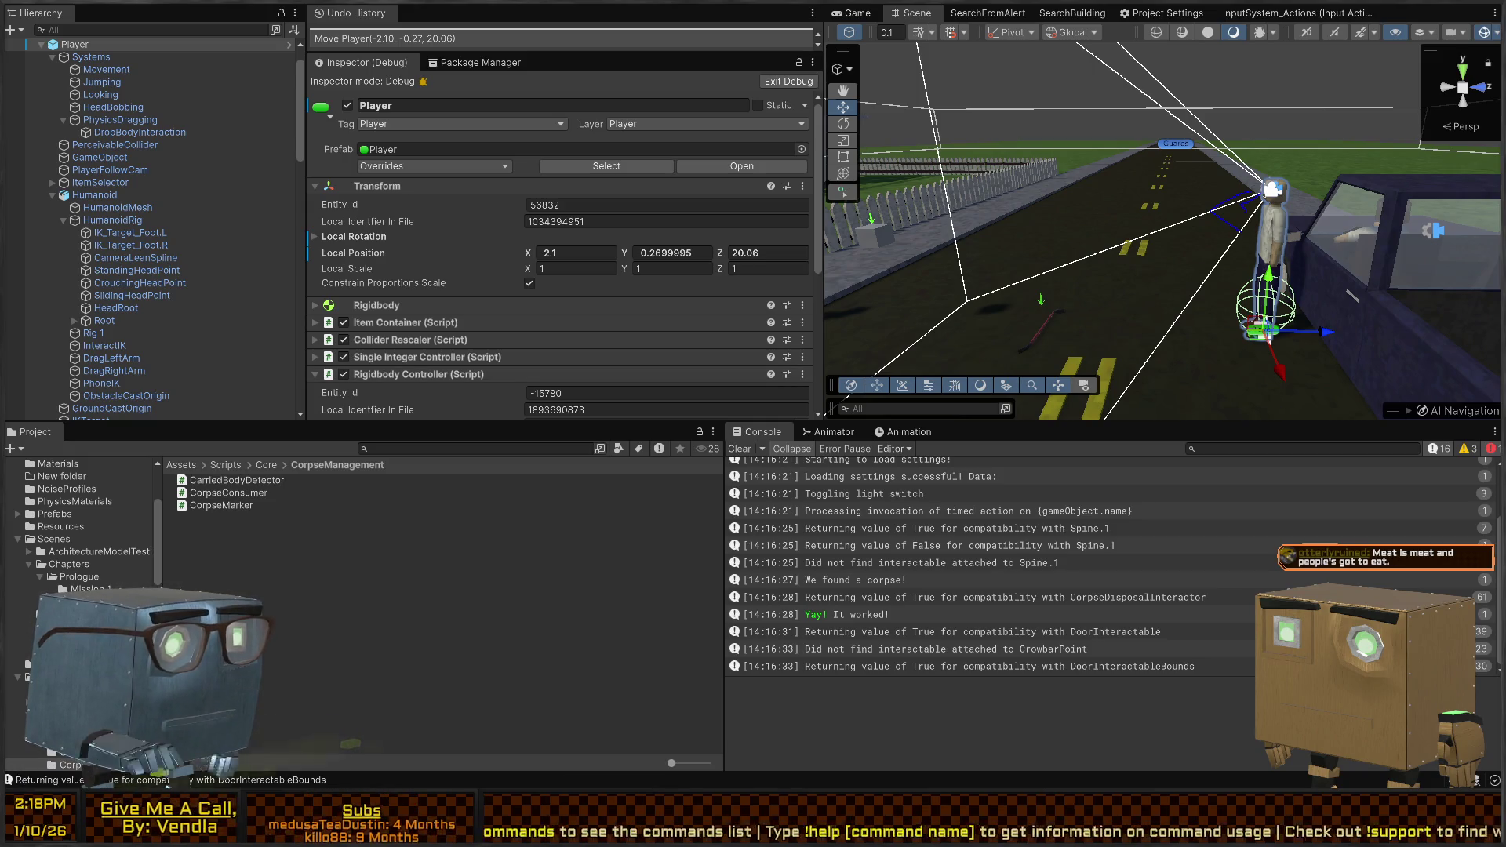
left_click(560, 761)
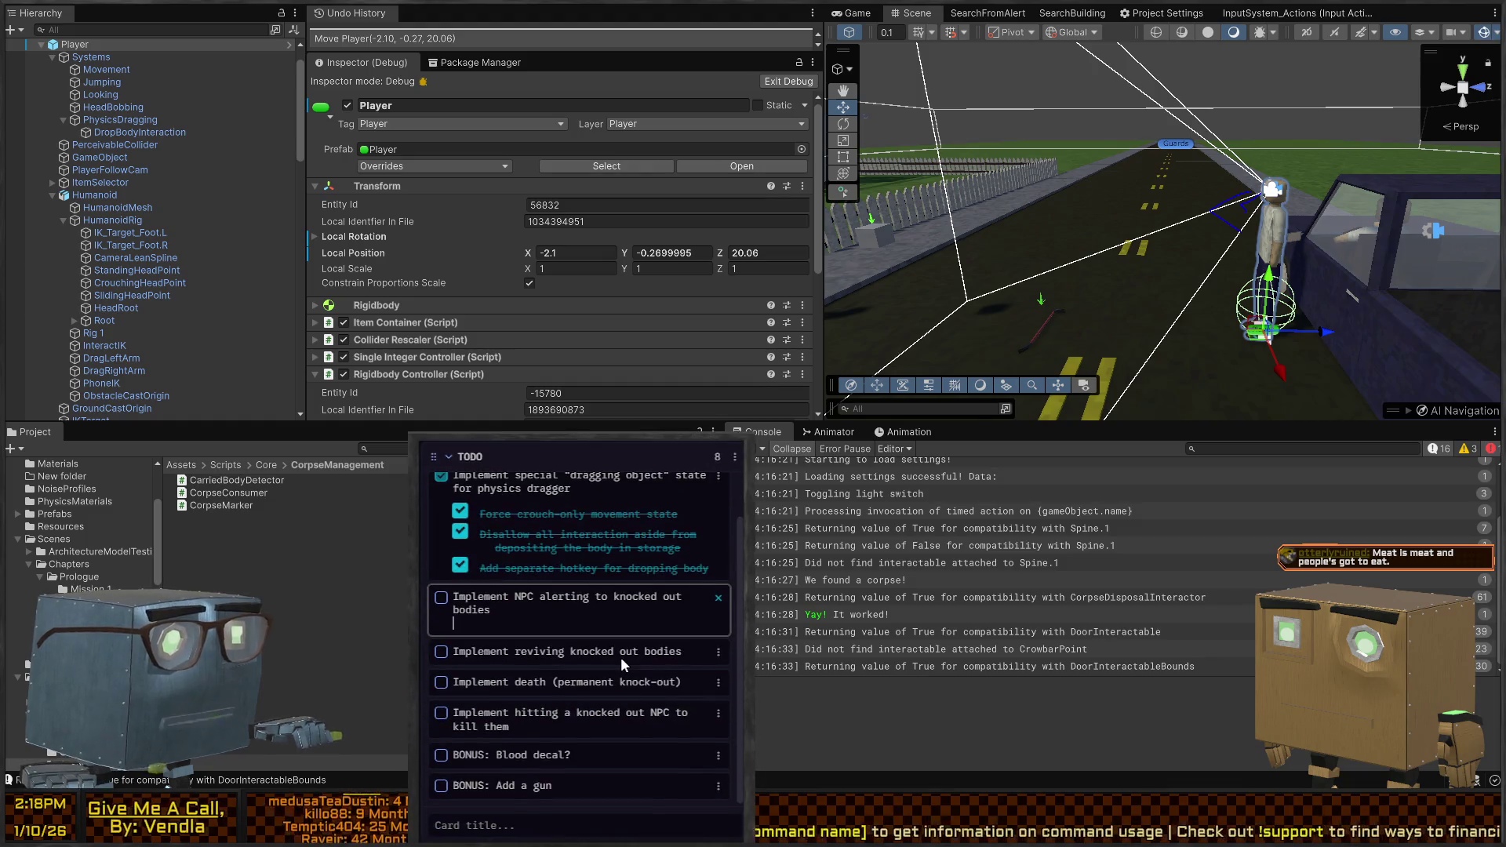
Add the bullet 'NPCs will have a component that activates upon knock-outperceivable'
type("-")
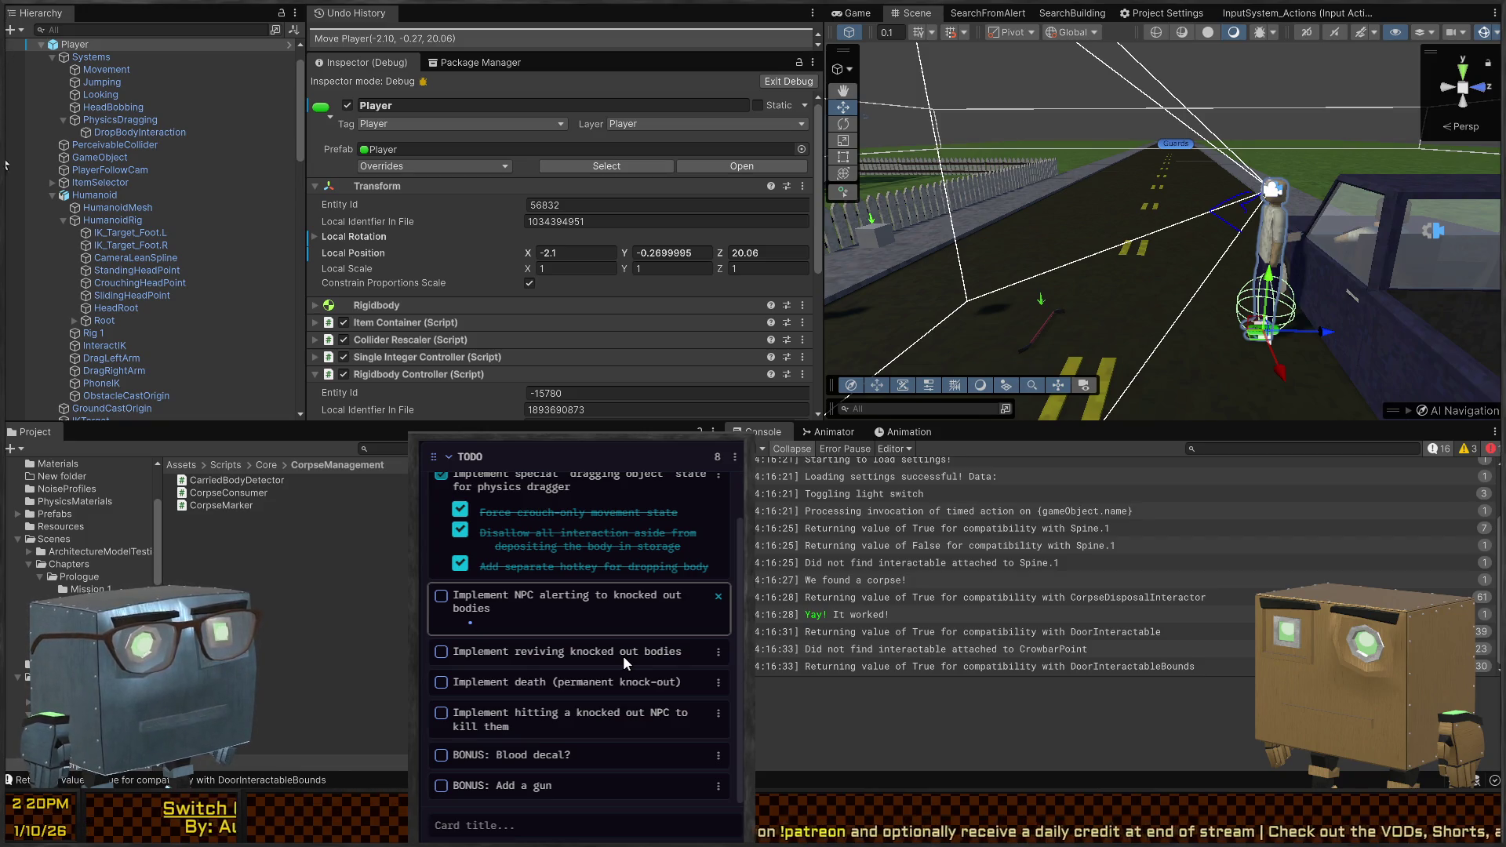
type("NPCs ")
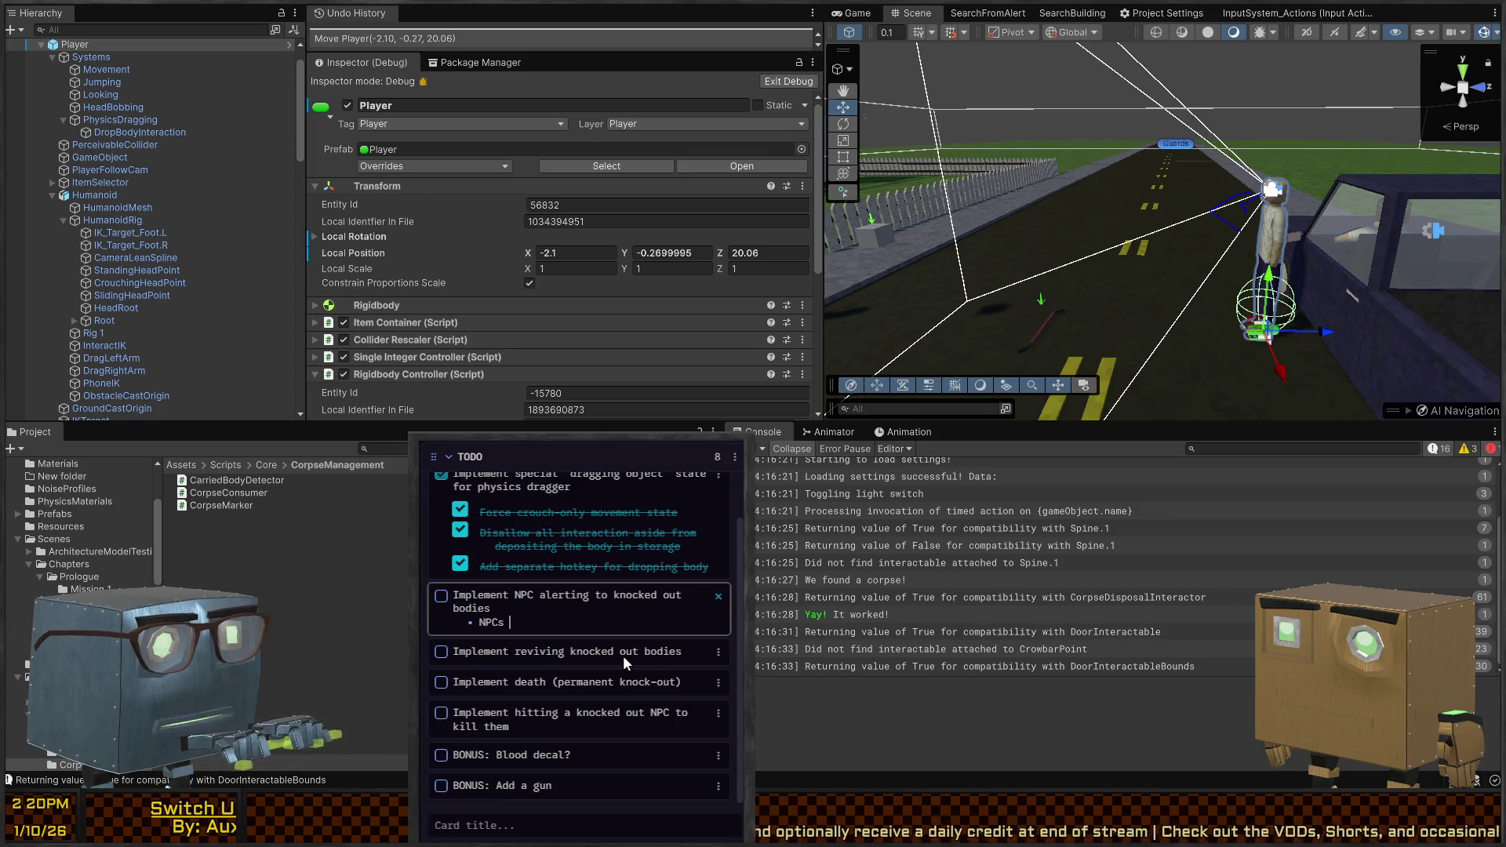
type("will have a ")
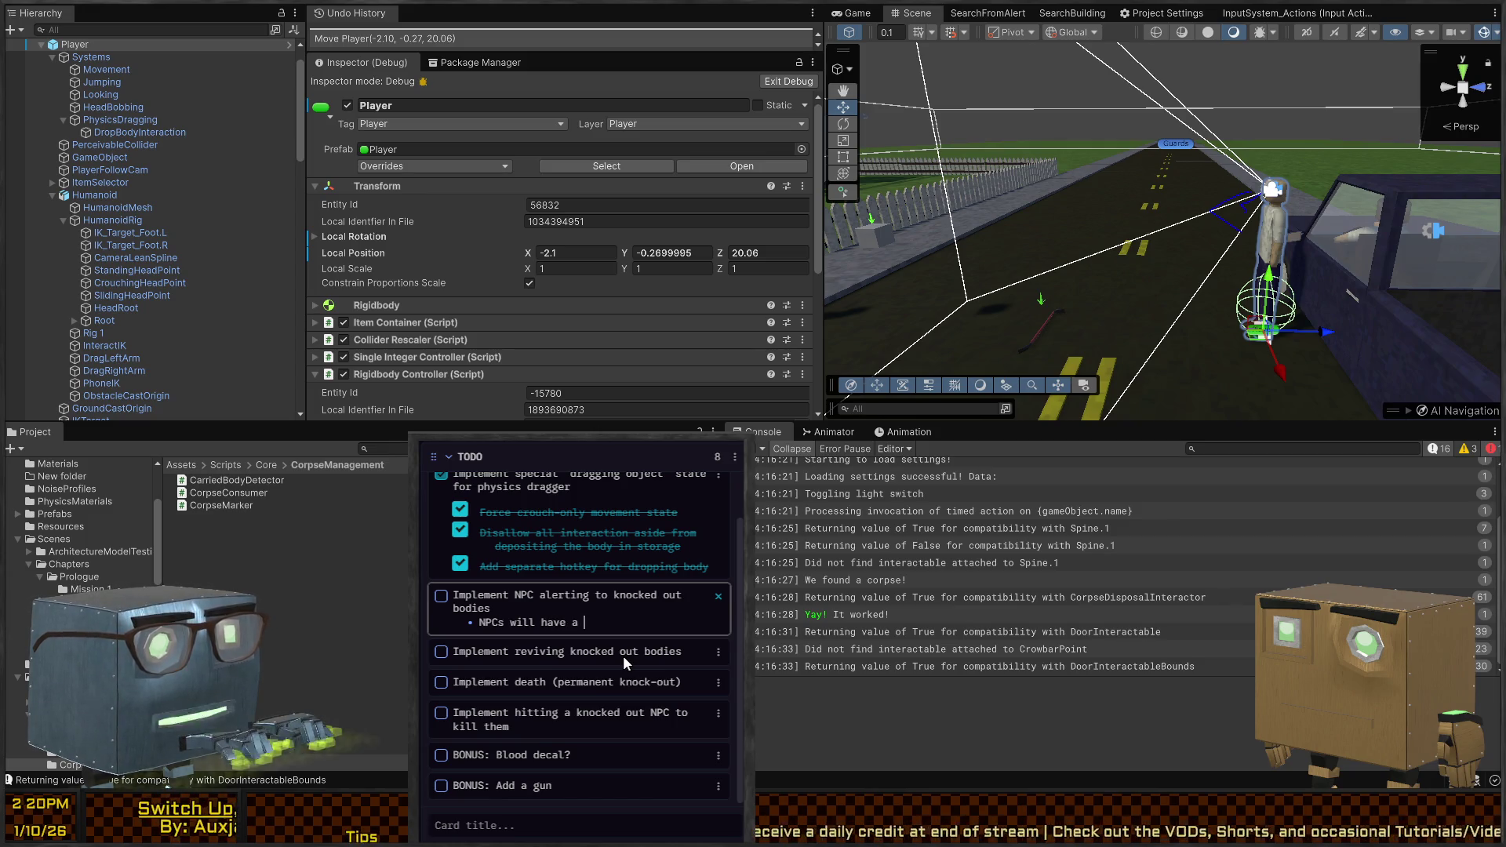
type("component that activate")
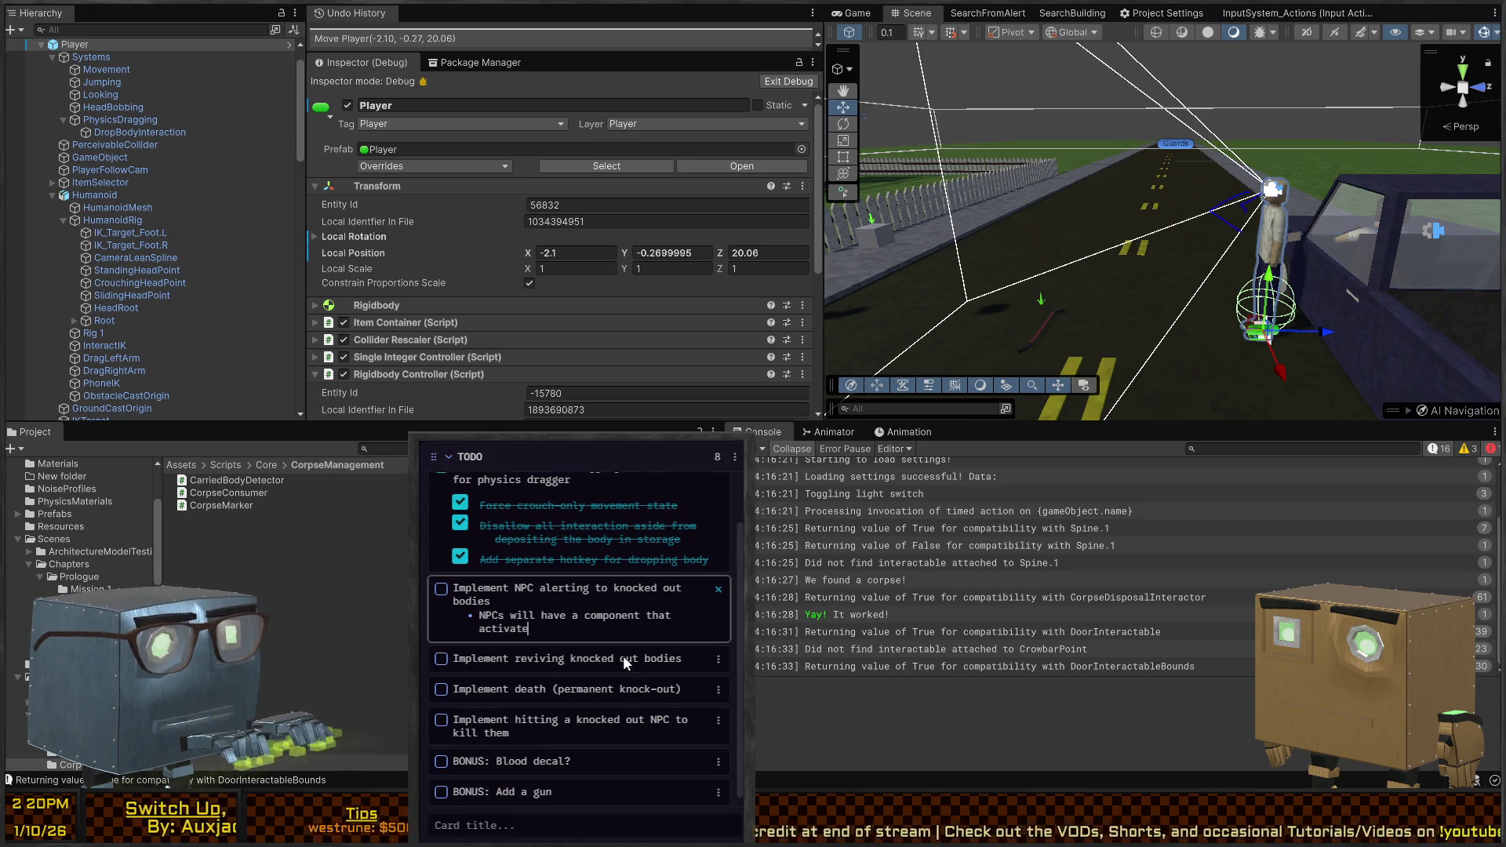
type("s upon knock-out")
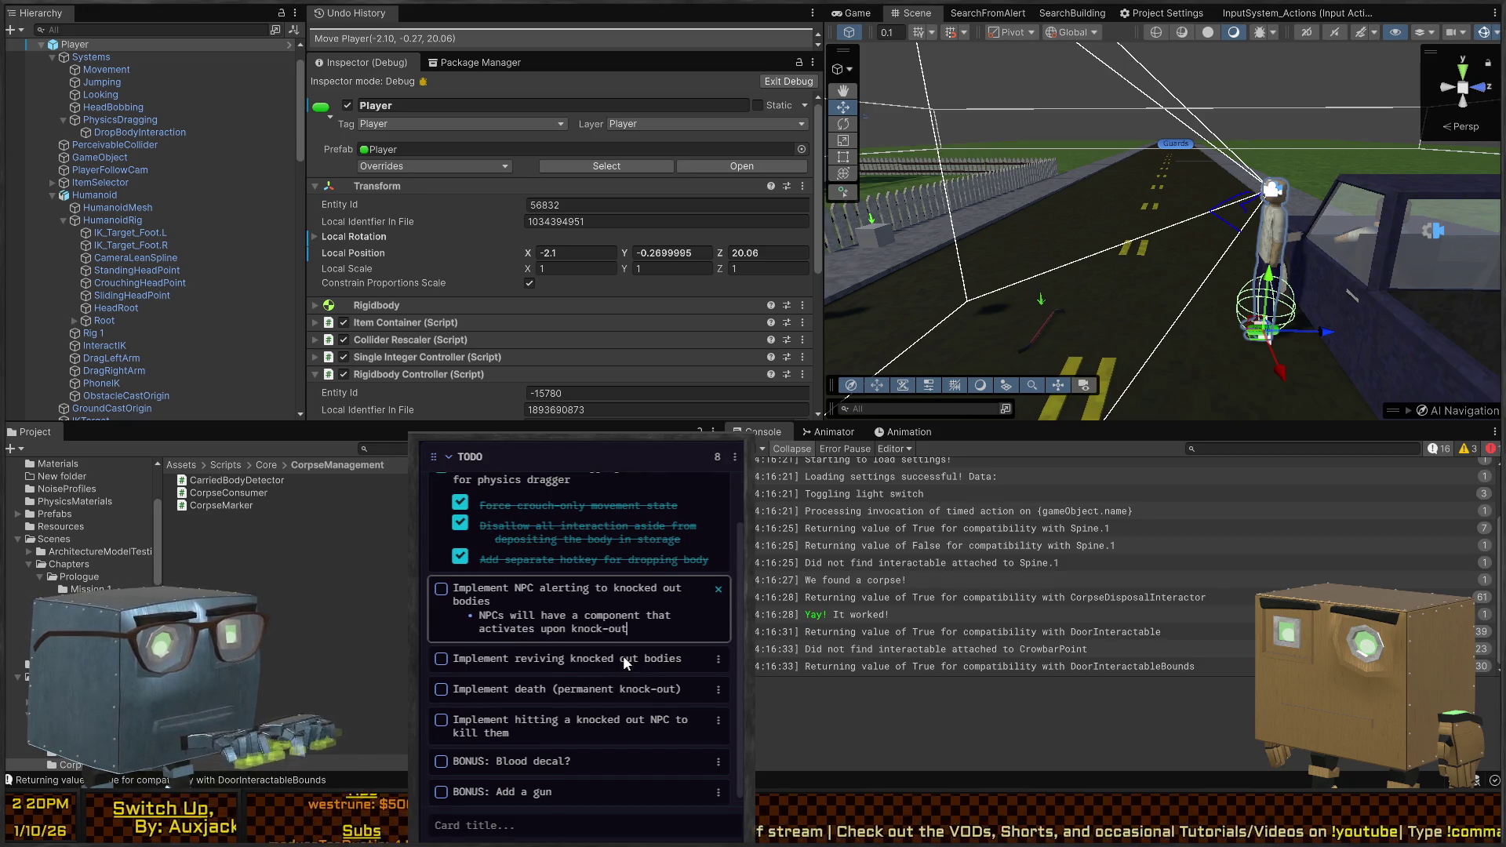
type("perceivable")
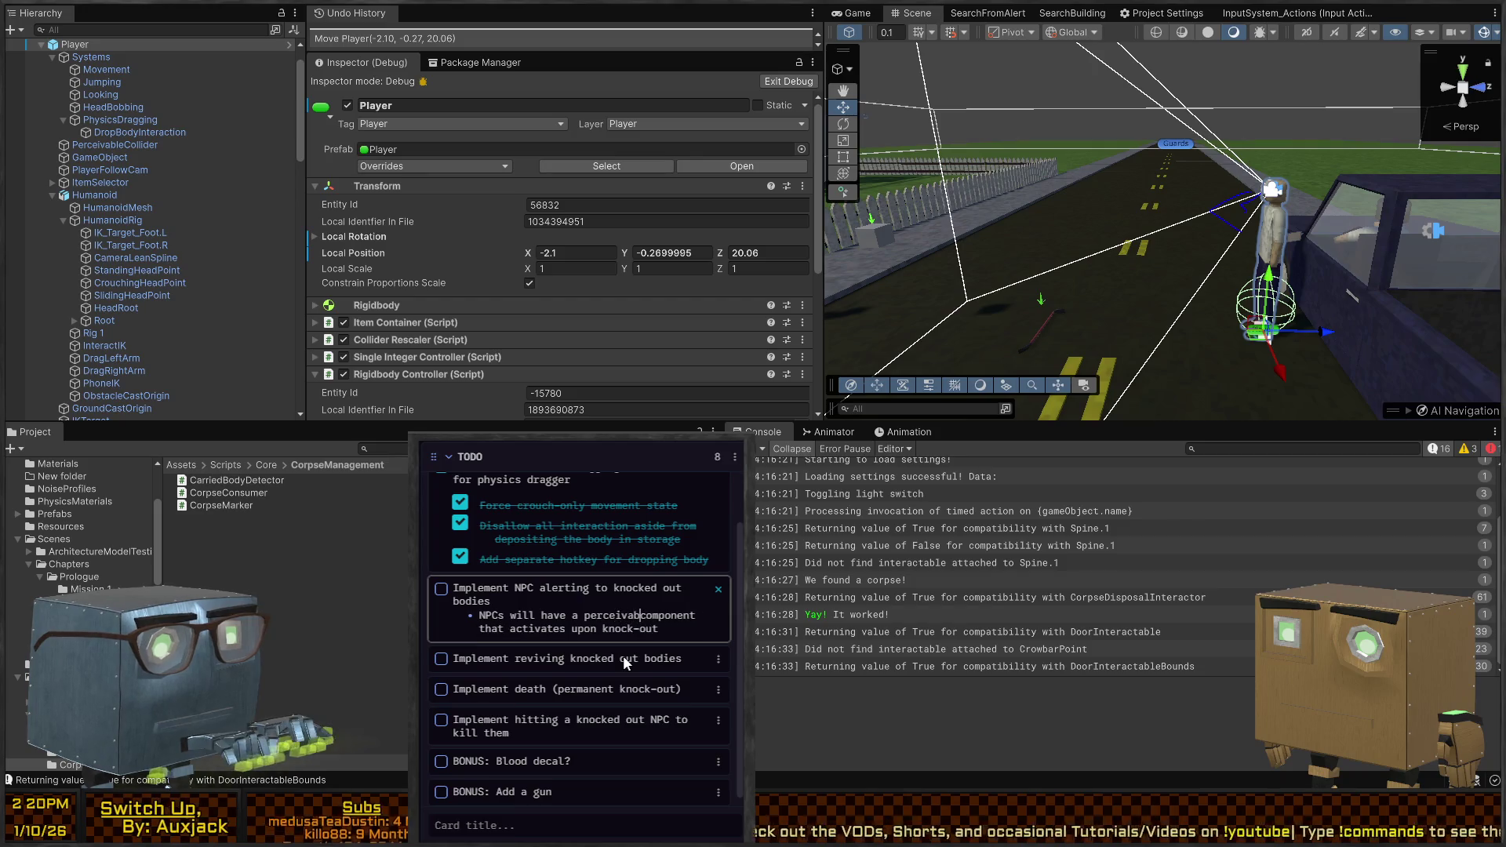
left_click(622, 655)
Add a bullet: when a camera sees a body, same usual alert as player
key("Return")
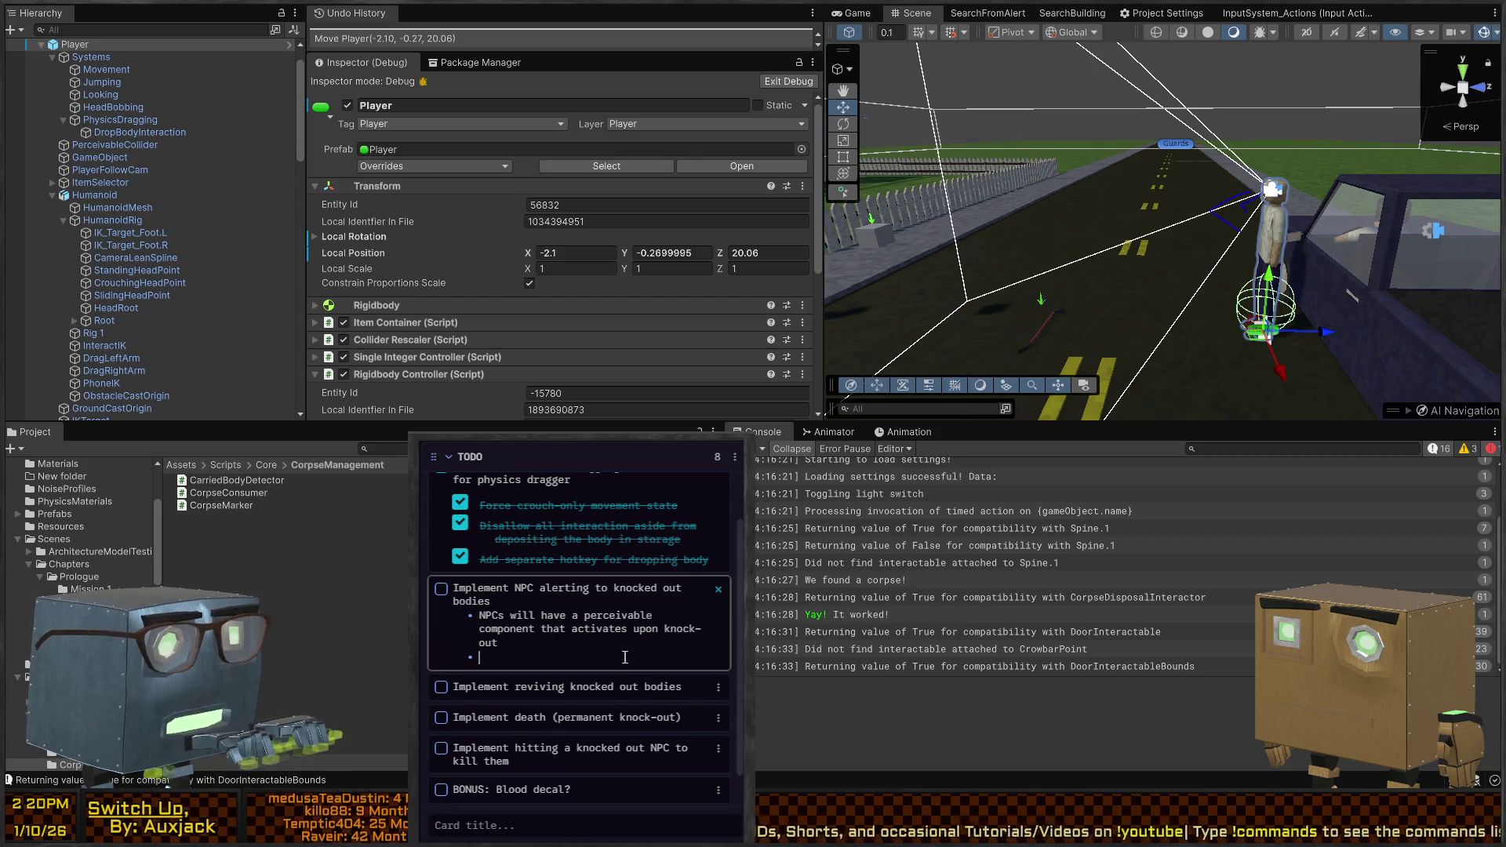
type("When an NPC see")
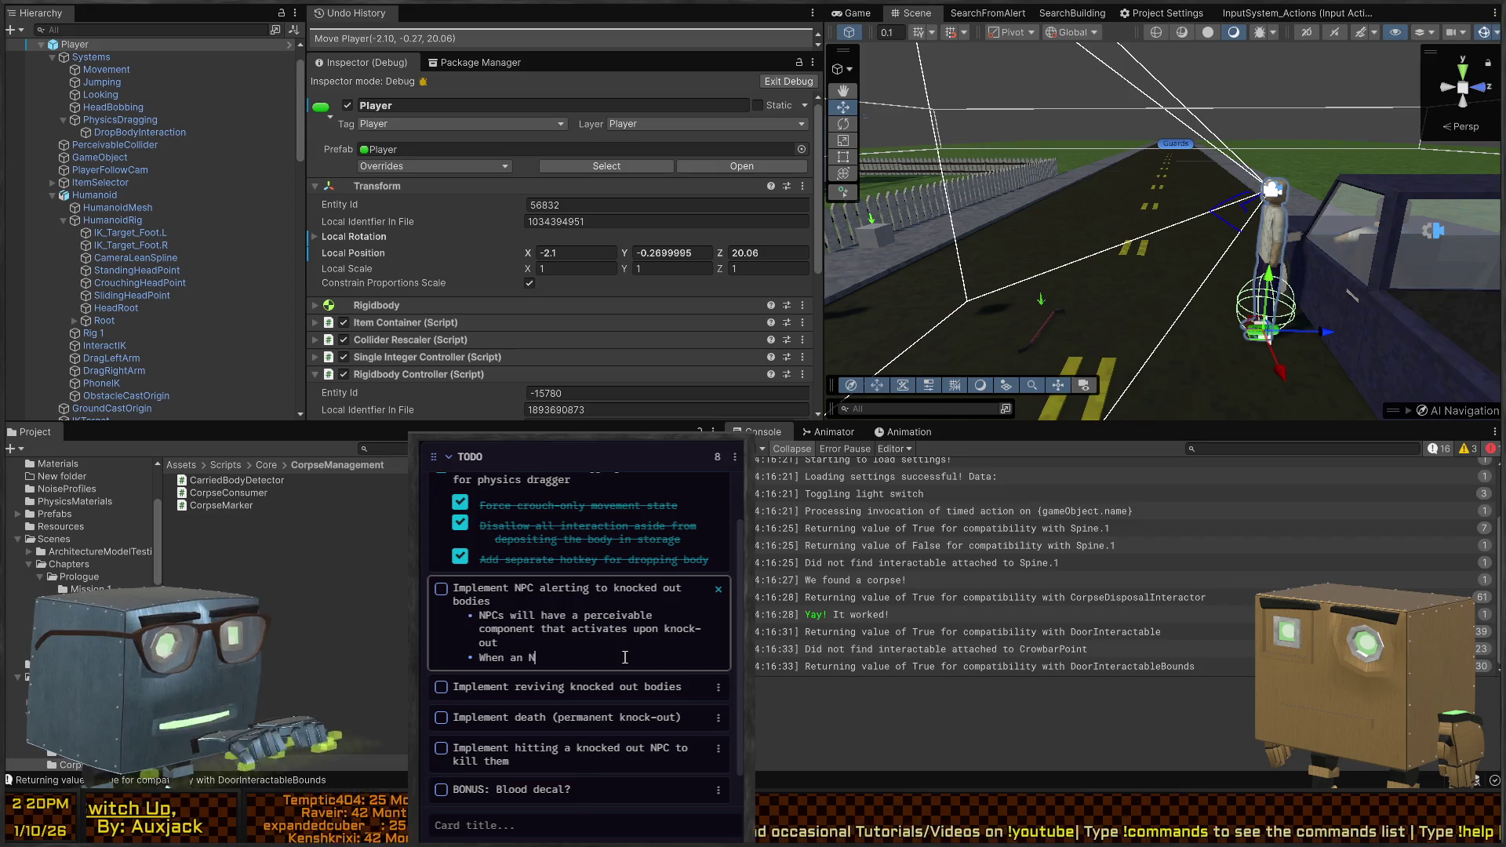
key("BackSpace")
key("BackSpace")
key("BackSpace")
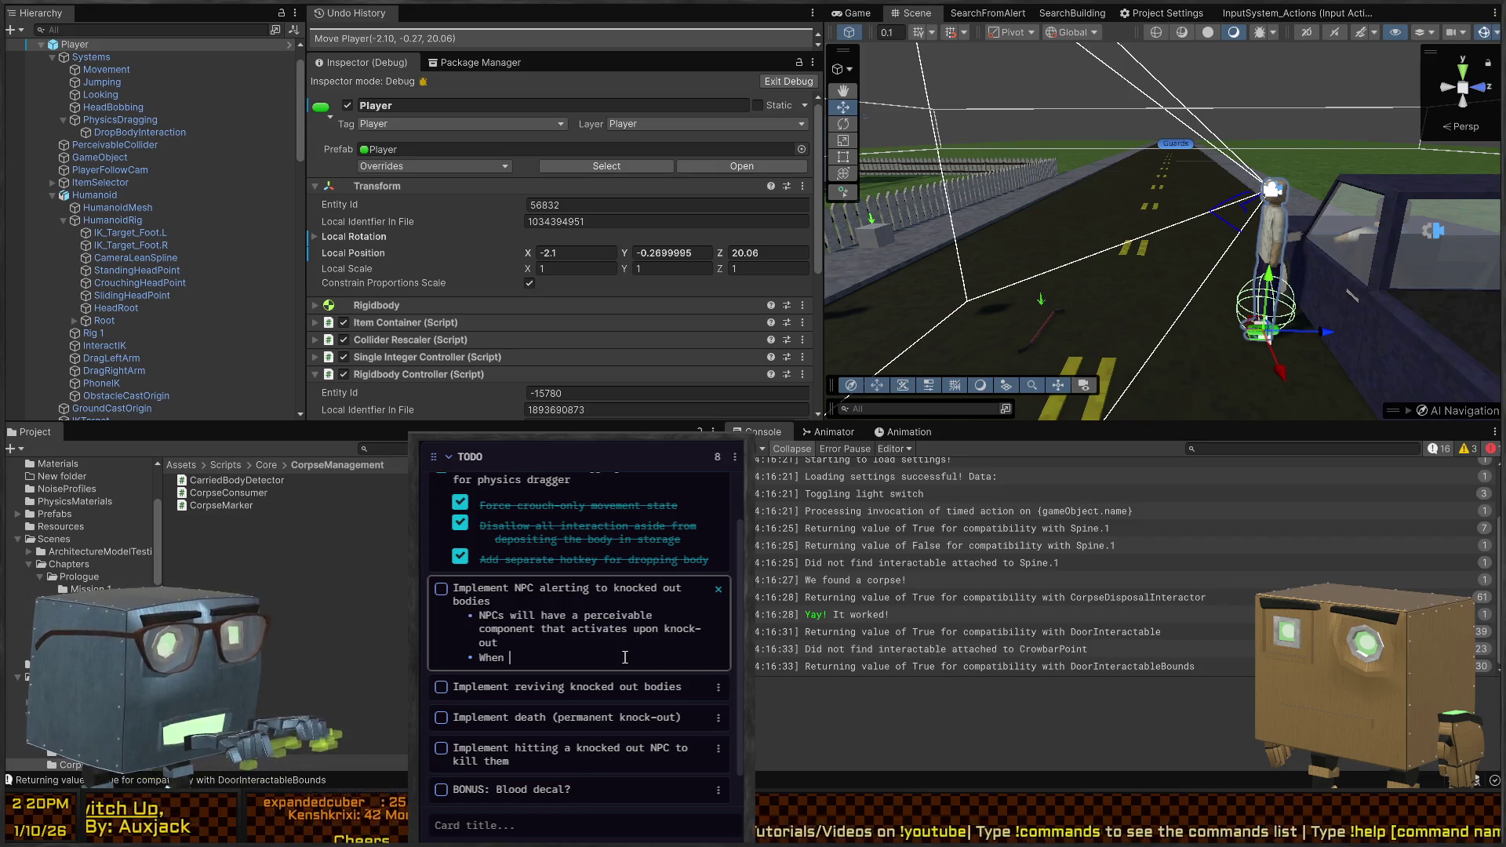
type("camera sees a")
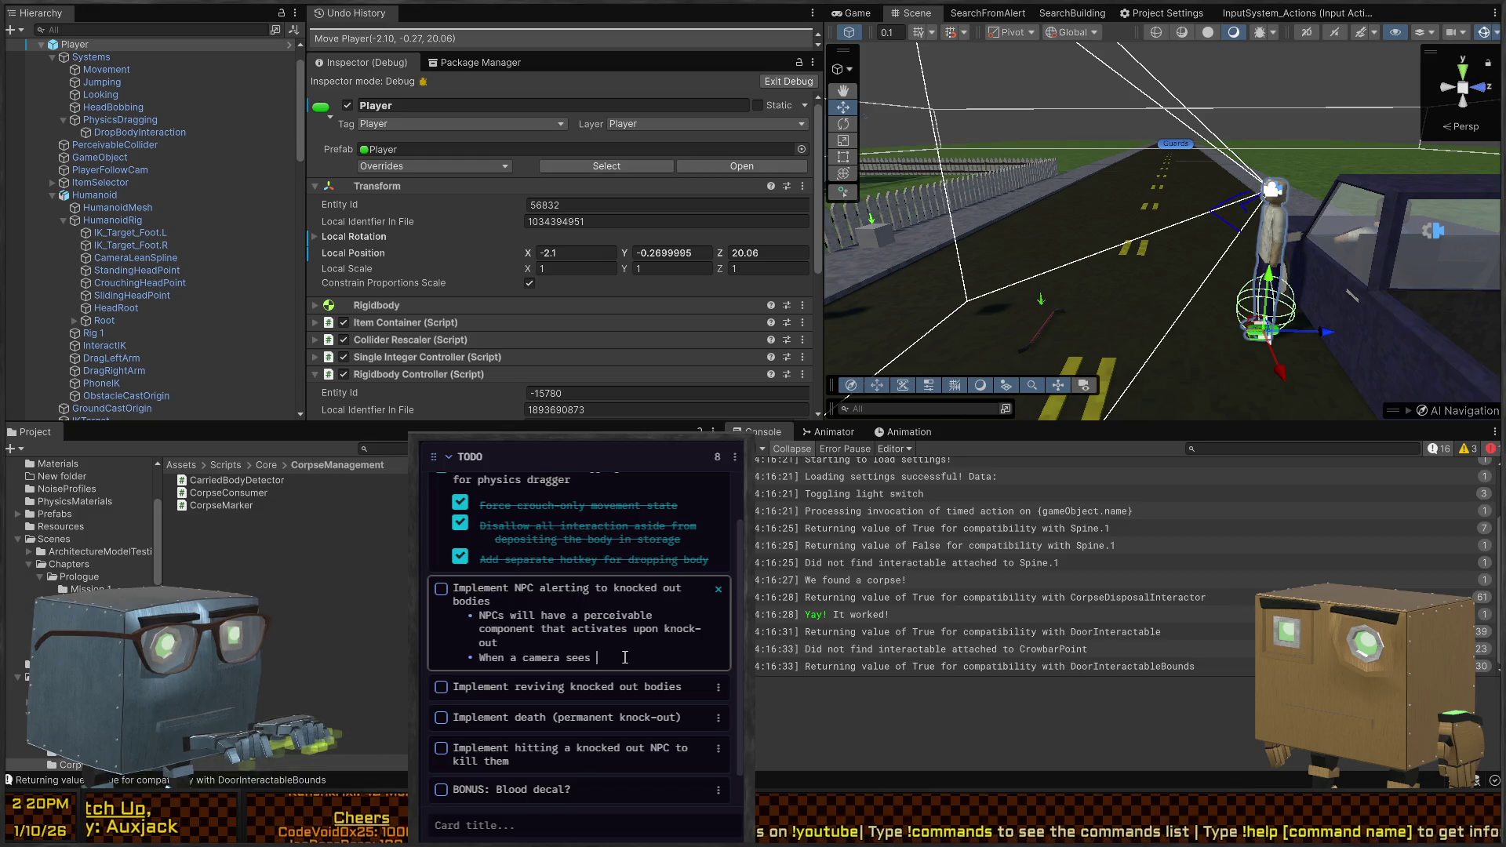
type(" body, same")
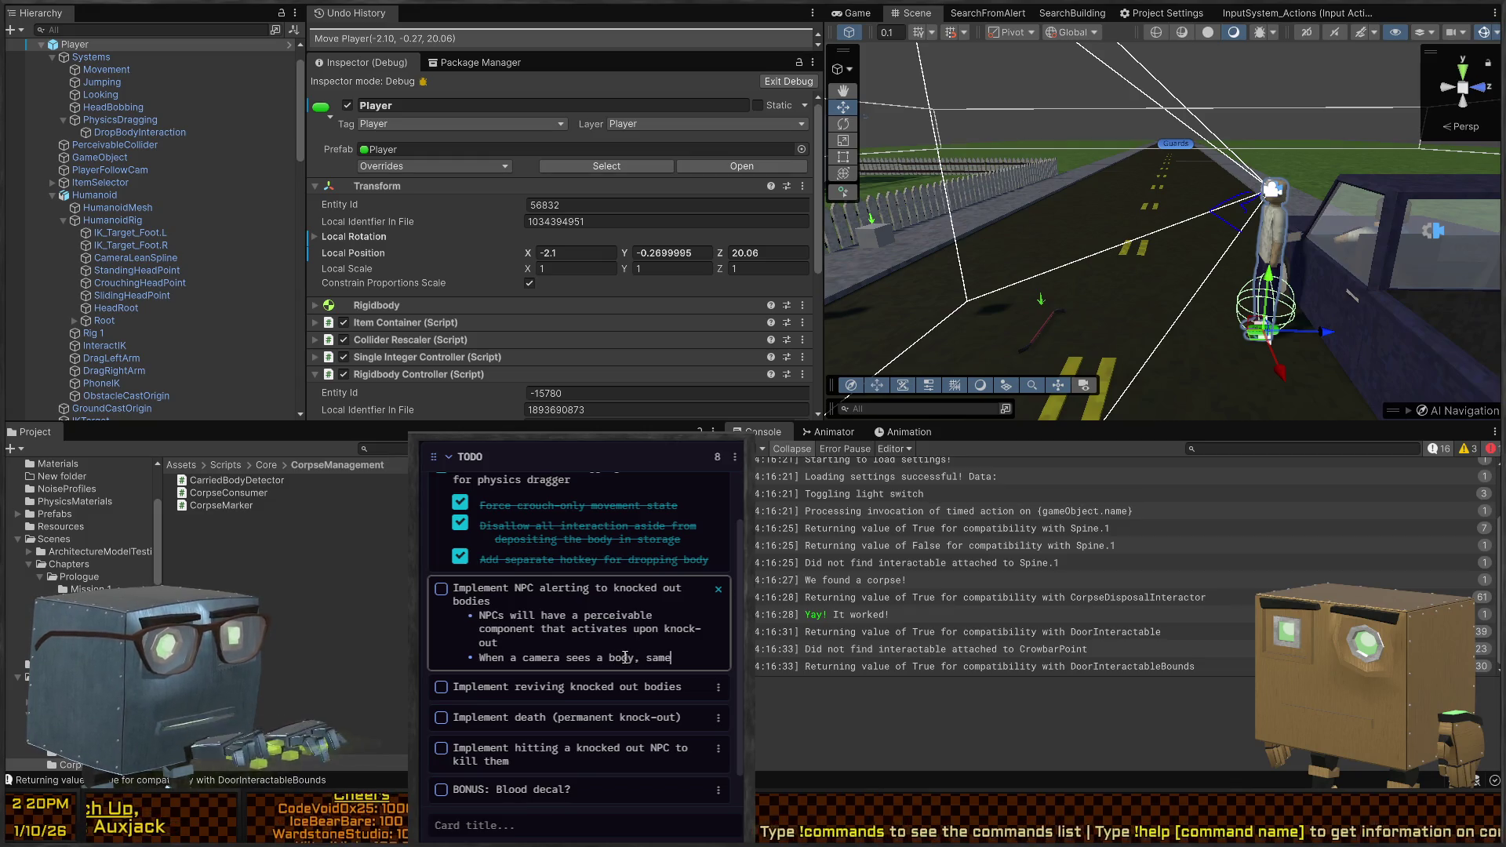
type(" usual alert asx p")
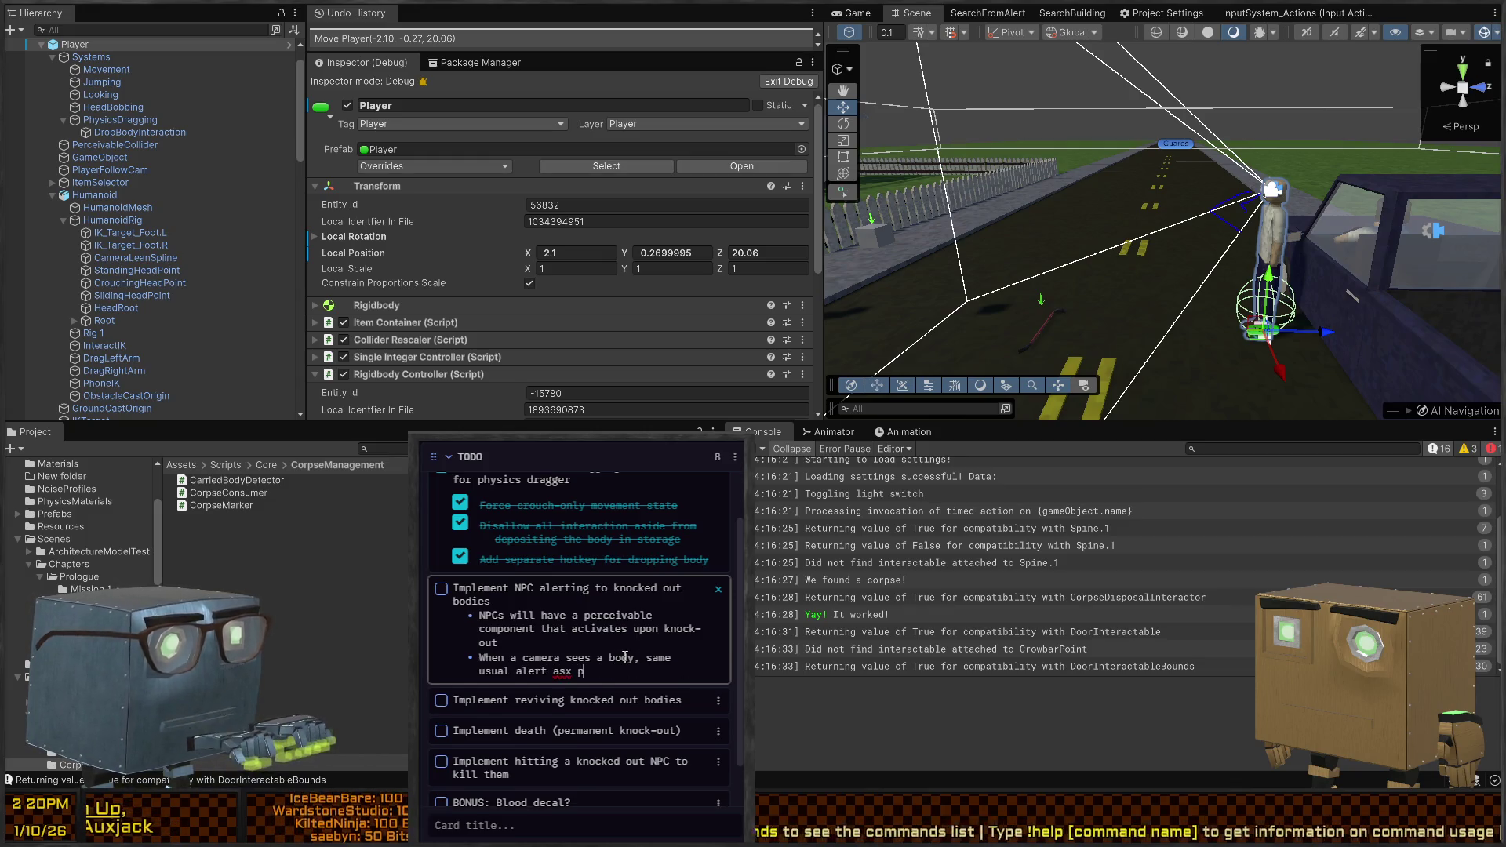
key("BackSpace")
key("BackSpace")
key("BackSpace")
type(" player.")
Add a bullet that an NPC seeing a body switches to a one-stage alert, then hide the list
key("Return")
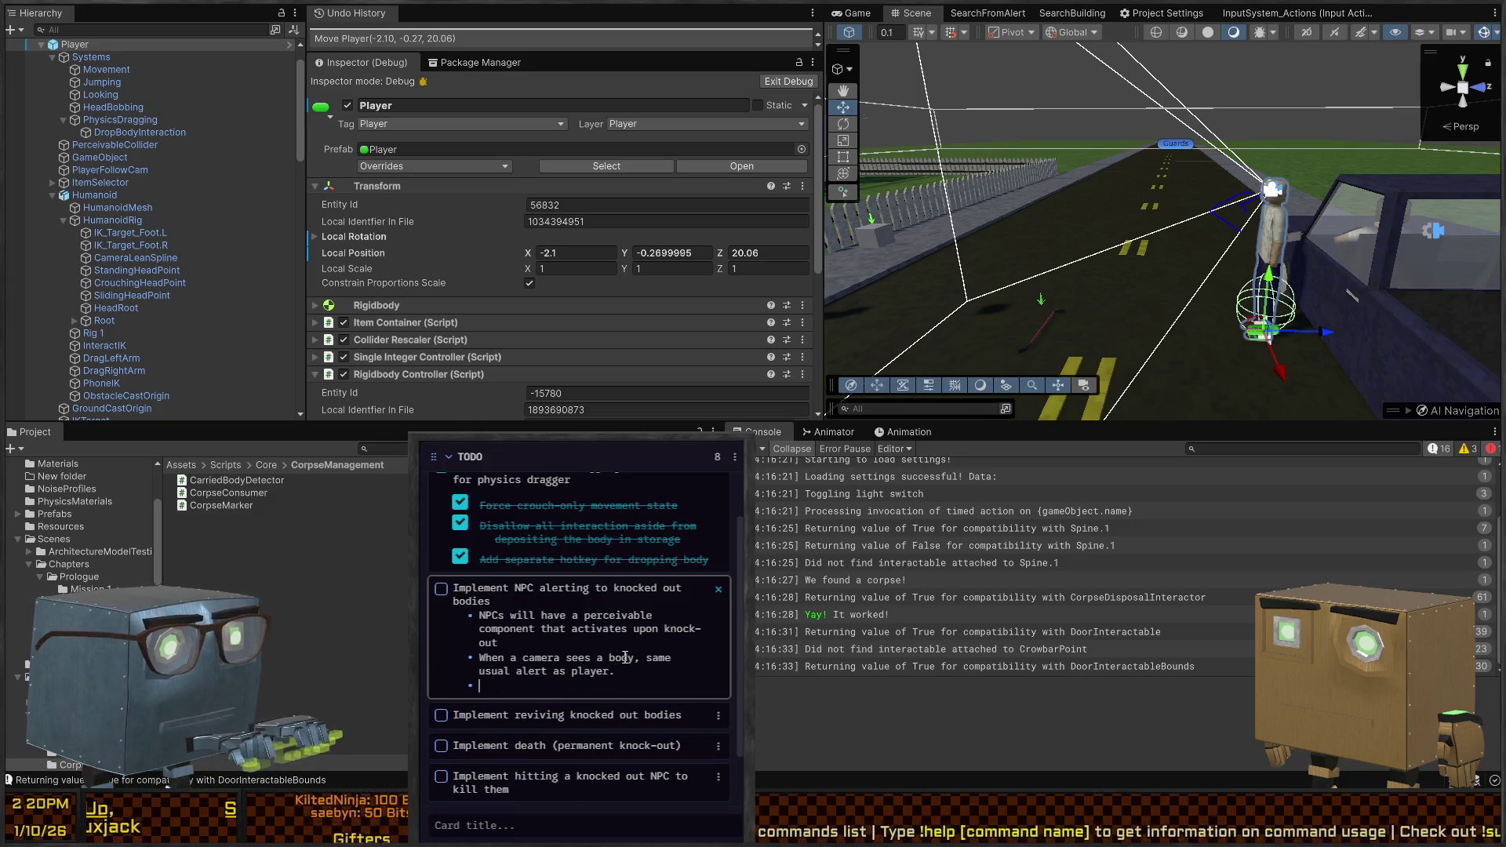
type("when an n")
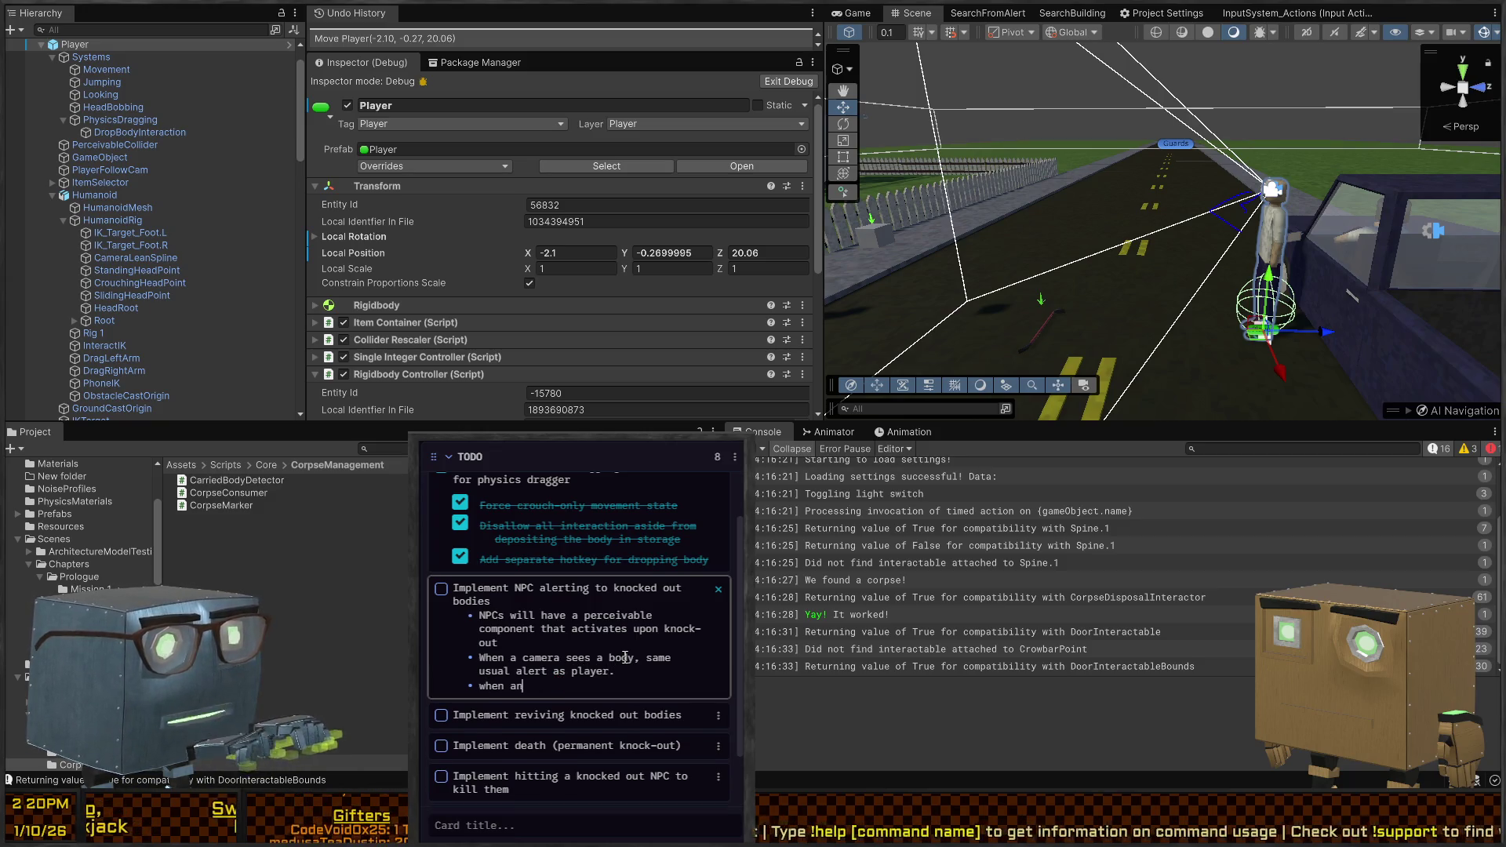
key("BackSpace")
type("NPC se")
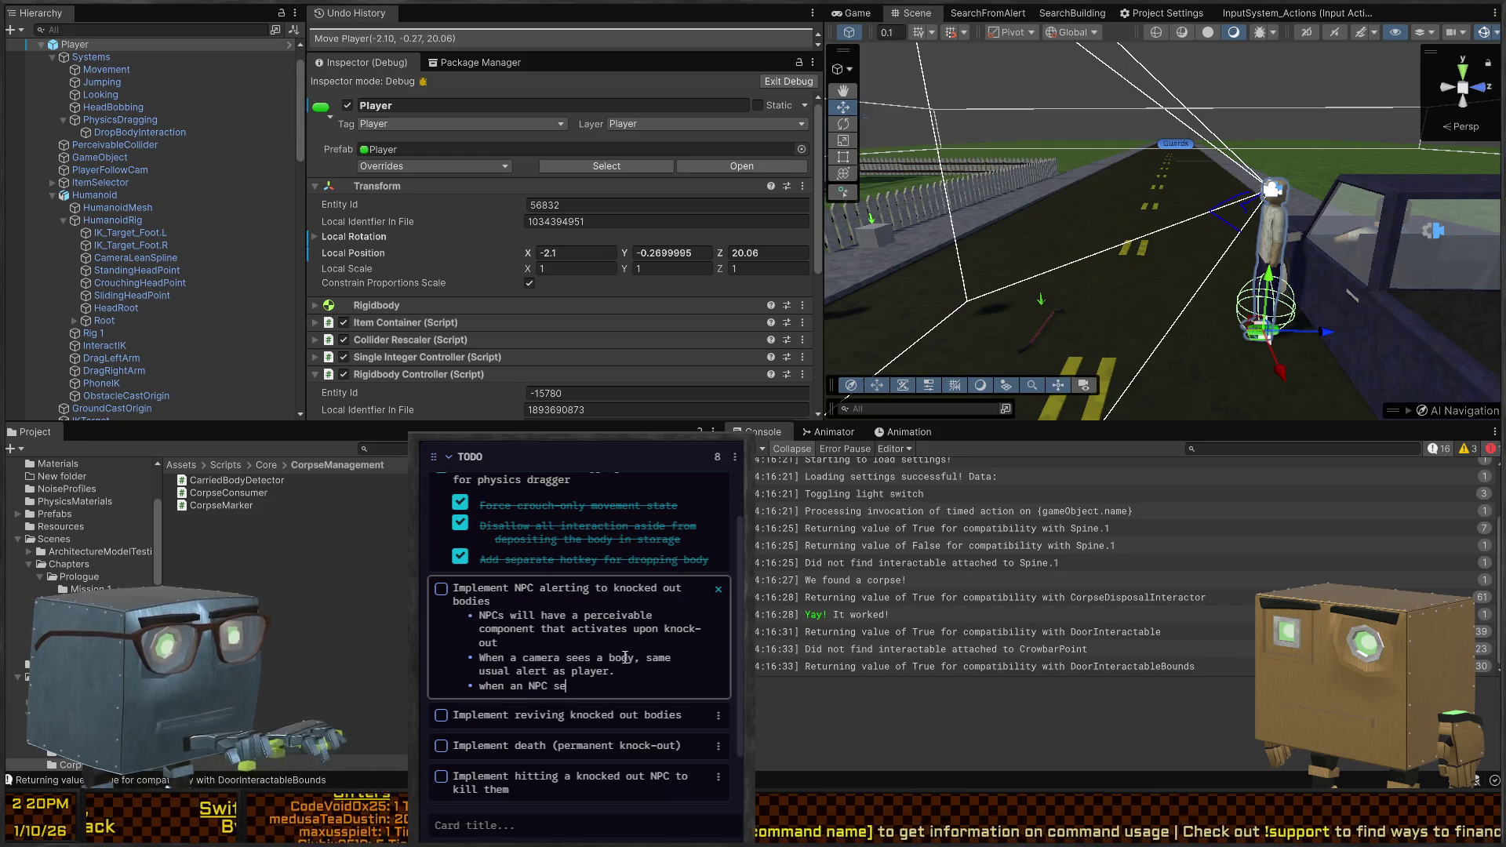
type("es a body, it w")
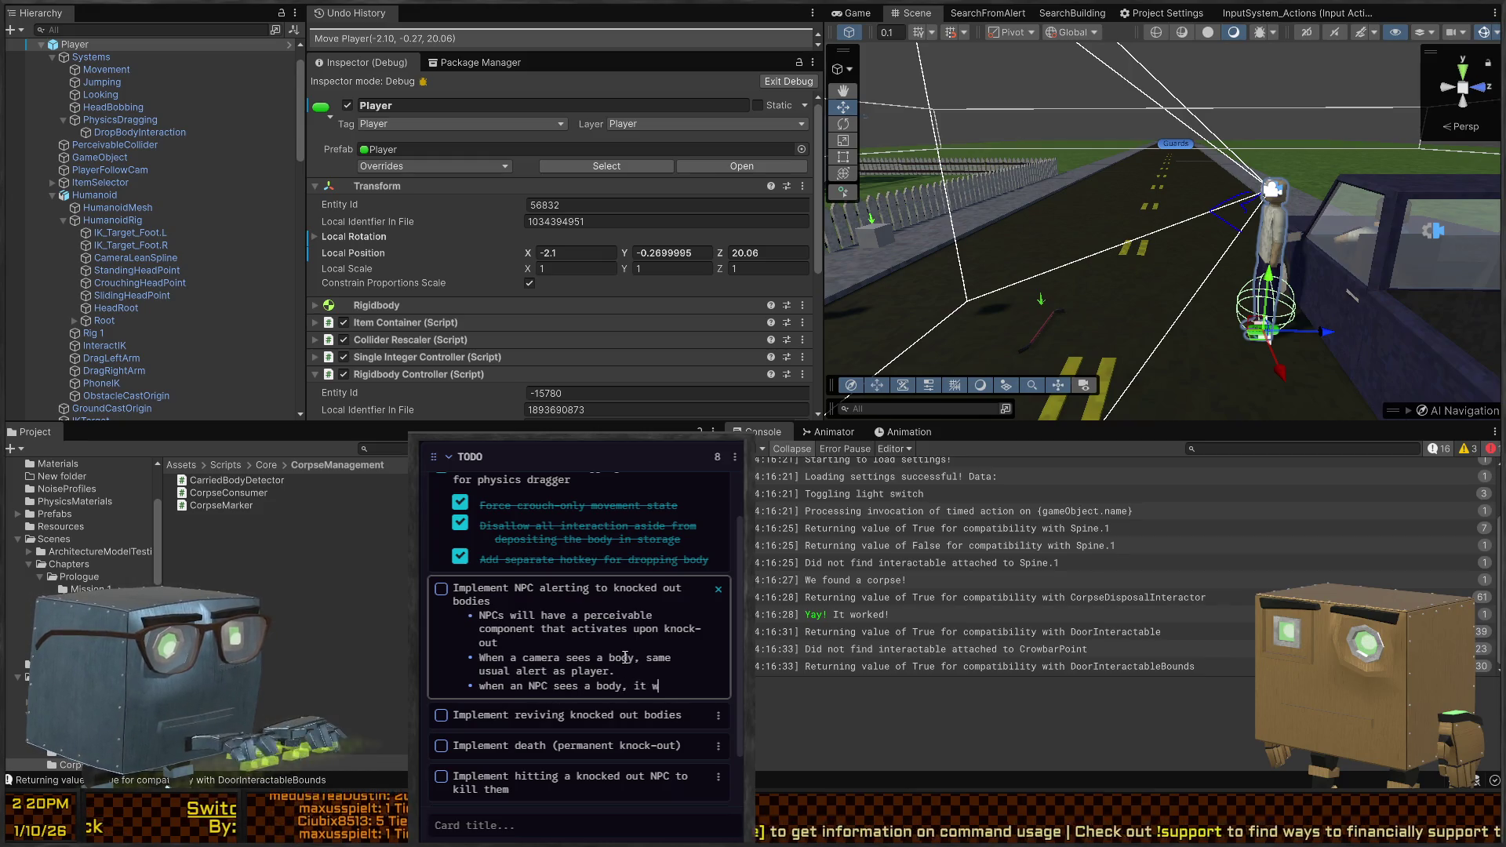
type("ill be a special ")
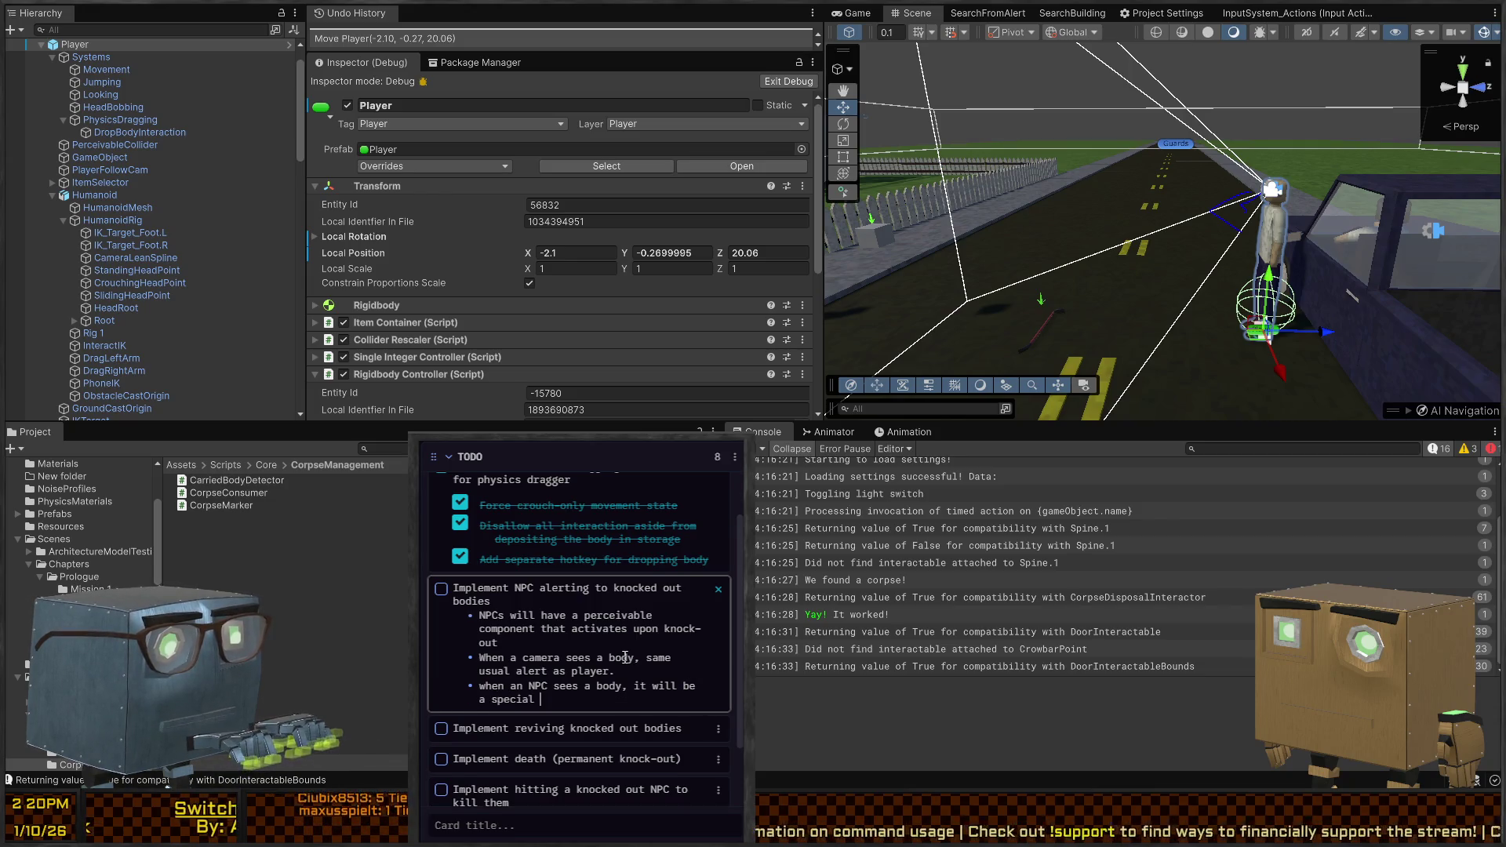
type("alert where")
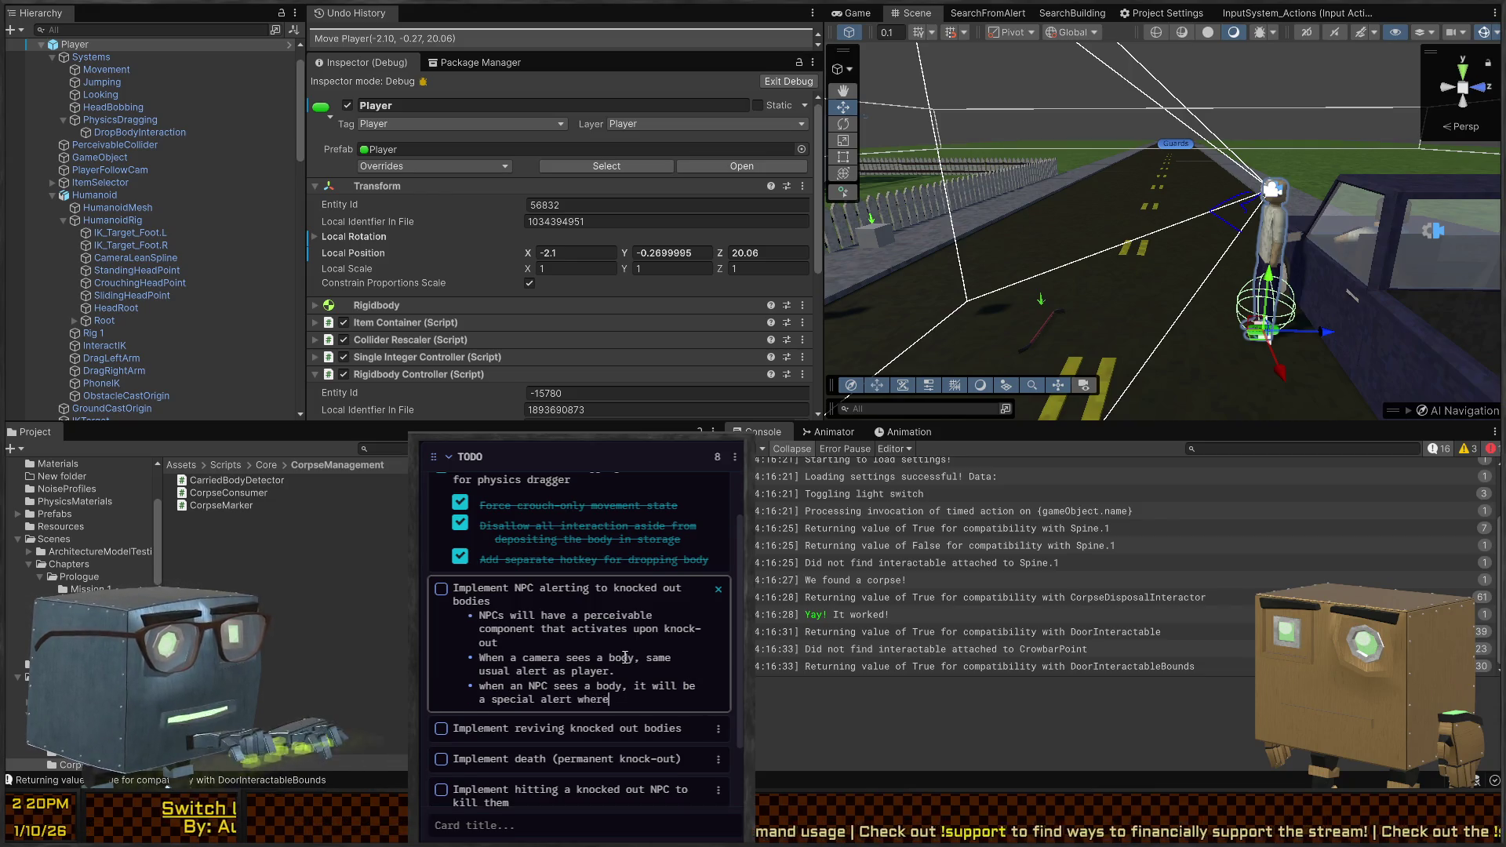
type(" they will swi")
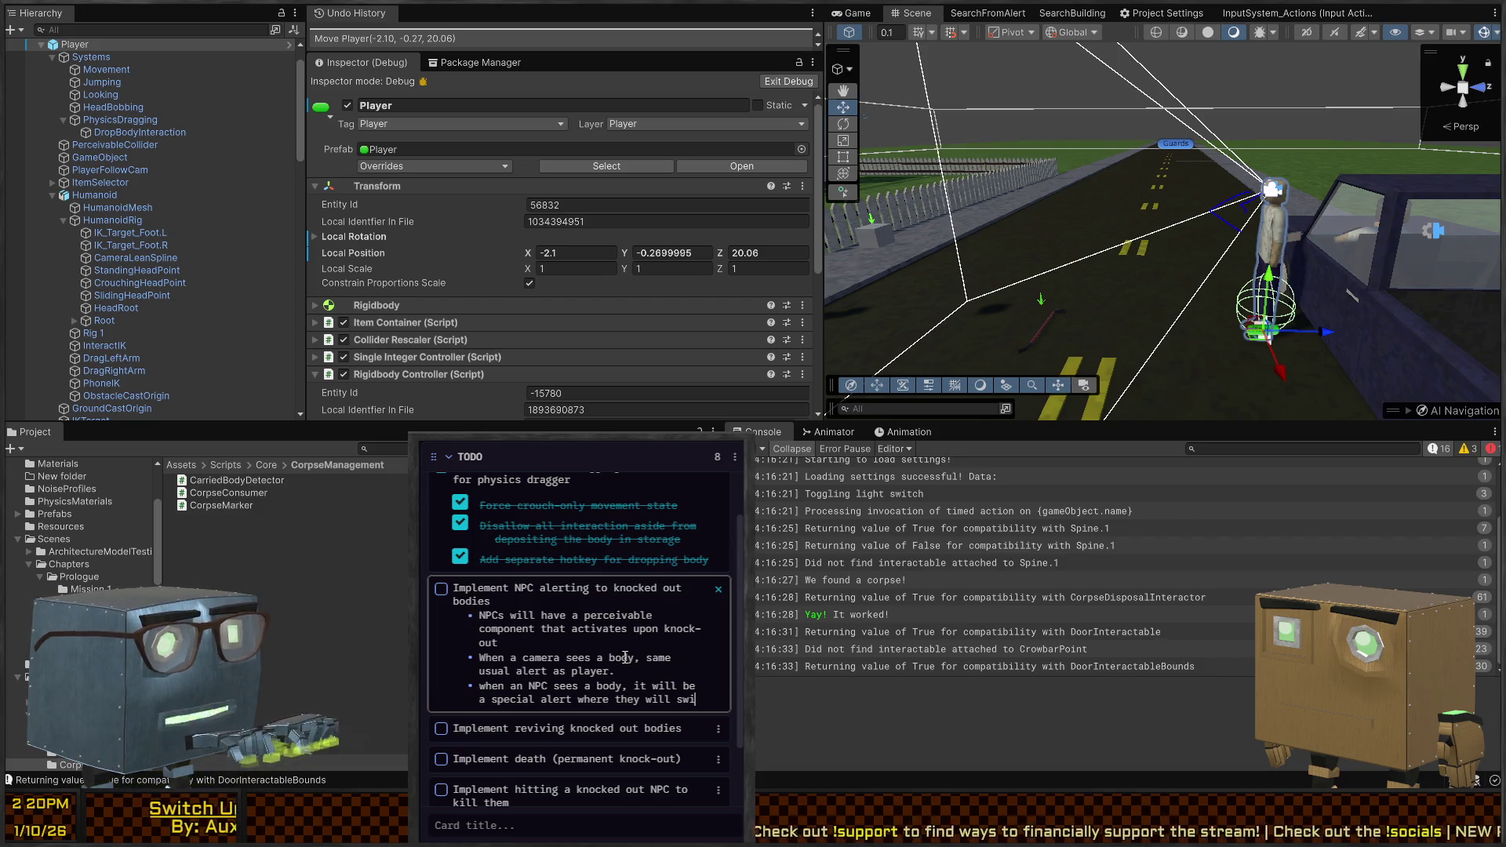
type("tch to one-sta")
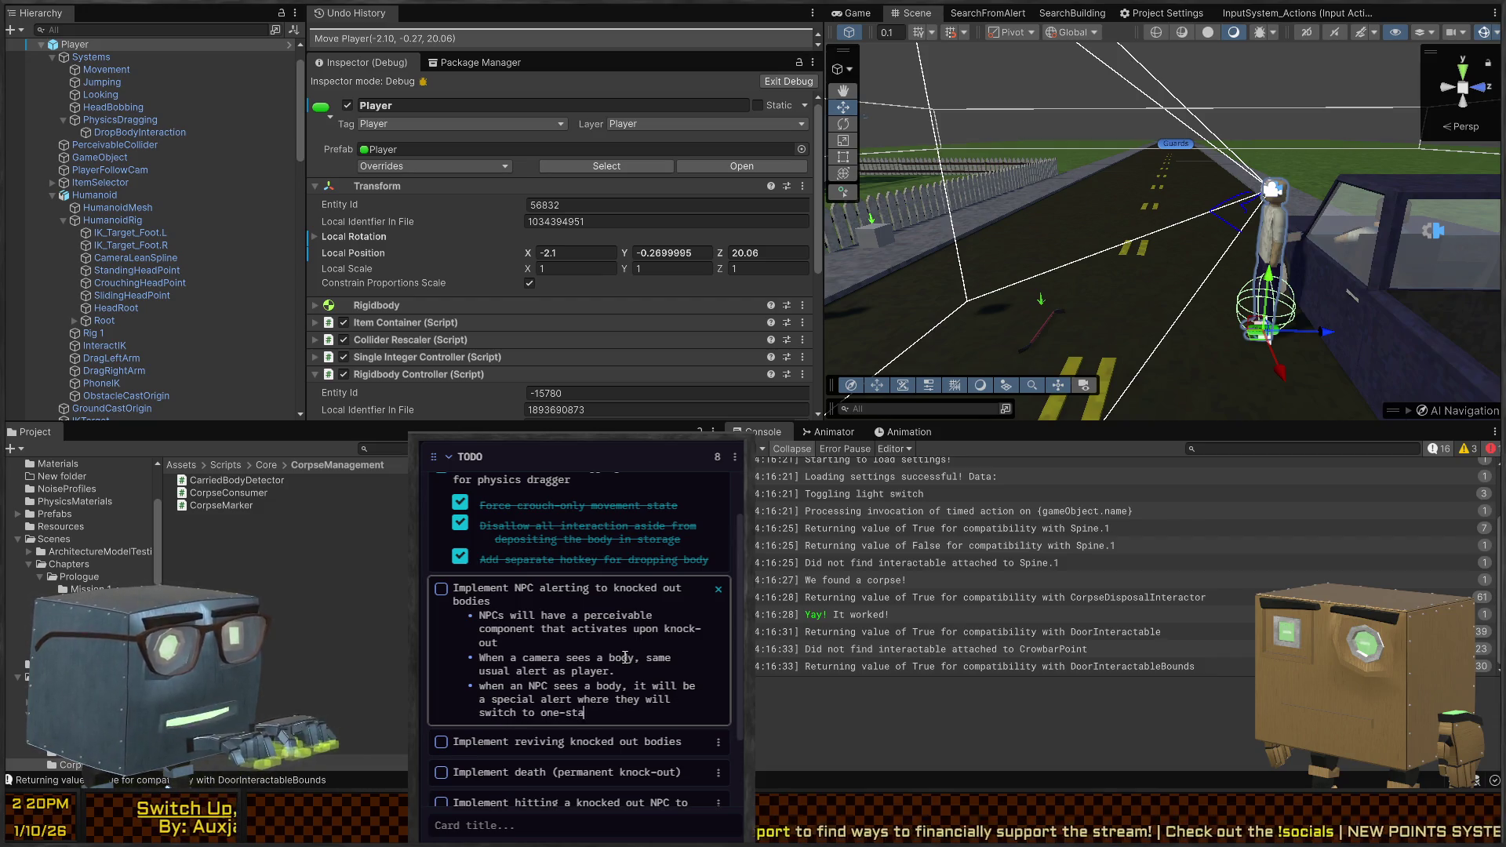
type("ge alerting, and wil")
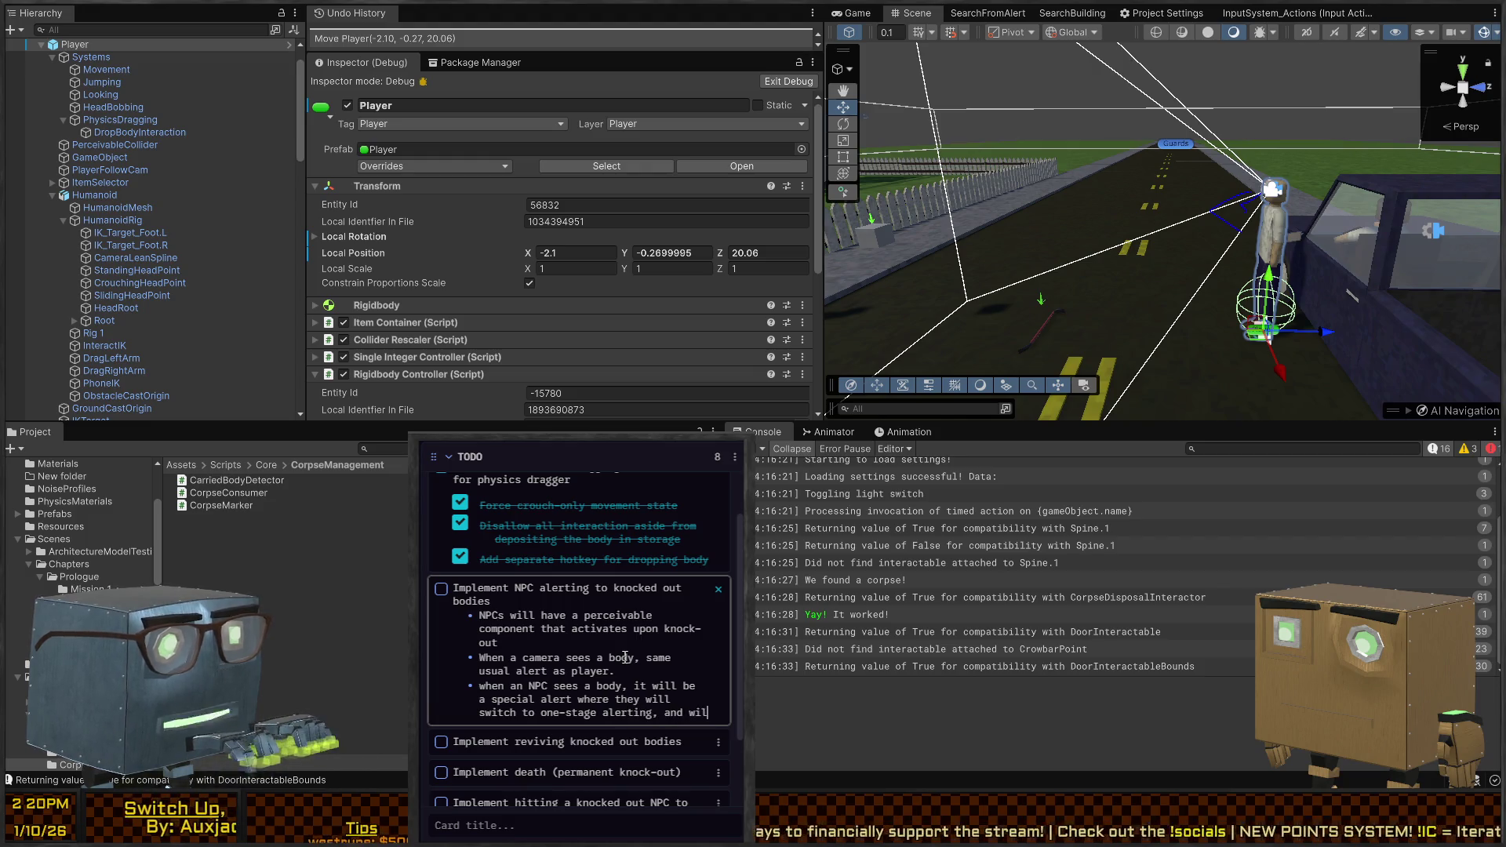
type("l do so for any NPC they b")
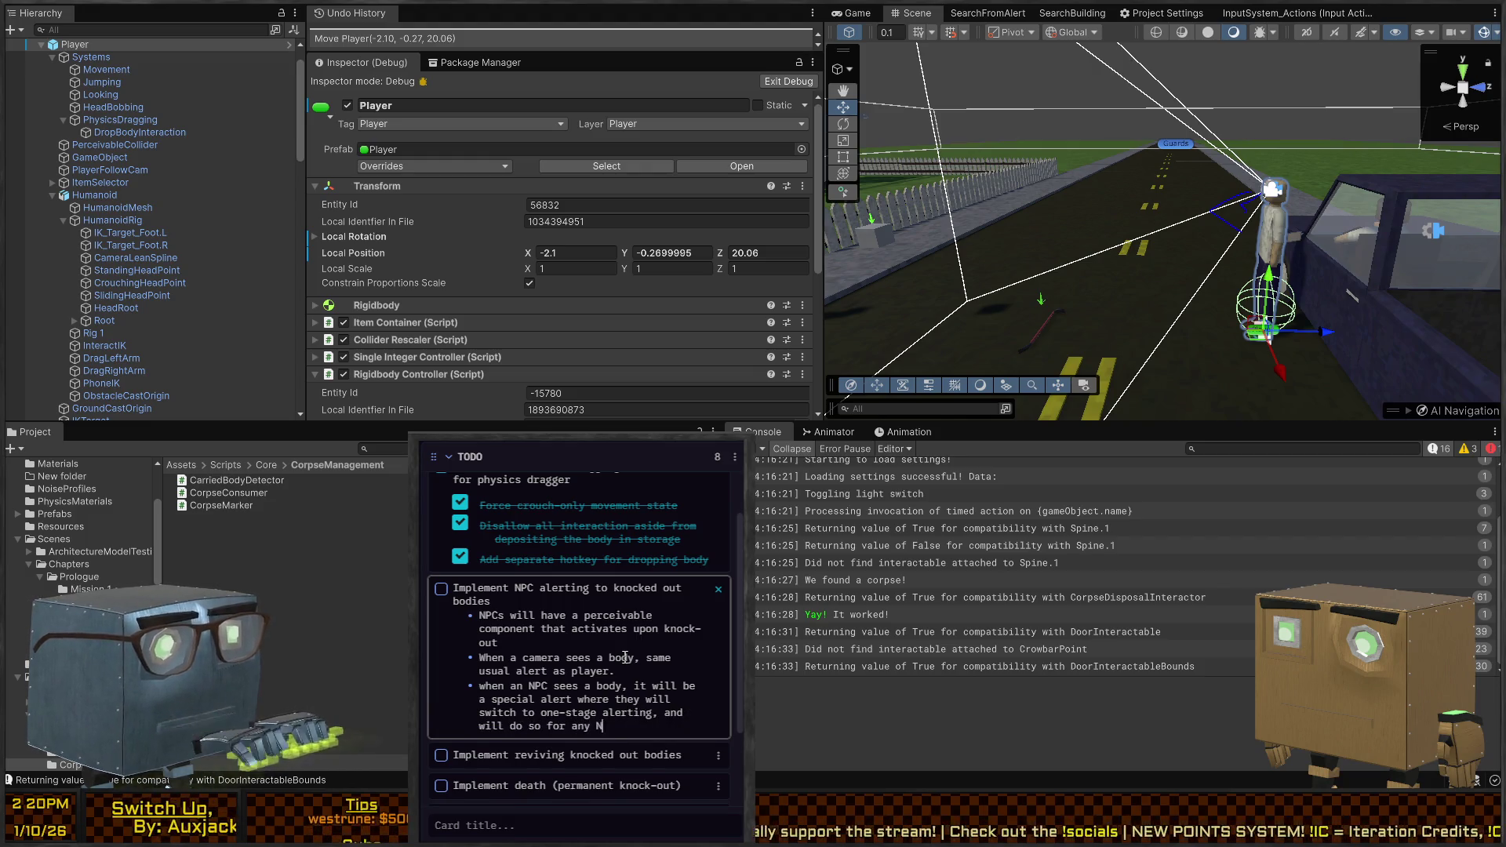
key("BackSpace")
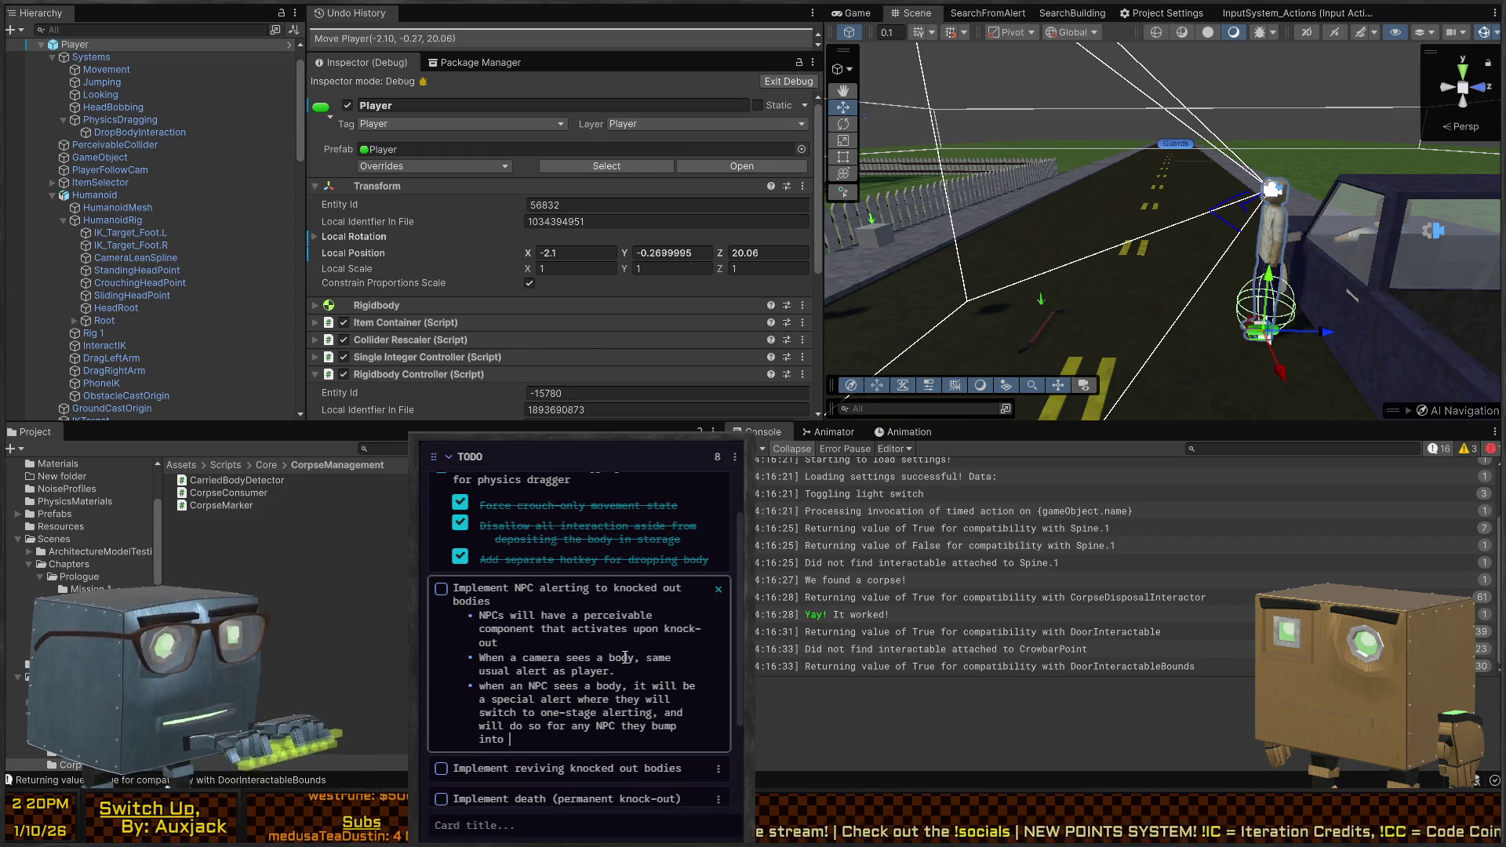
type("ente")
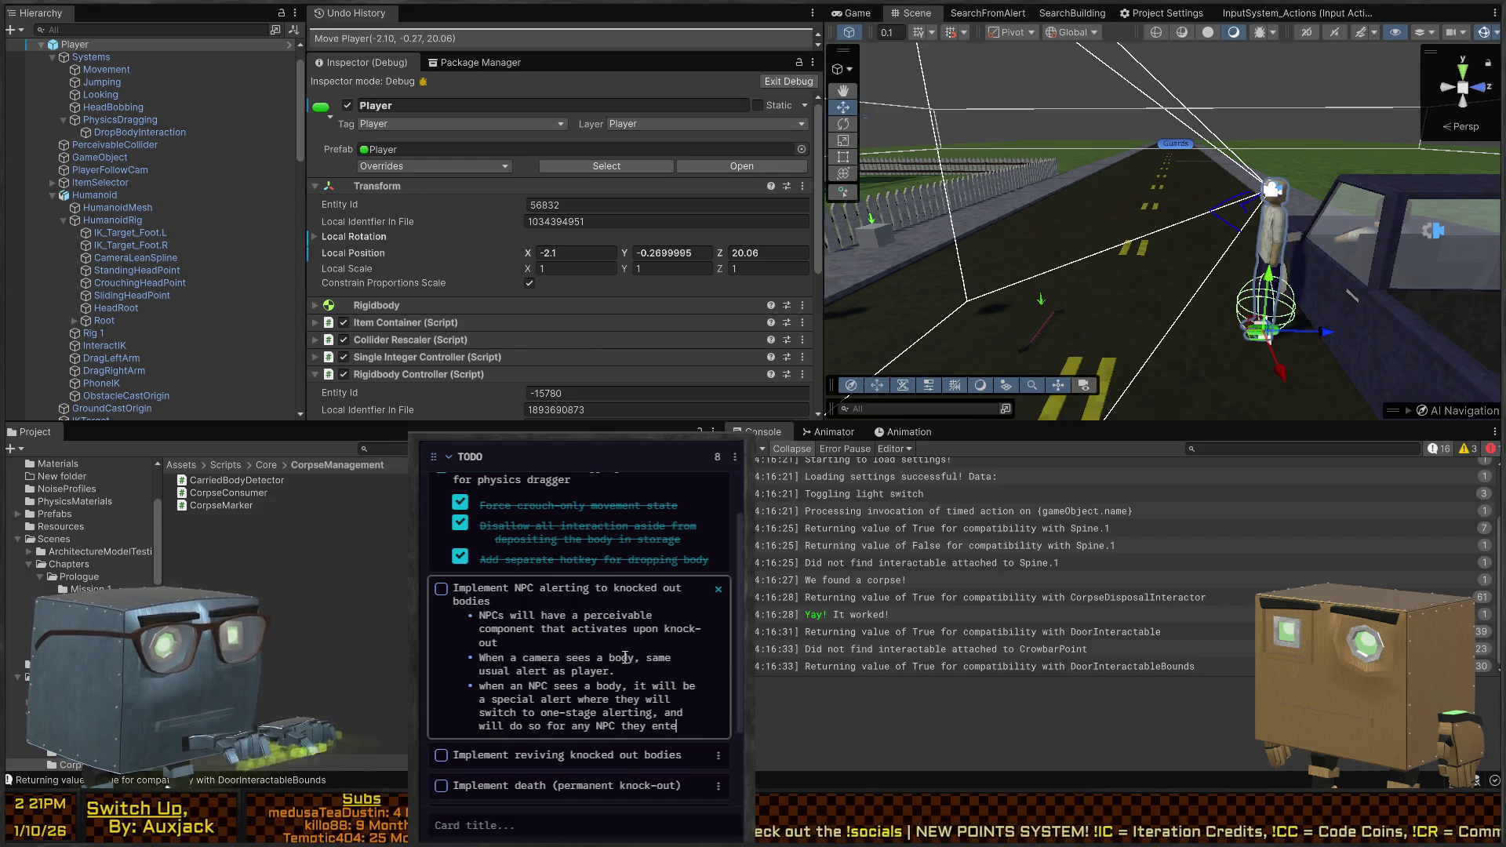
type("r proximity of")
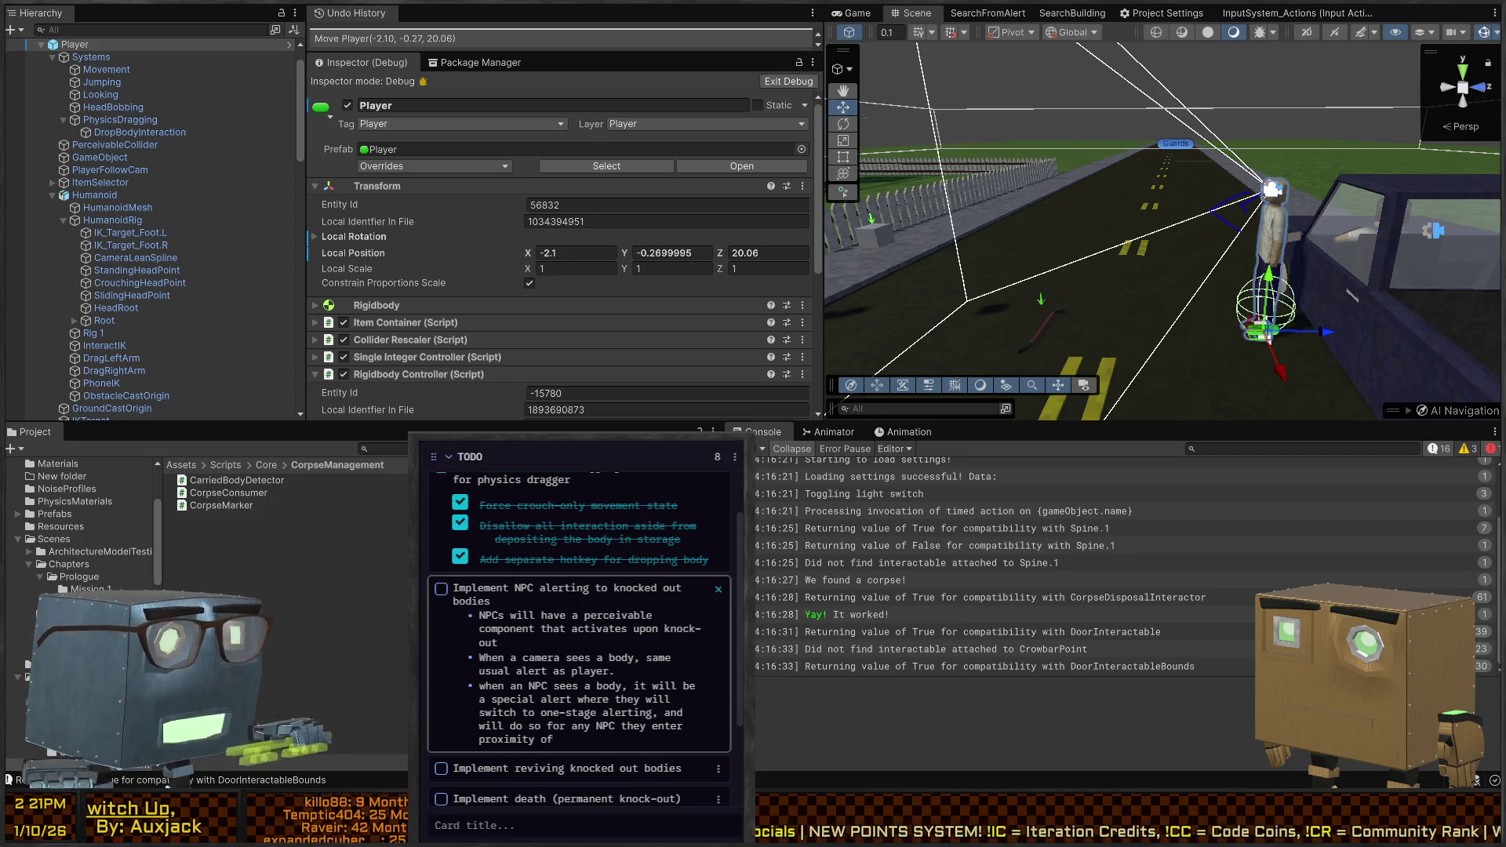
left_click(718, 589)
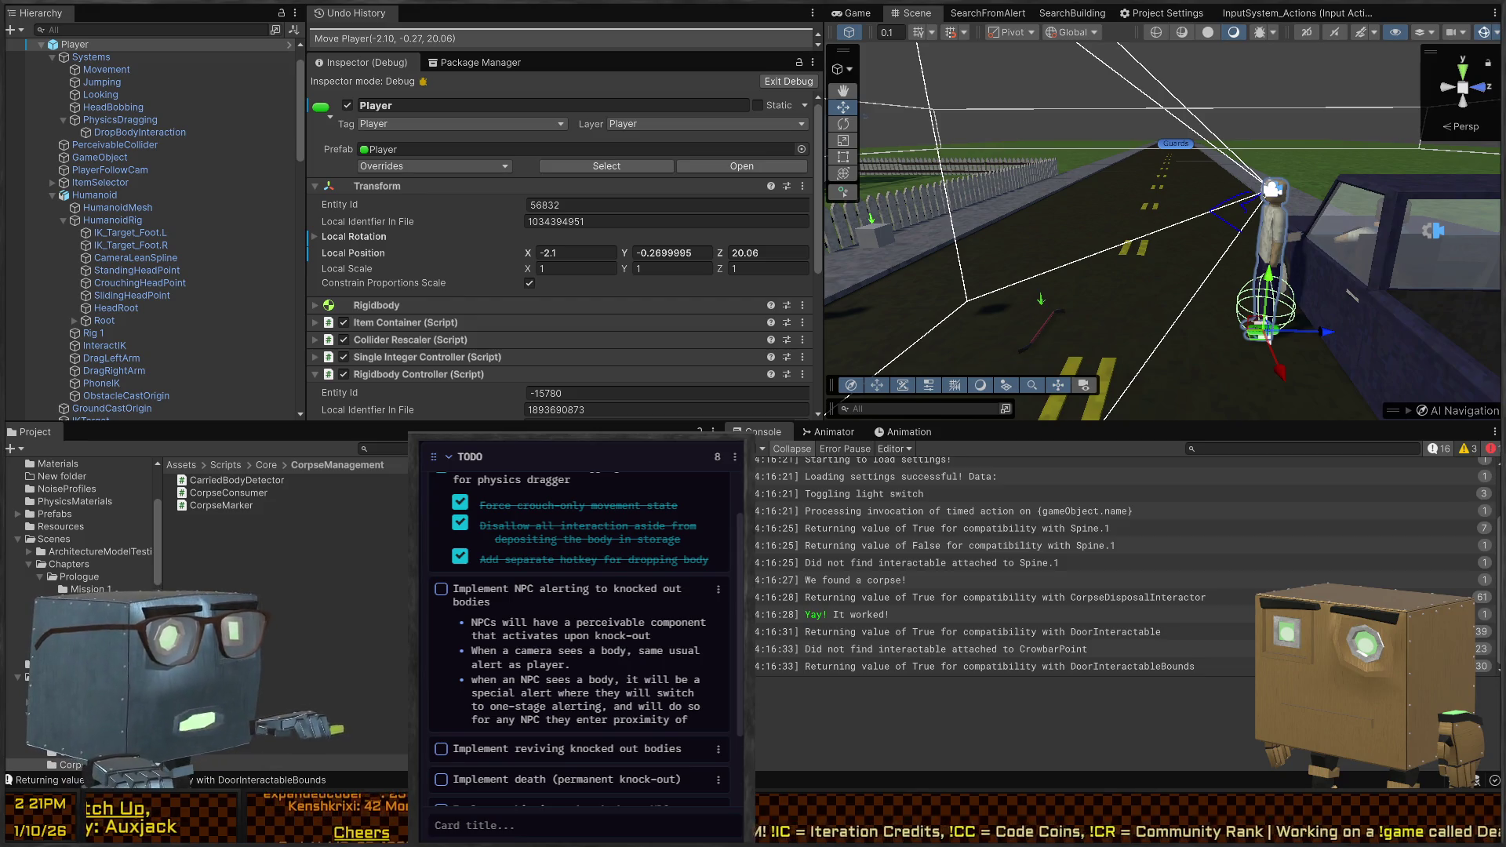
key("Escape")
Open the drawing canvas and sketch a black box with a red shape above it
key("F1")
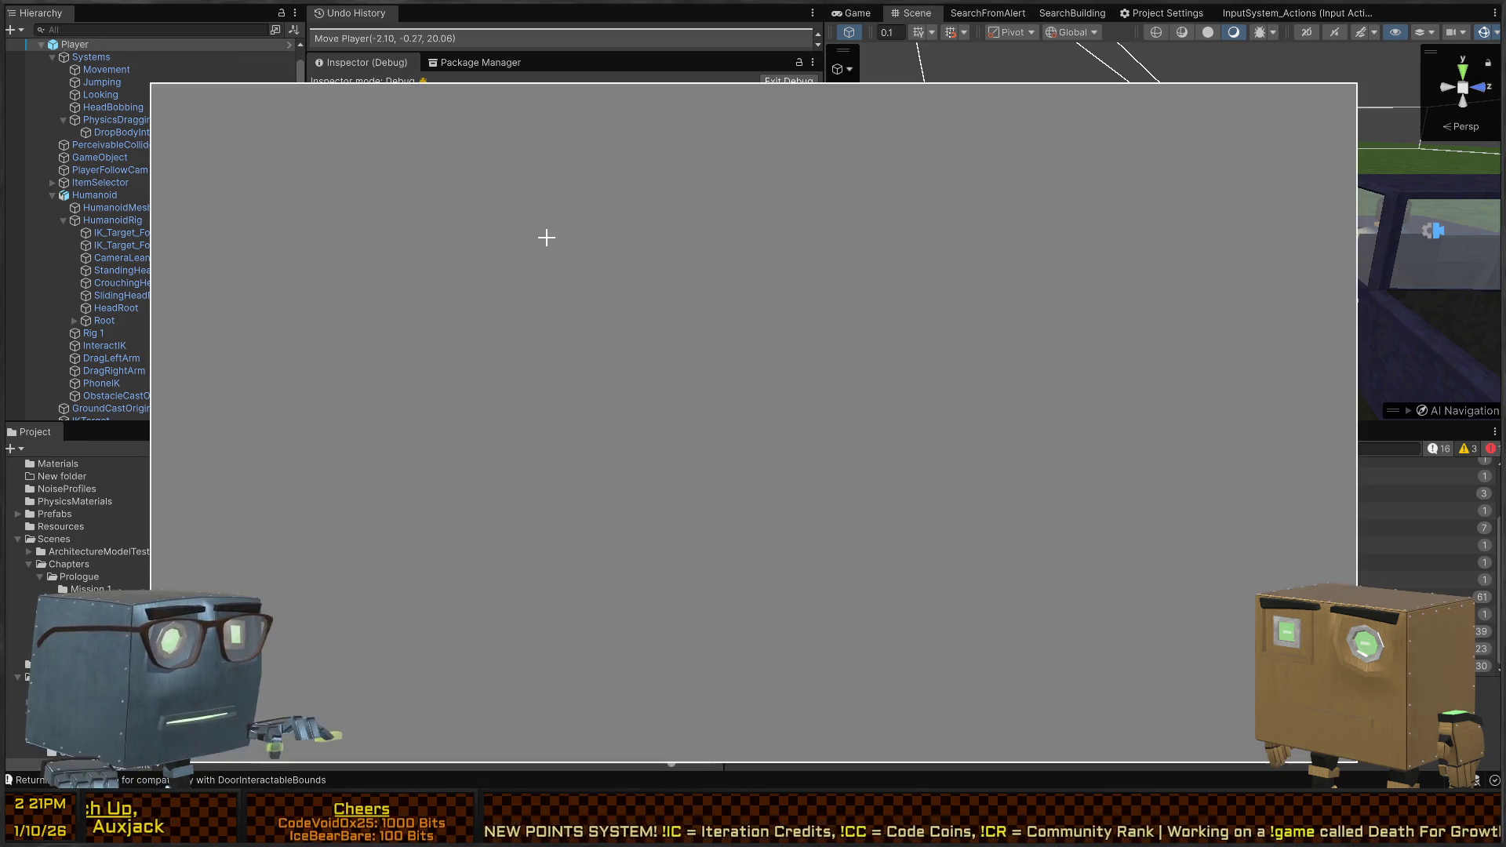
left_click(669, 359)
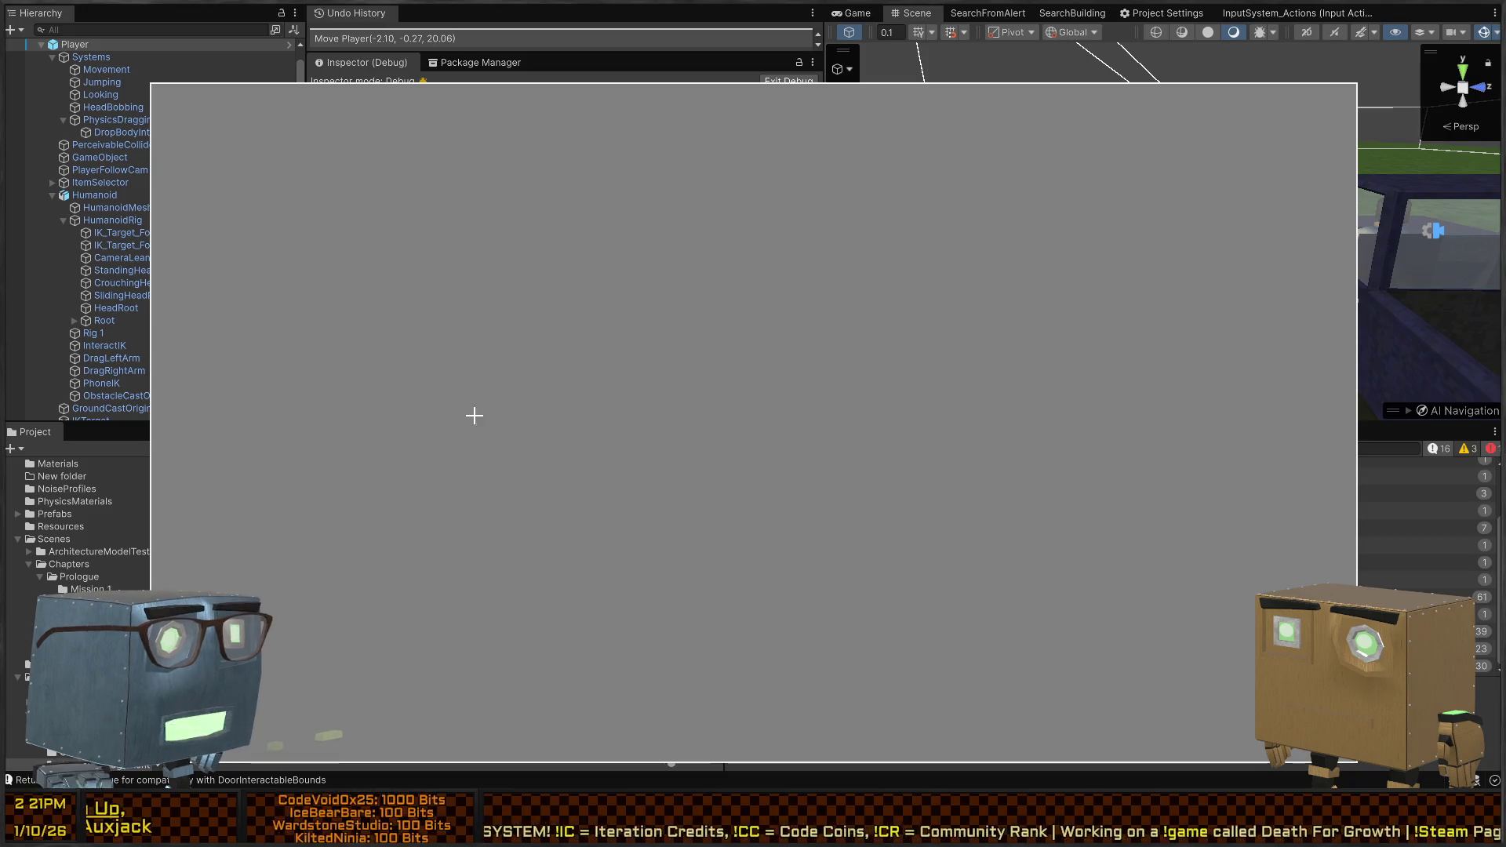
mouse_move(434, 477)
left_mouse_down()
mouse_move(382, 494)
mouse_move(436, 524)
left_mouse_up()
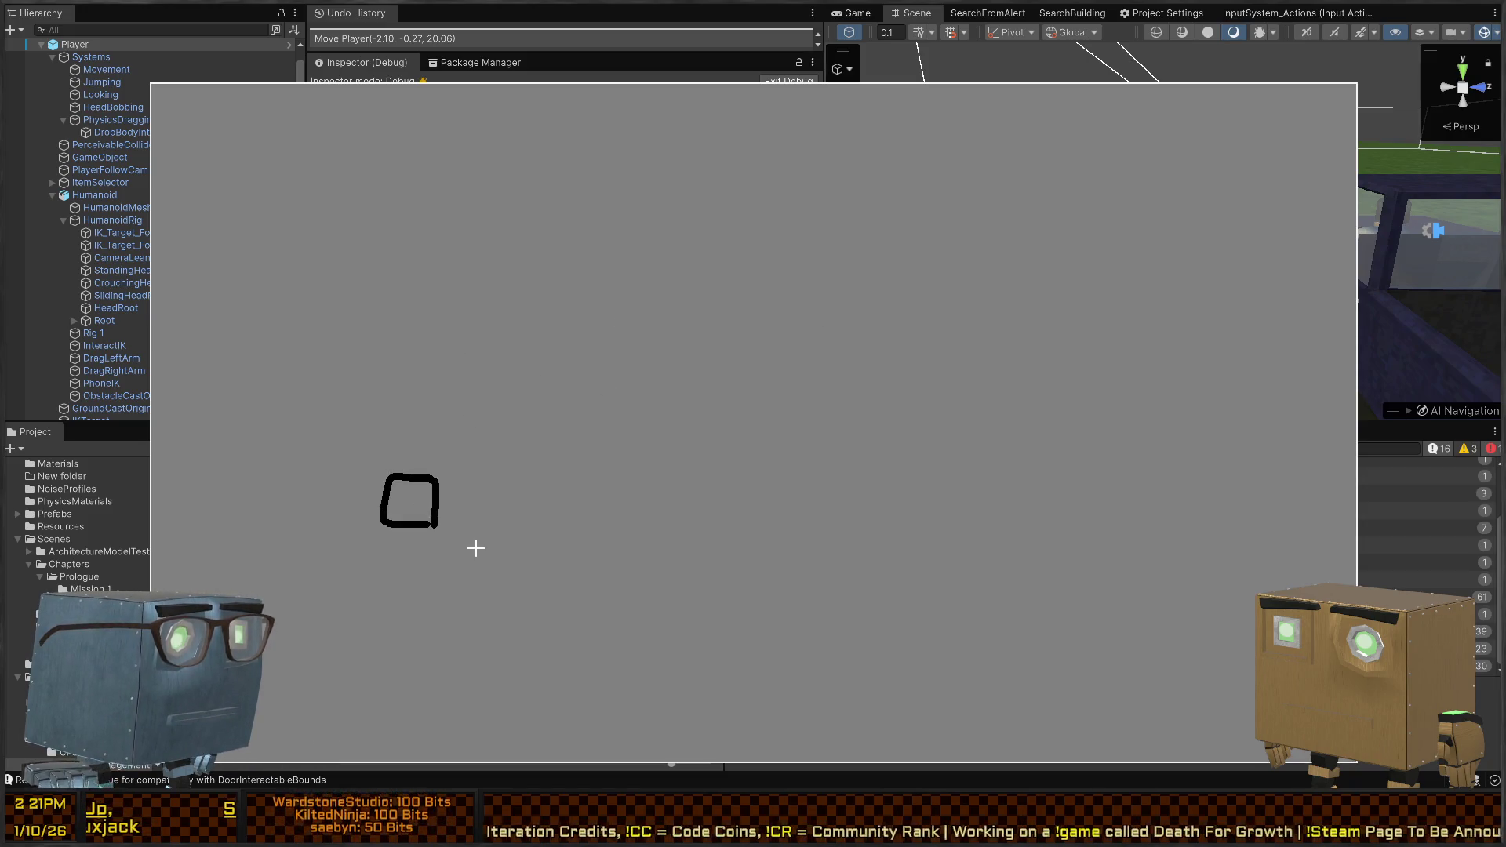
right_click(345, 356)
left_click(298, 400)
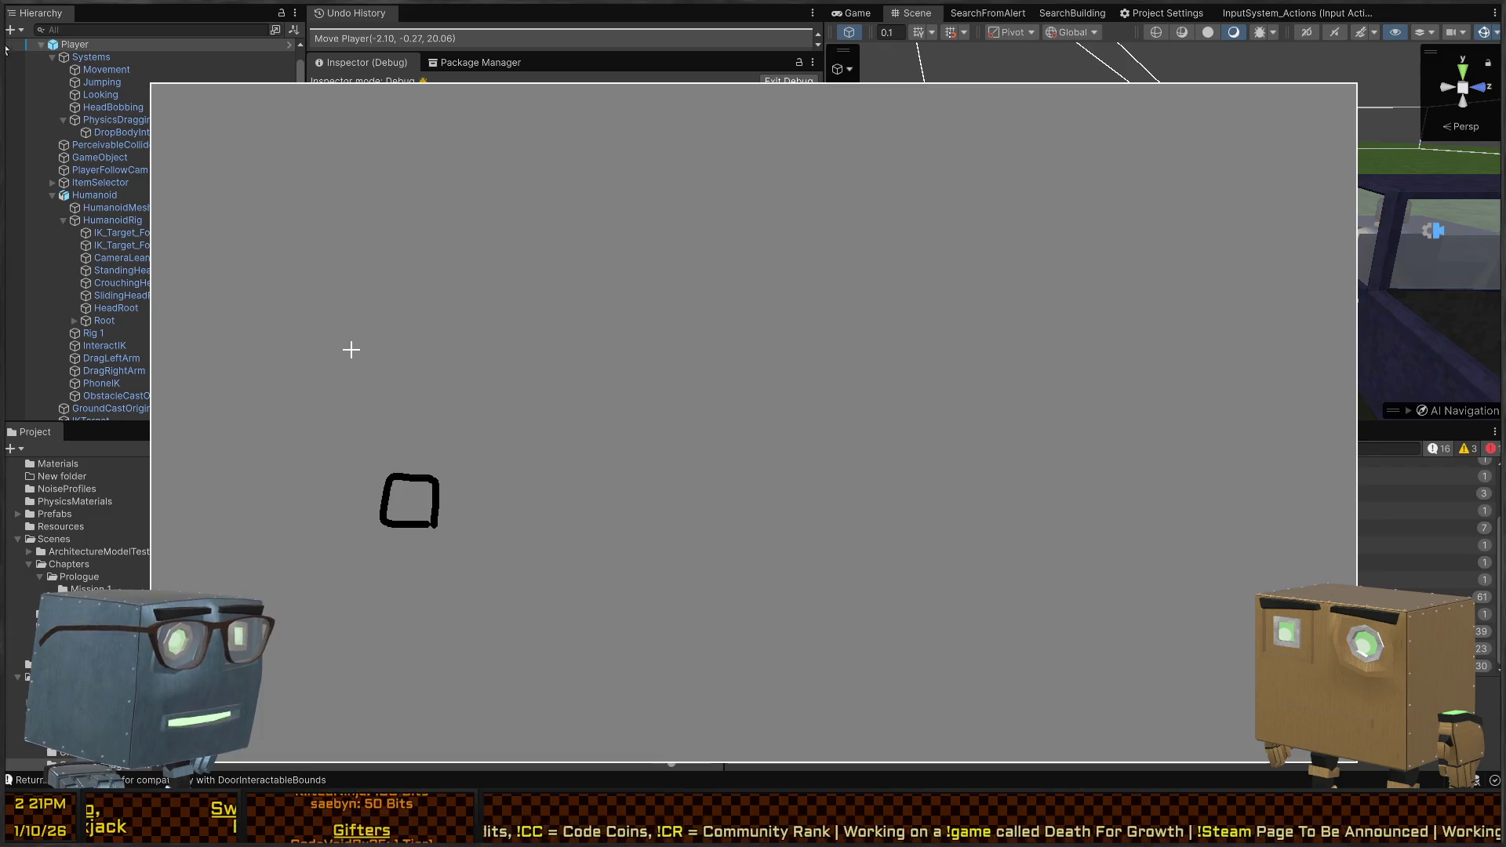
mouse_move(350, 345)
left_mouse_down()
mouse_move(396, 378)
mouse_move(350, 342)
left_mouse_up()
Draw a large green U-shaped wall and a black box to its right
right_click(739, 338)
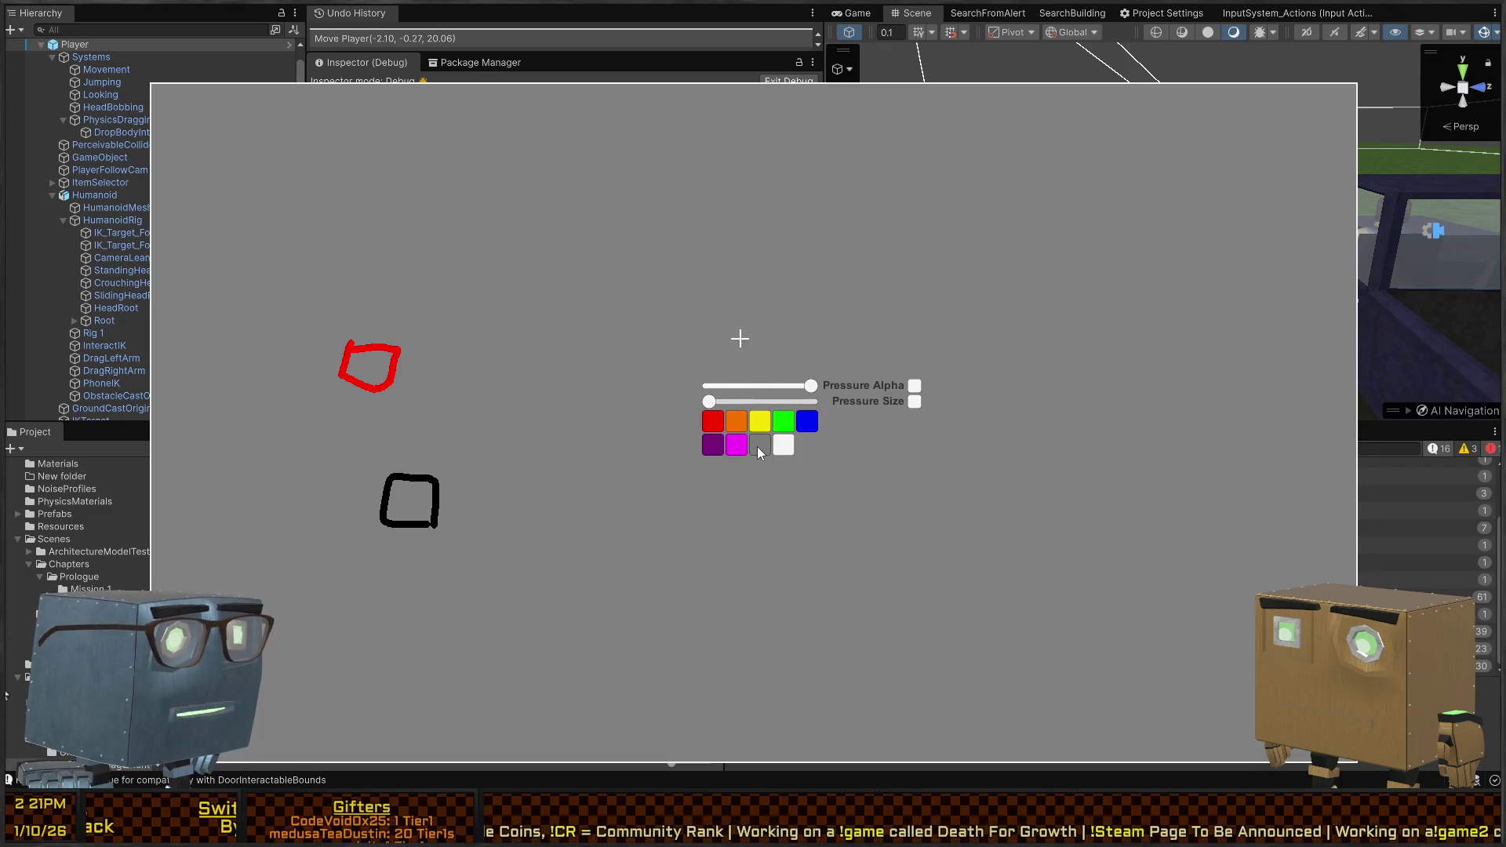
left_click(782, 422)
mouse_move(495, 260)
left_mouse_down()
mouse_move(504, 430)
mouse_move(1015, 481)
mouse_move(1007, 224)
left_mouse_up()
right_click(1082, 444)
left_click(1102, 550)
mouse_move(1072, 435)
left_mouse_down()
mouse_move(1075, 467)
mouse_move(1142, 498)
mouse_move(1077, 430)
mouse_move(1085, 223)
mouse_move(1048, 255)
left_mouse_up()
Draw a white double-headed arrow and an X above the right box
right_click(1076, 430)
left_click(1127, 478)
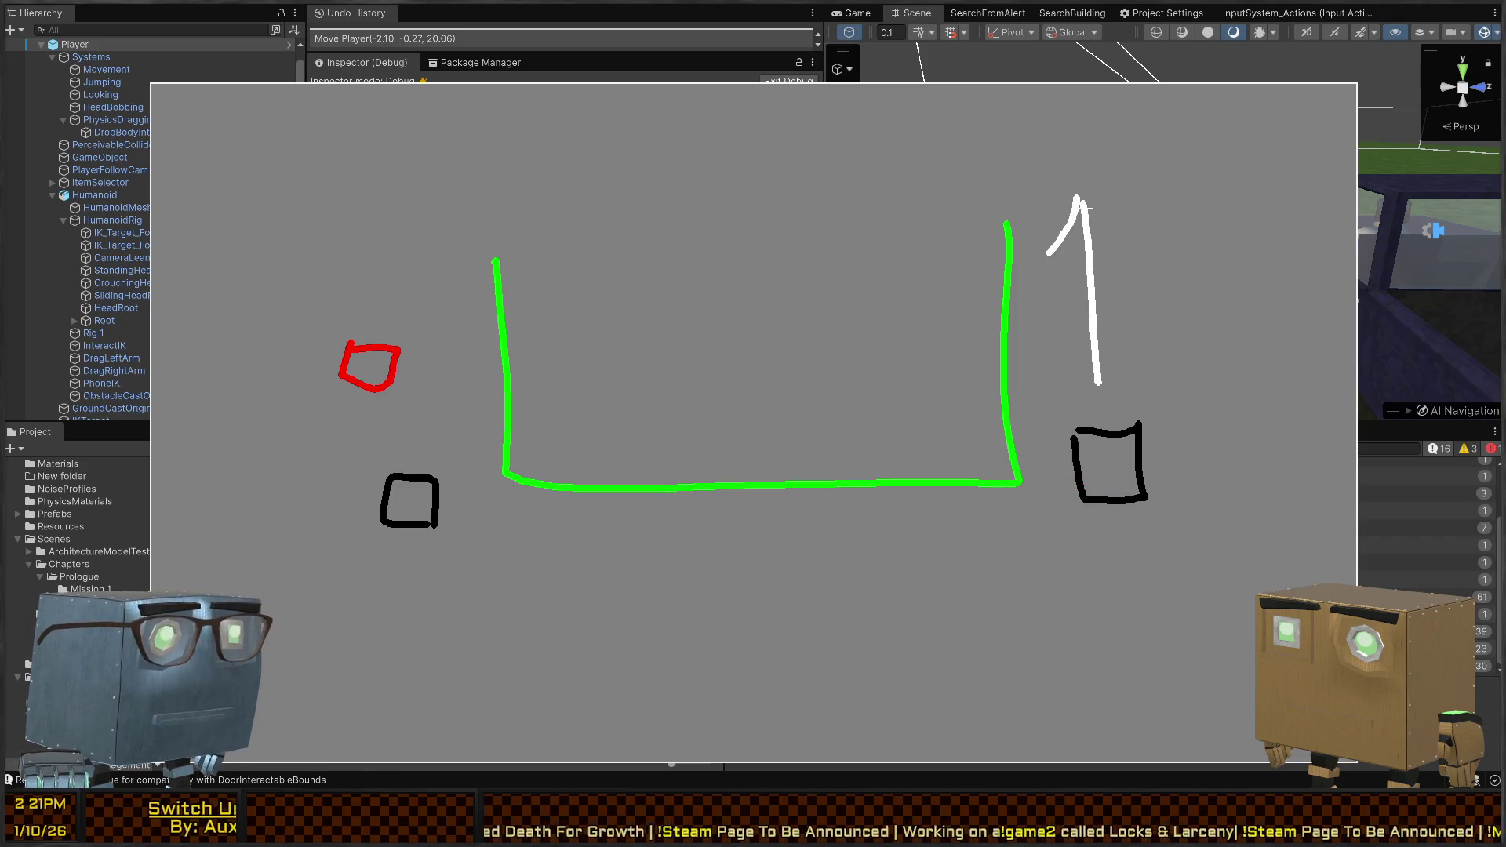
left_click_drag(1086, 198, 1131, 252)
mouse_move(1057, 326)
left_mouse_down()
mouse_move(1102, 384)
mouse_move(1147, 331)
left_mouse_up()
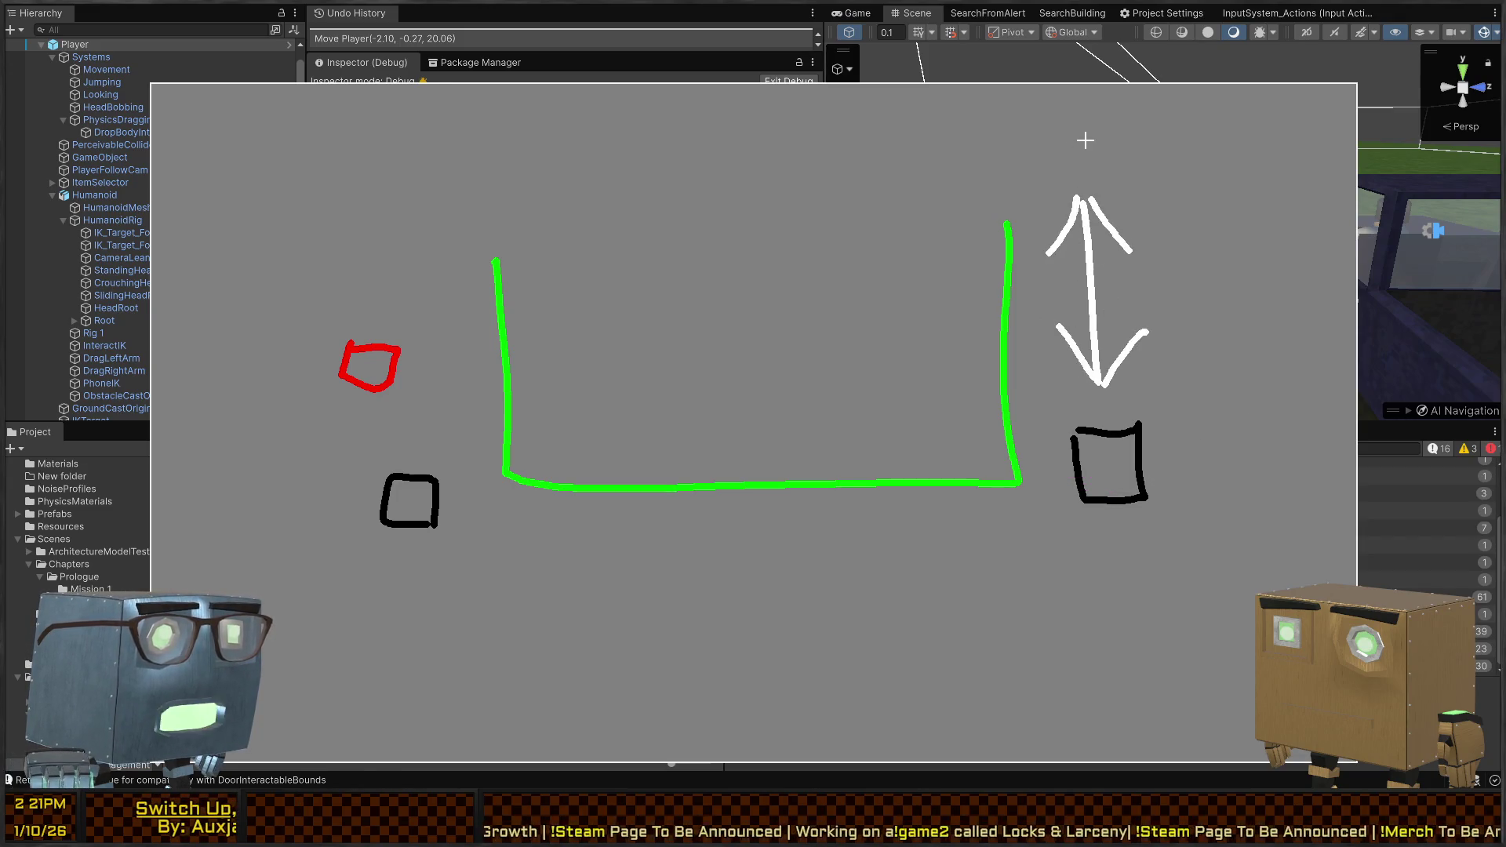
left_click_drag(1062, 138, 1094, 179)
left_click_drag(1102, 141, 1068, 166)
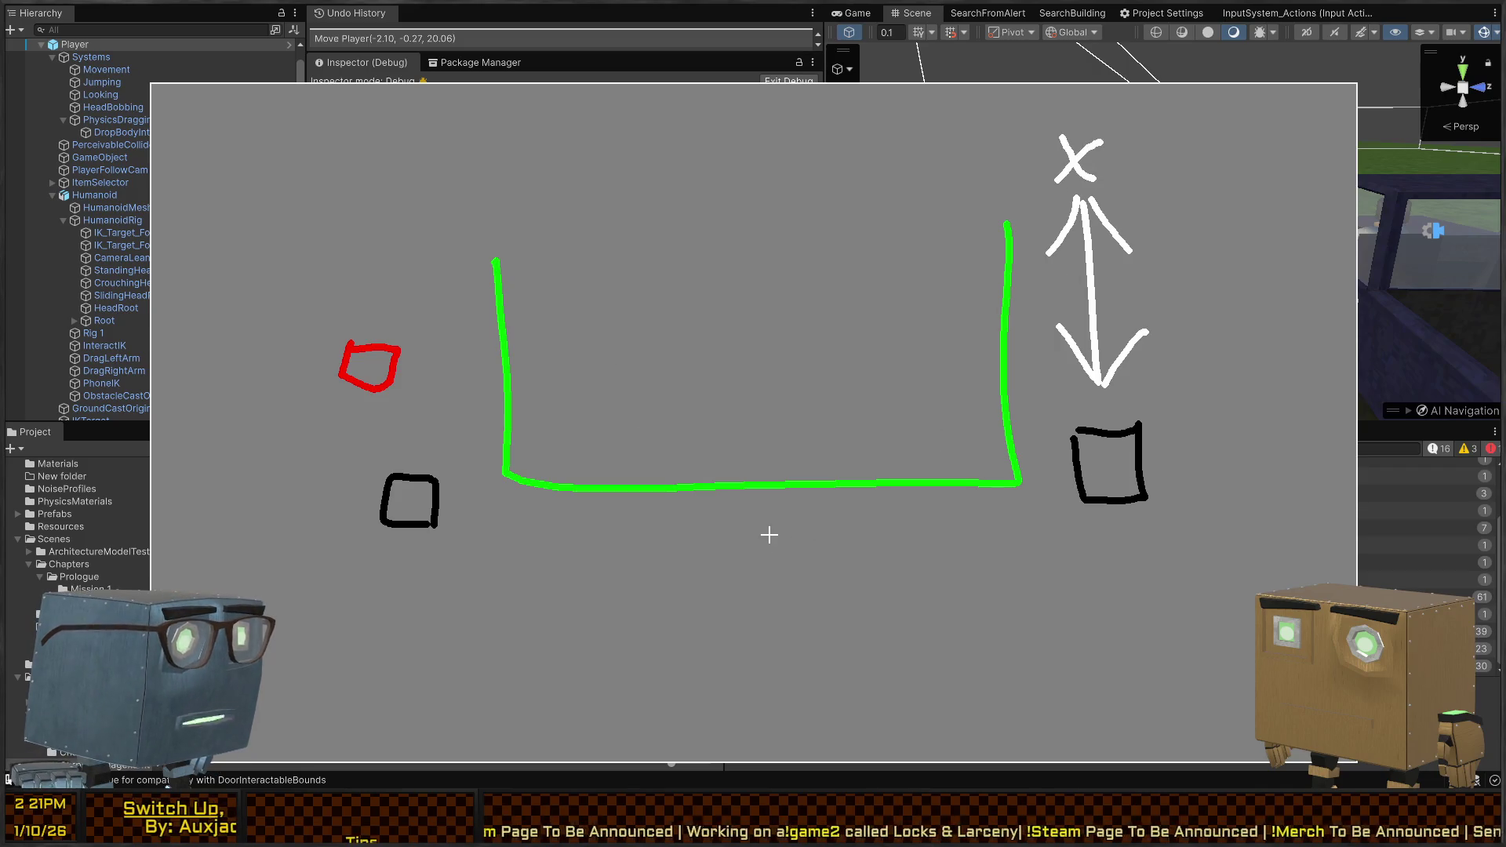
Add a white arrow and a red exclamation mark beside the red shape
mouse_move(415, 433)
left_mouse_down()
mouse_move(417, 240)
mouse_move(392, 272)
mouse_move(452, 294)
left_mouse_up()
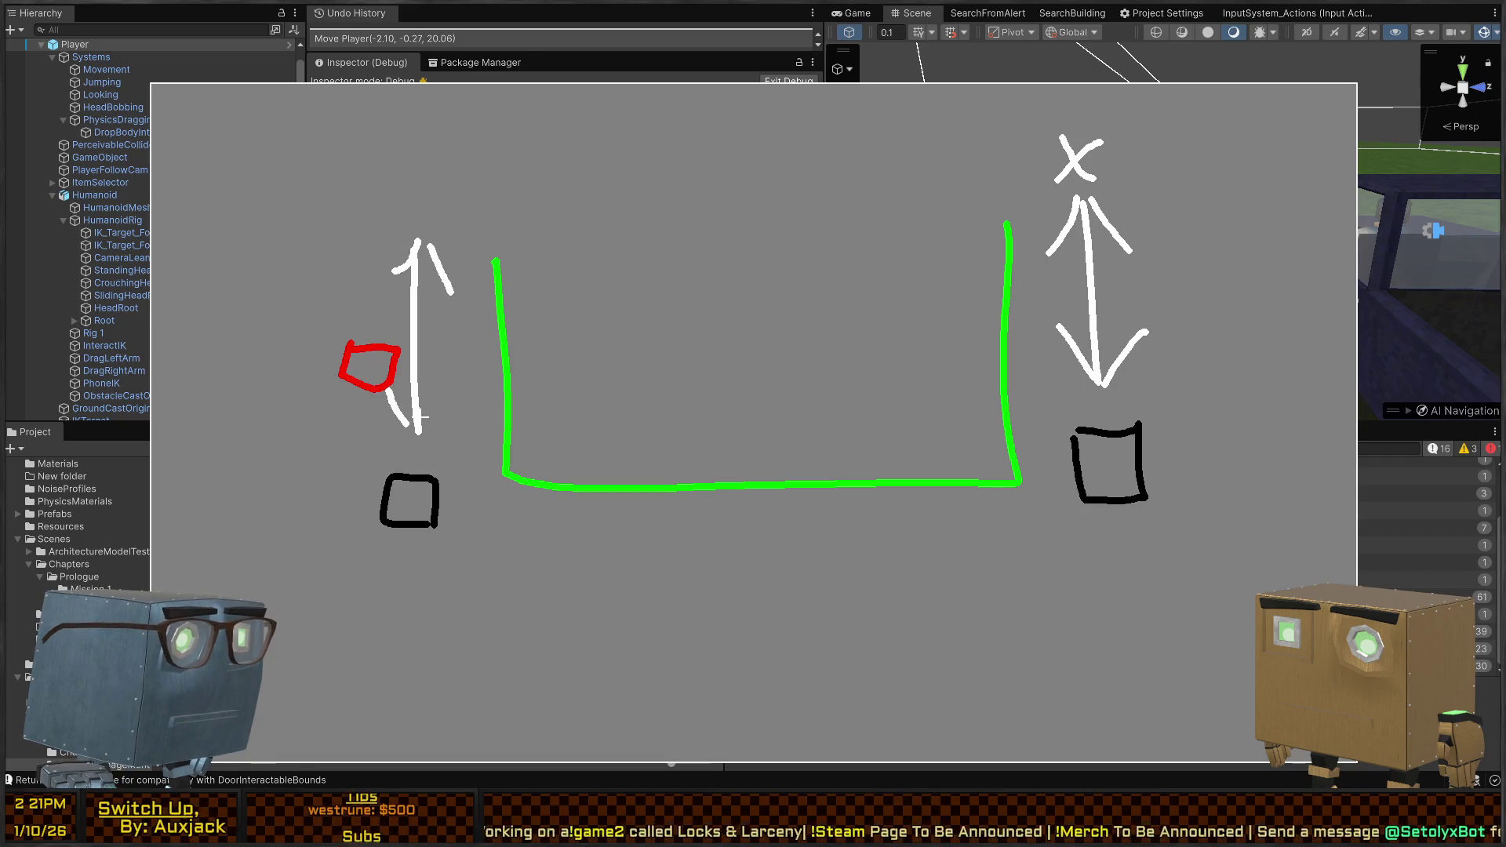
left_click_drag(421, 419, 437, 391)
right_click(322, 364)
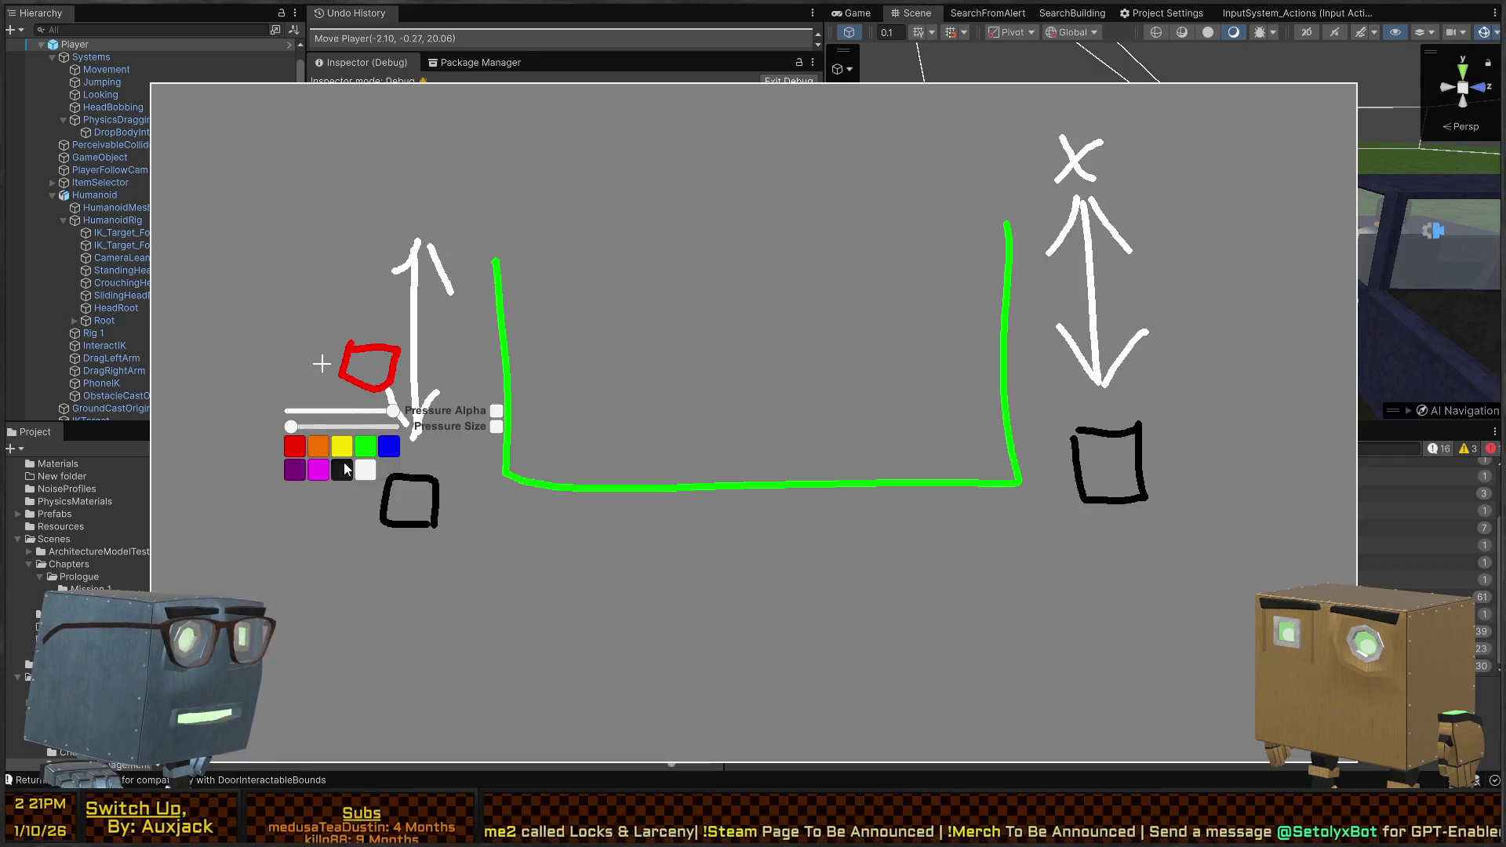
left_click(295, 446)
left_click_drag(313, 352, 314, 428)
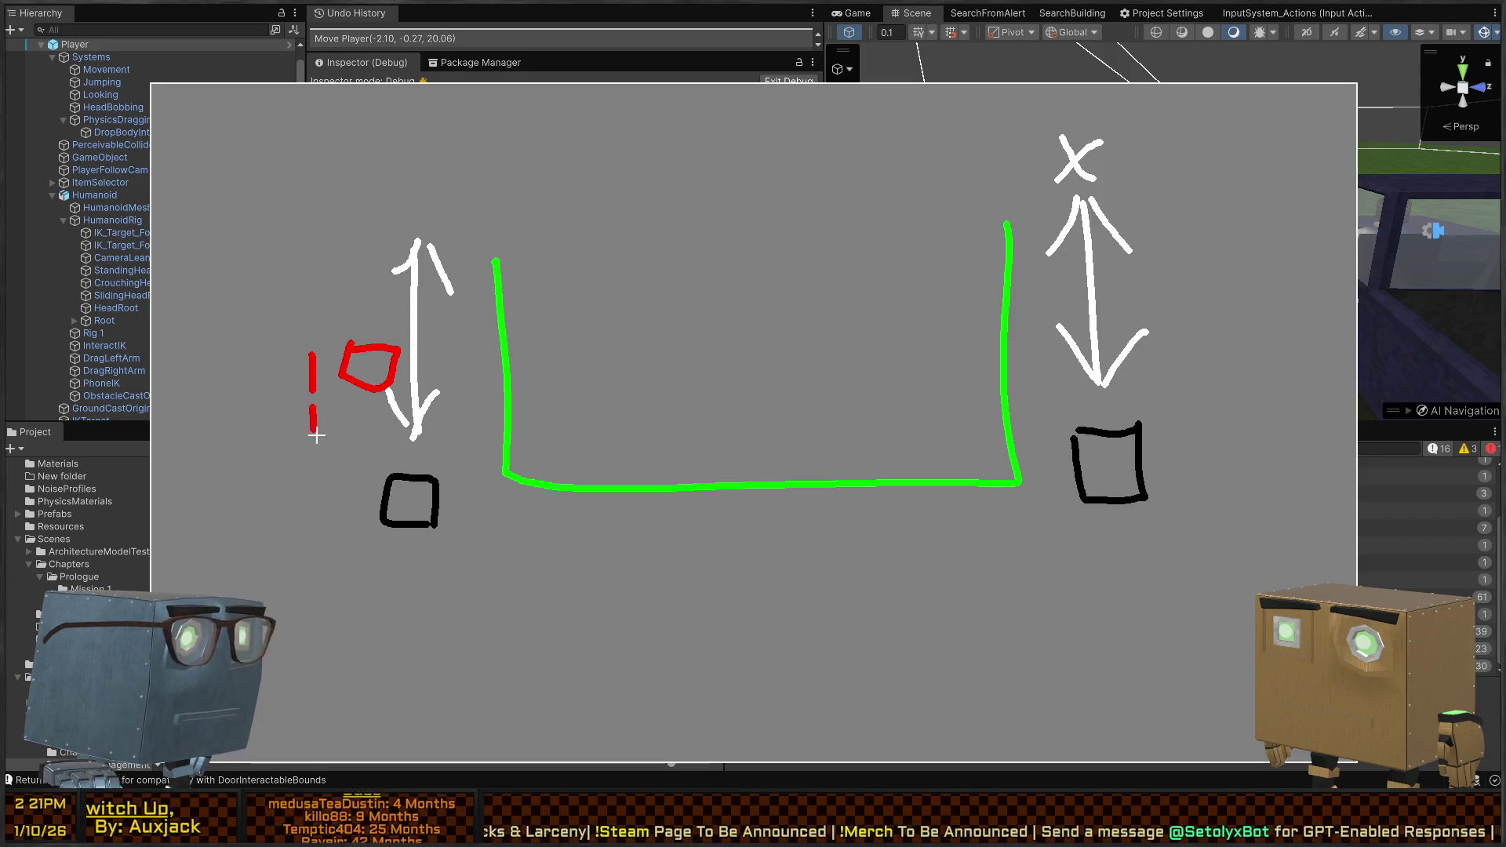
right_click(316, 435)
left_click(341, 559)
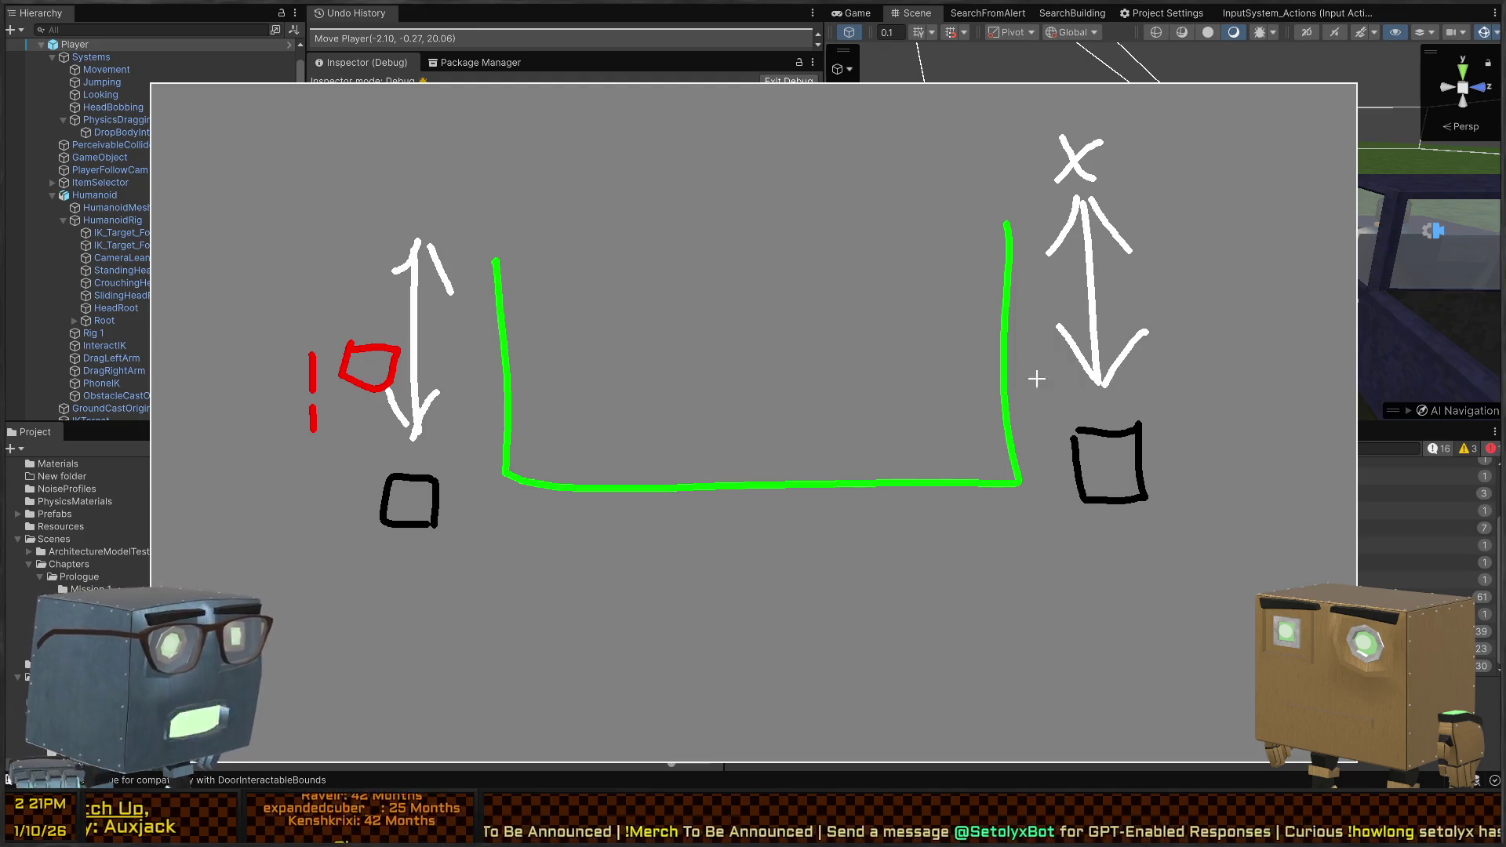
Draw an orange line down from the green wall and a blue line across to the right
mouse_move(758, 480)
left_mouse_down()
mouse_move(760, 580)
mouse_move(336, 578)
mouse_move(271, 368)
mouse_move(292, 205)
left_mouse_up()
right_click(827, 568)
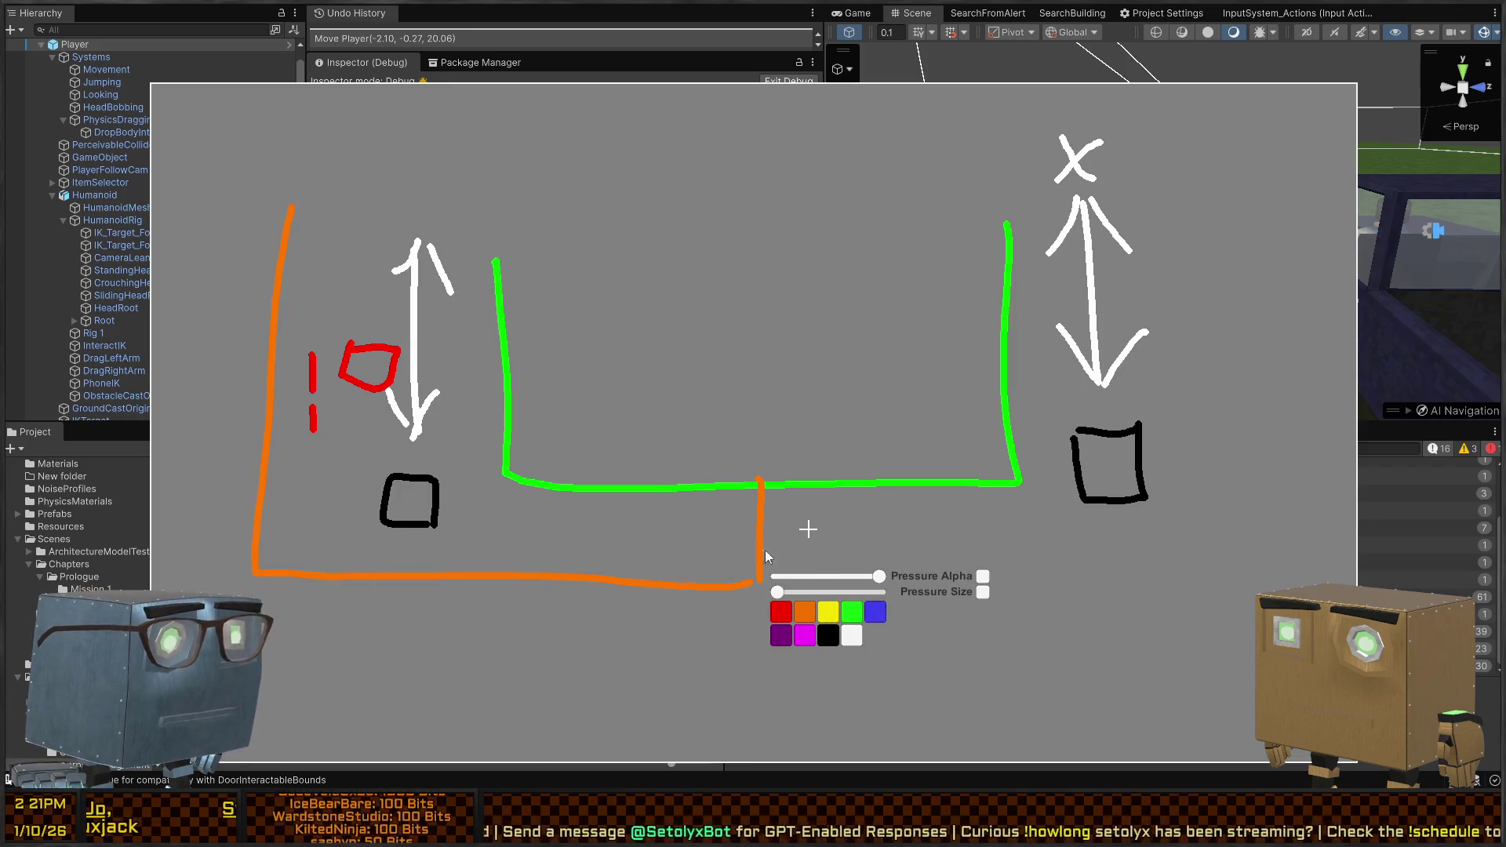
left_click(874, 611)
mouse_move(759, 580)
left_mouse_down()
mouse_move(1210, 612)
mouse_move(1239, 157)
left_mouse_up()
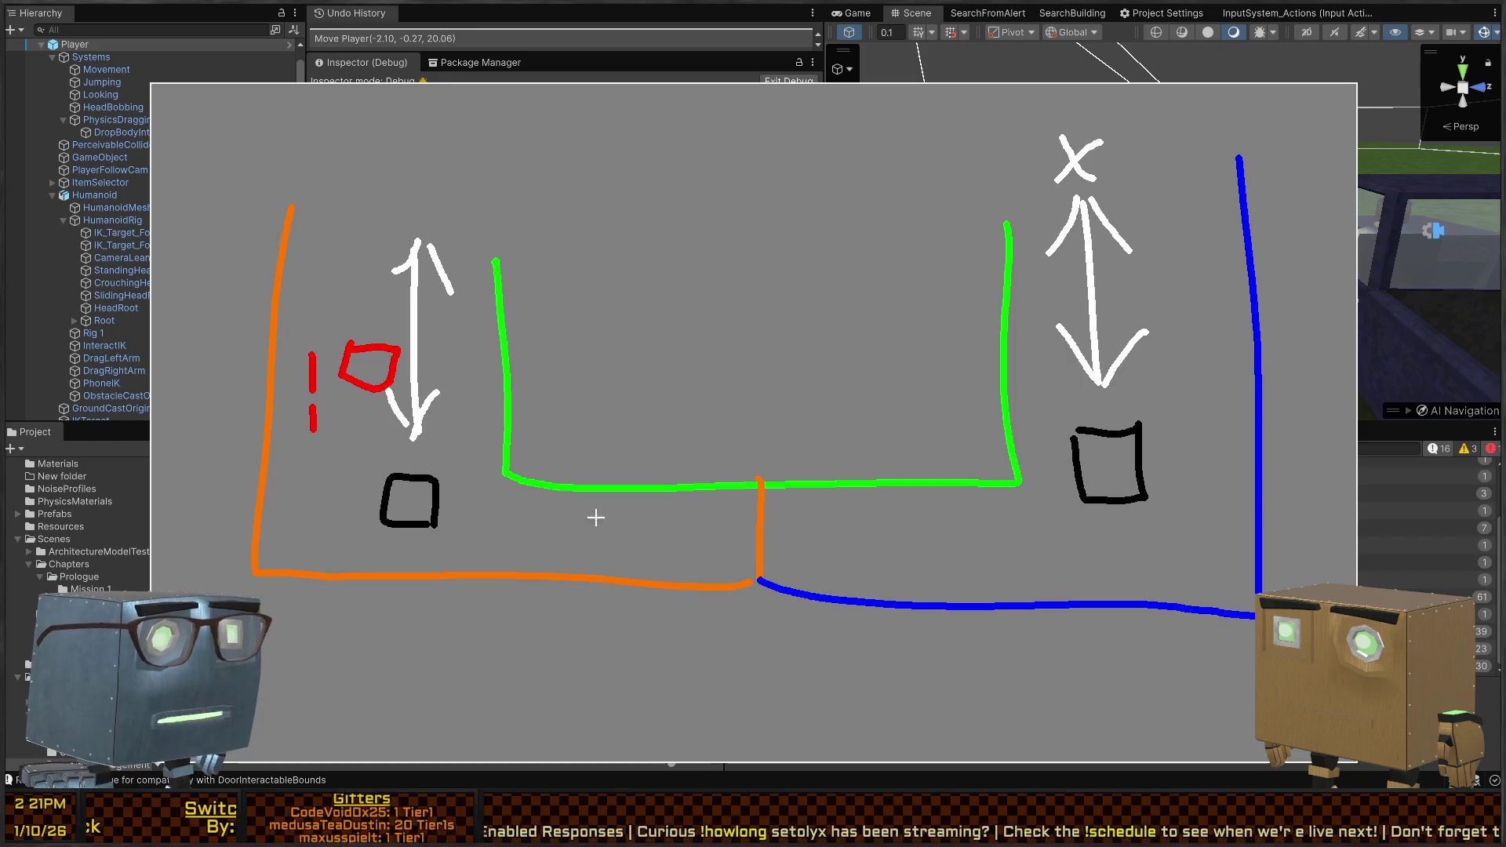
right_click(518, 505)
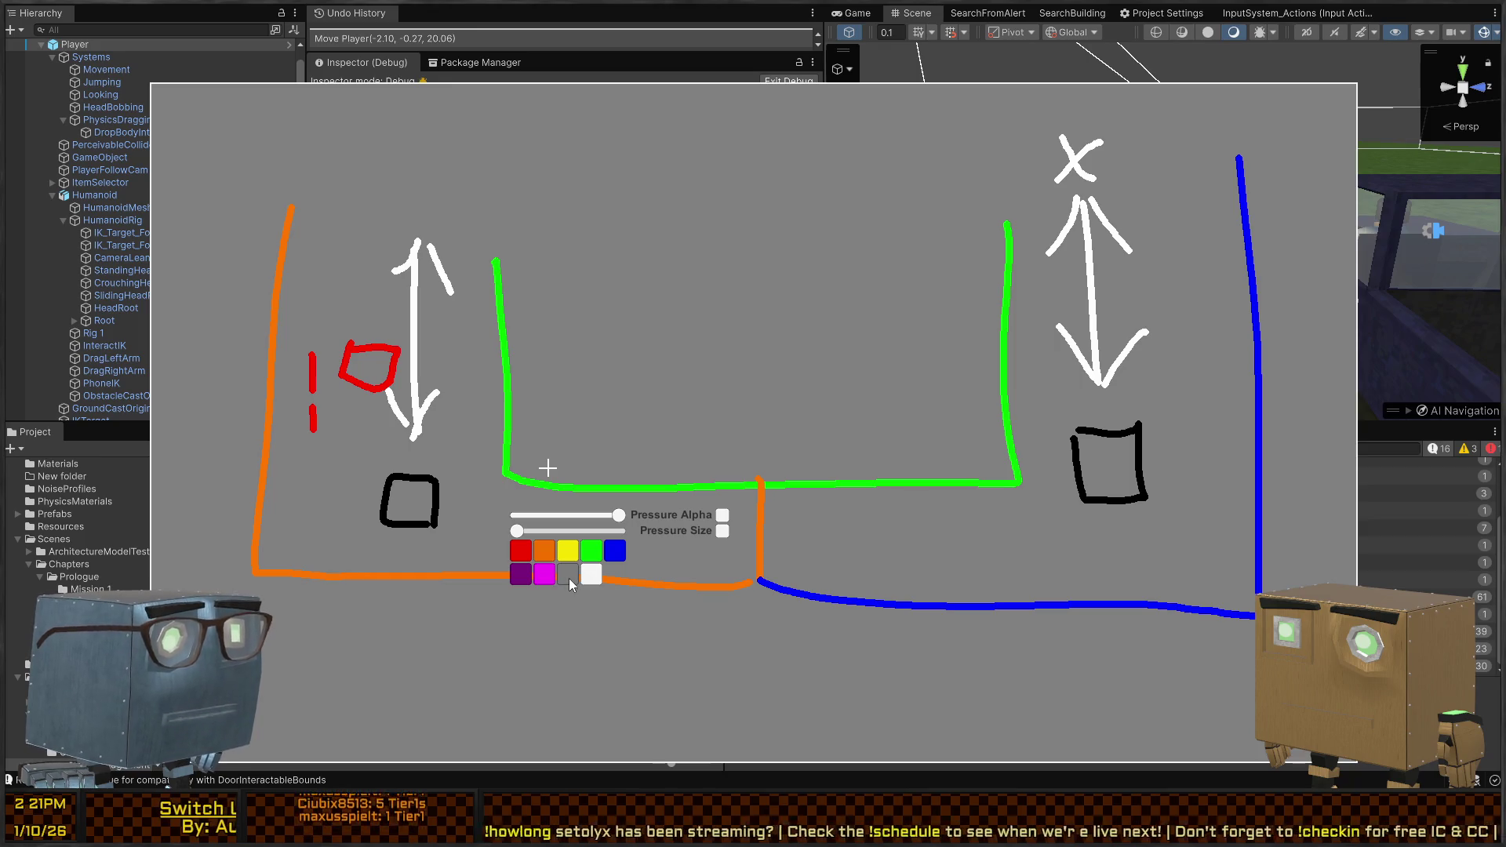
left_click(539, 552)
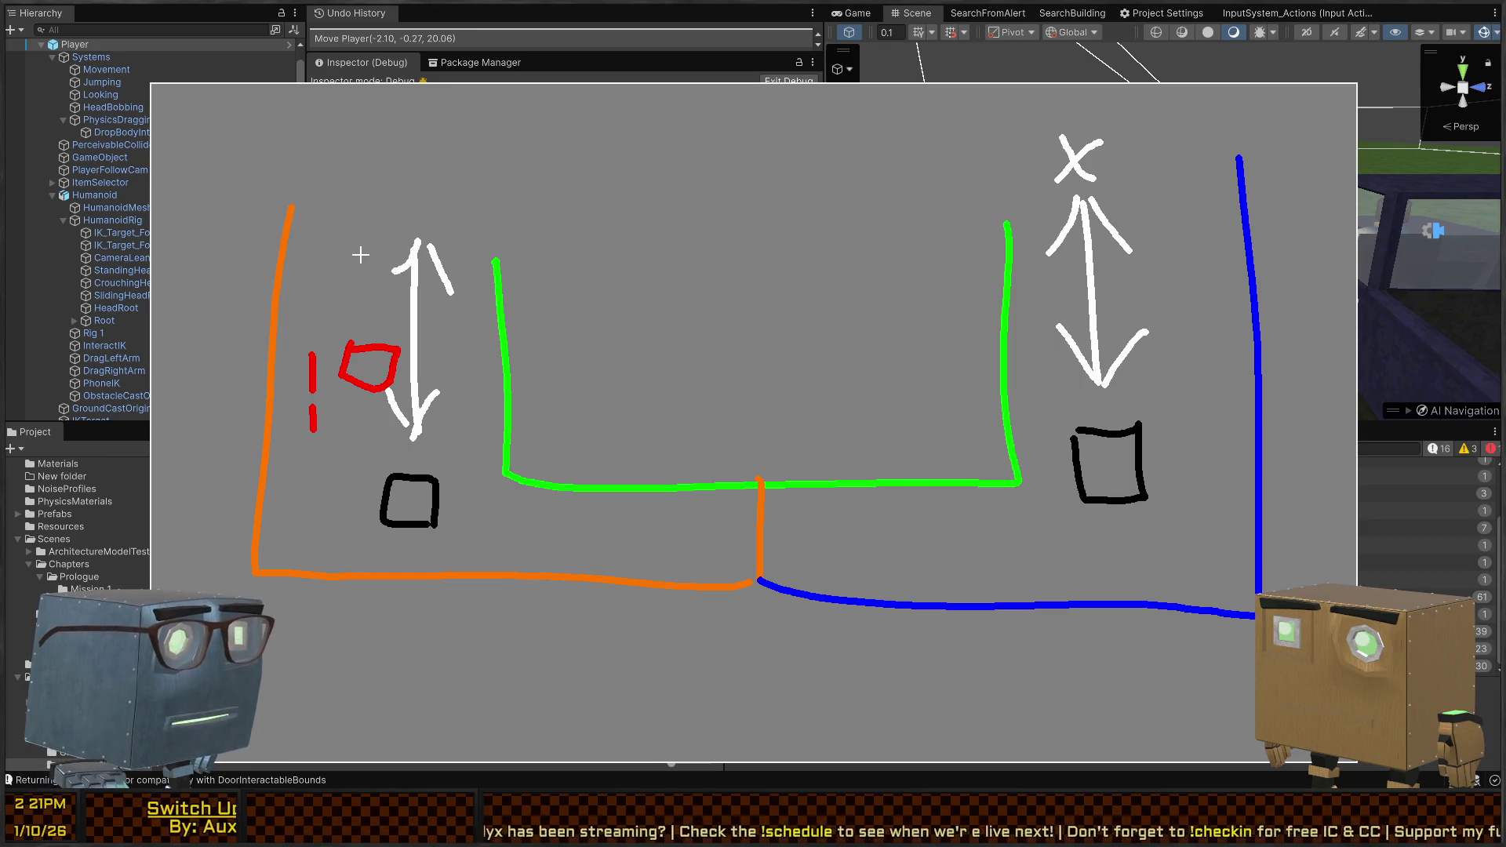
Draw a straight orange line under the green wall, undoing the stray attempts
mouse_move(360, 255)
left_mouse_down()
mouse_move(746, 538)
mouse_move(548, 474)
left_mouse_up()
key("ctrl+z")
key("ctrl+z")
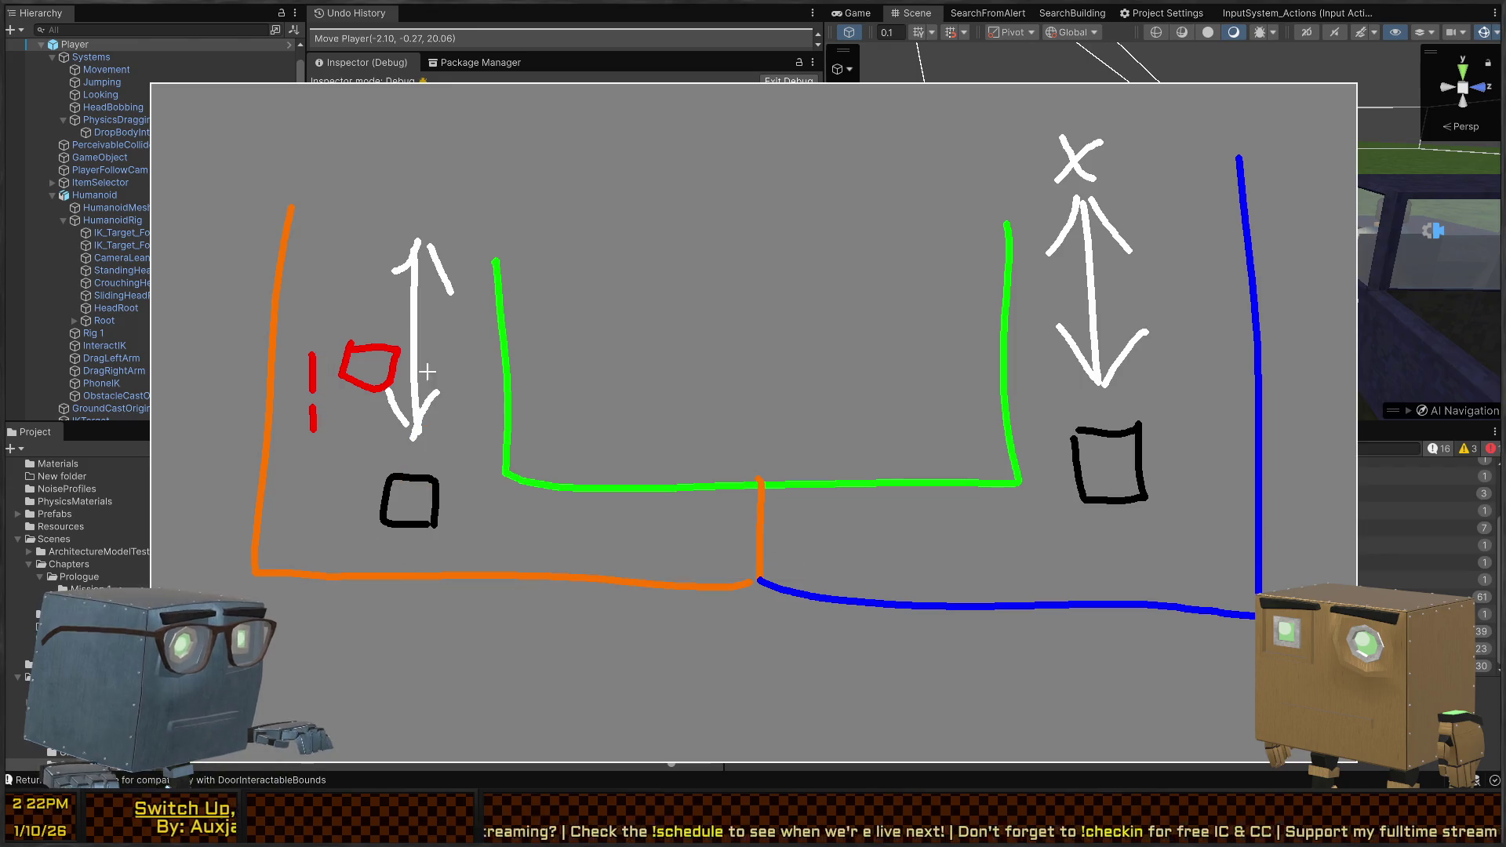
left_click_drag(464, 504, 1096, 537)
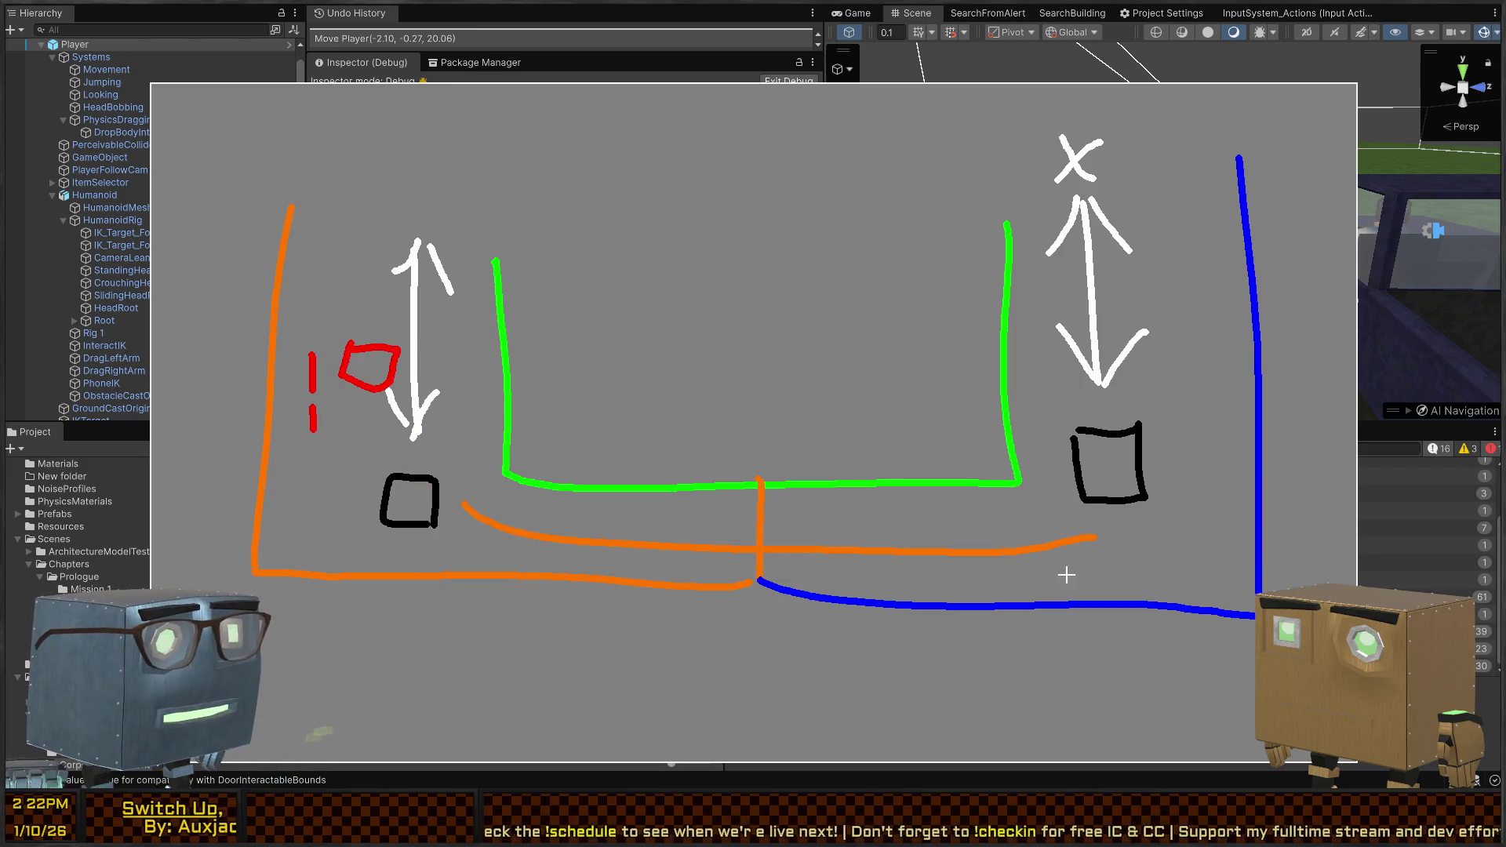
key("ctrl+z")
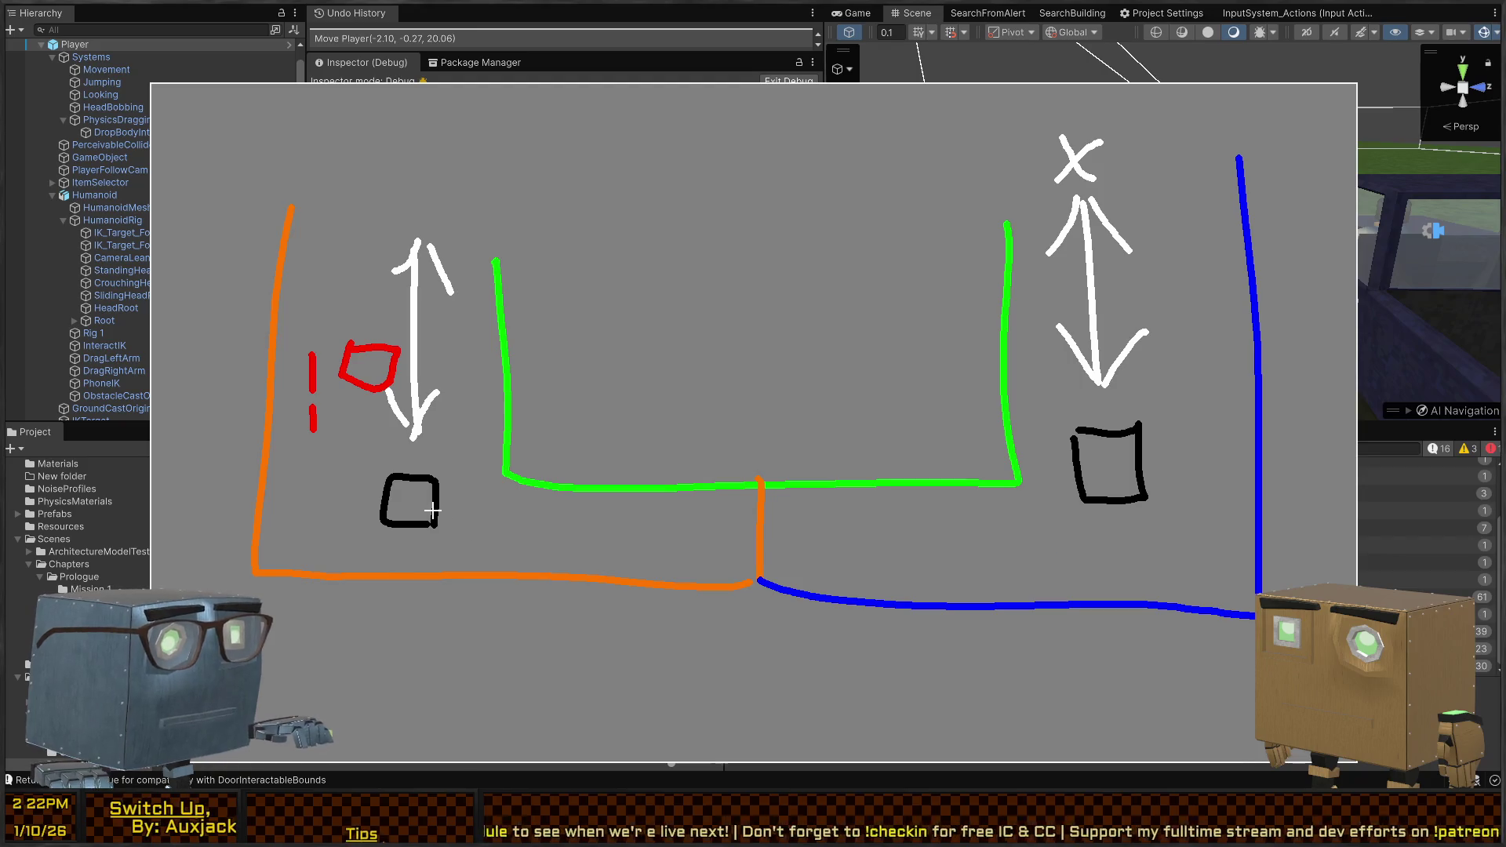
left_click_drag(461, 510, 1039, 524)
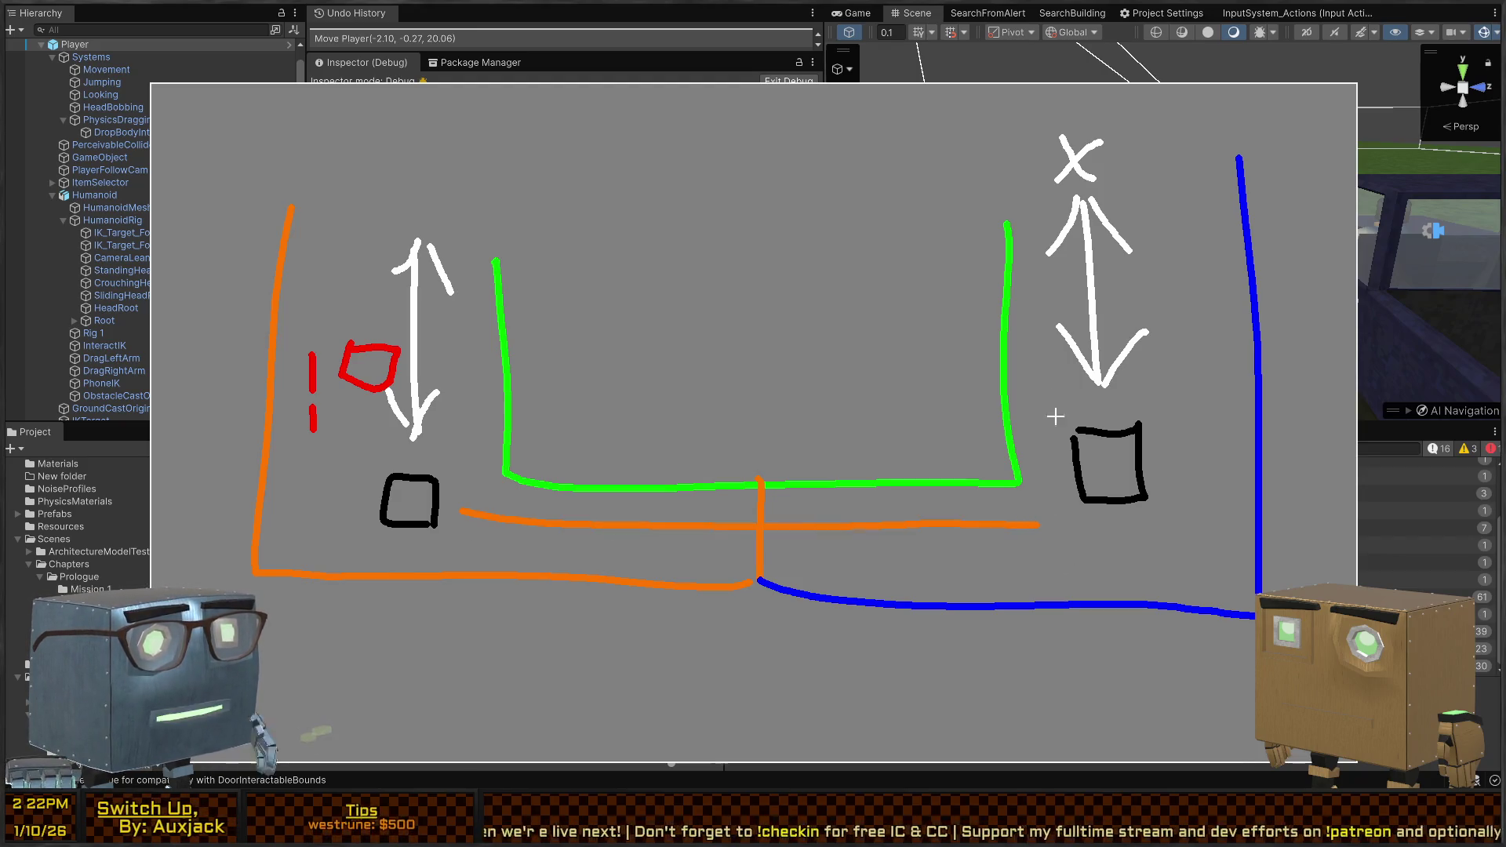
mouse_move(1028, 428)
left_mouse_down()
mouse_move(1234, 464)
mouse_move(1059, 504)
left_mouse_up()
key("ctrl+z")
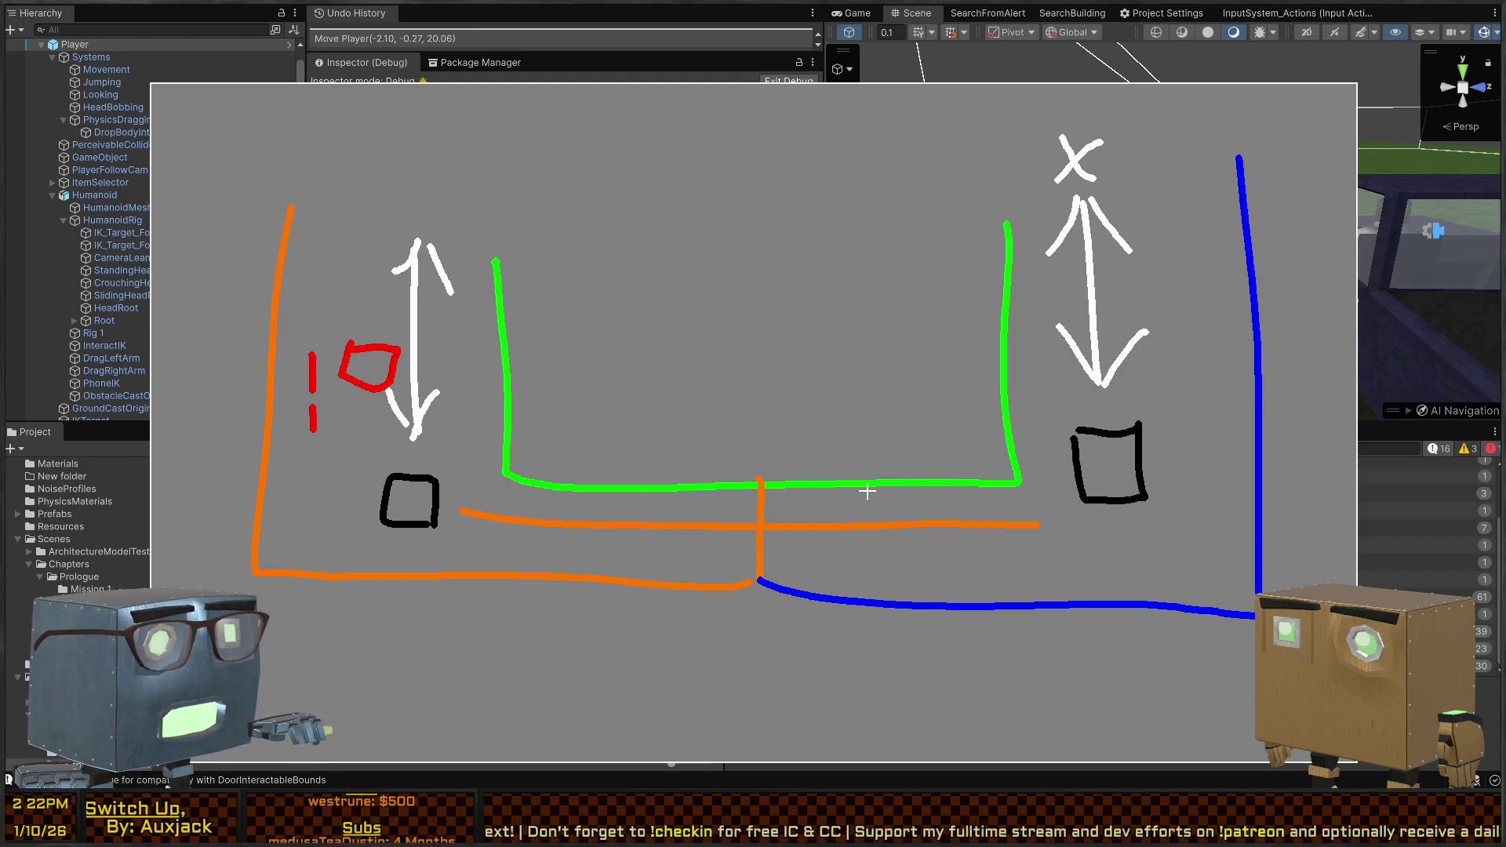
Circle the left box and draw an orange arrow from the right box to the red square, then close the sketch
mouse_move(341, 458)
left_mouse_down()
mouse_move(433, 425)
mouse_move(489, 537)
mouse_move(345, 537)
mouse_move(347, 433)
left_mouse_up()
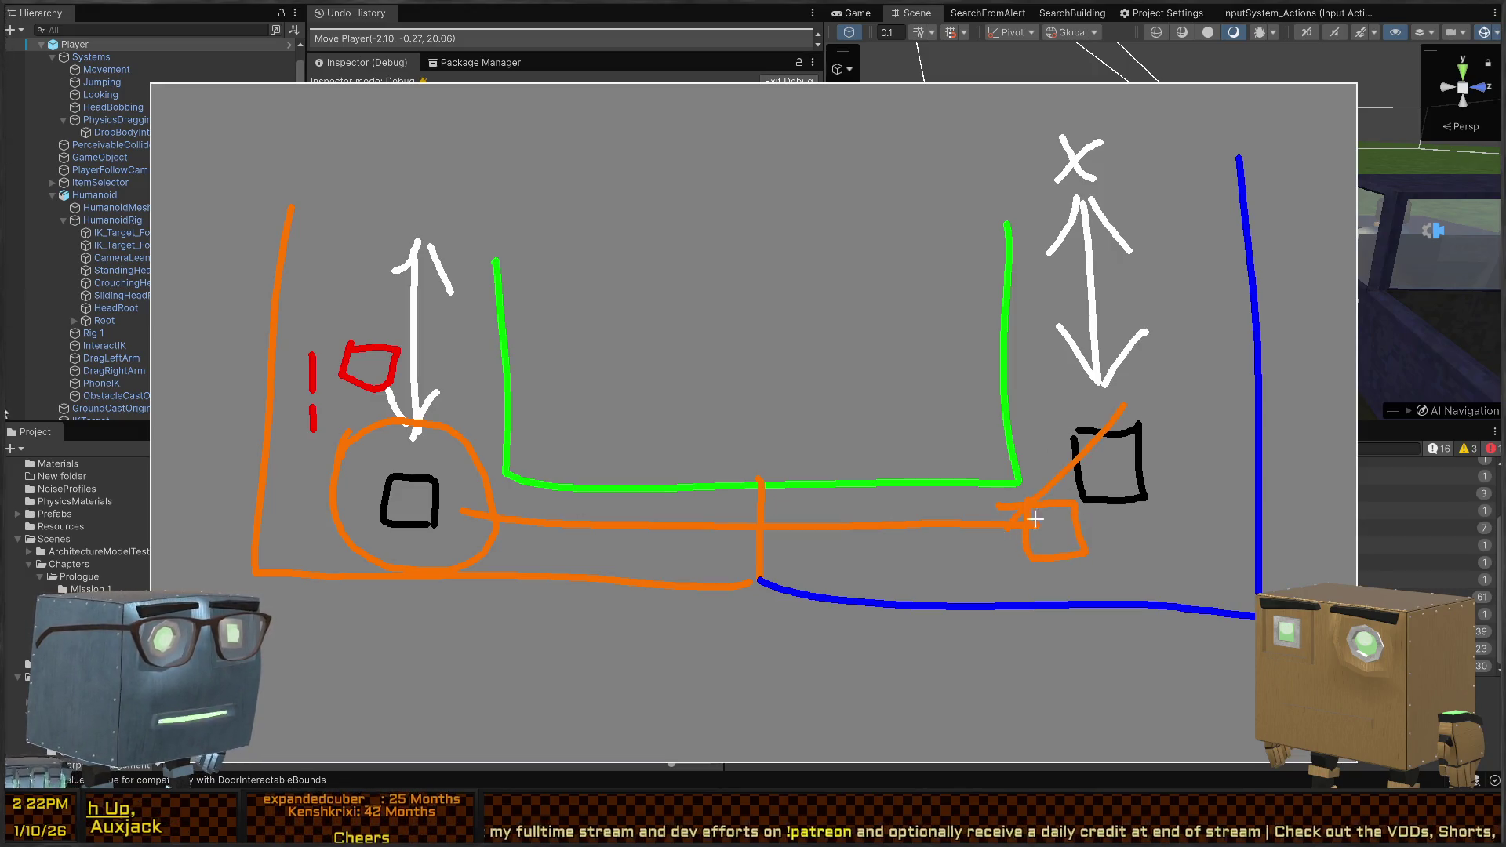
mouse_move(1008, 527)
left_mouse_down()
mouse_move(1125, 404)
mouse_move(1127, 427)
left_mouse_up()
key("ctrl+z")
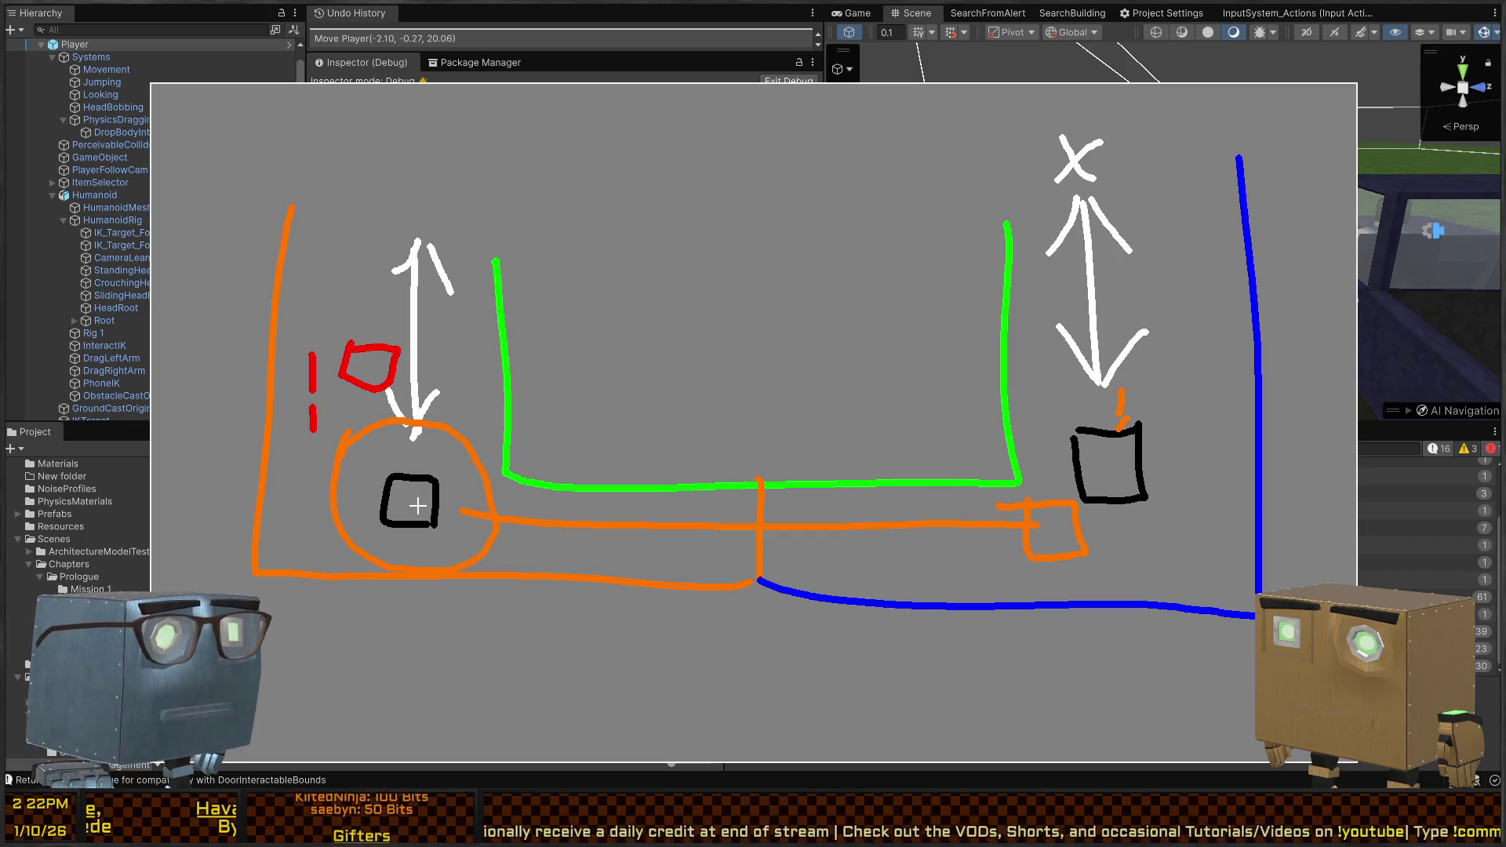
mouse_move(1055, 447)
left_mouse_down()
mouse_move(821, 367)
mouse_move(412, 342)
mouse_move(608, 363)
left_mouse_up()
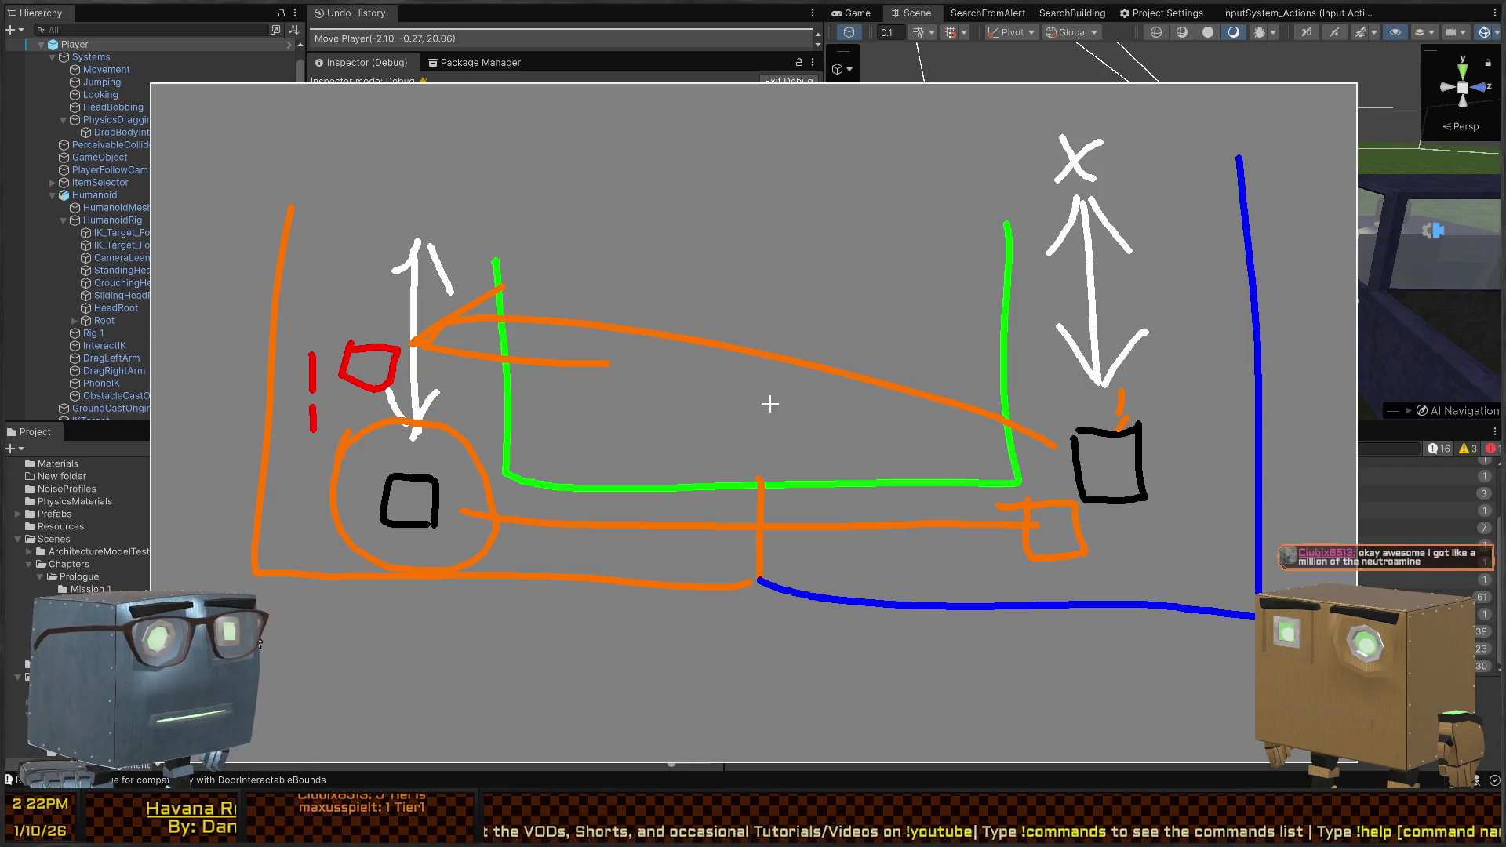
key("Escape")
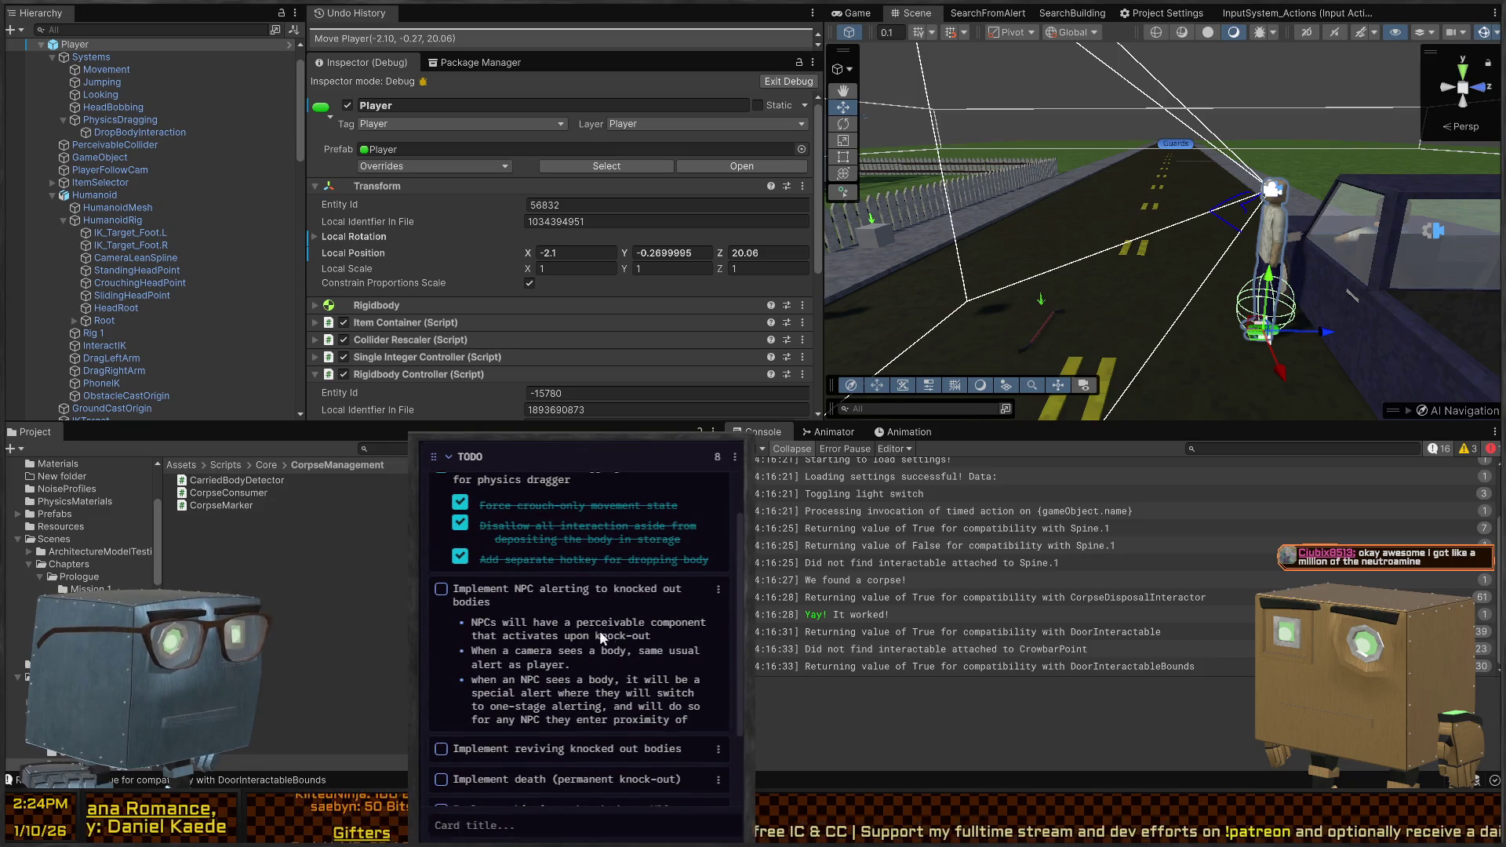
Click into the 'Implement NPC alerting to knocked out bodies' card to edit its description
left_click(662, 633)
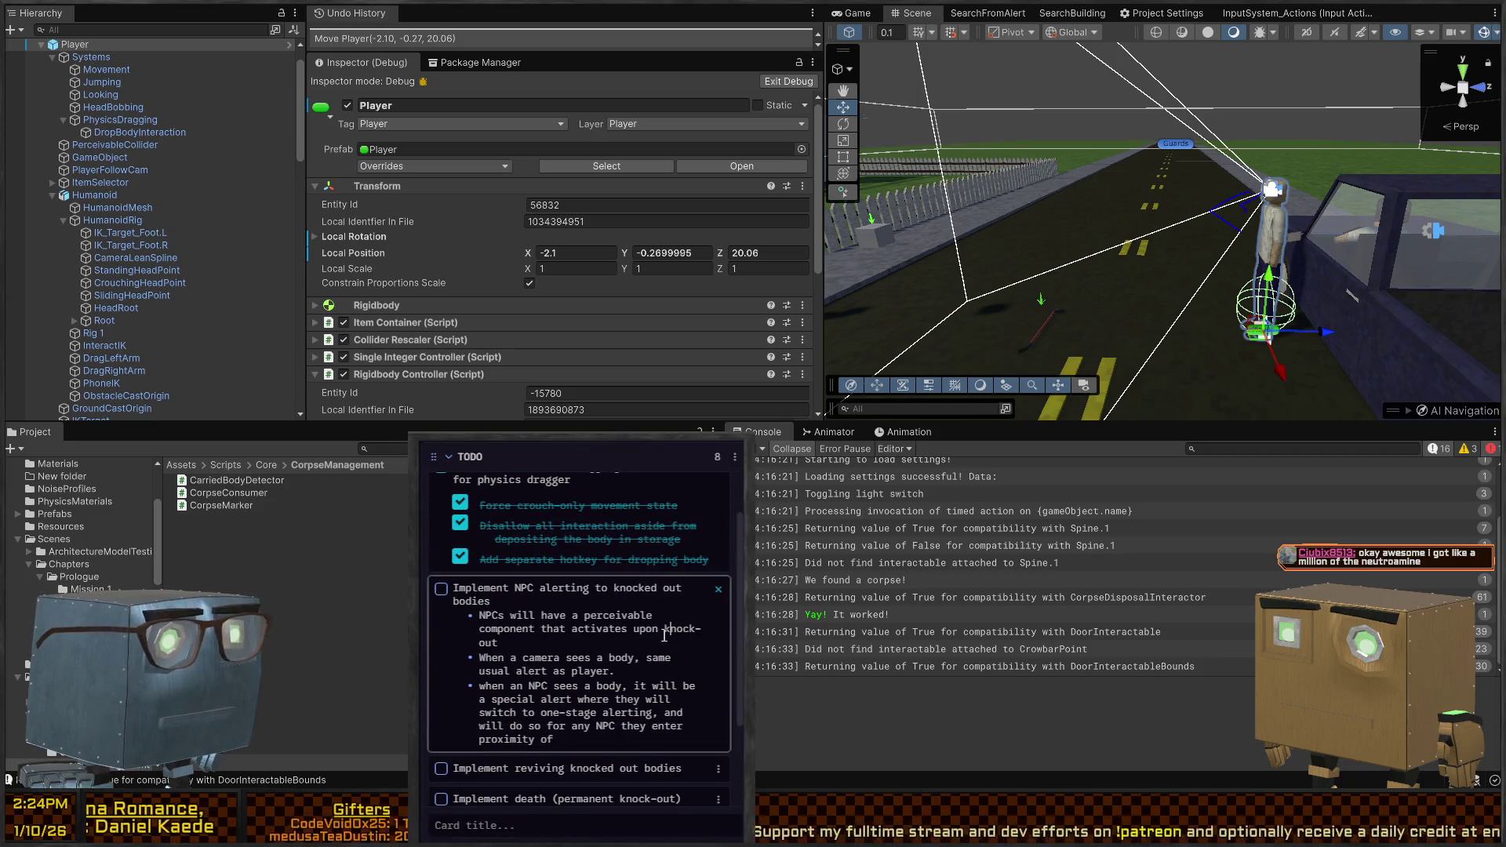
Leave the TODO card unchanged, move its window lower, and open Interactor.cs from the interactable log entry
left_click(532, 643)
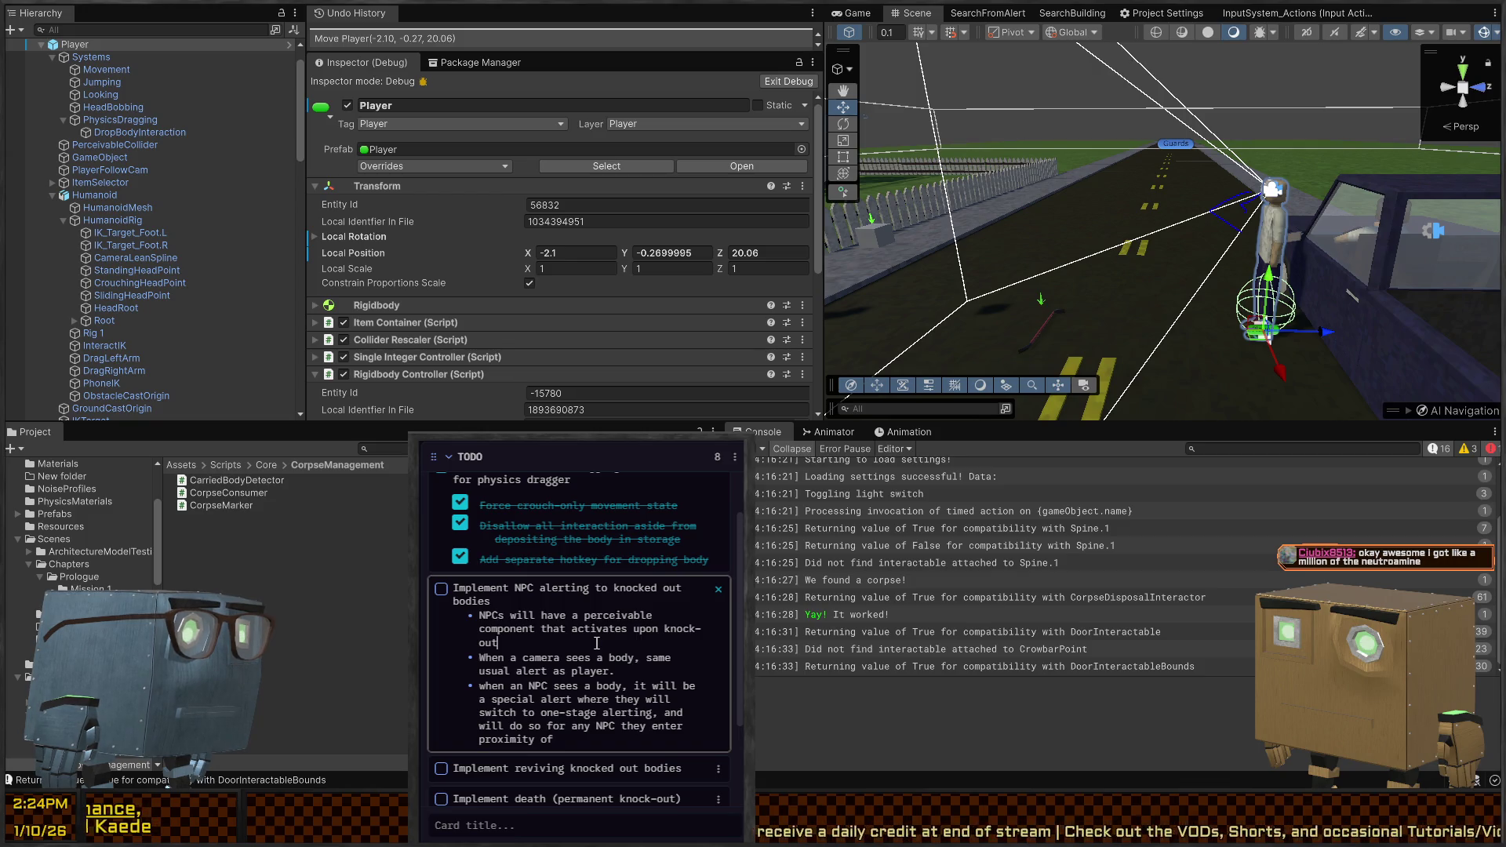
key("Up")
key("Right")
key("Right")
key("Right")
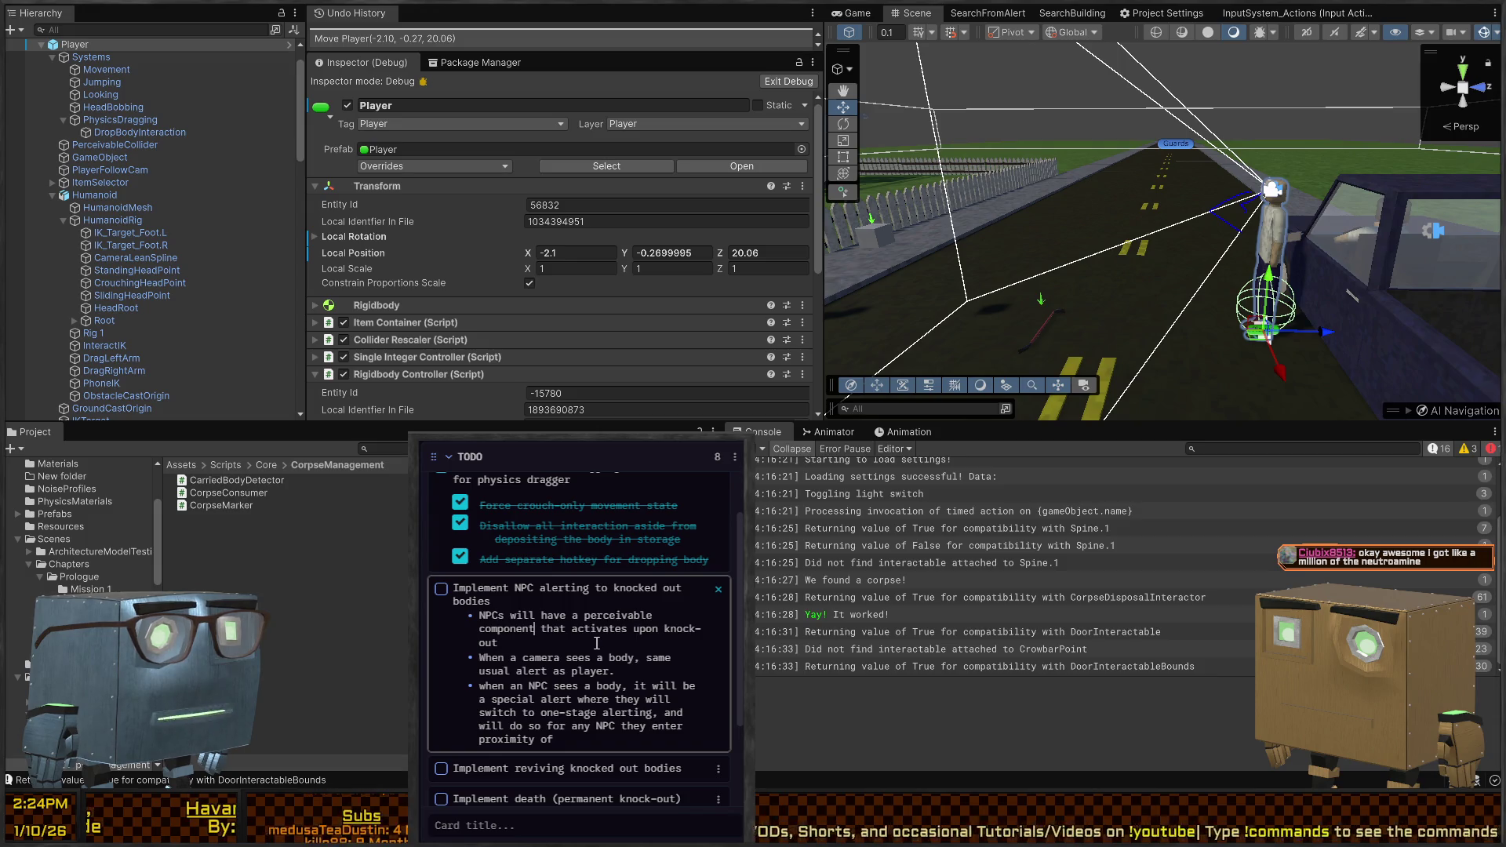
key("Escape")
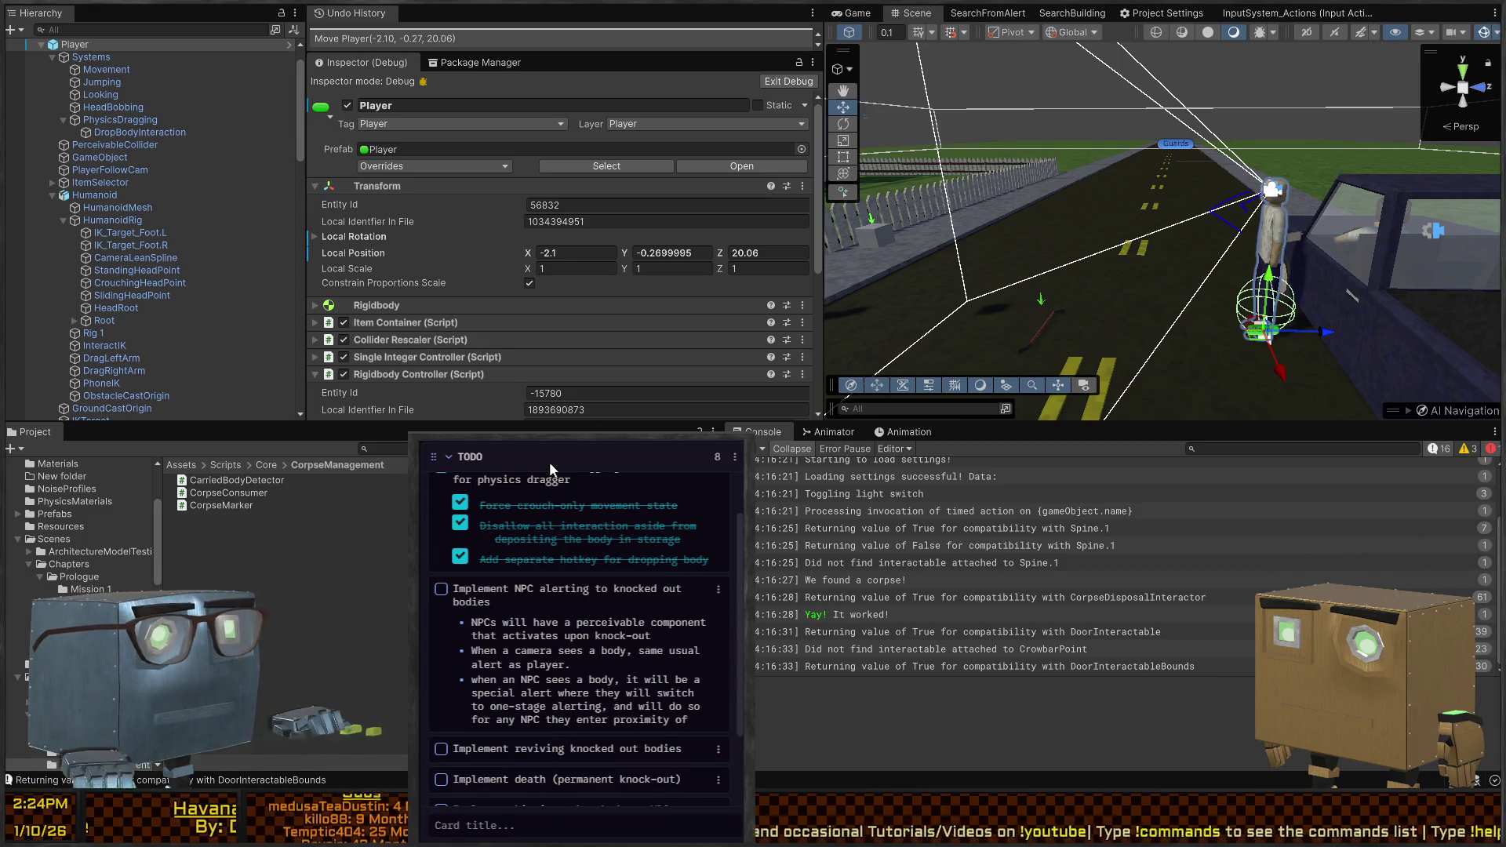
left_click_drag(549, 461, 549, 506)
double_click(863, 649)
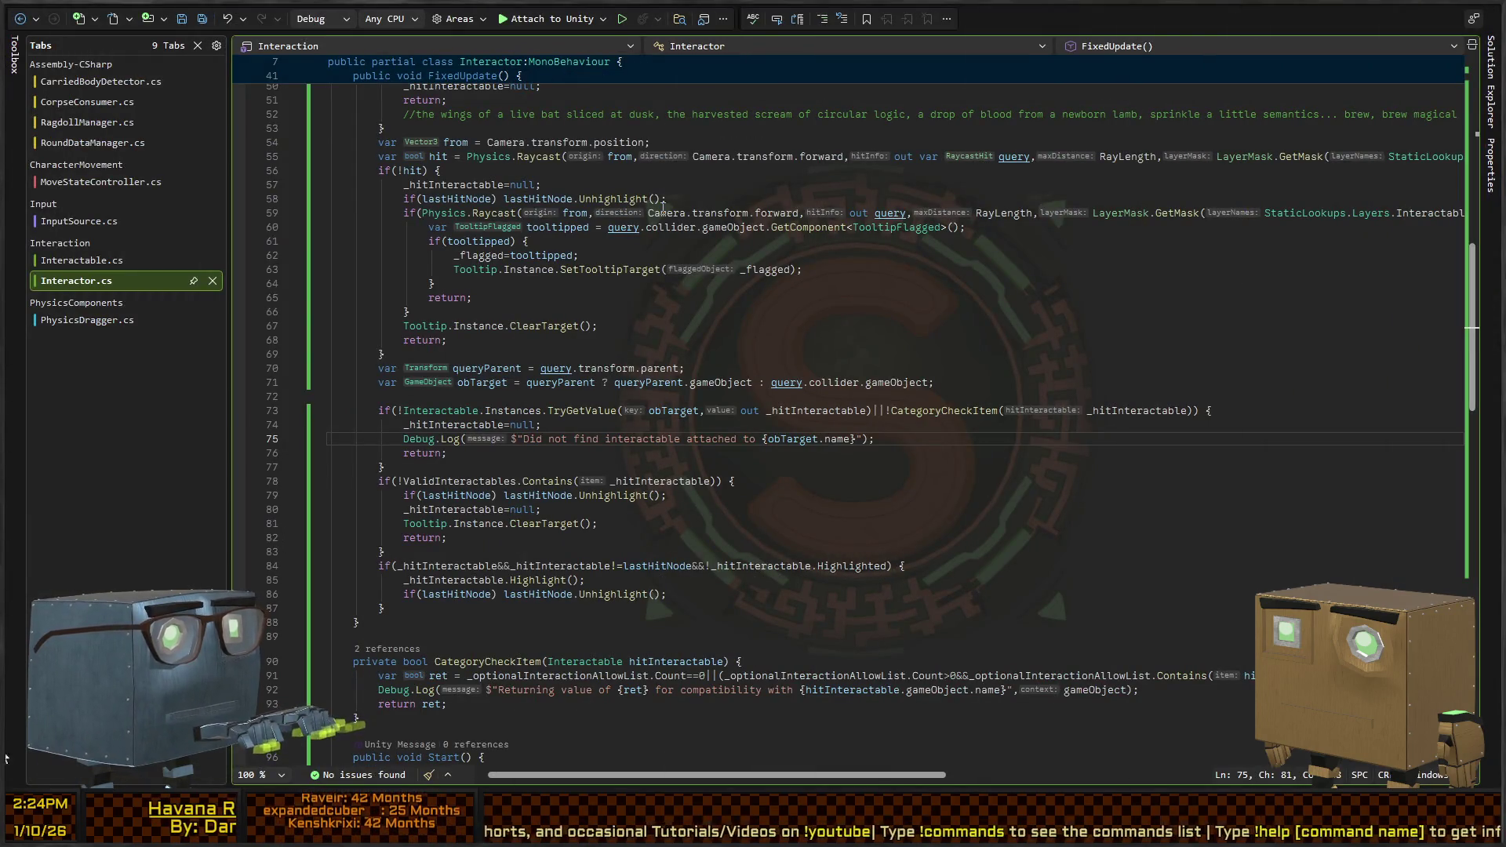
Try PerceivableObject as CorpseMarker's base class and inspect the PerceivableObject definition
key("ctrl+minus")
double_click(547, 104)
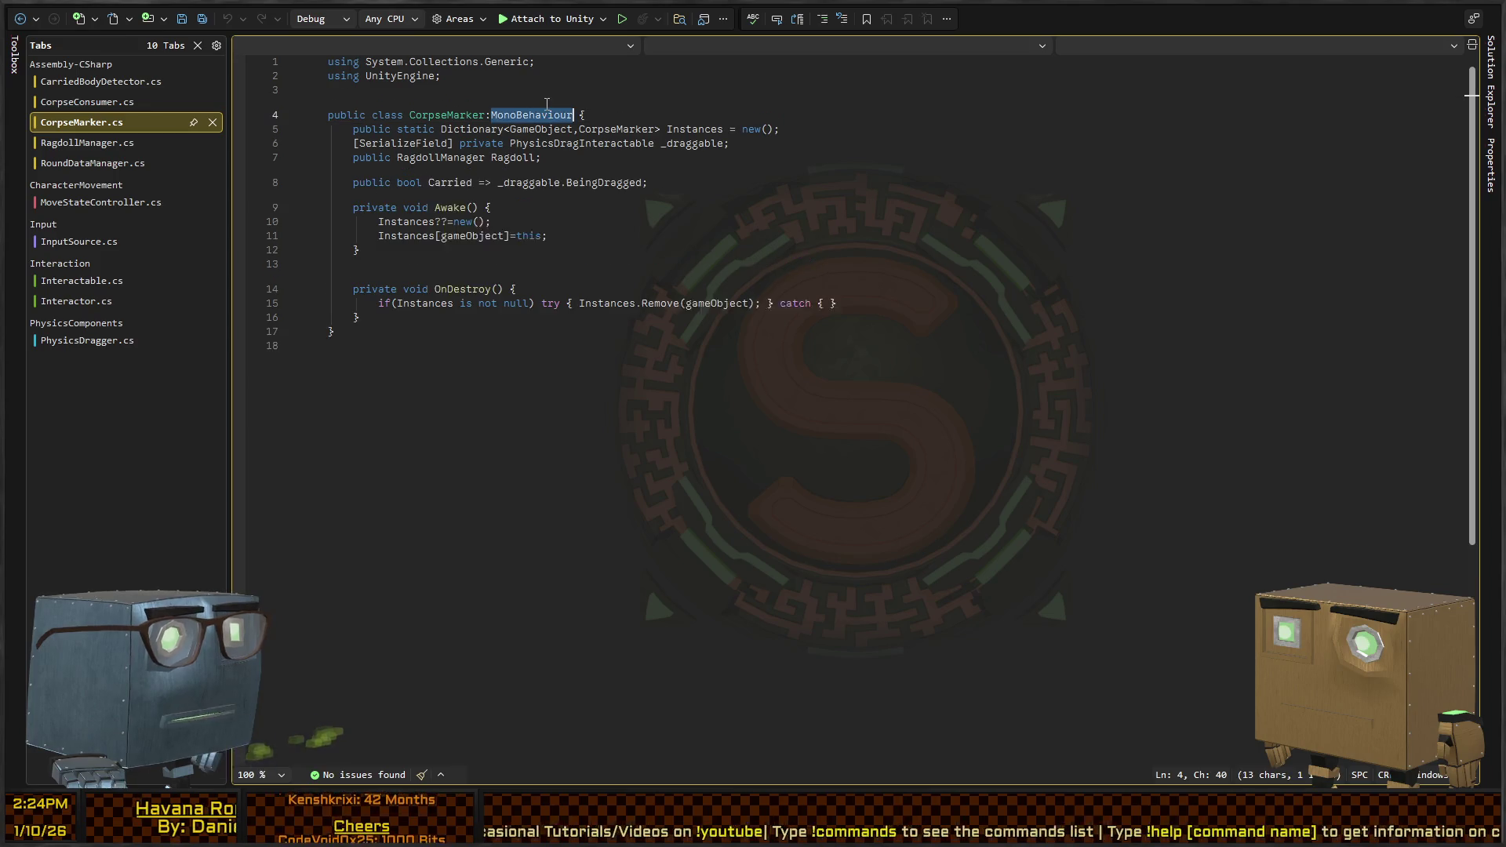
type("PerceivableO")
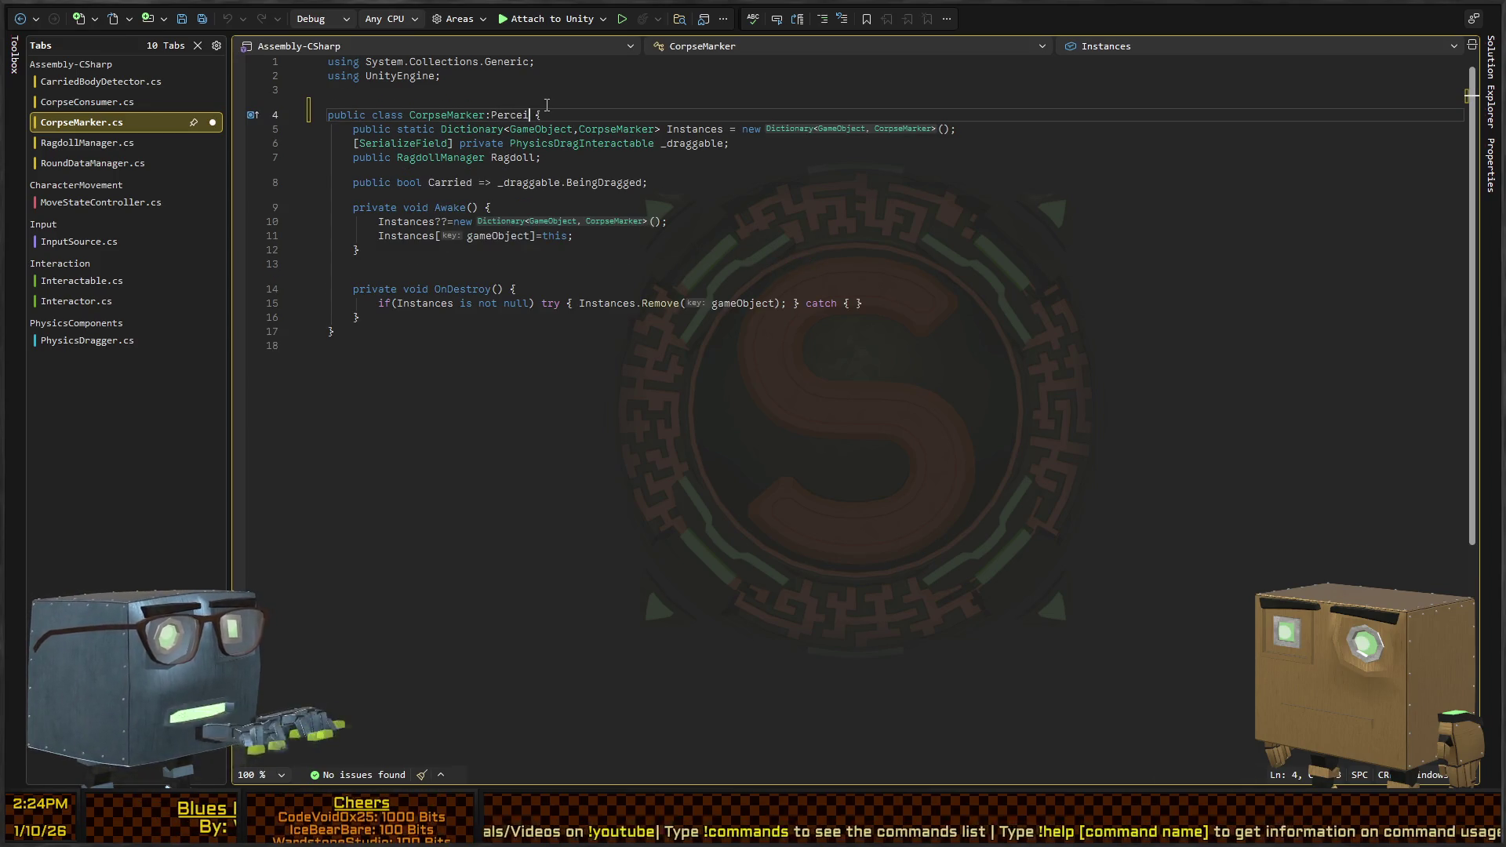
type("bject")
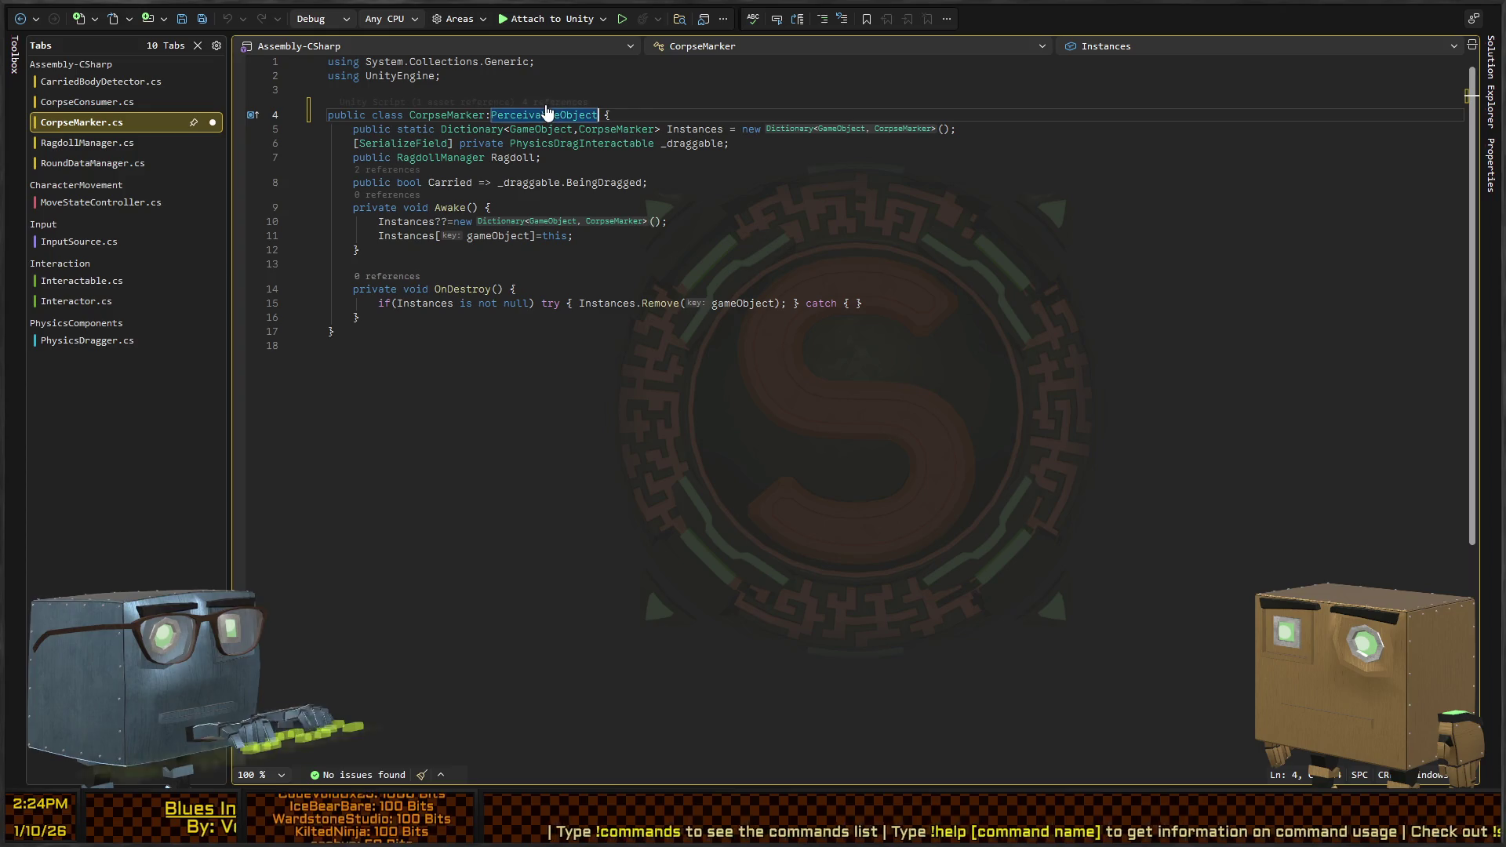
left_click(546, 119, "ctrl")
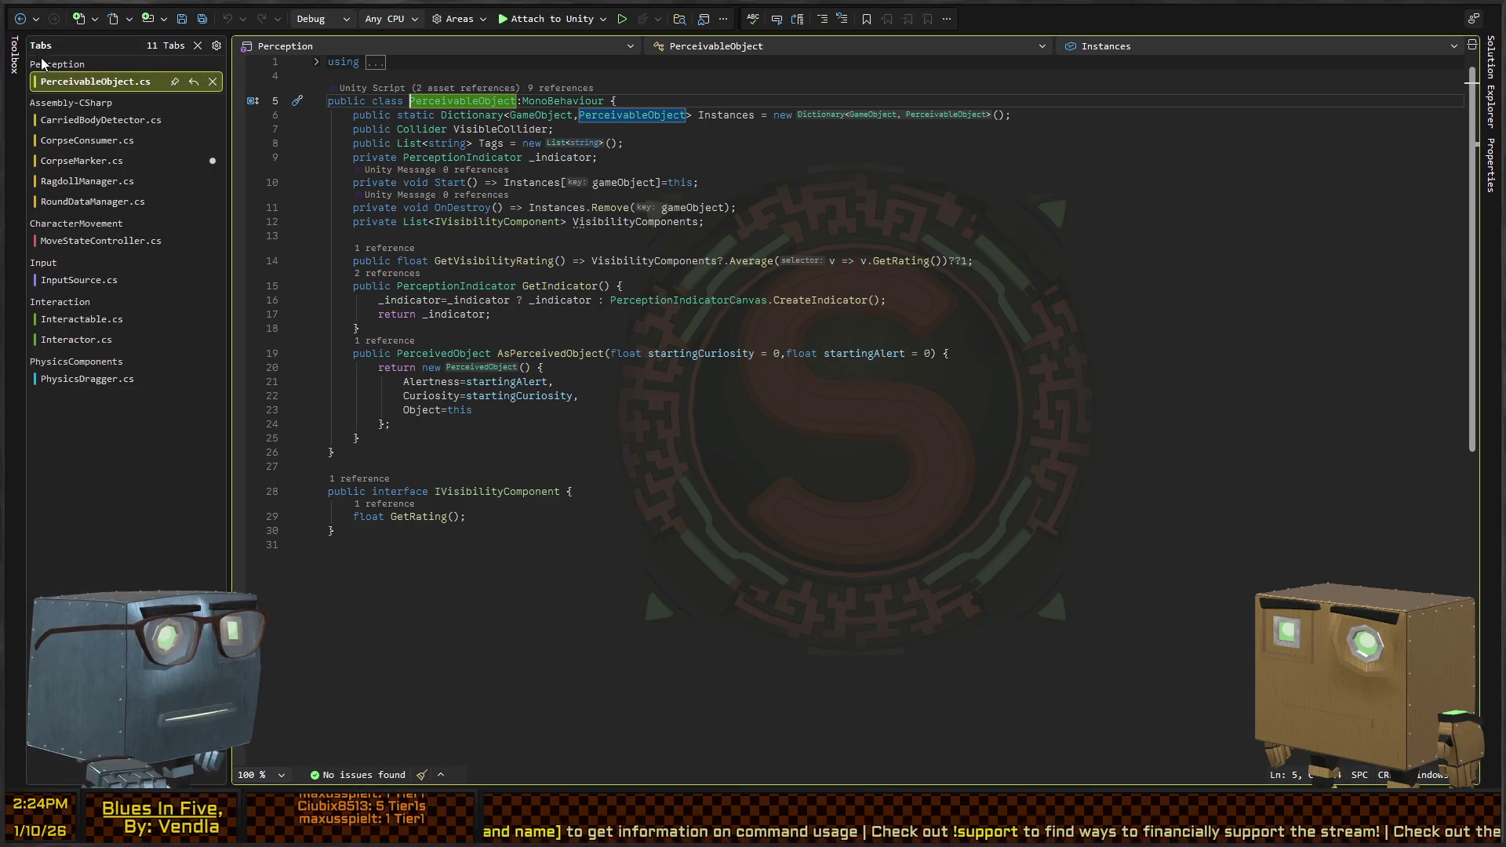
left_click(18, 20)
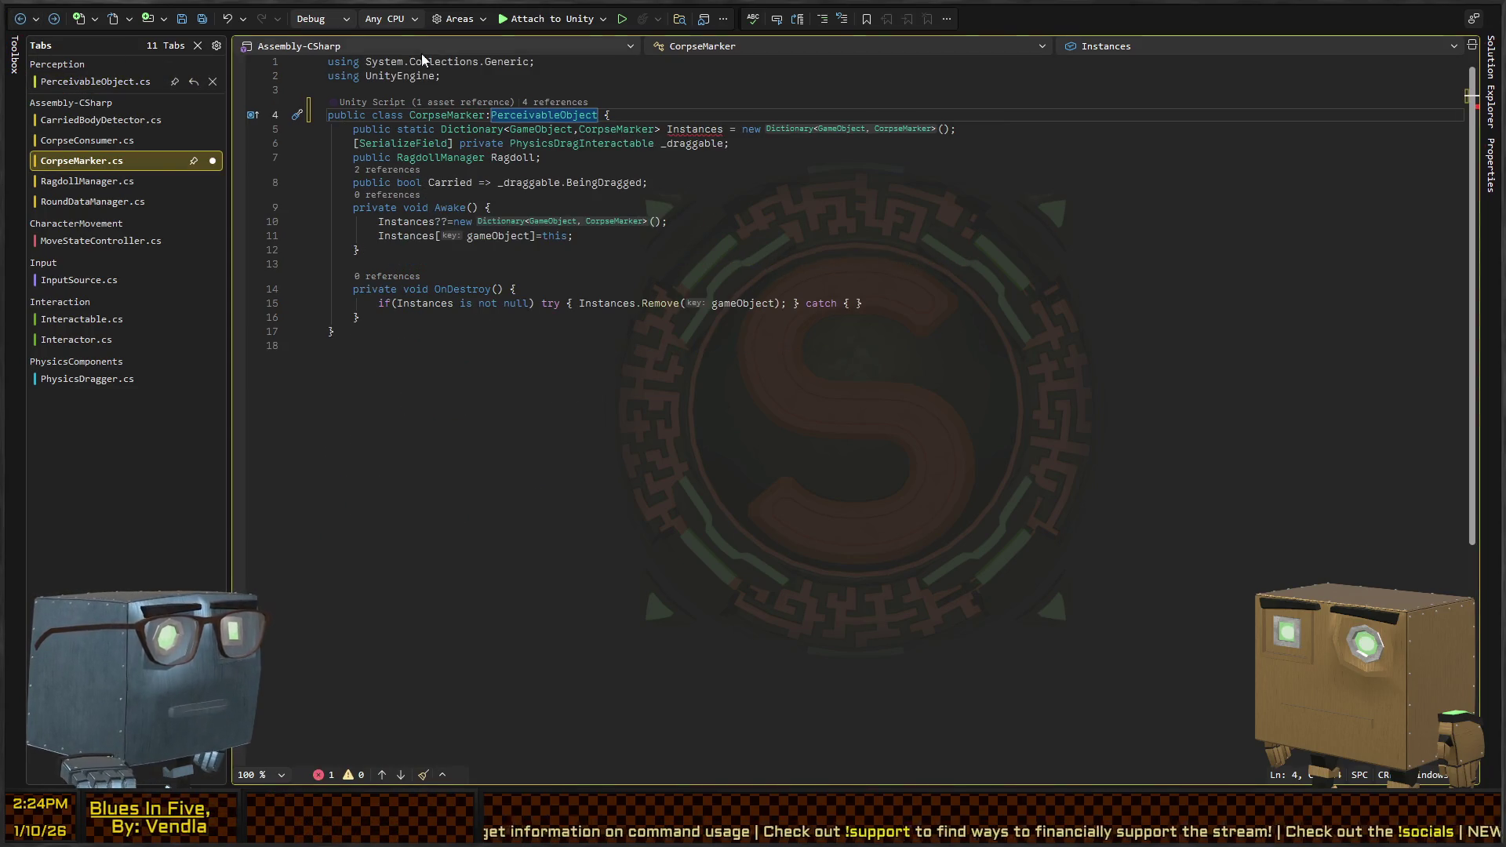
Undo the base class edit, rename the Instances field to Corpses everywhere, and save
double_click(680, 130)
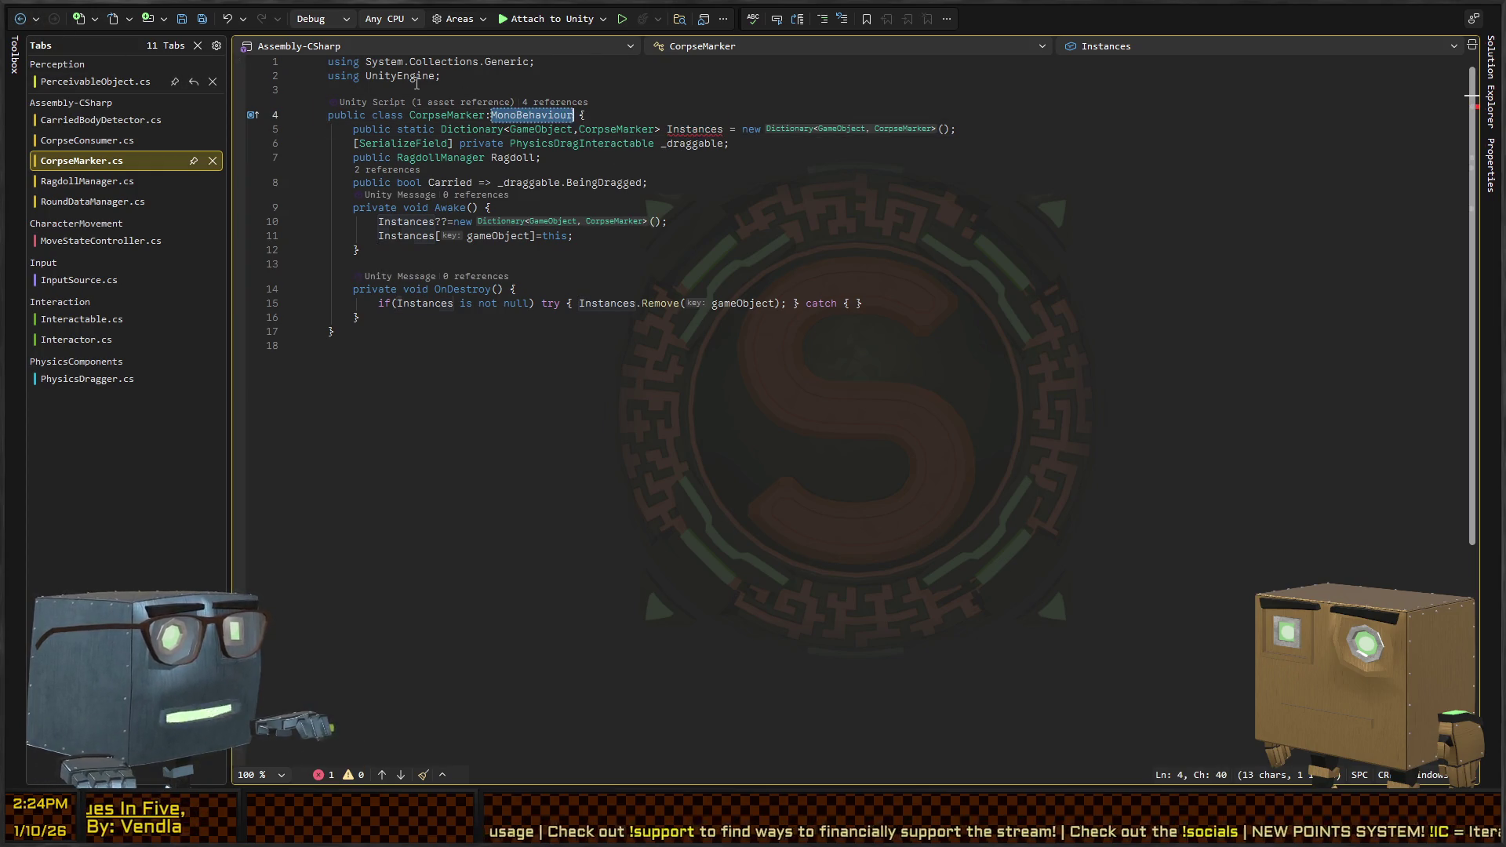
key("ctrl+z")
key("ctrl+z")
key("ctrl+z")
double_click(689, 130)
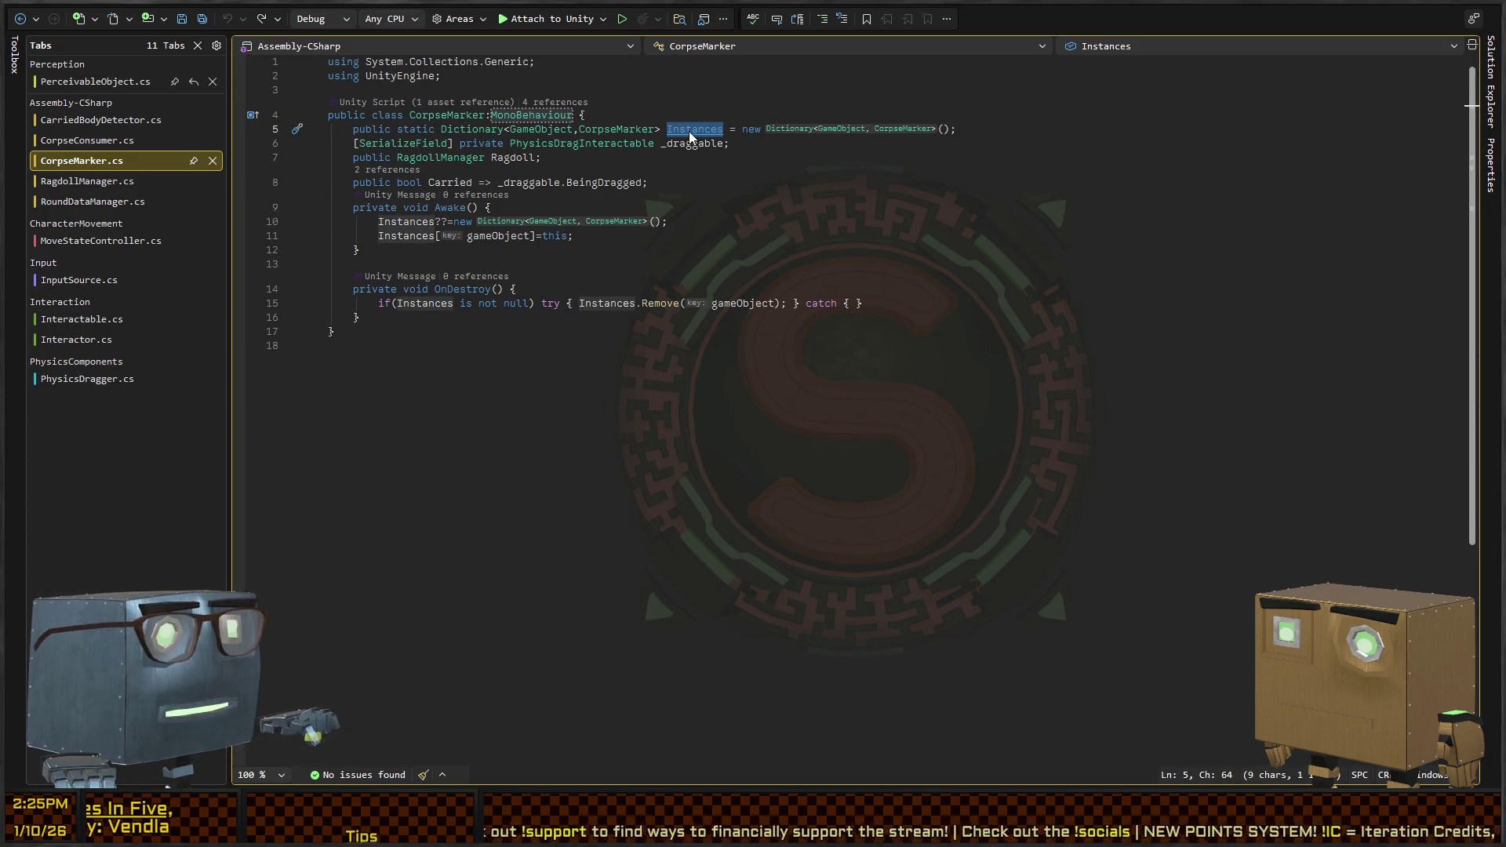
key("ctrl+r")
key("ctrl+r")
type("Corpses")
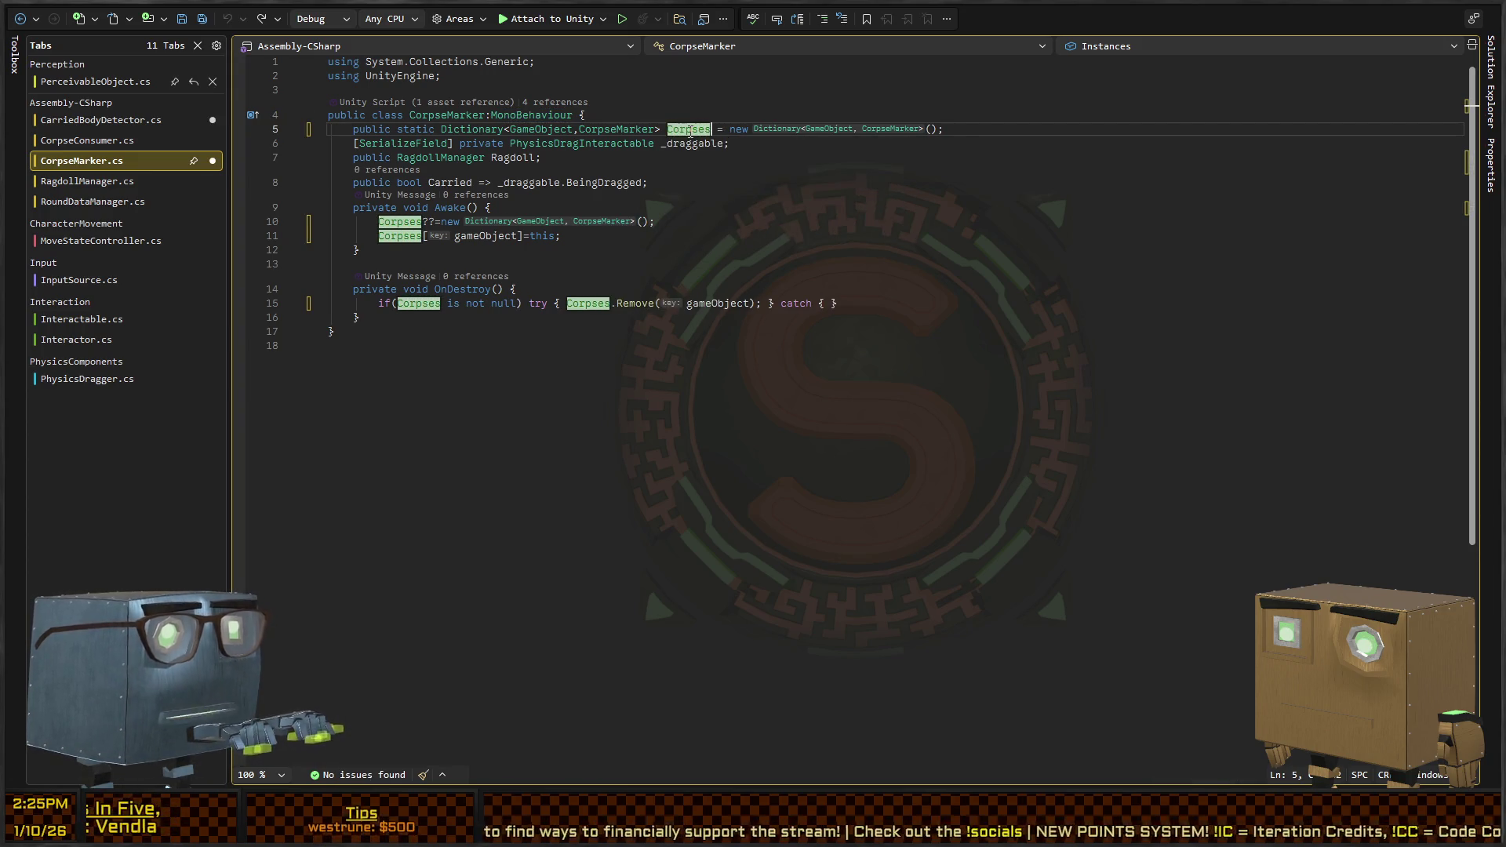
key("Return")
key("ctrl+shift+s")
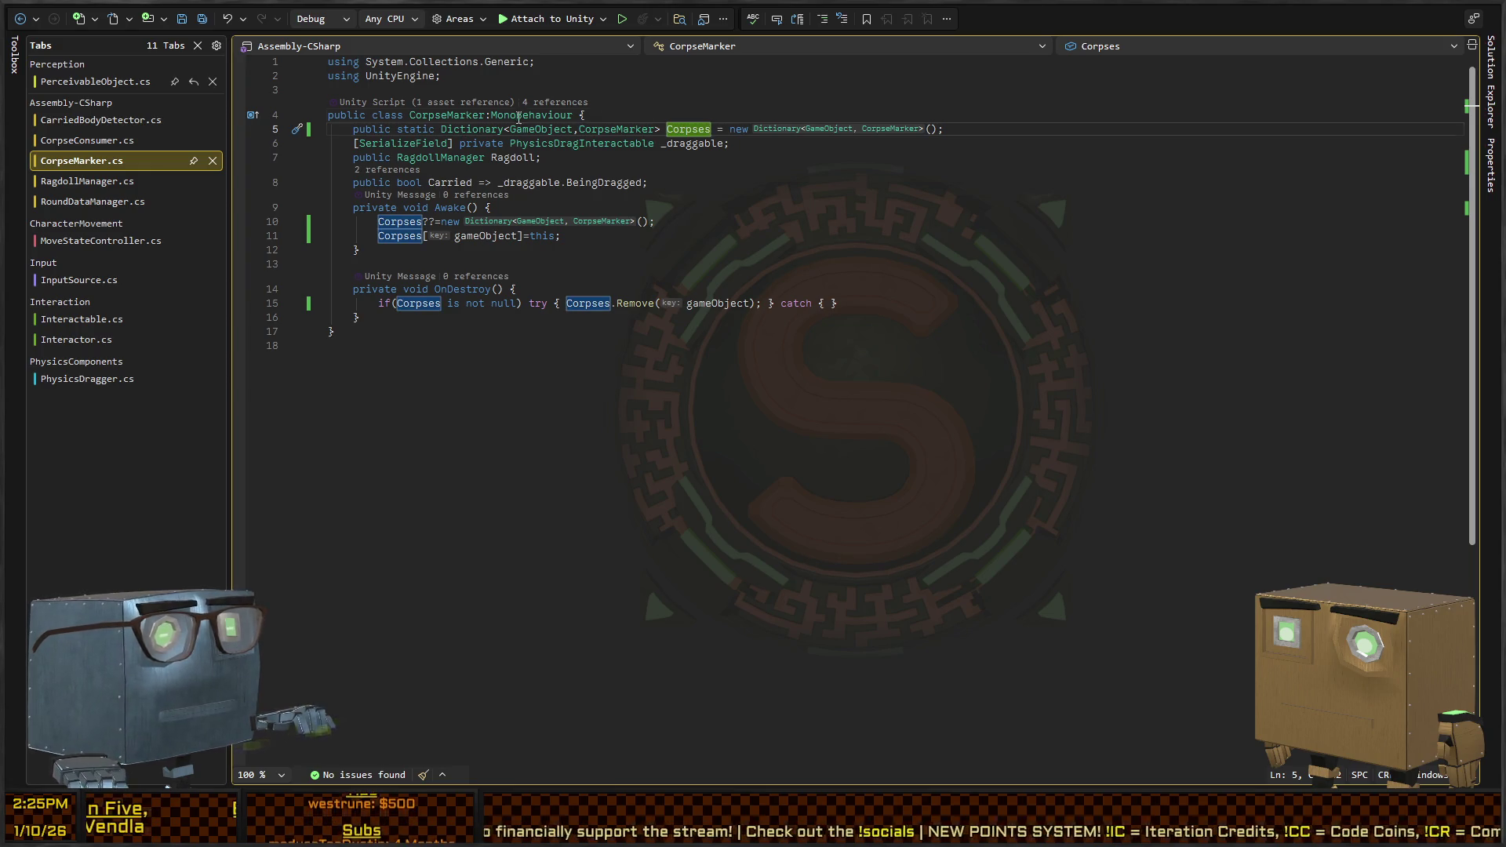
Replace MonoBehaviour with PerceivableObject as CorpseMarker's base class
double_click(519, 116)
type("Perce")
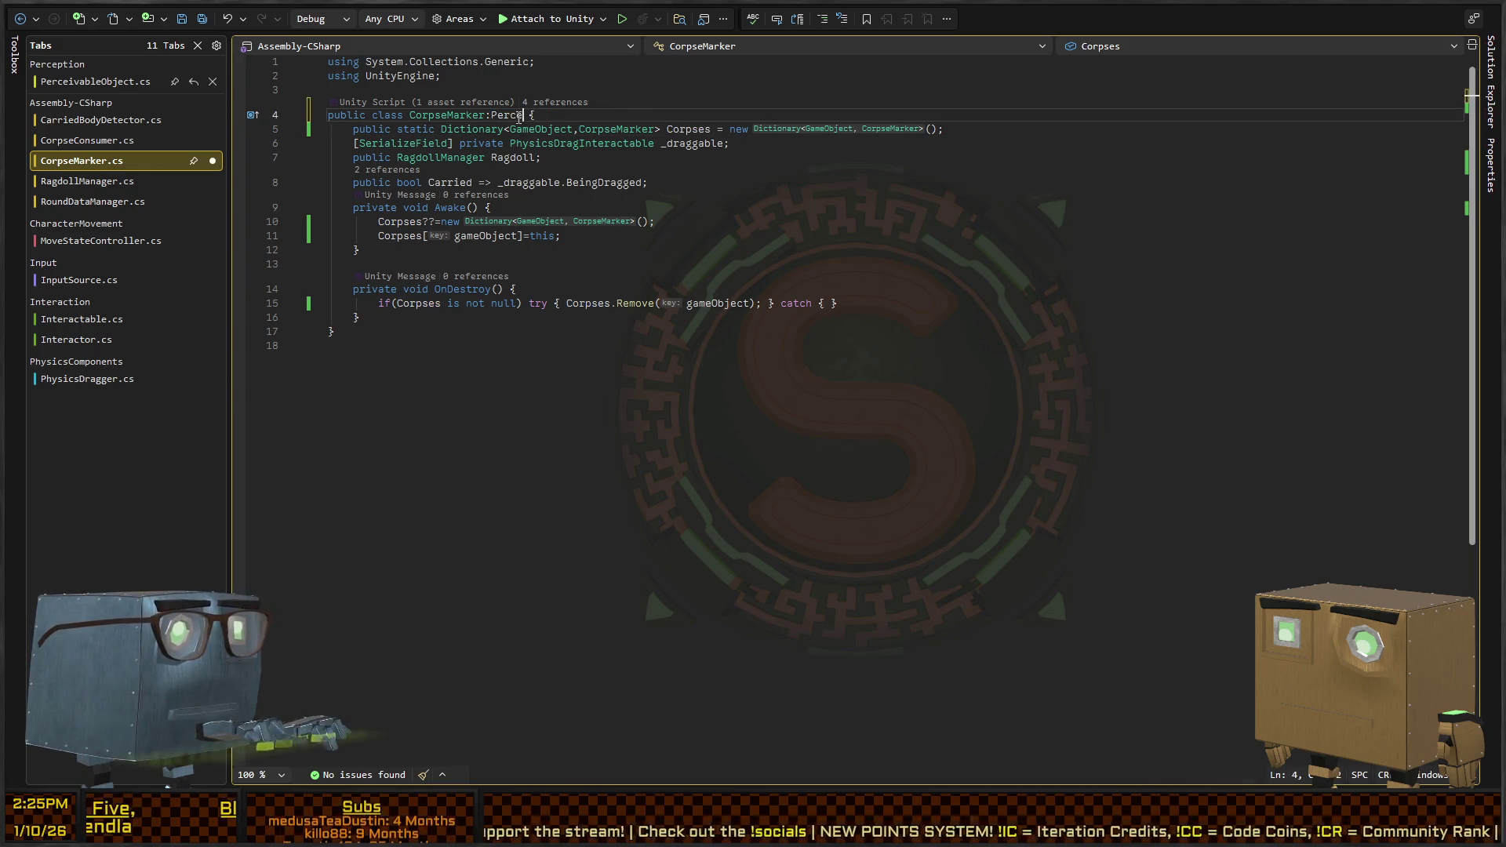
type("ivableObject")
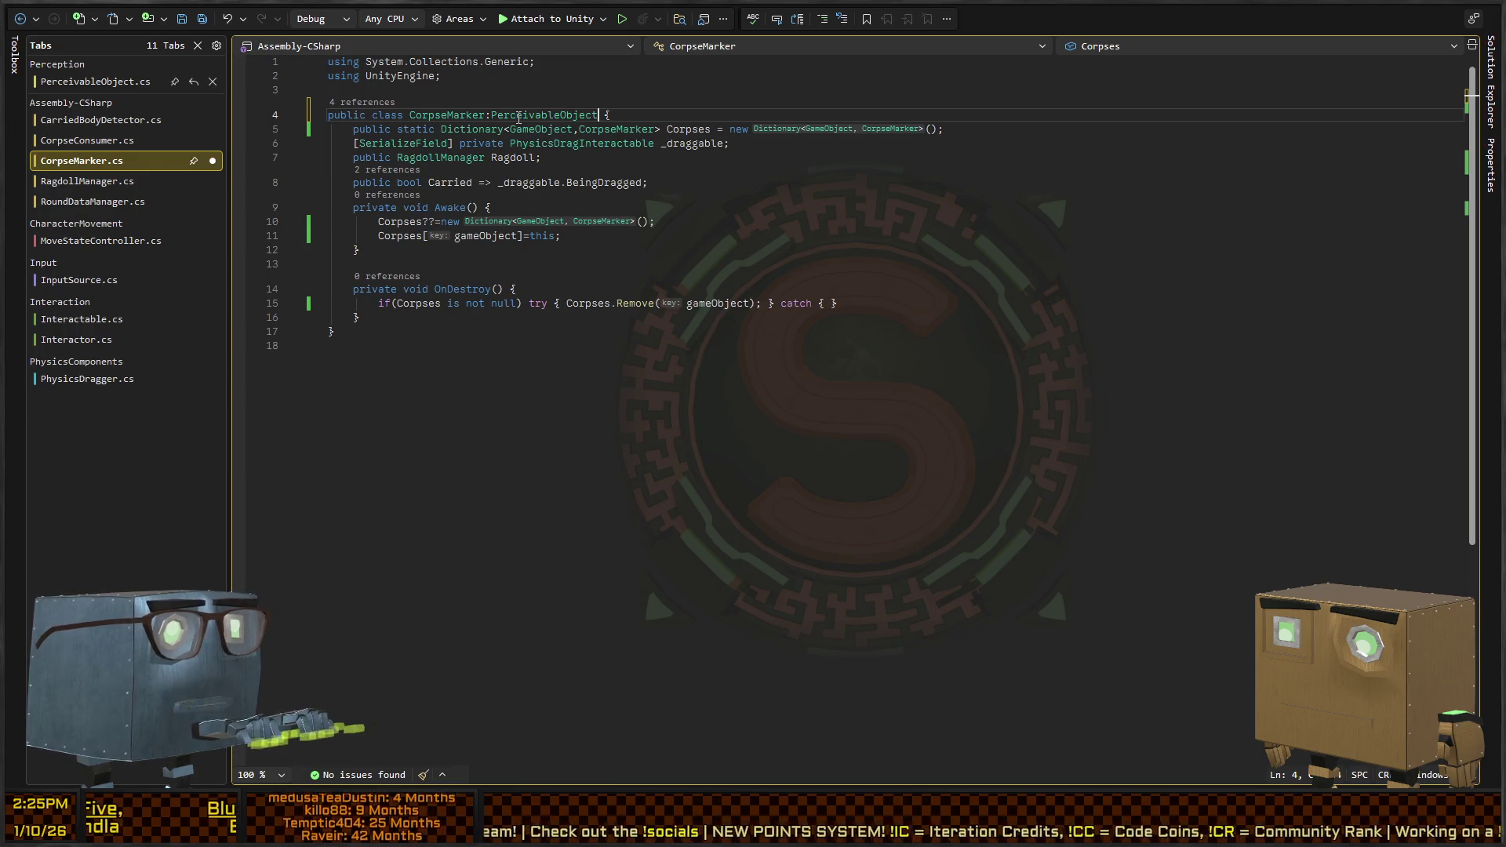
left_click(528, 249)
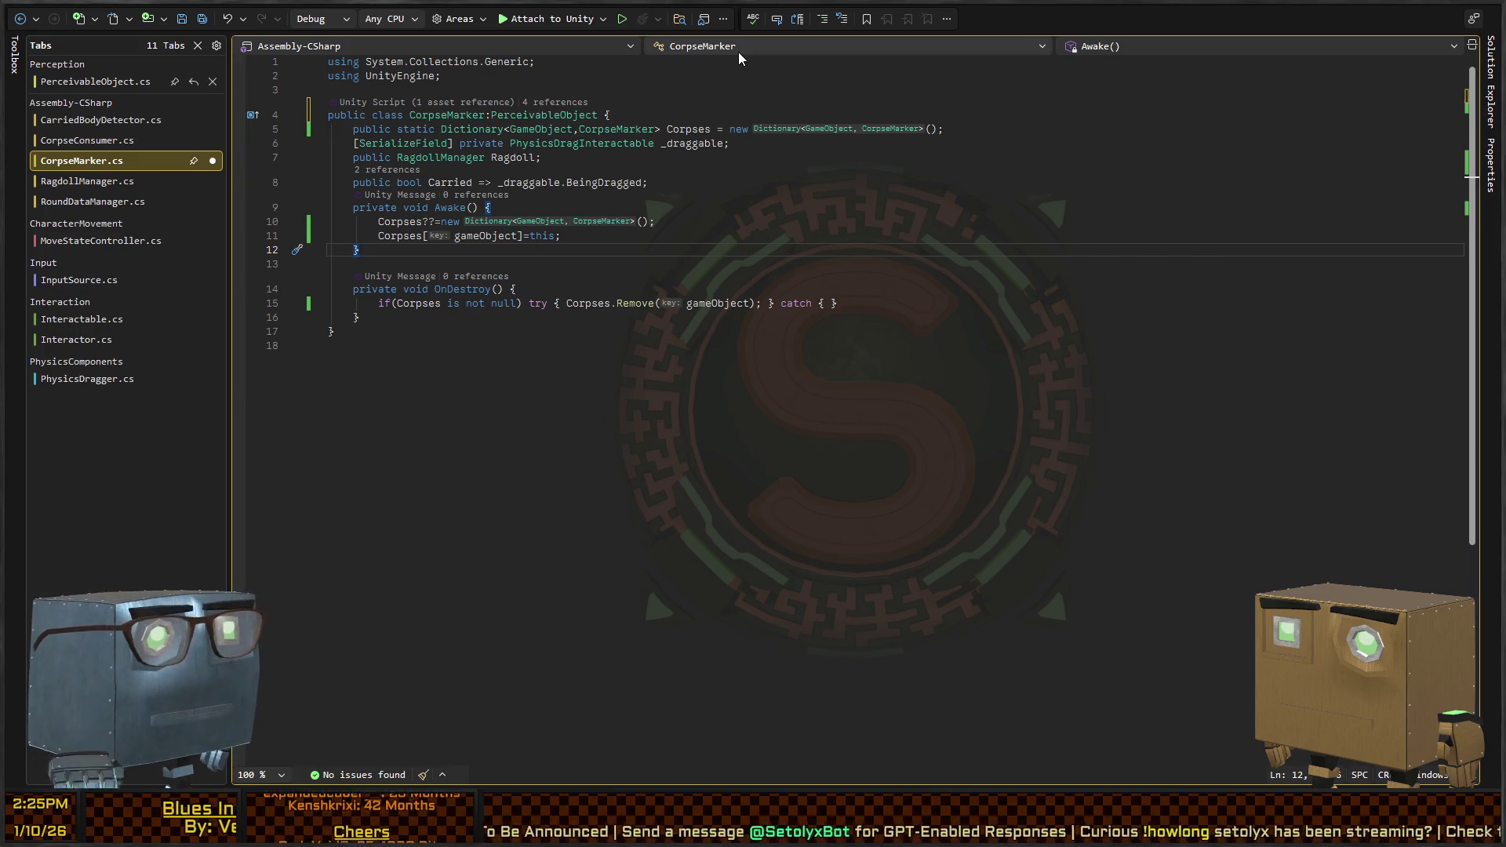
Delete the blank line between Awake and OnDestroy, then switch to PerceivableObject.cs
left_click(638, 221)
left_click(570, 245)
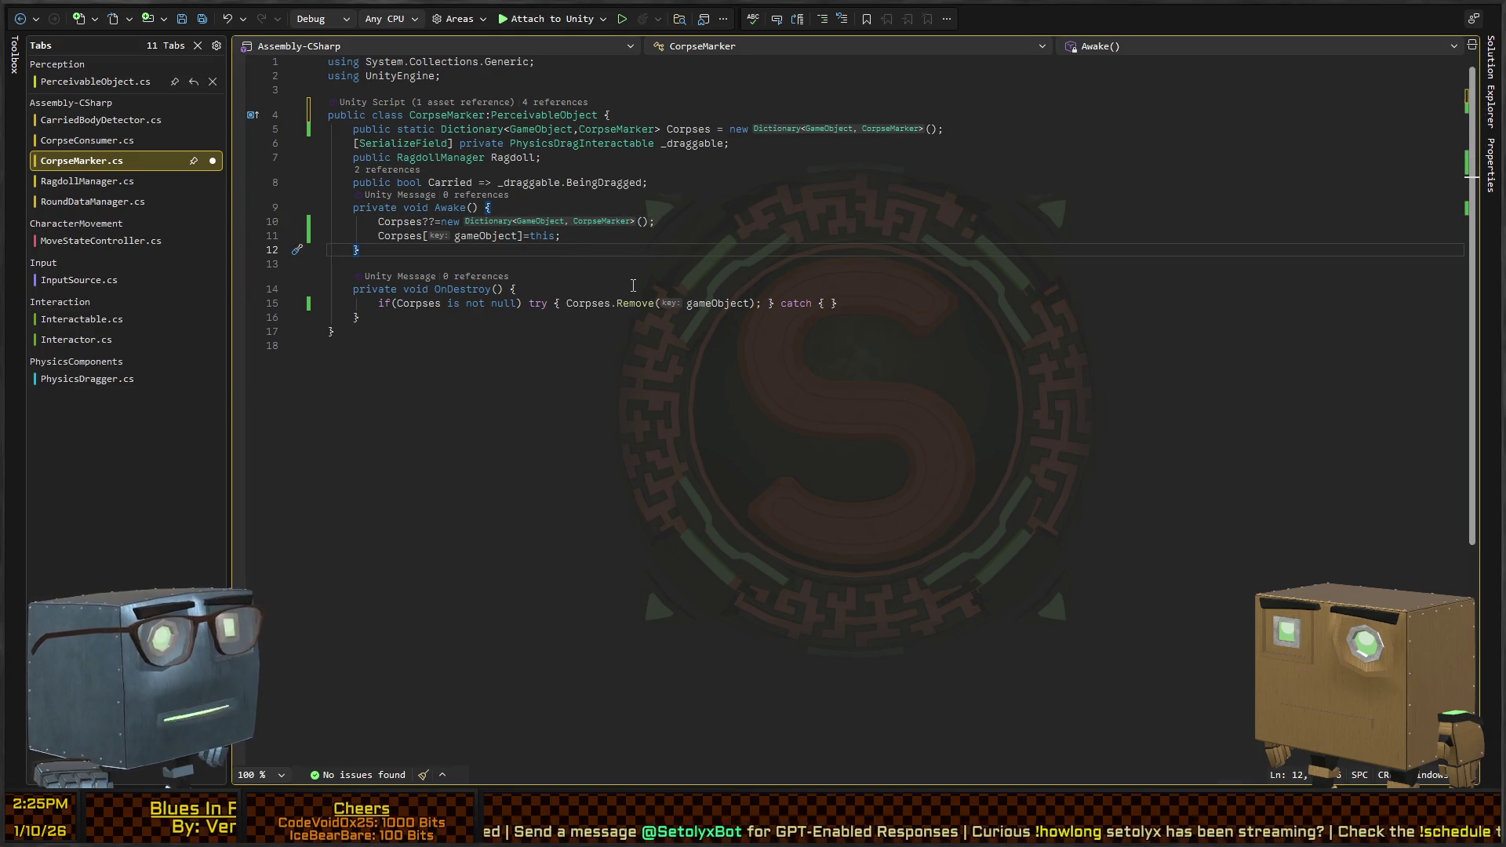
left_click(631, 265)
key("BackSpace")
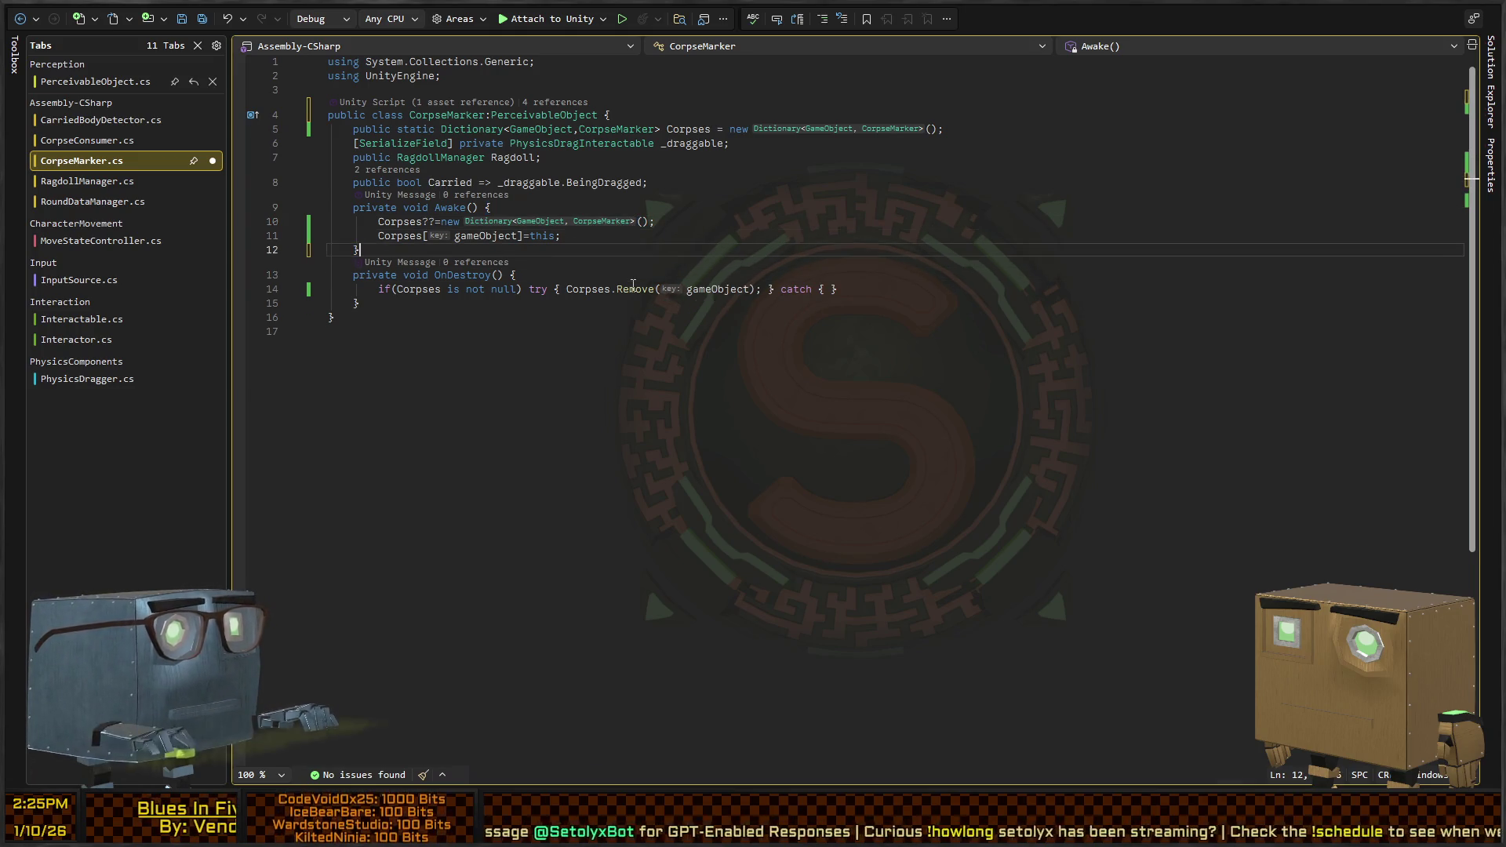
key("Up")
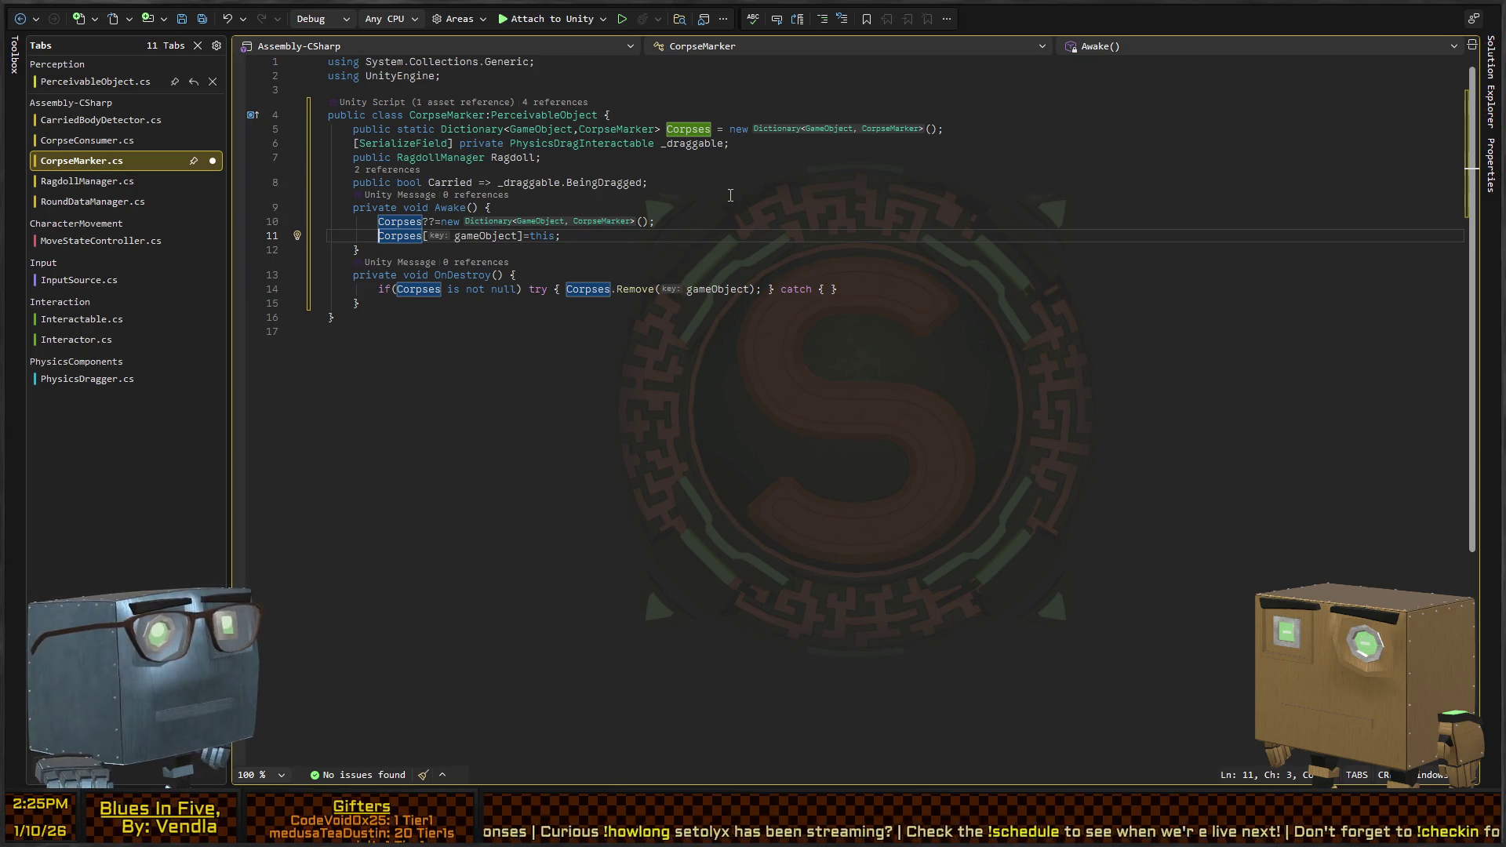
left_click(700, 207)
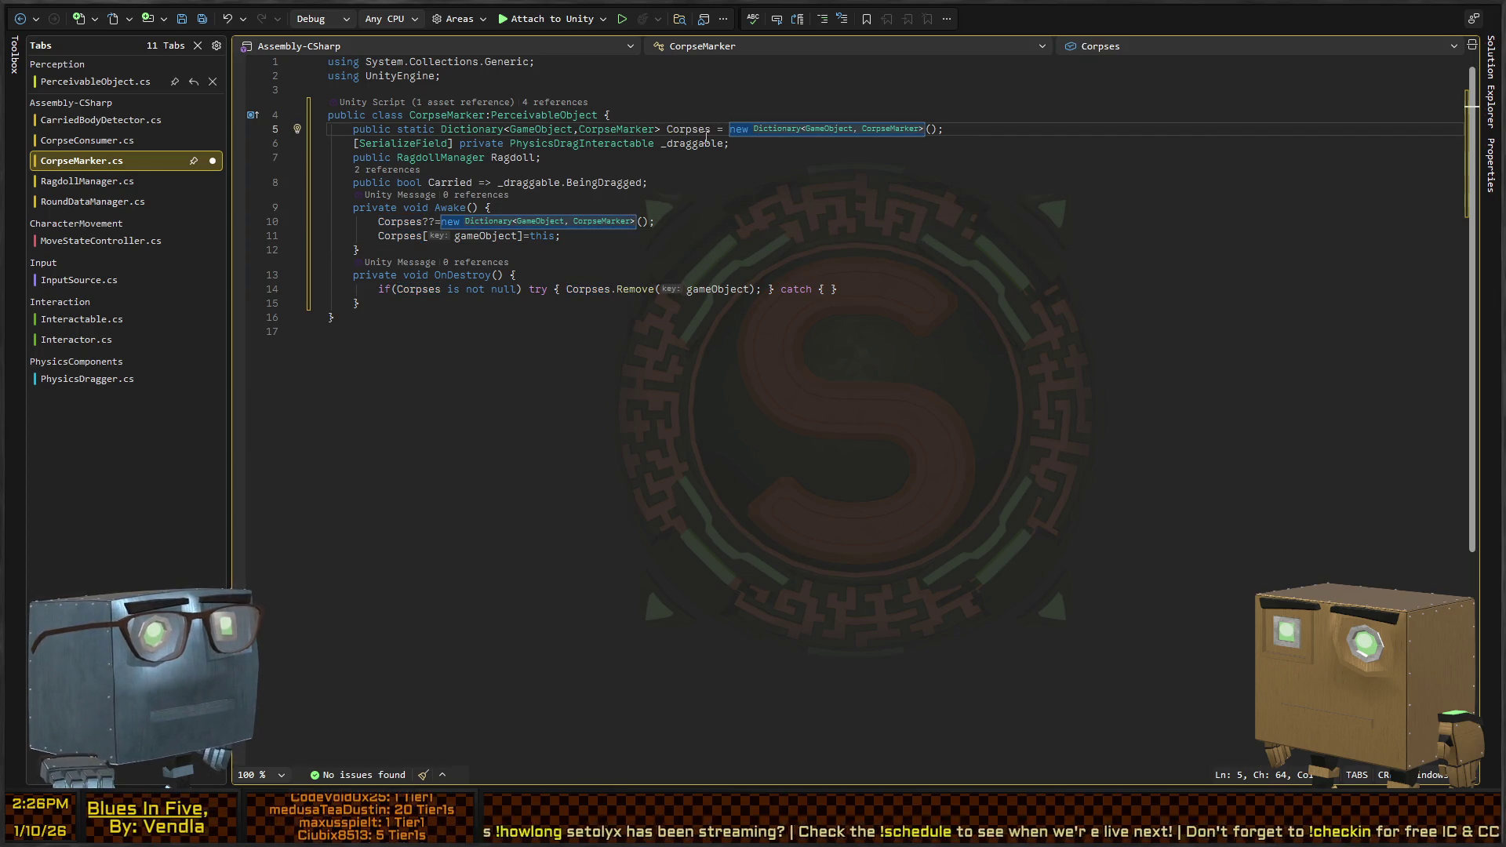
left_click(683, 201)
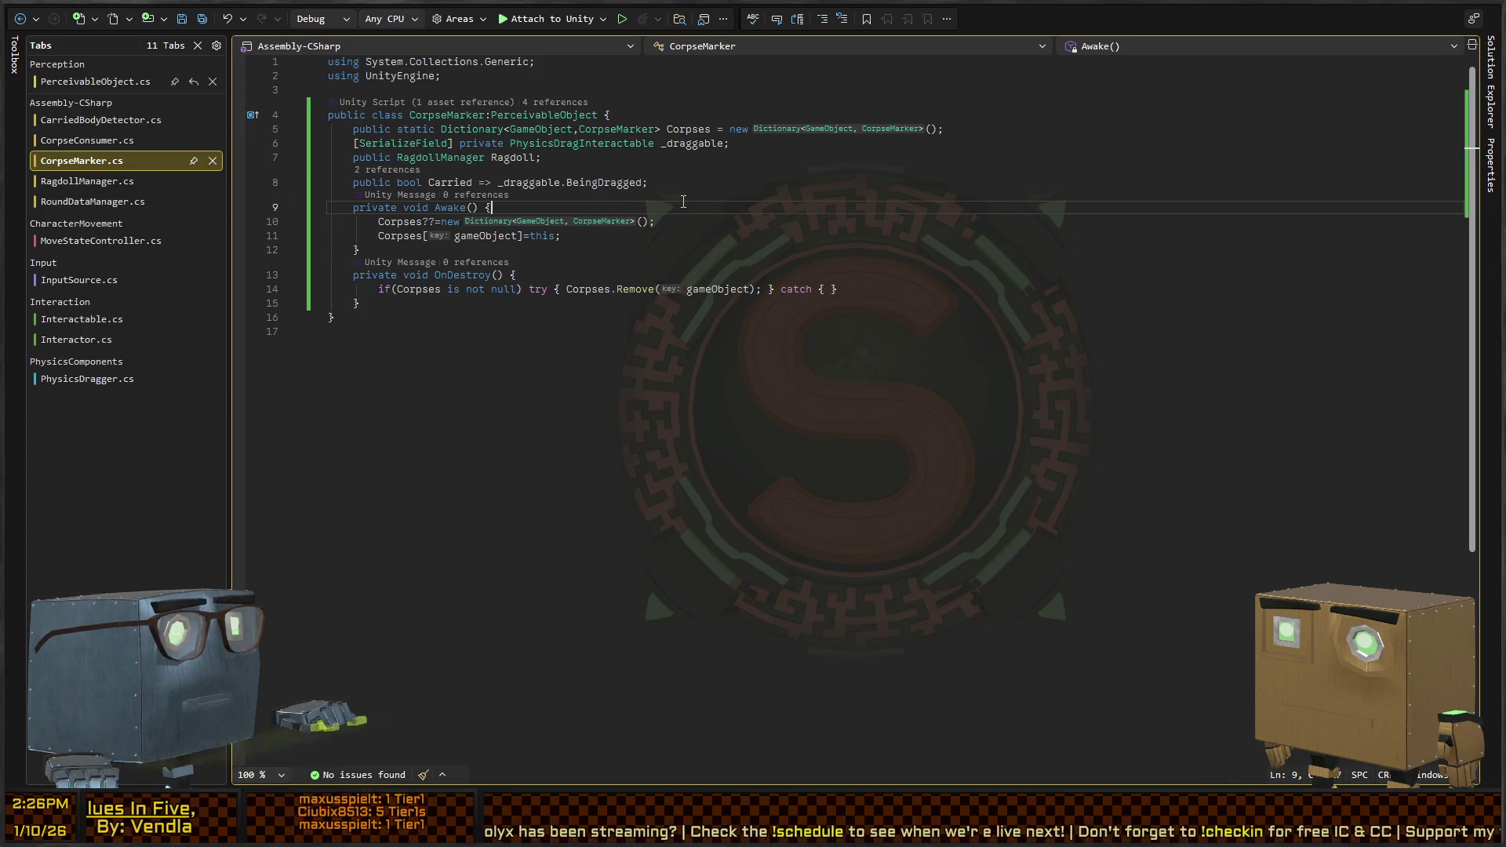
key("ctrl+Tab")
left_click(731, 134)
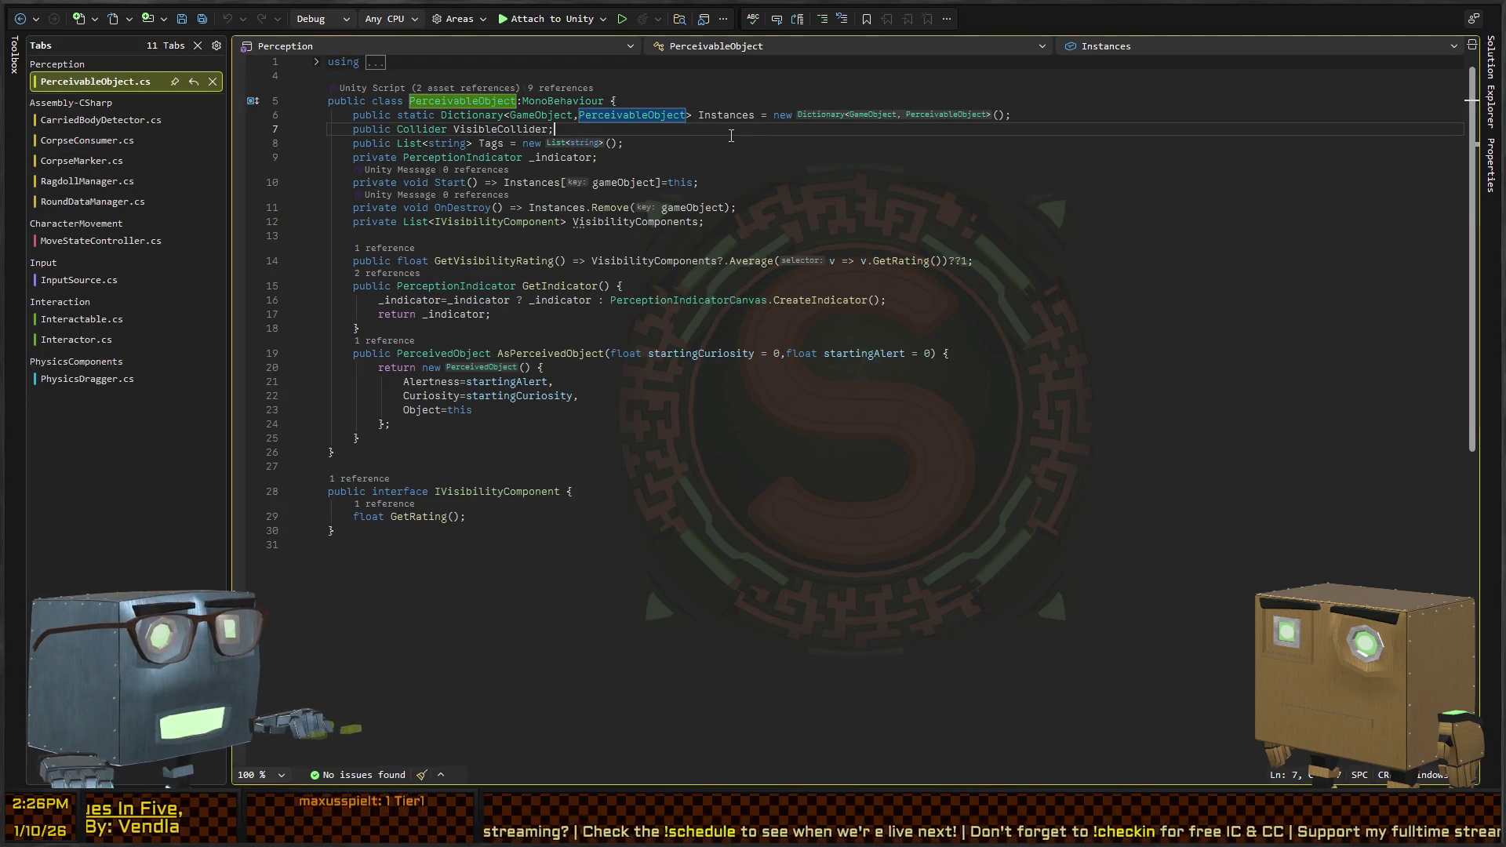
Reformat the PerceivableObject.cs document around its Instances and VisibilityComponents declarations
left_click(718, 116)
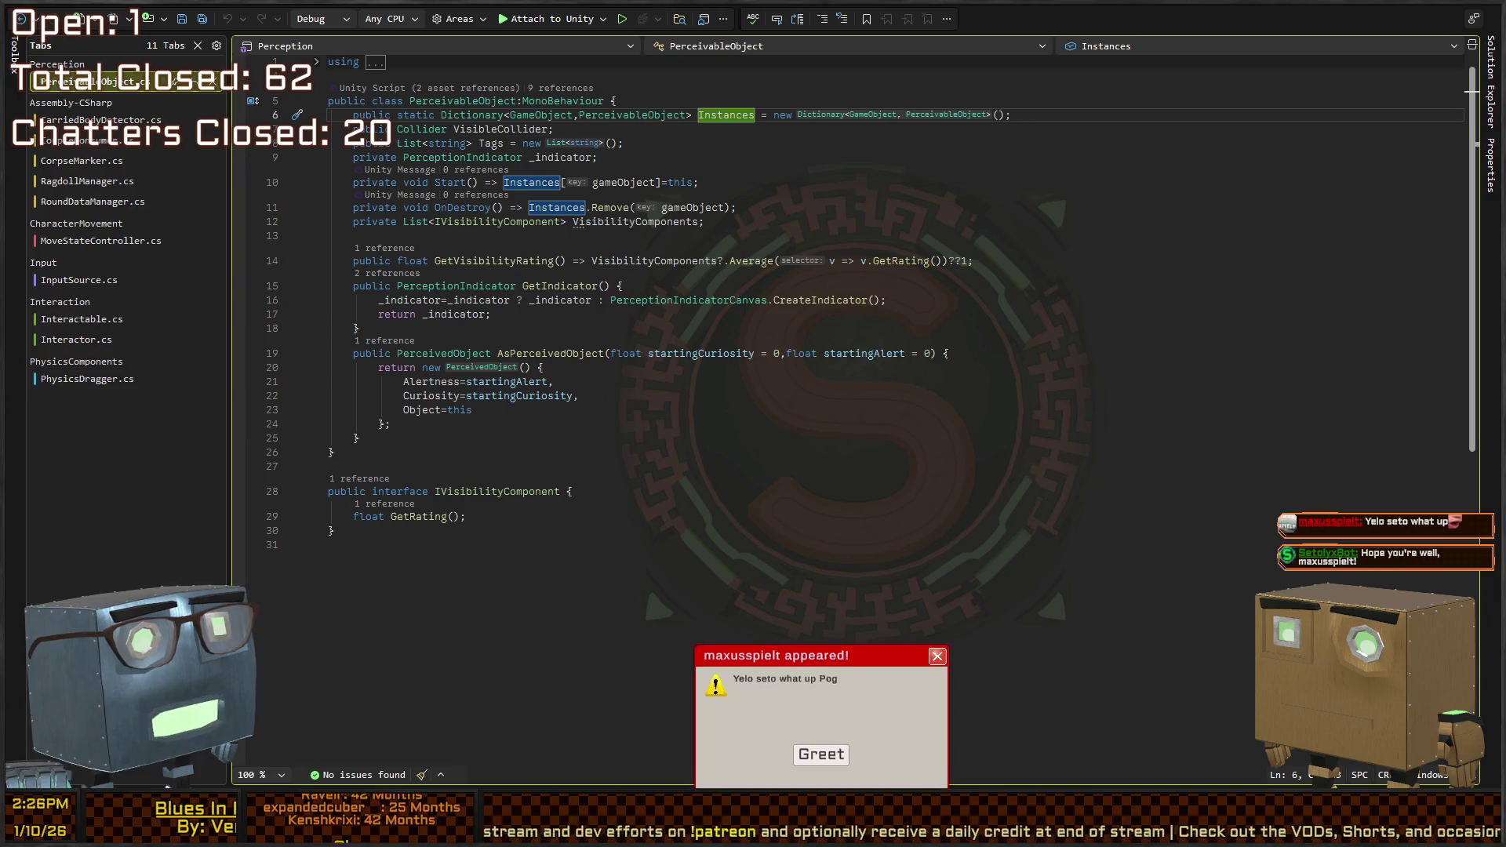
left_click(706, 222)
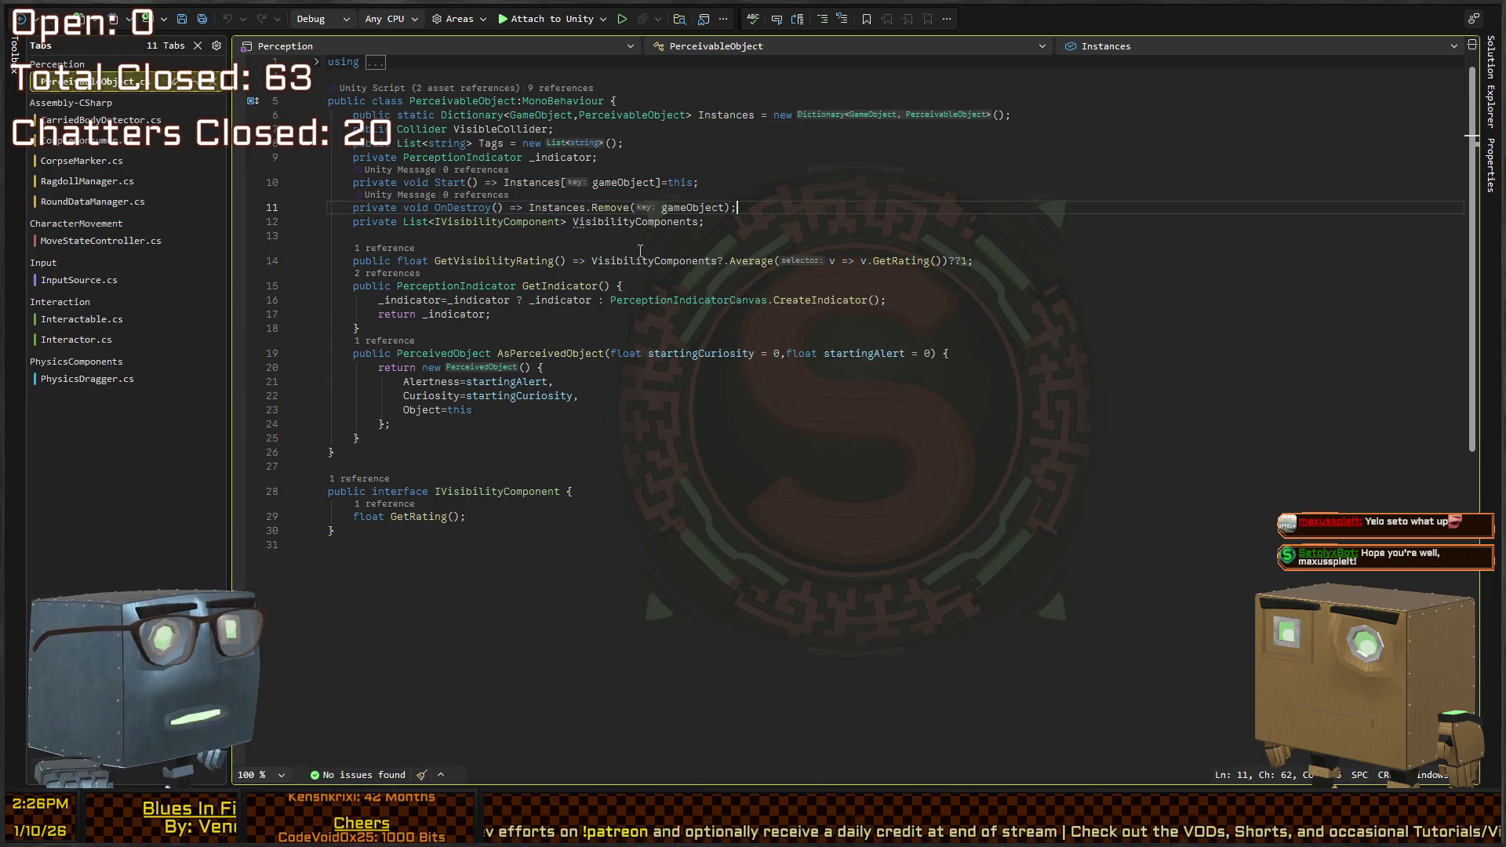
key("ctrl+k")
key("ctrl+d")
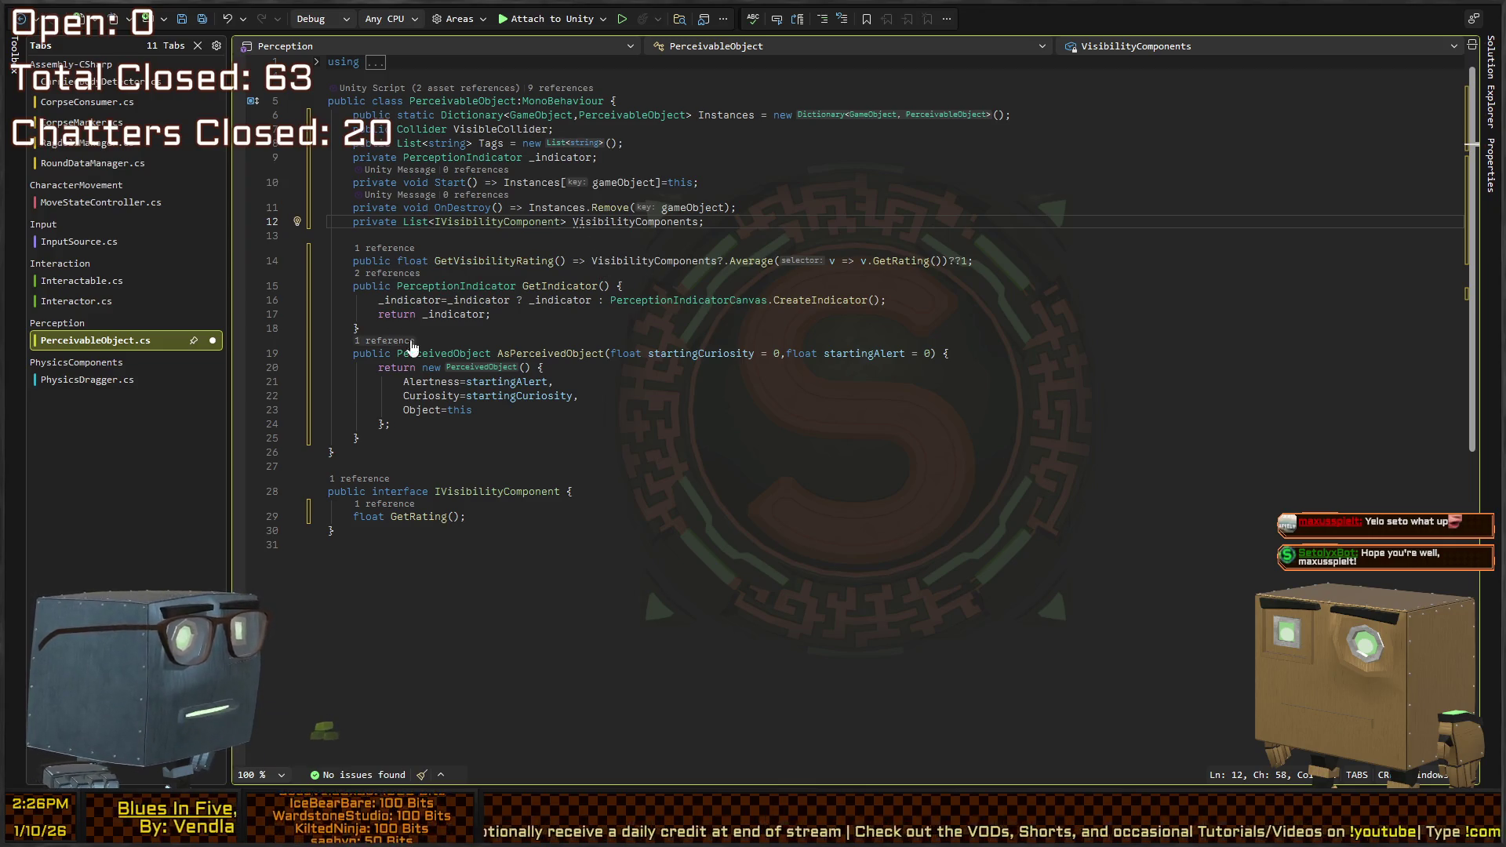
left_click(618, 222)
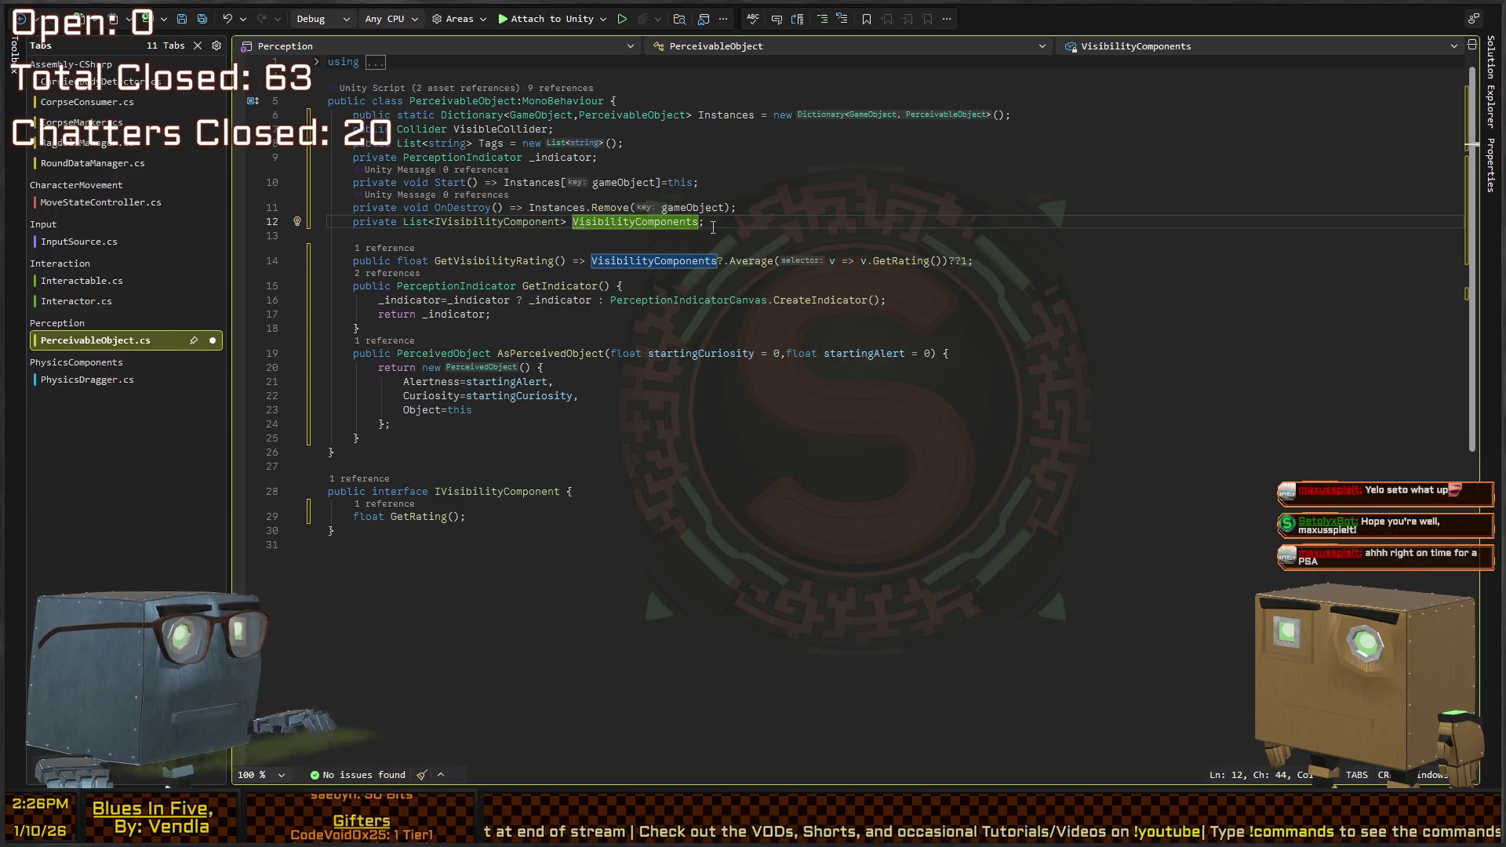
Compare CorpseMarker.cs with PerceivableObject.cs, then return to the Unity Editor
key("ctrl+Tab")
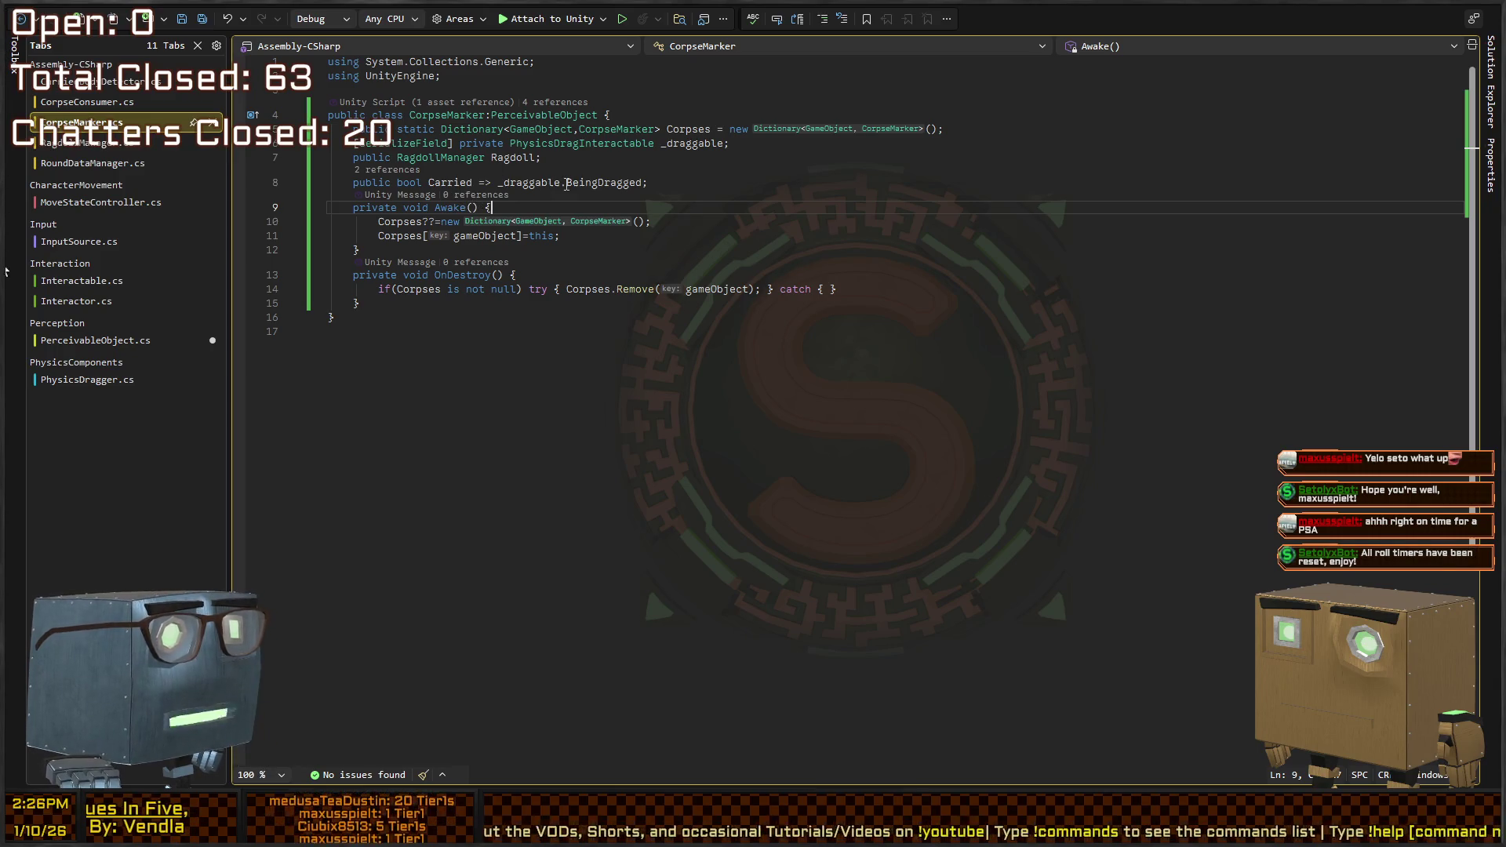
key("ctrl+Tab")
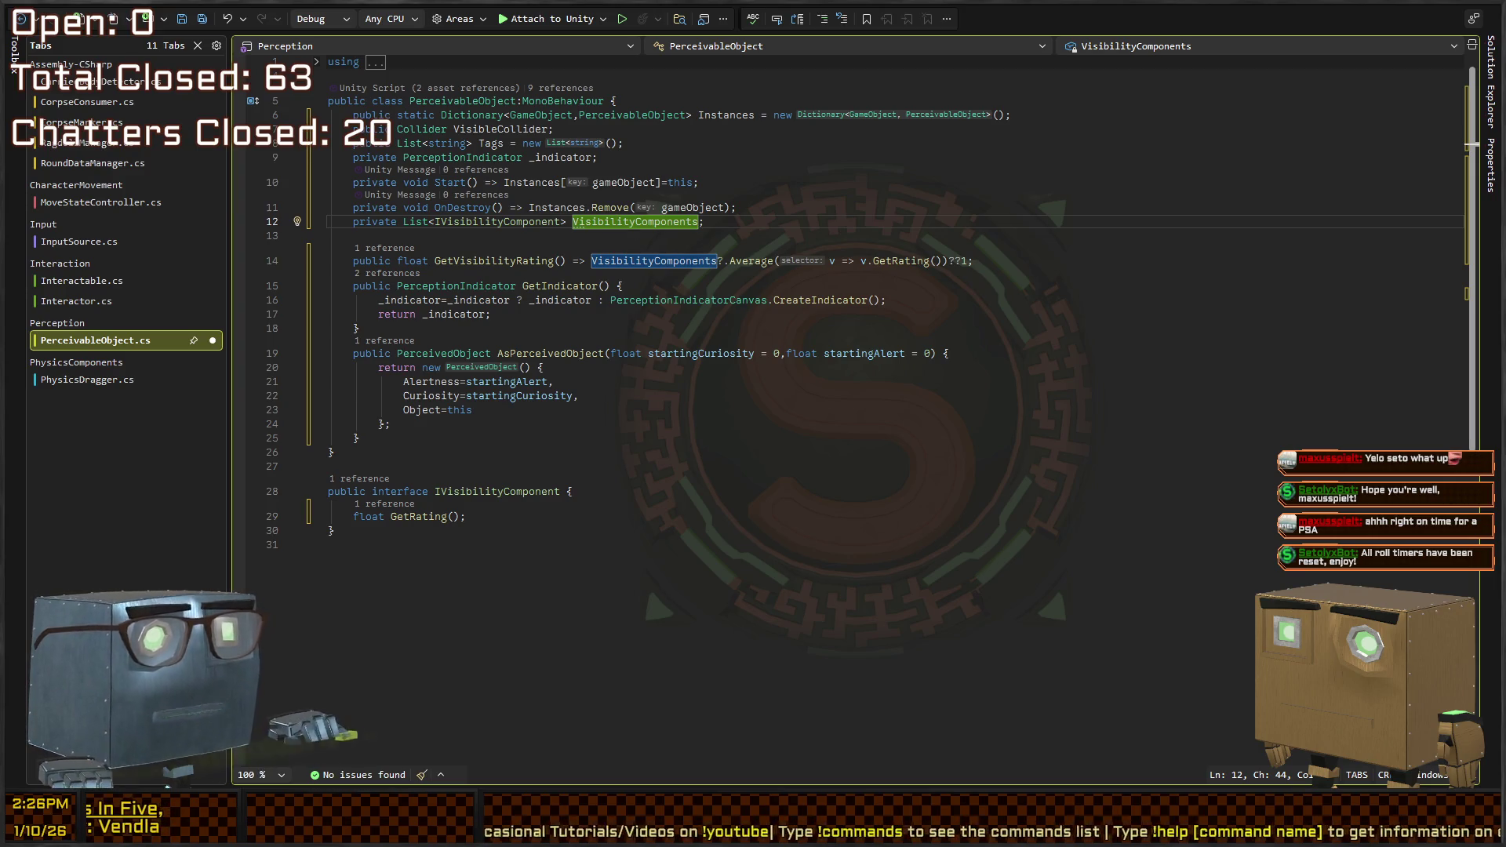
key("alt+Tab")
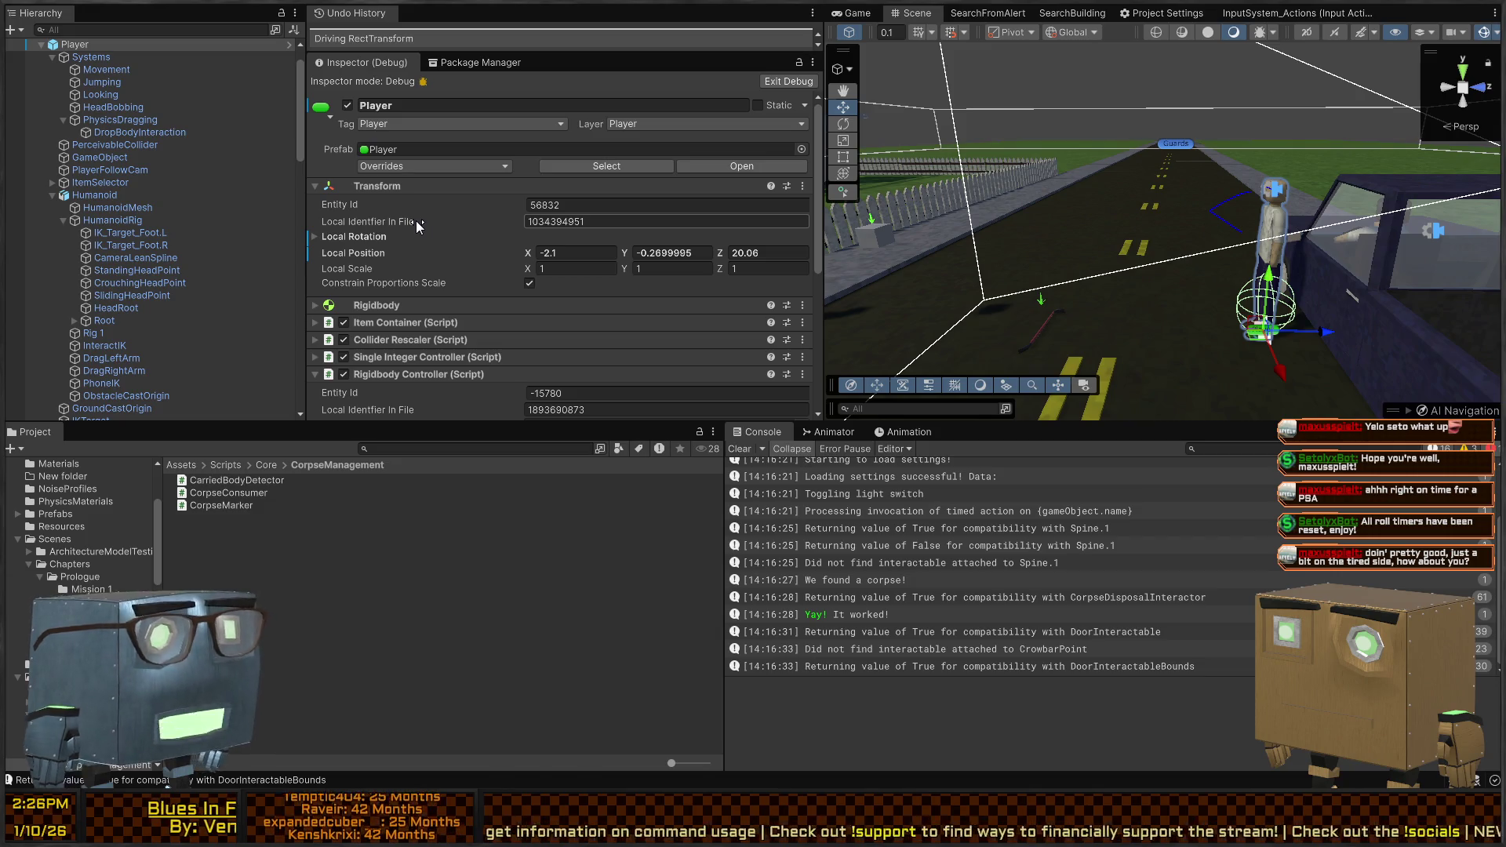
In CorpseMarker.cs, add a blank line separating the Ragdoll field from the Carried property
key("alt+Tab")
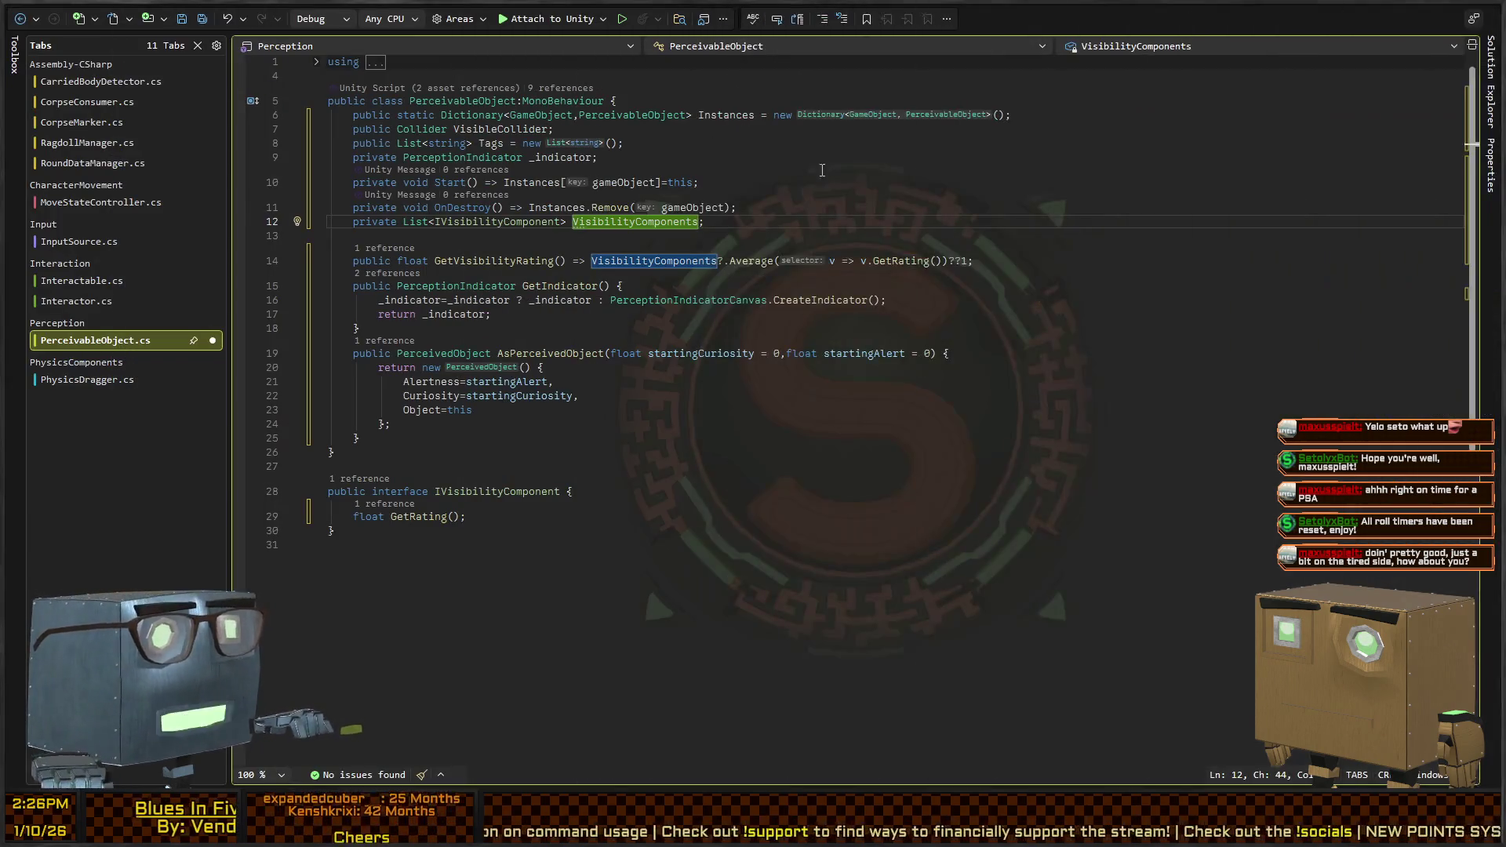
key("ctrl+Tab")
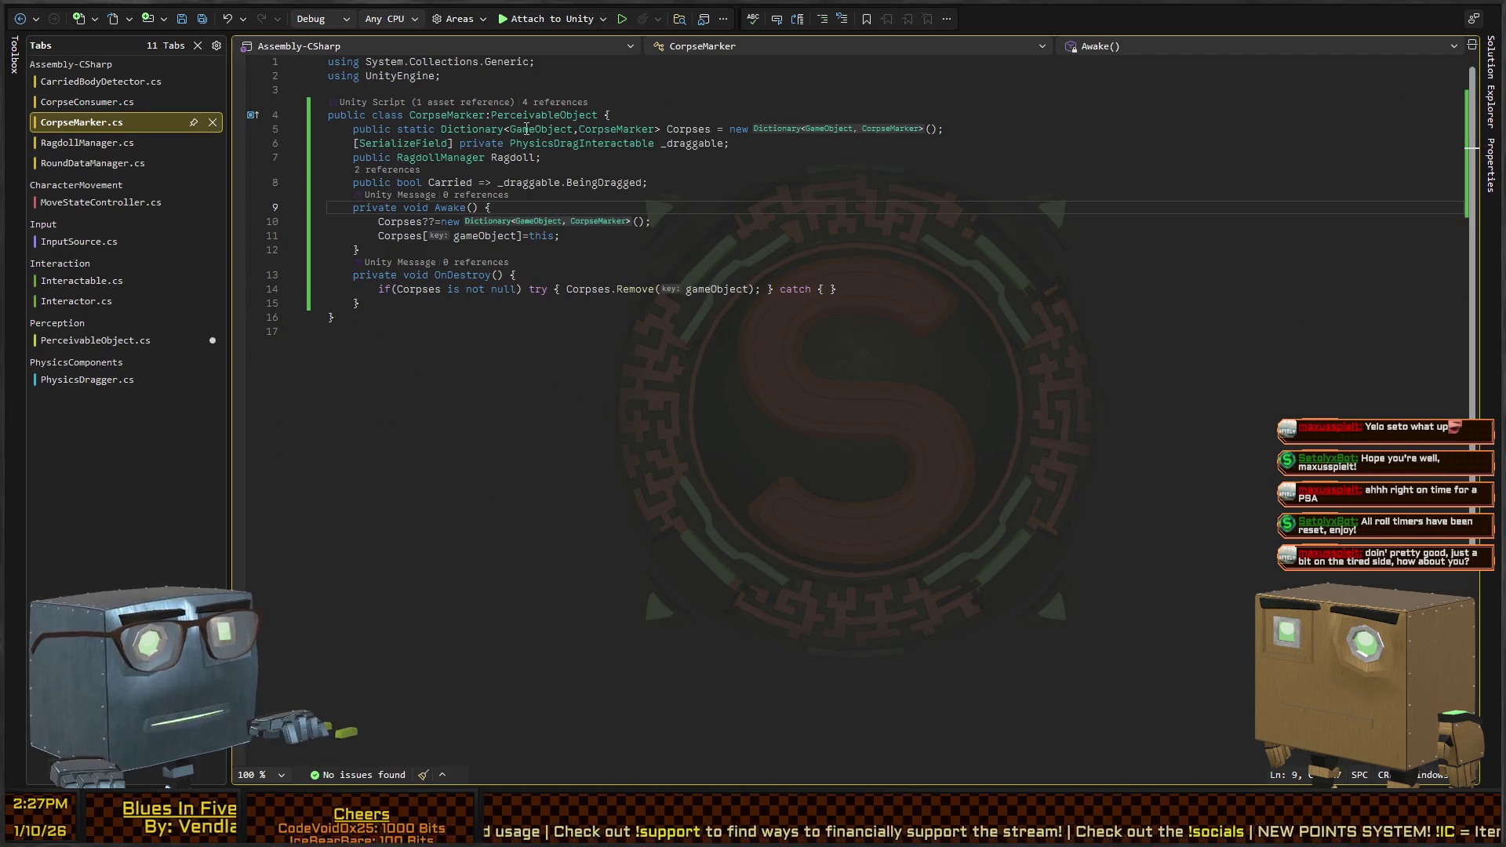
left_click(800, 164)
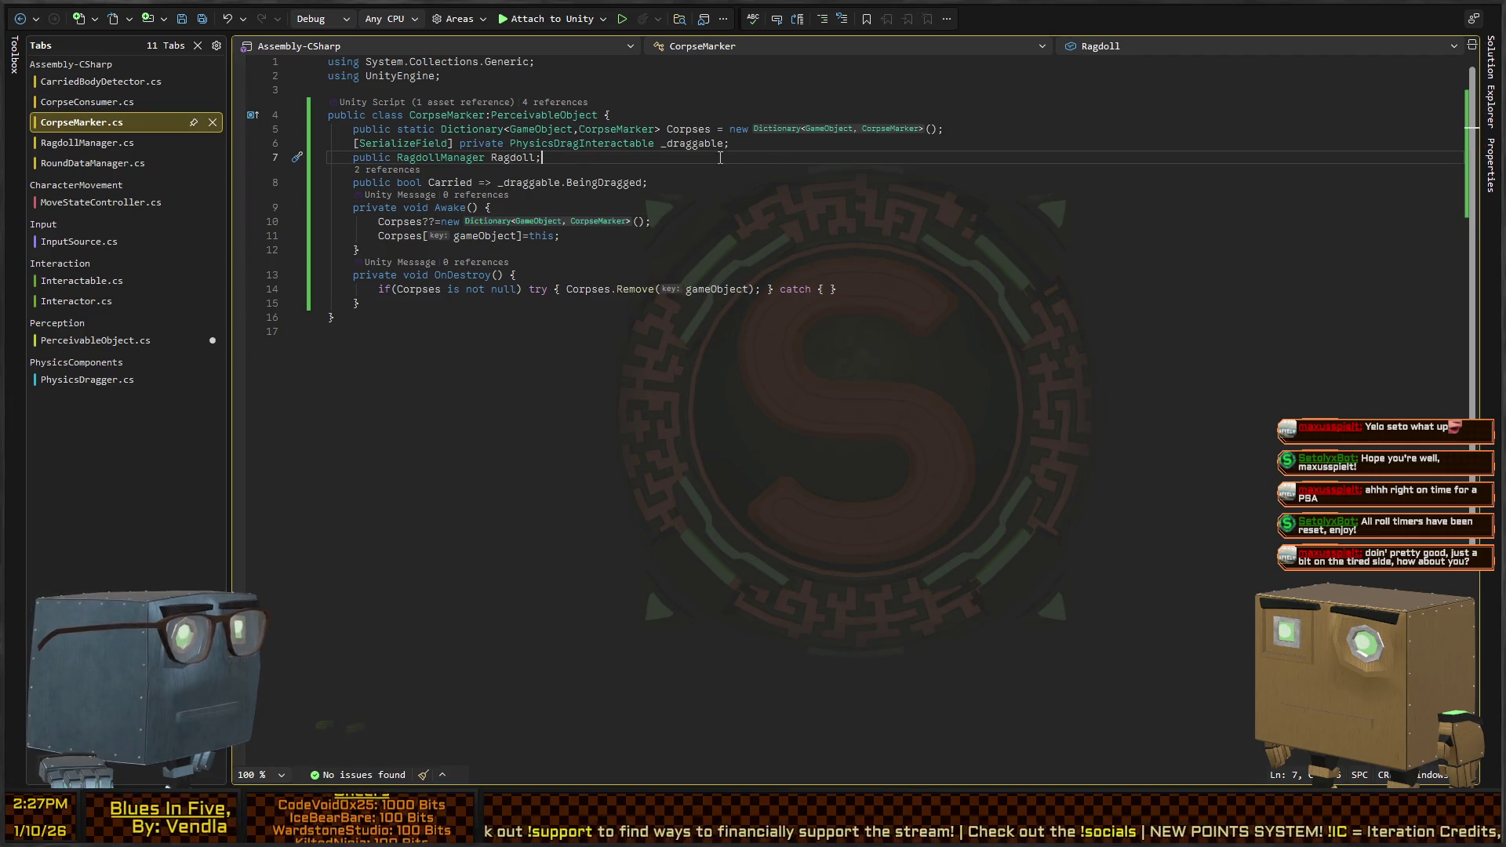
left_click(796, 138)
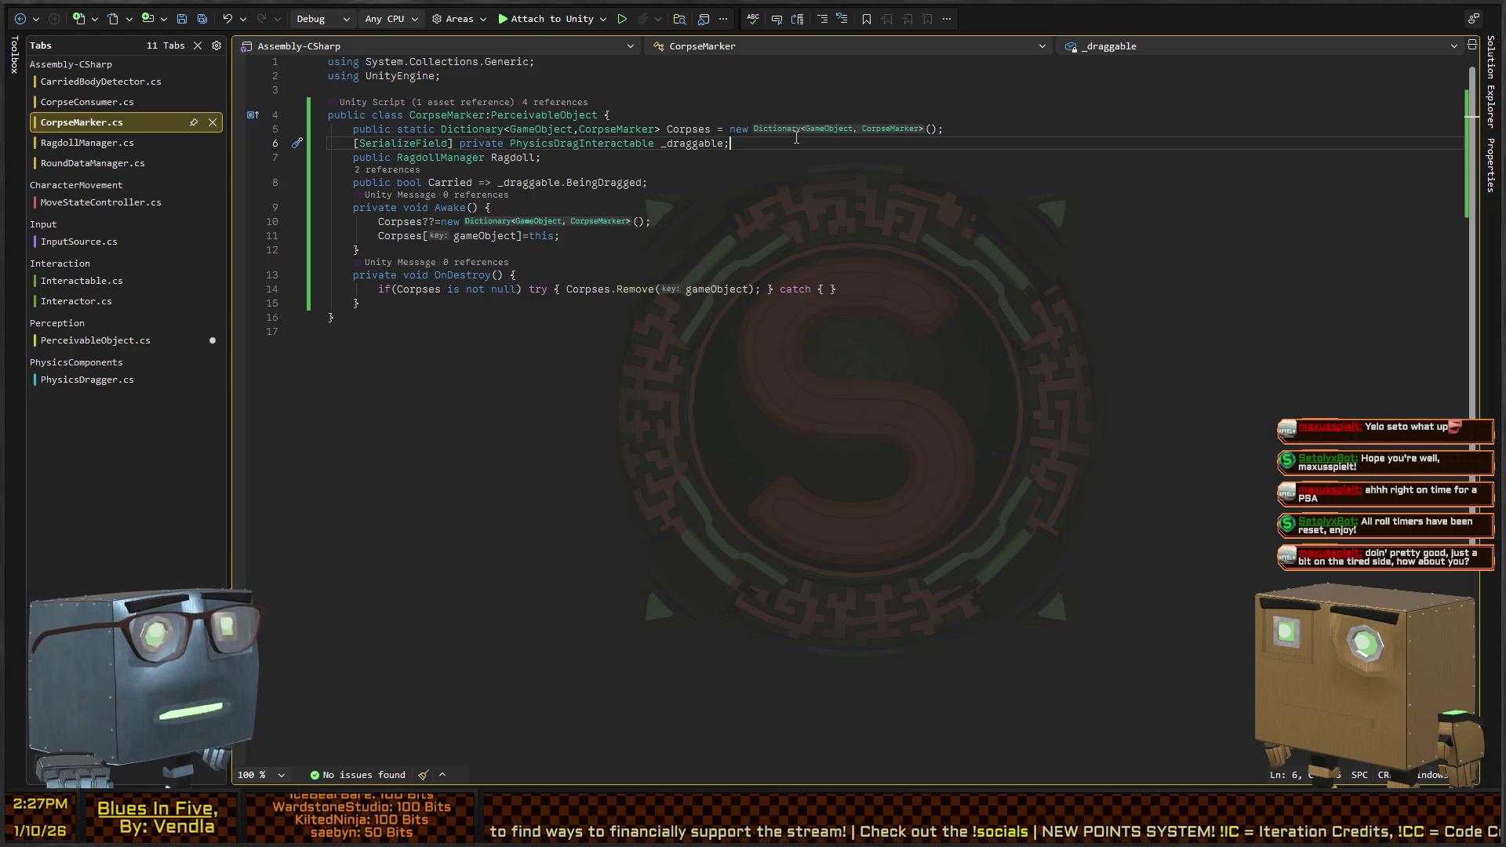
key("Return")
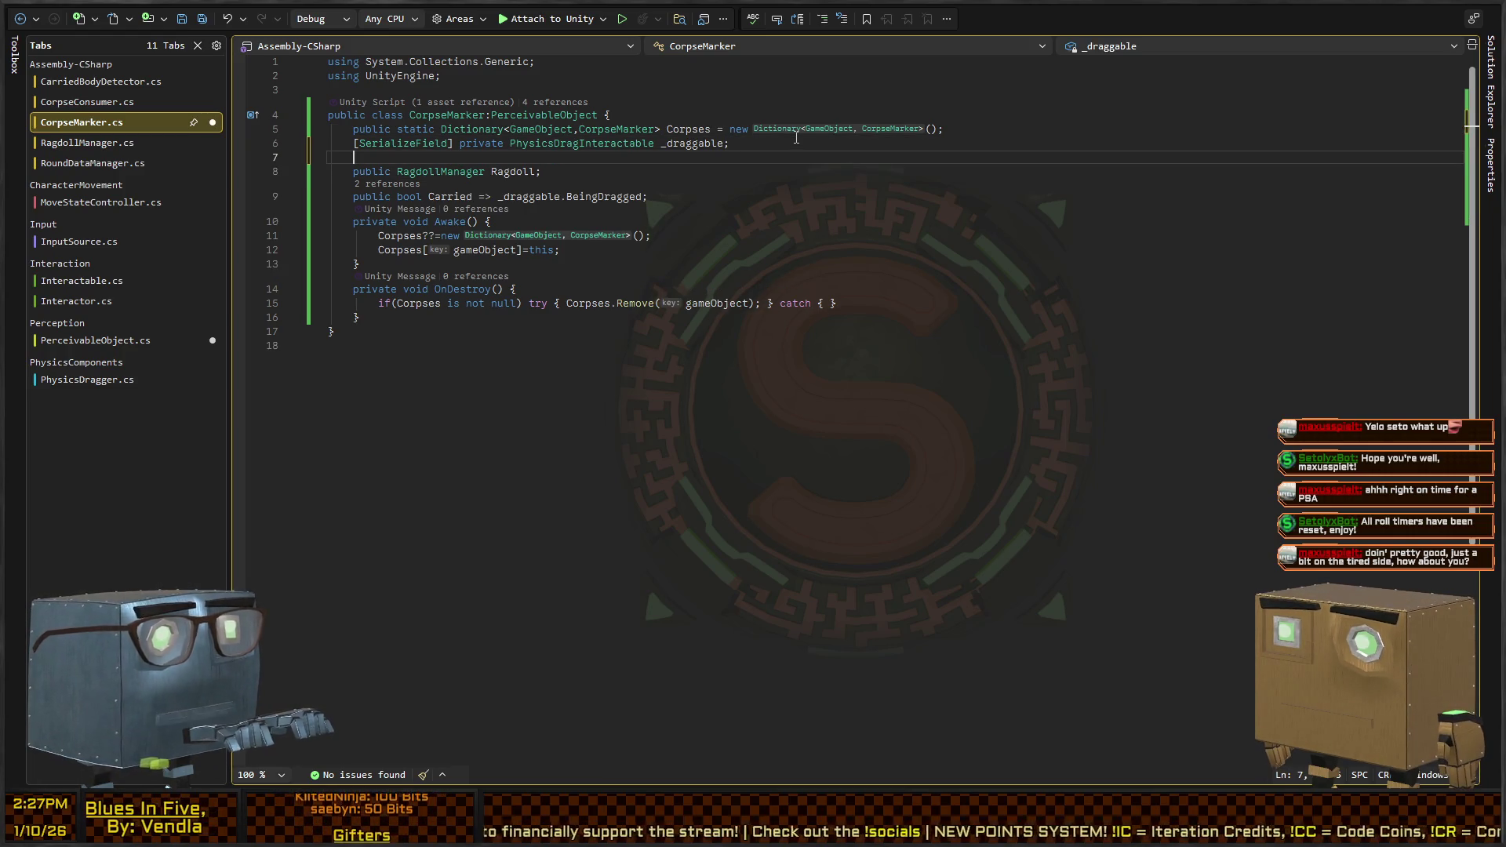
key("alt+Down")
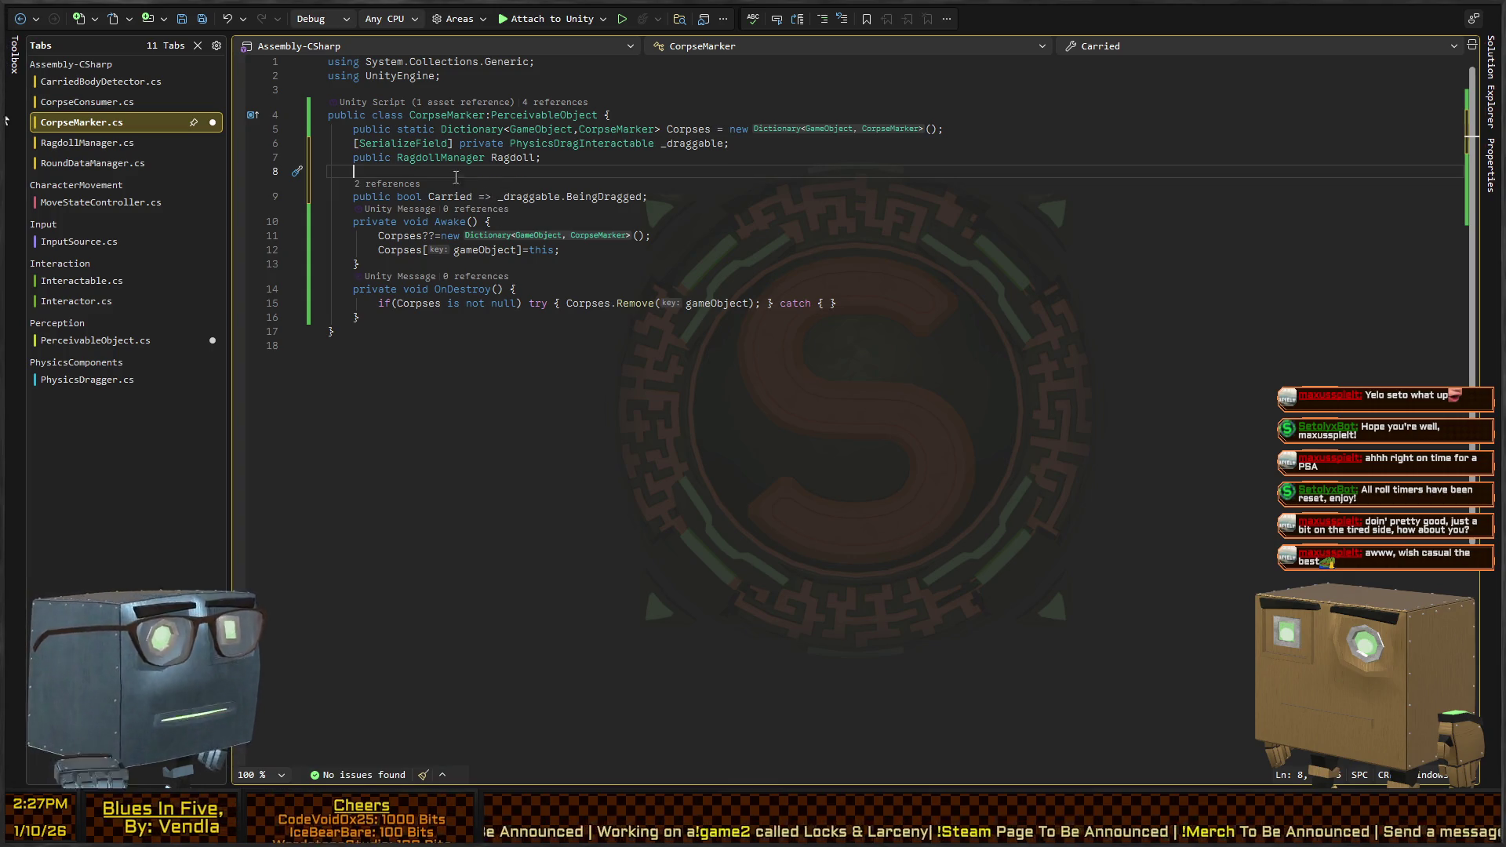
left_click(582, 162)
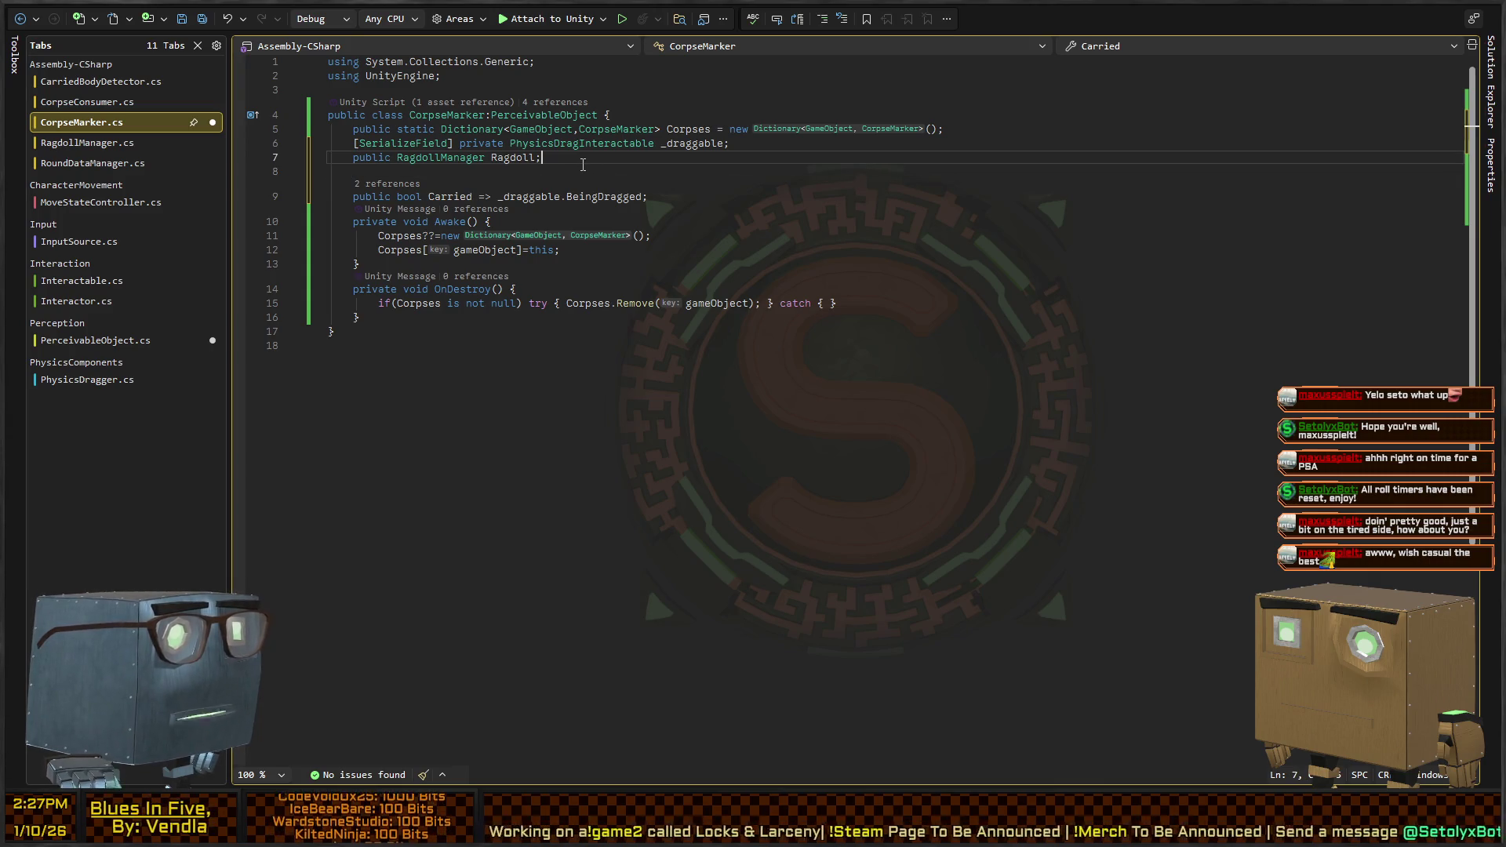
left_click(557, 171)
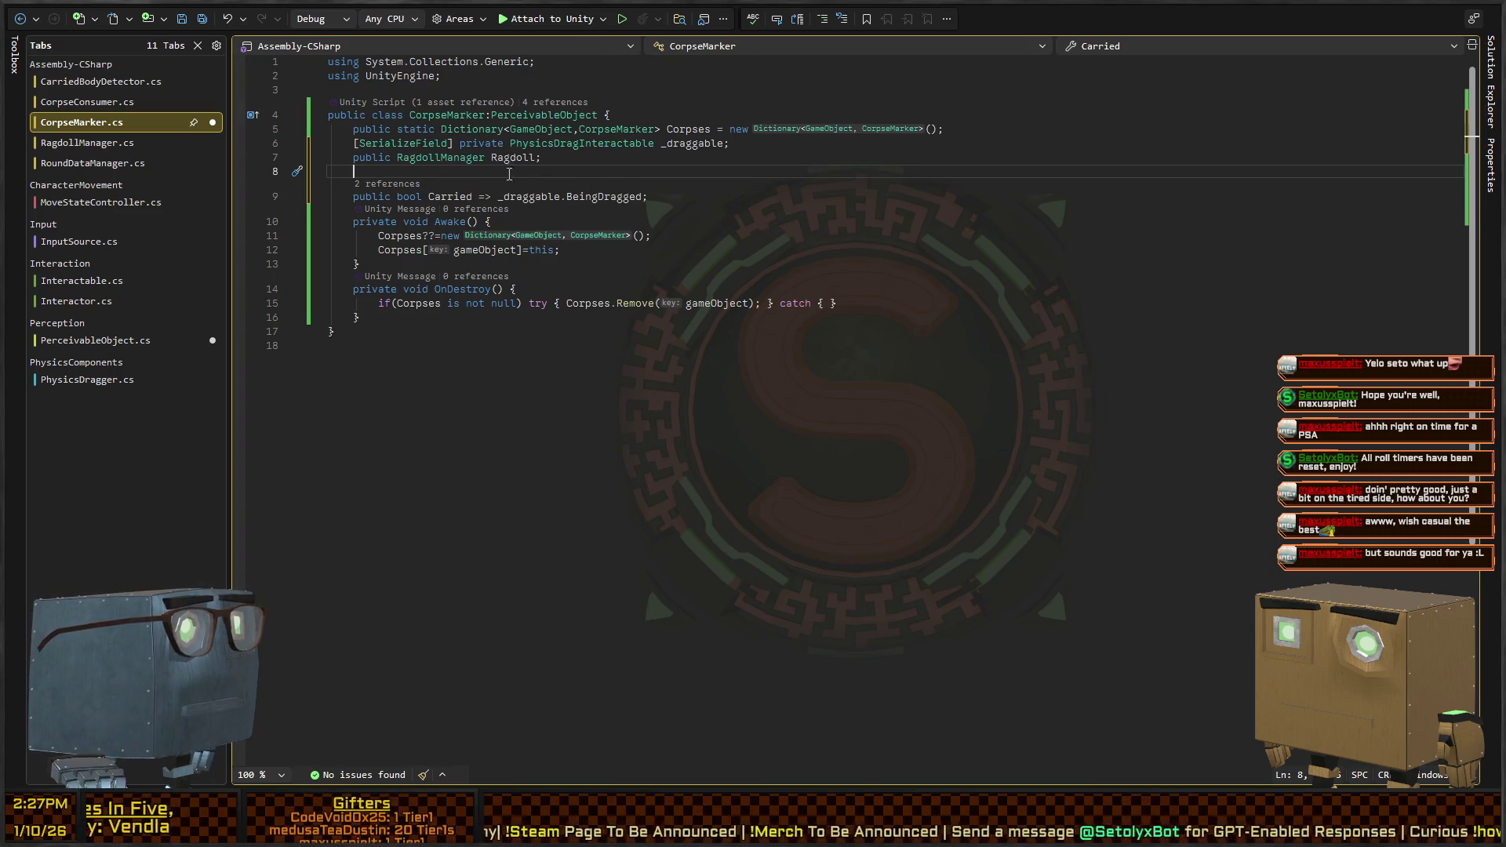
left_click_drag(629, 199, 635, 200)
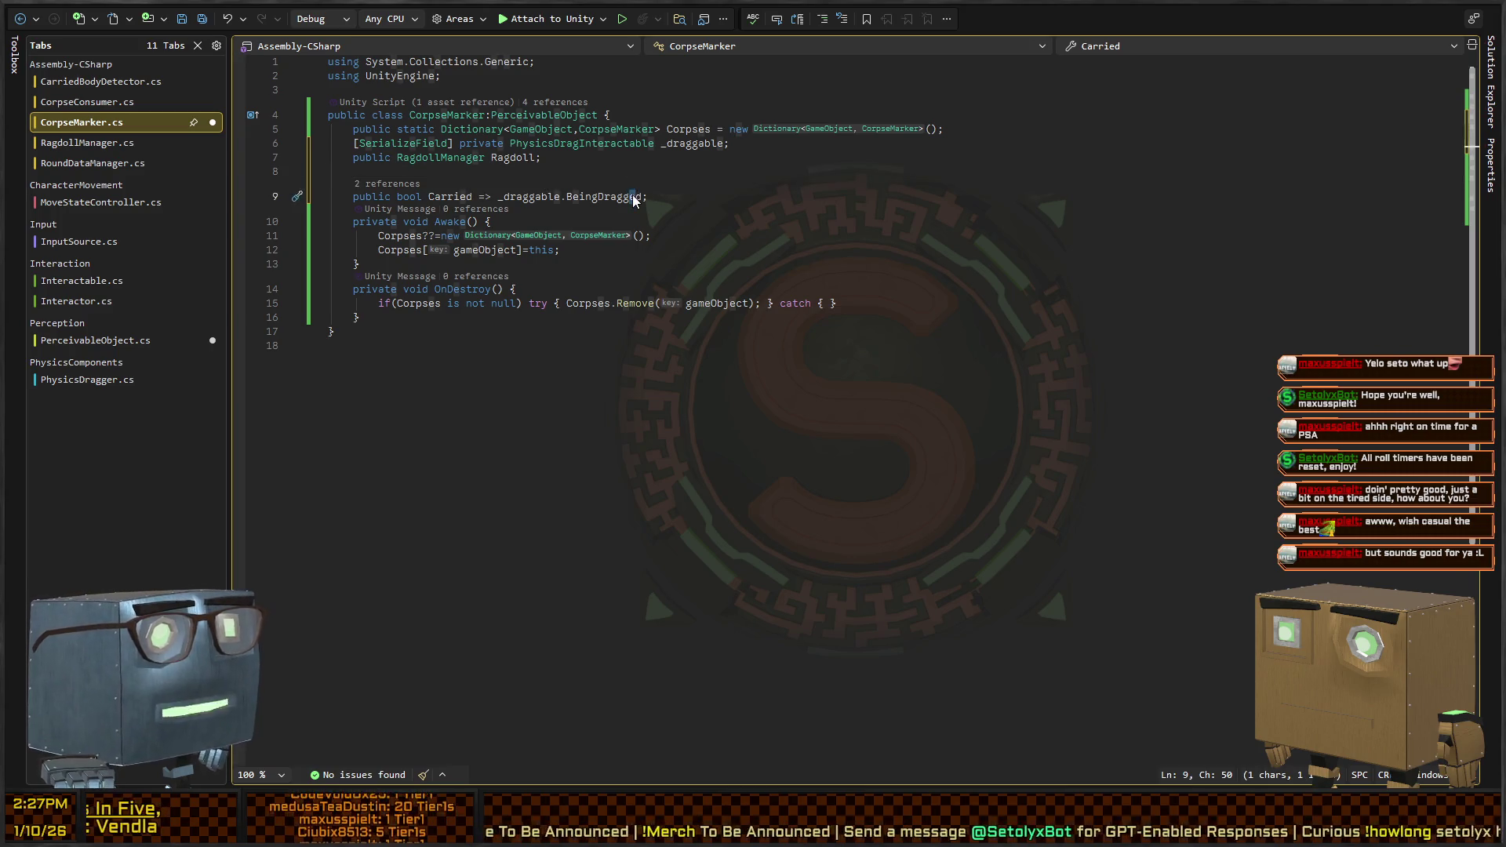
key("Up")
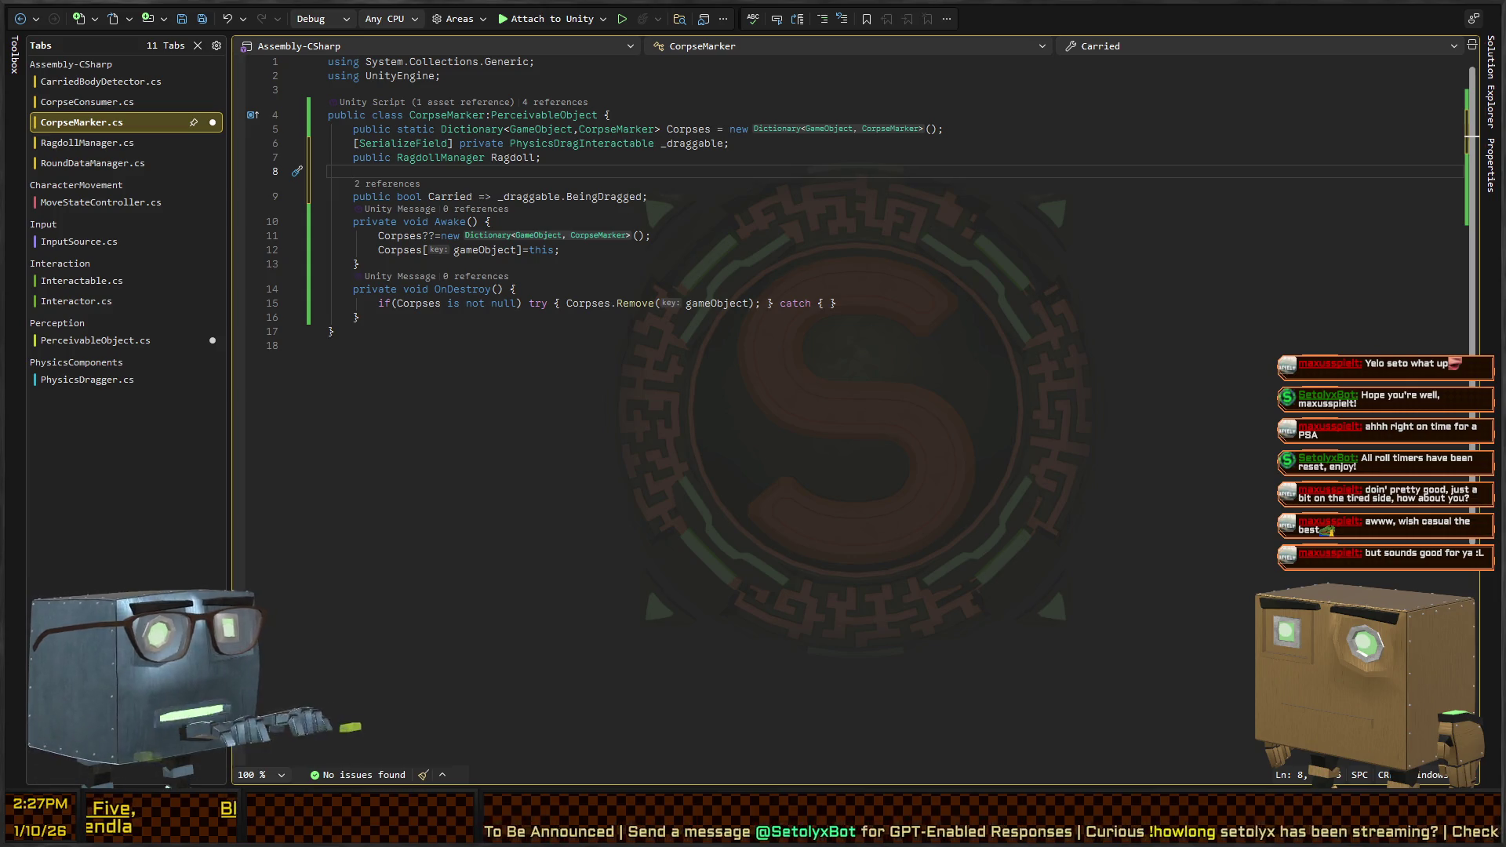
Back in Unity, show the Game view maximized and give the running game control
key("alt+Tab")
left_click(857, 13)
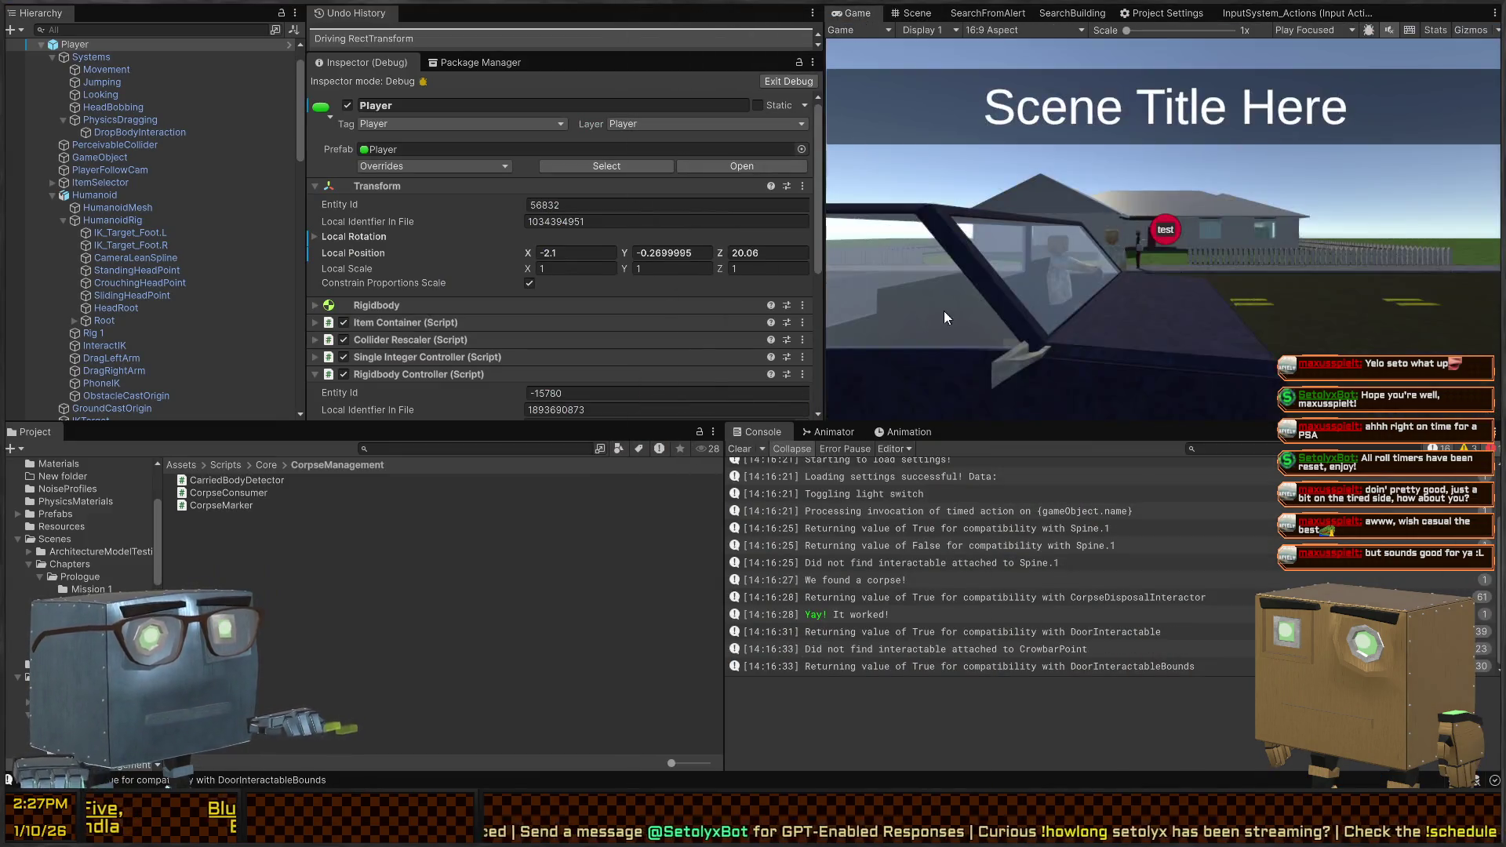
key("shift+space")
left_click(798, 397)
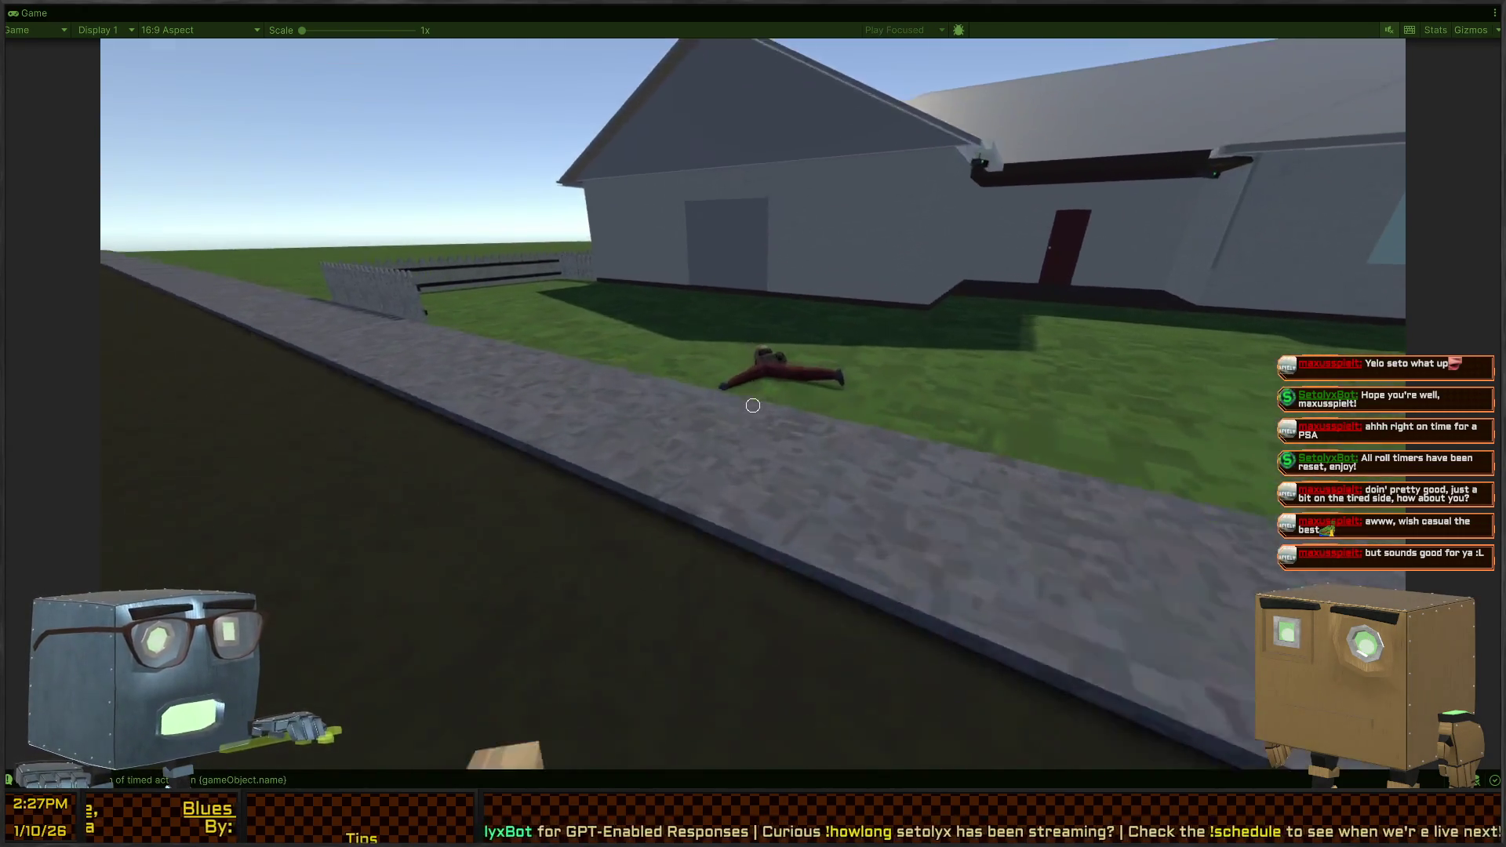
Walk up to the ragdoll guard on the lawn and grab it to drag
key("w")
mouse_move(753, 404)
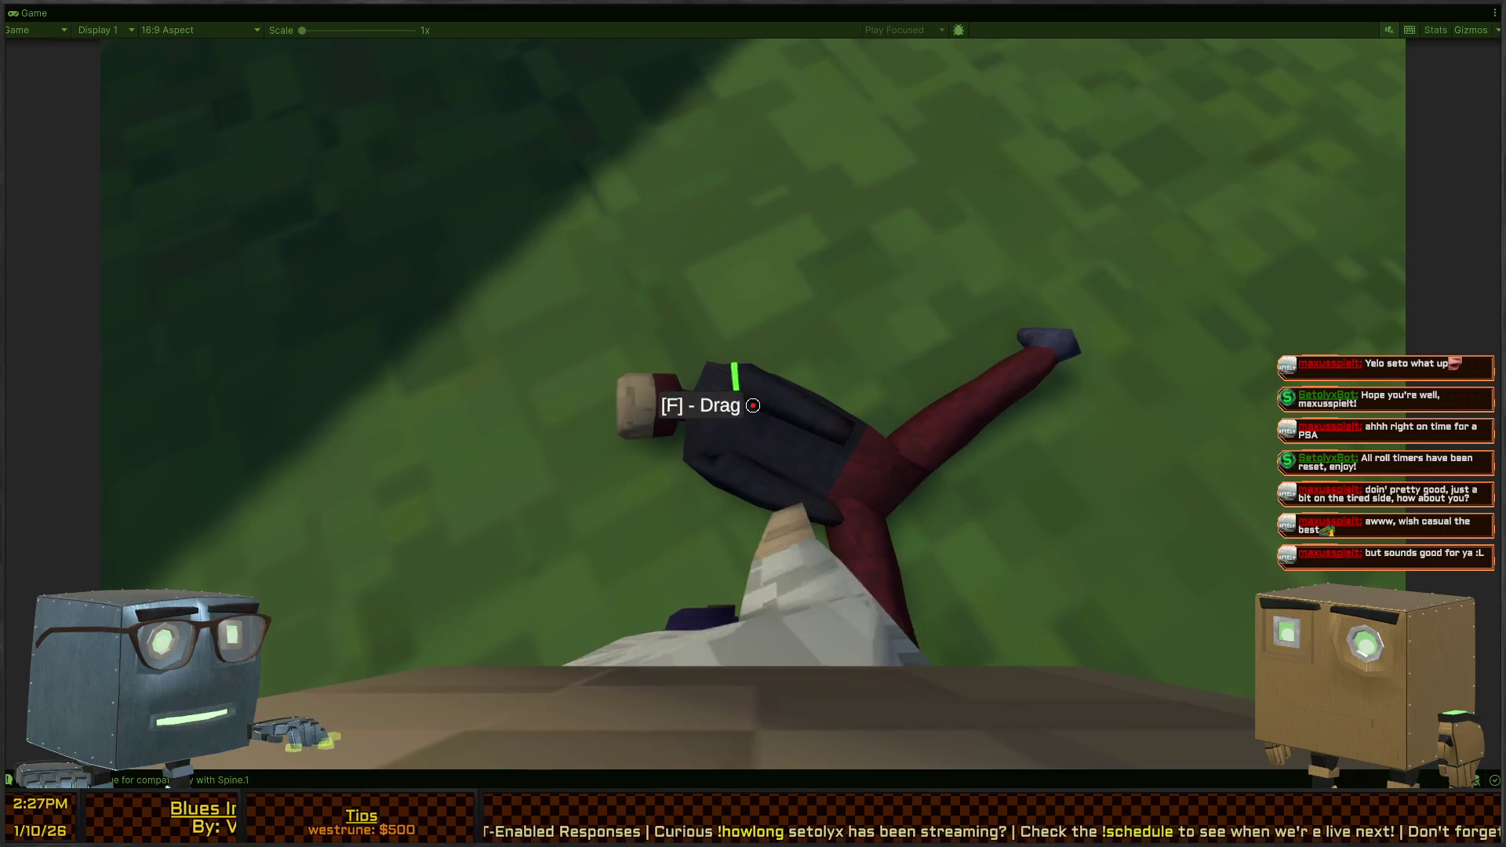
key("f")
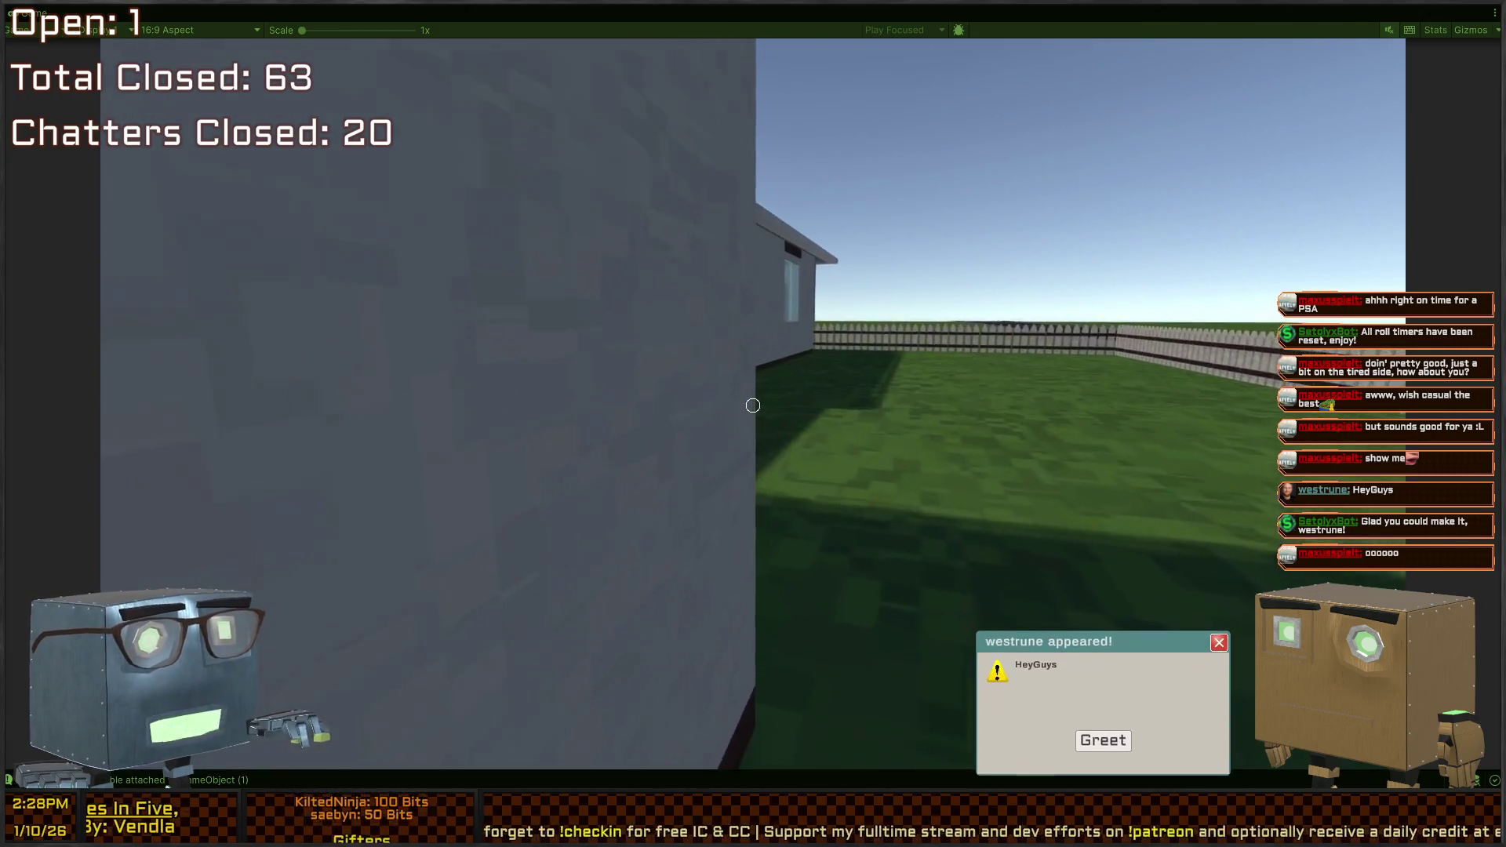
Walk through both red doors and the hallway into the bedroom, dismissing the greeting popup
key("w")
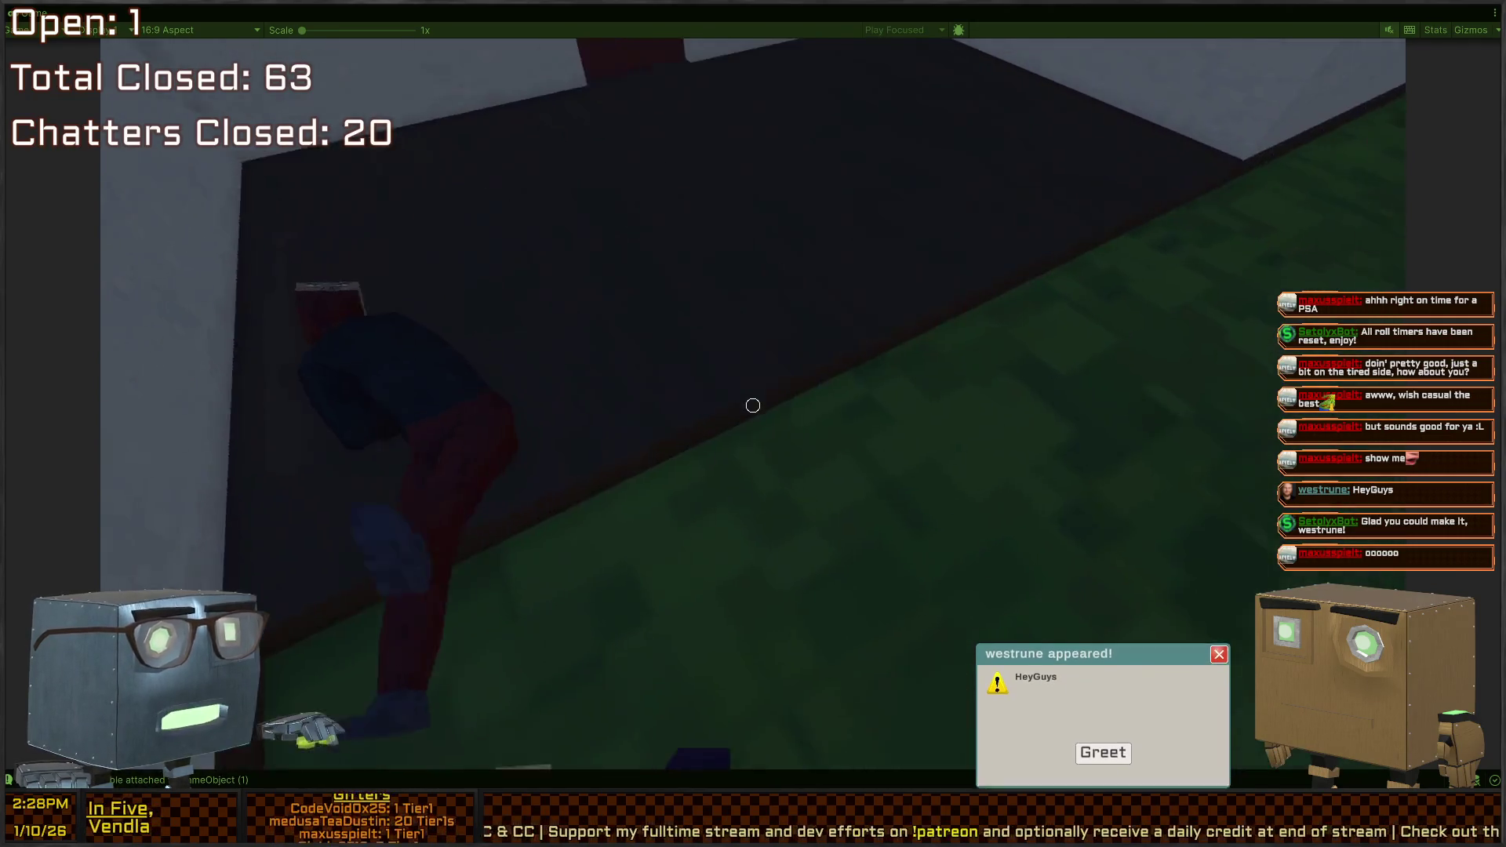
key("w")
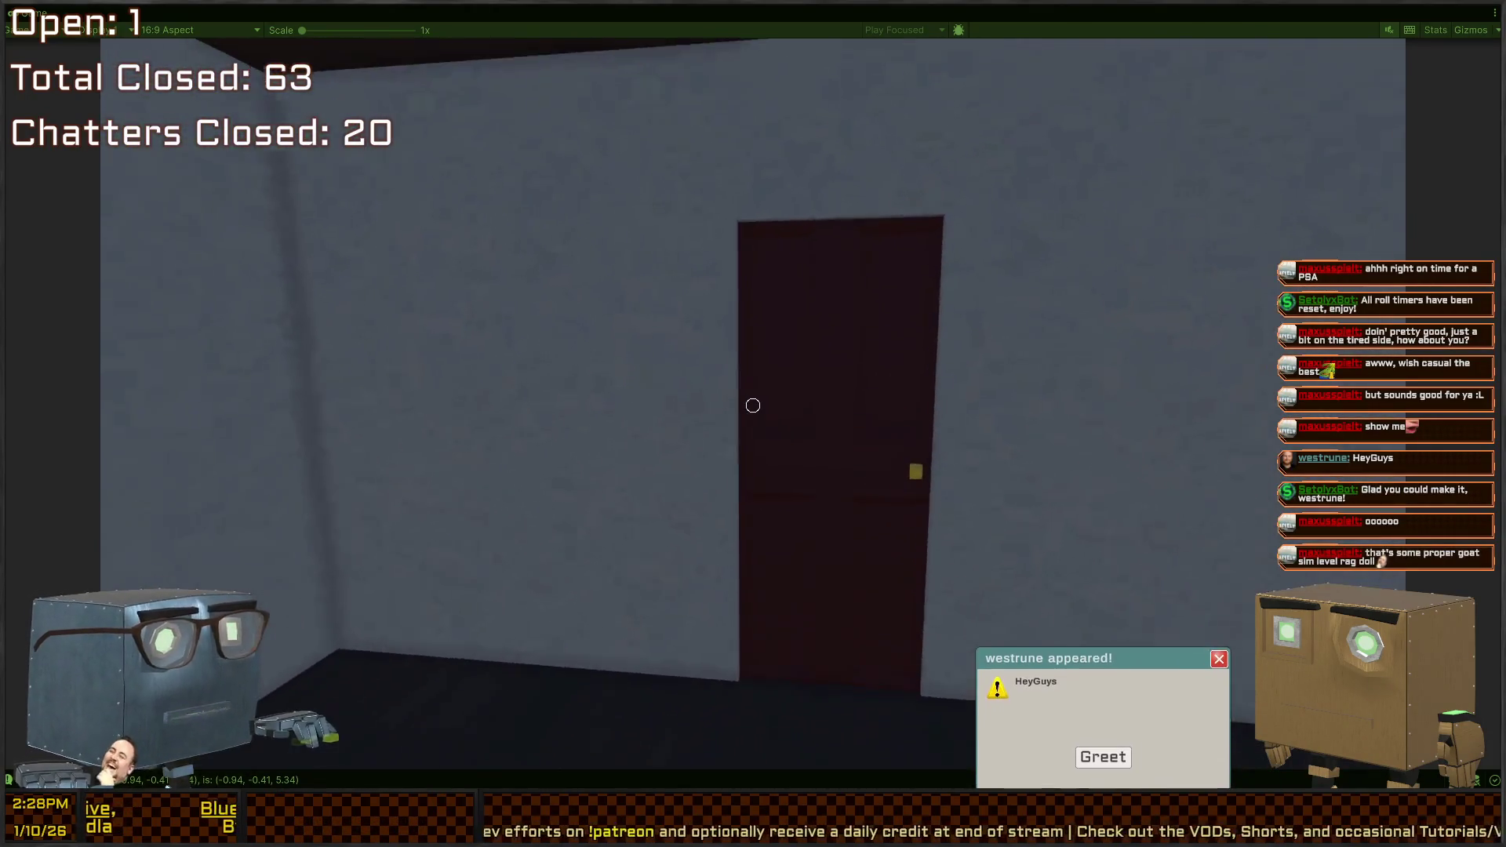
key("w")
key("f")
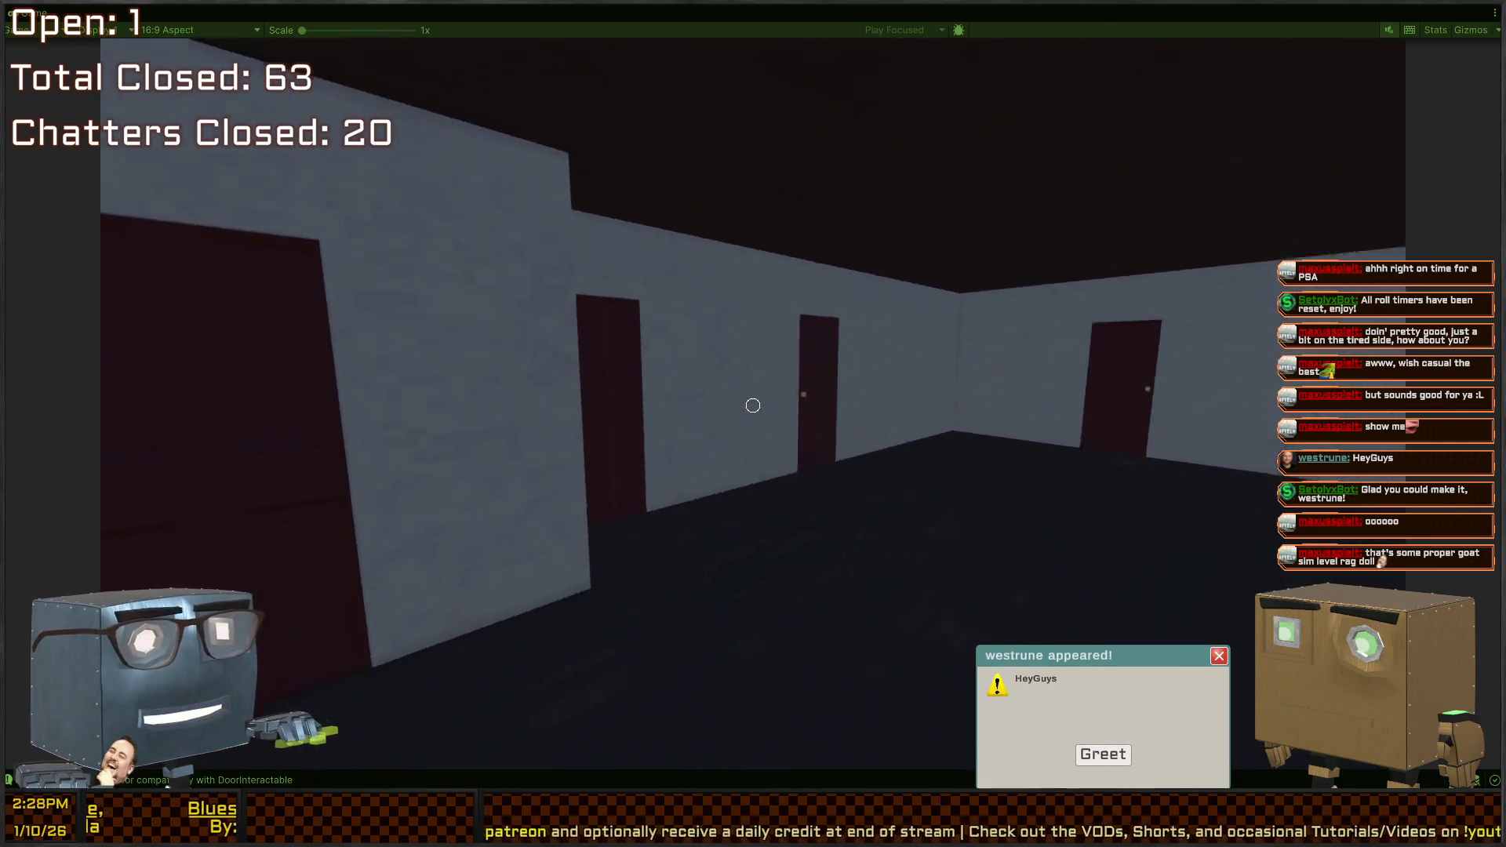
key("w")
key("f")
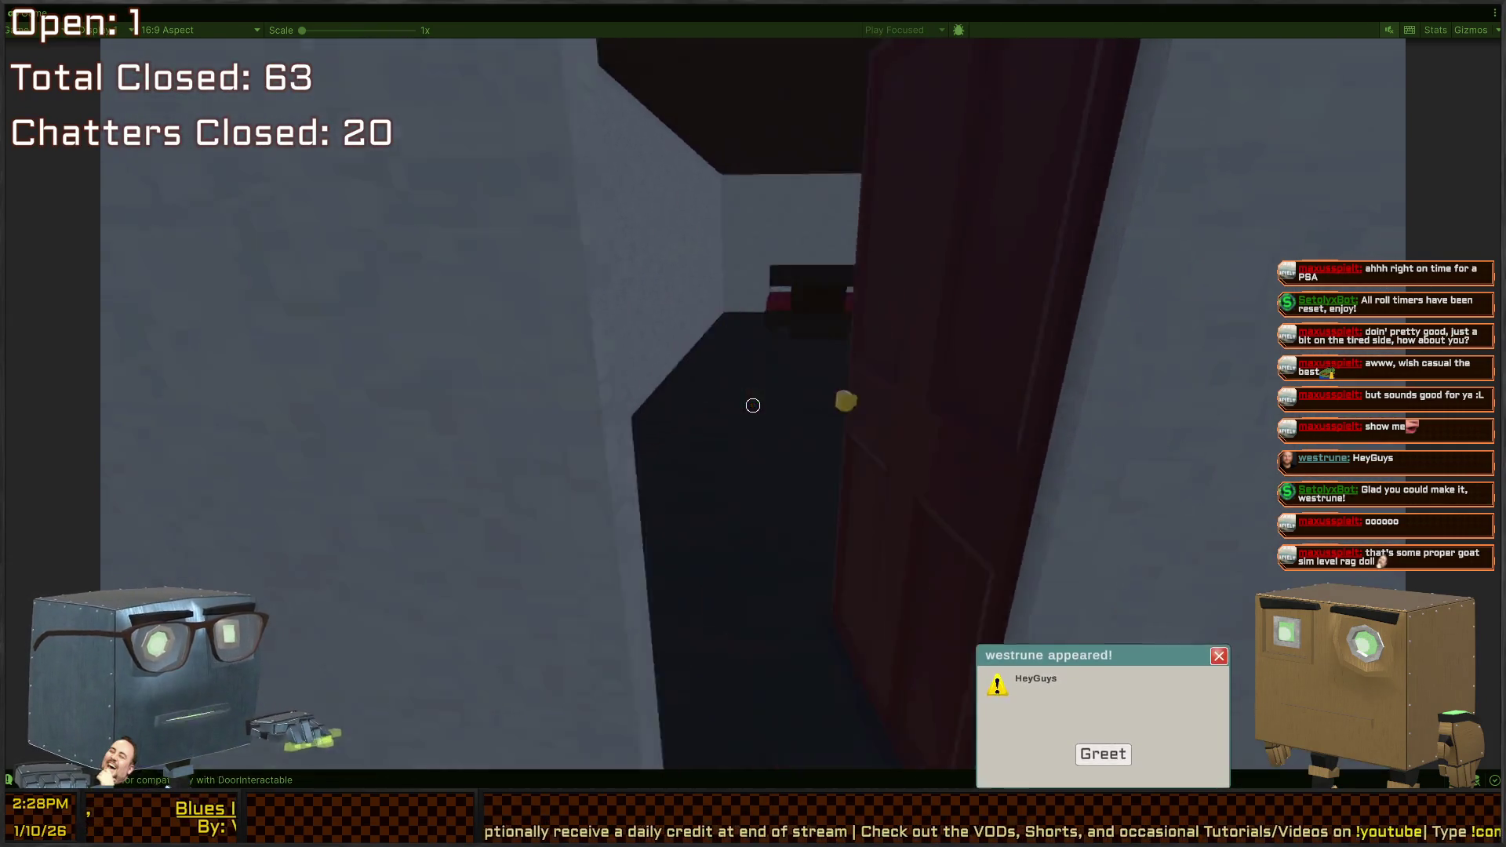
key("w")
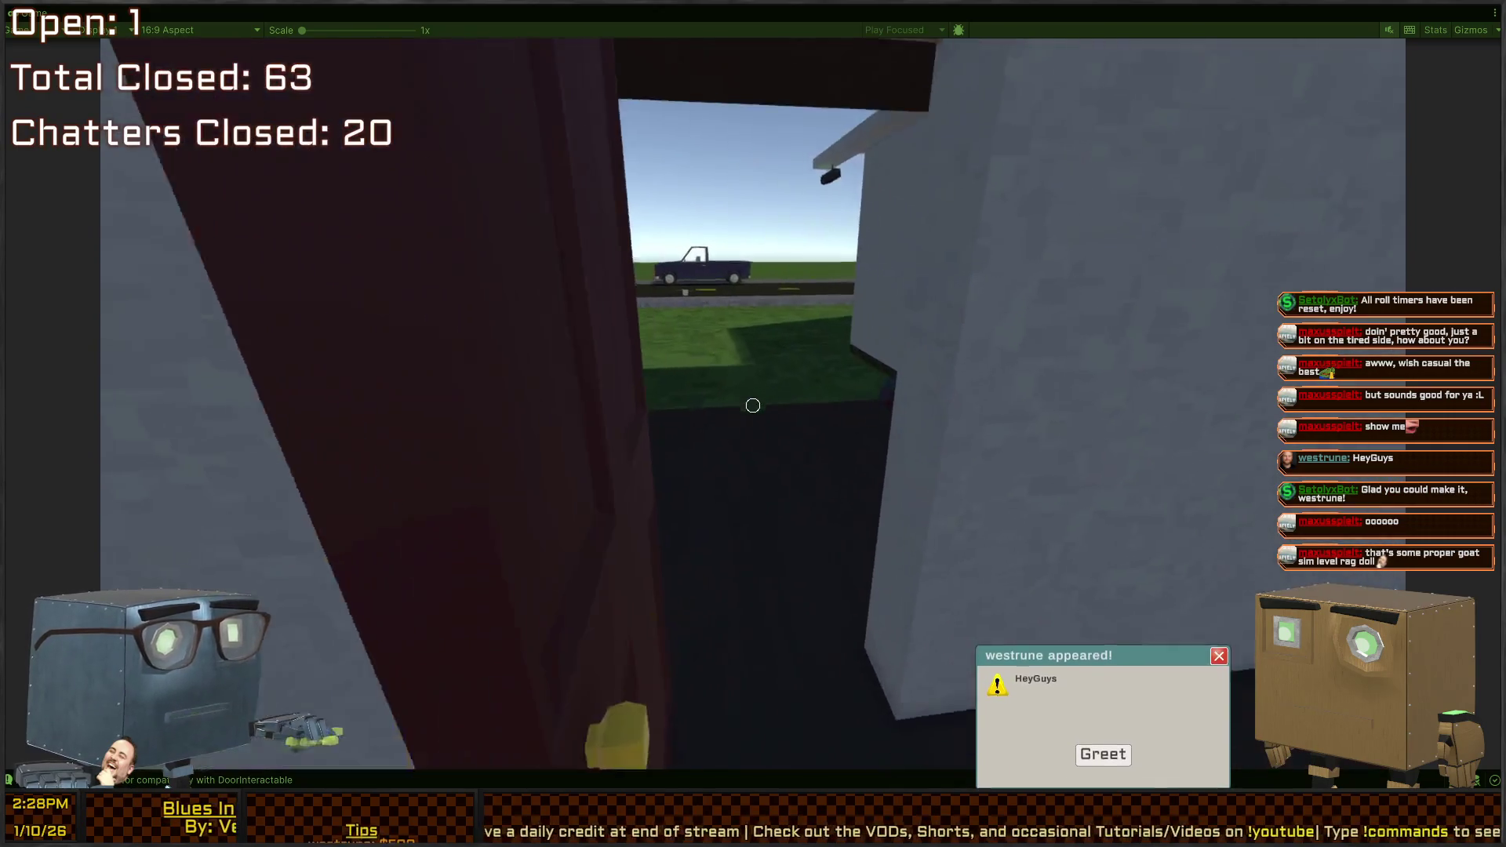
key("w")
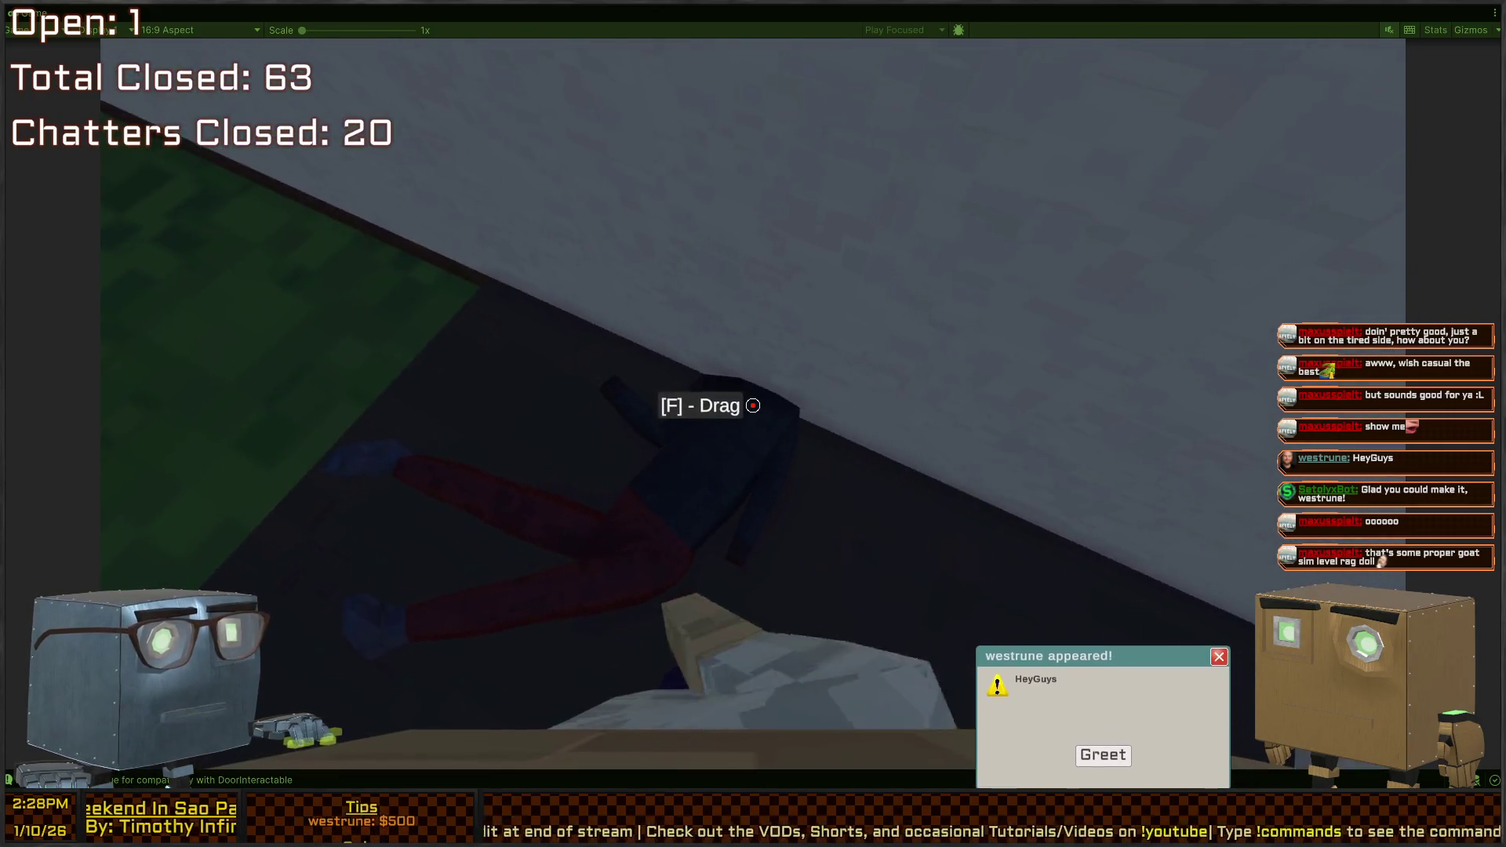
key("f")
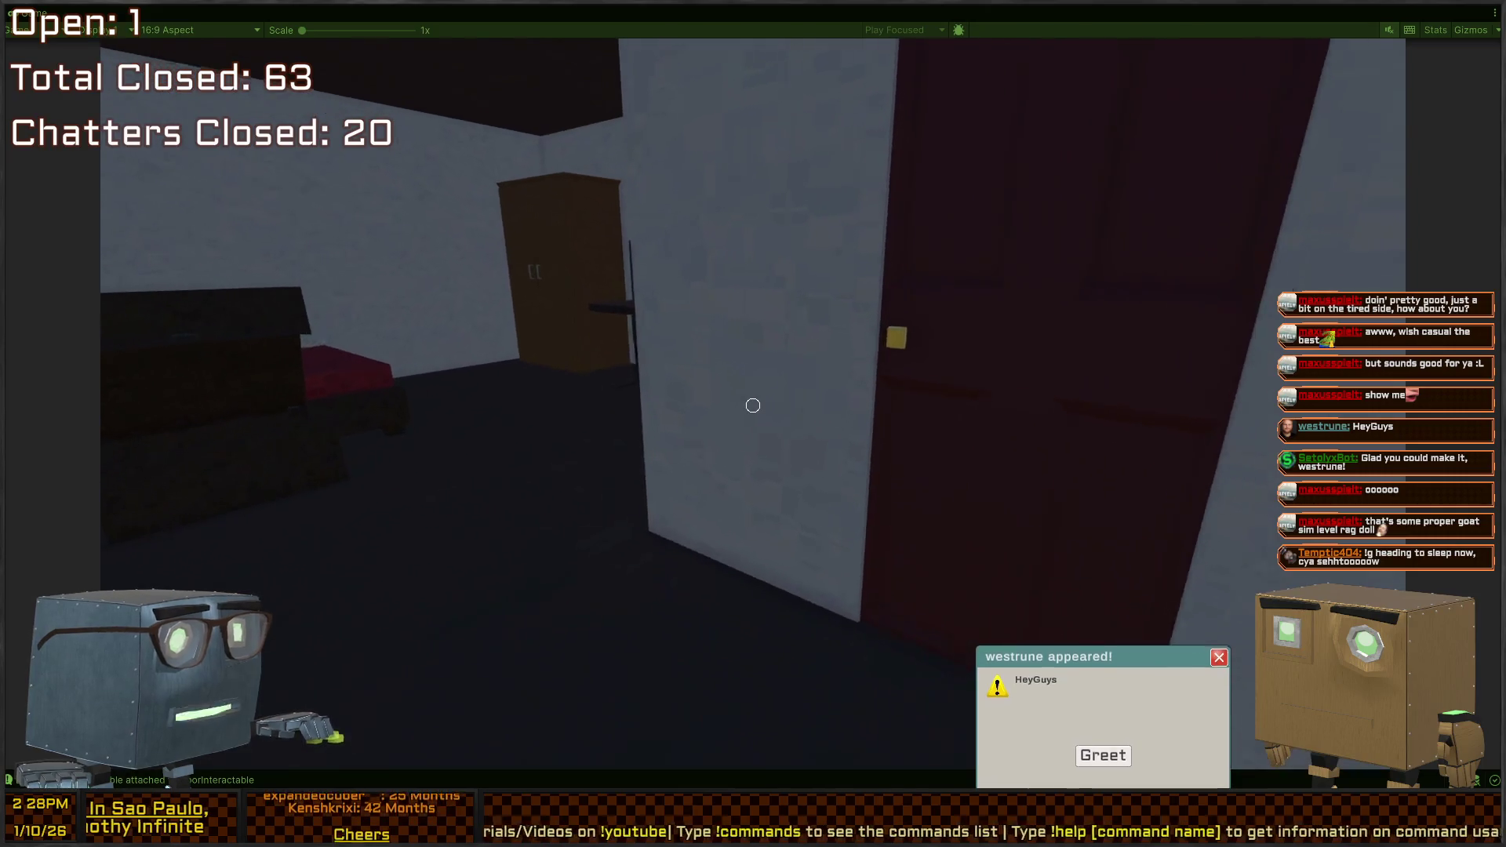
left_click(1118, 757)
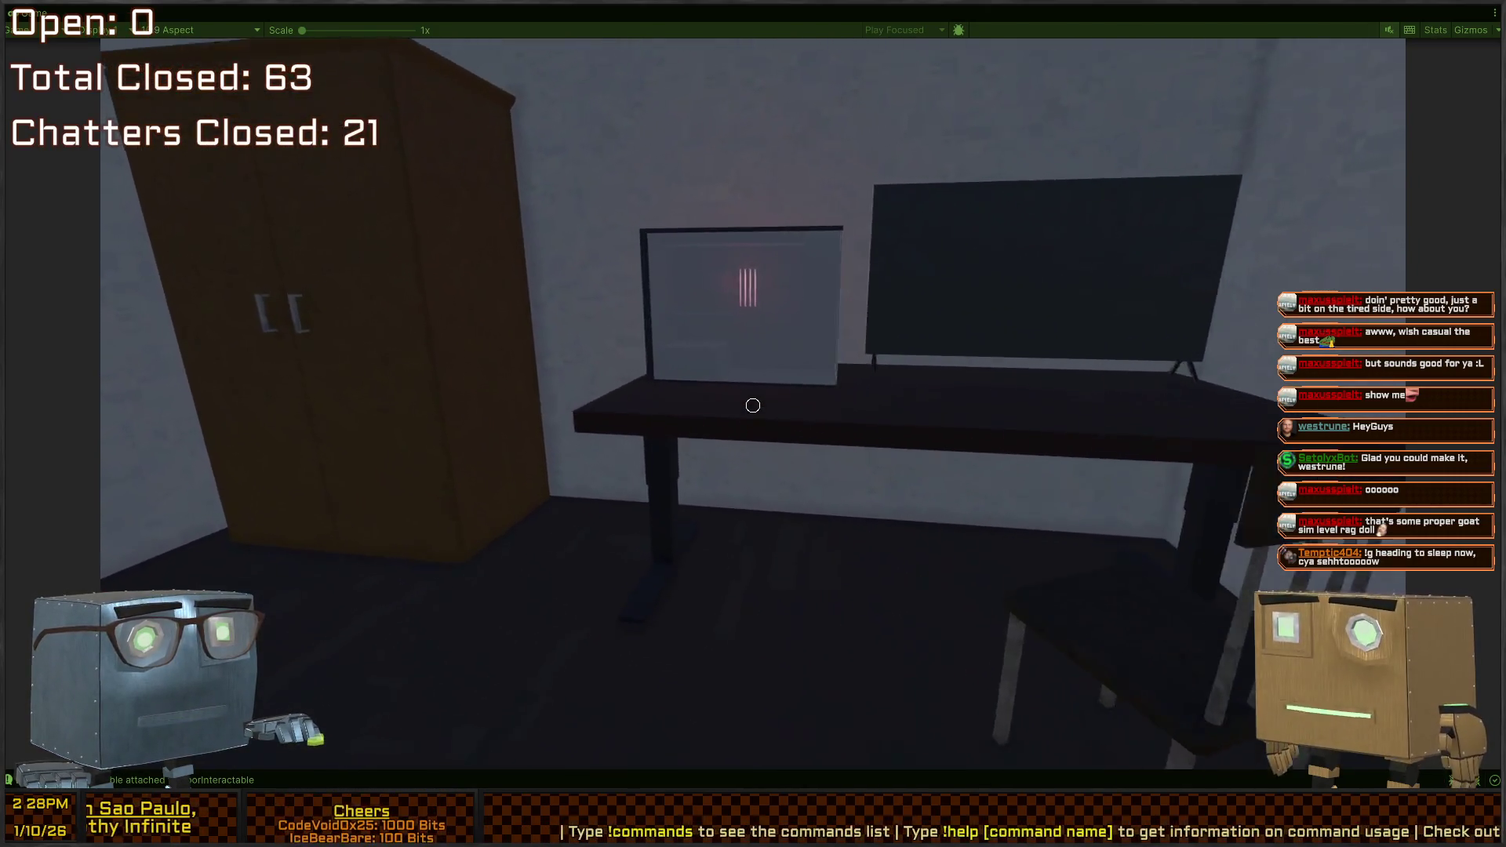
Walk out to the road, pick up the crowbar, and restore the full editor layout
mouse_move(753, 406)
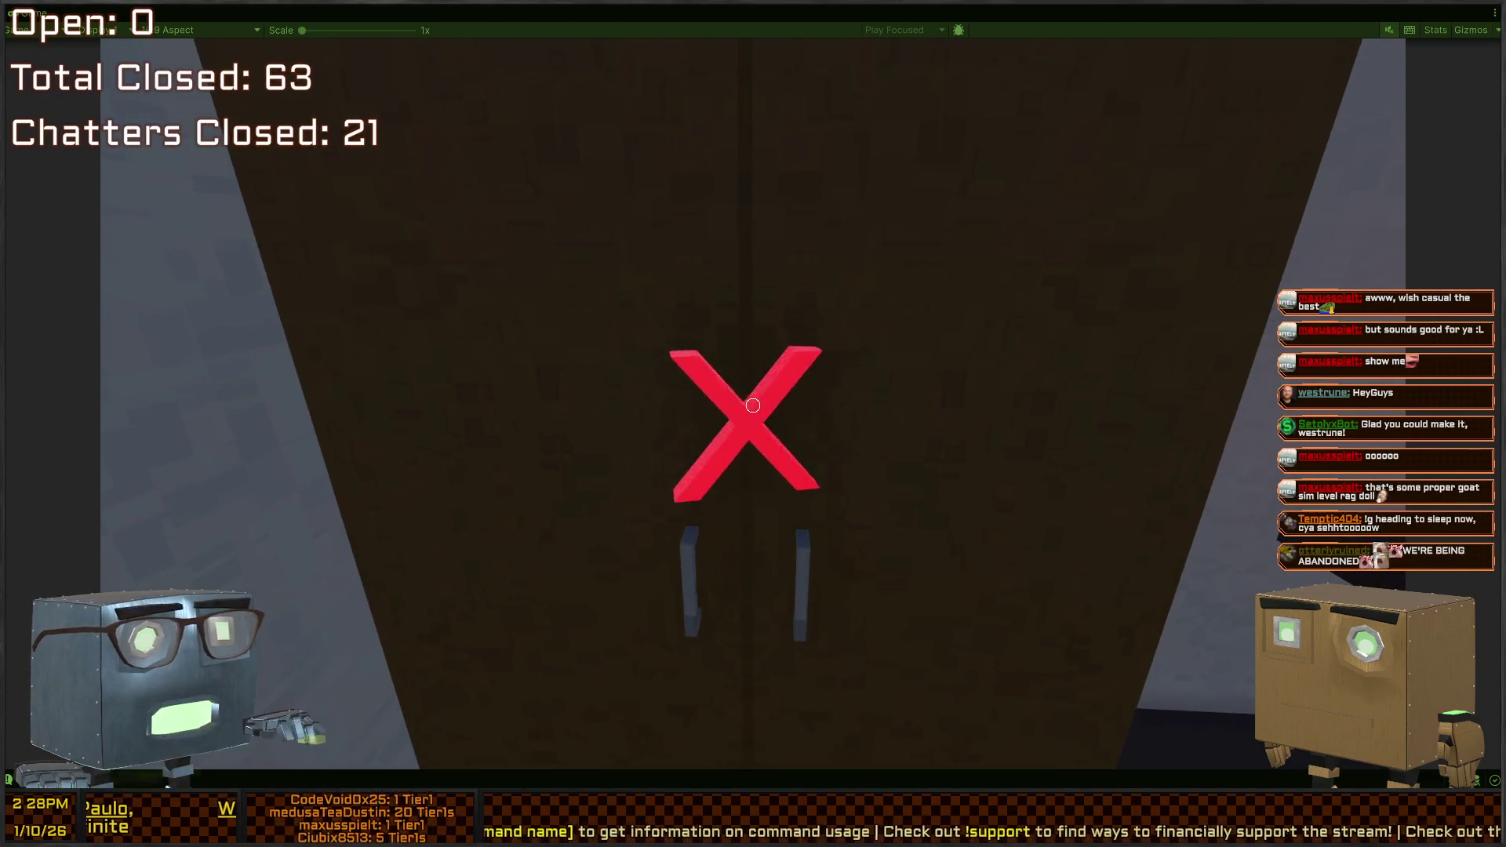
key("s")
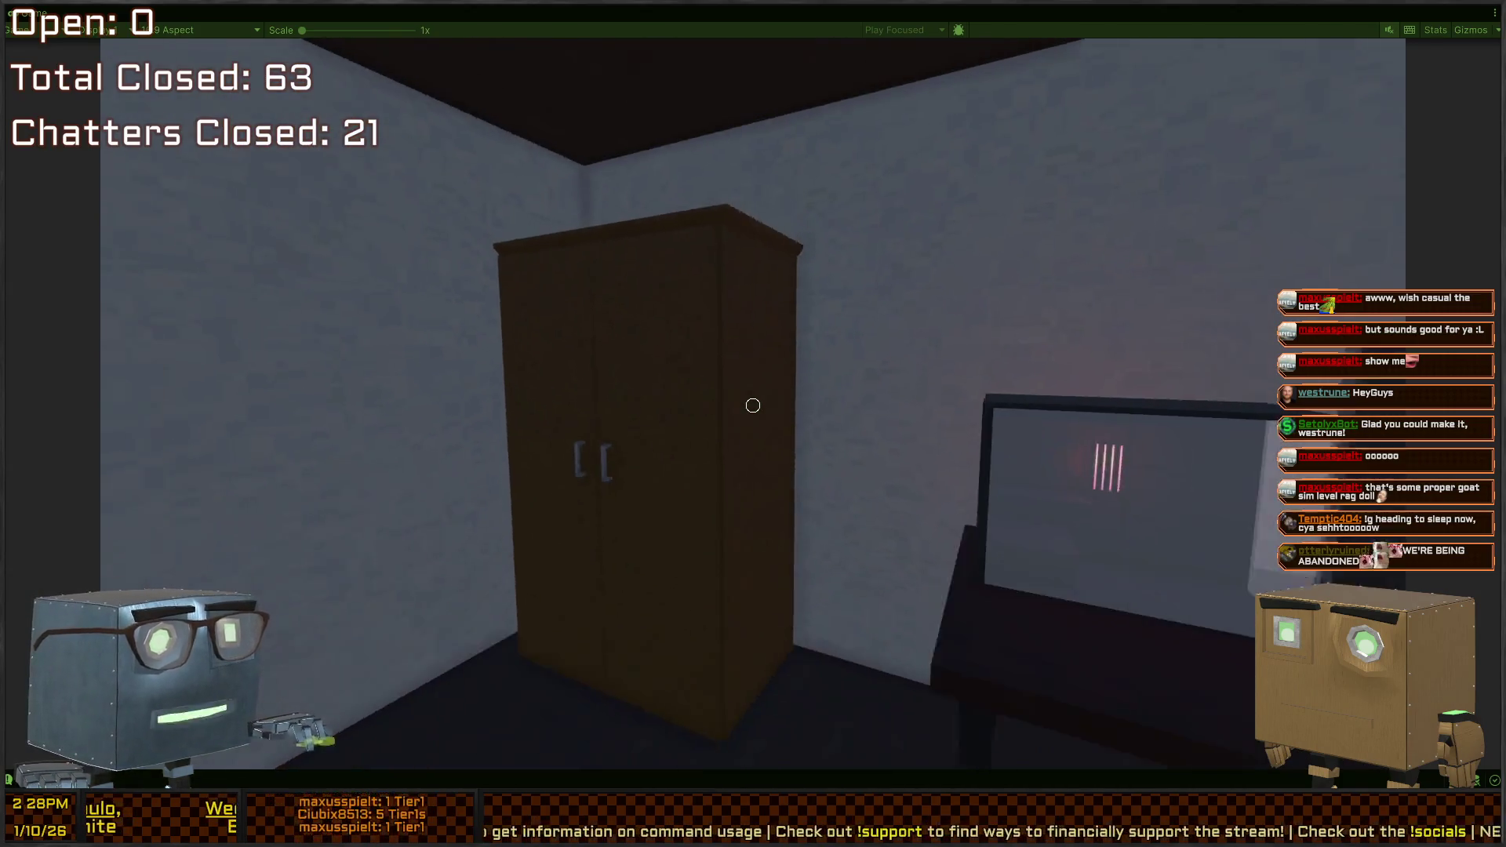
key("w")
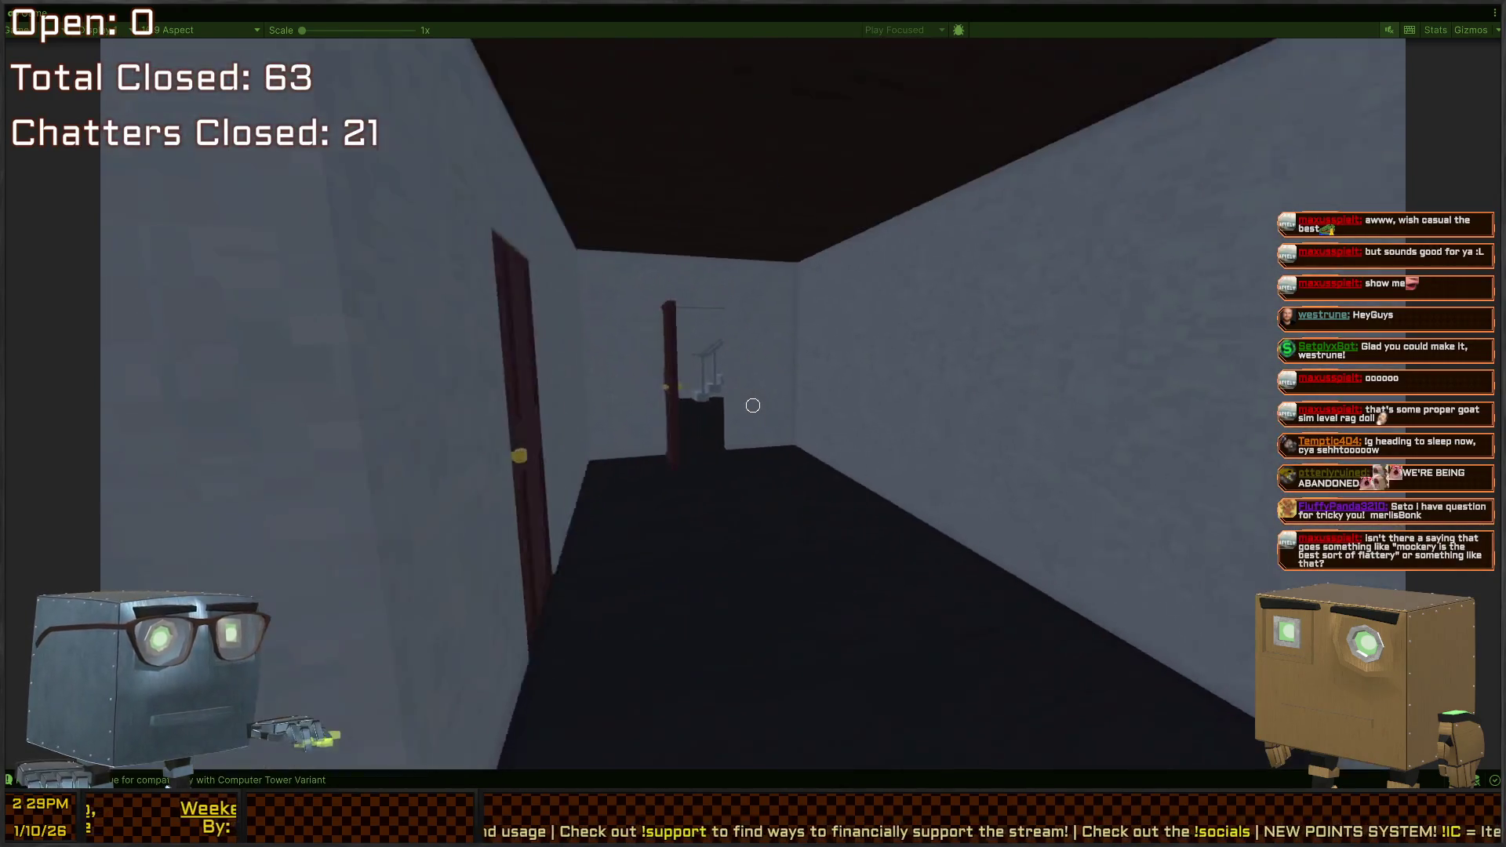
key("w")
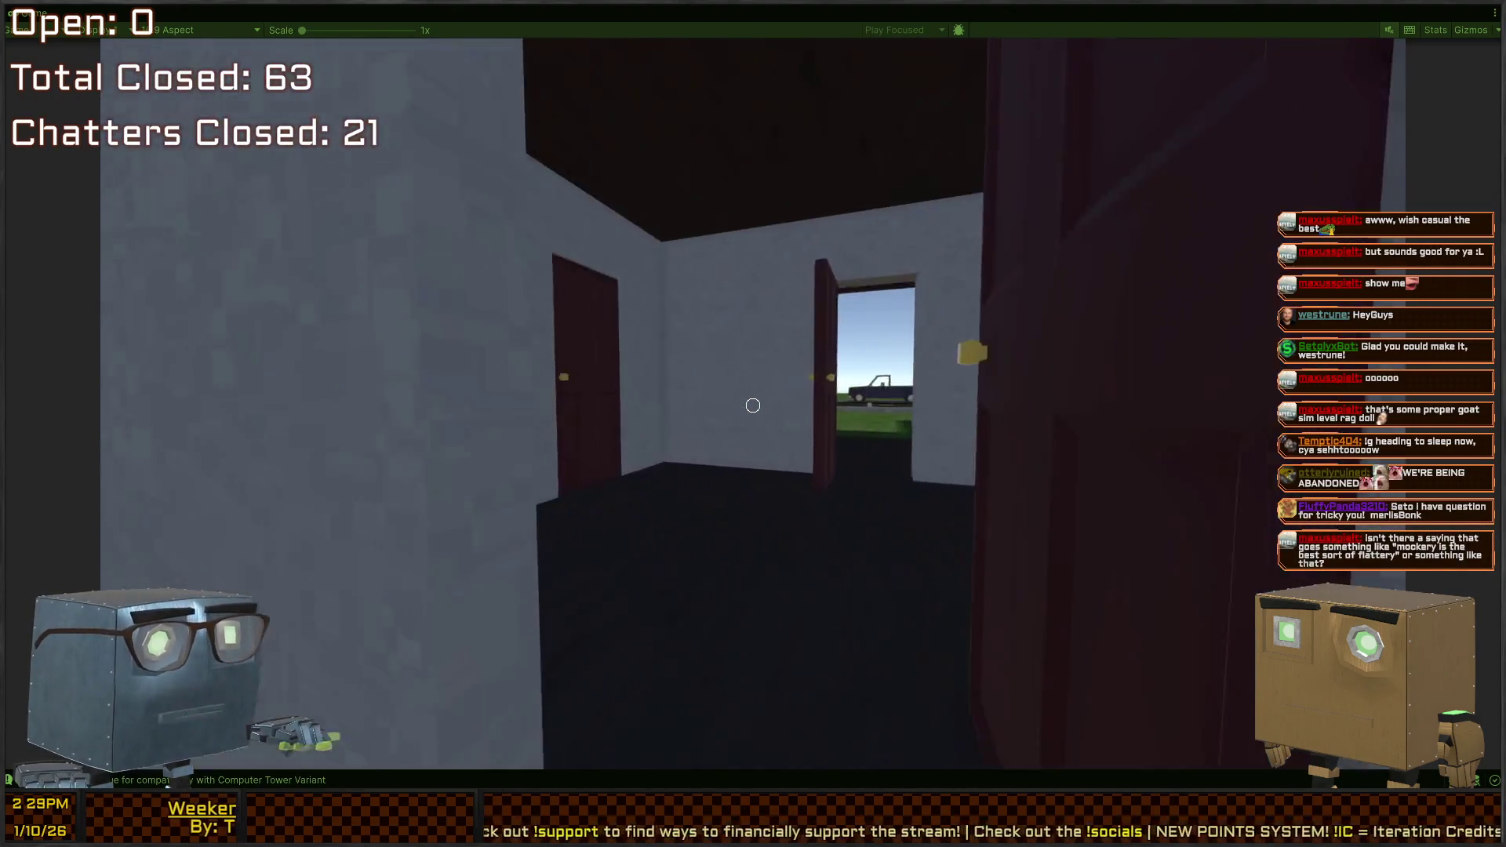
key("w")
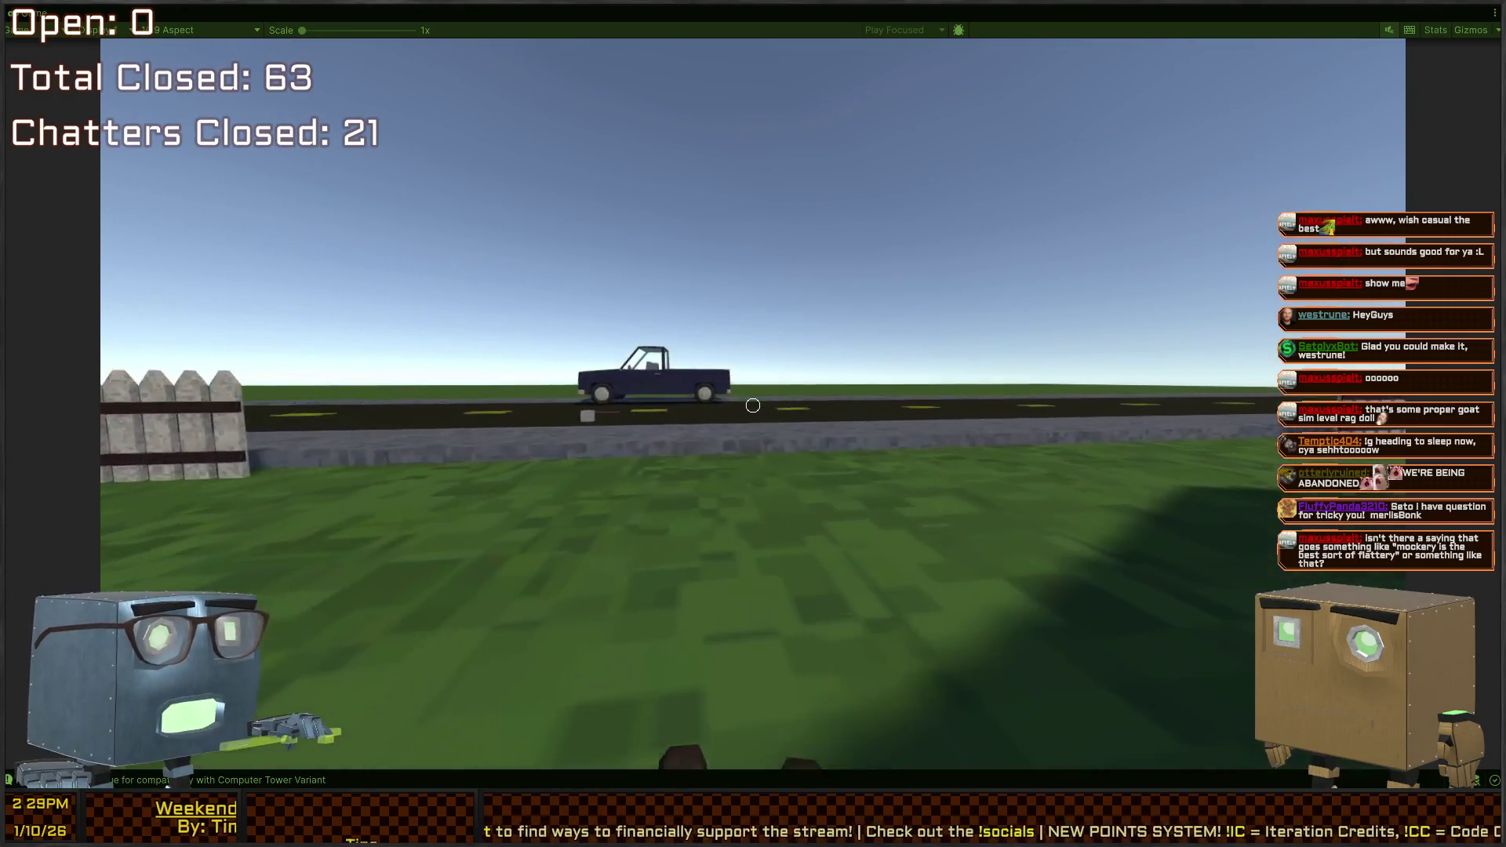
key("w")
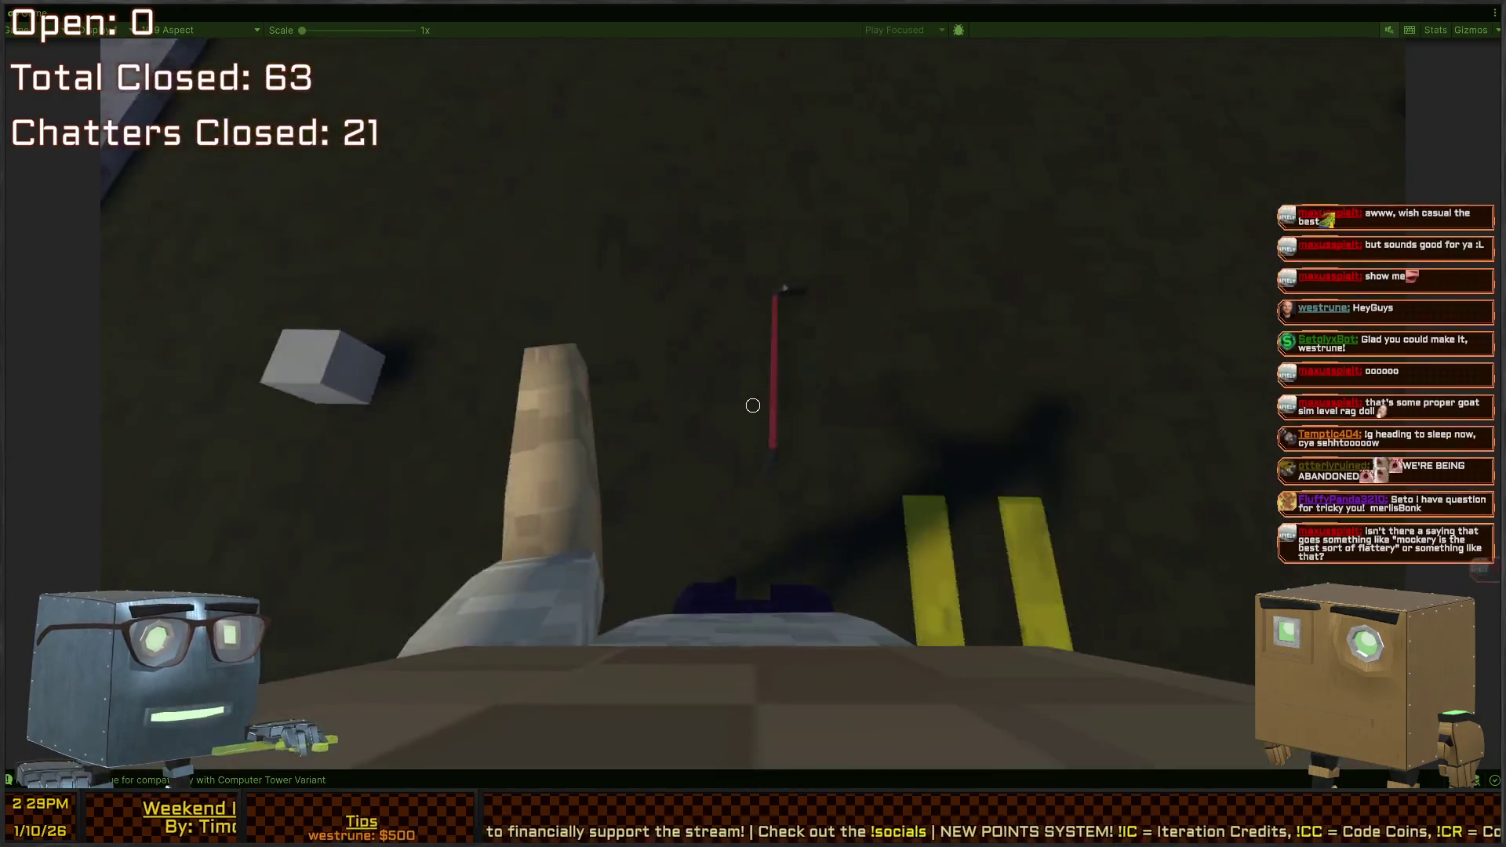
key("f")
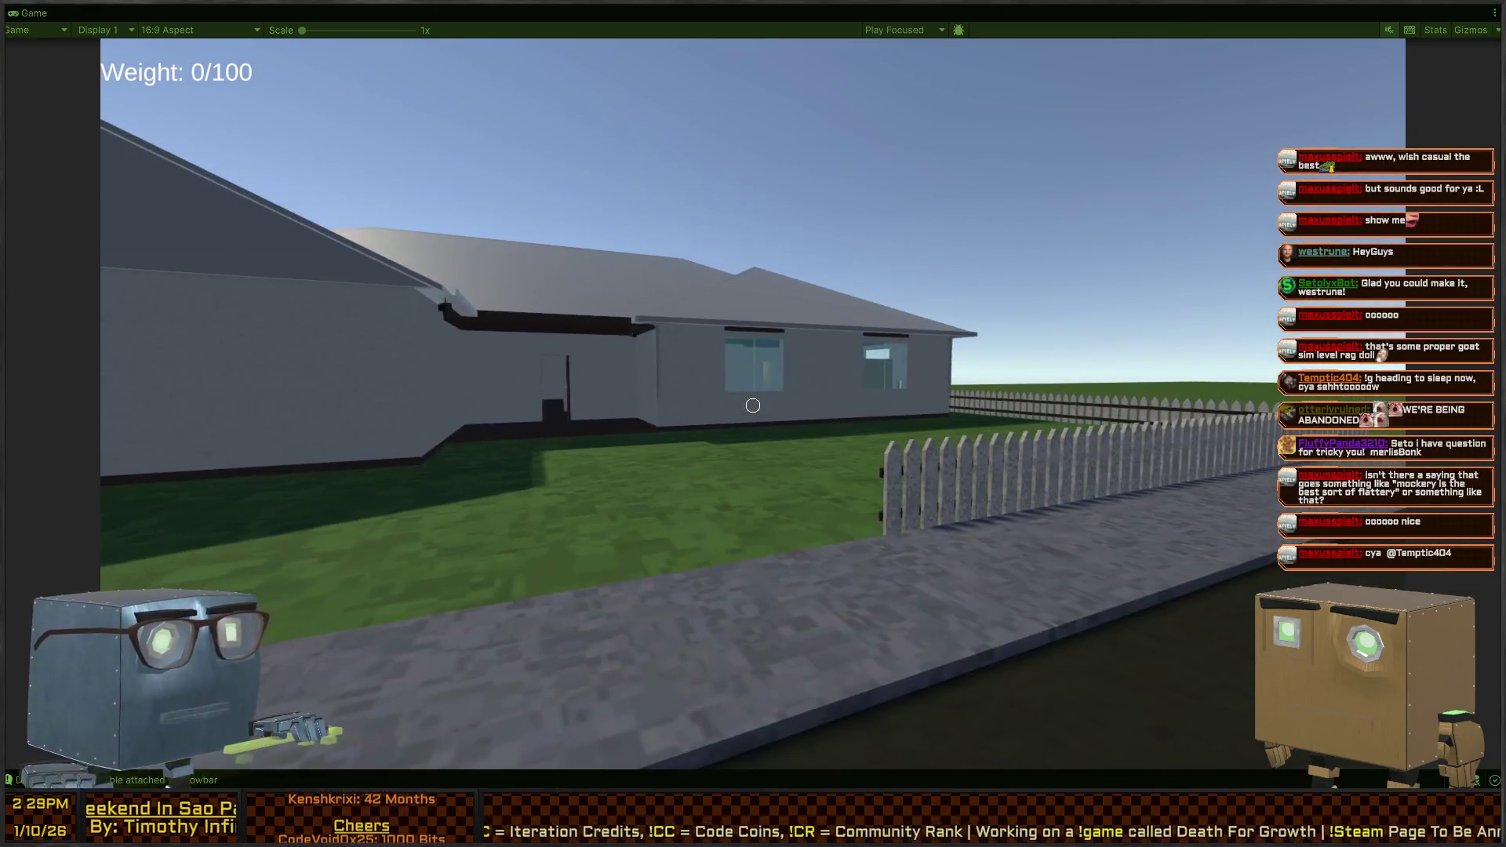
key("shift+space")
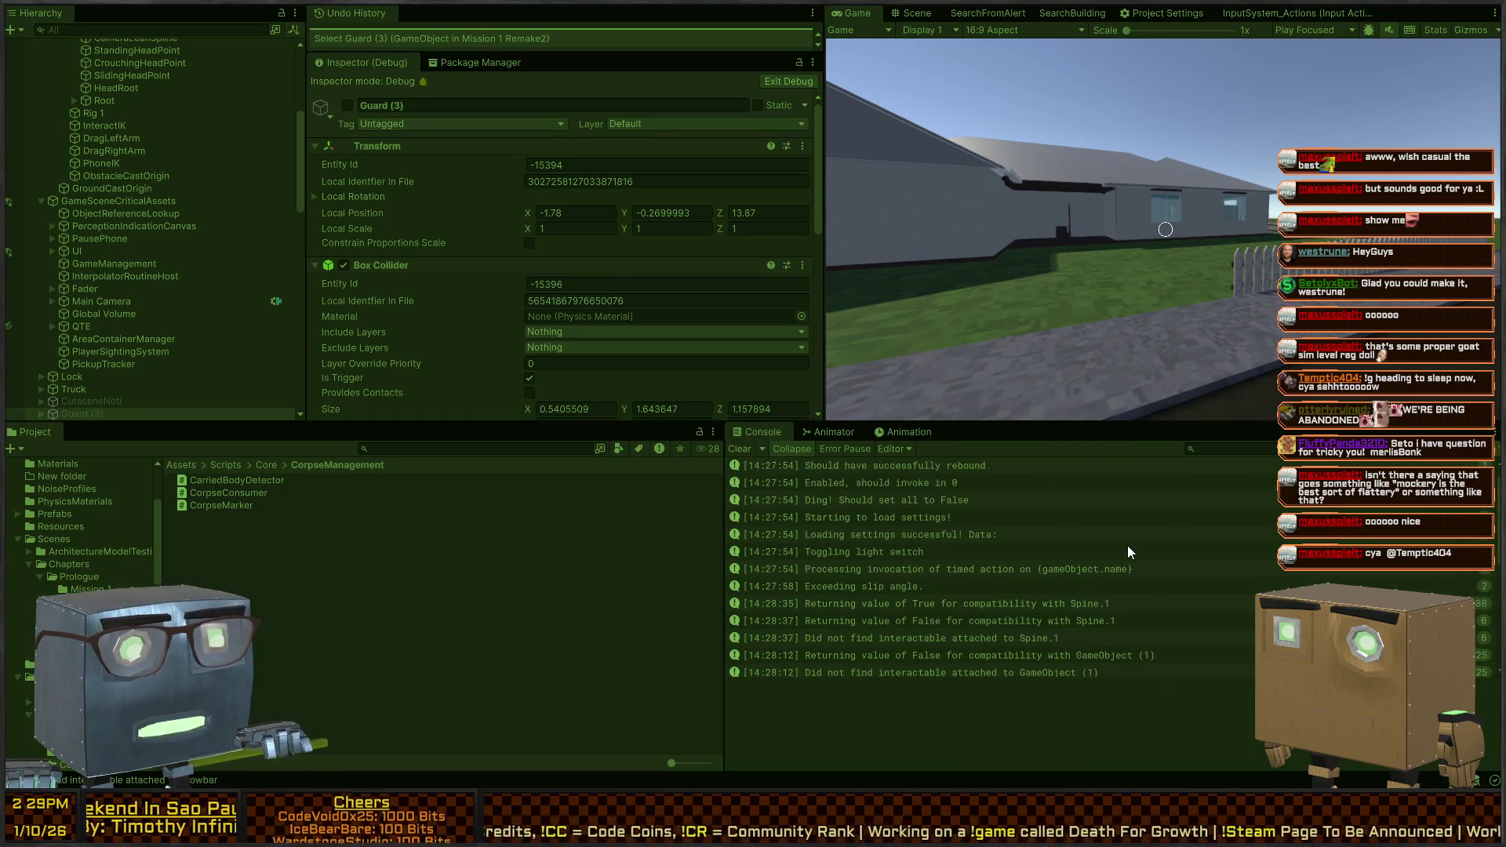
Scroll the Console up and switch Guard (3)'s Inspector from Debug to Normal mode
scroll(1022, 535, "up", 5)
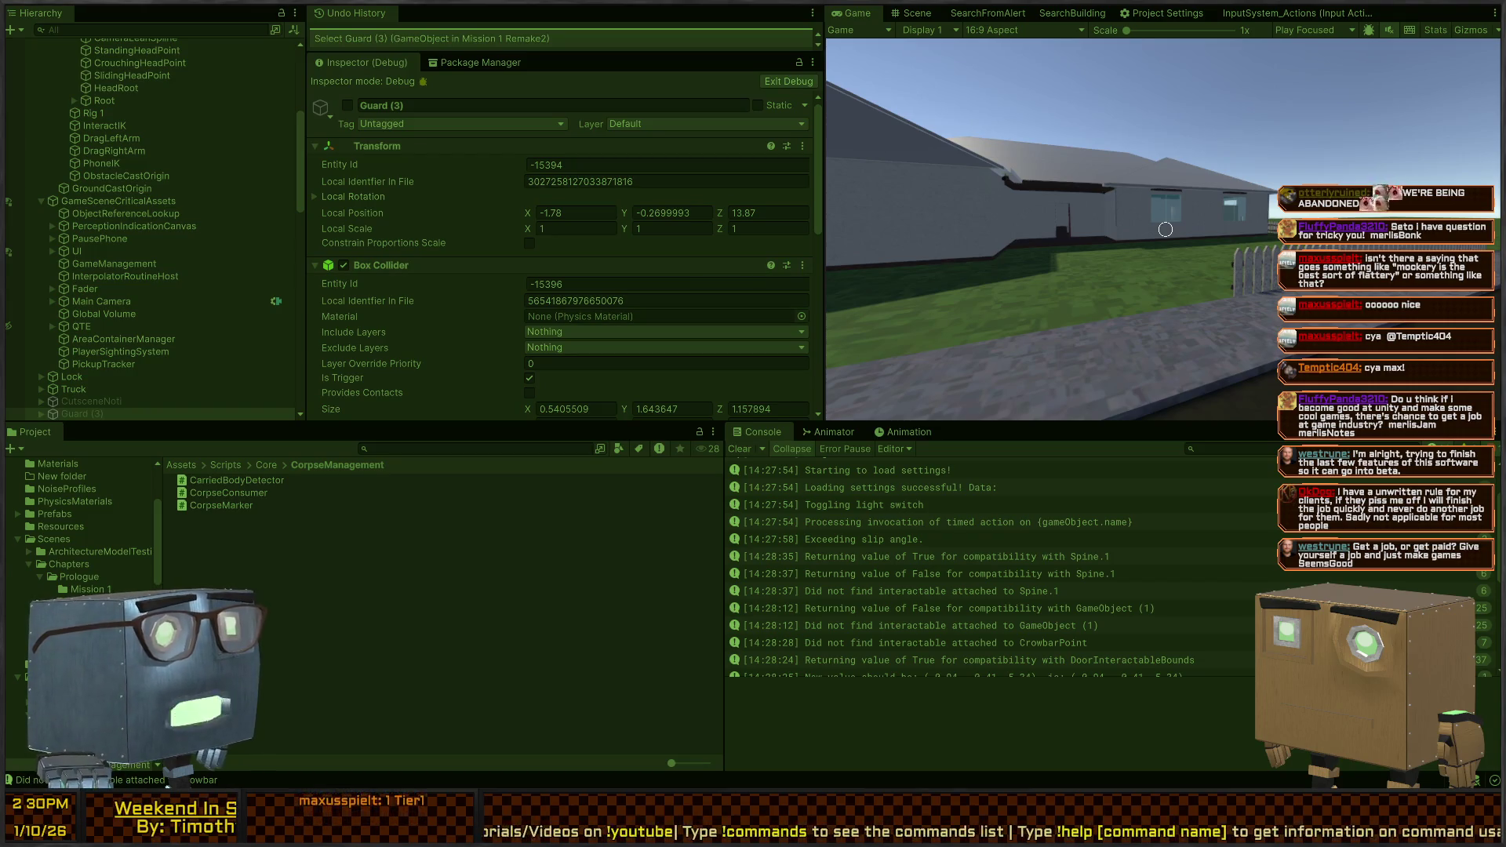
left_click(789, 82)
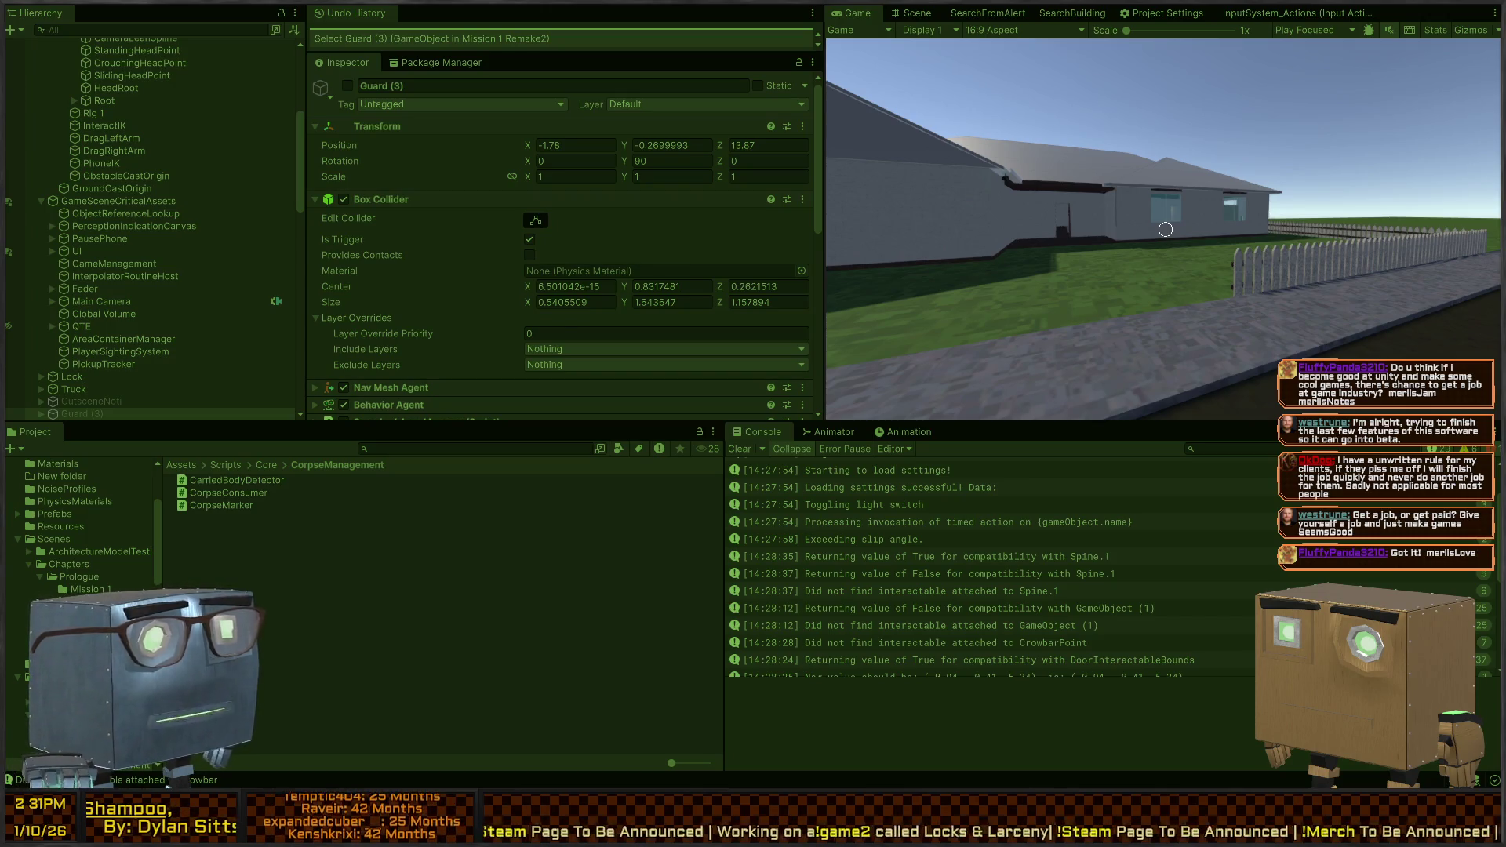
Walk through the house's rooms, back out past the truck, then stop play mode
left_click(1065, 226)
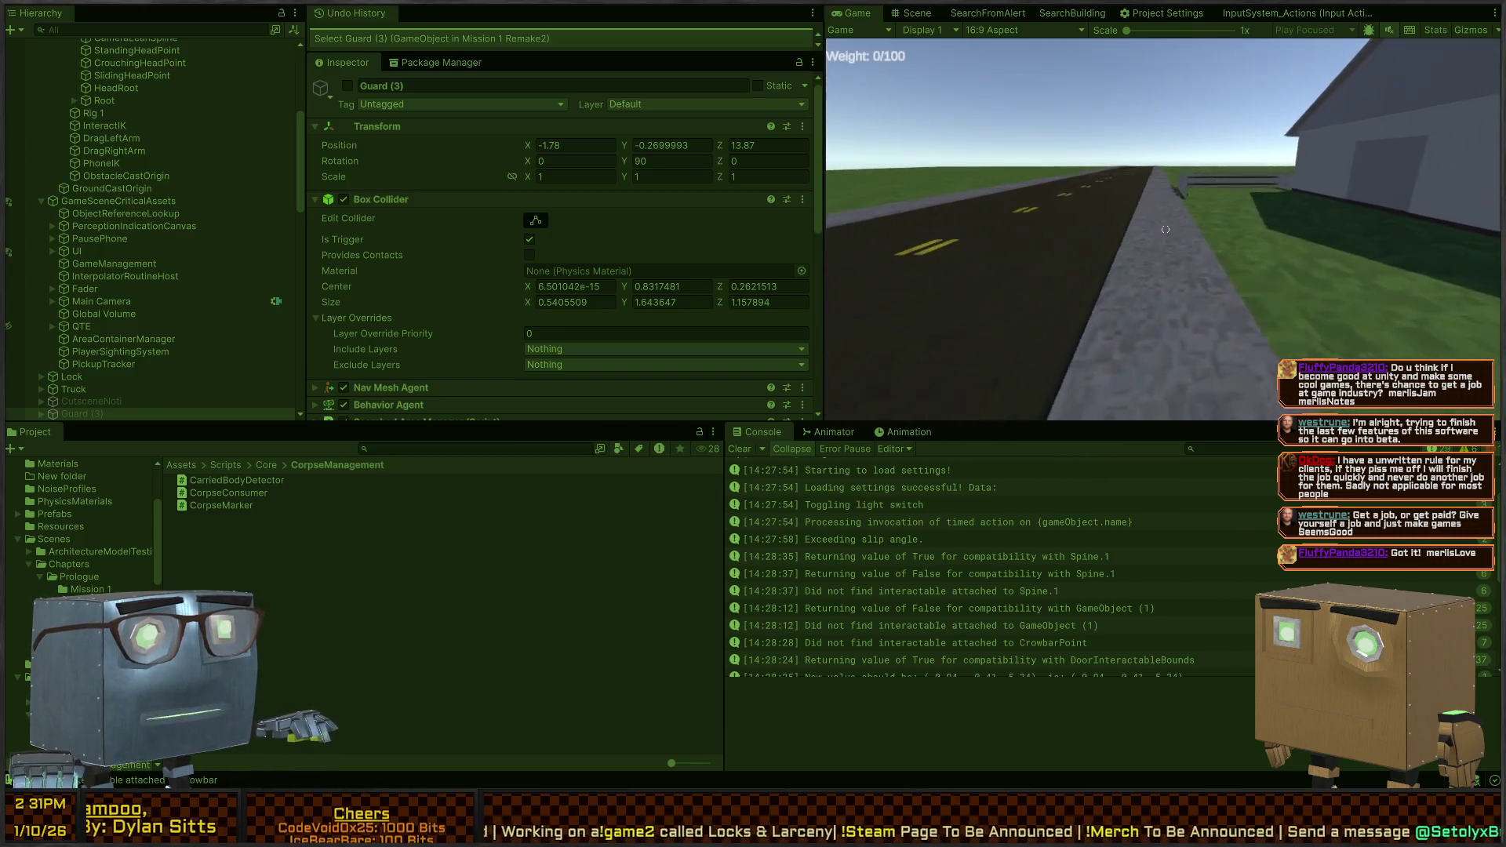
key("w")
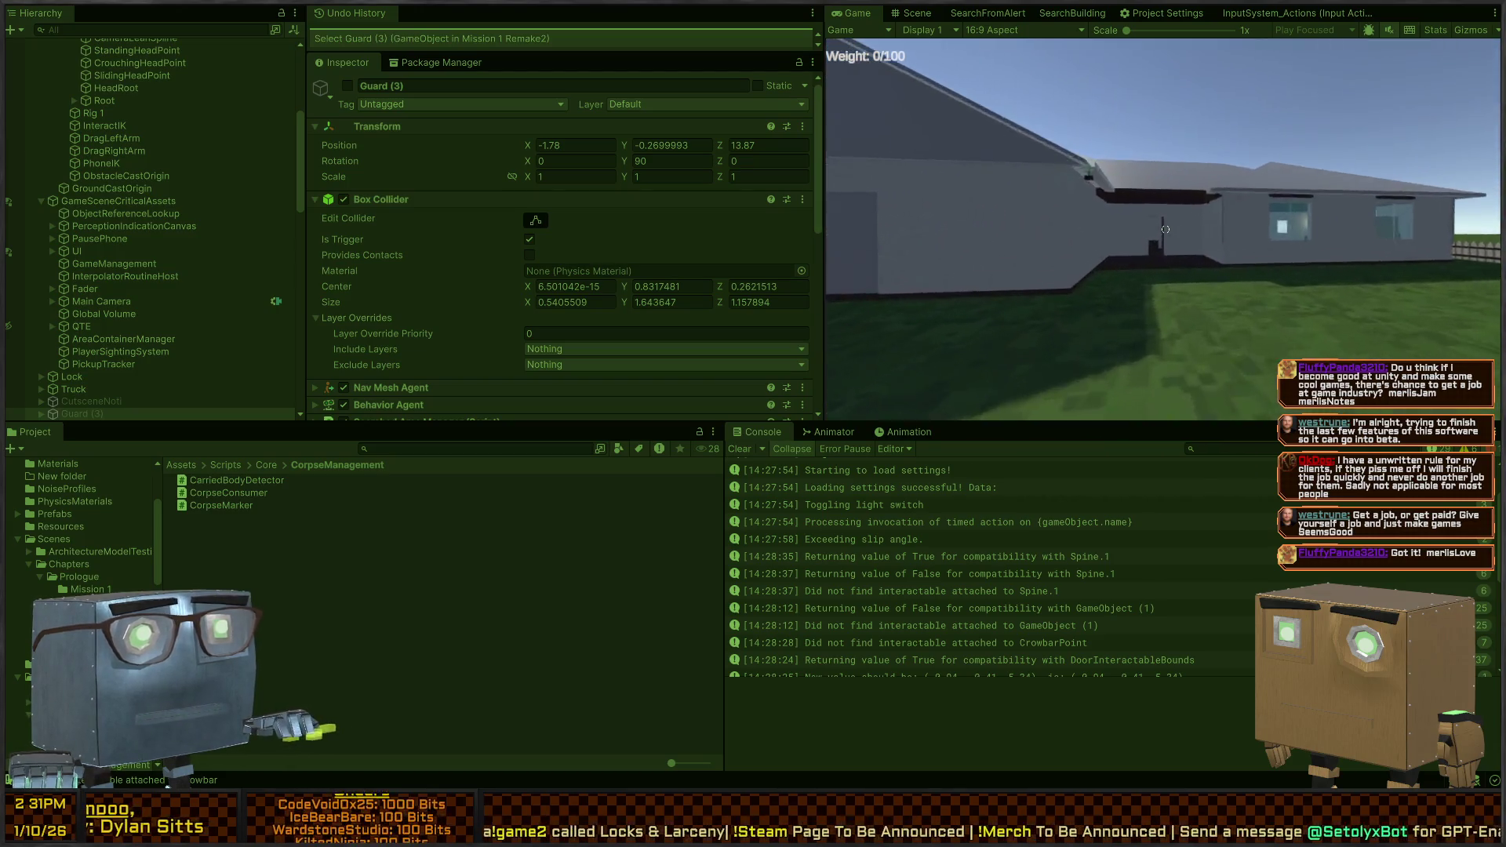
key("w")
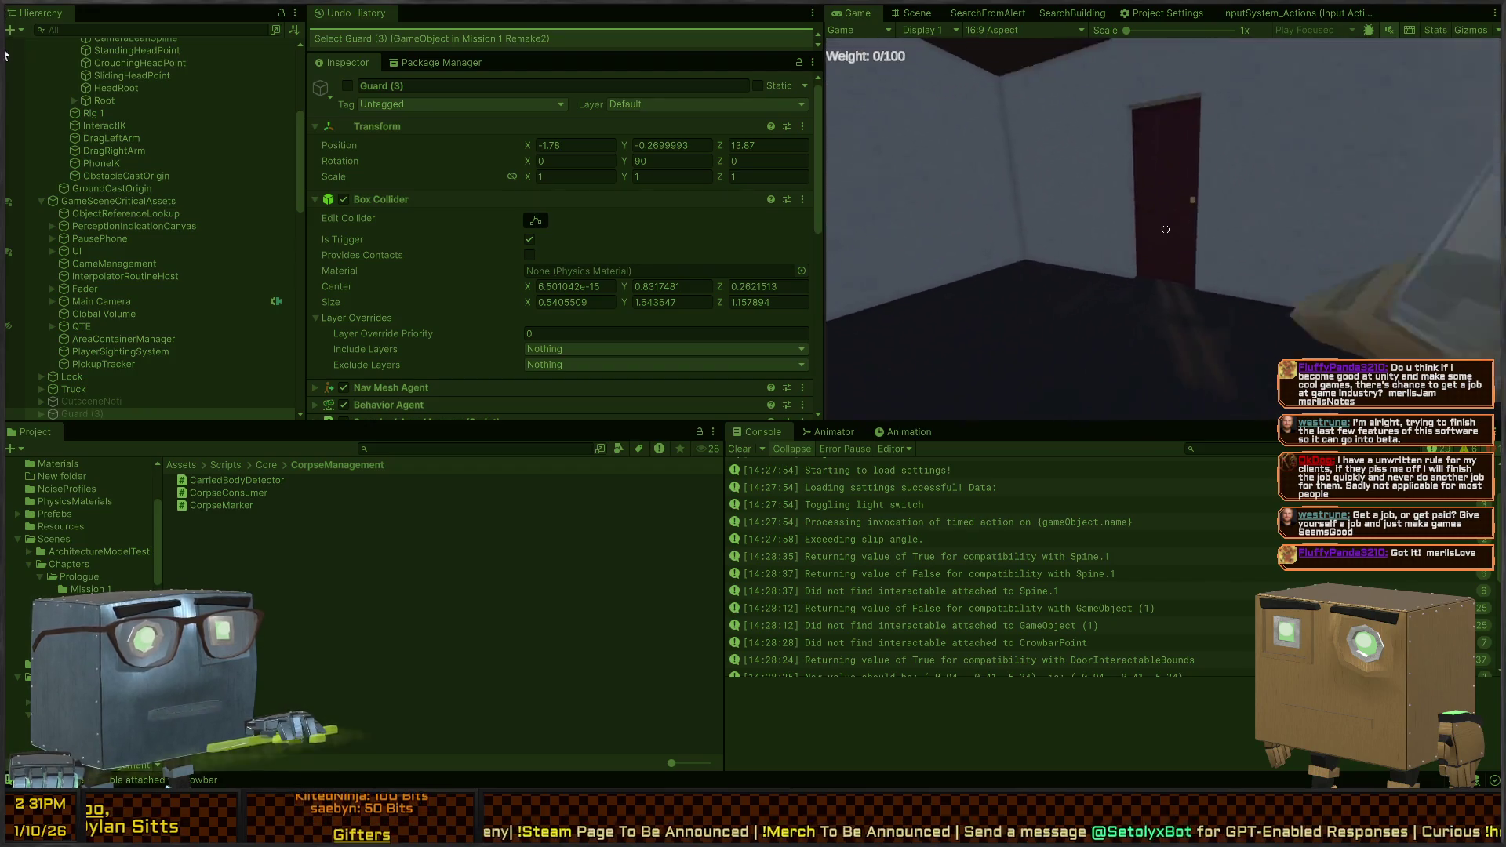
key("w")
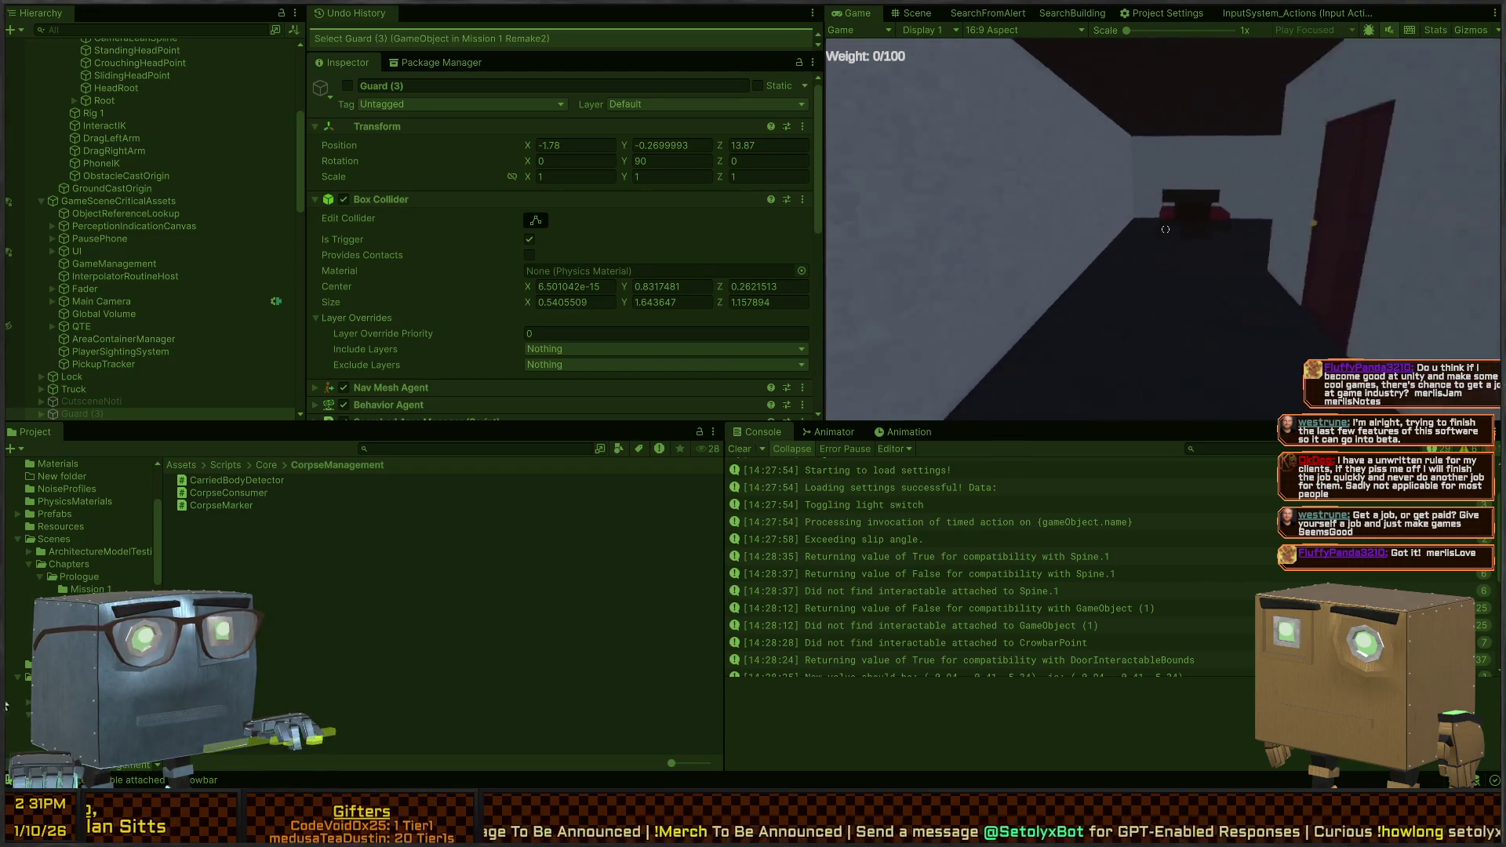
key("w")
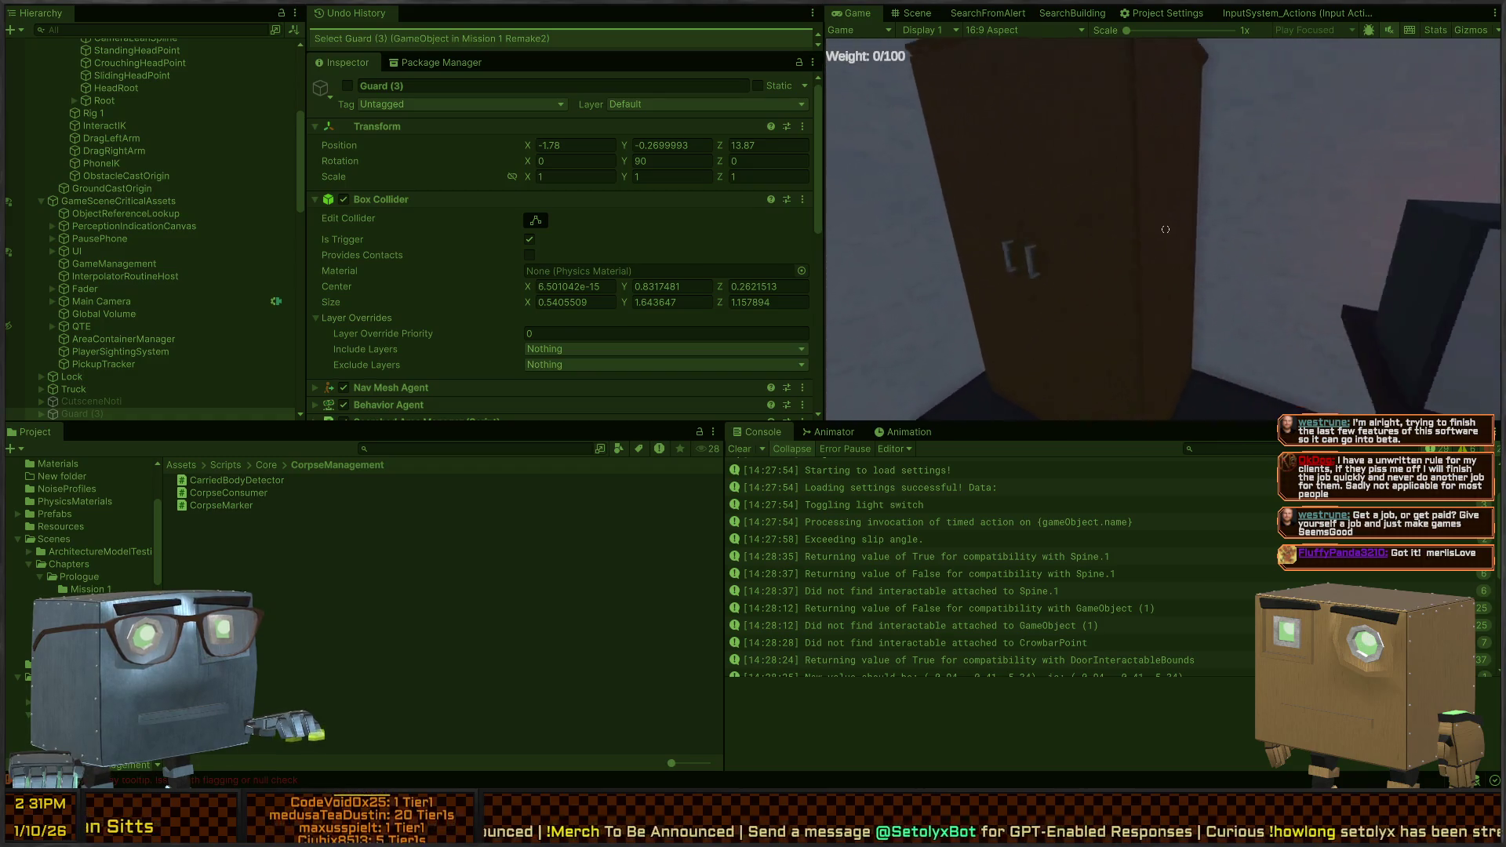
key("w")
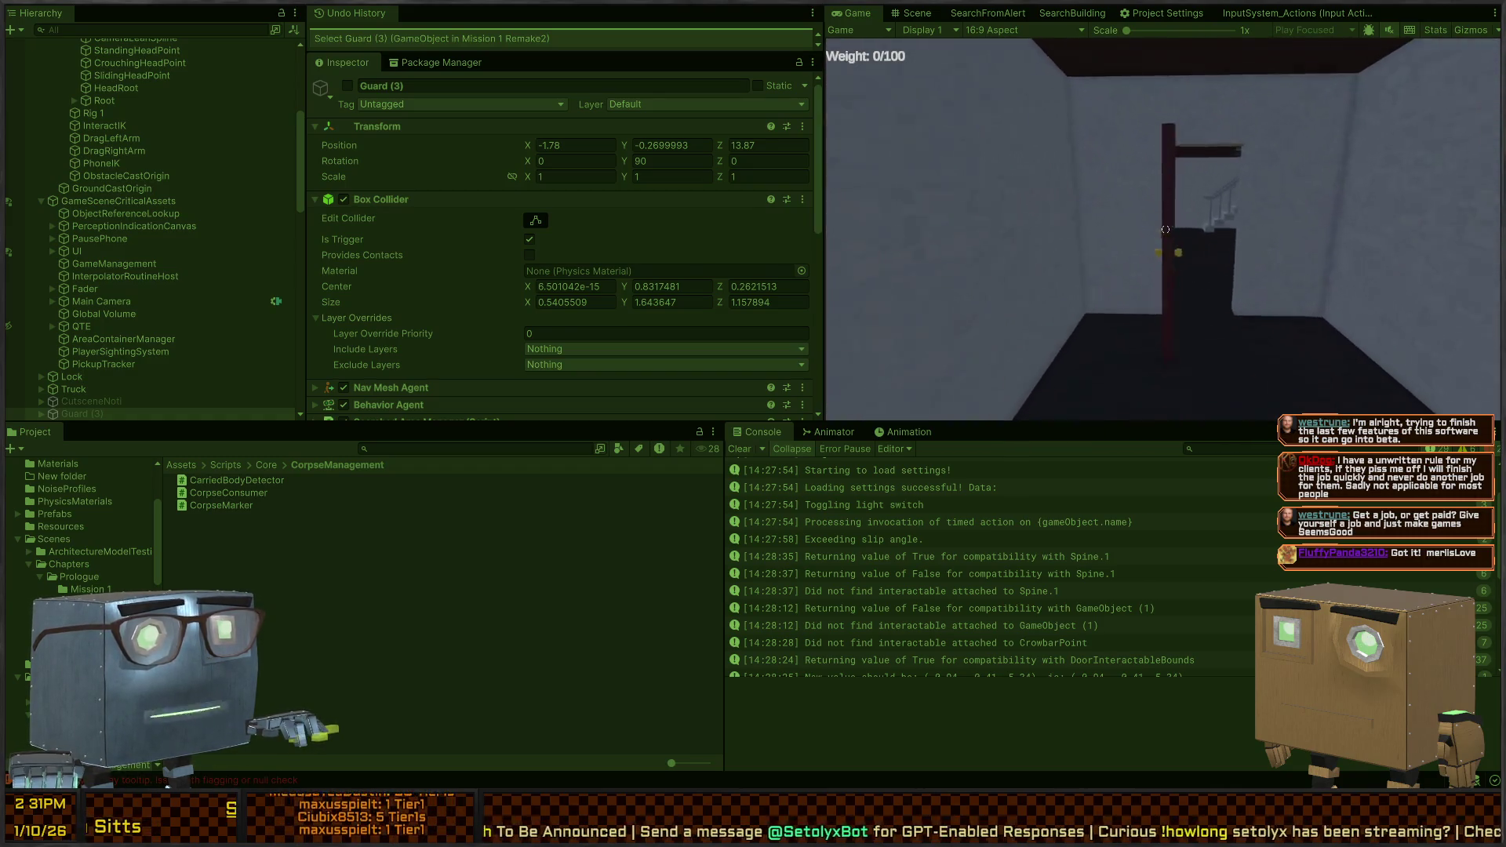
key("w")
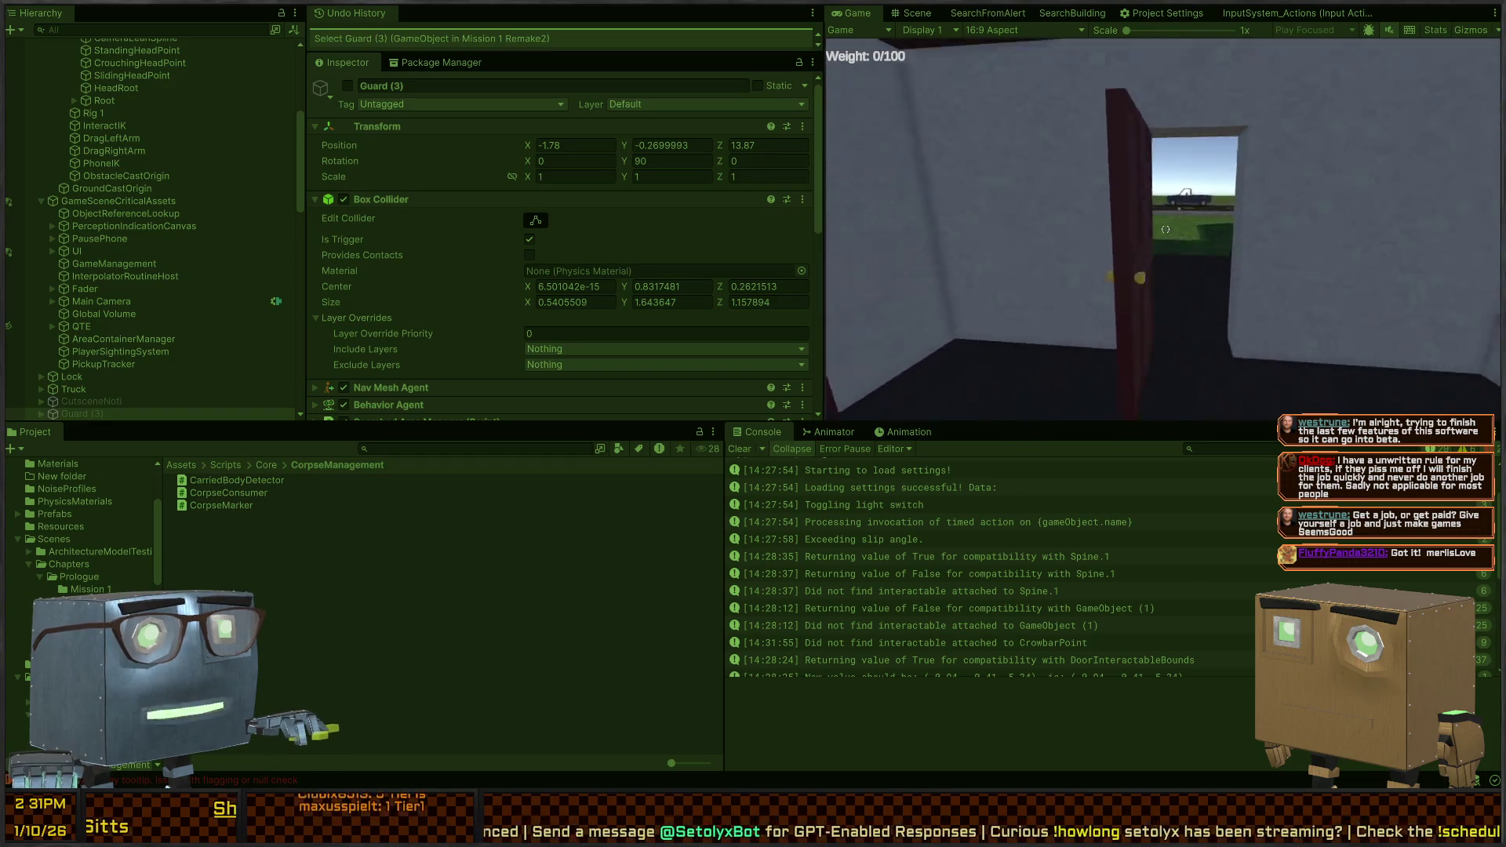
key("w")
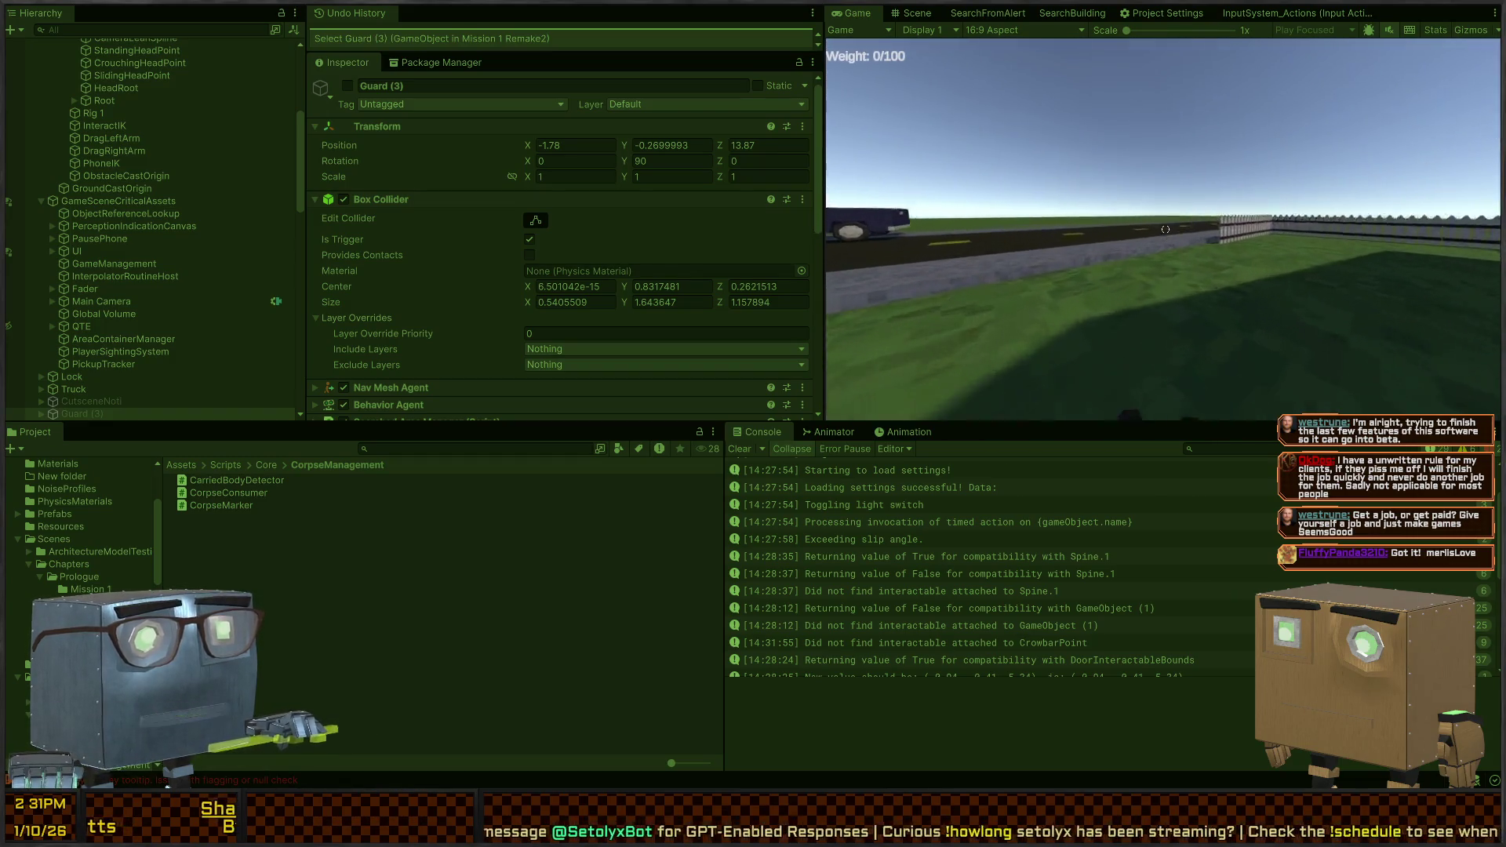
key("w")
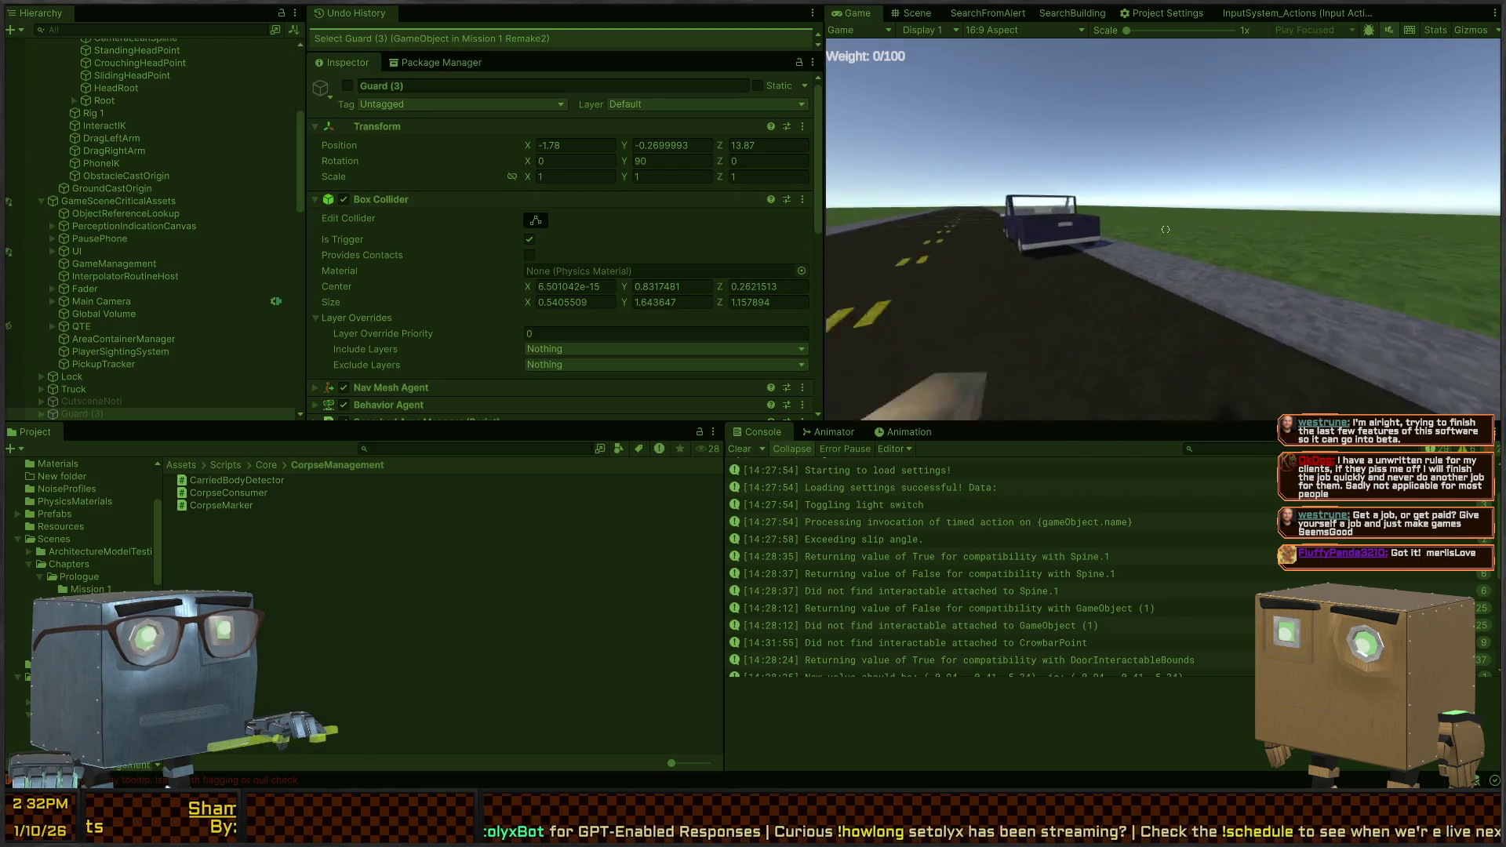
key("w")
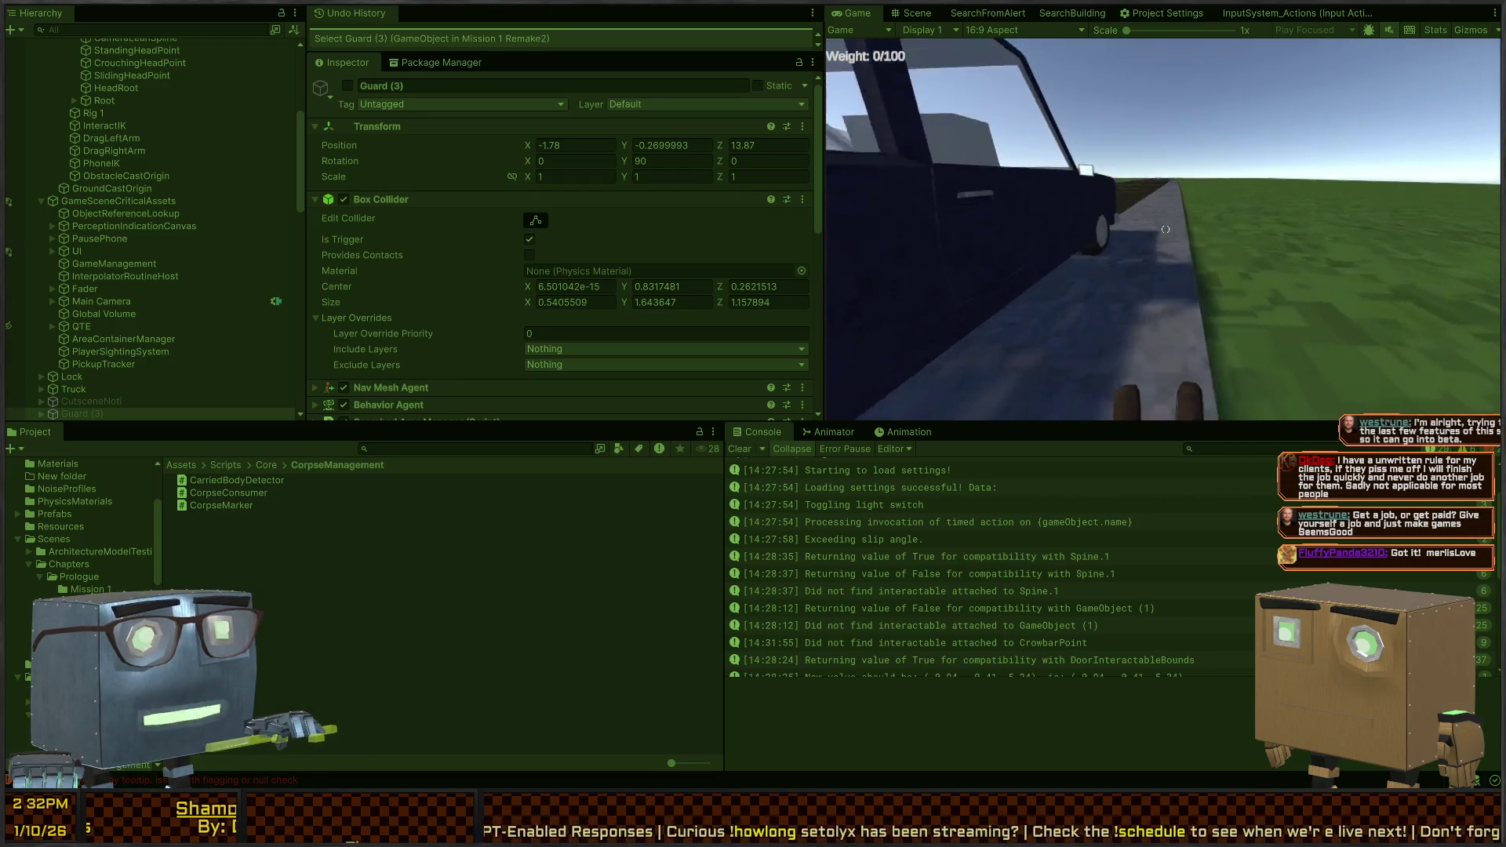
key("ctrl+p")
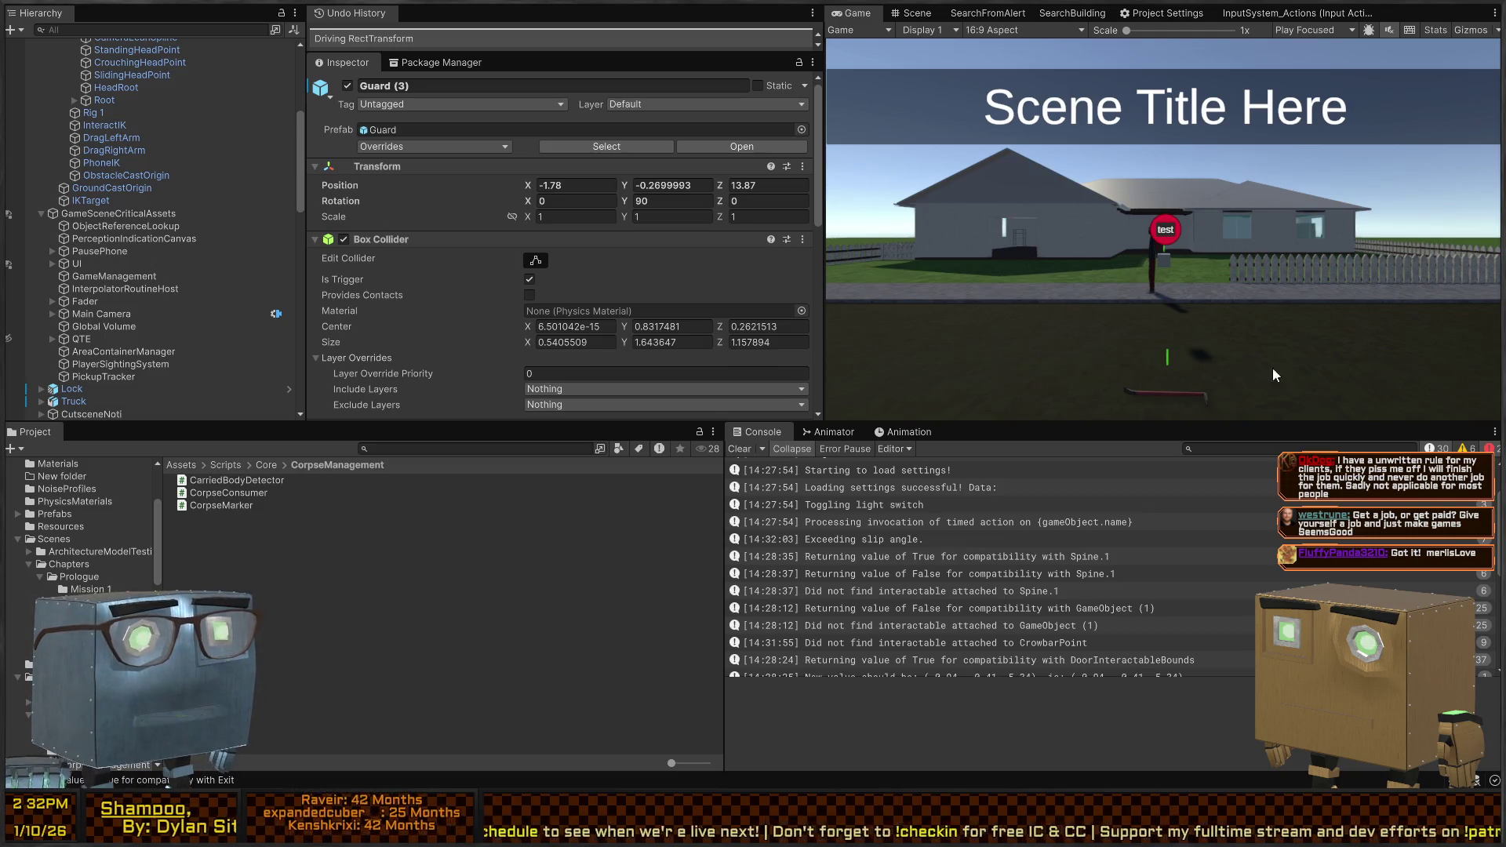
Clear the Console, scroll the Inspector, and briefly check the CorpseMarker code in Visual Studio
left_click(739, 449)
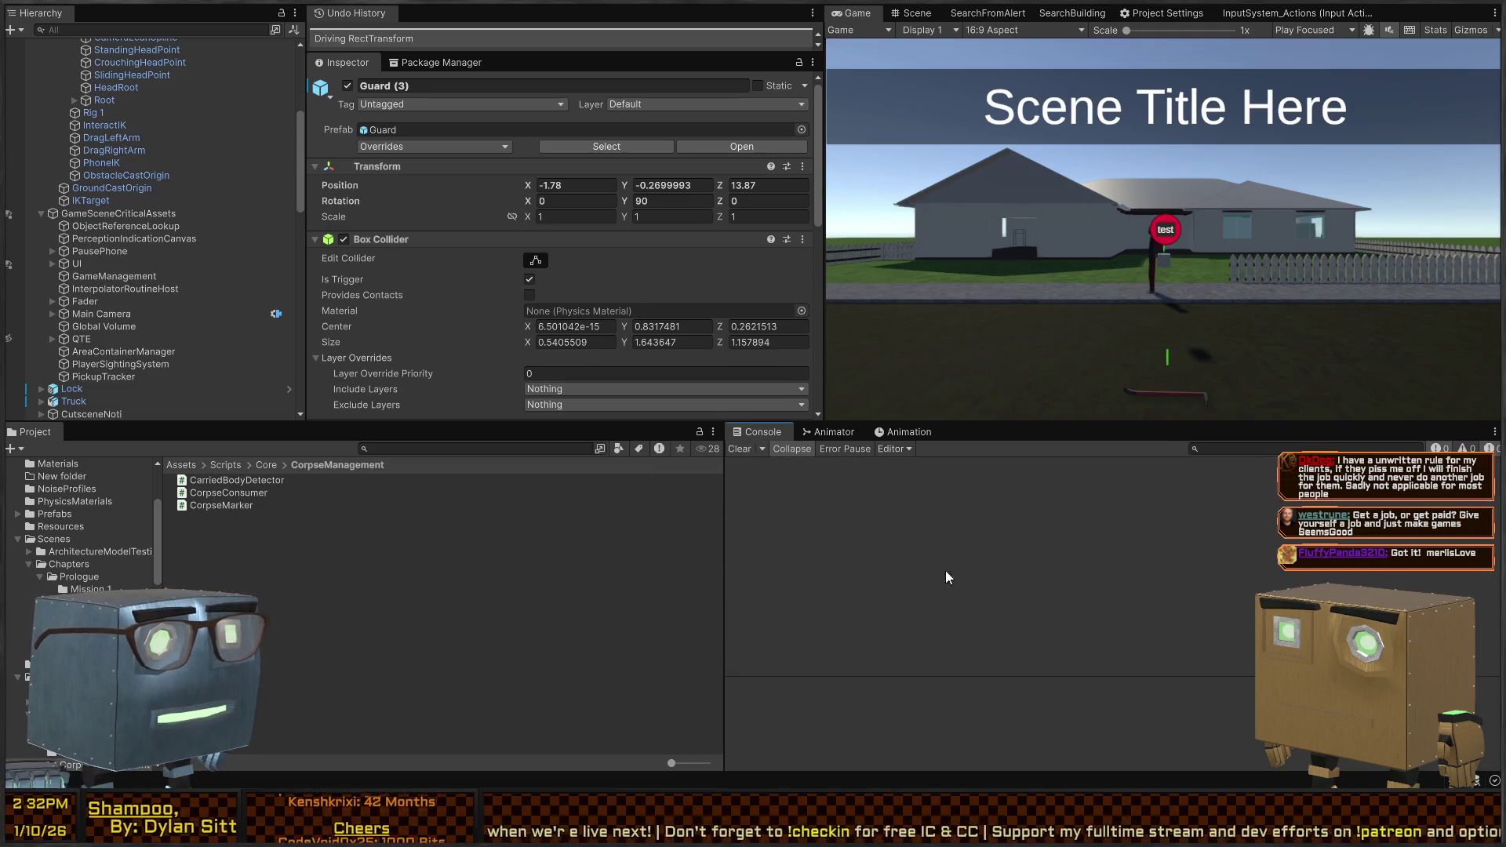
scroll(519, 222, "down", 15)
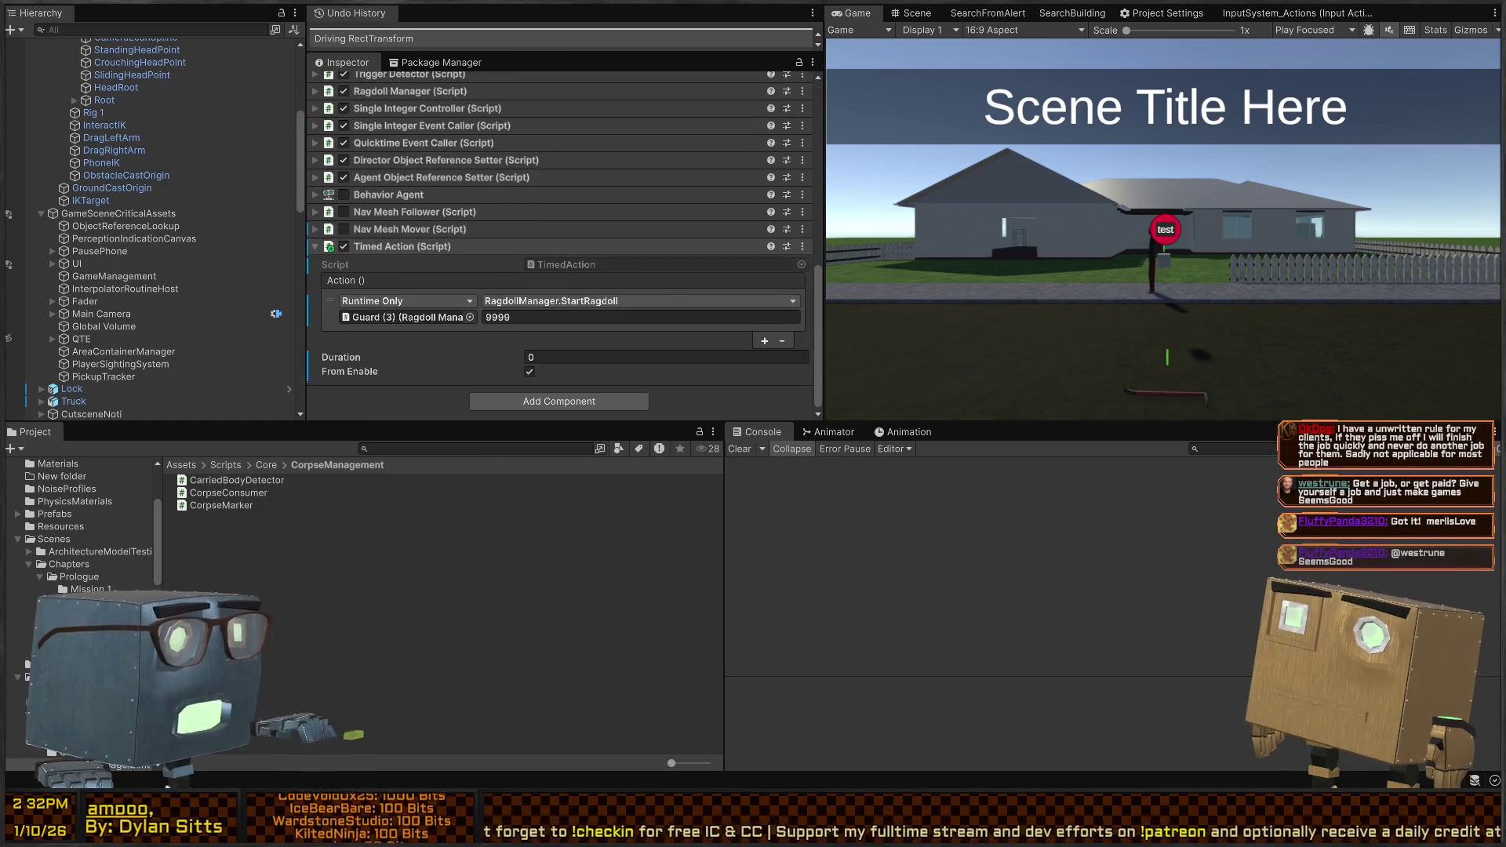
key("alt+Tab")
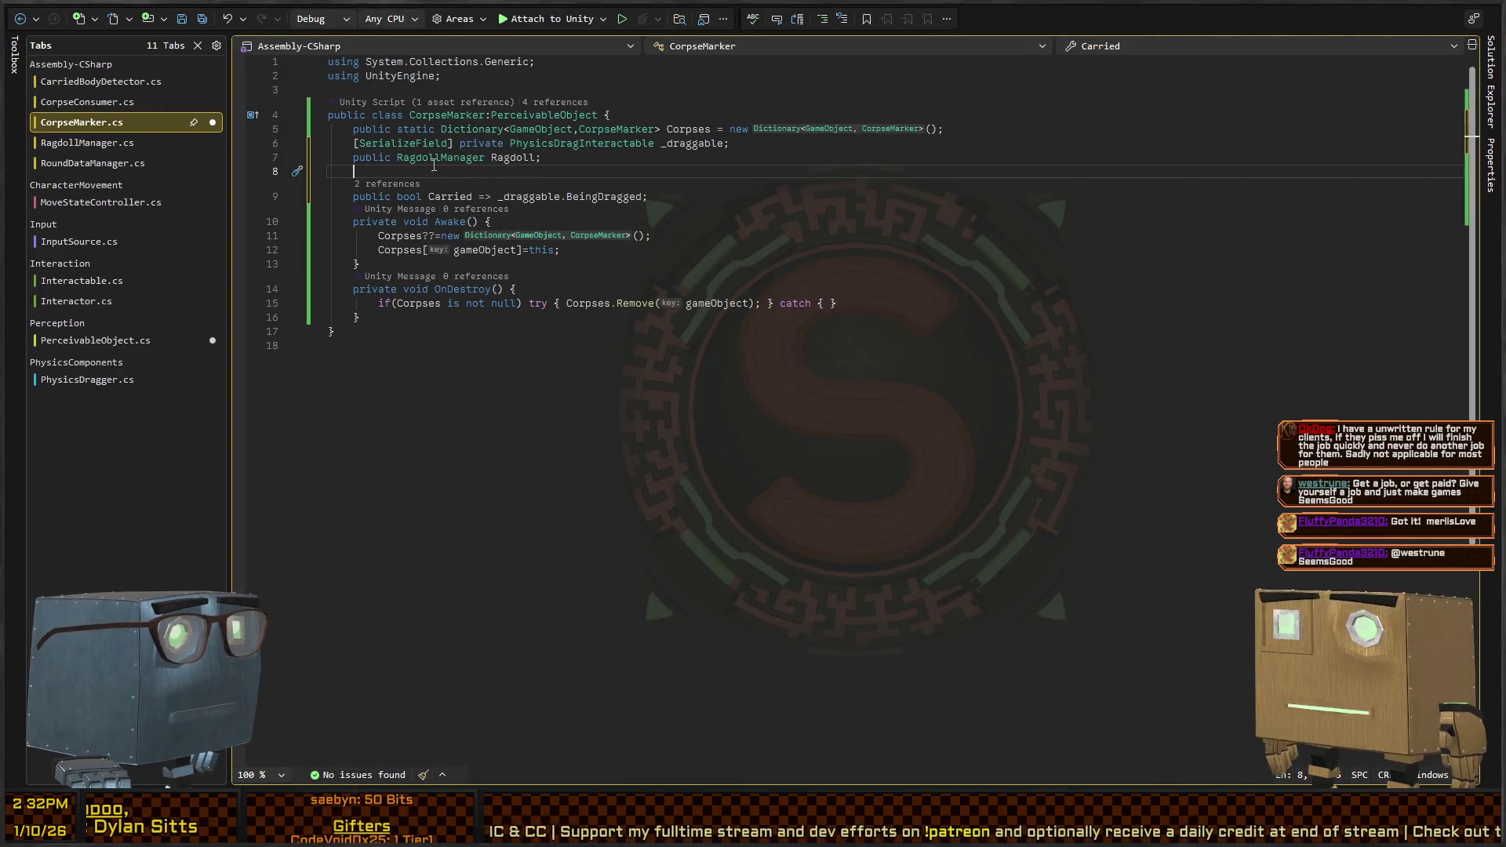
key("alt+Tab")
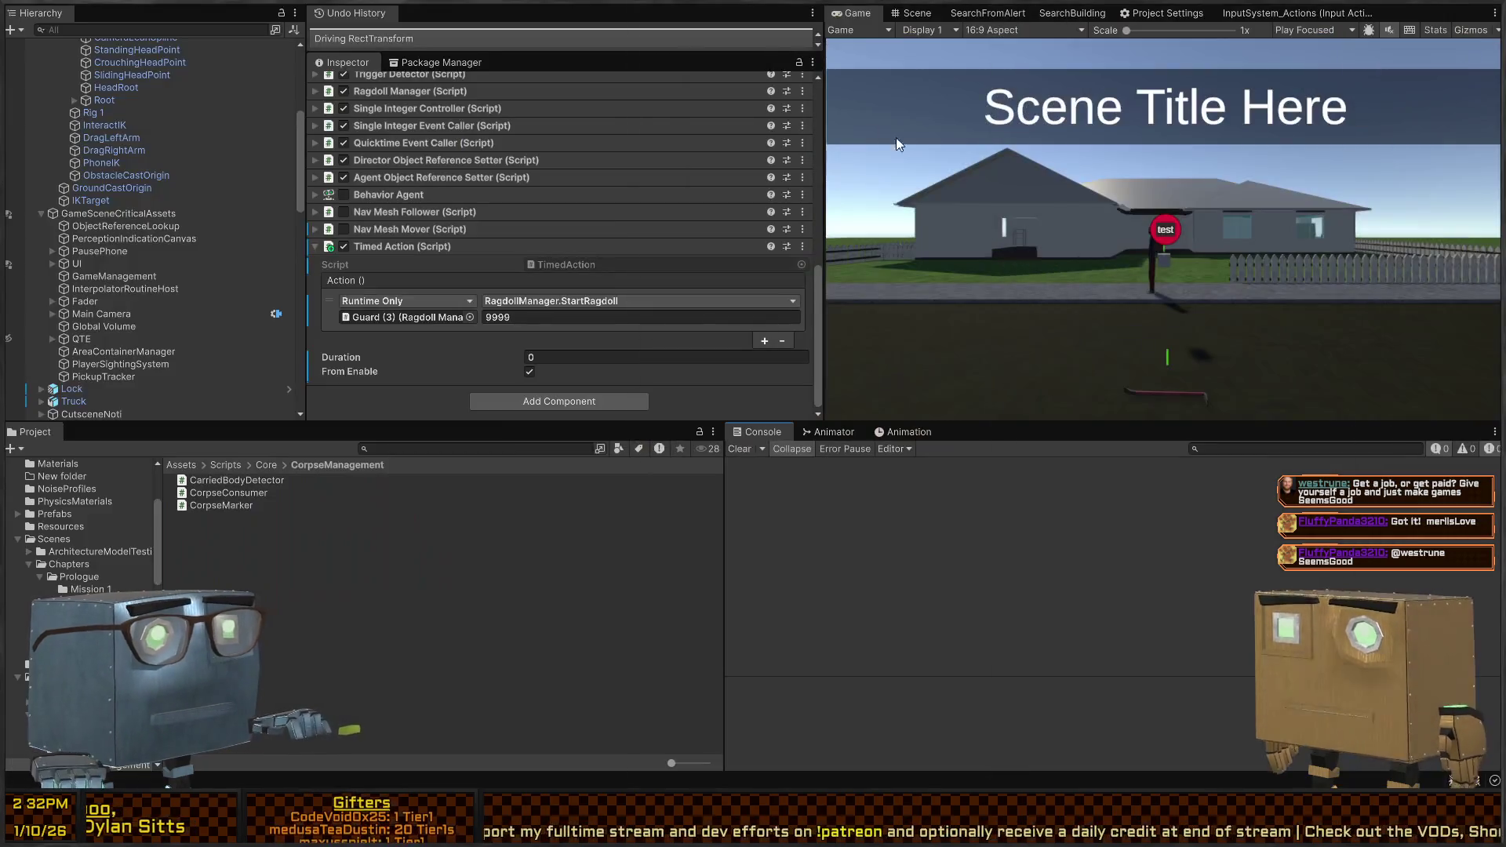
Switch to the Scene view and frame the Guard (3) ragdoll up close
left_click(912, 14)
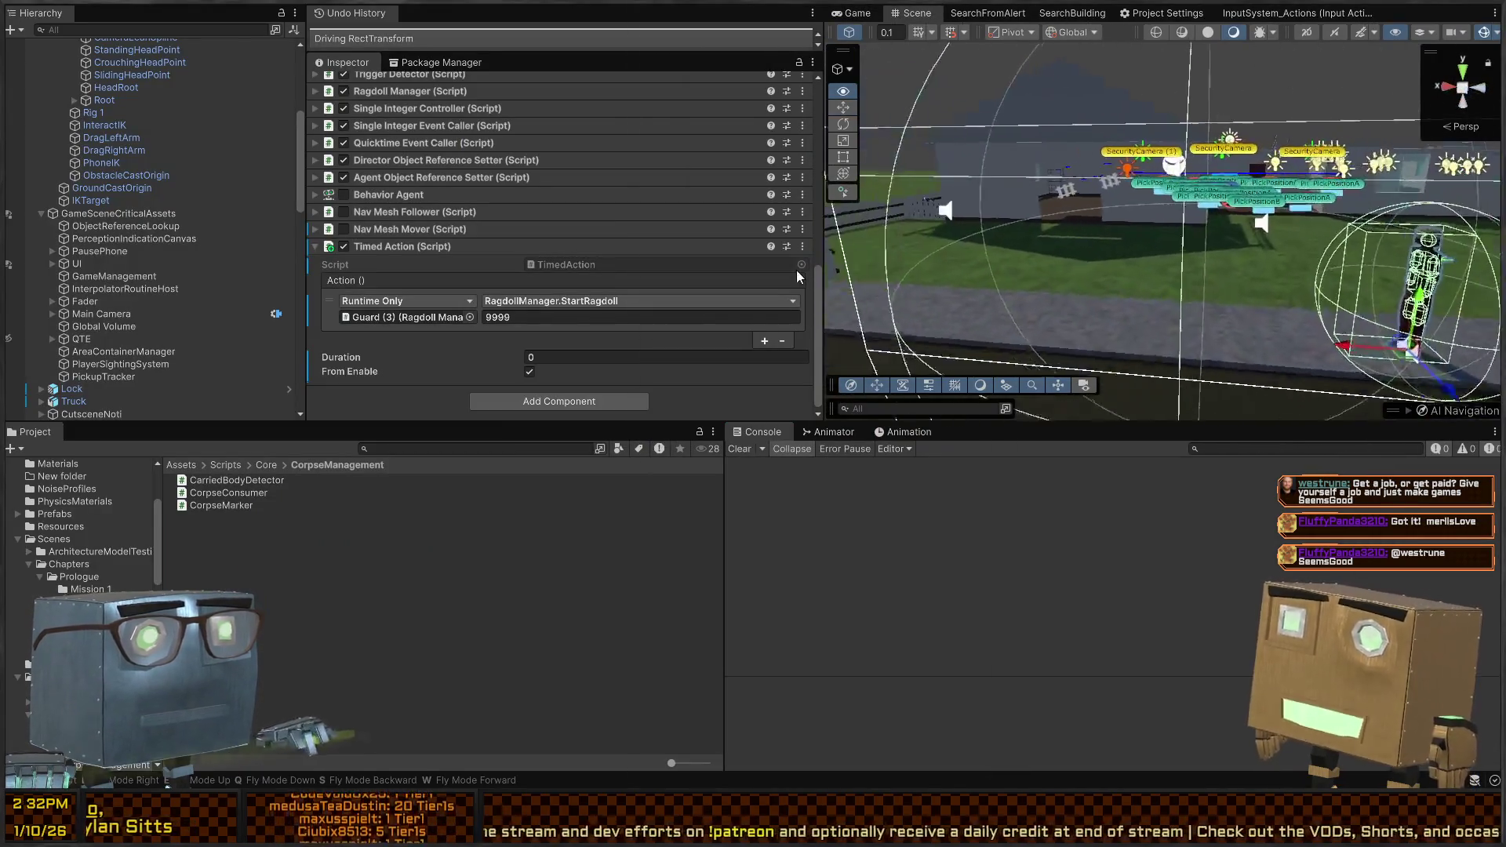
left_click_drag(797, 269, 808, 151)
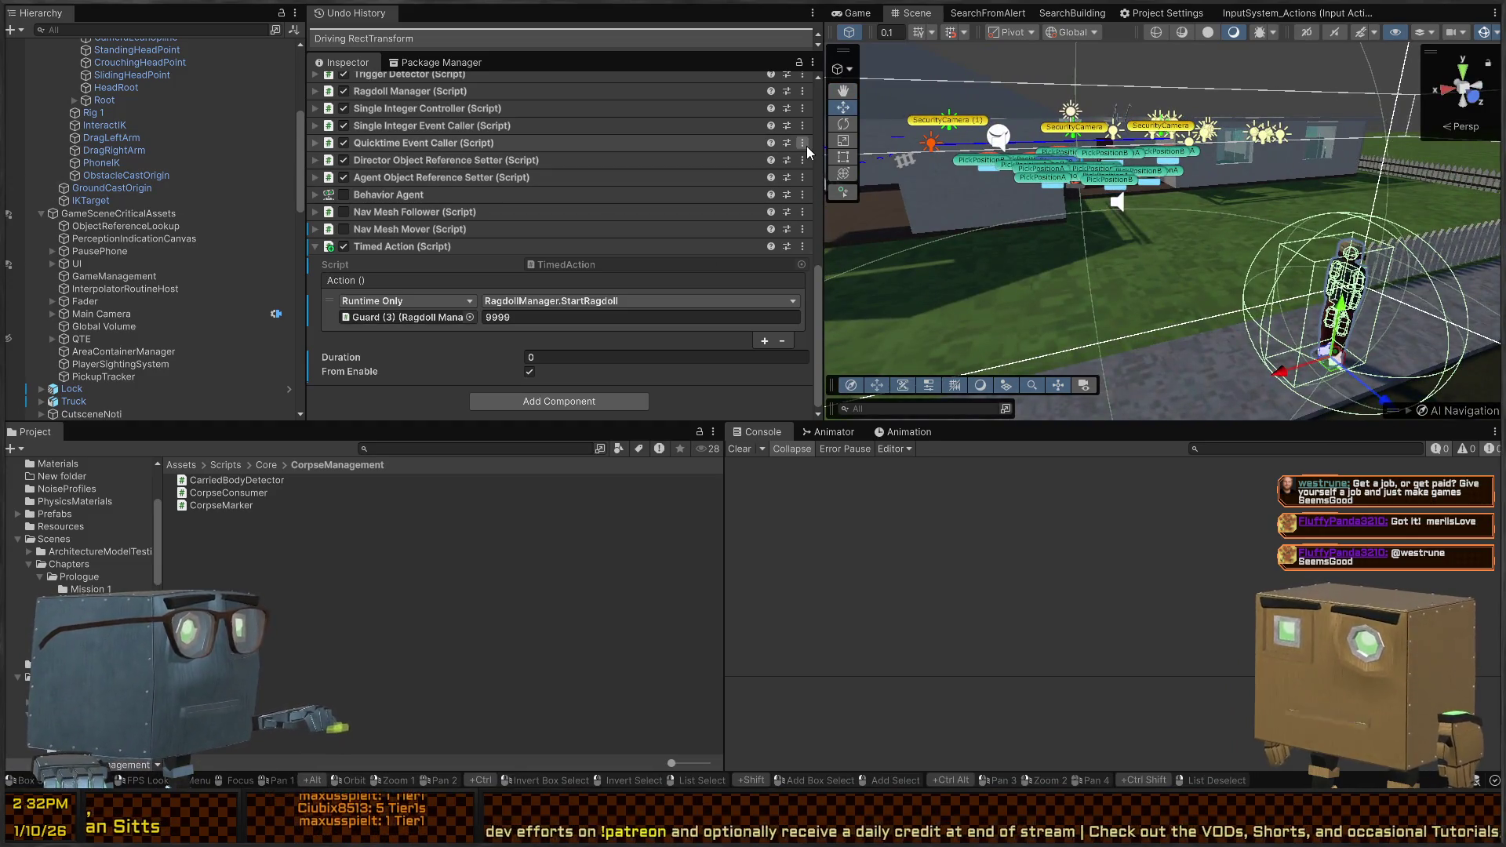
left_click_drag(1239, 133, 1253, 149)
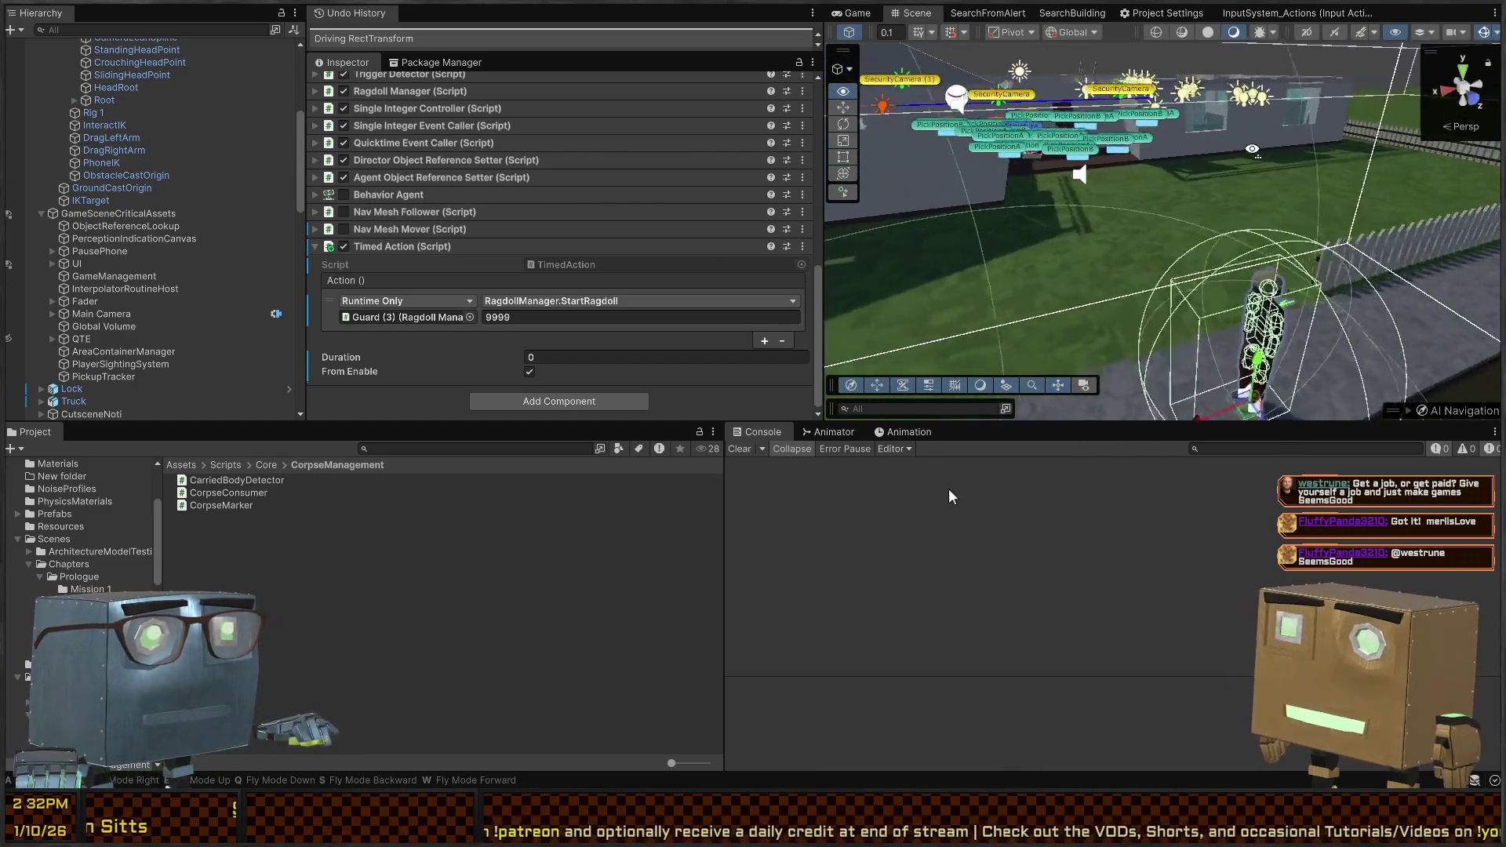
key("f")
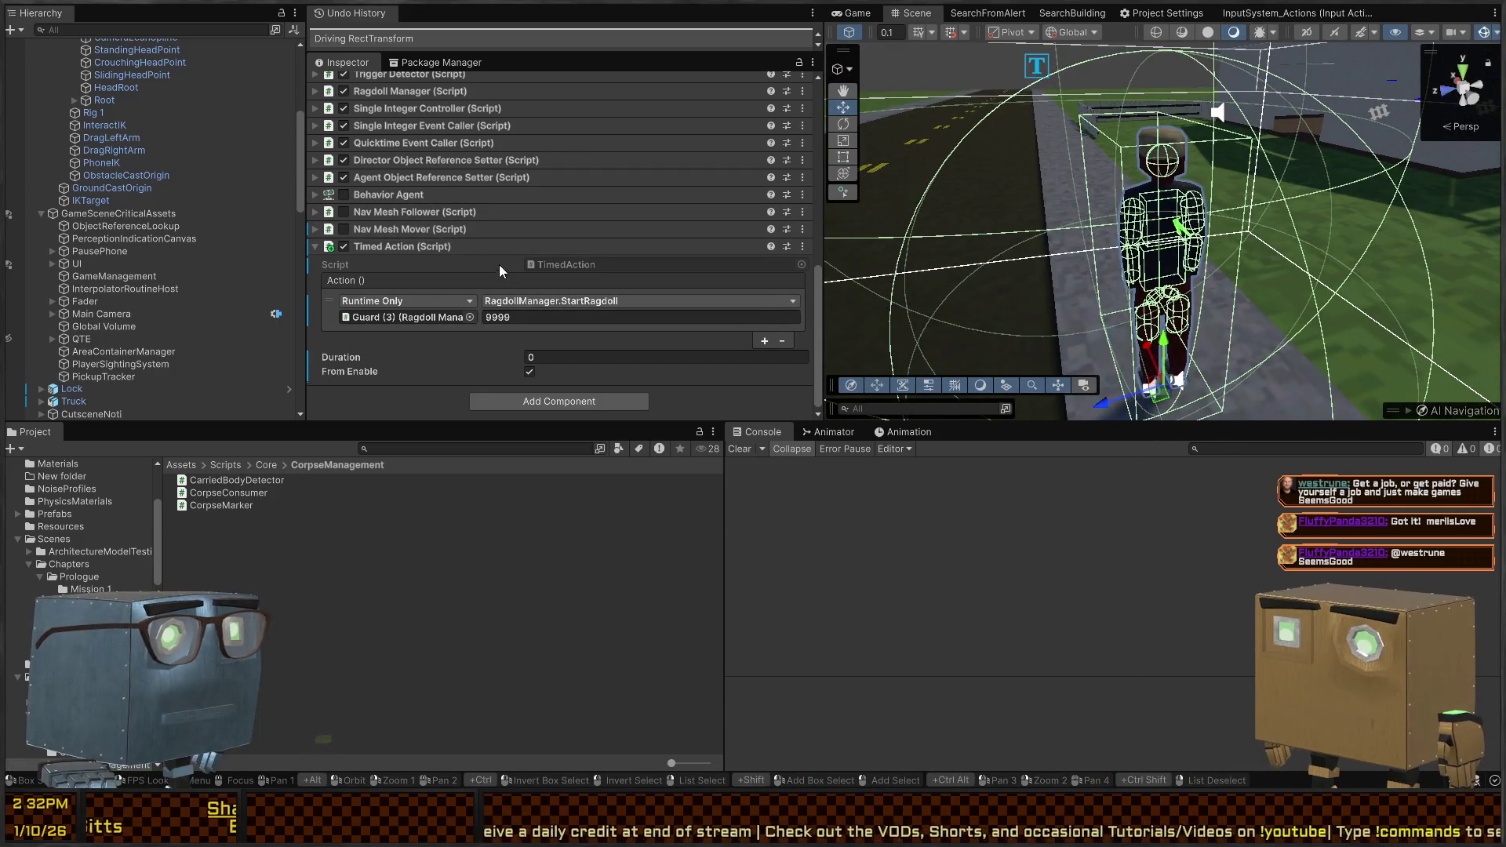
scroll(499, 265, "up", 6)
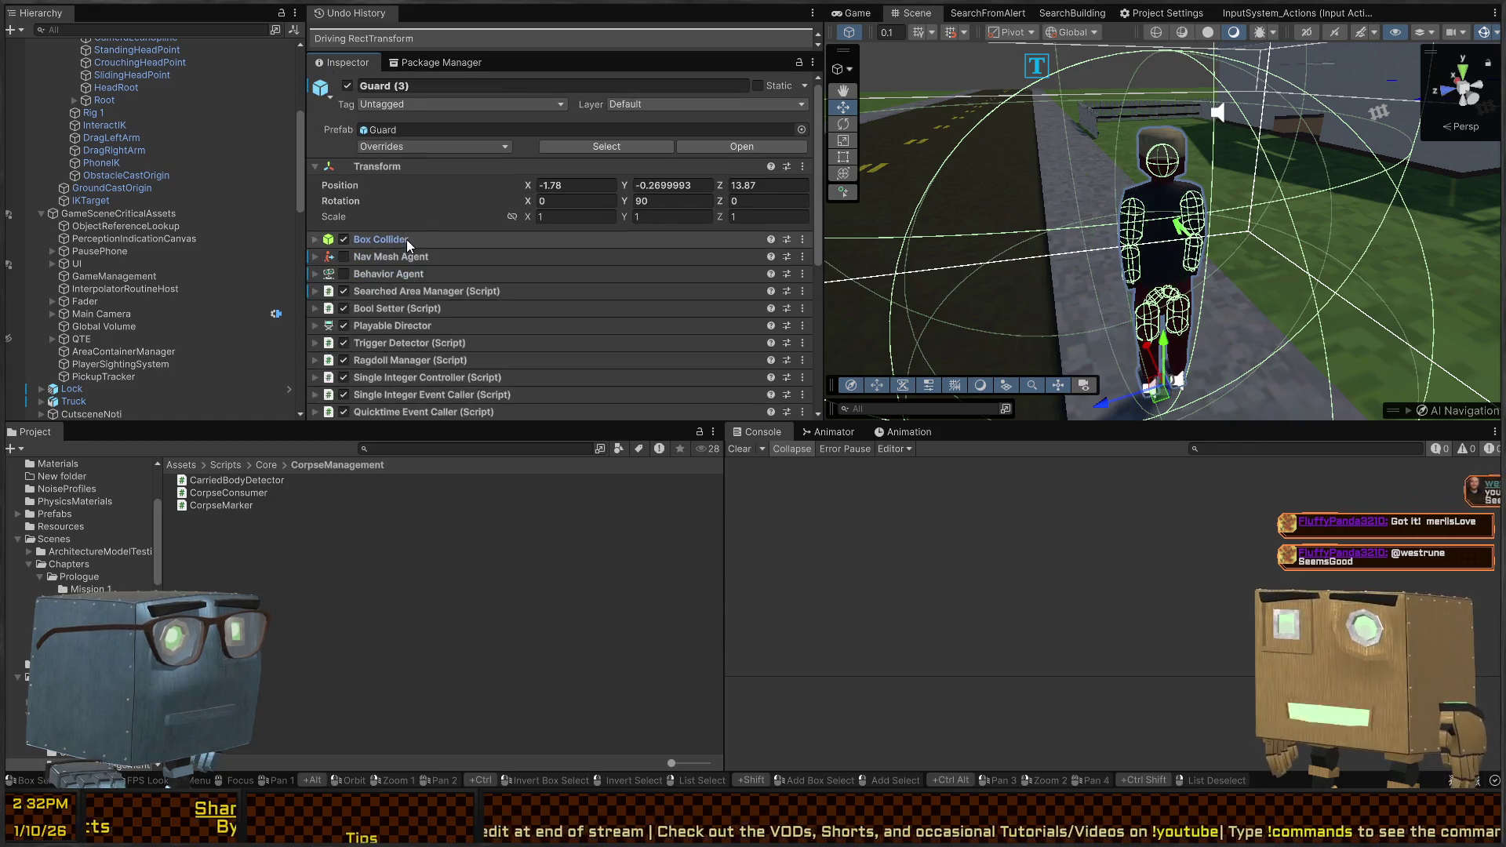
Collapse Guard (3)'s Transform component in the Inspector and orbit the view around the guard
left_click(412, 164)
scroll(464, 234, "down", 3)
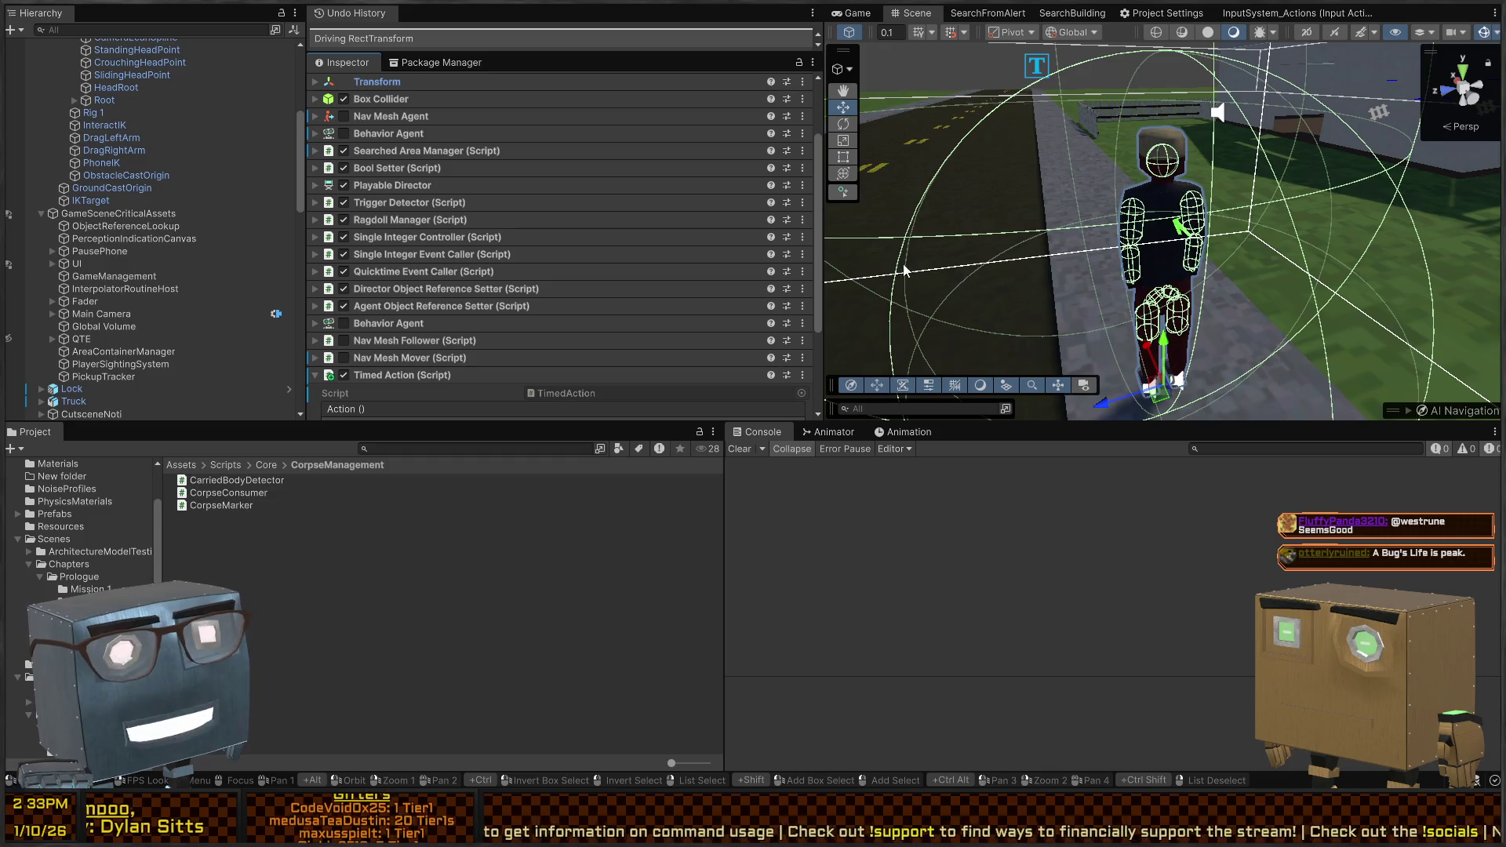
left_click_drag(1058, 219, 1020, 234)
scroll(431, 229, "down", 5)
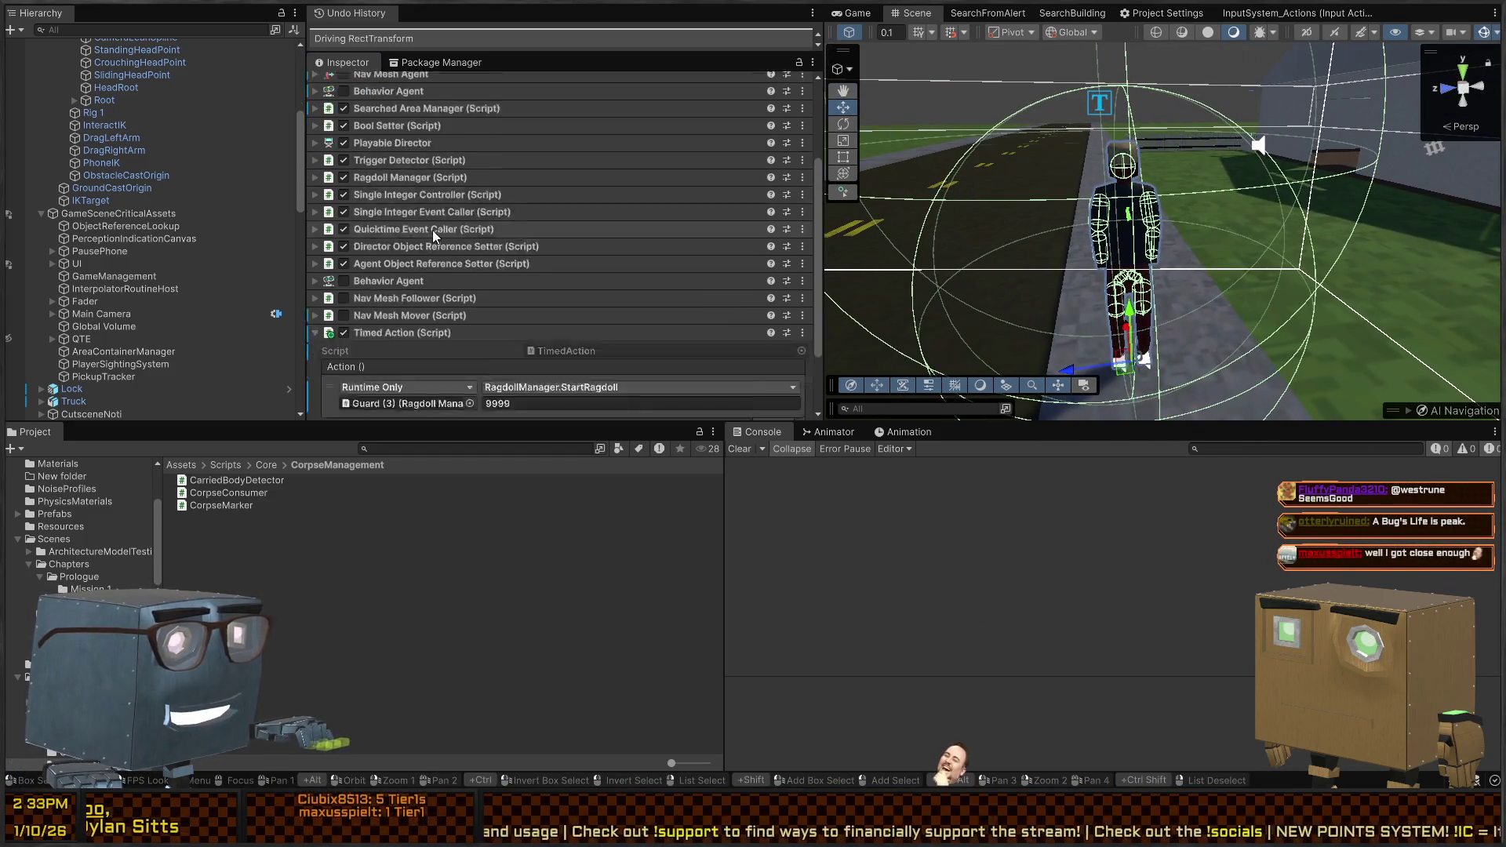